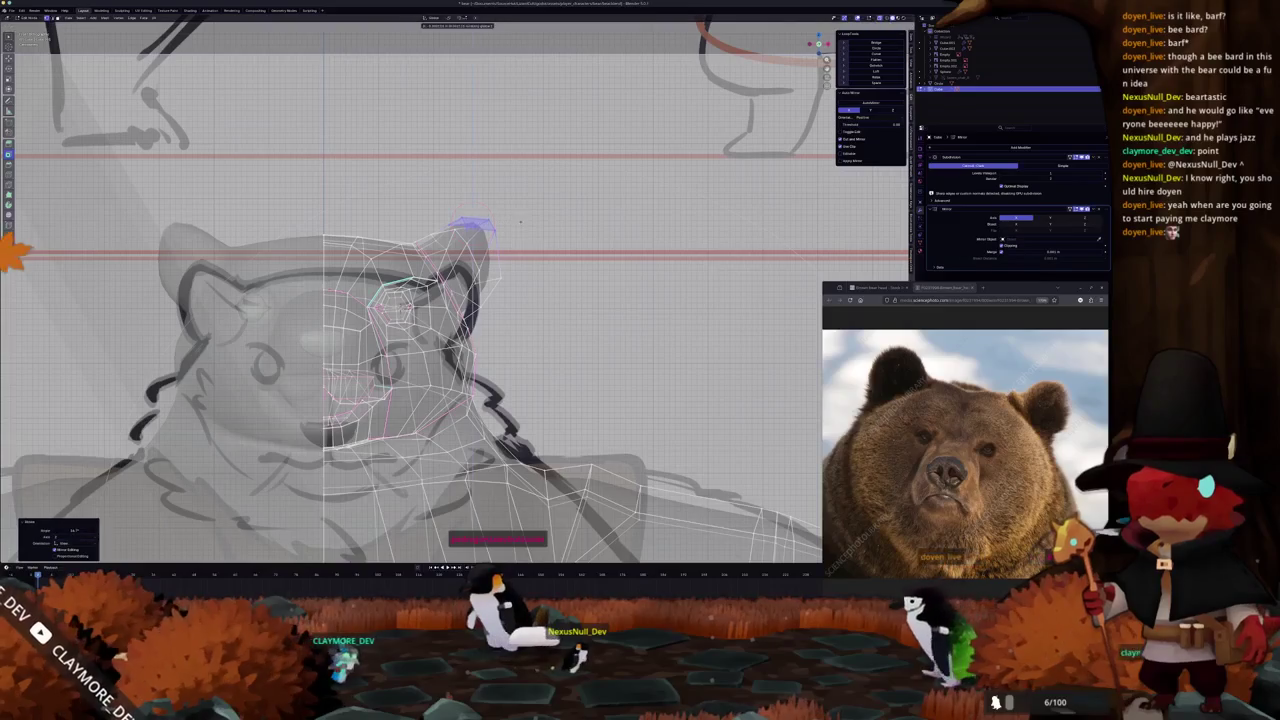
Rotate the ear vertices with proportional falloff, checking the head from several angles
{"action": "key", "text": "r"}
{"action": "middle_click_drag", "start_coordinate": [540, 249], "coordinate": [421, 474]}
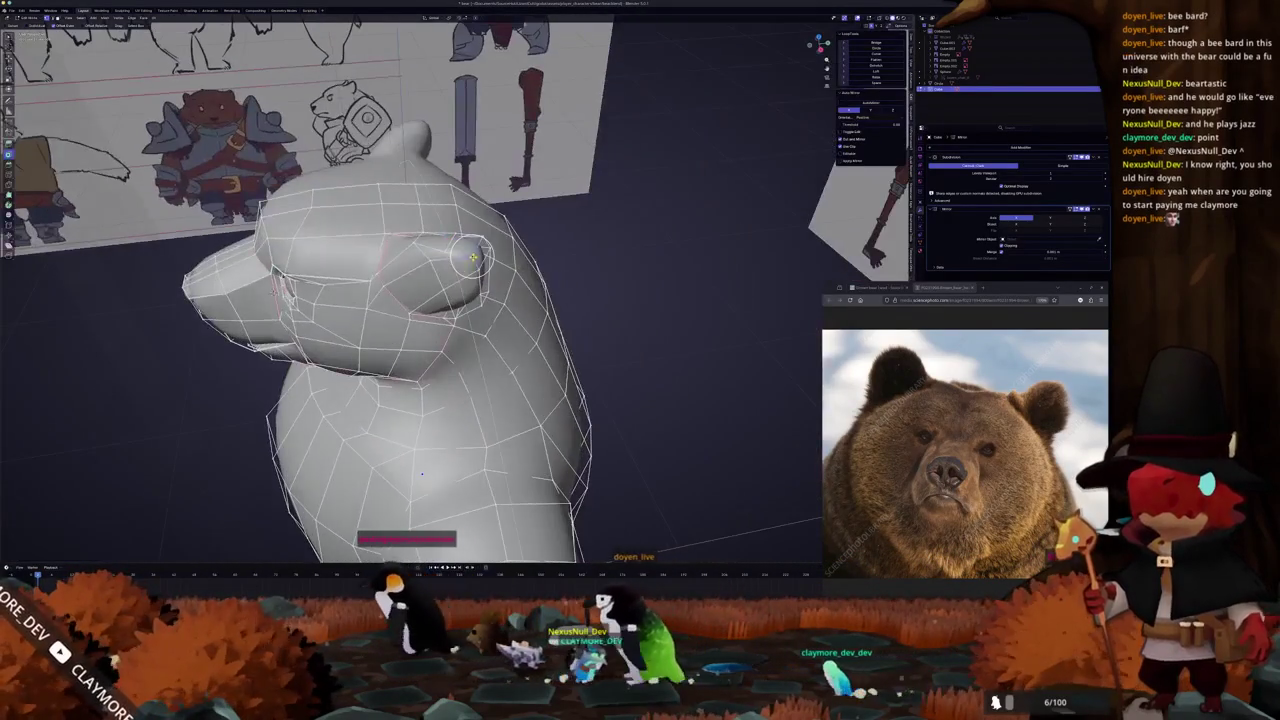
{"action": "middle_click_drag", "start_coordinate": [465, 250], "coordinate": [488, 240]}
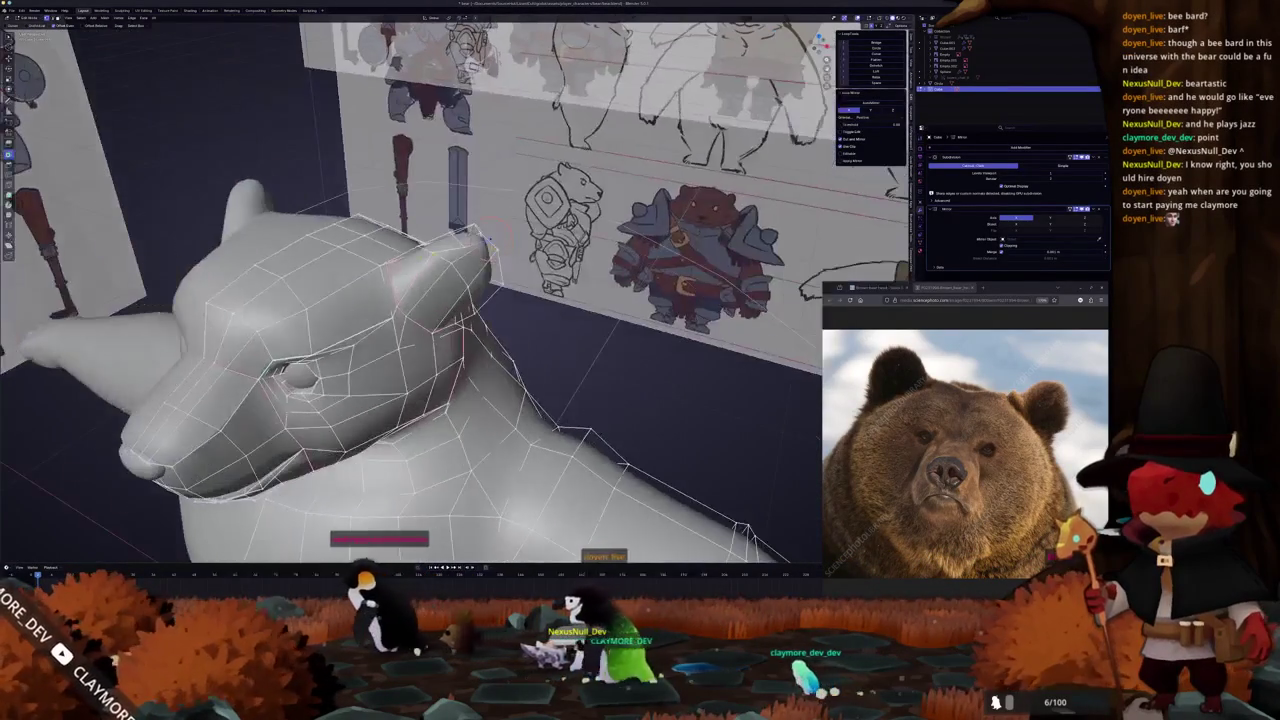
{"action": "mouse_move", "coordinate": [443, 300]}
{"action": "middle_mouse_down"}
{"action": "mouse_move", "coordinate": [551, 305]}
{"action": "mouse_move", "coordinate": [387, 293]}
{"action": "middle_mouse_up"}
{"action": "middle_click_drag", "start_coordinate": [437, 250], "coordinate": [332, 270]}
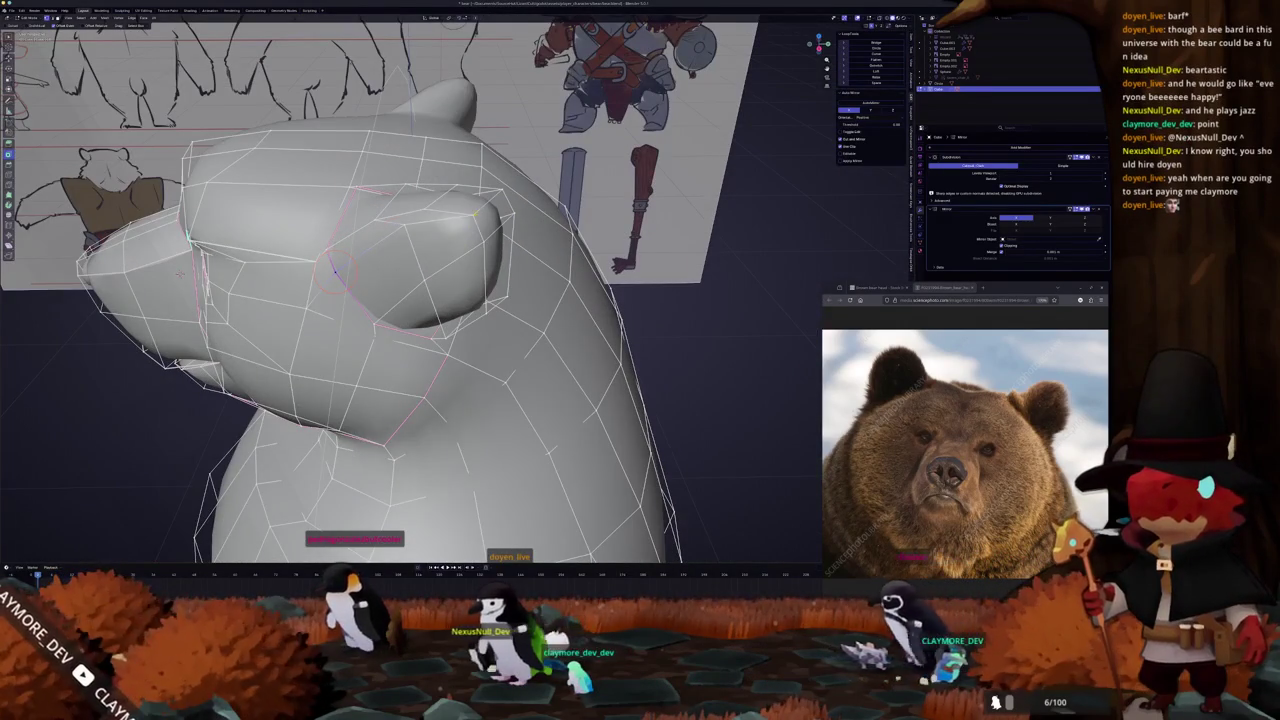
{"action": "mouse_move", "coordinate": [398, 236]}
{"action": "middle_mouse_down"}
{"action": "mouse_move", "coordinate": [425, 250]}
{"action": "mouse_move", "coordinate": [470, 240]}
{"action": "middle_mouse_up"}
Select a shortest vertex path on the ear and inspect it from behind and below
{"action": "left_click", "coordinate": [432, 263], "text": "ctrl"}
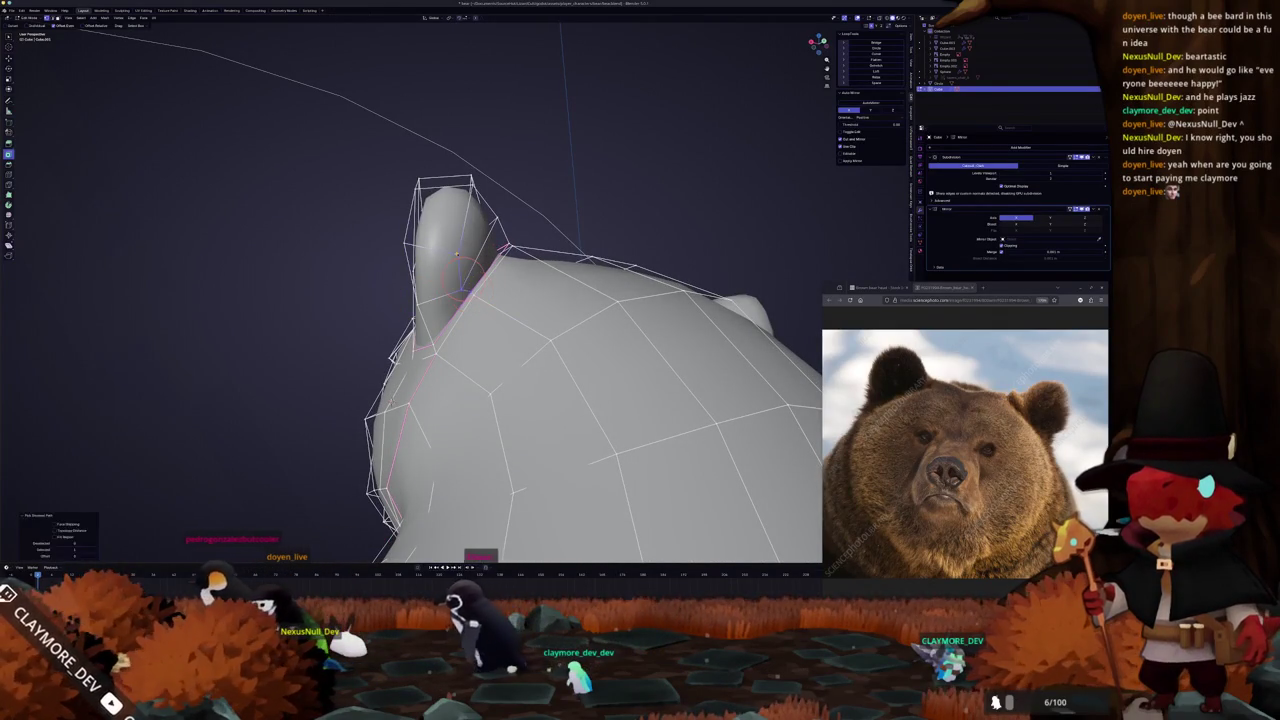
{"action": "middle_click_drag", "start_coordinate": [464, 272], "coordinate": [445, 292]}
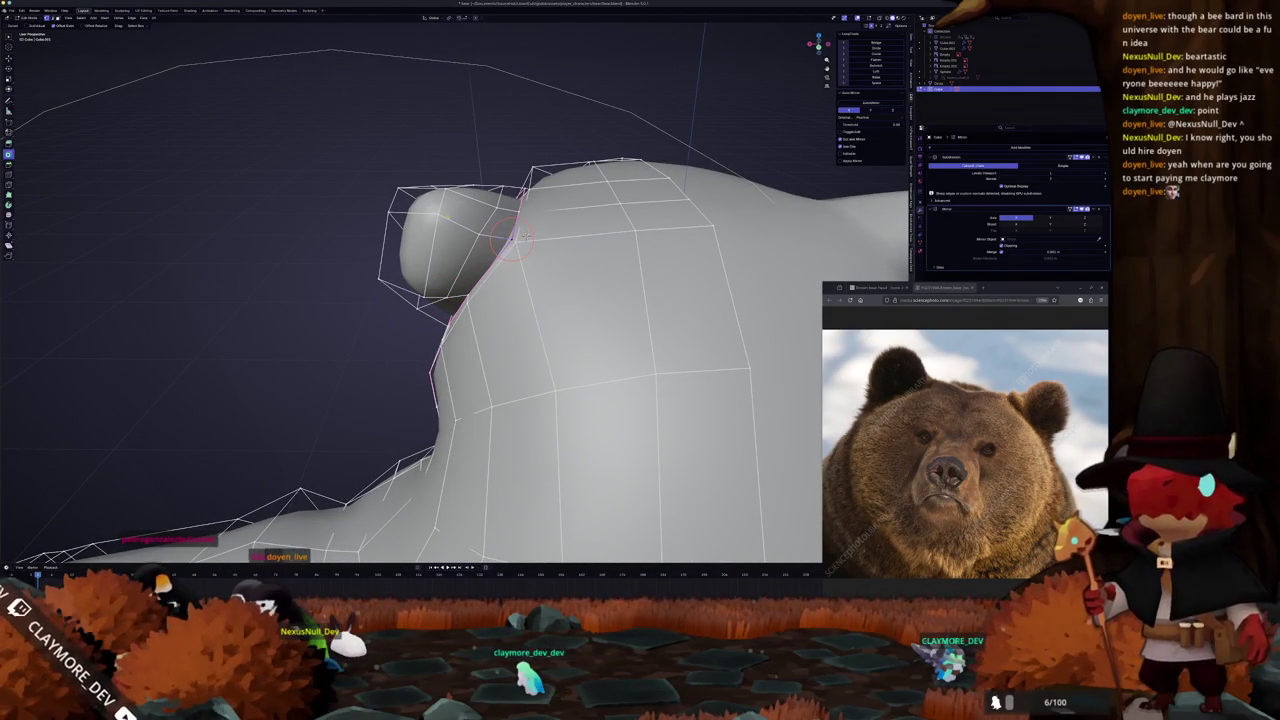
{"action": "middle_click_drag", "start_coordinate": [525, 235], "coordinate": [567, 177]}
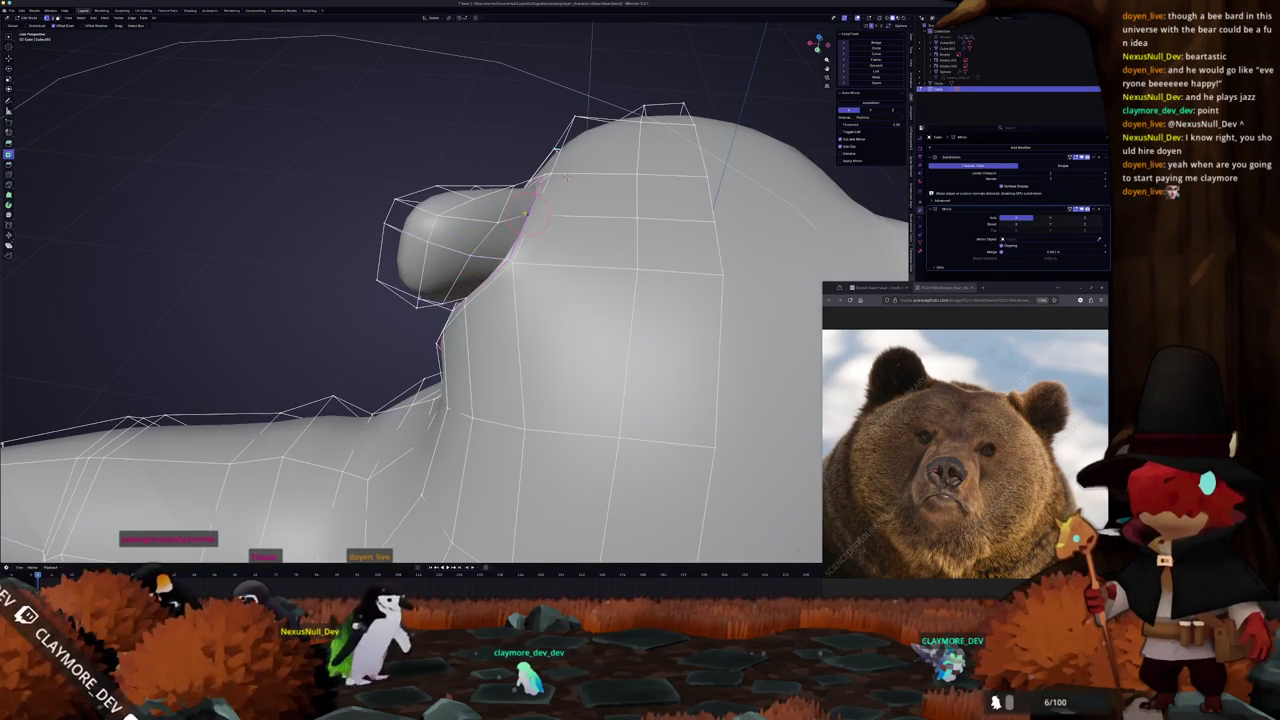
{"action": "middle_click_drag", "start_coordinate": [489, 218], "coordinate": [487, 270]}
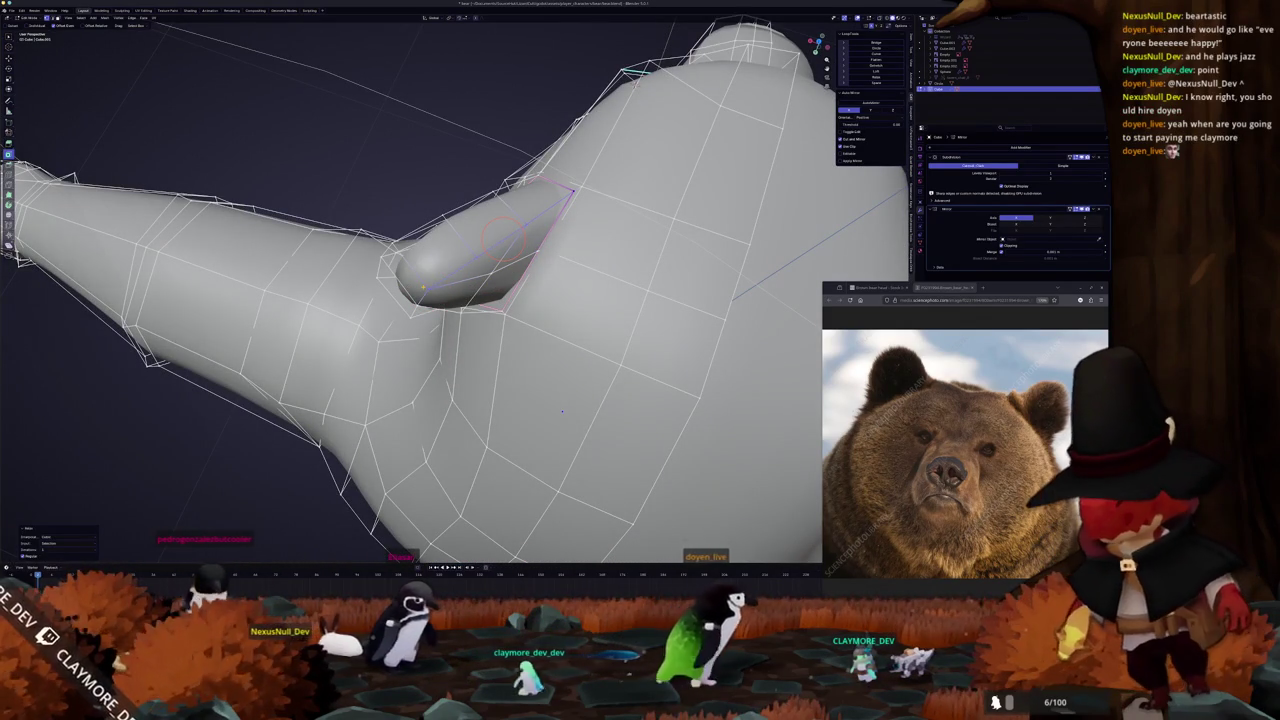
Switch to object mode and back to compare the reshaped ear with the reference boards
{"action": "key", "text": "Tab"}
{"action": "mouse_move", "coordinate": [502, 238]}
{"action": "middle_mouse_down"}
{"action": "mouse_move", "coordinate": [430, 260]}
{"action": "mouse_move", "coordinate": [432, 233]}
{"action": "mouse_move", "coordinate": [510, 385]}
{"action": "mouse_move", "coordinate": [507, 428]}
{"action": "mouse_move", "coordinate": [530, 499]}
{"action": "mouse_move", "coordinate": [524, 307]}
{"action": "middle_mouse_up"}
{"action": "key", "text": "Tab"}
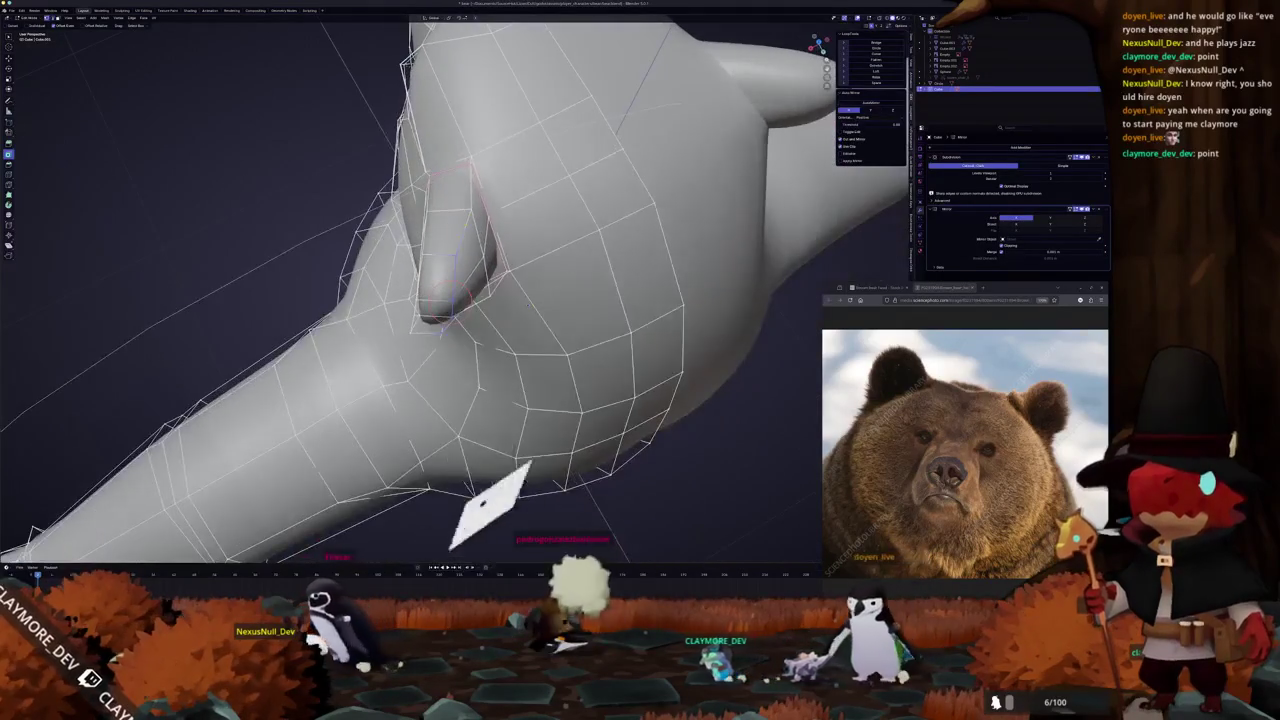
{"action": "mouse_move", "coordinate": [462, 211]}
{"action": "middle_mouse_down"}
{"action": "mouse_move", "coordinate": [449, 198]}
{"action": "mouse_move", "coordinate": [470, 250]}
{"action": "middle_mouse_up"}
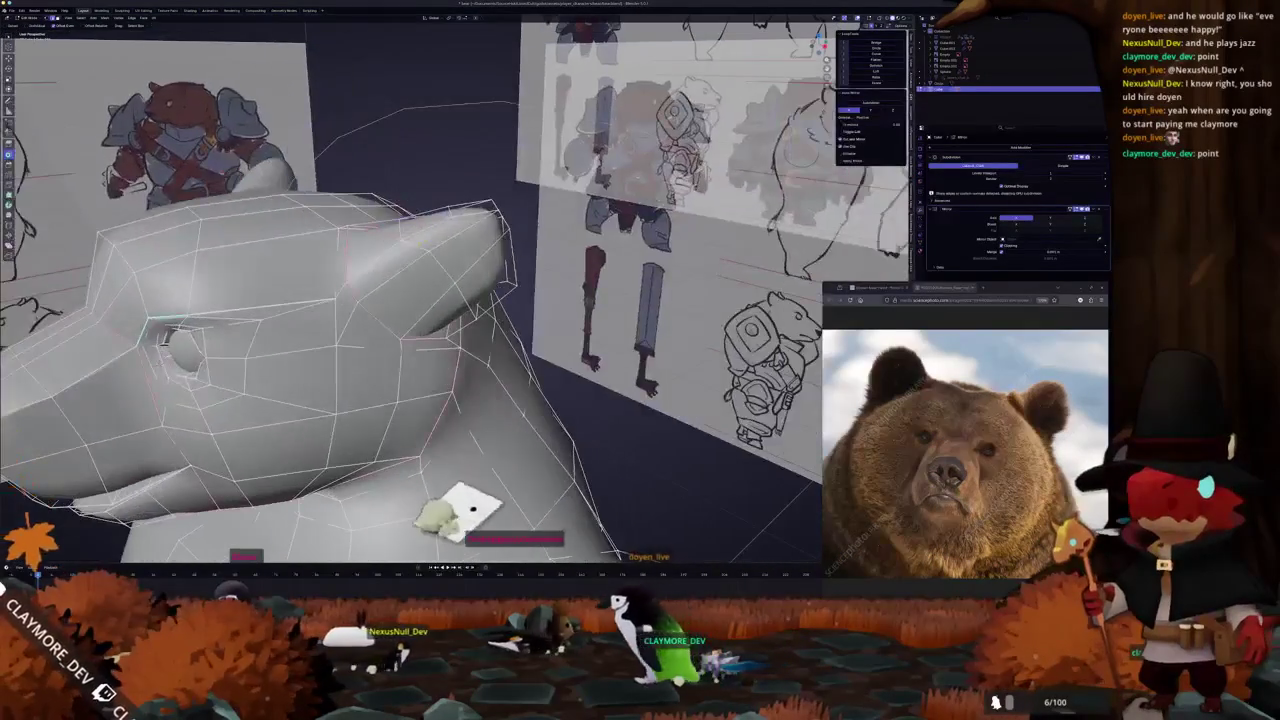
{"action": "mouse_move", "coordinate": [549, 489]}
{"action": "middle_mouse_down"}
{"action": "mouse_move", "coordinate": [588, 505]}
{"action": "mouse_move", "coordinate": [540, 450]}
{"action": "middle_mouse_up"}
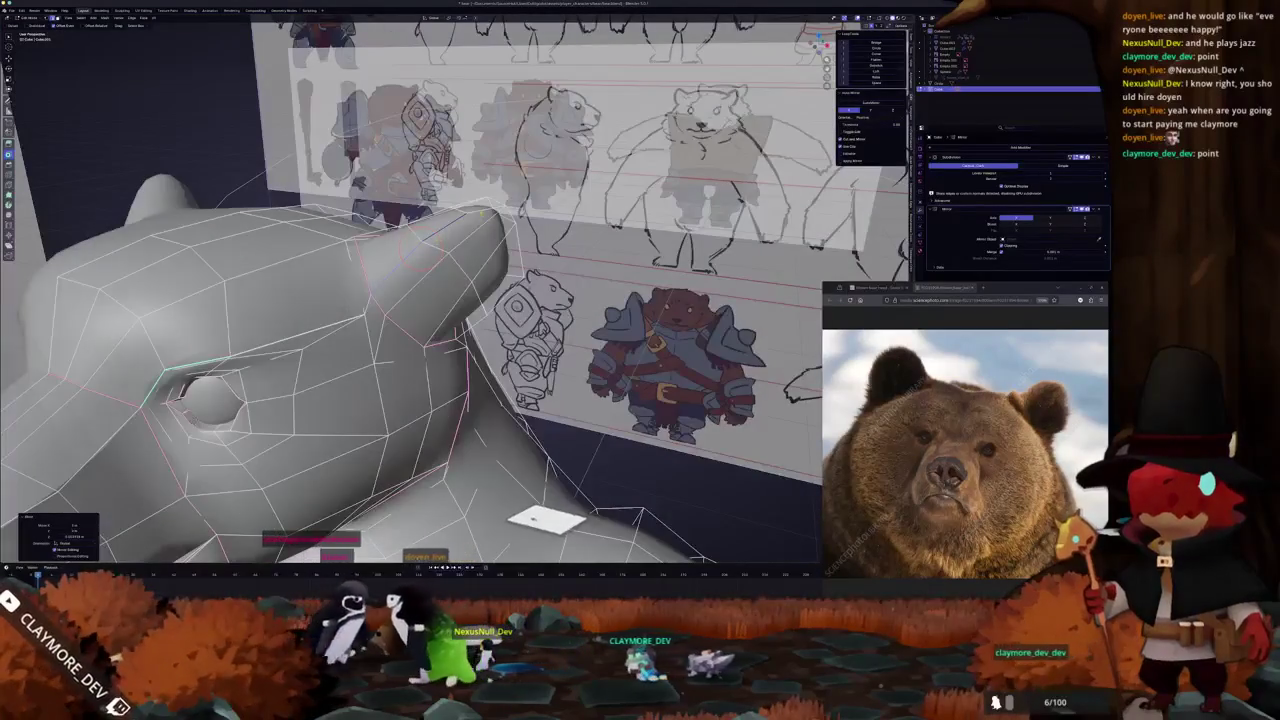
{"action": "mouse_move", "coordinate": [430, 260]}
{"action": "middle_mouse_down"}
{"action": "mouse_move", "coordinate": [465, 295]}
{"action": "mouse_move", "coordinate": [545, 256]}
{"action": "mouse_move", "coordinate": [540, 277]}
{"action": "mouse_move", "coordinate": [282, 358]}
{"action": "middle_mouse_up"}
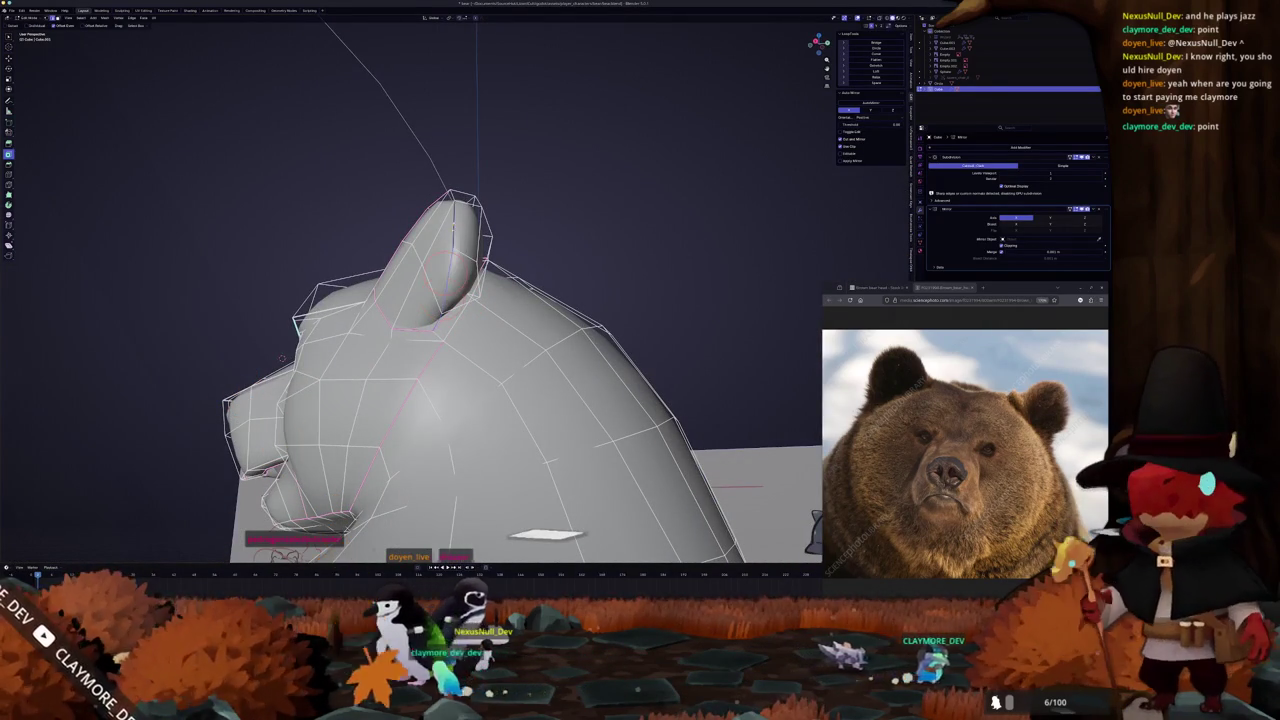
{"action": "mouse_move", "coordinate": [282, 358]}
{"action": "middle_mouse_down"}
{"action": "mouse_move", "coordinate": [213, 295]}
{"action": "mouse_move", "coordinate": [300, 320]}
{"action": "mouse_move", "coordinate": [330, 300]}
{"action": "mouse_move", "coordinate": [476, 315]}
{"action": "middle_mouse_up"}
Compare the whole T-posed bear in object mode against the reference sheets from the front
{"action": "key", "text": "Tab"}
{"action": "key", "text": "KP_1"}
{"action": "scroll", "coordinate": [470, 313], "scroll_direction": "down", "scroll_amount": 2}
{"action": "scroll", "coordinate": [470, 313], "scroll_direction": "down", "scroll_amount": 2}
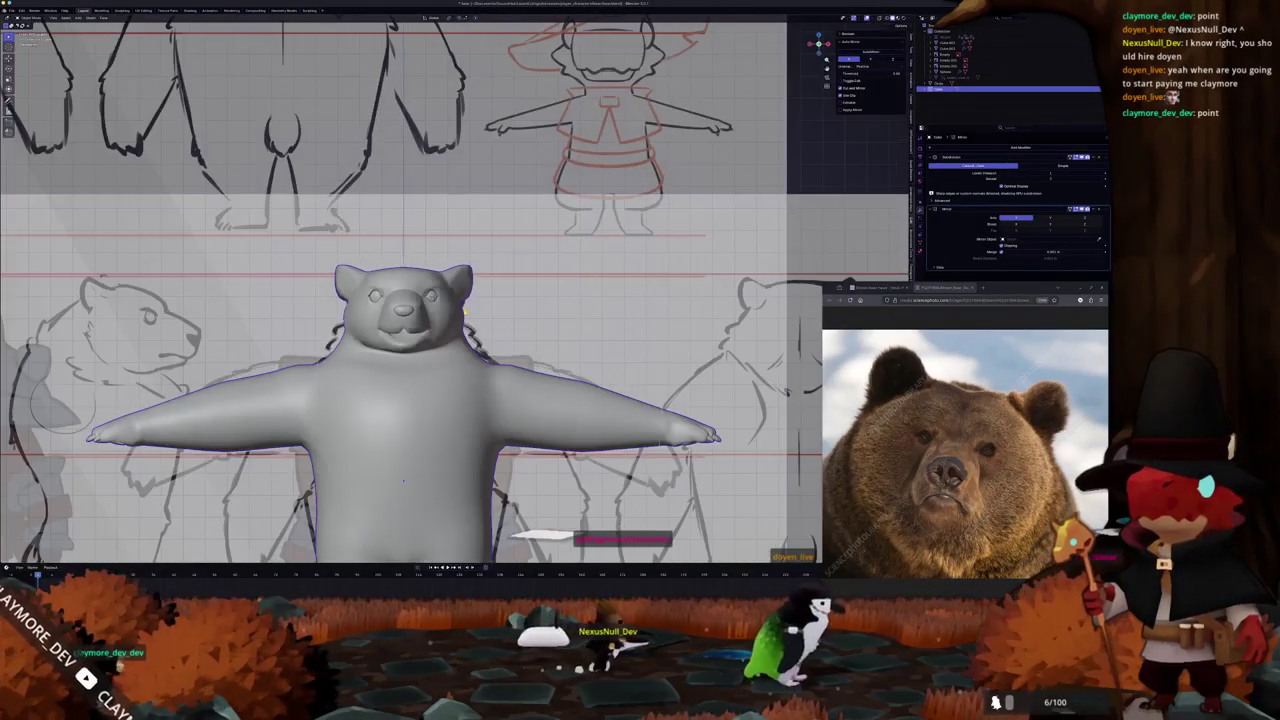
{"action": "scroll", "coordinate": [468, 312], "scroll_direction": "down", "scroll_amount": 1}
{"action": "middle_click_drag", "start_coordinate": [466, 313], "coordinate": [486, 375]}
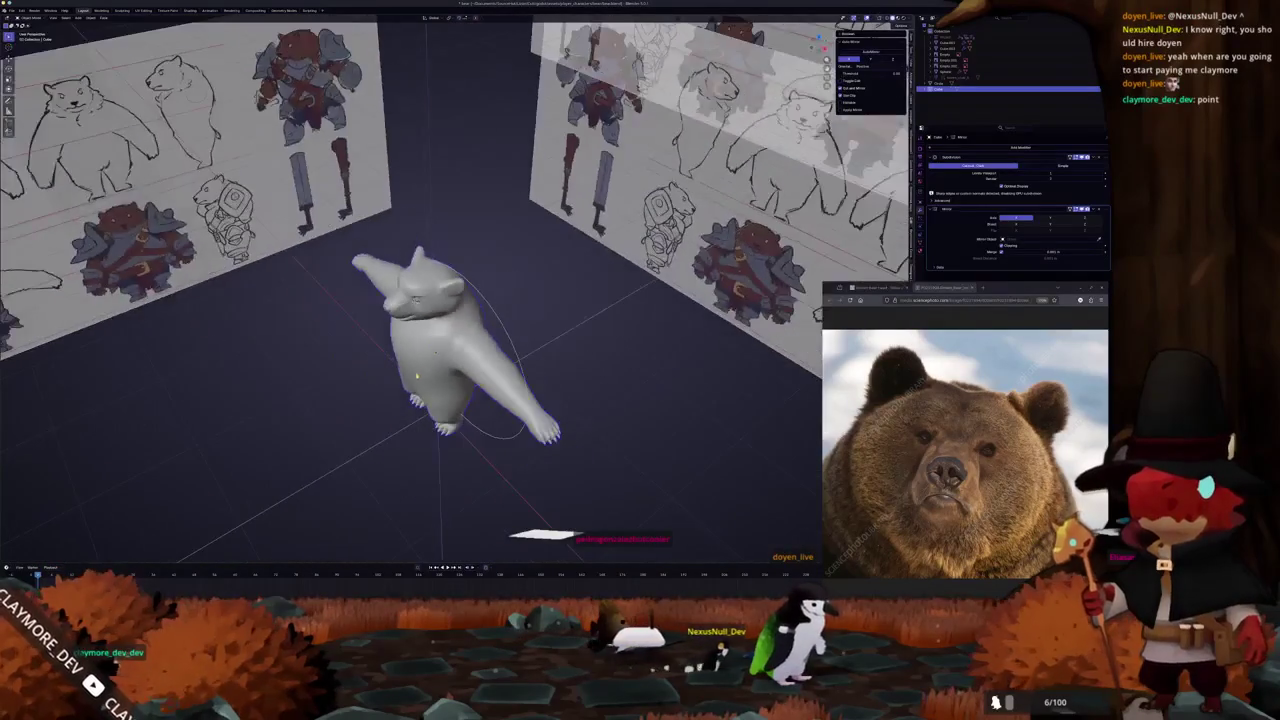
{"action": "mouse_move", "coordinate": [352, 368]}
{"action": "middle_mouse_down"}
{"action": "mouse_move", "coordinate": [450, 386]}
{"action": "mouse_move", "coordinate": [259, 354]}
{"action": "mouse_move", "coordinate": [320, 375]}
{"action": "middle_mouse_up"}
Box-select the ear region in the right side view and mirror it with Ctrl+M
{"action": "key", "text": "KP_1"}
{"action": "key", "text": "KP_3"}
{"action": "key", "text": "Tab"}
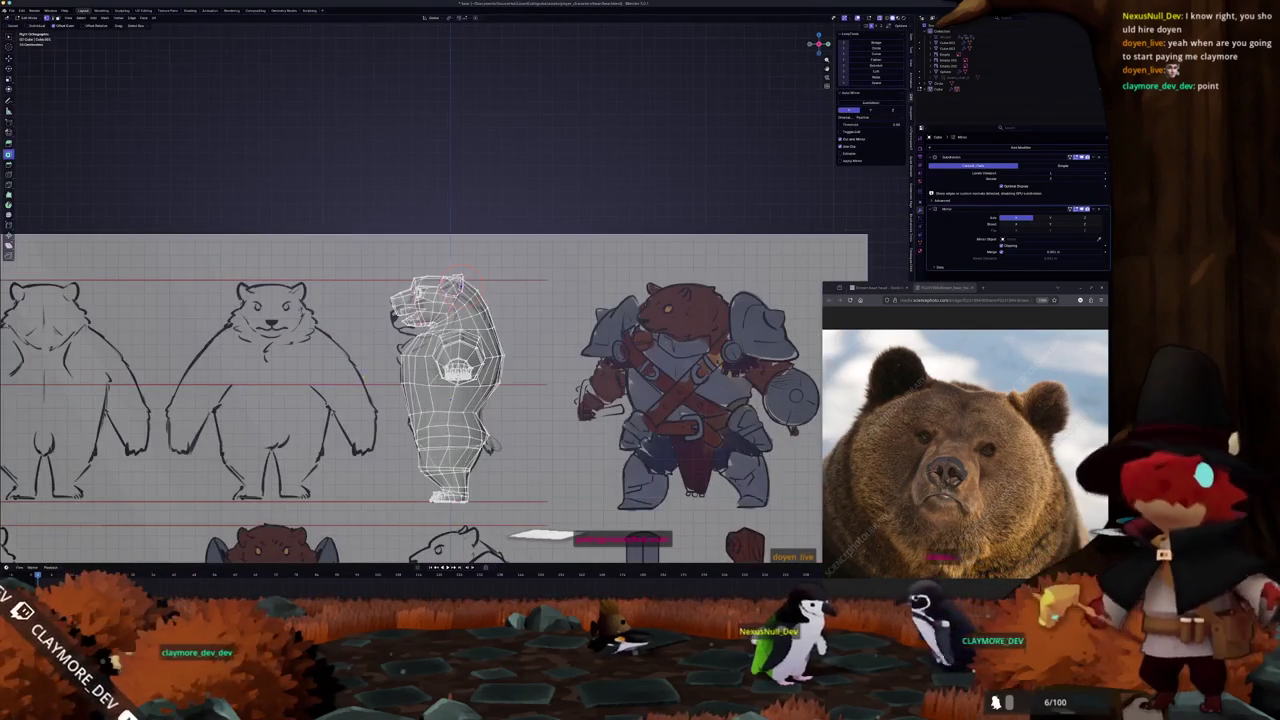
{"action": "scroll", "coordinate": [450, 295], "scroll_direction": "up", "scroll_amount": 6}
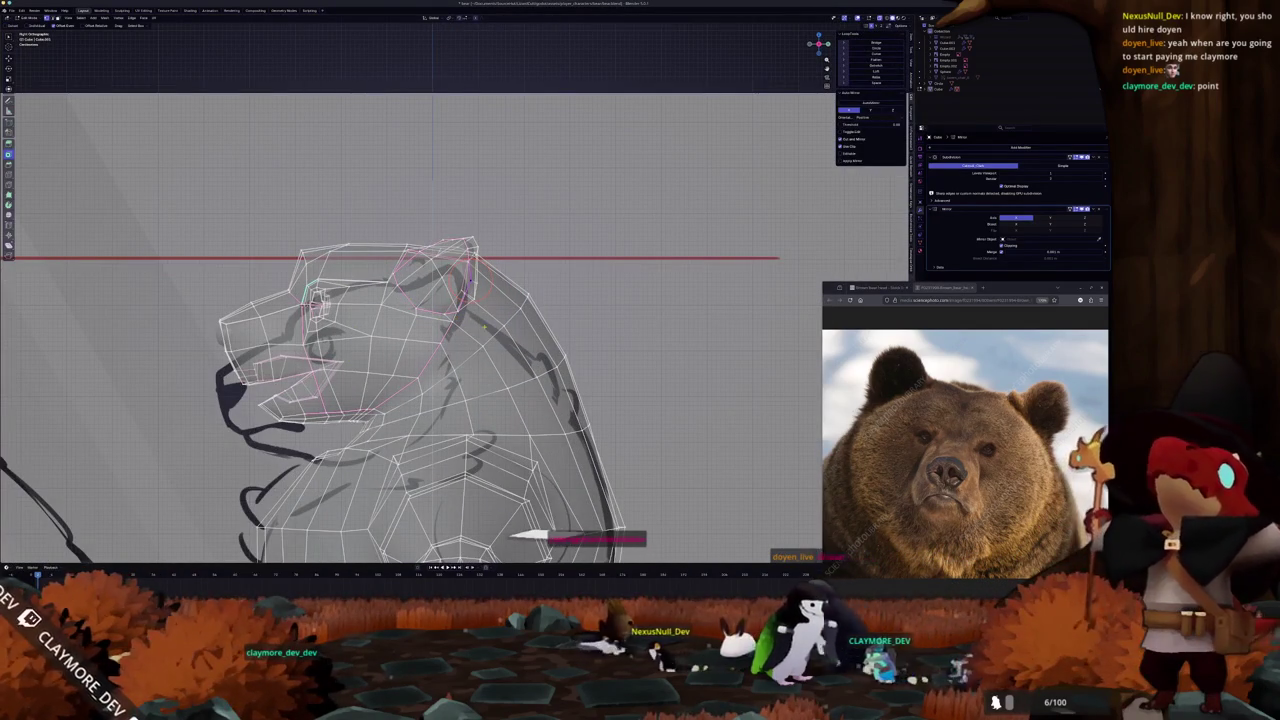
{"action": "left_click_drag", "start_coordinate": [395, 196], "coordinate": [373, 187]}
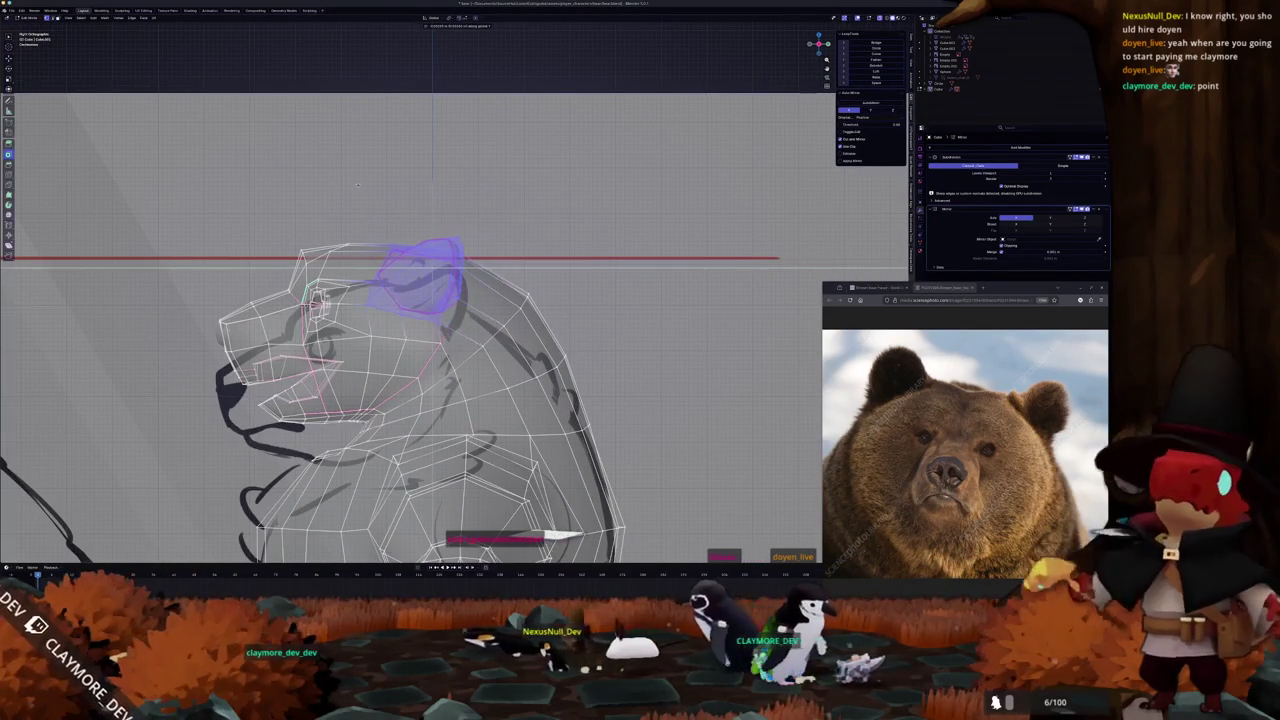
{"action": "key", "text": "ctrl+m"}
{"action": "key", "text": "alt+z"}
{"action": "scroll", "coordinate": [357, 222], "scroll_direction": "down", "scroll_amount": 3}
Check the mirrored ear by switching between object and edit mode from several angles
{"action": "key", "text": "Tab"}
{"action": "mouse_move", "coordinate": [357, 222]}
{"action": "middle_mouse_down"}
{"action": "mouse_move", "coordinate": [407, 289]}
{"action": "mouse_move", "coordinate": [447, 440]}
{"action": "middle_mouse_up"}
{"action": "key", "text": "Tab"}
{"action": "scroll", "coordinate": [449, 437], "scroll_direction": "up", "scroll_amount": 2}
{"action": "key", "text": "Tab"}
{"action": "mouse_move", "coordinate": [361, 291]}
{"action": "middle_mouse_down"}
{"action": "mouse_move", "coordinate": [400, 300]}
{"action": "mouse_move", "coordinate": [457, 285]}
{"action": "middle_mouse_up"}
{"action": "key", "text": "Tab"}
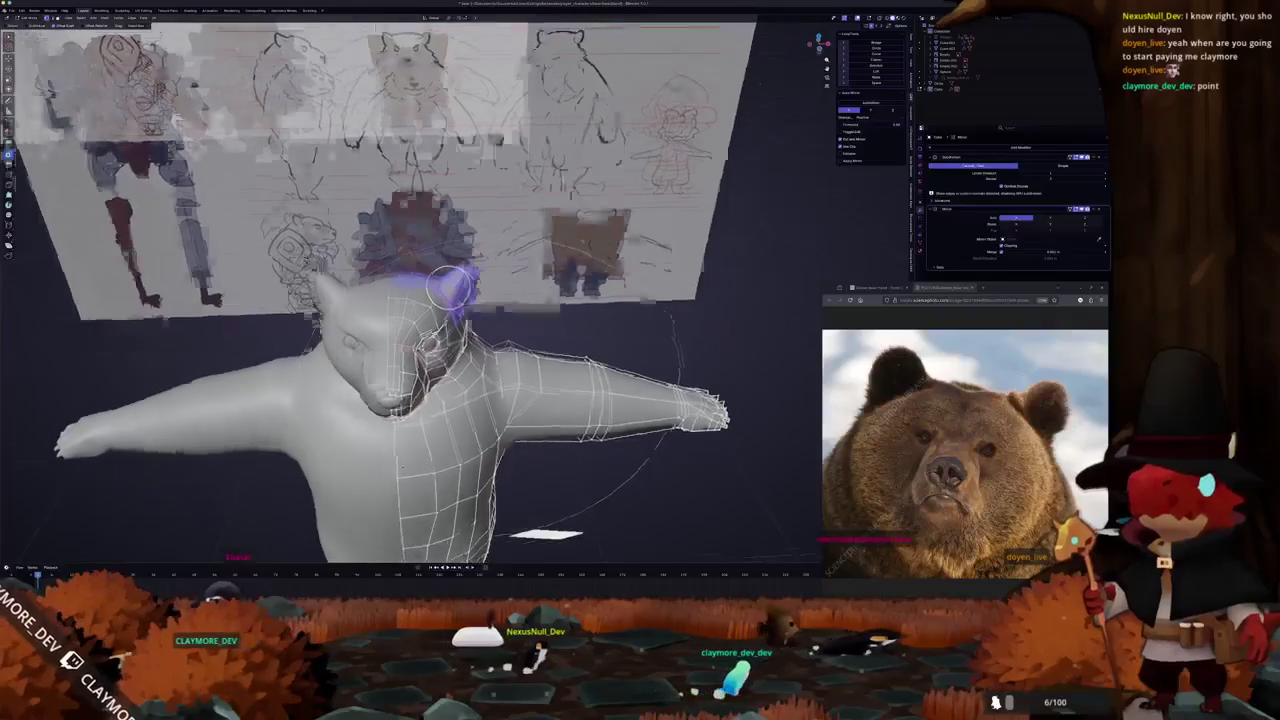
{"action": "mouse_move", "coordinate": [392, 518]}
{"action": "middle_mouse_down"}
{"action": "mouse_move", "coordinate": [382, 240]}
{"action": "mouse_move", "coordinate": [440, 230]}
{"action": "middle_mouse_up"}
{"action": "scroll", "coordinate": [464, 225], "scroll_direction": "down", "scroll_amount": 2}
Move the edge beside the bear's eye vertically along Z and check the head
{"action": "key", "text": "Tab"}
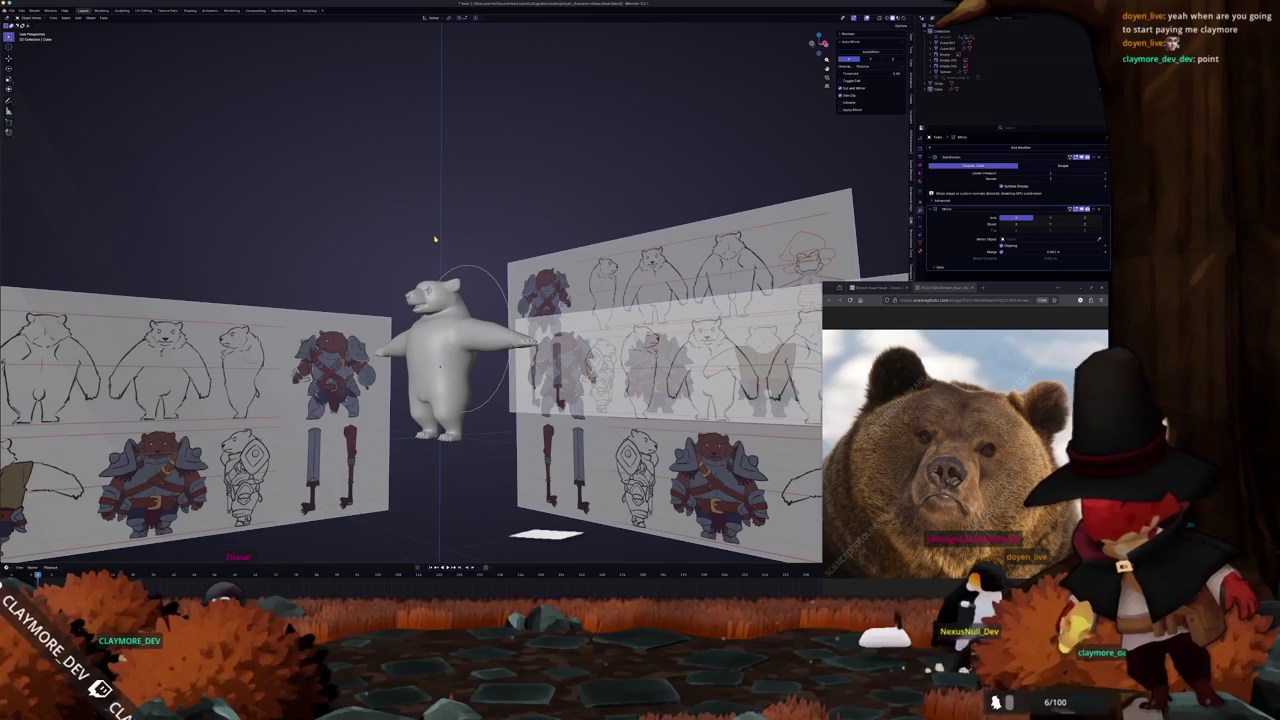
{"action": "key", "text": "KP_1"}
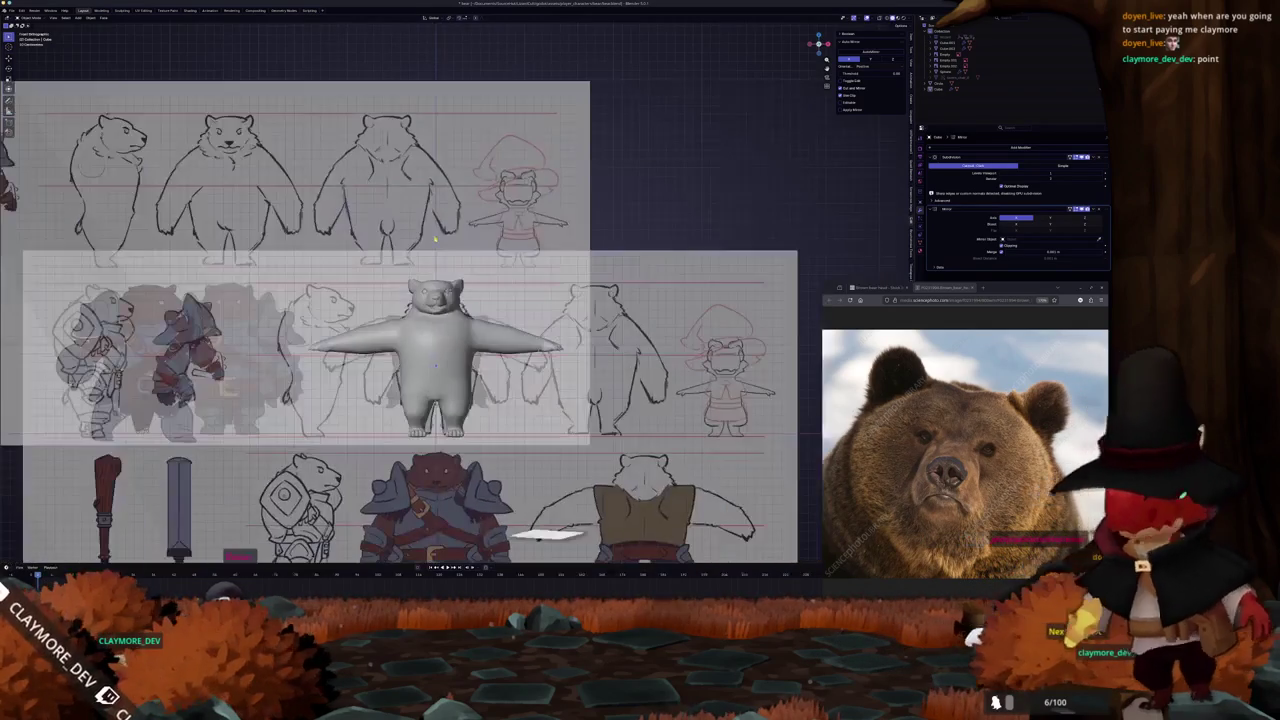
{"action": "key", "text": "Tab"}
{"action": "scroll", "coordinate": [435, 238], "scroll_direction": "up", "scroll_amount": 5}
{"action": "mouse_move", "coordinate": [435, 238]}
{"action": "middle_mouse_down"}
{"action": "mouse_move", "coordinate": [380, 300]}
{"action": "mouse_move", "coordinate": [430, 290]}
{"action": "middle_mouse_up"}
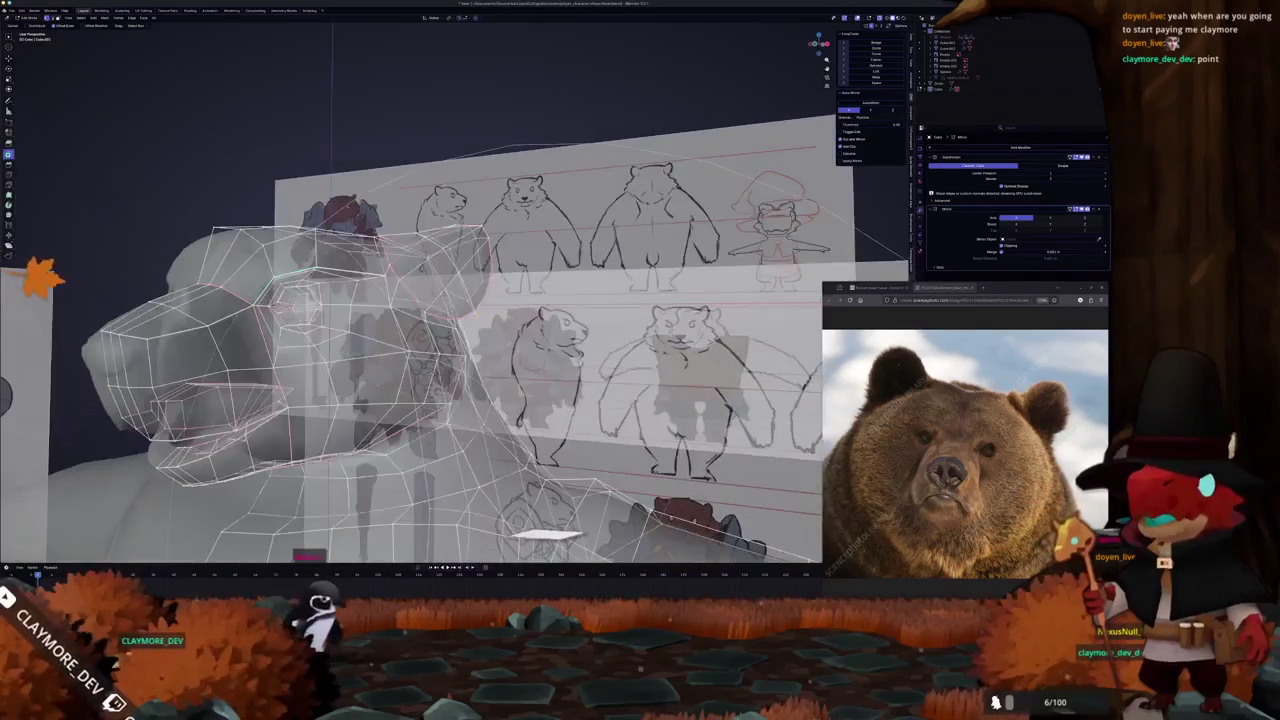
{"action": "key", "text": "g"}
{"action": "key", "text": "z"}
{"action": "key", "text": "Return"}
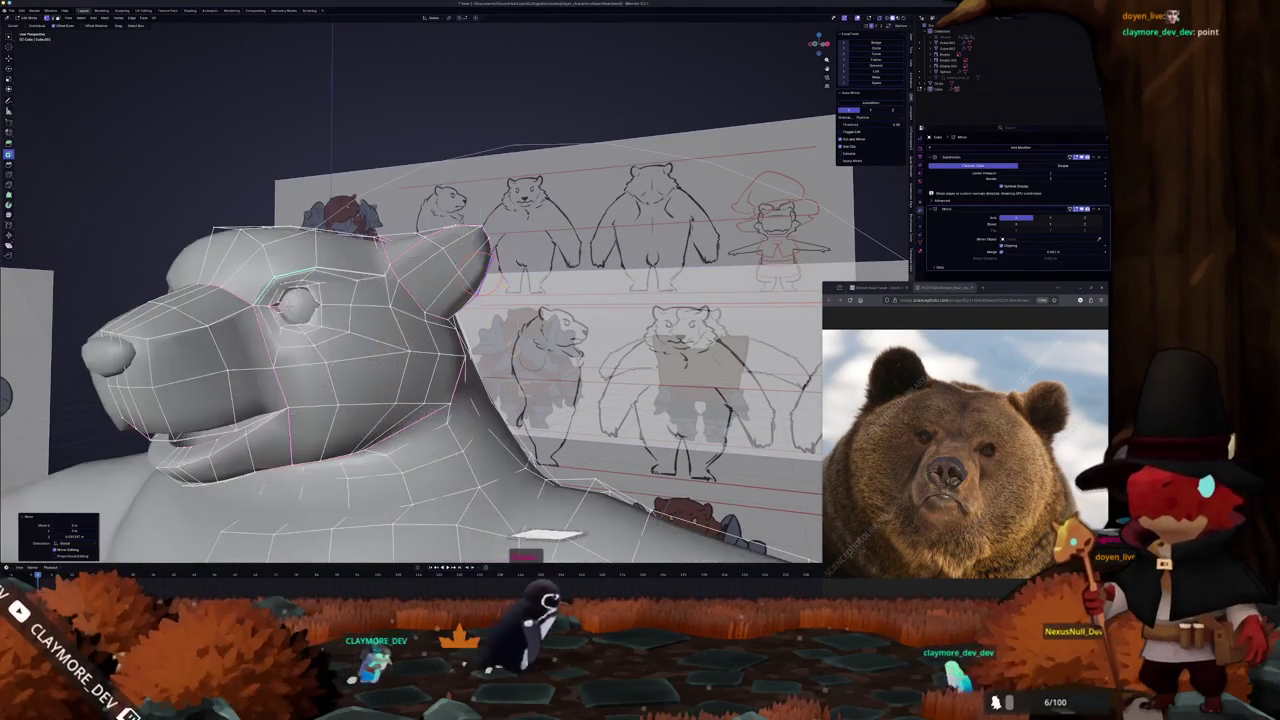
{"action": "middle_click_drag", "start_coordinate": [450, 300], "coordinate": [250, 320]}
{"action": "mouse_move", "coordinate": [440, 260]}
{"action": "middle_mouse_down"}
{"action": "mouse_move", "coordinate": [486, 292]}
{"action": "mouse_move", "coordinate": [450, 237]}
{"action": "mouse_move", "coordinate": [455, 220]}
{"action": "mouse_move", "coordinate": [491, 252]}
{"action": "mouse_move", "coordinate": [425, 312]}
{"action": "mouse_move", "coordinate": [448, 301]}
{"action": "middle_mouse_up"}
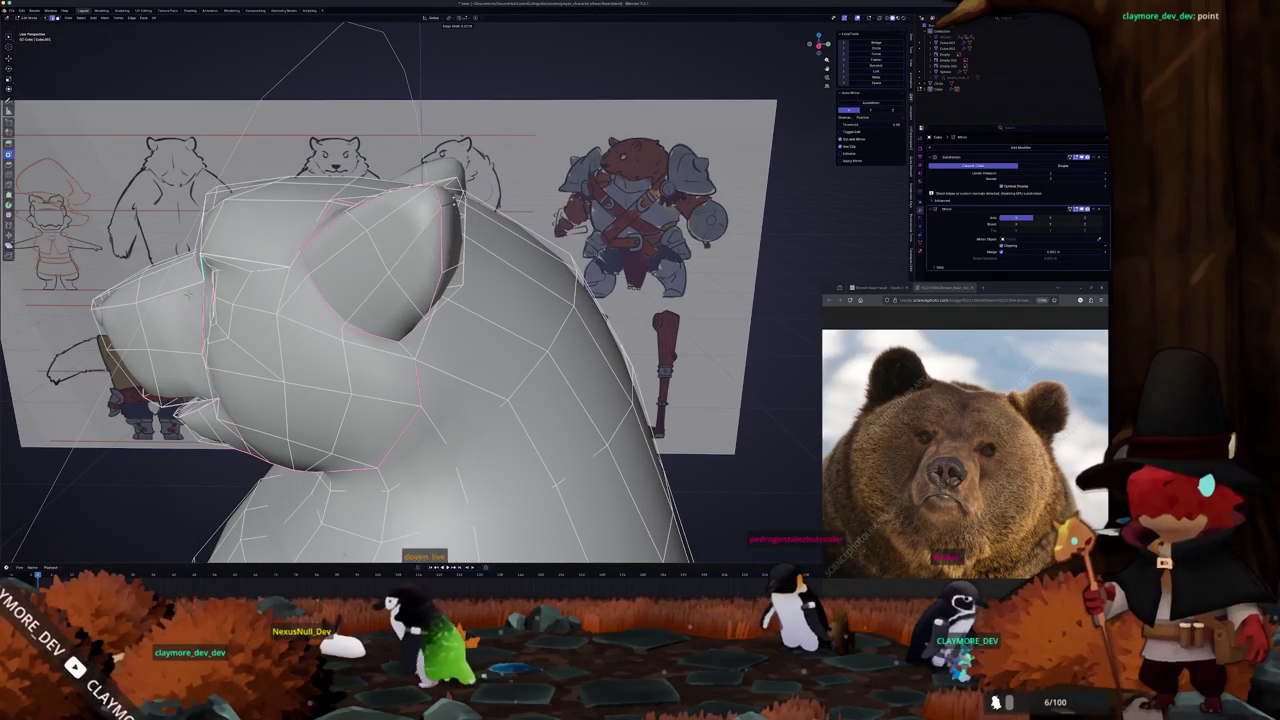
Select two faces on the bear's ear
{"action": "mouse_move", "coordinate": [448, 301]}
{"action": "middle_mouse_down"}
{"action": "mouse_move", "coordinate": [470, 290]}
{"action": "mouse_move", "coordinate": [430, 305]}
{"action": "middle_mouse_up"}
{"action": "middle_click_drag", "start_coordinate": [420, 237], "coordinate": [433, 268]}
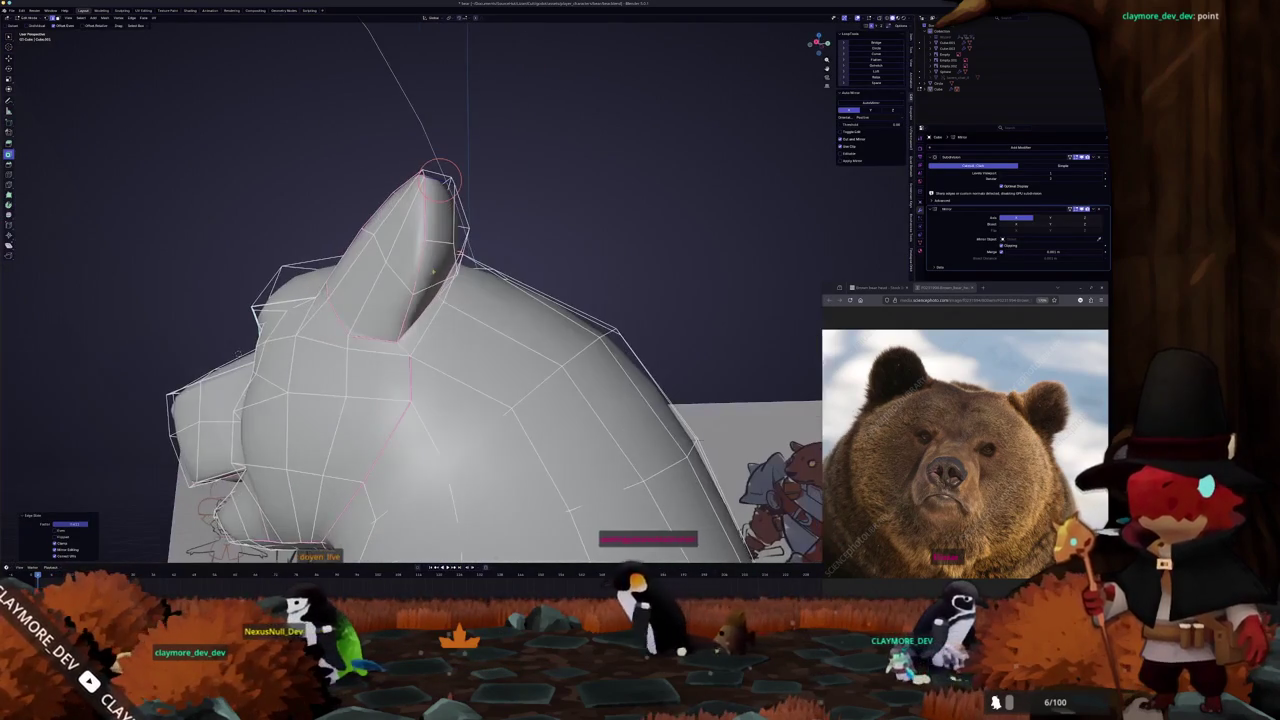
{"action": "middle_click_drag", "start_coordinate": [440, 174], "coordinate": [466, 280]}
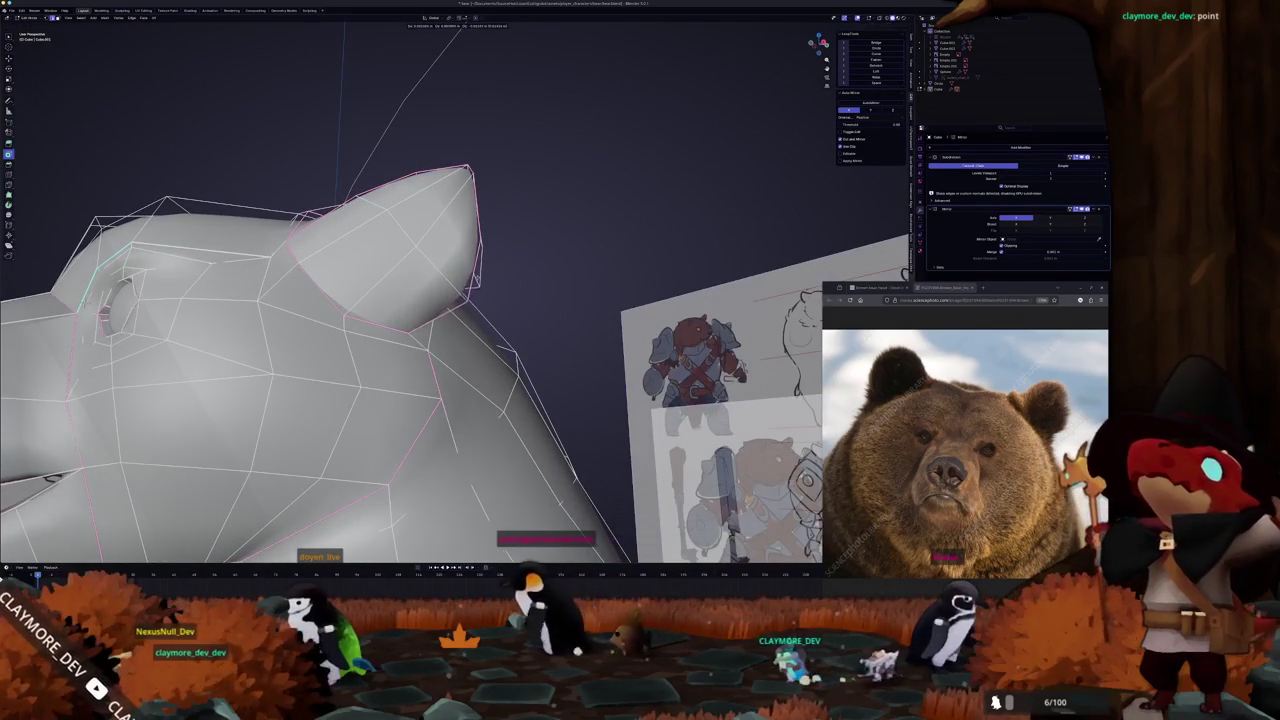
{"action": "mouse_move", "coordinate": [420, 300]}
{"action": "middle_mouse_down"}
{"action": "mouse_move", "coordinate": [380, 280]}
{"action": "mouse_move", "coordinate": [425, 270]}
{"action": "mouse_move", "coordinate": [470, 290]}
{"action": "mouse_move", "coordinate": [375, 325]}
{"action": "mouse_move", "coordinate": [210, 300]}
{"action": "middle_mouse_up"}
{"action": "left_click", "coordinate": [350, 275]}
{"action": "left_click", "coordinate": [432, 258], "text": "shift"}
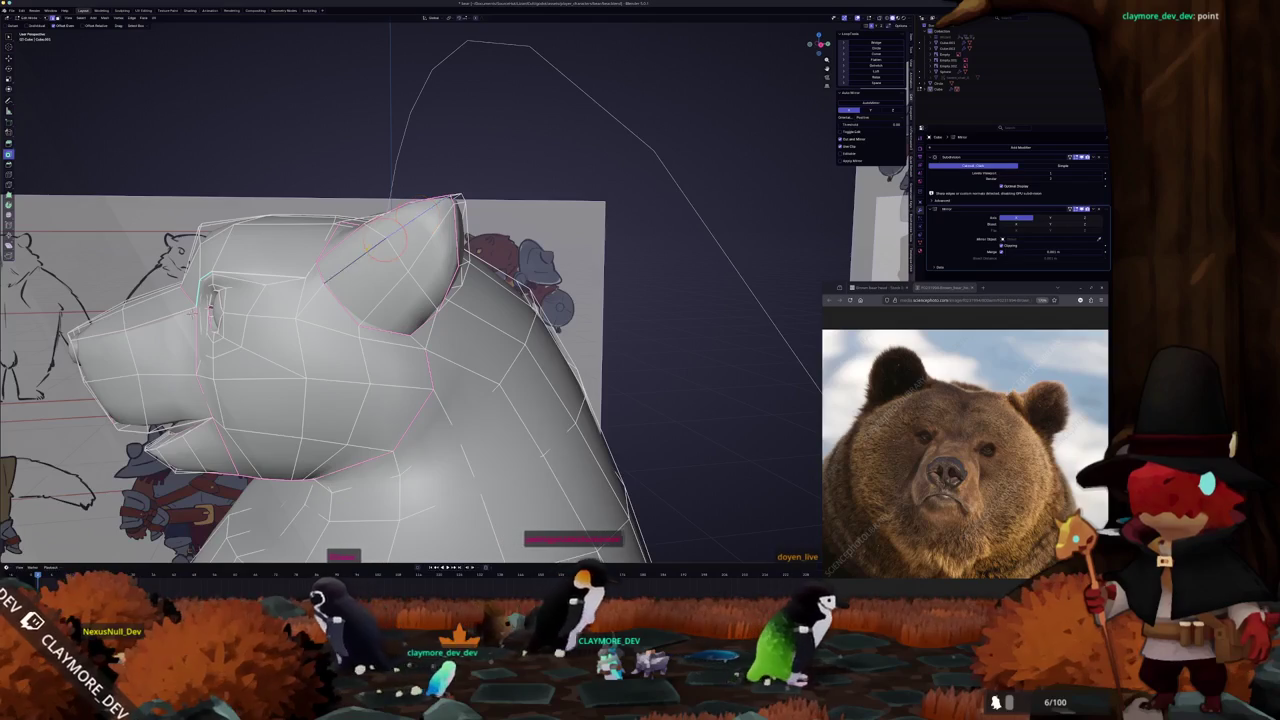
Zoom in close on the ear and start an inset on the selected face
{"action": "middle_click_drag", "start_coordinate": [400, 200], "coordinate": [336, 262]}
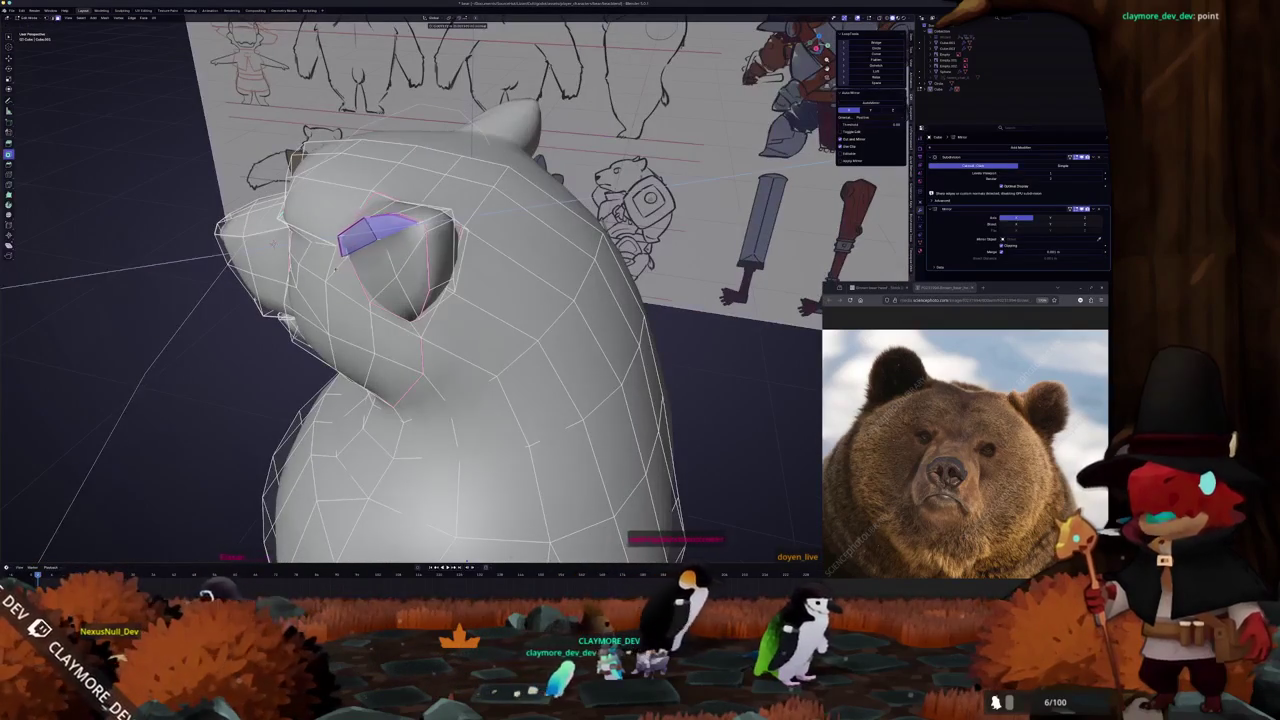
{"action": "middle_click_drag", "start_coordinate": [400, 300], "coordinate": [300, 265]}
{"action": "middle_click_drag", "start_coordinate": [430, 280], "coordinate": [350, 262]}
{"action": "scroll", "coordinate": [430, 260], "scroll_direction": "up", "scroll_amount": 2}
{"action": "mouse_move", "coordinate": [431, 280]}
{"action": "middle_mouse_down"}
{"action": "mouse_move", "coordinate": [443, 245]}
{"action": "mouse_move", "coordinate": [400, 262]}
{"action": "mouse_move", "coordinate": [437, 273]}
{"action": "mouse_move", "coordinate": [330, 285]}
{"action": "middle_mouse_up"}
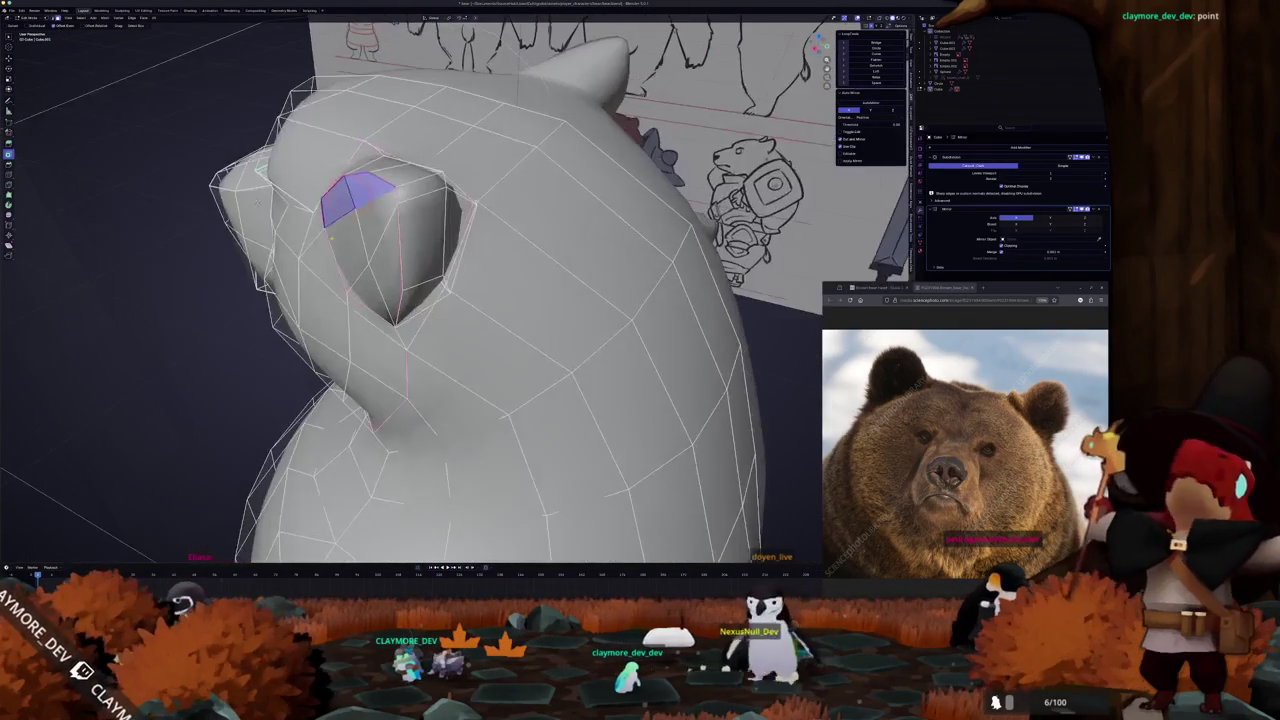
{"action": "key", "text": "i"}
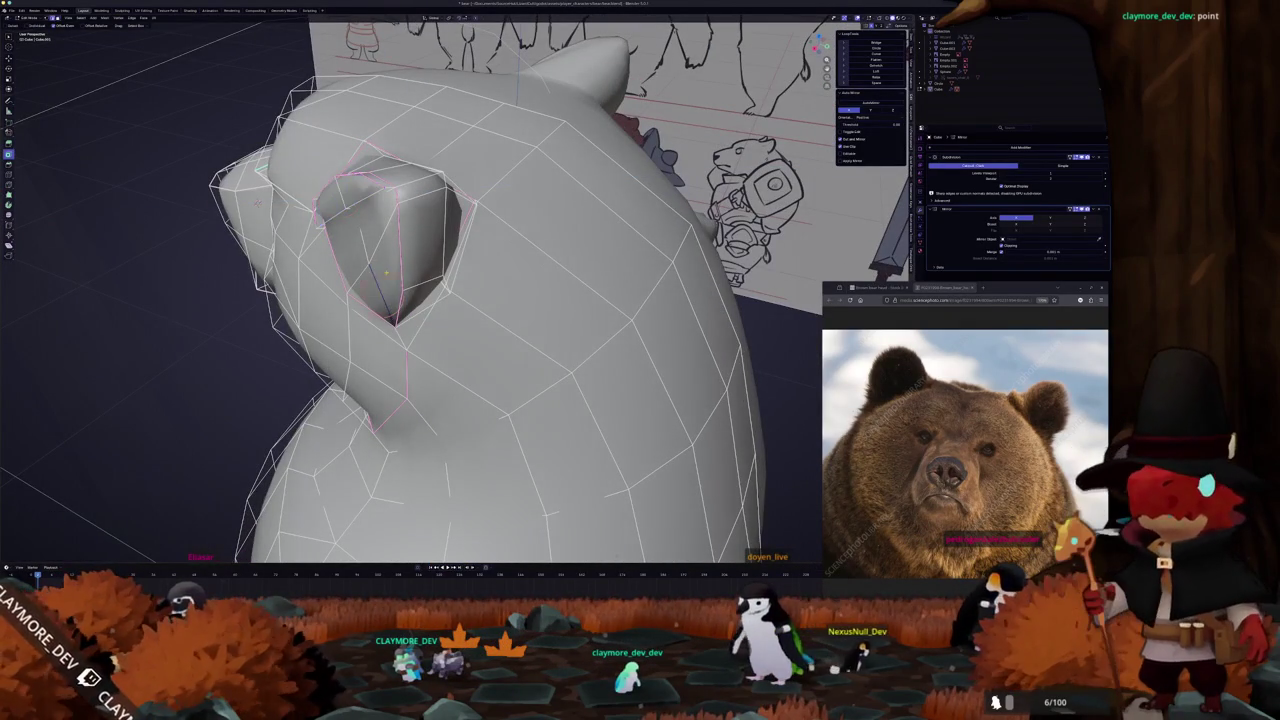
Select the inner ear face, nudge it slightly, and confirm the inset
{"action": "middle_click_drag", "start_coordinate": [330, 285], "coordinate": [300, 288]}
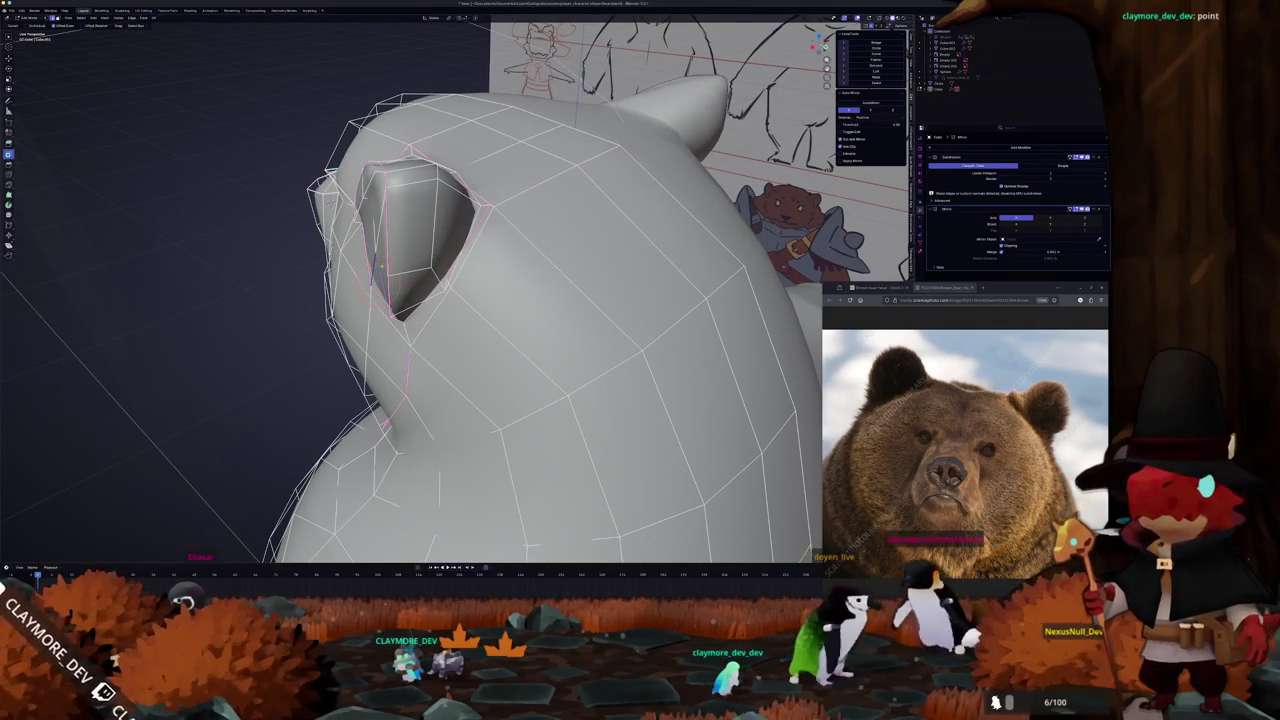
{"action": "left_click", "coordinate": [372, 190]}
{"action": "mouse_move", "coordinate": [376, 258]}
{"action": "middle_mouse_down"}
{"action": "mouse_move", "coordinate": [384, 236]}
{"action": "mouse_move", "coordinate": [385, 268]}
{"action": "middle_mouse_up"}
{"action": "left_click", "coordinate": [380, 262]}
{"action": "key", "text": "g"}
{"action": "key", "text": "g"}
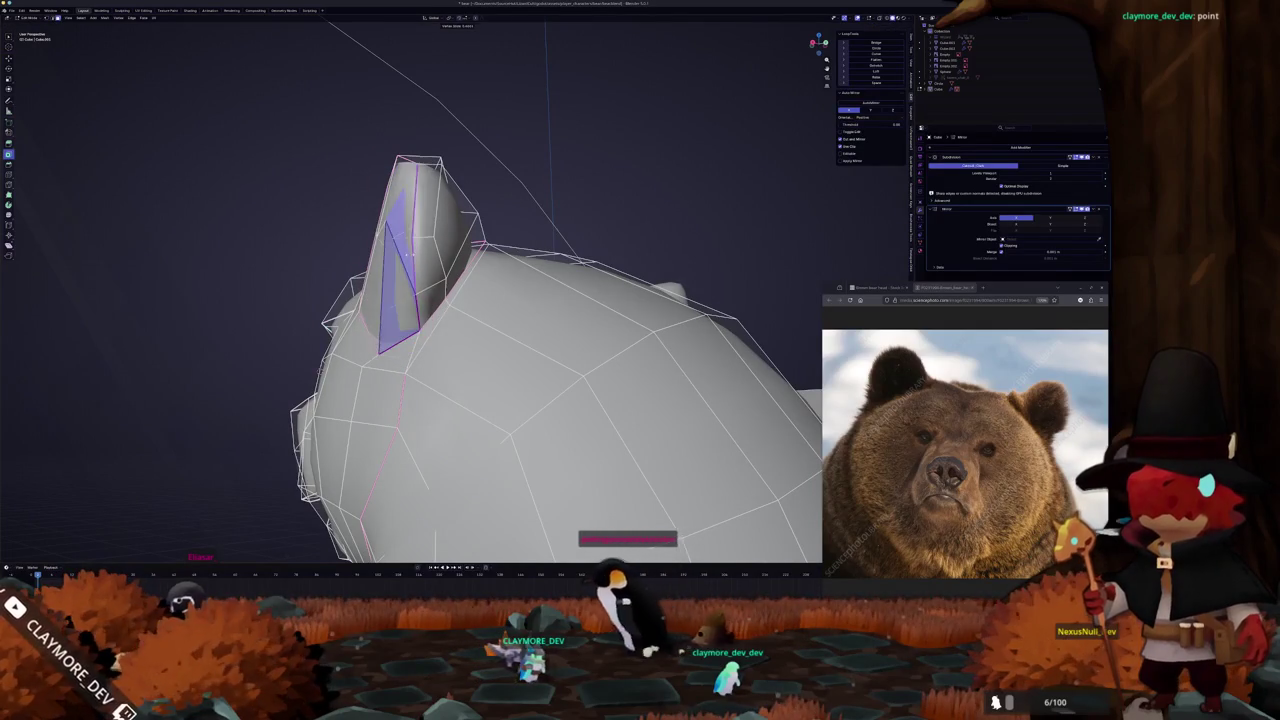
{"action": "mouse_move", "coordinate": [450, 300]}
{"action": "middle_mouse_down"}
{"action": "mouse_move", "coordinate": [400, 320]}
{"action": "mouse_move", "coordinate": [350, 300]}
{"action": "mouse_move", "coordinate": [400, 300]}
{"action": "mouse_move", "coordinate": [436, 270]}
{"action": "middle_mouse_up"}
{"action": "scroll", "coordinate": [436, 270], "scroll_direction": "up", "scroll_amount": 3}
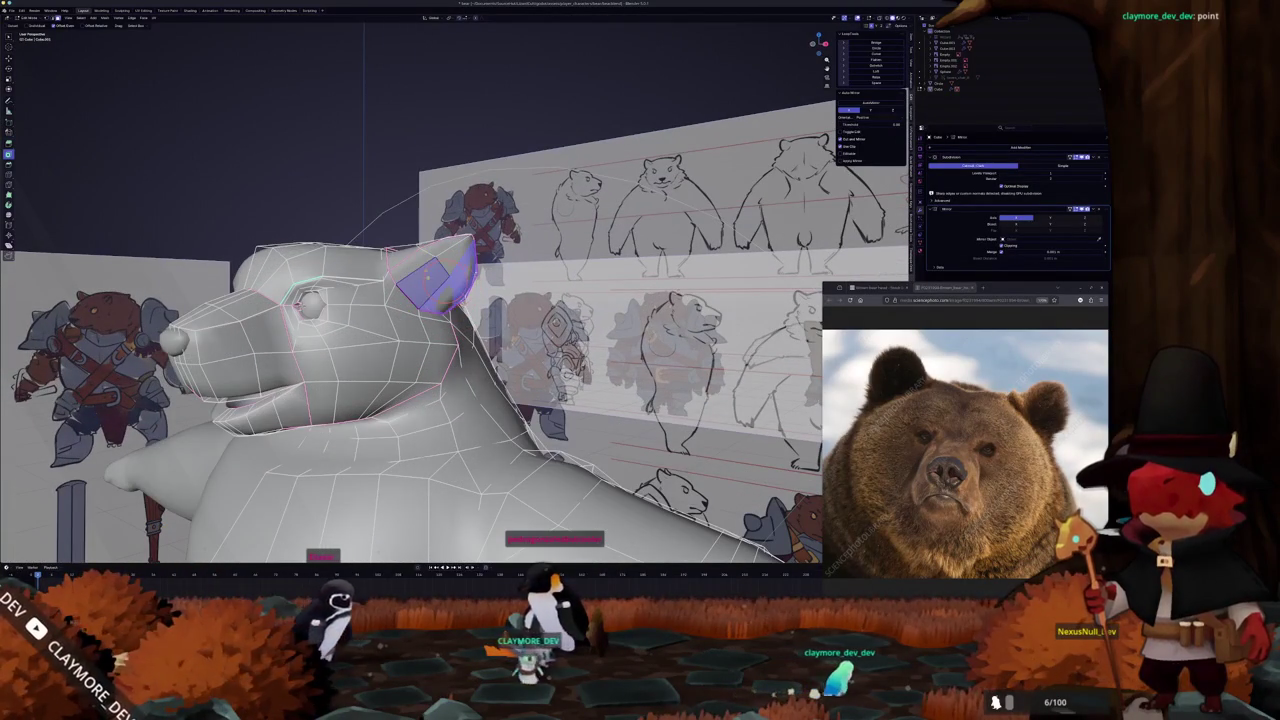
{"action": "left_click", "coordinate": [450, 265]}
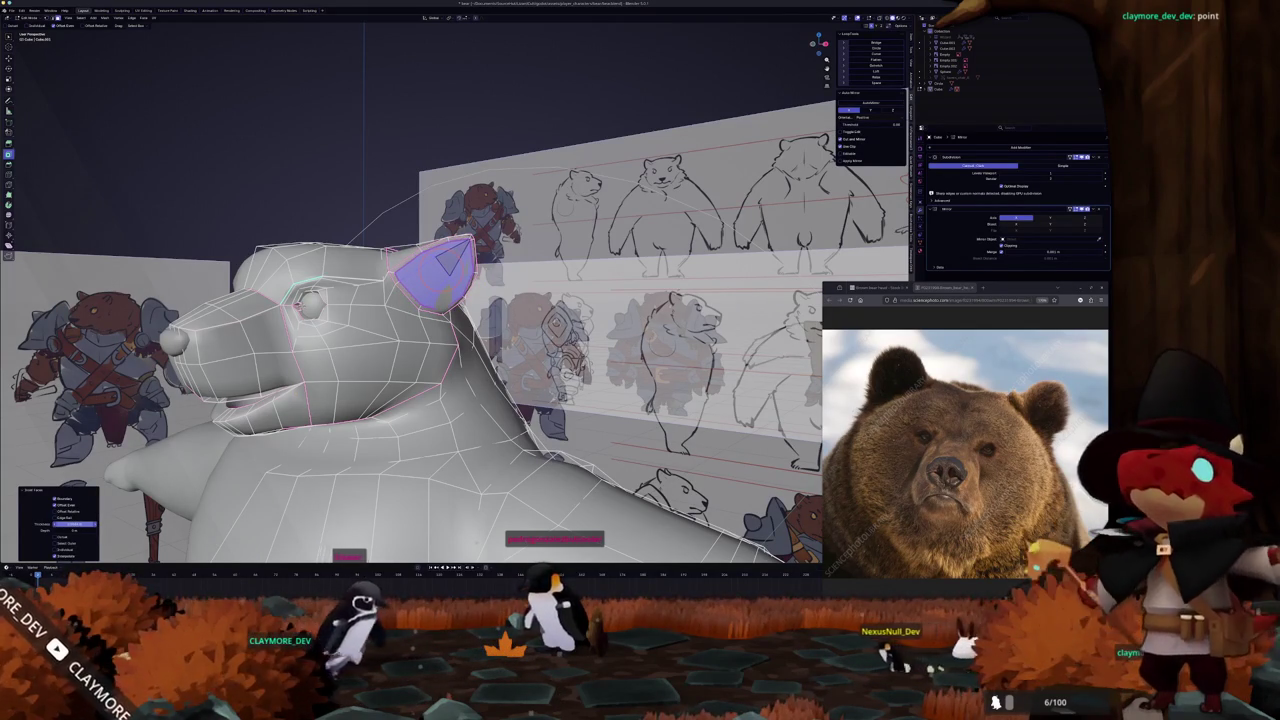
Scale the inset inner ear face down to about 0.75
{"action": "scroll", "coordinate": [440, 290], "scroll_direction": "up", "scroll_amount": 3}
{"action": "scroll", "coordinate": [440, 290], "scroll_direction": "up", "scroll_amount": 2}
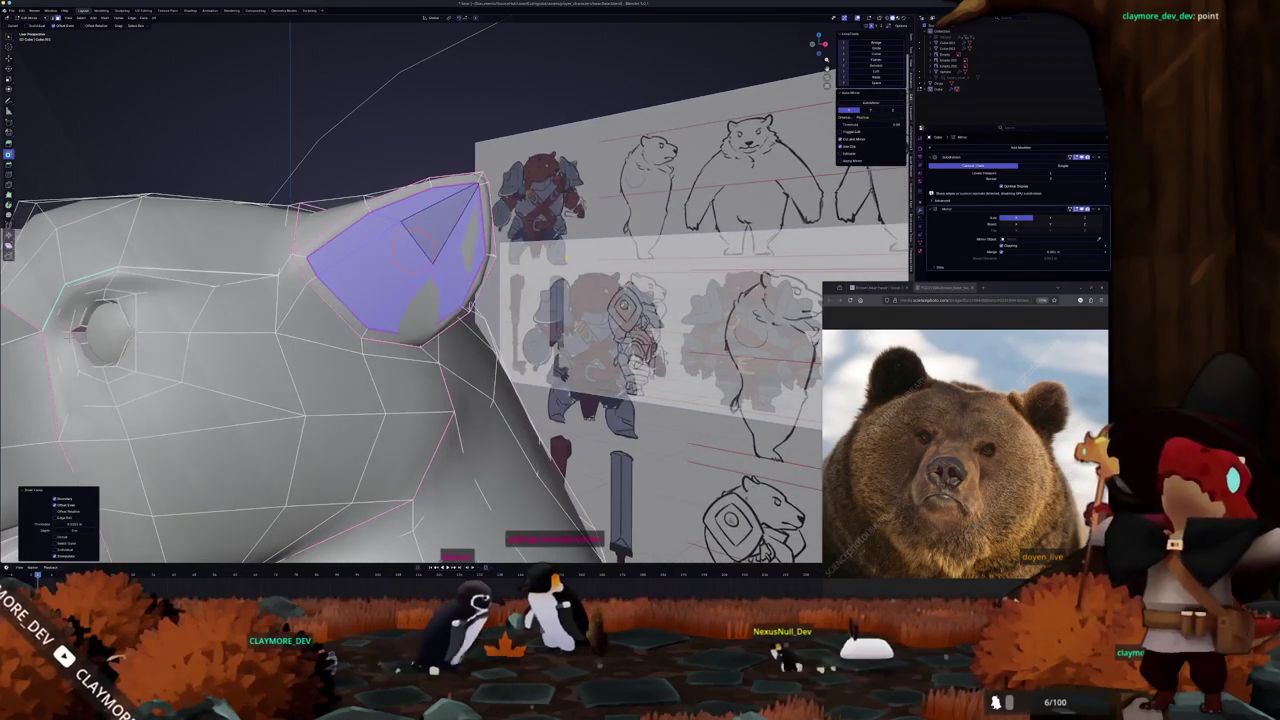
{"action": "key", "text": "s"}
{"action": "left_click", "coordinate": [468, 305]}
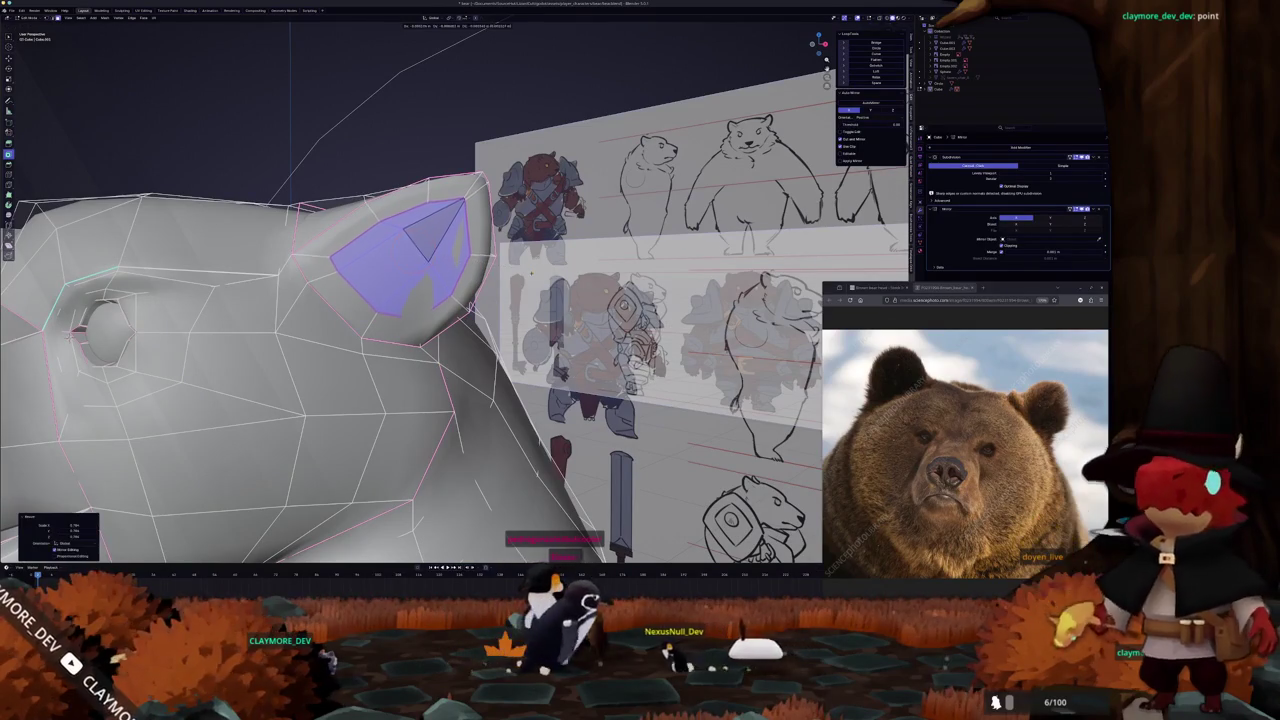
{"action": "mouse_move", "coordinate": [468, 305]}
{"action": "middle_mouse_down"}
{"action": "mouse_move", "coordinate": [483, 521]}
{"action": "mouse_move", "coordinate": [494, 286]}
{"action": "middle_mouse_up"}
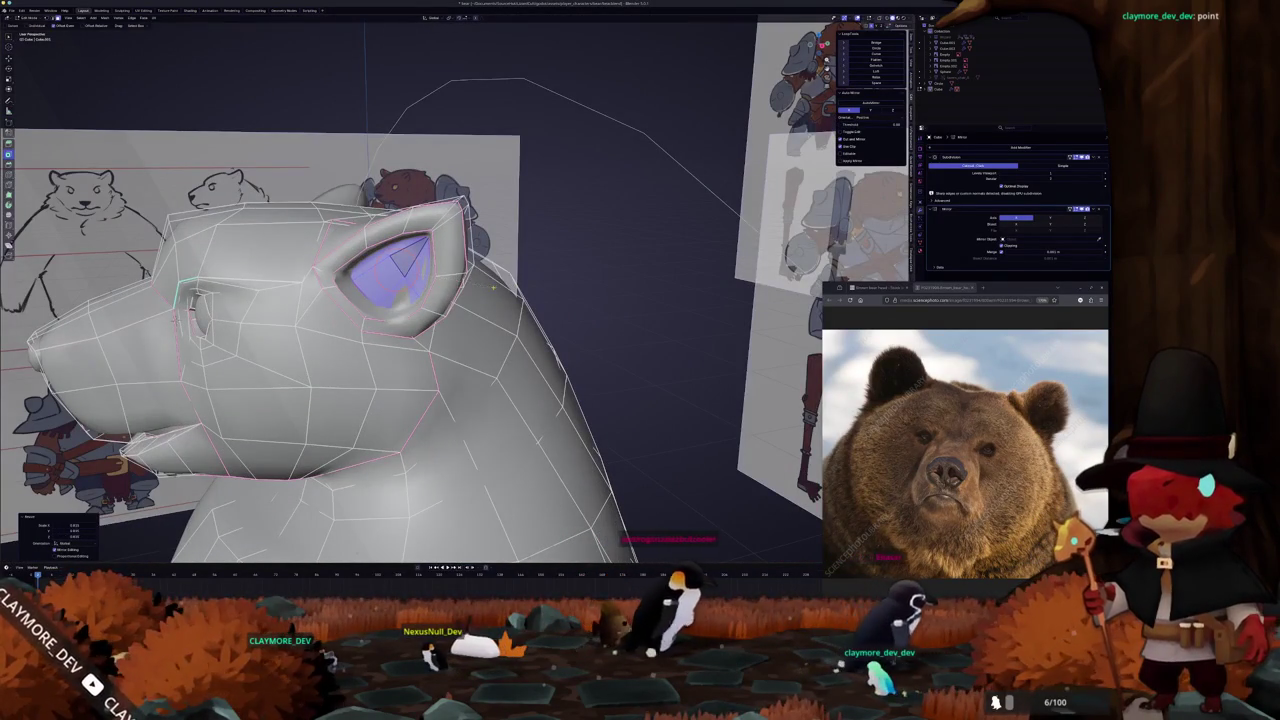
Apply an edge operation from the Ctrl+E menu to the ear and preview it in object mode
{"action": "right_click", "coordinate": [476, 352]}
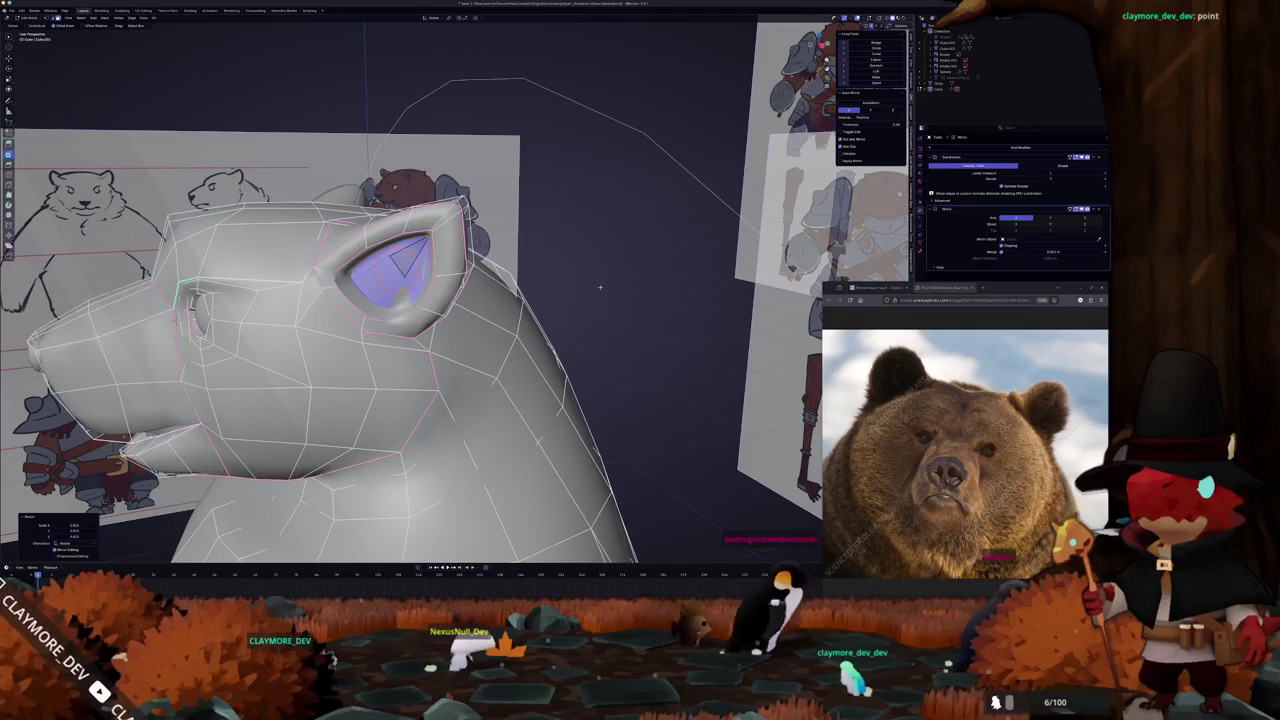
{"action": "key", "text": "ctrl+e"}
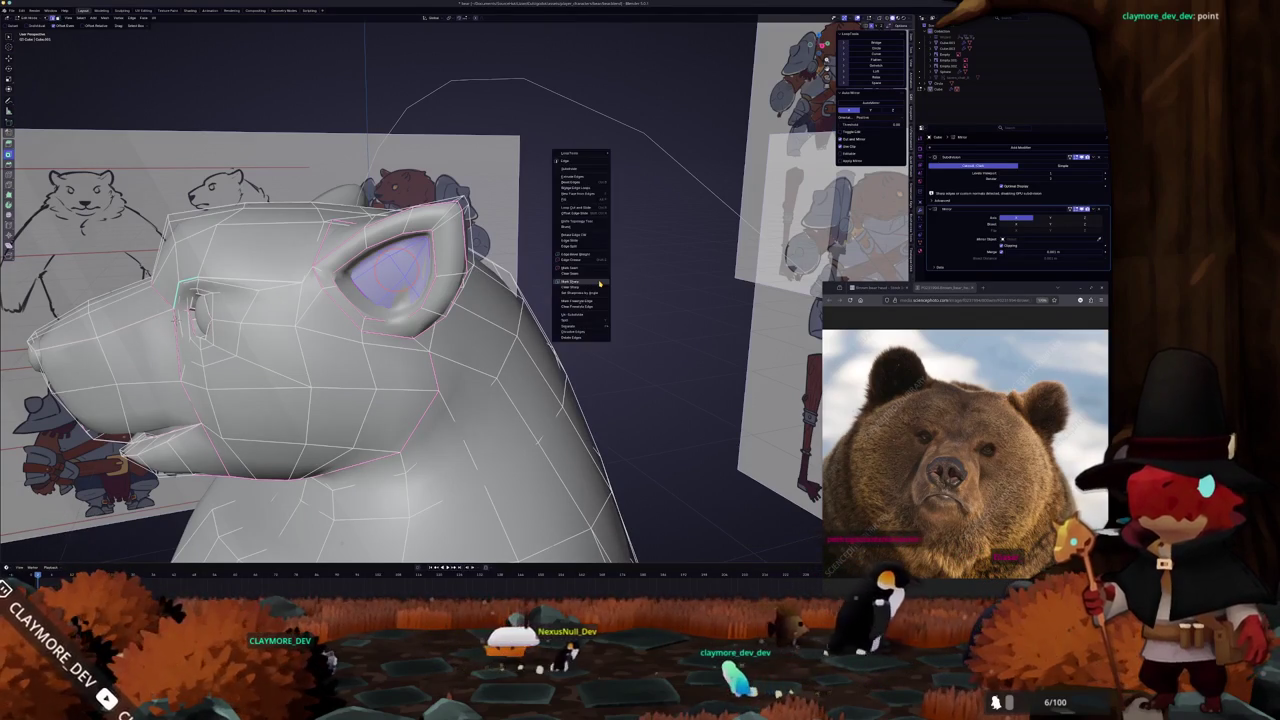
{"action": "left_click", "coordinate": [594, 281]}
{"action": "key", "text": "ctrl+e"}
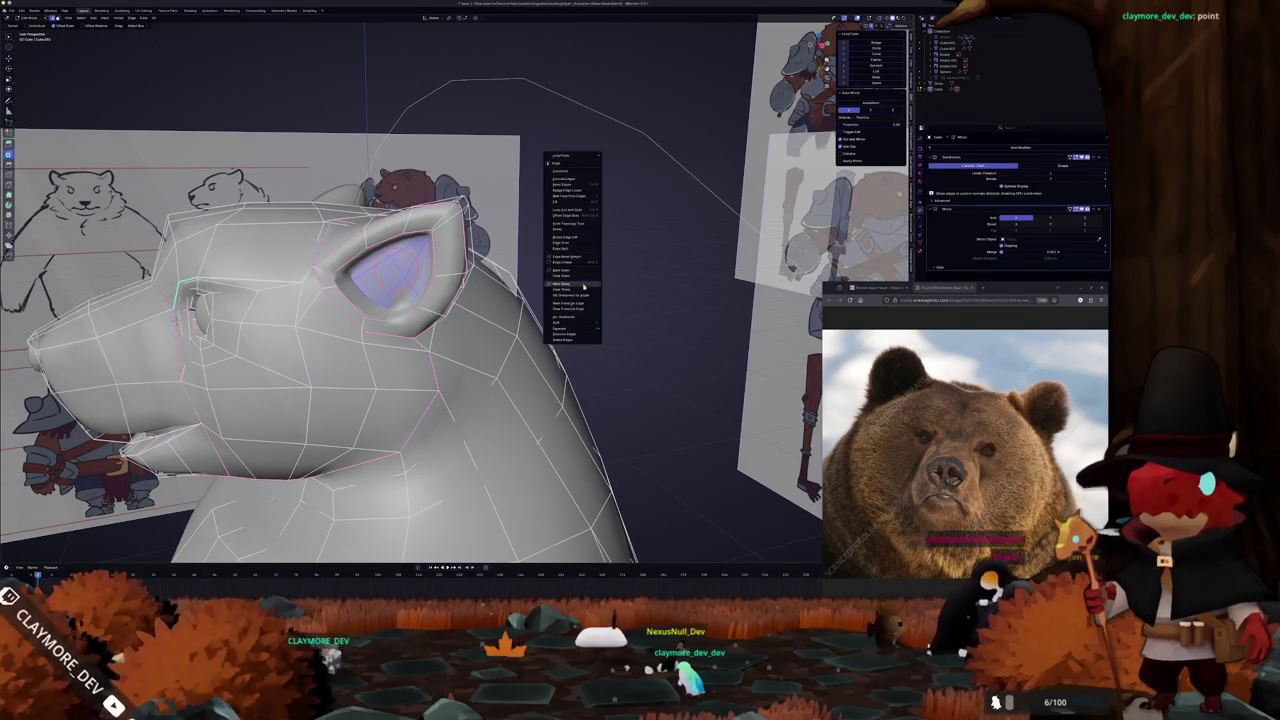
{"action": "left_click", "coordinate": [593, 279]}
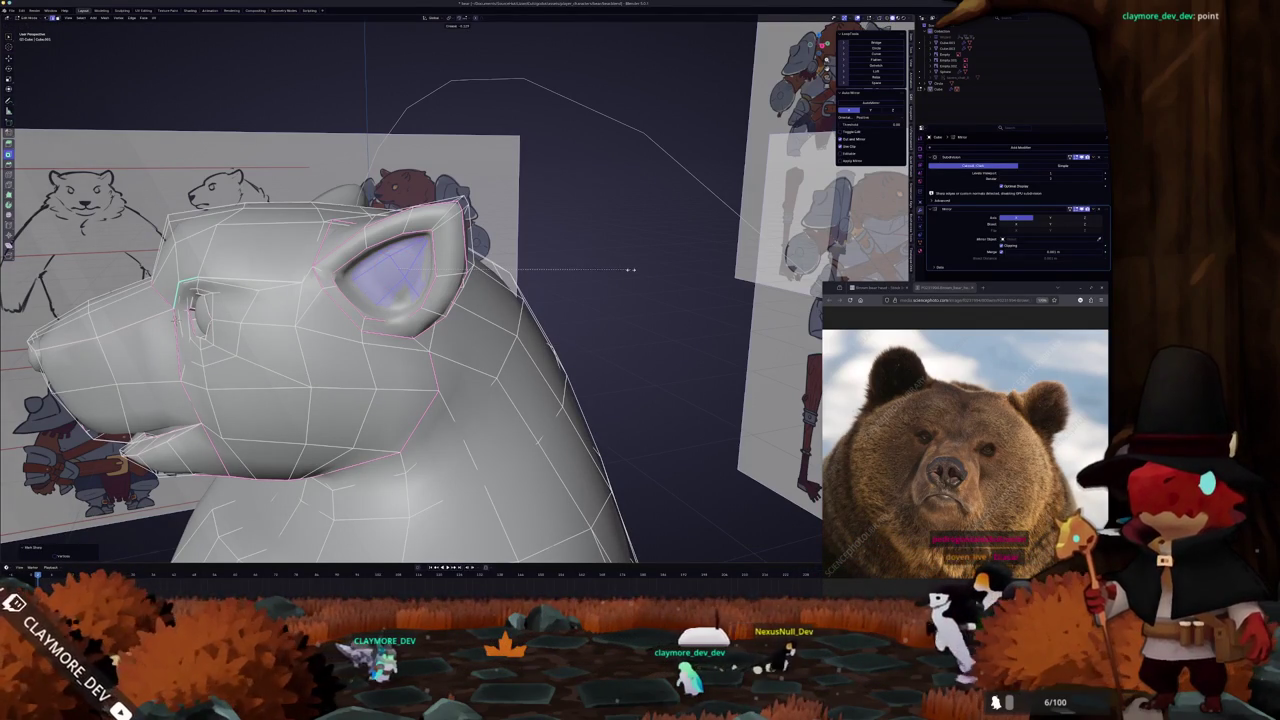
{"action": "key", "text": "Tab"}
{"action": "mouse_move", "coordinate": [630, 270]}
{"action": "middle_mouse_down"}
{"action": "mouse_move", "coordinate": [495, 328]}
{"action": "mouse_move", "coordinate": [365, 293]}
{"action": "mouse_move", "coordinate": [368, 280]}
{"action": "middle_mouse_up"}
Preview the smoothed ear and body by switching between edit and object mode
{"action": "key", "text": "Tab"}
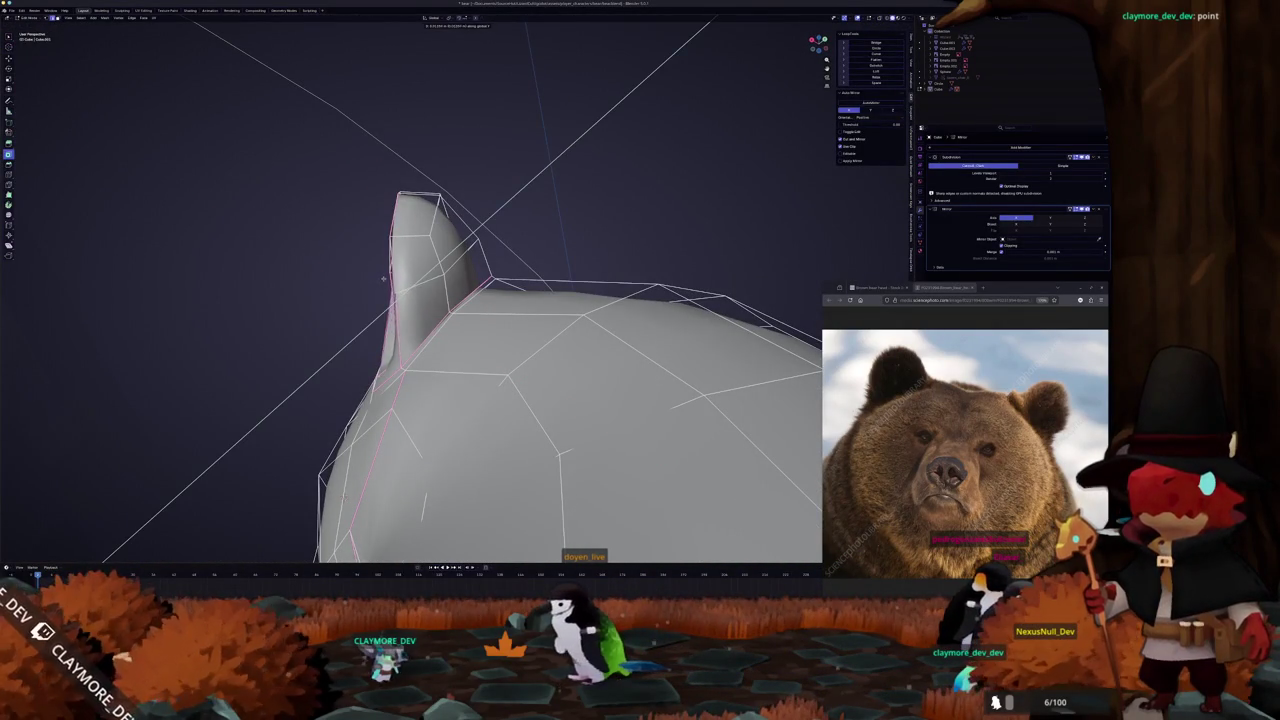
{"action": "key", "text": "Tab"}
{"action": "mouse_move", "coordinate": [380, 308]}
{"action": "middle_mouse_down"}
{"action": "mouse_move", "coordinate": [335, 378]}
{"action": "mouse_move", "coordinate": [247, 404]}
{"action": "middle_mouse_up"}
{"action": "key", "text": "Tab"}
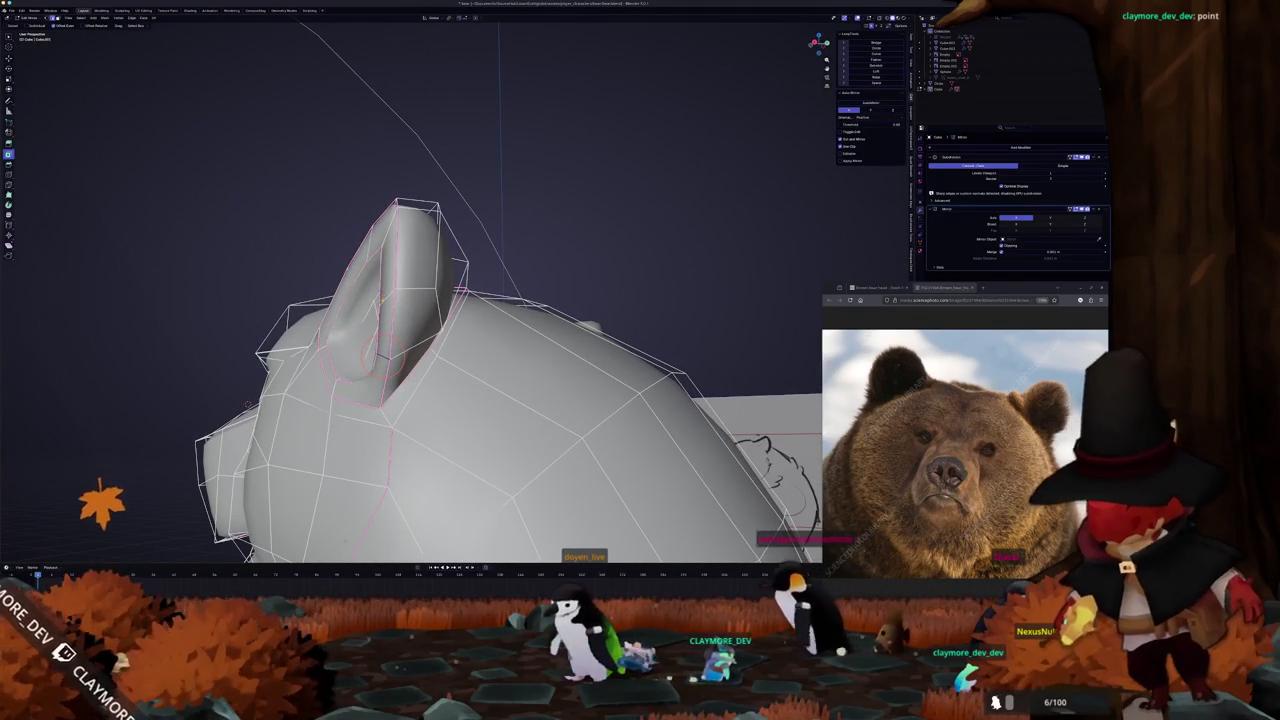
{"action": "mouse_move", "coordinate": [247, 404]}
{"action": "middle_mouse_down"}
{"action": "mouse_move", "coordinate": [340, 330]}
{"action": "mouse_move", "coordinate": [413, 350]}
{"action": "mouse_move", "coordinate": [402, 349]}
{"action": "middle_mouse_up"}
{"action": "key", "text": "Tab"}
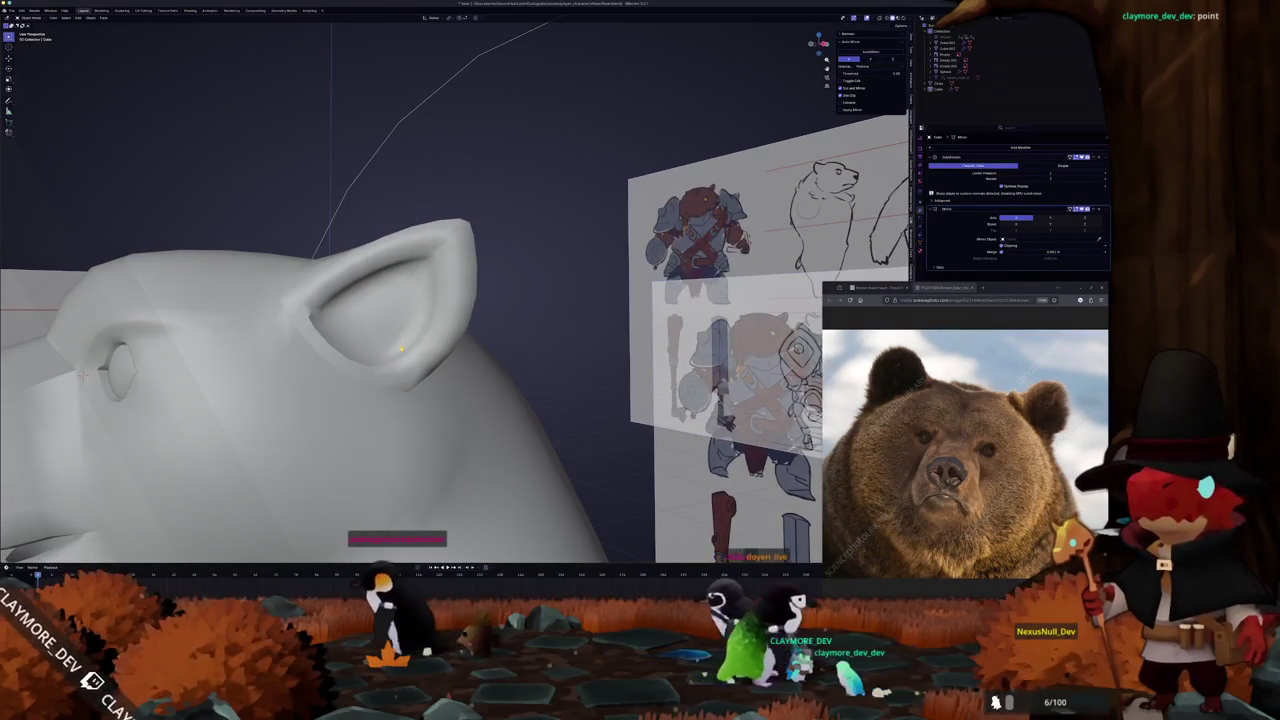
{"action": "key", "text": "Tab"}
{"action": "mouse_move", "coordinate": [400, 348]}
{"action": "middle_mouse_down"}
{"action": "mouse_move", "coordinate": [447, 229]}
{"action": "mouse_move", "coordinate": [459, 262]}
{"action": "mouse_move", "coordinate": [400, 280]}
{"action": "middle_mouse_up"}
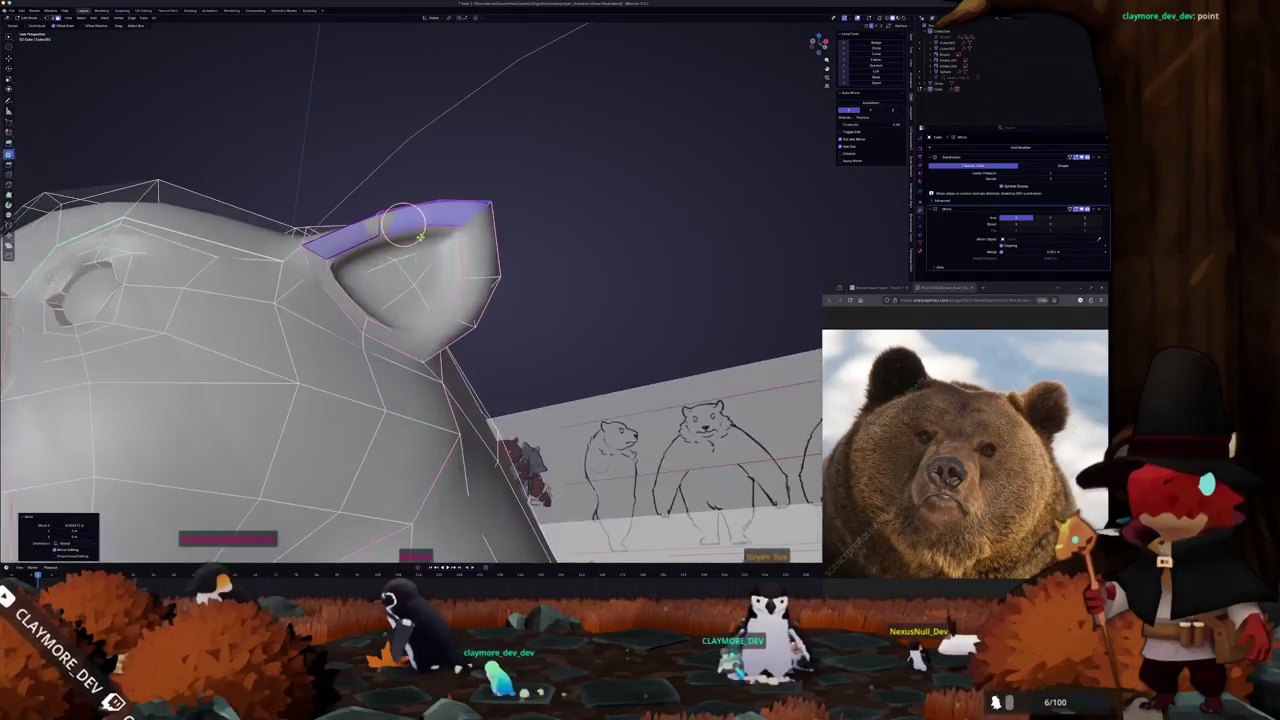
{"action": "scroll", "coordinate": [458, 155], "scroll_direction": "up", "scroll_amount": 5}
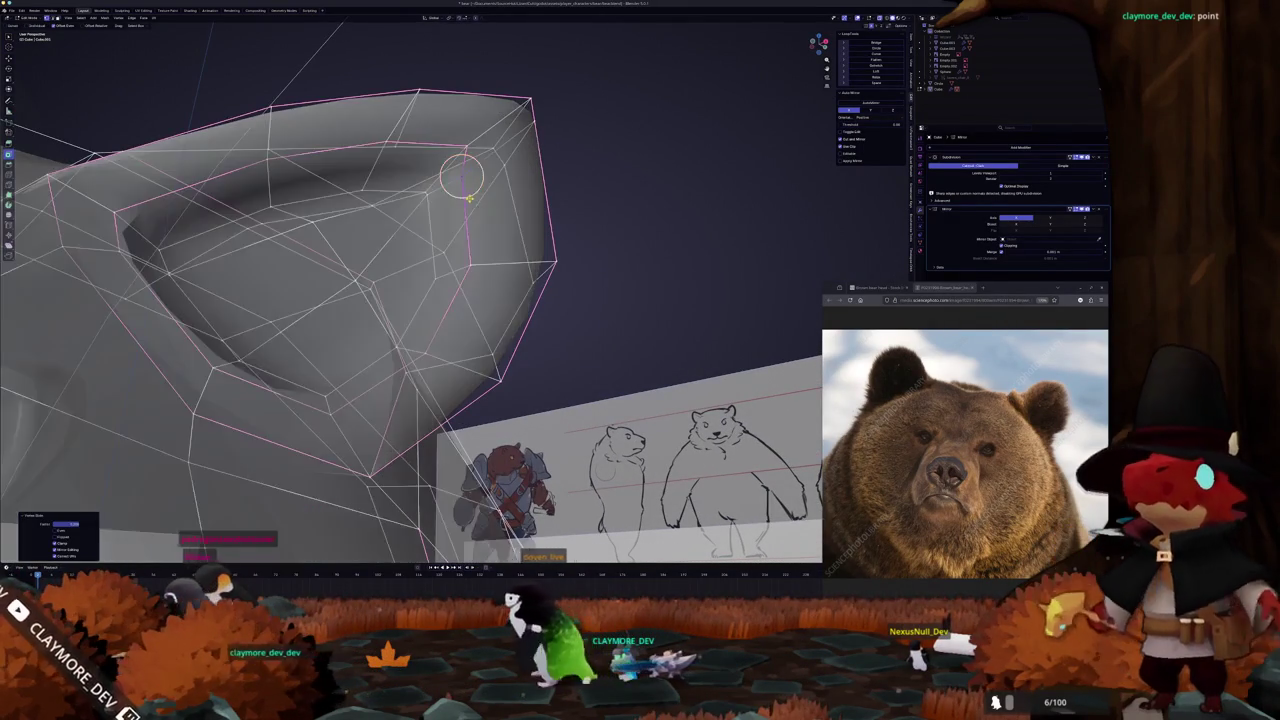
Inspect the ear in X-ray, frame the selected ear, then view the head from the front
{"action": "key", "text": "alt+z"}
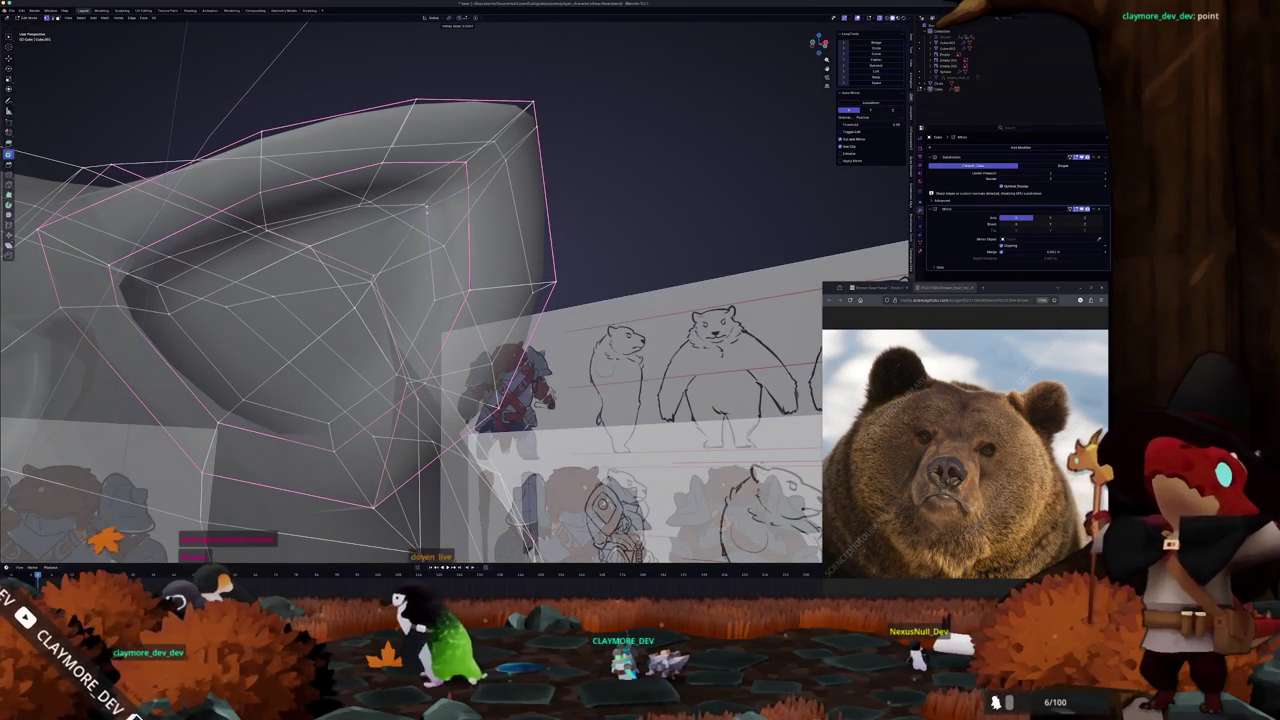
{"action": "key", "text": "Tab"}
{"action": "scroll", "coordinate": [421, 237], "scroll_direction": "down", "scroll_amount": 3}
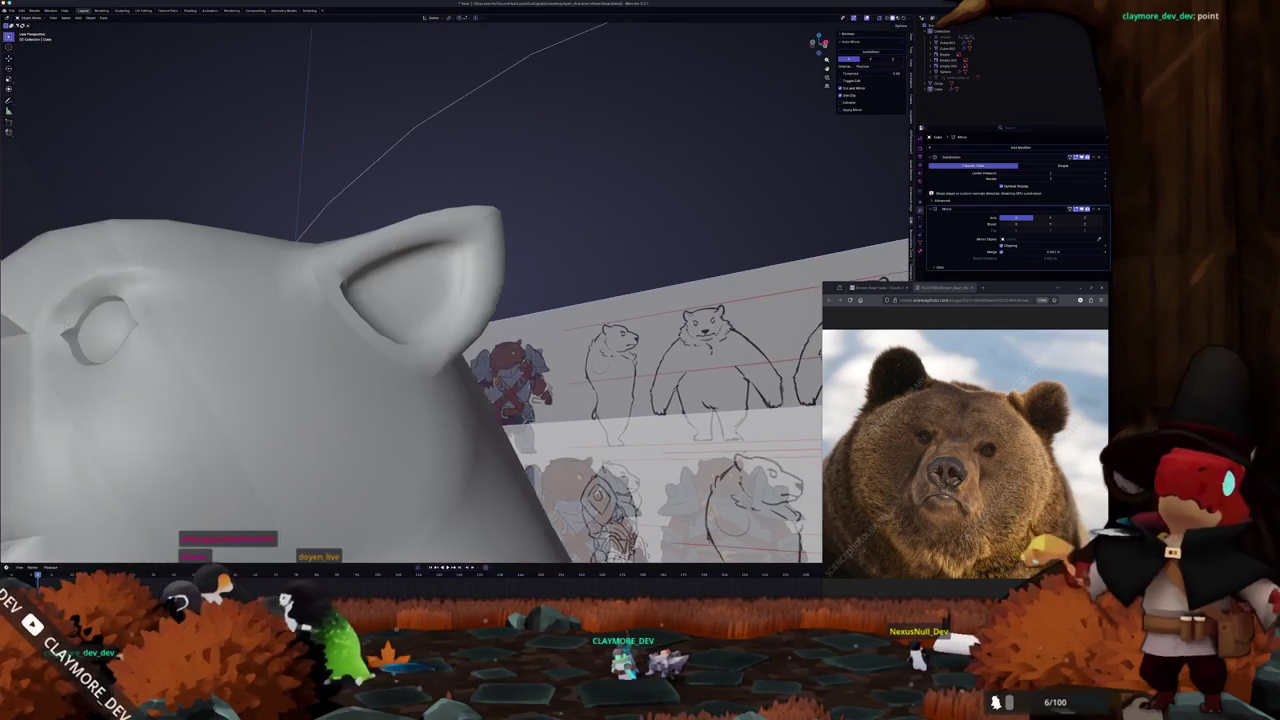
{"action": "key", "text": "Tab"}
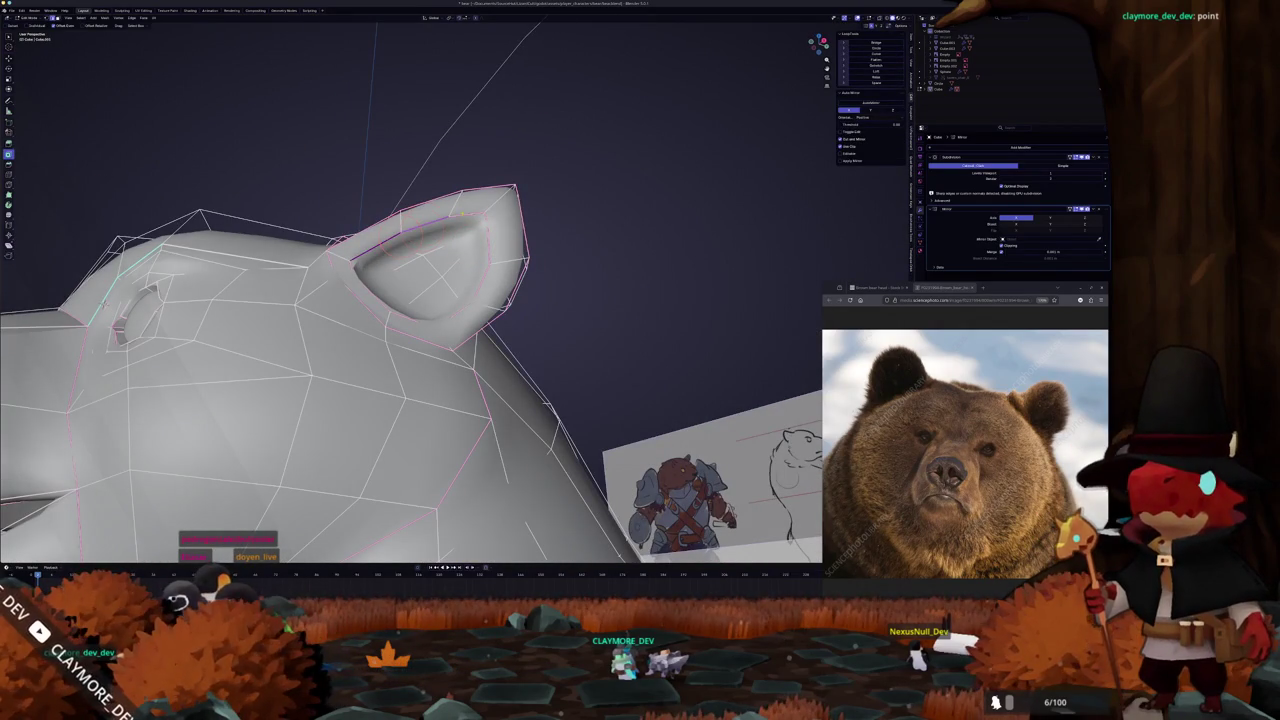
{"action": "mouse_move", "coordinate": [465, 228]}
{"action": "middle_mouse_down"}
{"action": "mouse_move", "coordinate": [372, 256]}
{"action": "mouse_move", "coordinate": [449, 243]}
{"action": "middle_mouse_up"}
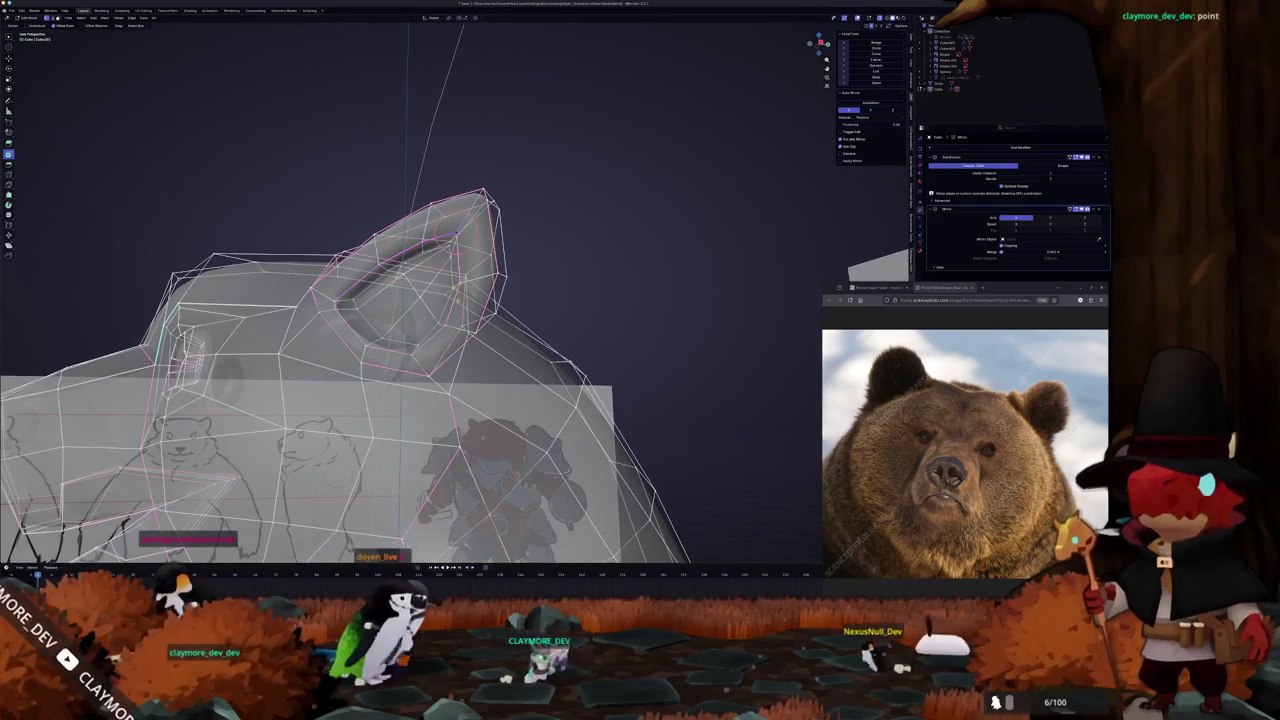
{"action": "key", "text": "KP_Decimal"}
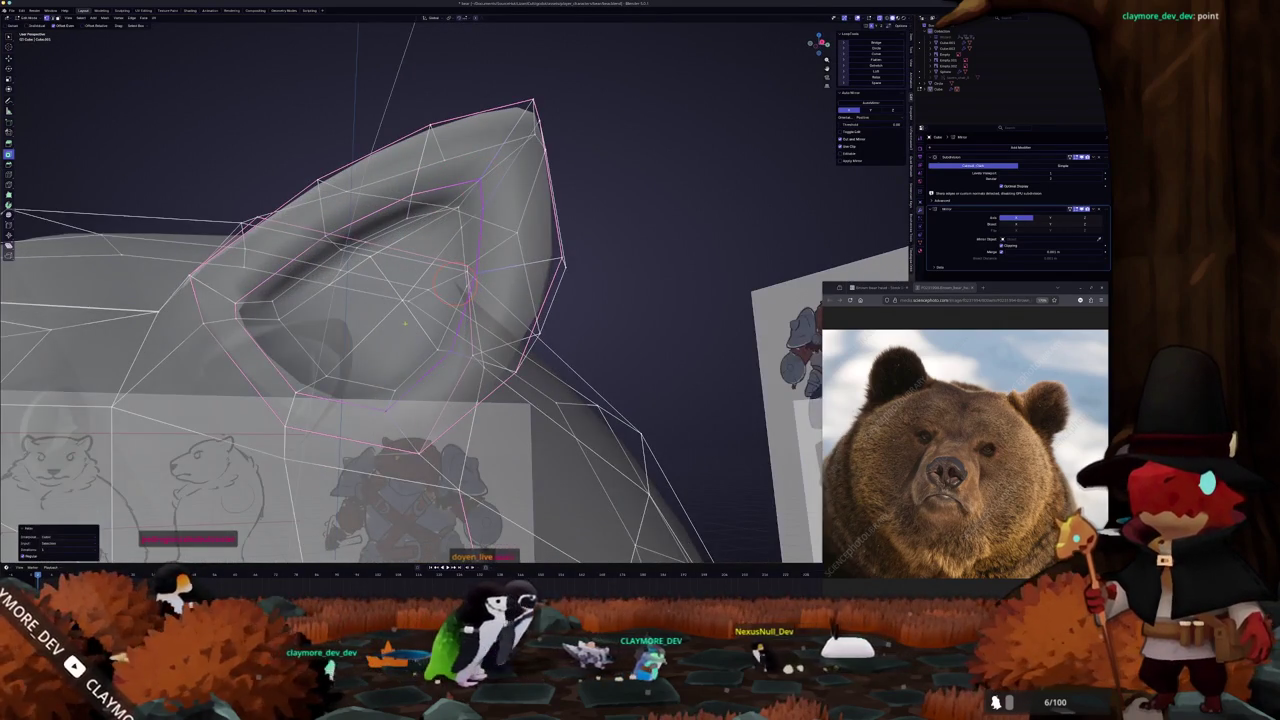
{"action": "middle_click_drag", "start_coordinate": [449, 243], "coordinate": [490, 250]}
{"action": "key", "text": "alt+z"}
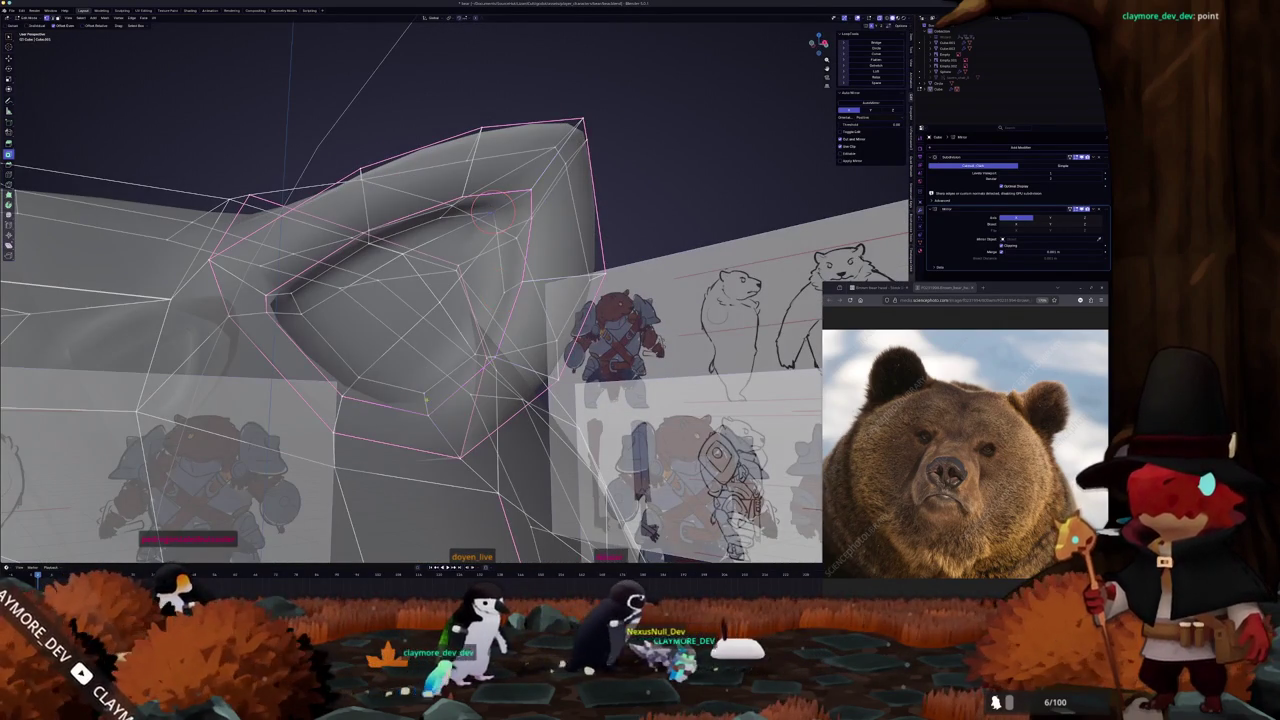
{"action": "key", "text": "alt+z"}
{"action": "mouse_move", "coordinate": [423, 393]}
{"action": "middle_mouse_down"}
{"action": "mouse_move", "coordinate": [414, 377]}
{"action": "mouse_move", "coordinate": [309, 389]}
{"action": "mouse_move", "coordinate": [340, 415]}
{"action": "mouse_move", "coordinate": [300, 400]}
{"action": "mouse_move", "coordinate": [334, 411]}
{"action": "mouse_move", "coordinate": [322, 409]}
{"action": "middle_mouse_up"}
{"action": "scroll", "coordinate": [325, 400], "scroll_direction": "down", "scroll_amount": 5}
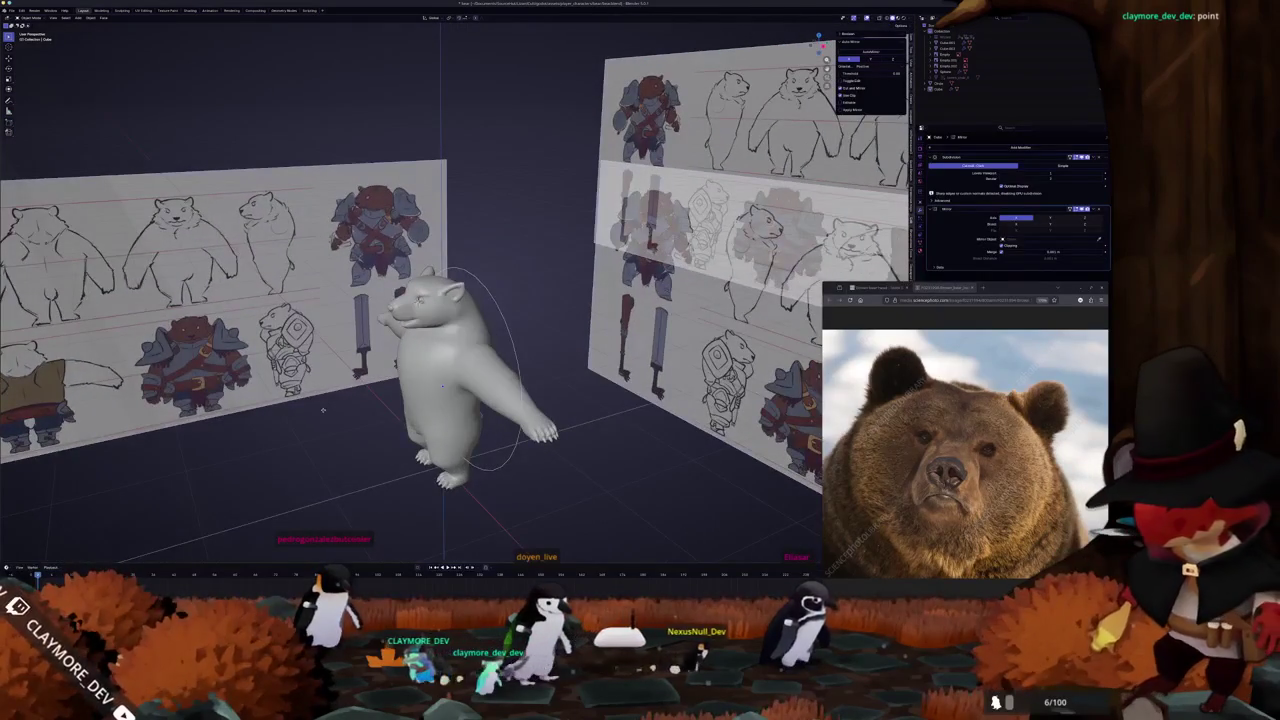
In the side profile view, select an ear face and compare it with the side sketch
{"action": "mouse_move", "coordinate": [337, 402]}
{"action": "middle_mouse_down"}
{"action": "mouse_move", "coordinate": [417, 350]}
{"action": "mouse_move", "coordinate": [400, 330]}
{"action": "middle_mouse_up"}
{"action": "scroll", "coordinate": [417, 350], "scroll_direction": "up", "scroll_amount": 3}
{"action": "key", "text": "Tab"}
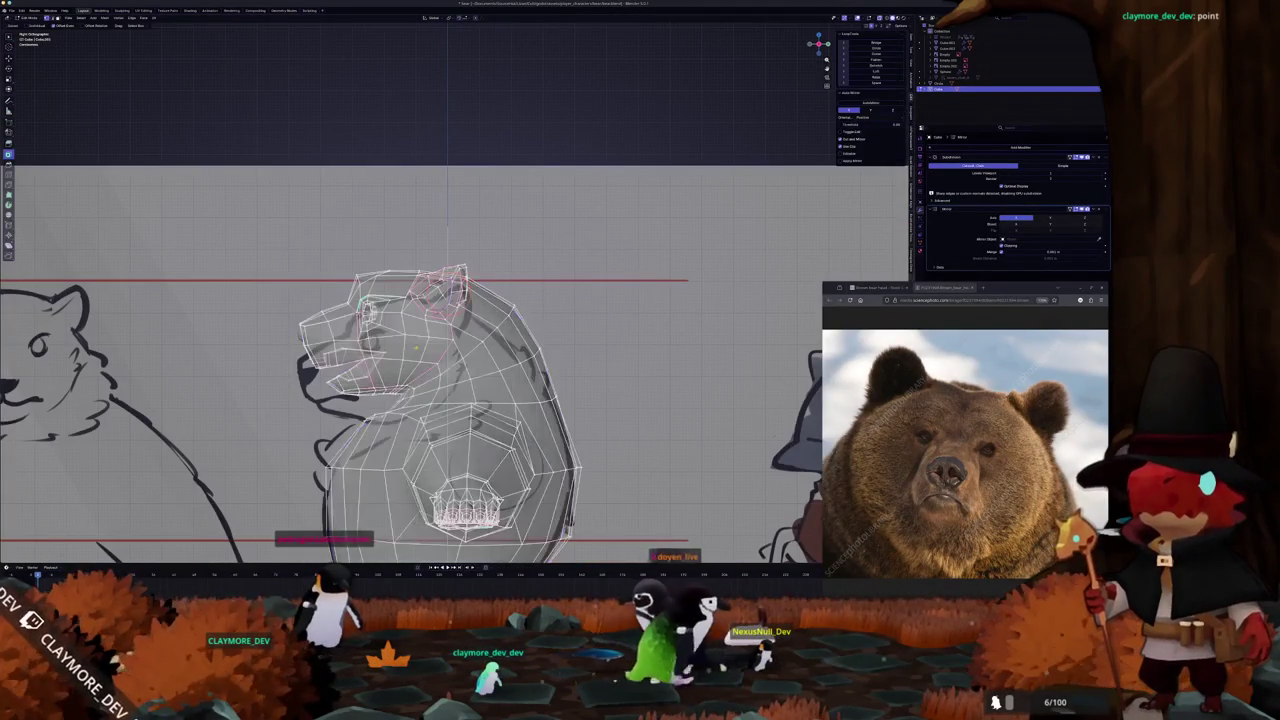
{"action": "scroll", "coordinate": [430, 290], "scroll_direction": "up", "scroll_amount": 5}
{"action": "key", "text": "shift+z"}
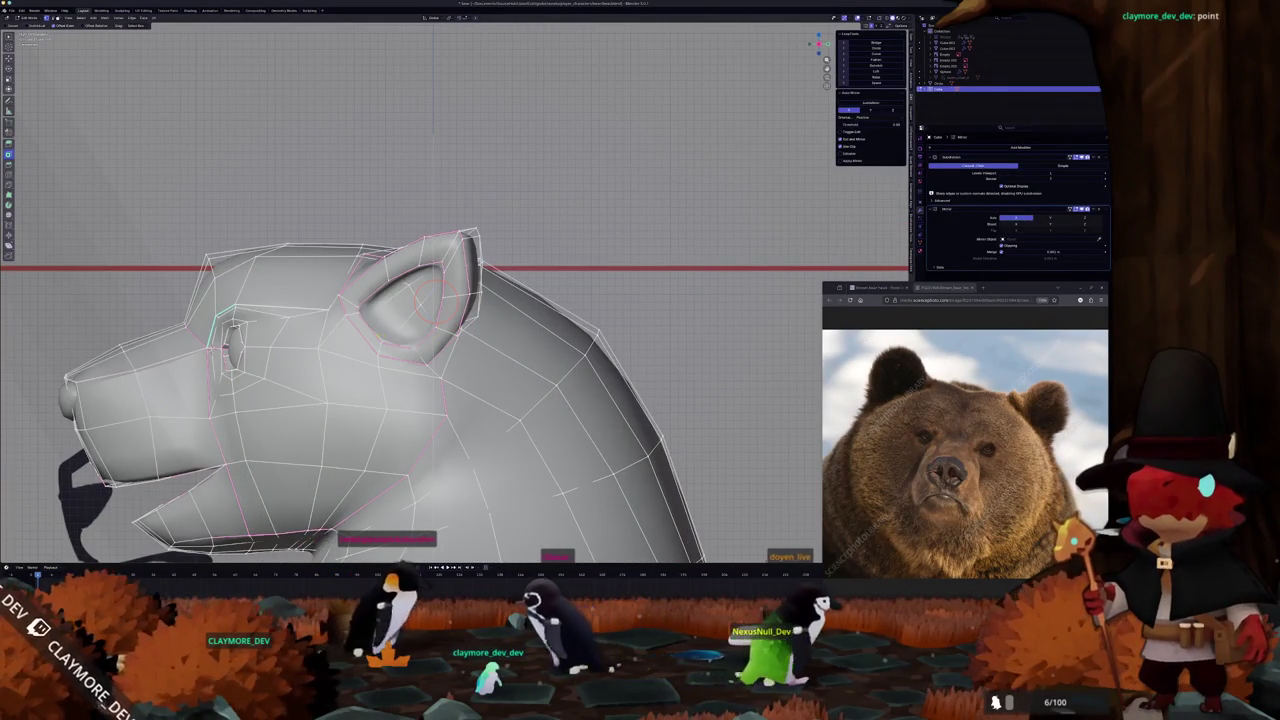
{"action": "left_click", "coordinate": [365, 281]}
{"action": "key", "text": "shift+z"}
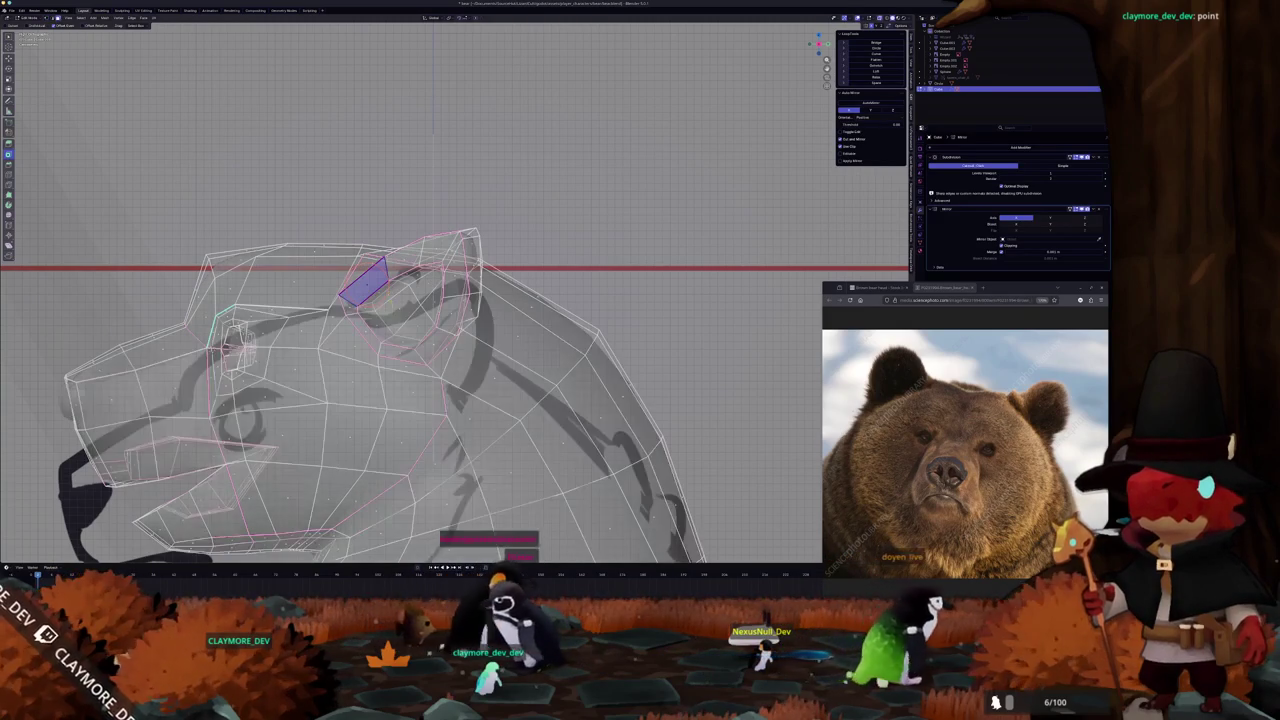
{"action": "key", "text": "shift+z"}
Orbit back to a perspective view of the ear and preview the bear in object mode
{"action": "middle_click_drag", "start_coordinate": [432, 342], "coordinate": [376, 334]}
{"action": "mouse_move", "coordinate": [443, 287]}
{"action": "middle_mouse_down"}
{"action": "mouse_move", "coordinate": [555, 268]}
{"action": "mouse_move", "coordinate": [420, 276]}
{"action": "mouse_move", "coordinate": [582, 274]}
{"action": "mouse_move", "coordinate": [440, 322]}
{"action": "mouse_move", "coordinate": [400, 320]}
{"action": "mouse_move", "coordinate": [552, 323]}
{"action": "middle_mouse_up"}
{"action": "key", "text": "Tab"}
{"action": "key", "text": "Tab"}
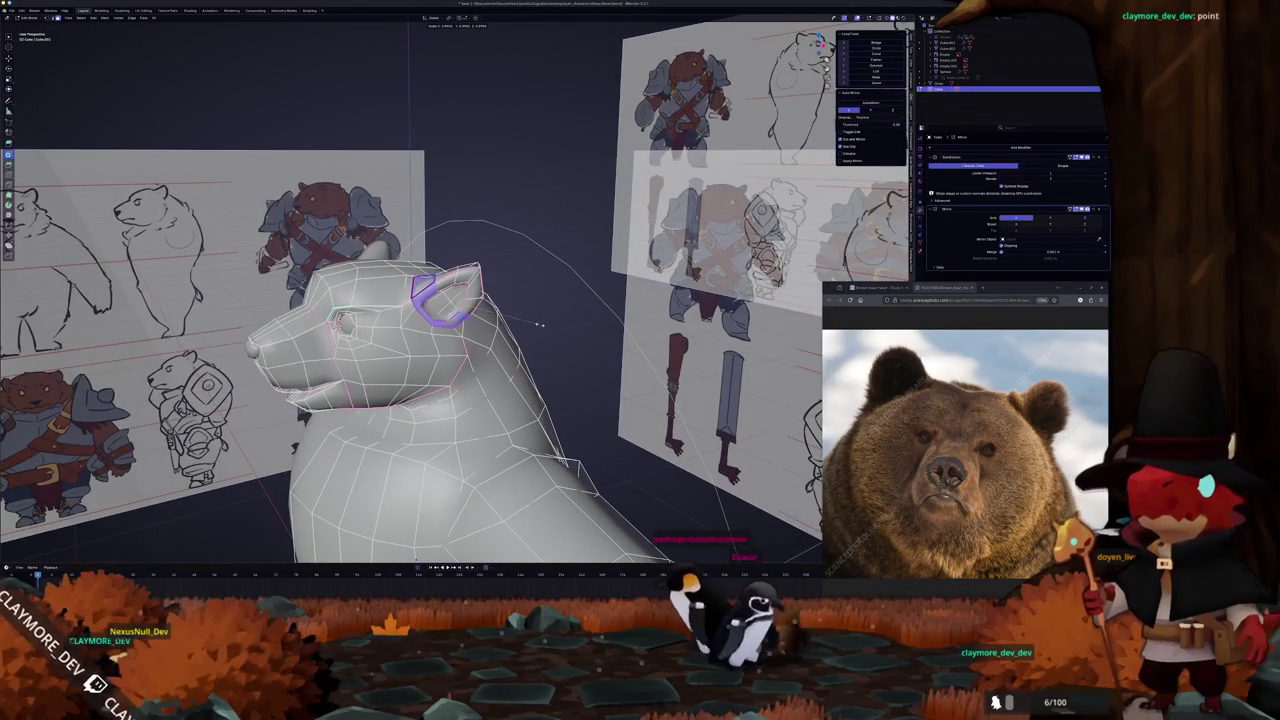
{"action": "key", "text": "Tab"}
In the right-side orthographic view, move the selected ear faces further back on the head
{"action": "mouse_move", "coordinate": [539, 323]}
{"action": "middle_mouse_down"}
{"action": "mouse_move", "coordinate": [505, 320]}
{"action": "mouse_move", "coordinate": [455, 370]}
{"action": "middle_mouse_up"}
{"action": "key", "text": "KP_3"}
{"action": "key", "text": "Tab"}
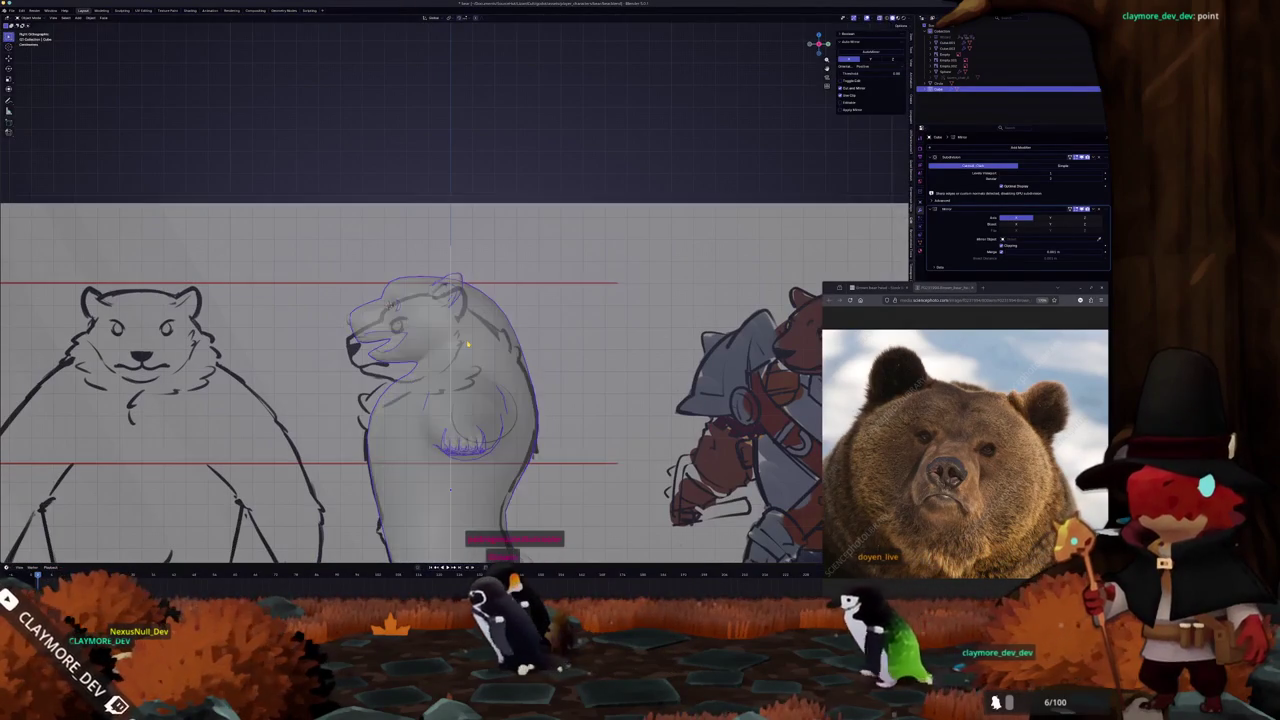
{"action": "scroll", "coordinate": [455, 300], "scroll_direction": "up", "scroll_amount": 3}
{"action": "scroll", "coordinate": [455, 300], "scroll_direction": "up", "scroll_amount": 2}
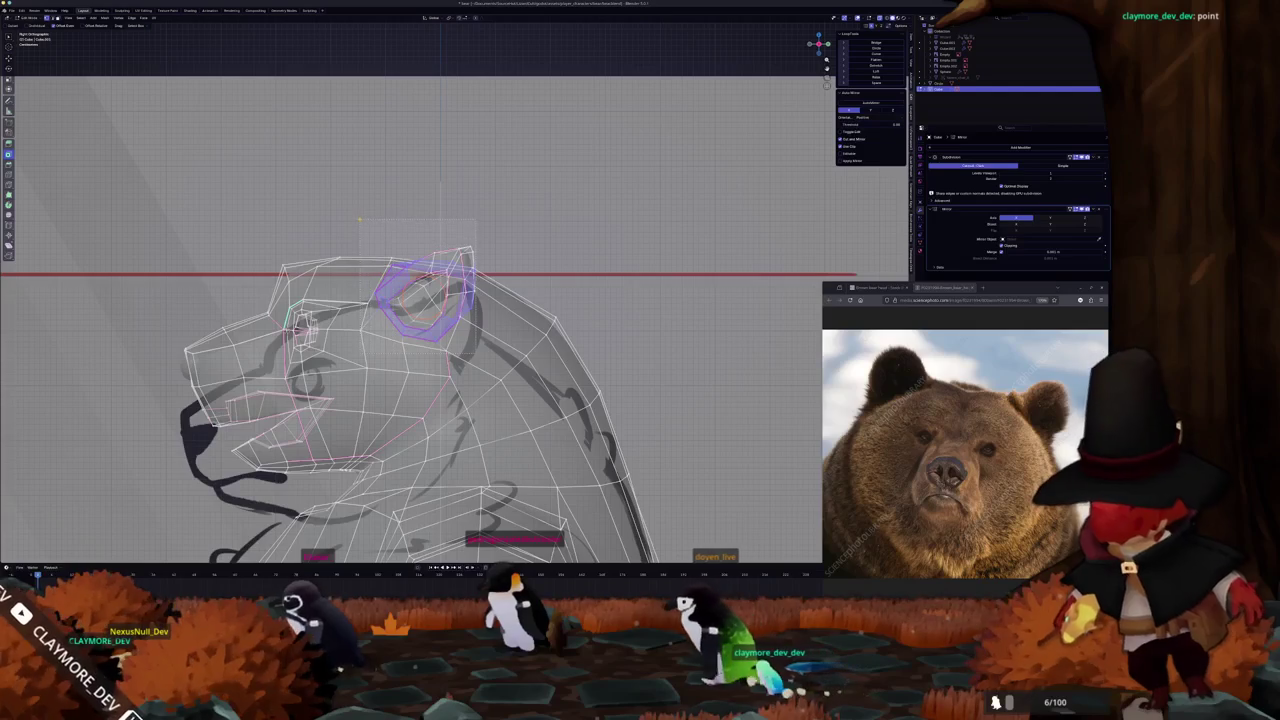
{"action": "key", "text": "alt+z"}
{"action": "key", "text": "g"}
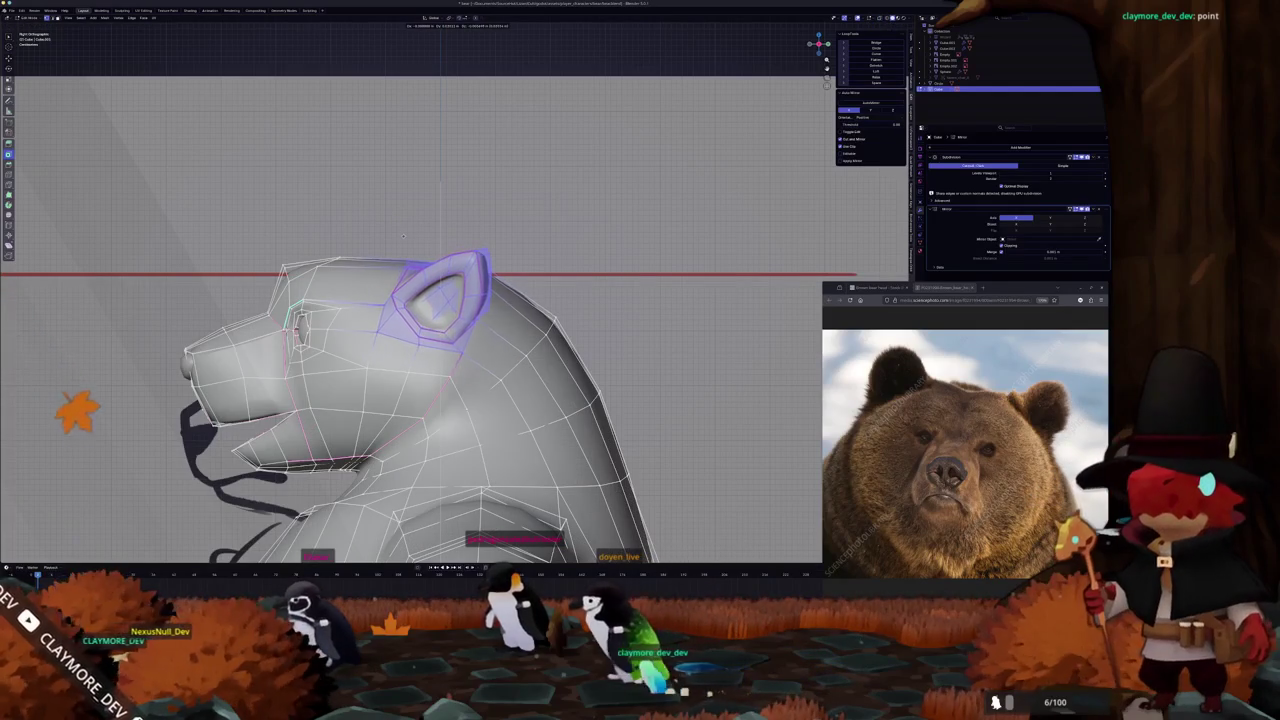
{"action": "left_click", "coordinate": [404, 235]}
{"action": "key", "text": "alt+z"}
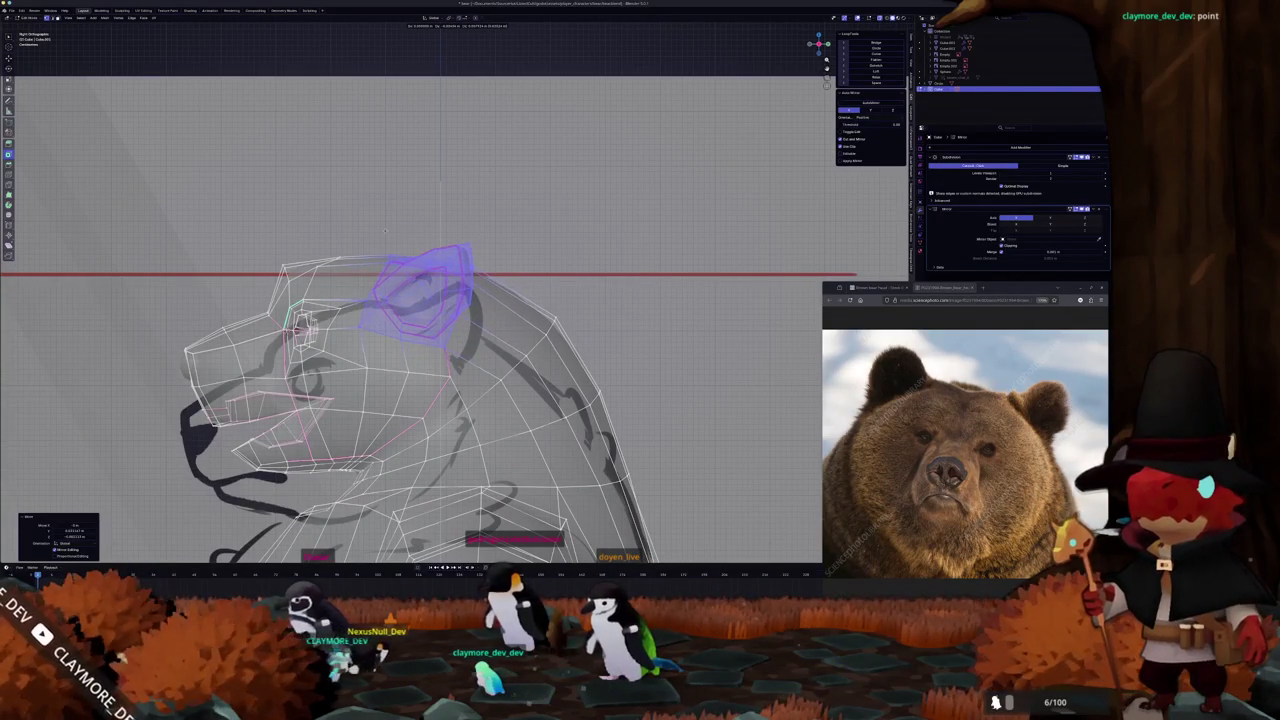
{"action": "left_click", "coordinate": [390, 236]}
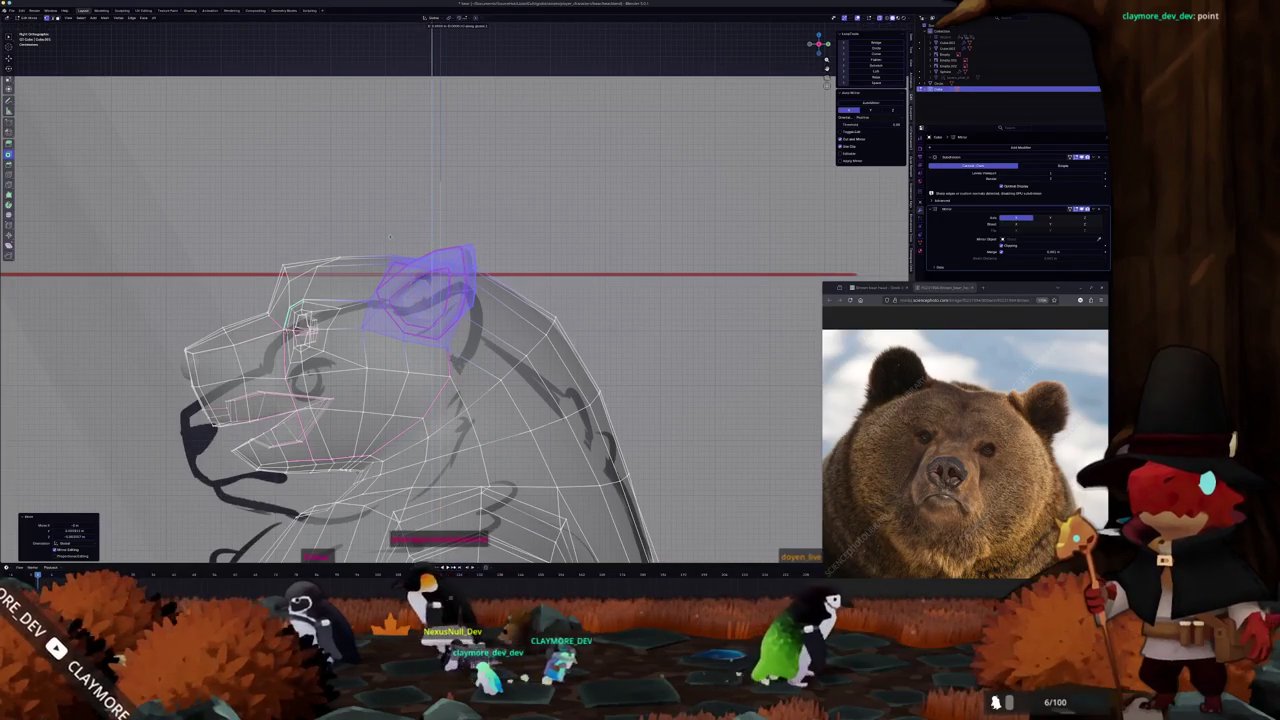
Nudge the ear slightly lower in the orthographic side view, checking it with X-ray
{"action": "key", "text": "alt+a"}
{"action": "middle_click_drag", "start_coordinate": [390, 236], "coordinate": [455, 240]}
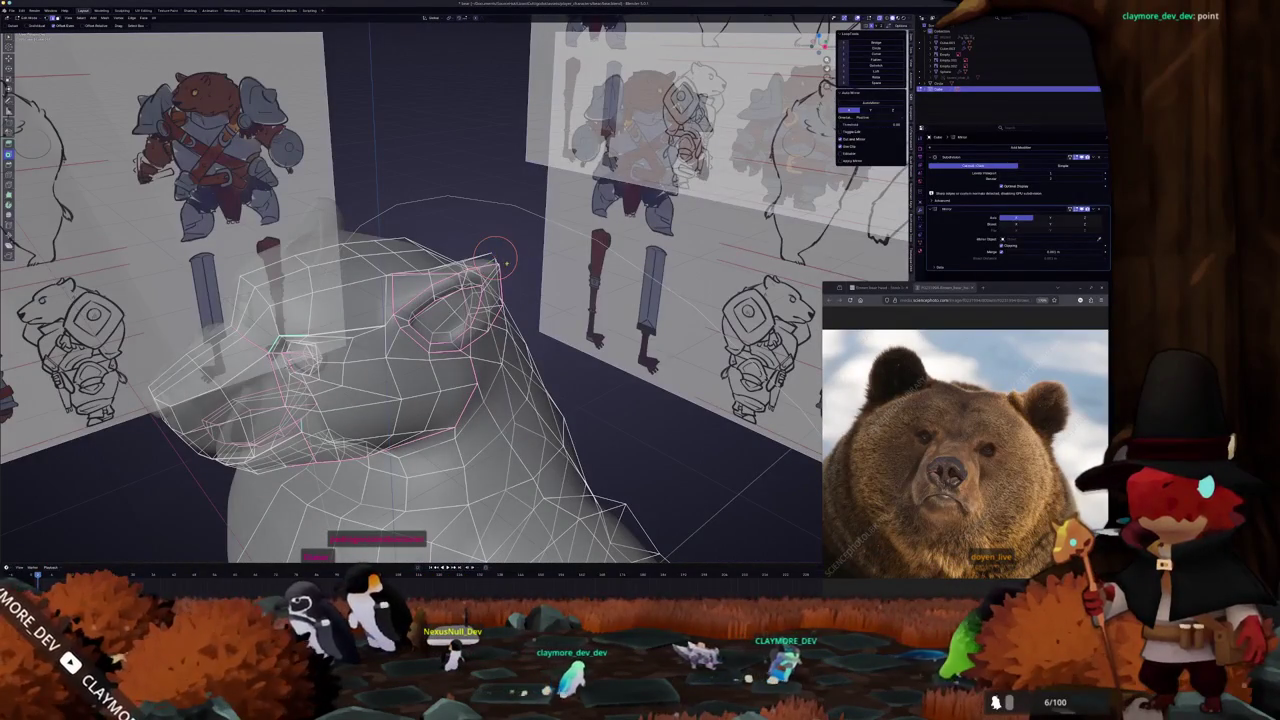
{"action": "key", "text": "KP_3"}
{"action": "key", "text": "KP_5"}
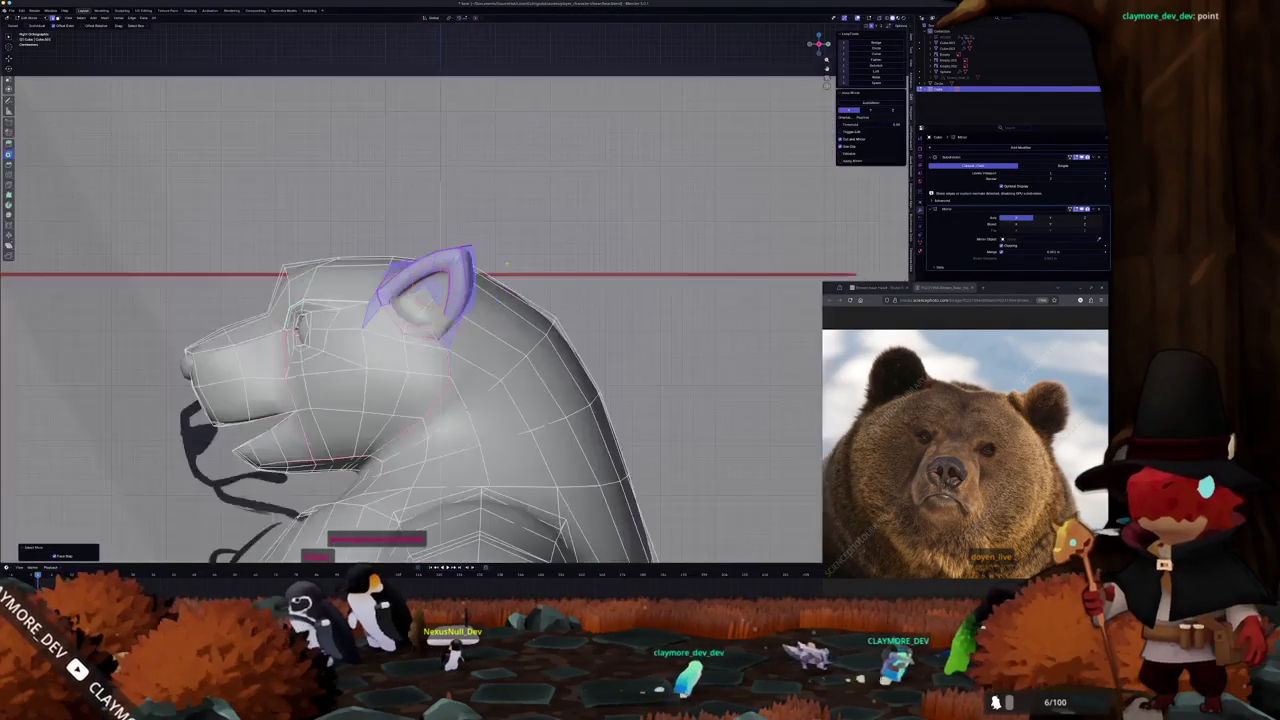
{"action": "scroll", "coordinate": [506, 264], "scroll_direction": "up", "scroll_amount": 1}
{"action": "key", "text": "alt+z"}
{"action": "key", "text": "alt+z"}
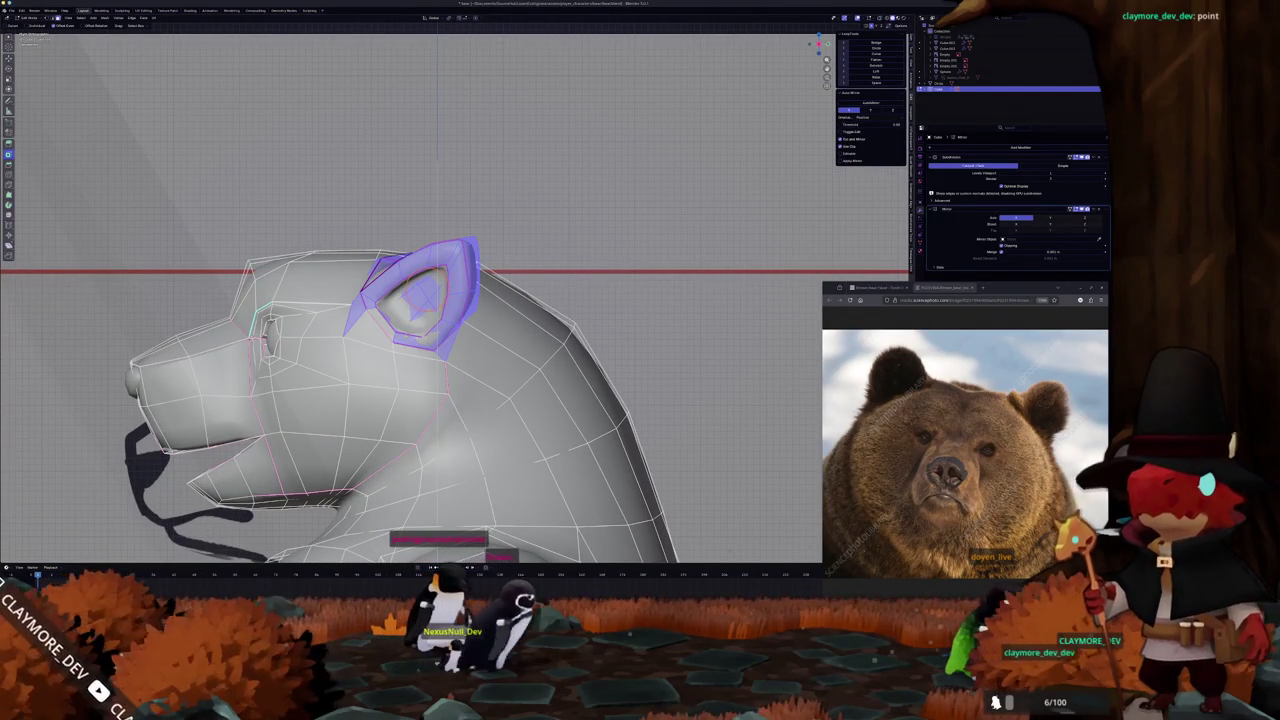
{"action": "key", "text": "alt+z"}
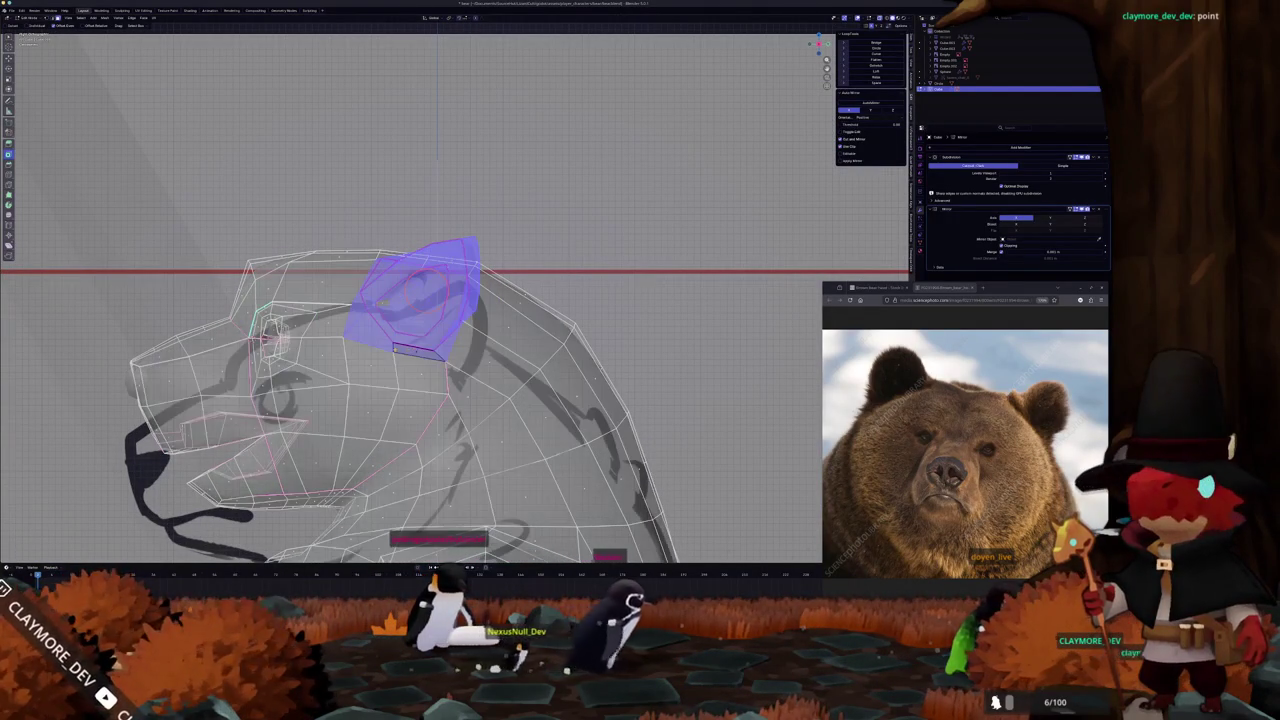
{"action": "key", "text": "g"}
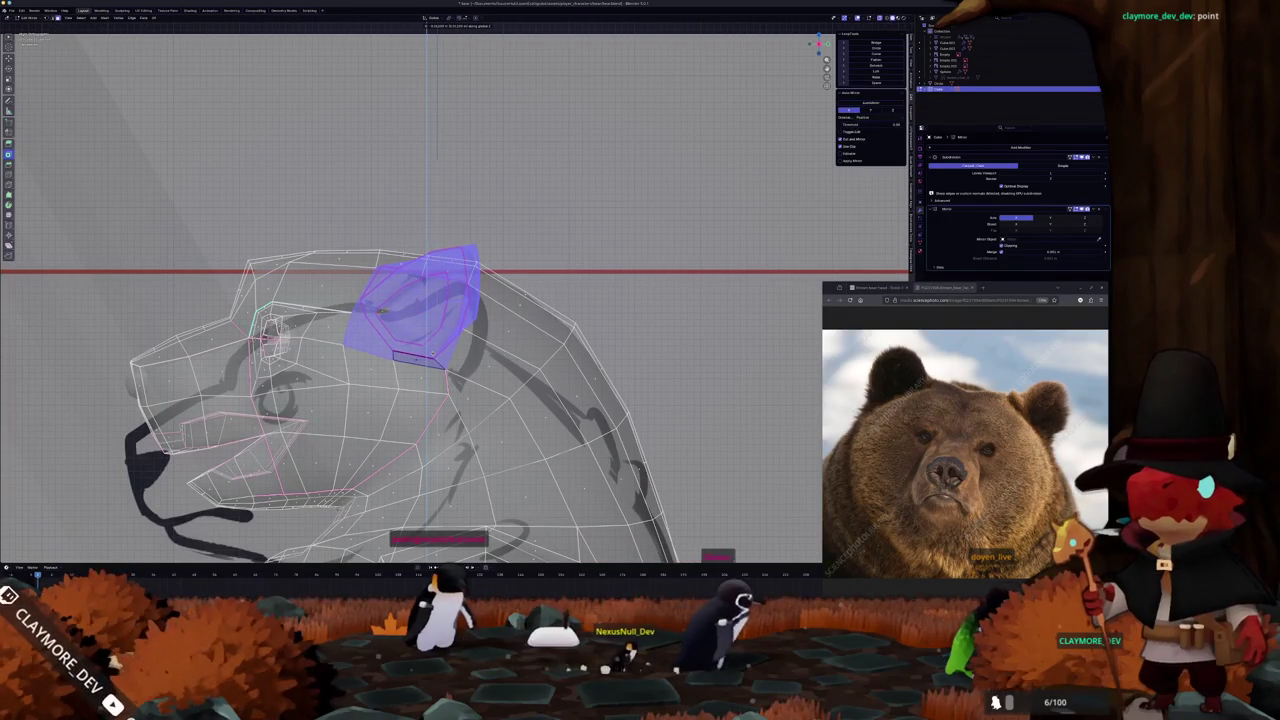
{"action": "key", "text": "Return"}
{"action": "key", "text": "alt+z"}
Adjust the ear's height with a Z-constrained move from a three-quarter view
{"action": "middle_click_drag", "start_coordinate": [450, 300], "coordinate": [590, 310]}
{"action": "key", "text": "g"}
{"action": "key", "text": "z"}
{"action": "mouse_move", "coordinate": [430, 370]}
{"action": "middle_mouse_down"}
{"action": "mouse_move", "coordinate": [357, 389]}
{"action": "mouse_move", "coordinate": [460, 320]}
{"action": "middle_mouse_up"}
{"action": "scroll", "coordinate": [449, 367], "scroll_direction": "down", "scroll_amount": 3}
{"action": "scroll", "coordinate": [420, 375], "scroll_direction": "down", "scroll_amount": 3}
Check the repositioned ear in Object Mode against the side and front reference sheets
{"action": "key", "text": "Tab"}
{"action": "key", "text": "Tab"}
{"action": "scroll", "coordinate": [460, 320], "scroll_direction": "up", "scroll_amount": 3}
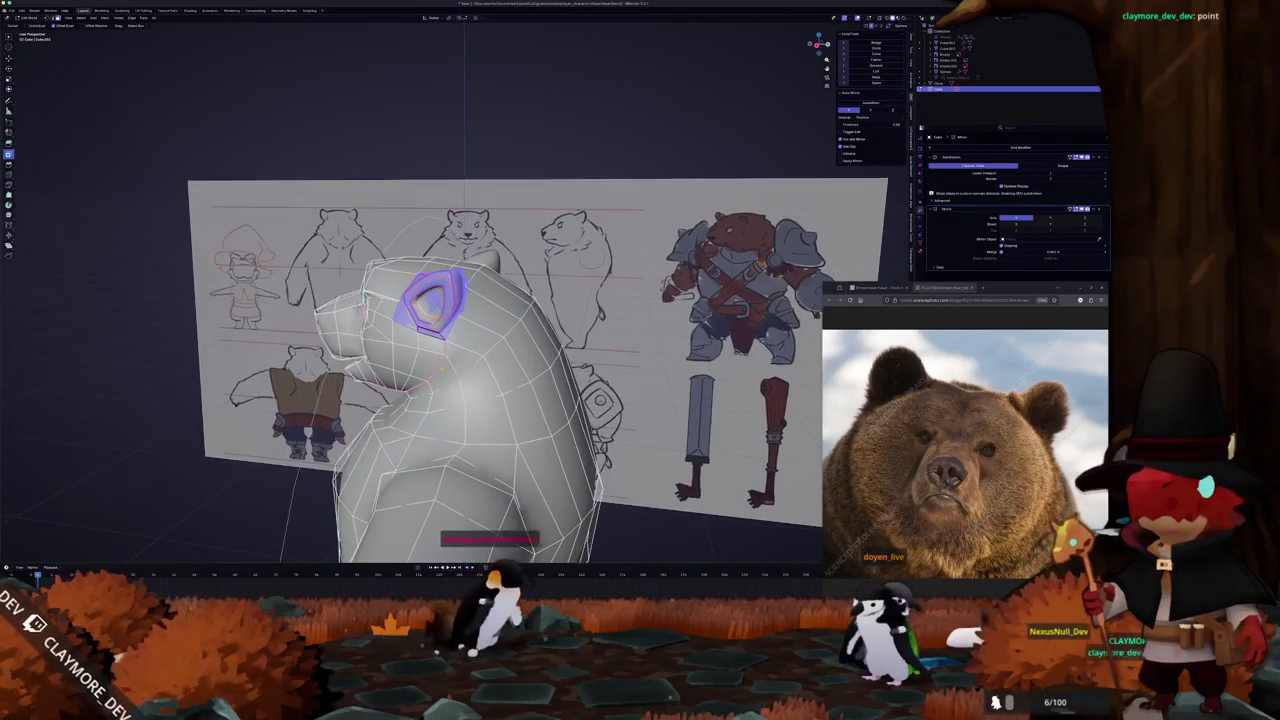
{"action": "key", "text": "KP_3"}
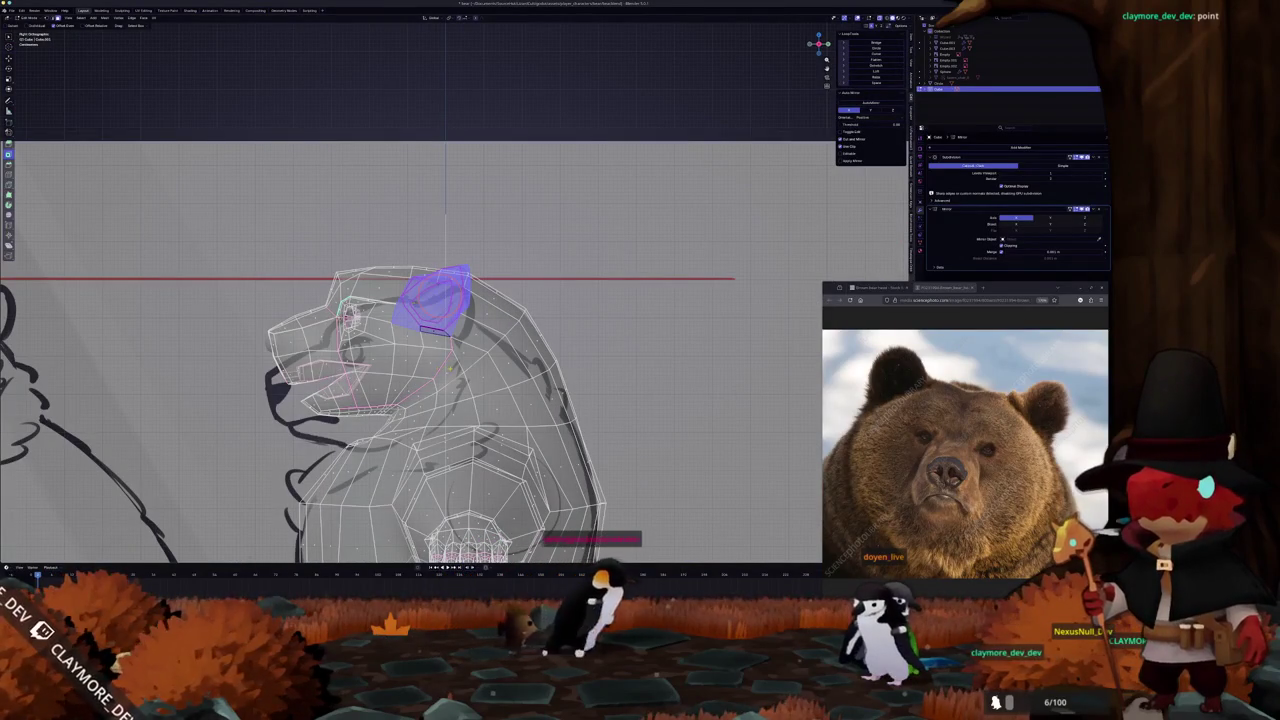
{"action": "key", "text": "Tab"}
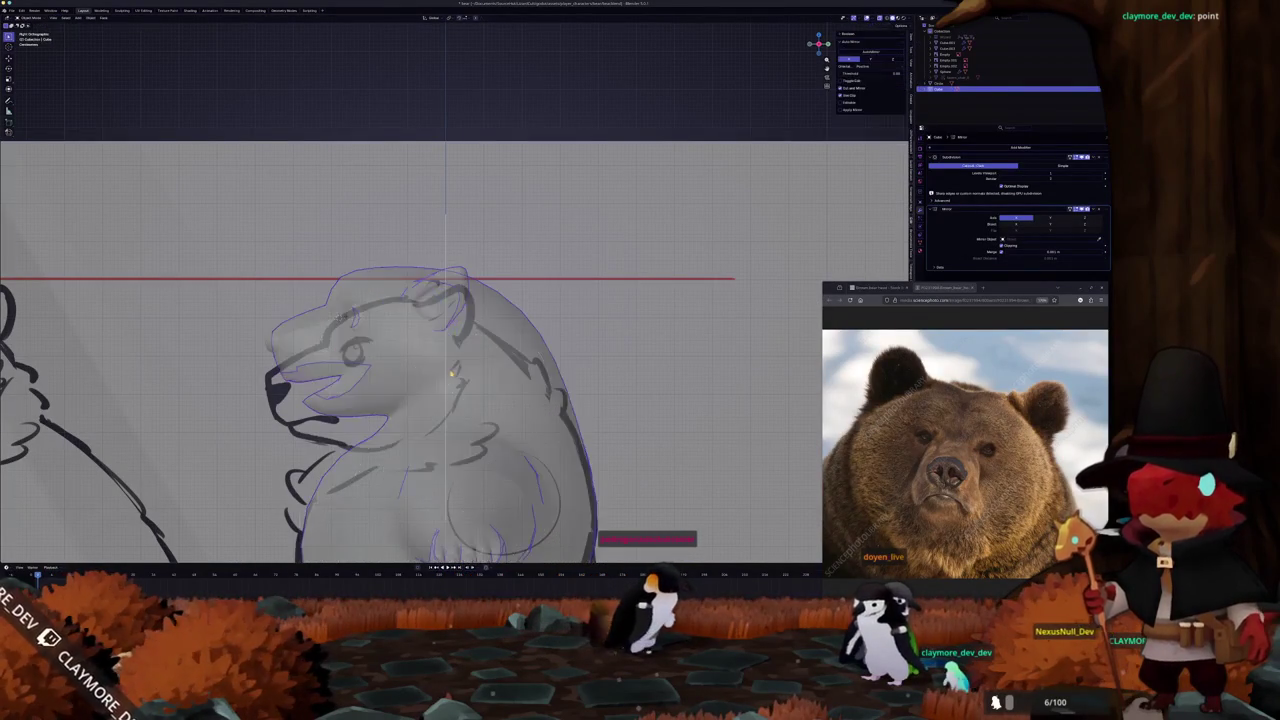
{"action": "scroll", "coordinate": [450, 350], "scroll_direction": "down", "scroll_amount": 3}
{"action": "middle_click_drag", "start_coordinate": [450, 350], "coordinate": [540, 330]}
{"action": "middle_click_drag", "start_coordinate": [421, 388], "coordinate": [411, 490]}
{"action": "key", "text": "Tab"}
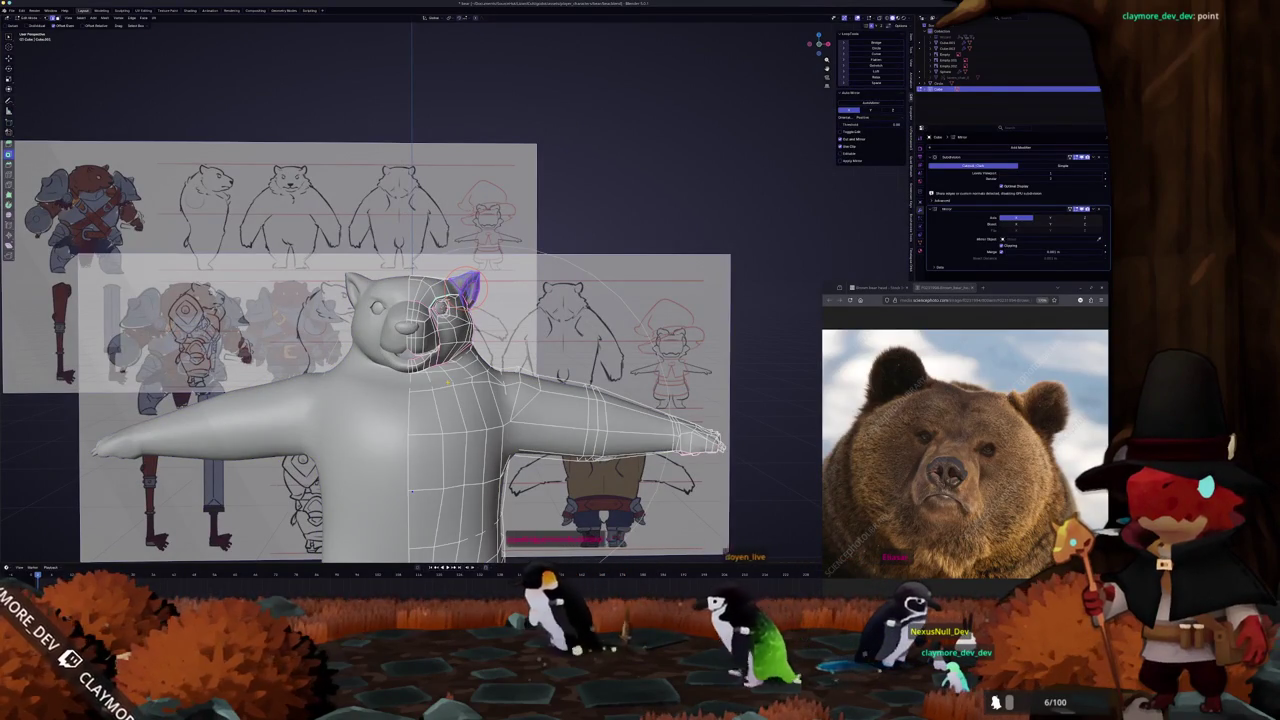
View the bear from the orthographic front, then in perspective in Object Mode
{"action": "key", "text": "KP_1"}
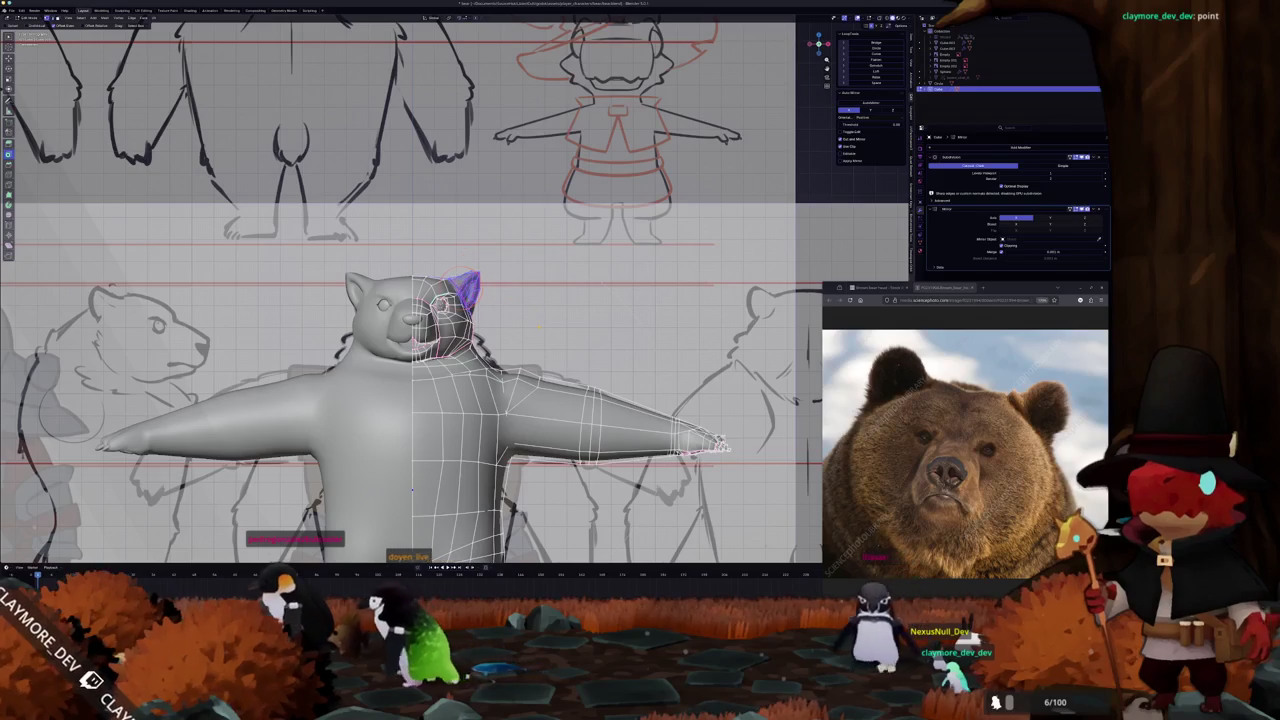
{"action": "key", "text": "Tab"}
{"action": "scroll", "coordinate": [411, 490], "scroll_direction": "down", "scroll_amount": 4}
{"action": "mouse_move", "coordinate": [411, 490]}
{"action": "middle_mouse_down"}
{"action": "mouse_move", "coordinate": [500, 420]}
{"action": "mouse_move", "coordinate": [480, 415]}
{"action": "middle_mouse_up"}
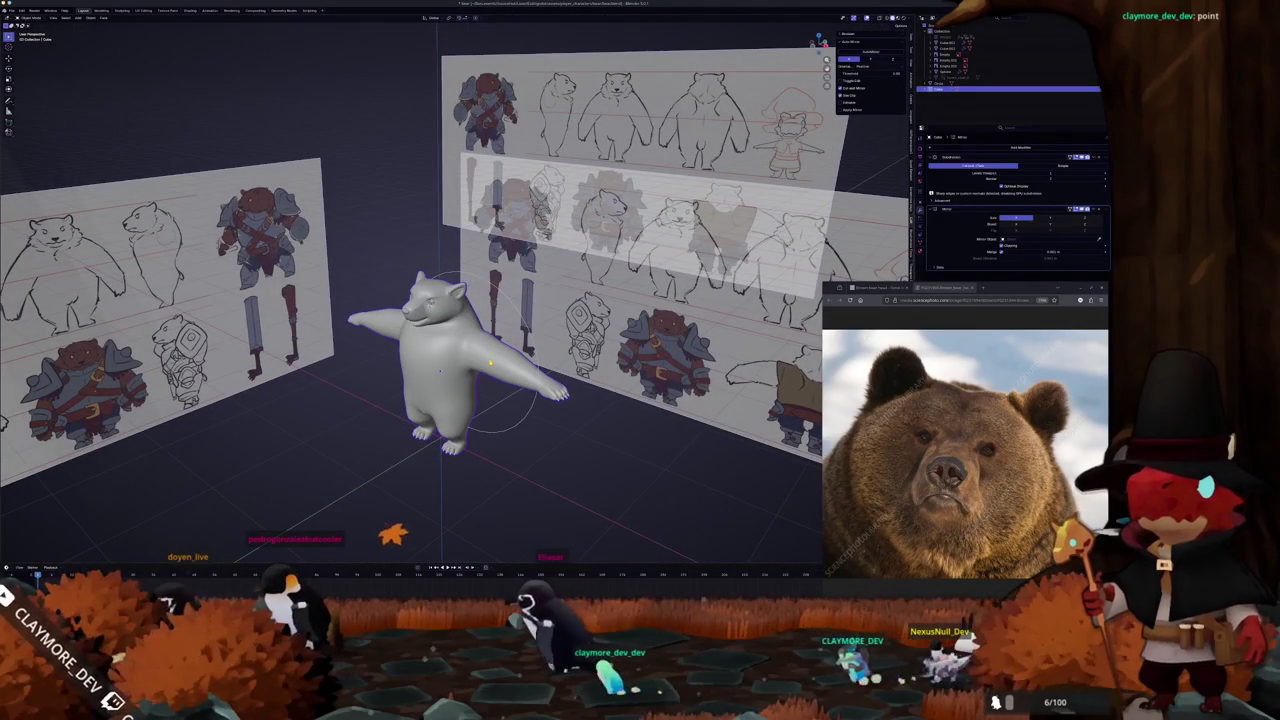
{"action": "scroll", "coordinate": [450, 360], "scroll_direction": "up", "scroll_amount": 3}
Select the whole ear geometry with L, then review the smooth body from a steep angle
{"action": "key", "text": "Tab"}
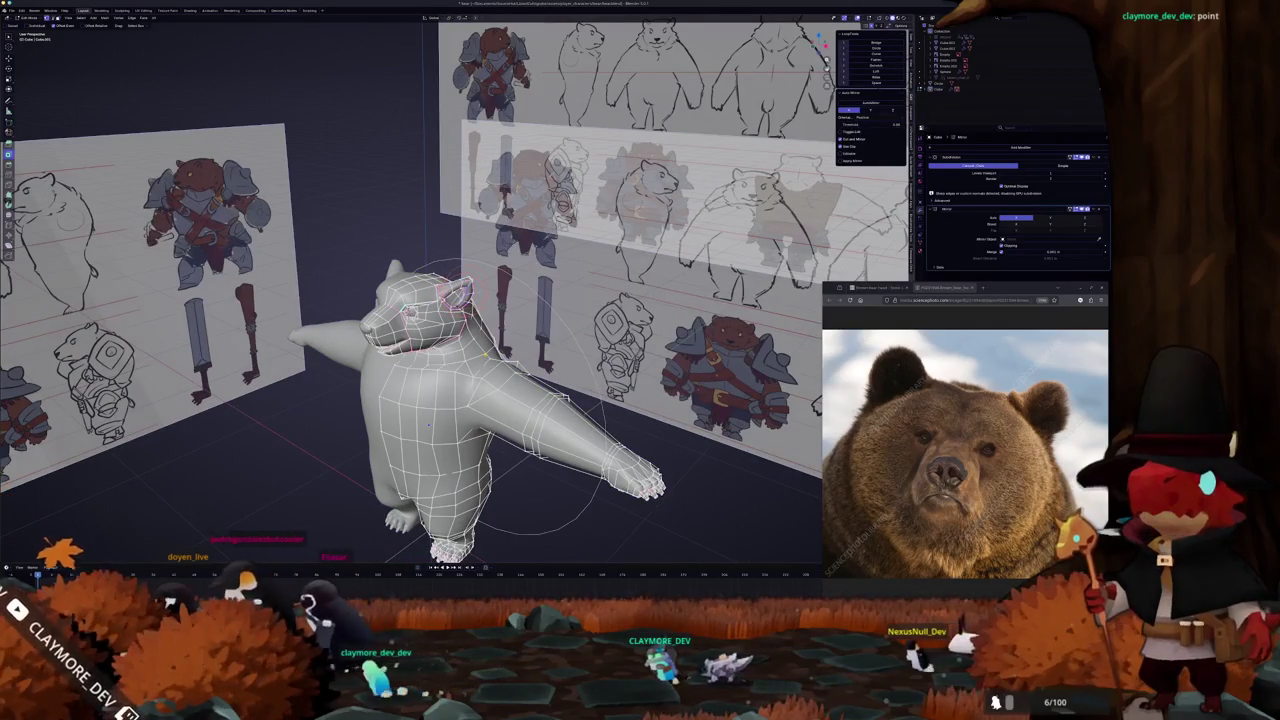
{"action": "key", "text": "l"}
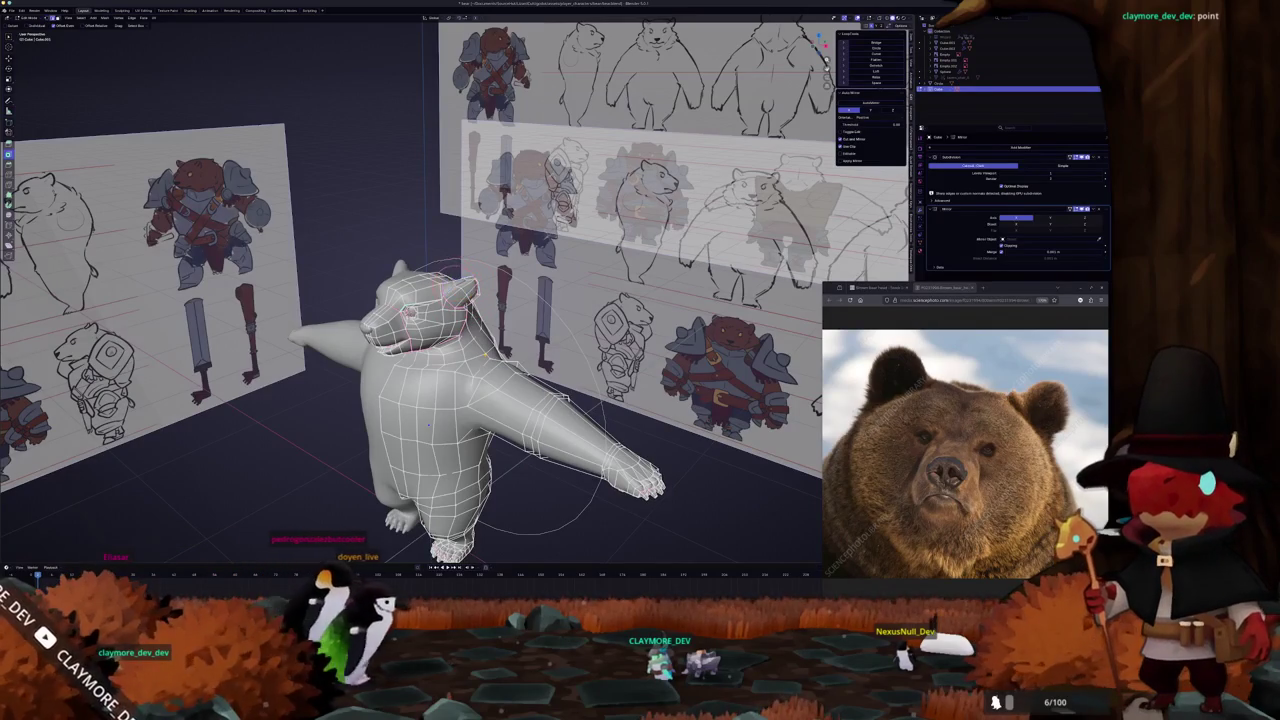
{"action": "key", "text": "l"}
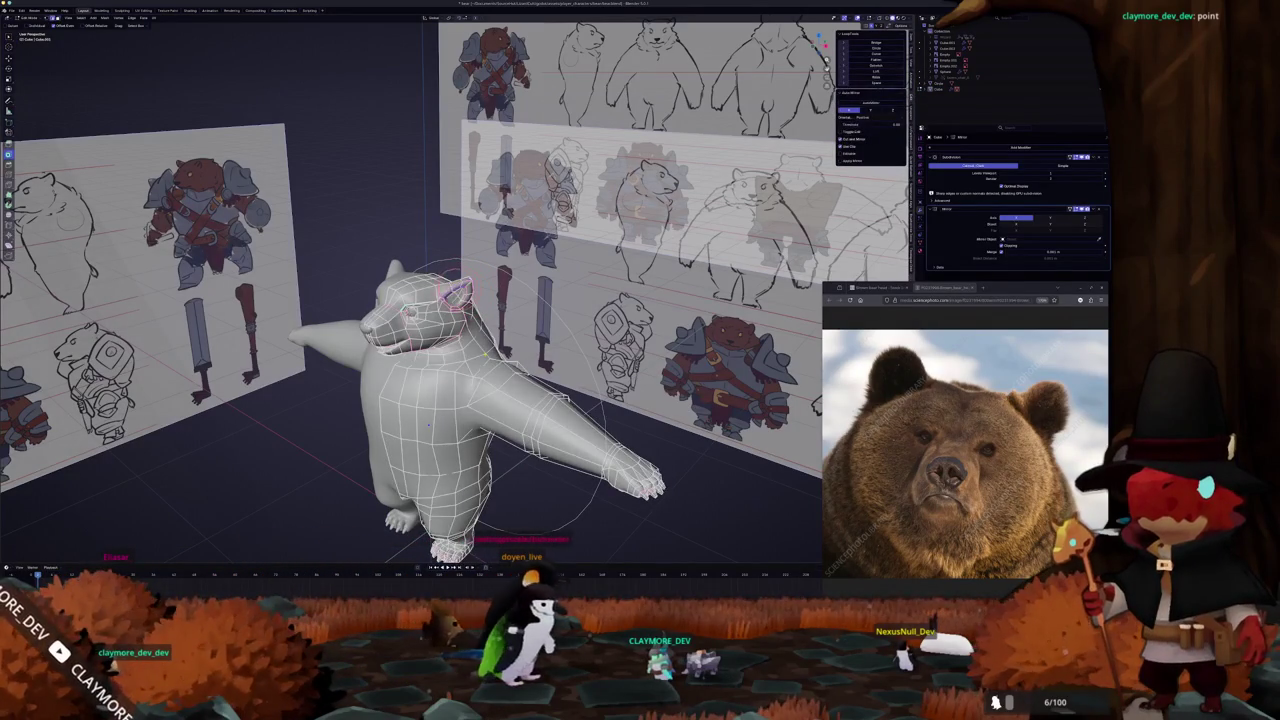
{"action": "key", "text": "Tab"}
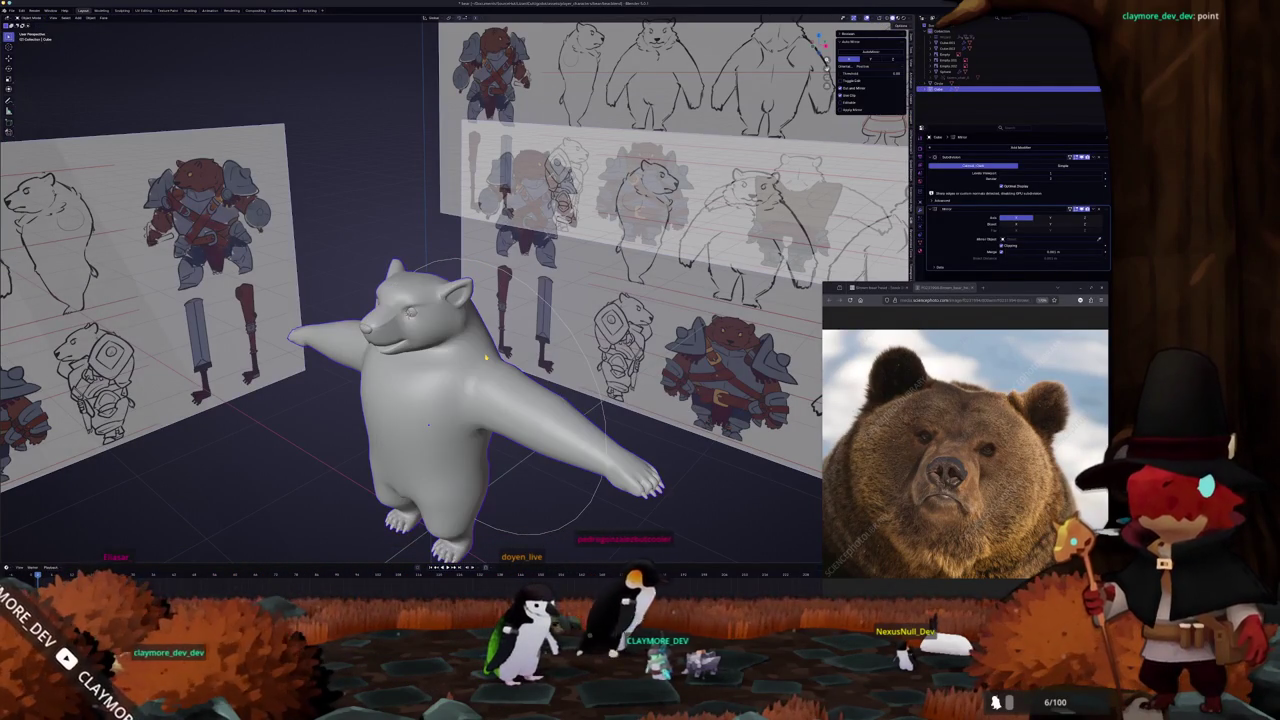
{"action": "scroll", "coordinate": [430, 330], "scroll_direction": "down", "scroll_amount": 4}
{"action": "mouse_move", "coordinate": [407, 381]}
{"action": "middle_mouse_down"}
{"action": "mouse_move", "coordinate": [256, 406]}
{"action": "mouse_move", "coordinate": [425, 397]}
{"action": "mouse_move", "coordinate": [330, 420]}
{"action": "middle_mouse_up"}
{"action": "scroll", "coordinate": [425, 397], "scroll_direction": "up", "scroll_amount": 3}
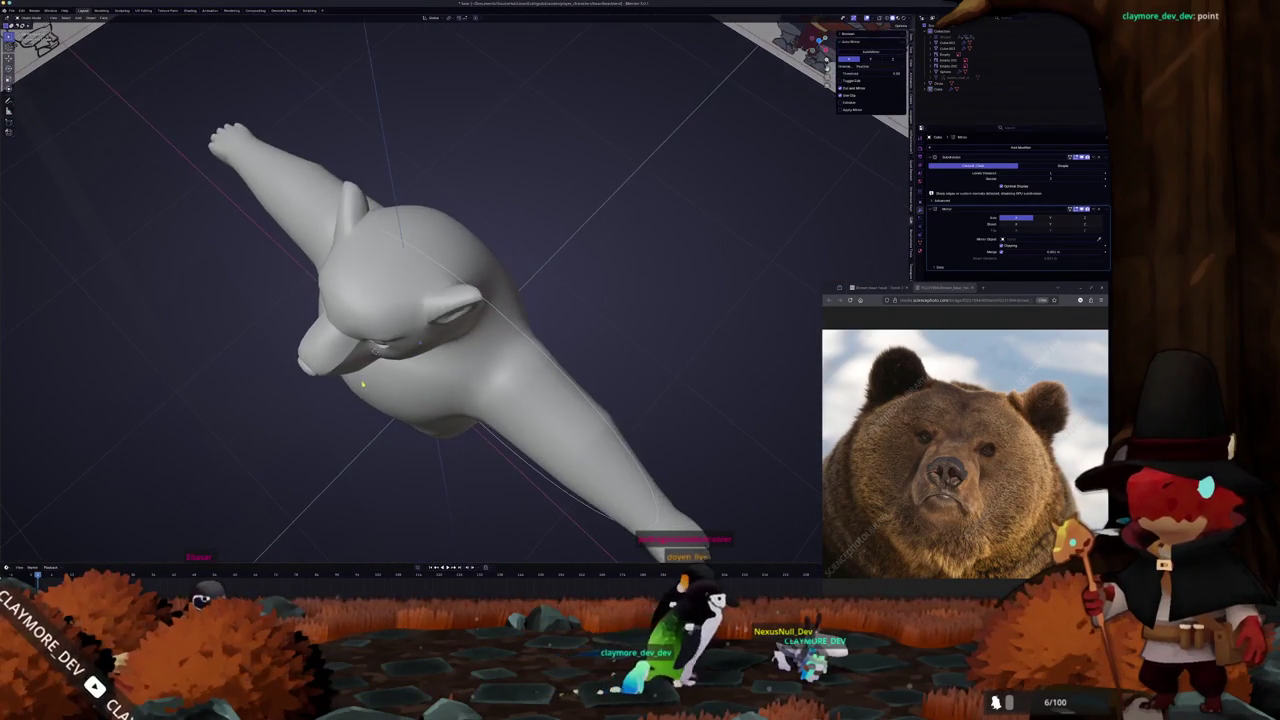
{"action": "key", "text": "Tab"}
Orbit around the bear's head and check it from the front in Object Mode
{"action": "key", "text": "alt+z"}
{"action": "key", "text": "alt+z"}
{"action": "mouse_move", "coordinate": [330, 420]}
{"action": "middle_mouse_down"}
{"action": "mouse_move", "coordinate": [420, 400]}
{"action": "mouse_move", "coordinate": [411, 487]}
{"action": "middle_mouse_up"}
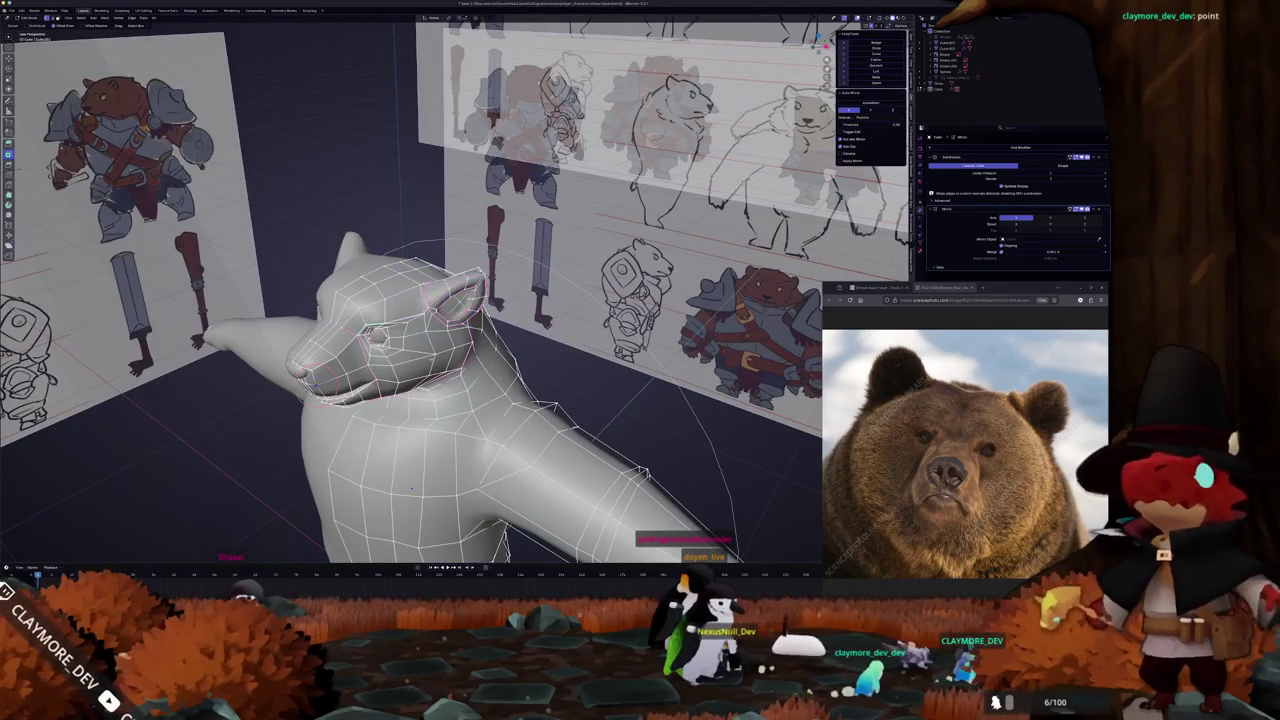
{"action": "key", "text": "Tab"}
{"action": "mouse_move", "coordinate": [411, 487]}
{"action": "middle_mouse_down"}
{"action": "mouse_move", "coordinate": [449, 358]}
{"action": "mouse_move", "coordinate": [410, 503]}
{"action": "middle_mouse_up"}
{"action": "scroll", "coordinate": [449, 358], "scroll_direction": "up", "scroll_amount": 2}
{"action": "key", "text": "Tab"}
{"action": "key", "text": "Tab"}
{"action": "key", "text": "Tab"}
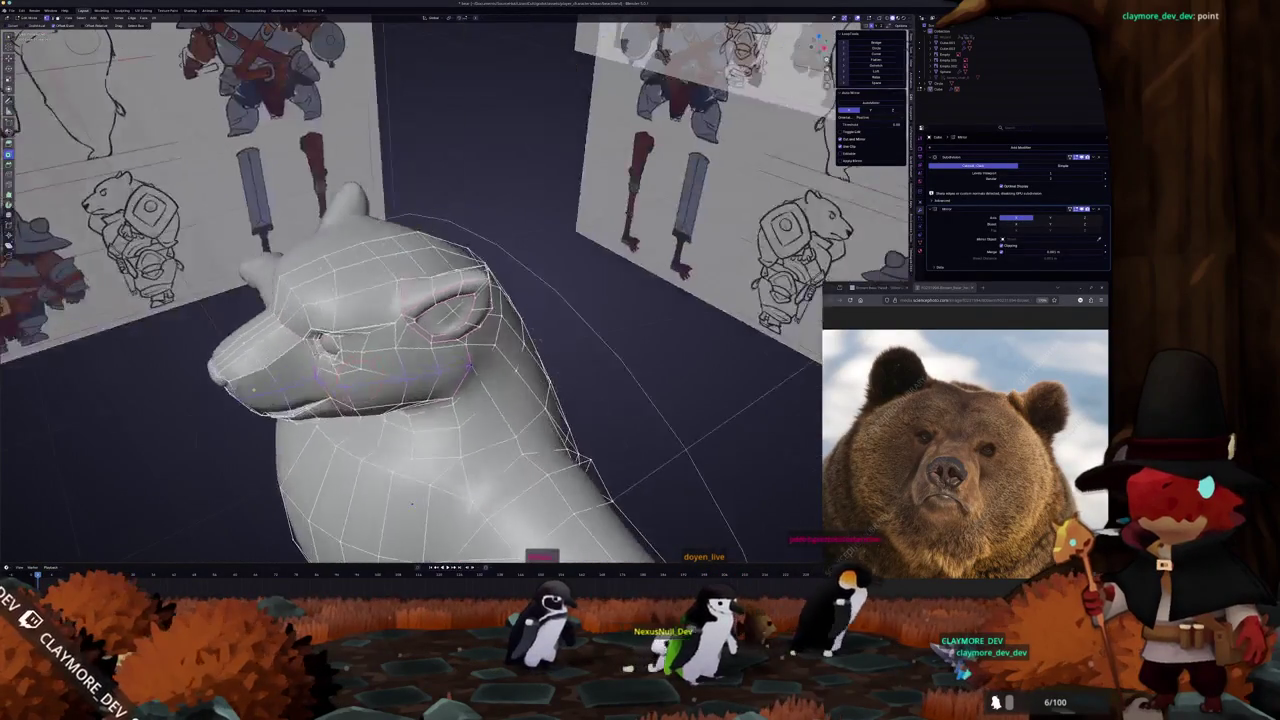
Select the vertical cheek edge loop and extend the selection toward the mouth
{"action": "middle_click_drag", "start_coordinate": [295, 385], "coordinate": [313, 352]}
{"action": "left_click", "coordinate": [335, 375], "text": "alt"}
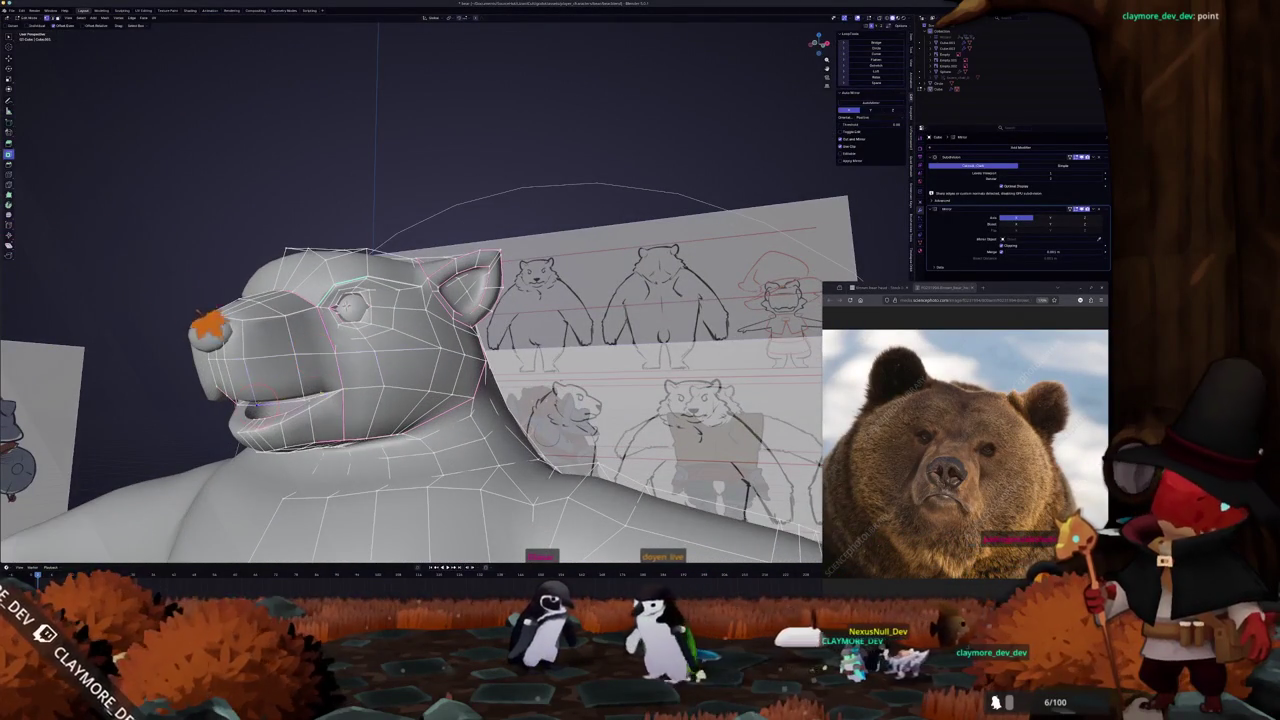
{"action": "left_click", "coordinate": [385, 386], "text": "ctrl"}
{"action": "key", "text": "Tab"}
{"action": "middle_click_drag", "start_coordinate": [384, 386], "coordinate": [341, 402]}
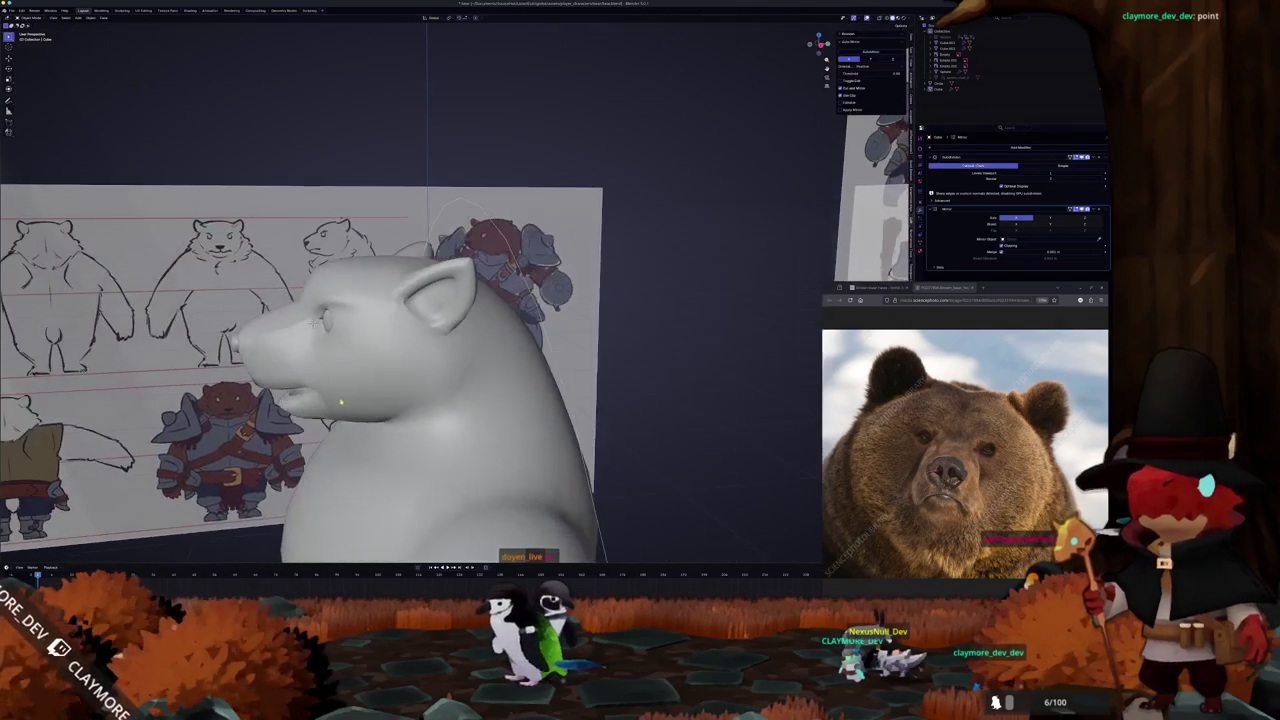
Compare the ear with the side reference sketch in orthographic side view using X-ray
{"action": "key", "text": "KP_3"}
{"action": "scroll", "coordinate": [340, 400], "scroll_direction": "up", "scroll_amount": 3}
{"action": "key", "text": "Tab"}
{"action": "key", "text": "alt+z"}
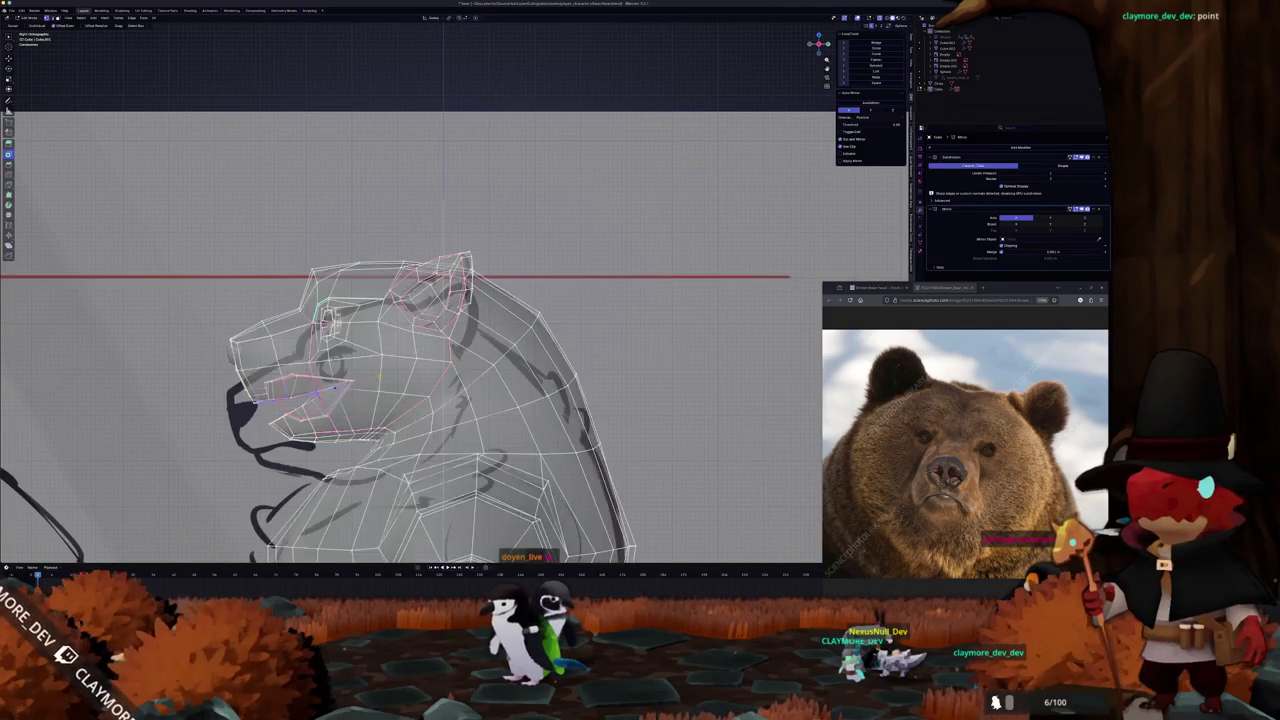
{"action": "scroll", "coordinate": [340, 400], "scroll_direction": "up", "scroll_amount": 3}
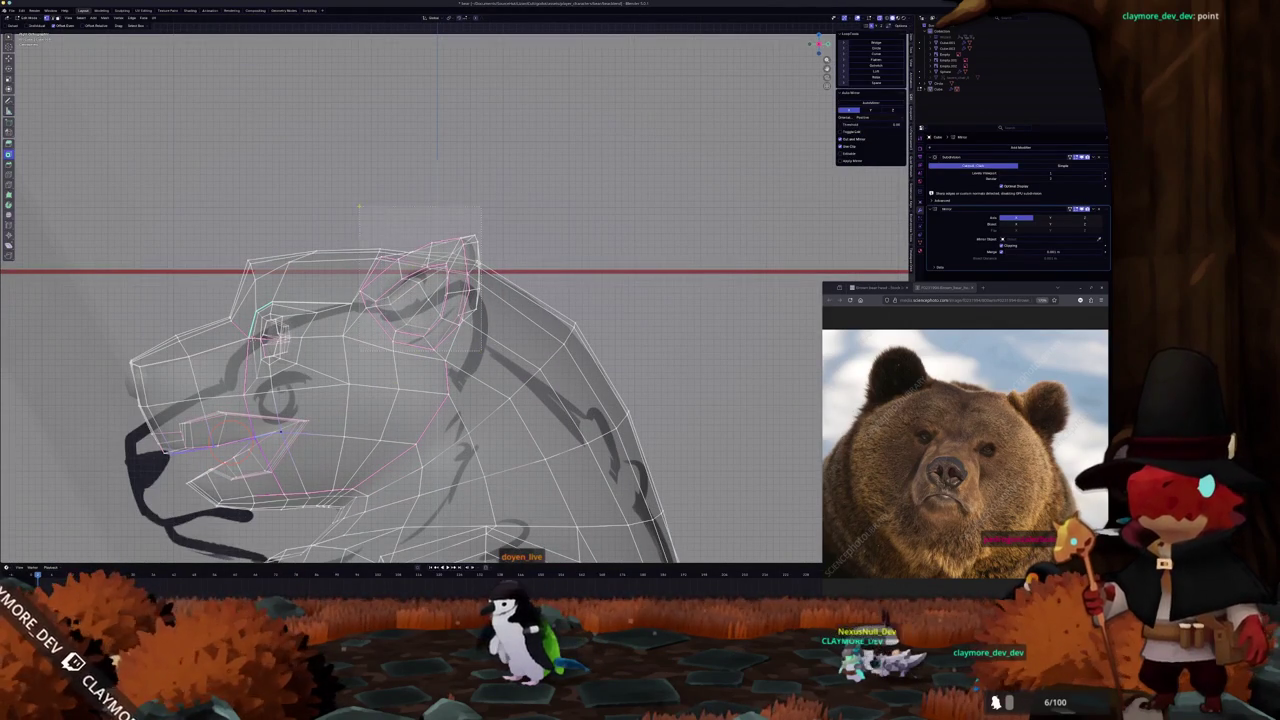
{"action": "key", "text": "alt+z"}
{"action": "mouse_move", "coordinate": [360, 206]}
{"action": "middle_mouse_down"}
{"action": "mouse_move", "coordinate": [355, 243]}
{"action": "mouse_move", "coordinate": [300, 262]}
{"action": "middle_mouse_up"}
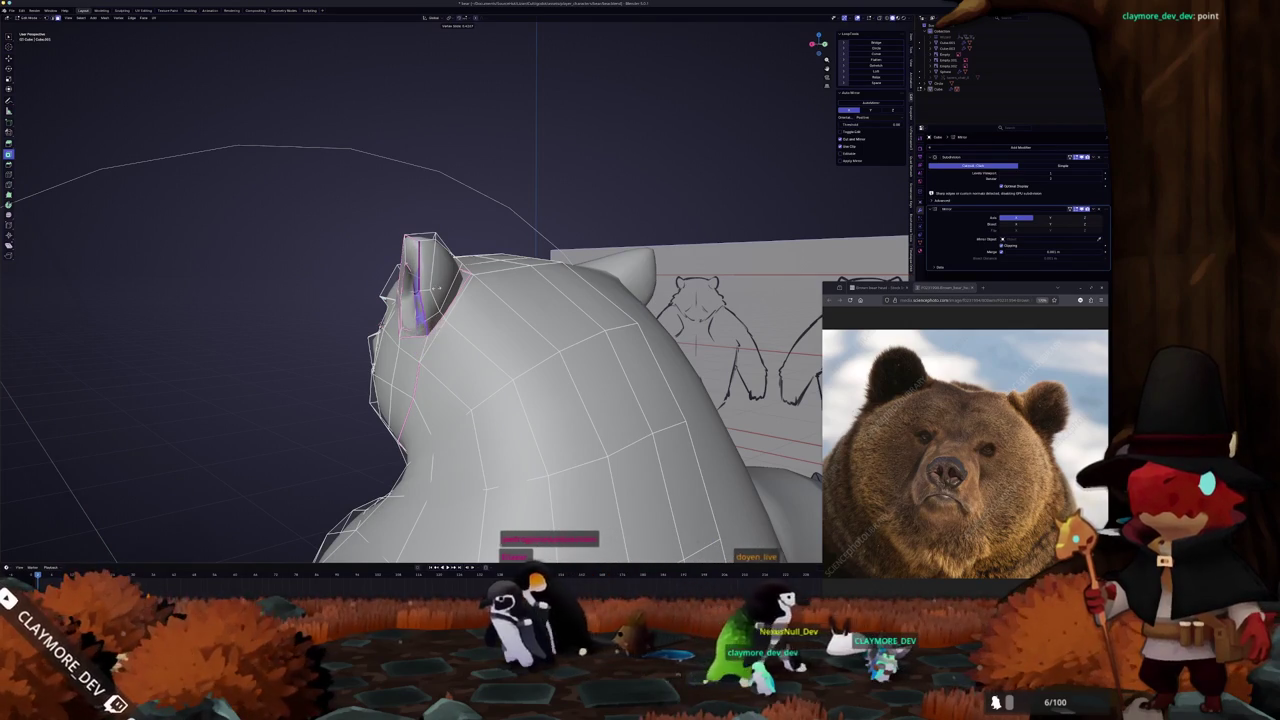
{"action": "key", "text": "Tab"}
{"action": "mouse_move", "coordinate": [438, 288]}
{"action": "middle_mouse_down"}
{"action": "mouse_move", "coordinate": [484, 330]}
{"action": "mouse_move", "coordinate": [555, 352]}
{"action": "middle_mouse_up"}
{"action": "key", "text": "Tab"}
{"action": "key", "text": "Tab"}
{"action": "key", "text": "KP_1"}
{"action": "key", "text": "alt+z"}
{"action": "key", "text": "alt+z"}
{"action": "key", "text": "alt+z"}
{"action": "key", "text": "alt+z"}
{"action": "key", "text": "alt+z"}
{"action": "key", "text": "alt+z"}
{"action": "key", "text": "alt+z"}
{"action": "key", "text": "alt+z"}
{"action": "key", "text": "alt+z"}
{"action": "key", "text": "alt+z"}
{"action": "key", "text": "alt+z"}
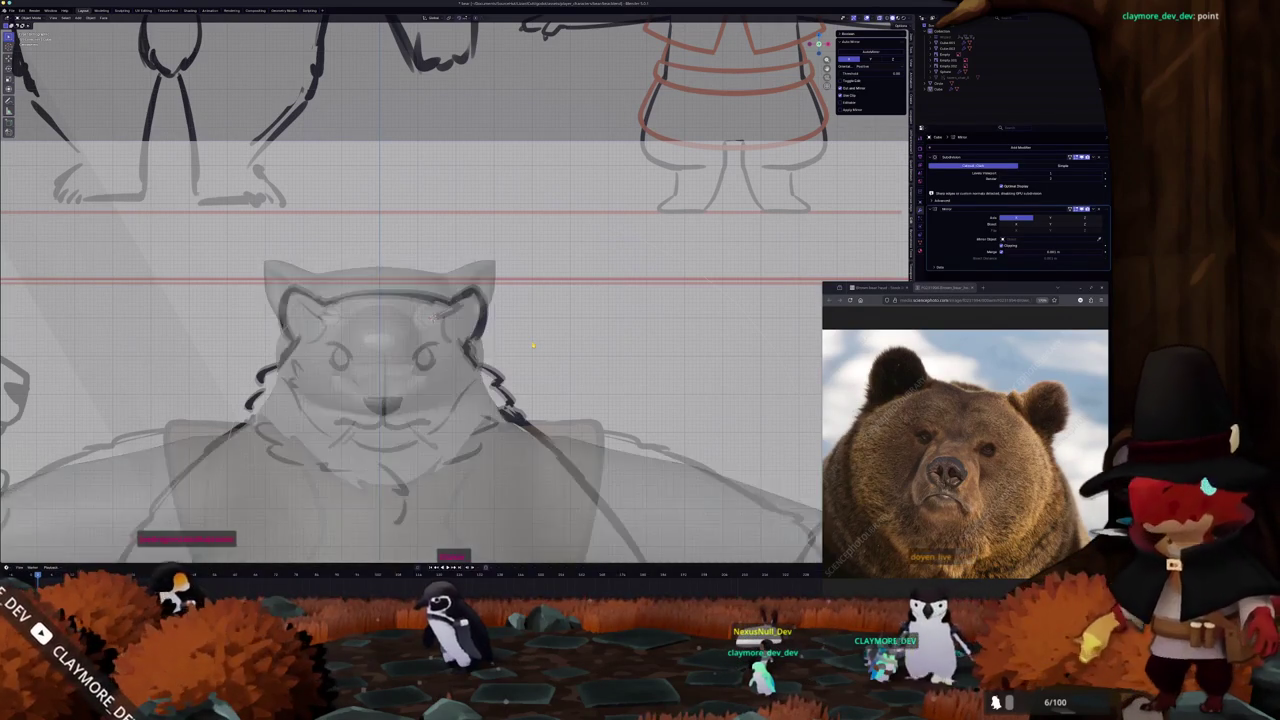
{"action": "key", "text": "alt+z"}
{"action": "key", "text": "Tab"}
{"action": "scroll", "coordinate": [533, 345], "scroll_direction": "up", "scroll_amount": 4}
{"action": "key", "text": "alt+z"}
{"action": "scroll", "coordinate": [520, 325], "scroll_direction": "up", "scroll_amount": 3}
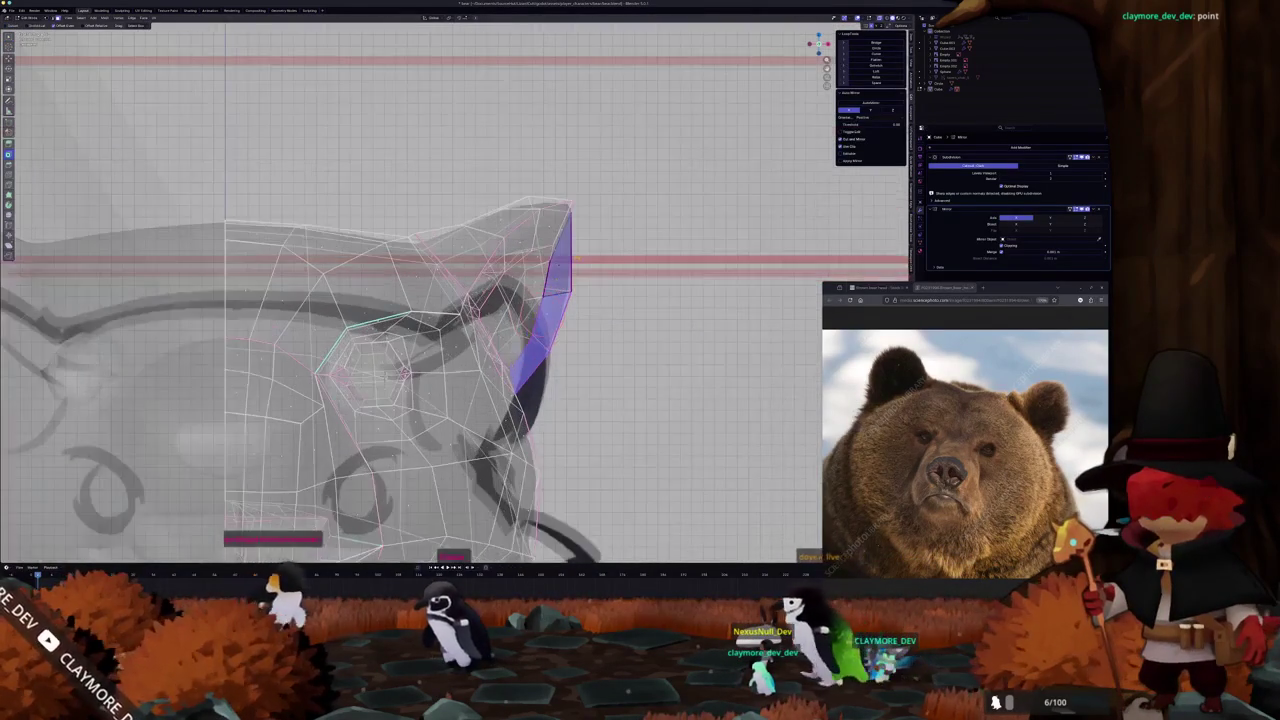
{"action": "scroll", "coordinate": [508, 308], "scroll_direction": "up", "scroll_amount": 2}
{"action": "key", "text": "g"}
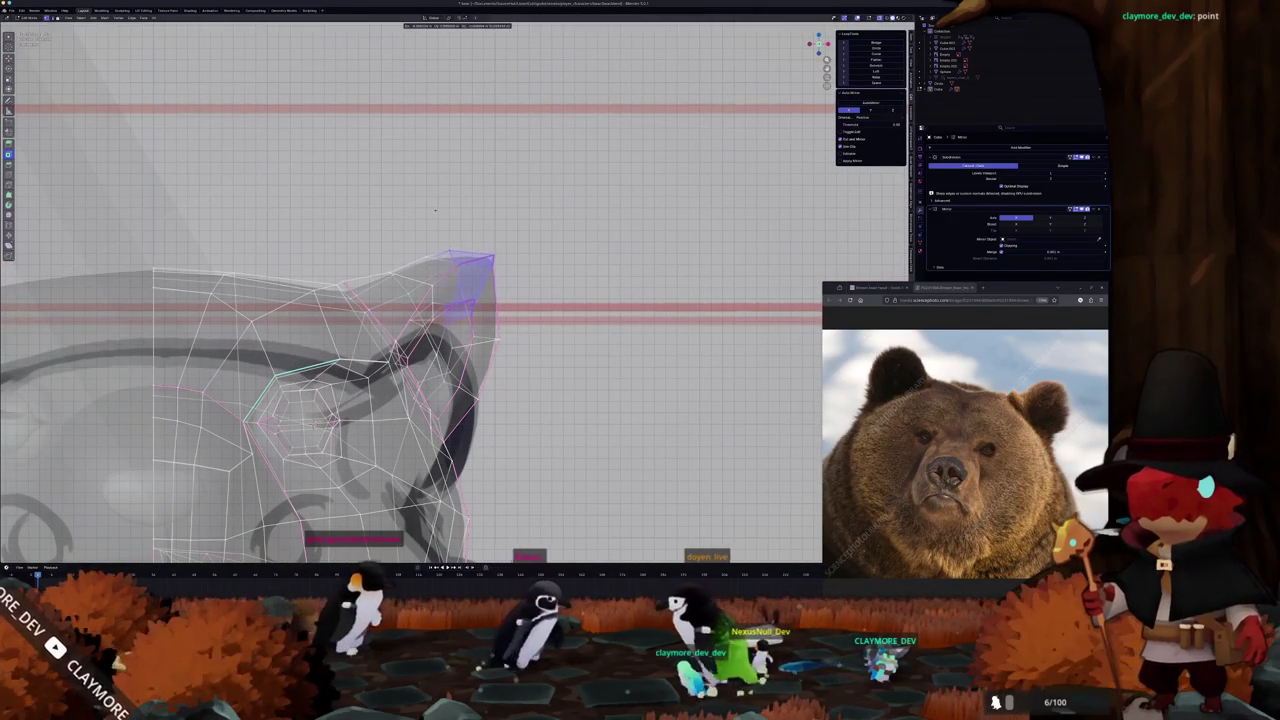
{"action": "left_click", "coordinate": [444, 203]}
{"action": "middle_click_drag", "start_coordinate": [444, 203], "coordinate": [470, 262]}
{"action": "key", "text": "alt+z"}
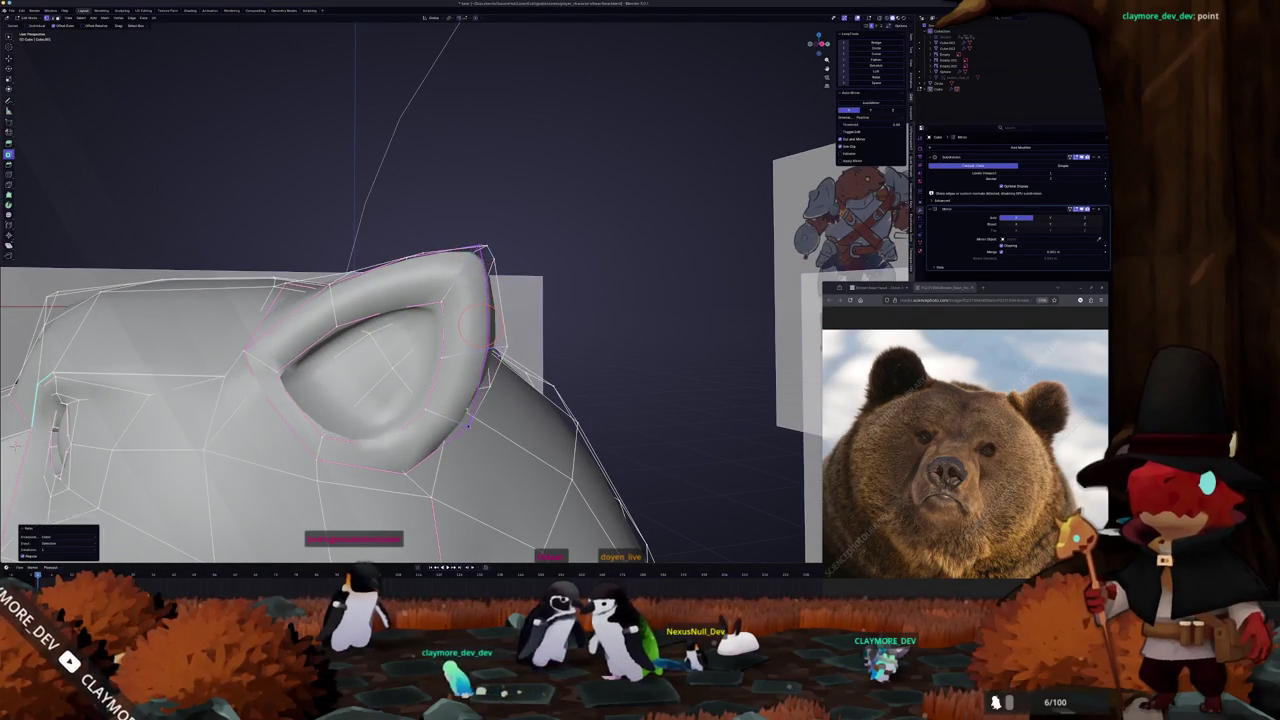
{"action": "middle_click_drag", "start_coordinate": [467, 425], "coordinate": [468, 409]}
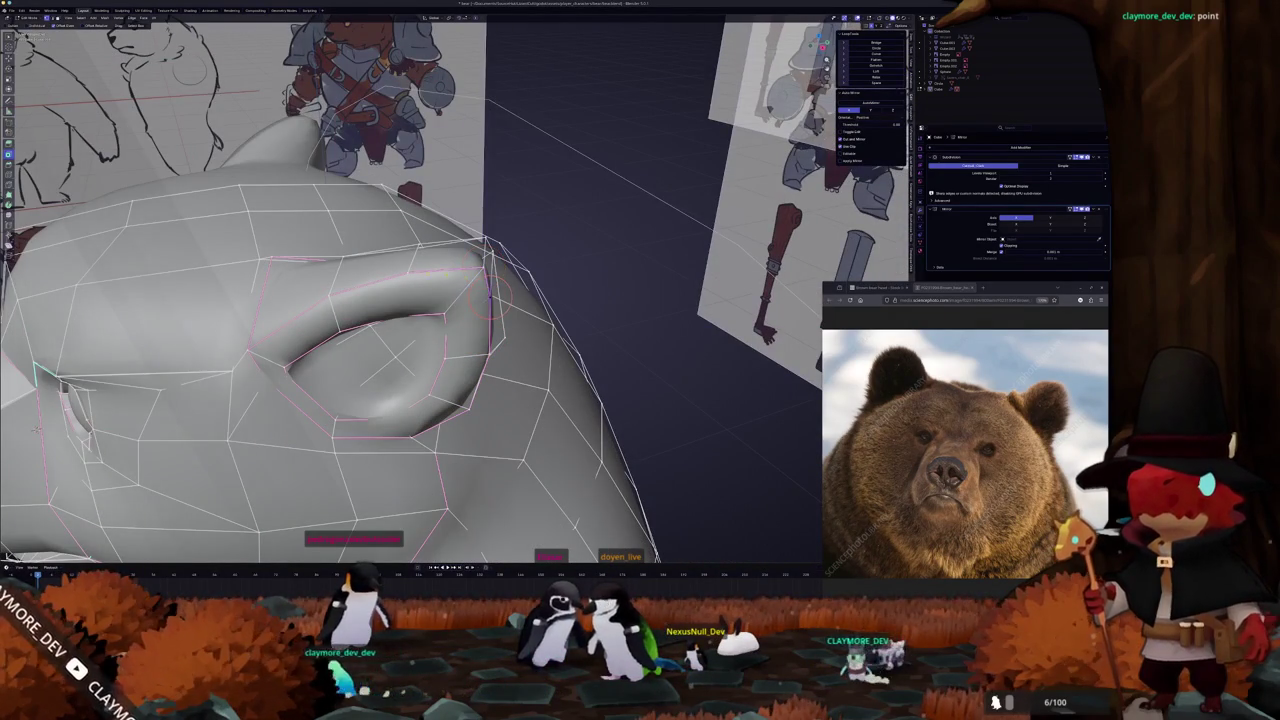
{"action": "mouse_move", "coordinate": [390, 300]}
{"action": "middle_mouse_down"}
{"action": "mouse_move", "coordinate": [468, 258]}
{"action": "mouse_move", "coordinate": [479, 388]}
{"action": "middle_mouse_up"}
{"action": "mouse_move", "coordinate": [492, 319]}
{"action": "middle_mouse_down"}
{"action": "mouse_move", "coordinate": [457, 337]}
{"action": "mouse_move", "coordinate": [450, 318]}
{"action": "middle_mouse_up"}
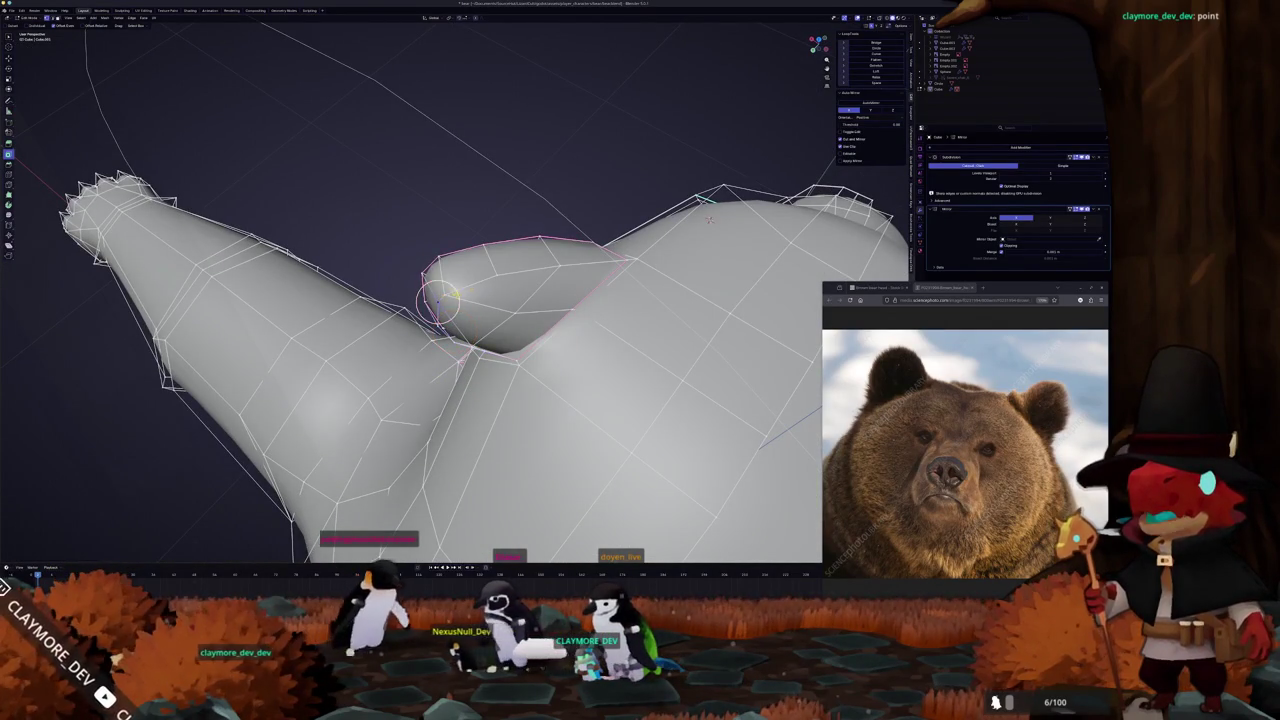
{"action": "middle_click_drag", "start_coordinate": [520, 283], "coordinate": [490, 272]}
{"action": "middle_click_drag", "start_coordinate": [437, 397], "coordinate": [440, 356]}
{"action": "mouse_move", "coordinate": [667, 245]}
{"action": "middle_mouse_down"}
{"action": "mouse_move", "coordinate": [453, 347]}
{"action": "mouse_move", "coordinate": [630, 243]}
{"action": "mouse_move", "coordinate": [347, 343]}
{"action": "mouse_move", "coordinate": [416, 359]}
{"action": "mouse_move", "coordinate": [452, 323]}
{"action": "mouse_move", "coordinate": [320, 326]}
{"action": "middle_mouse_up"}
{"action": "key", "text": "Tab"}
{"action": "key", "text": "Tab"}
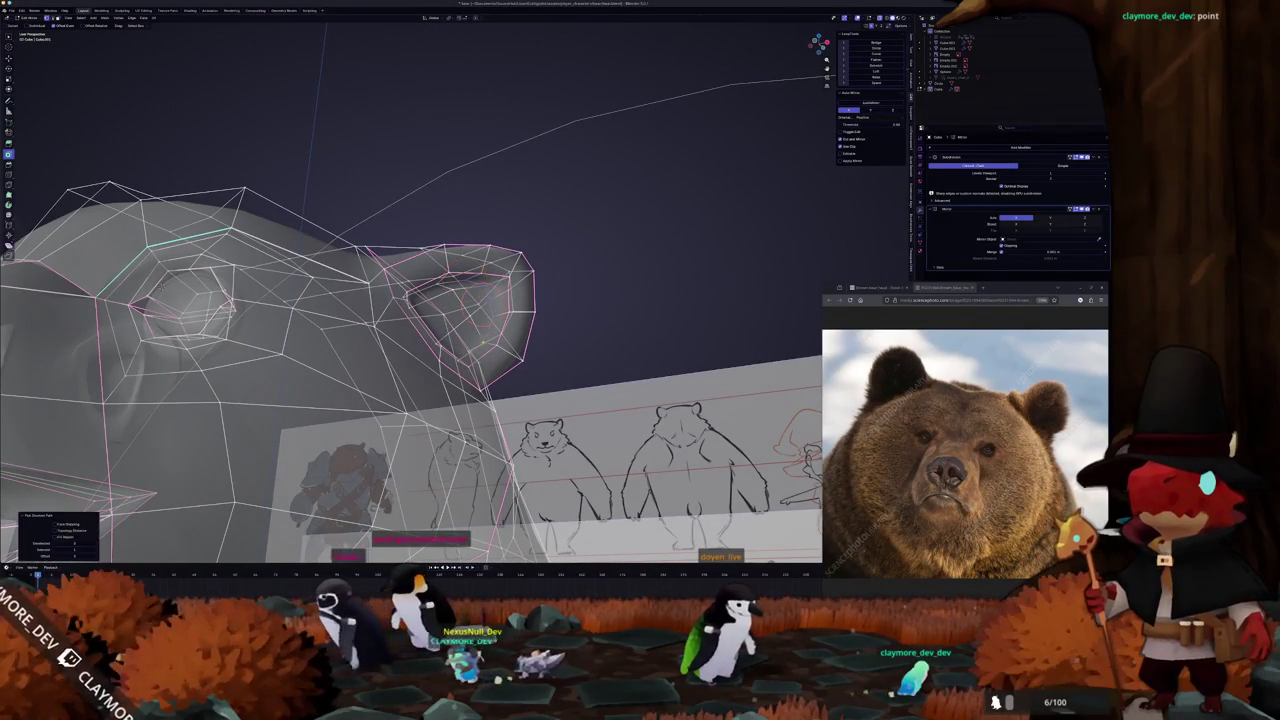
{"action": "middle_click_drag", "start_coordinate": [484, 340], "coordinate": [466, 366]}
{"action": "left_click", "coordinate": [466, 366]}
{"action": "key", "text": "alt+z"}
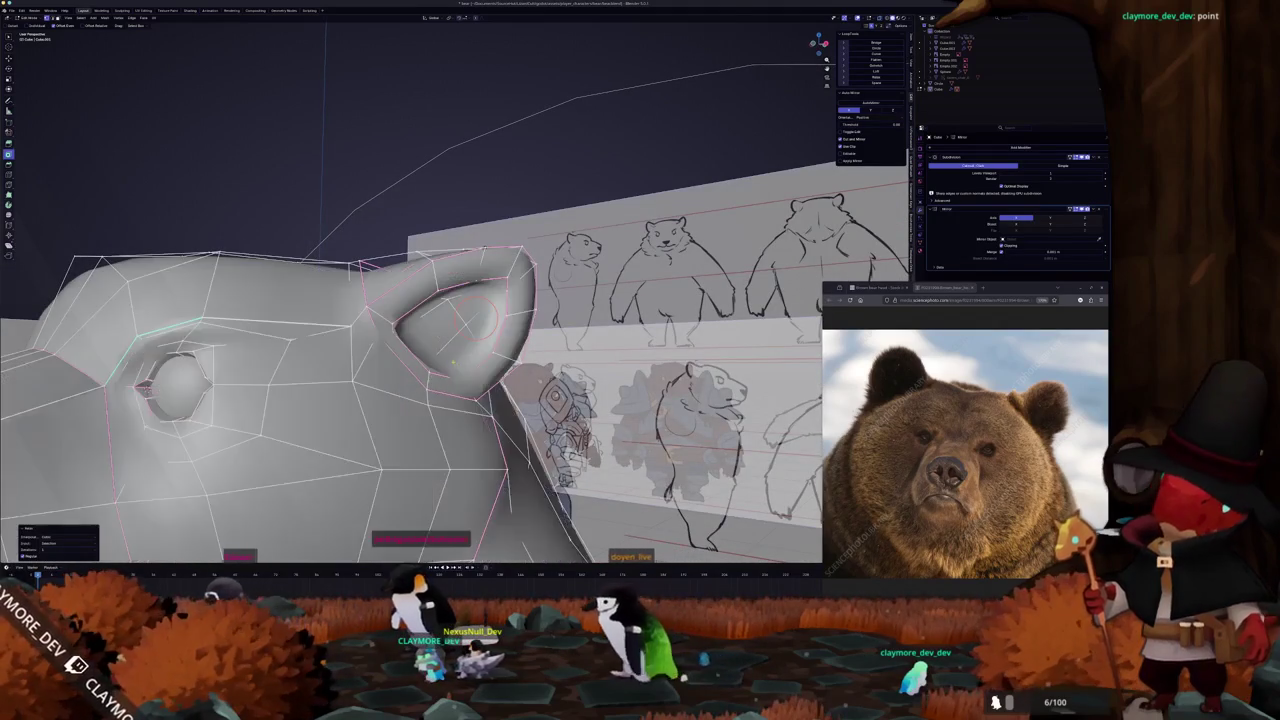
{"action": "key", "text": "KP_Decimal"}
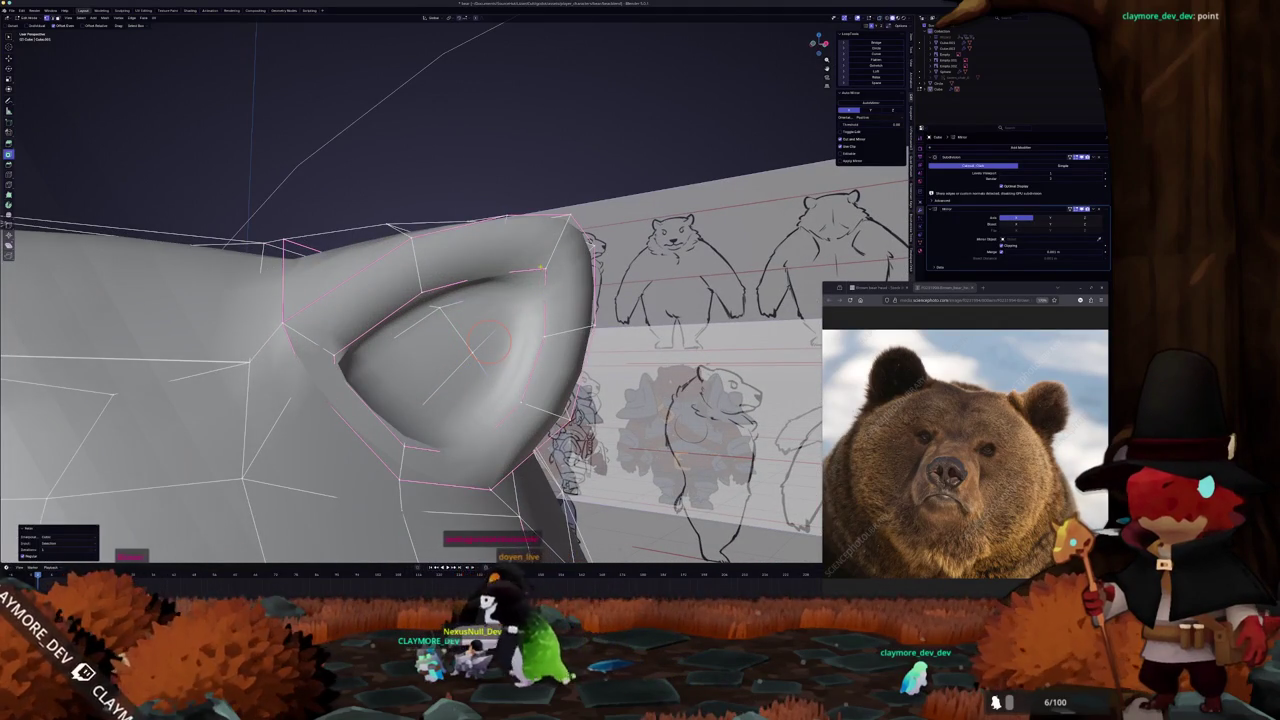
With X-ray on, select the shortest edge path along the ear rim
{"action": "key", "text": "alt+z"}
{"action": "middle_click_drag", "start_coordinate": [488, 342], "coordinate": [540, 307]}
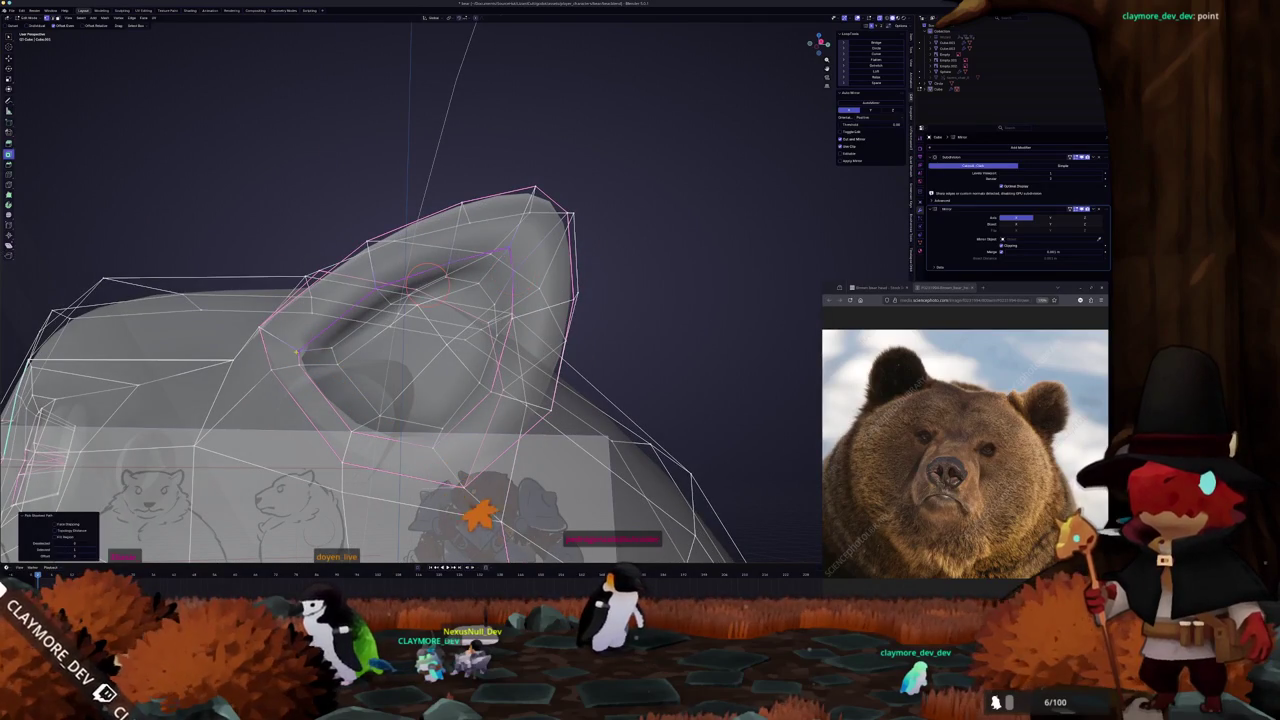
{"action": "middle_click_drag", "start_coordinate": [321, 347], "coordinate": [350, 326]}
{"action": "mouse_move", "coordinate": [437, 303]}
{"action": "middle_mouse_down"}
{"action": "mouse_move", "coordinate": [535, 262]}
{"action": "mouse_move", "coordinate": [456, 287]}
{"action": "mouse_move", "coordinate": [258, 392]}
{"action": "middle_mouse_up"}
{"action": "left_click", "coordinate": [522, 252], "text": "ctrl"}
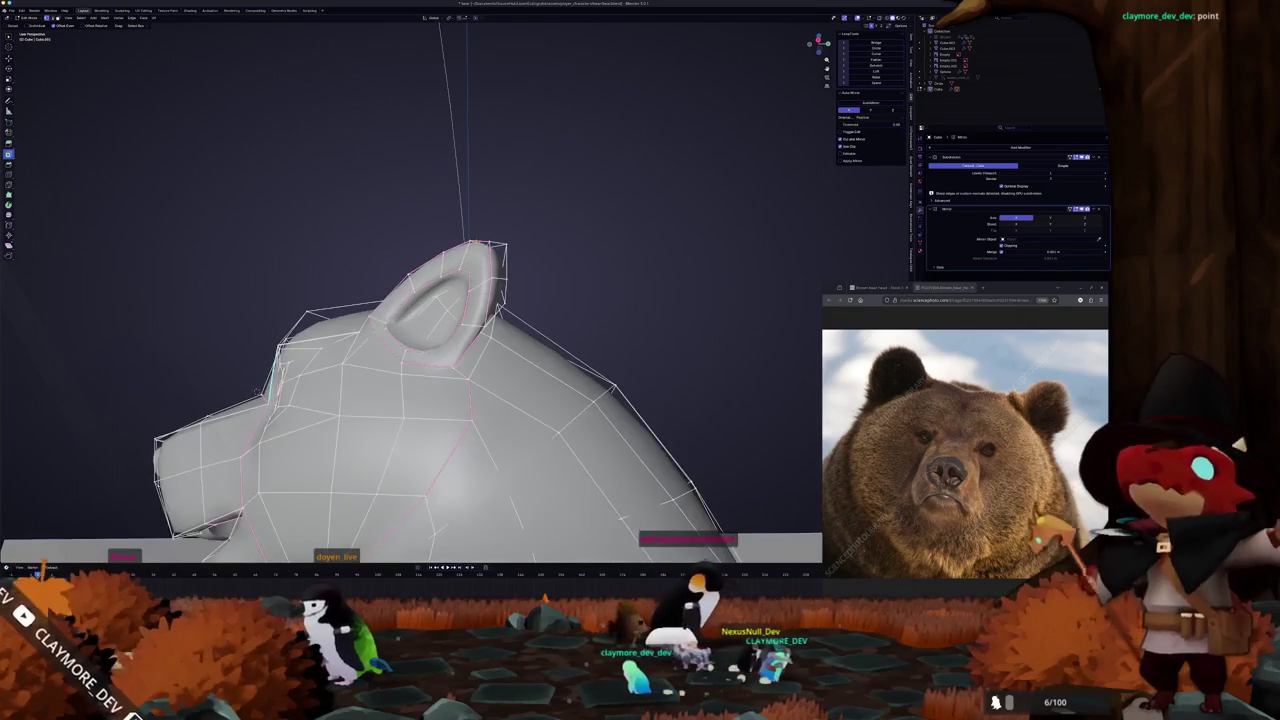
Orbit around the head to inspect the selected ear rim from side, front, behind and below
{"action": "middle_click_drag", "start_coordinate": [440, 260], "coordinate": [466, 229]}
{"action": "scroll", "coordinate": [471, 234], "scroll_direction": "up", "scroll_amount": 5}
{"action": "scroll", "coordinate": [471, 234], "scroll_direction": "down", "scroll_amount": 5}
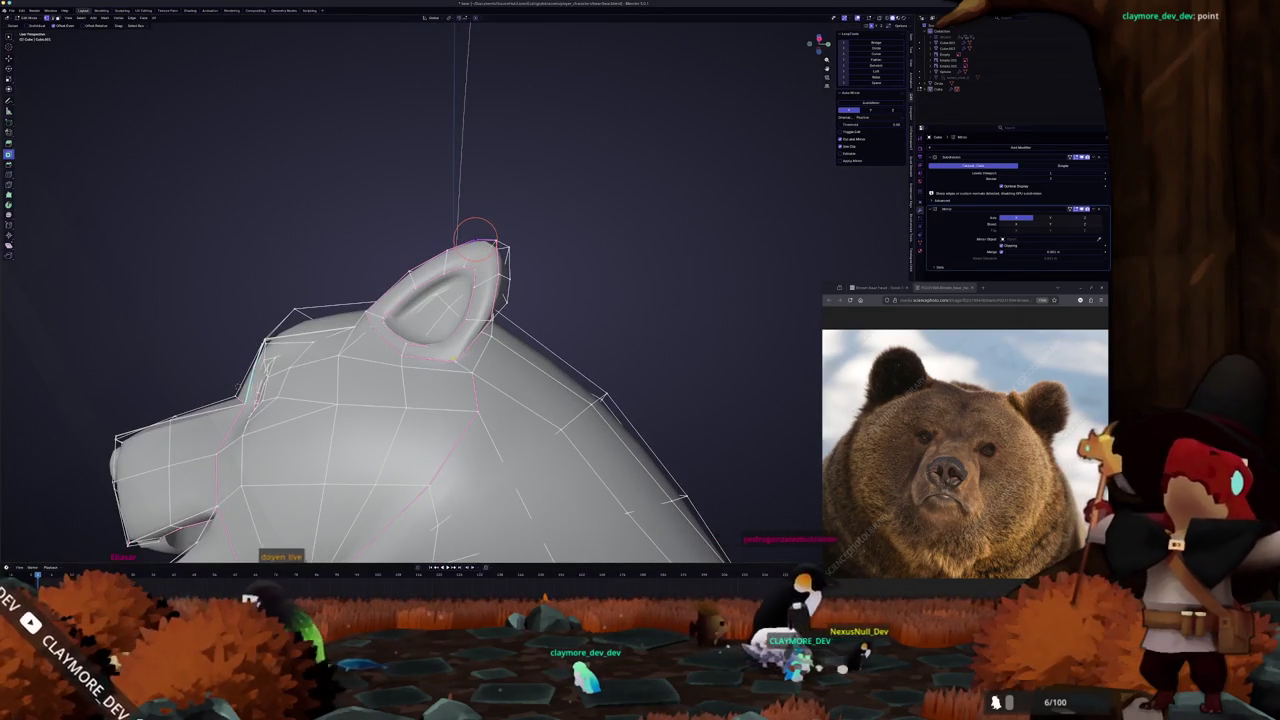
{"action": "middle_click_drag", "start_coordinate": [475, 232], "coordinate": [468, 230]}
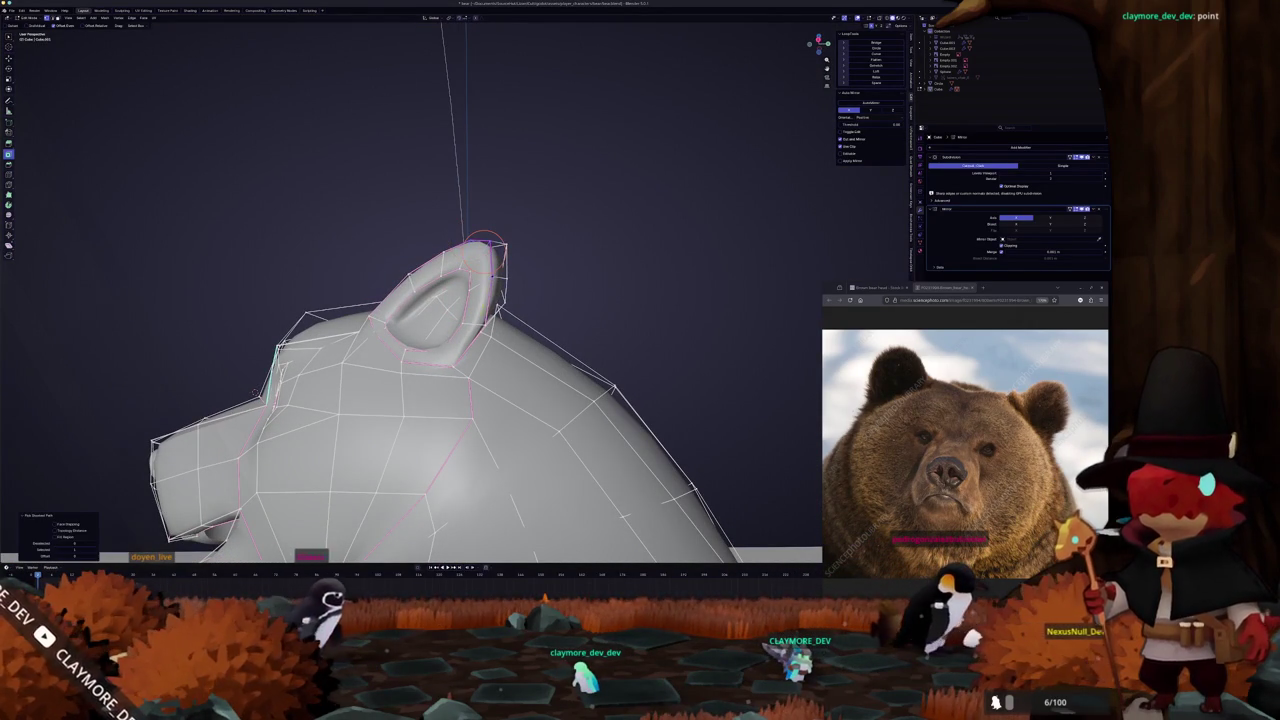
{"action": "middle_click_drag", "start_coordinate": [483, 242], "coordinate": [274, 408]}
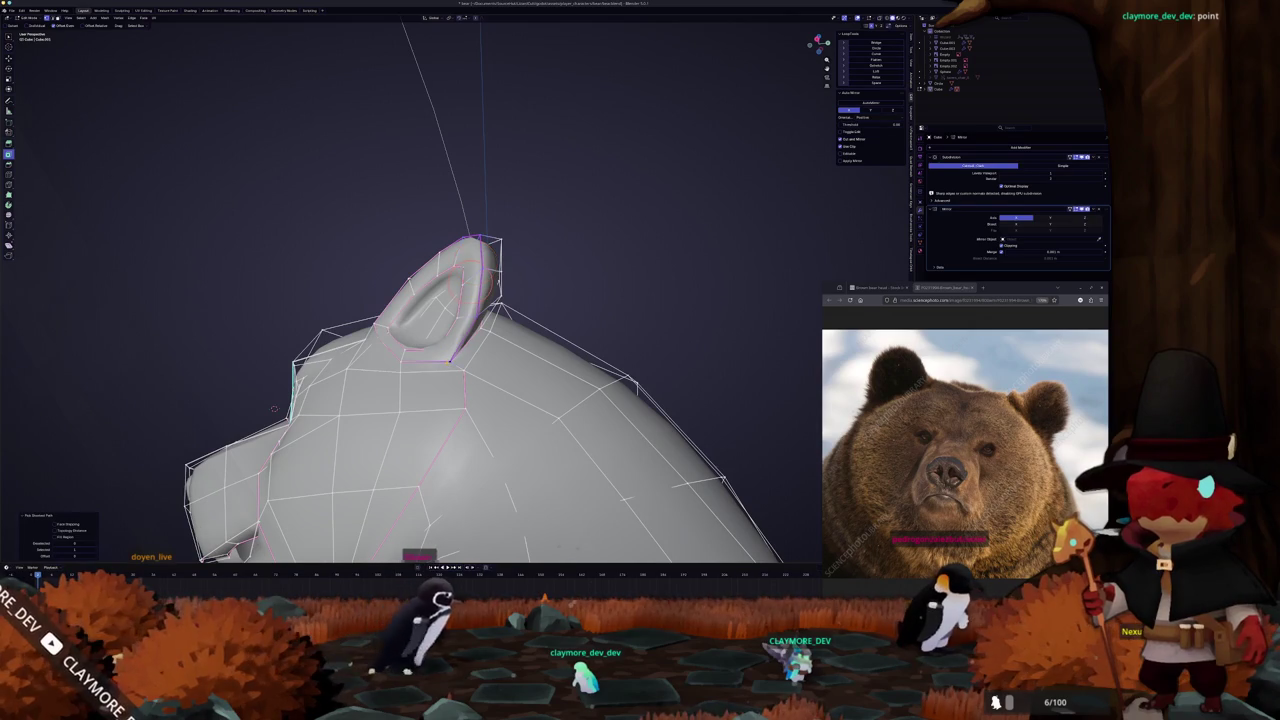
{"action": "middle_click_drag", "start_coordinate": [274, 408], "coordinate": [420, 400]}
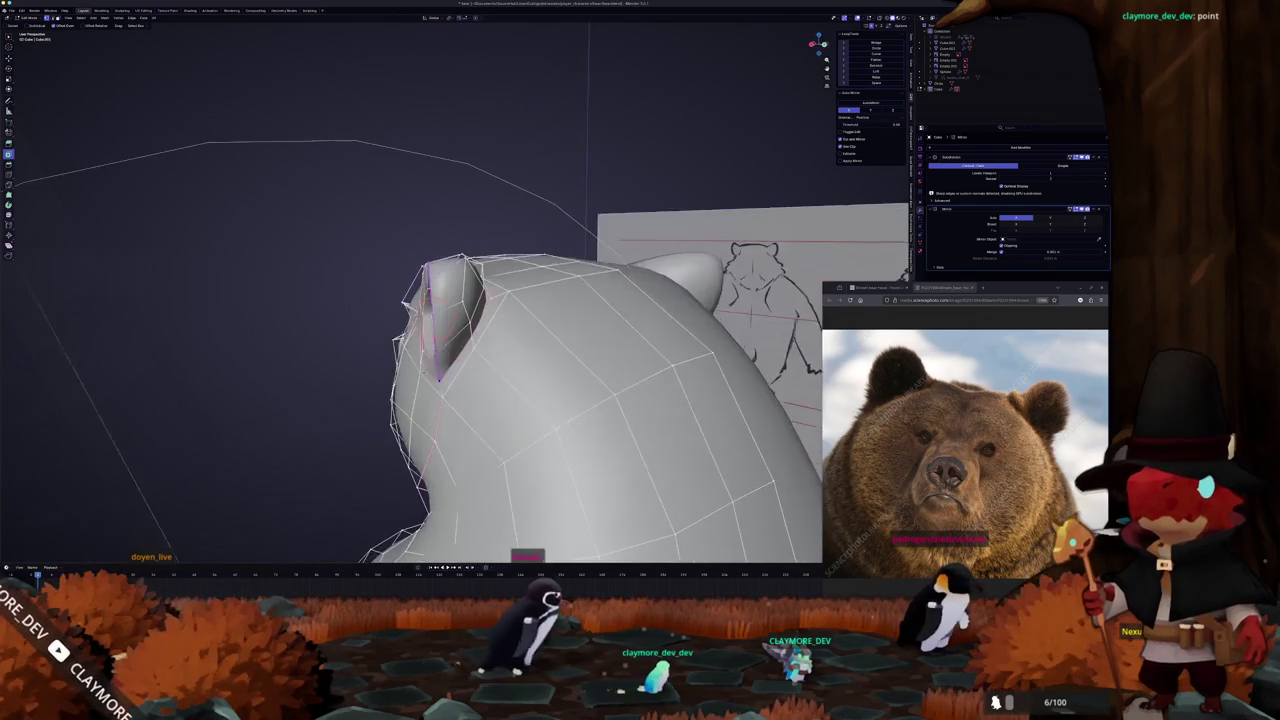
{"action": "middle_click_drag", "start_coordinate": [464, 262], "coordinate": [471, 330]}
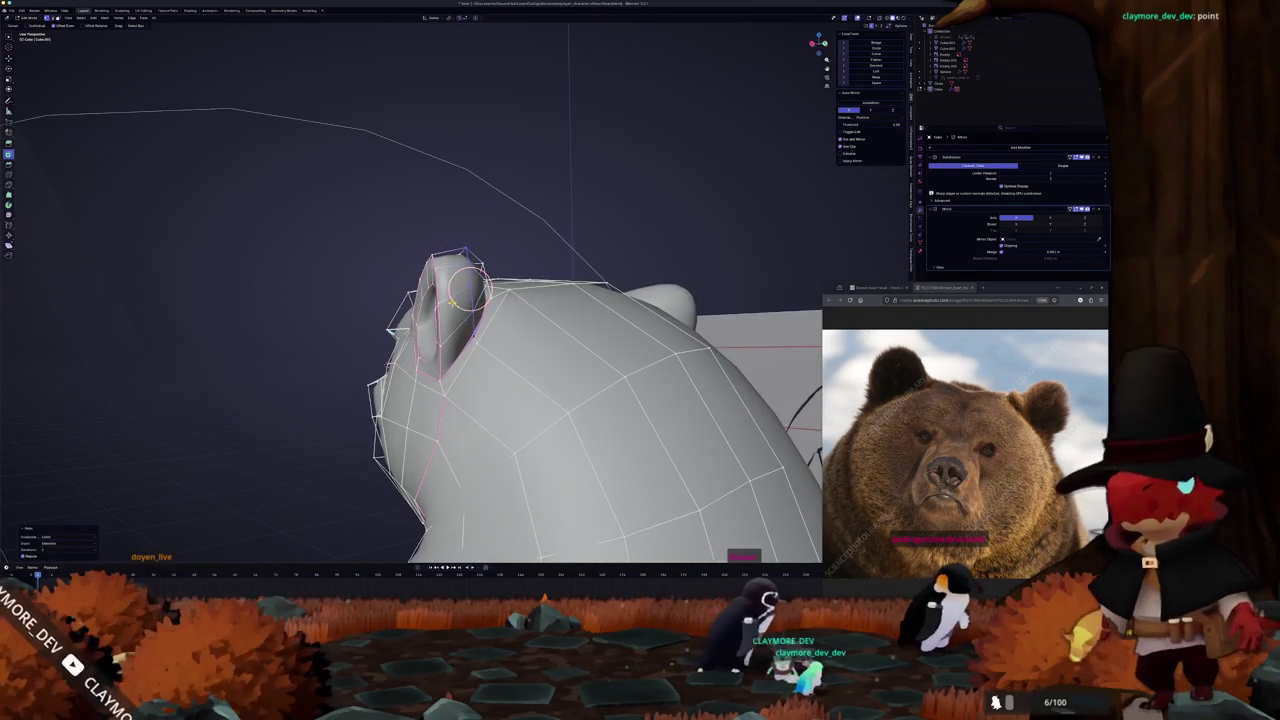
{"action": "middle_click_drag", "start_coordinate": [465, 255], "coordinate": [489, 296]}
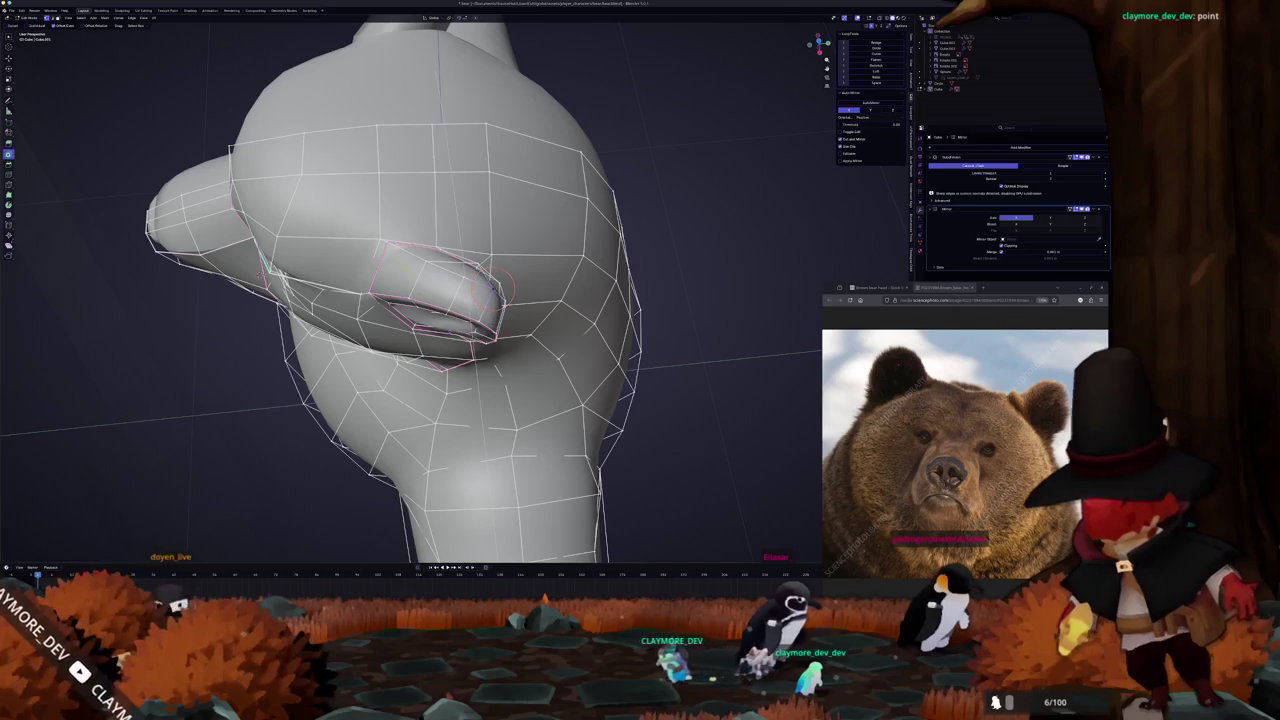
Preview the smoothed head, then select the face at the top of the ear
{"action": "key", "text": "Tab"}
{"action": "mouse_move", "coordinate": [495, 285]}
{"action": "middle_mouse_down"}
{"action": "mouse_move", "coordinate": [470, 300]}
{"action": "mouse_move", "coordinate": [488, 258]}
{"action": "middle_mouse_up"}
{"action": "key", "text": "Tab"}
{"action": "left_click", "coordinate": [395, 287]}
{"action": "mouse_move", "coordinate": [395, 287]}
{"action": "middle_mouse_down"}
{"action": "mouse_move", "coordinate": [418, 372]}
{"action": "mouse_move", "coordinate": [418, 356]}
{"action": "mouse_move", "coordinate": [532, 325]}
{"action": "middle_mouse_up"}
{"action": "key", "text": "alt+z"}
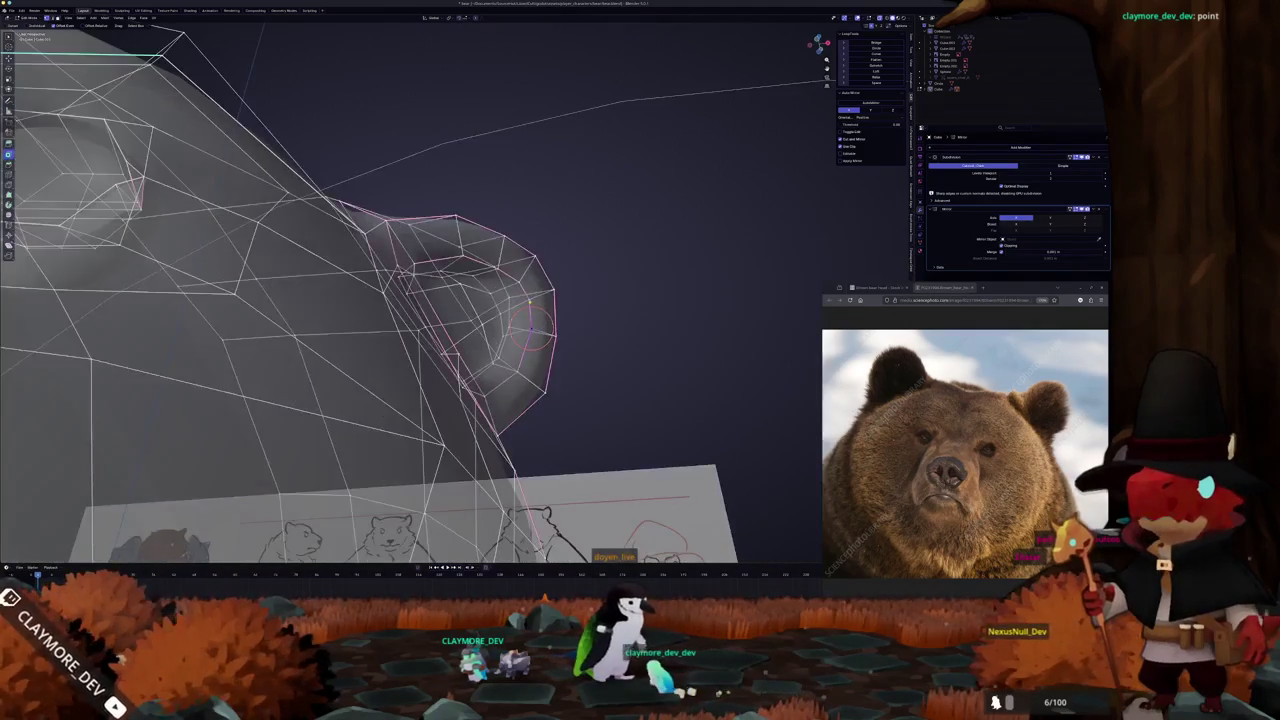
{"action": "key", "text": "alt+z"}
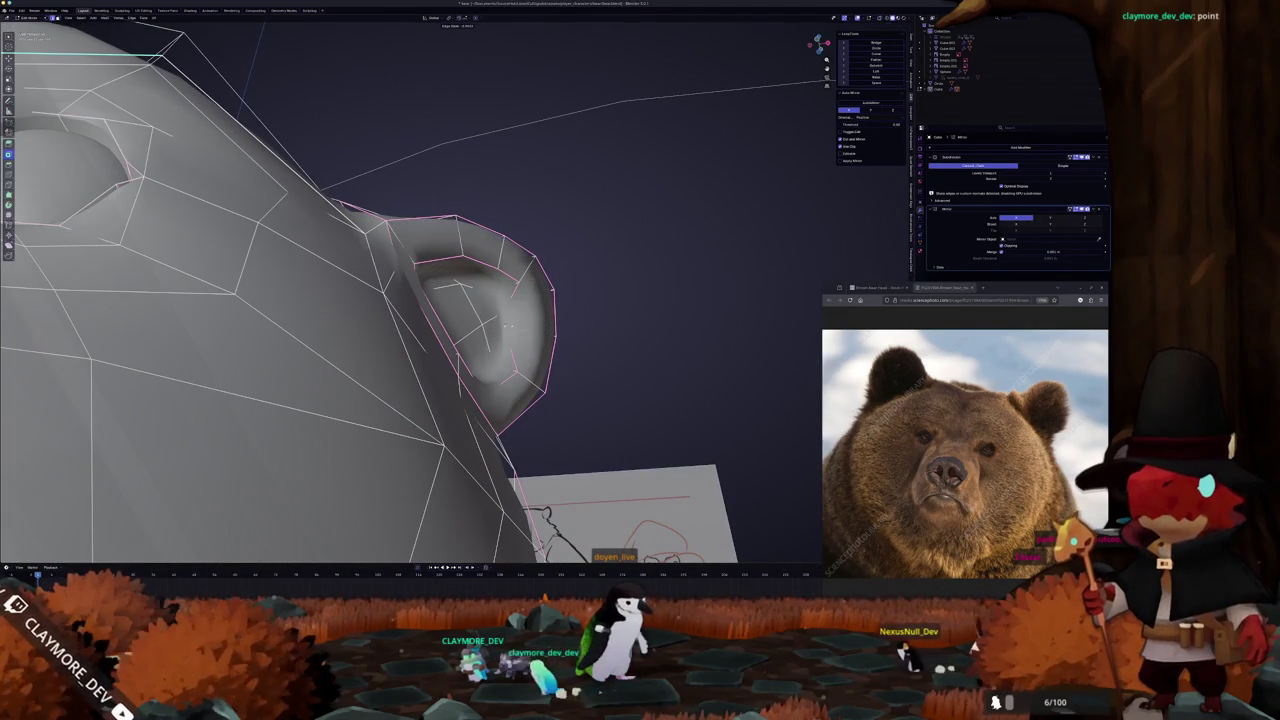
{"action": "mouse_move", "coordinate": [505, 327]}
{"action": "middle_mouse_down"}
{"action": "mouse_move", "coordinate": [497, 396]}
{"action": "mouse_move", "coordinate": [455, 385]}
{"action": "mouse_move", "coordinate": [440, 395]}
{"action": "mouse_move", "coordinate": [453, 303]}
{"action": "mouse_move", "coordinate": [460, 345]}
{"action": "mouse_move", "coordinate": [486, 250]}
{"action": "mouse_move", "coordinate": [430, 313]}
{"action": "mouse_move", "coordinate": [353, 340]}
{"action": "mouse_move", "coordinate": [370, 289]}
{"action": "middle_mouse_up"}
Edge-slide the ear rim, move the ear-top face, then reselect the rim edge path
{"action": "key", "text": "g"}
{"action": "left_click", "coordinate": [486, 243]}
{"action": "key", "text": "g"}
{"action": "left_click", "coordinate": [445, 295]}
{"action": "left_click", "coordinate": [370, 289]}
{"action": "left_click", "coordinate": [515, 292], "text": "ctrl"}
{"action": "middle_click_drag", "start_coordinate": [515, 292], "coordinate": [351, 331]}
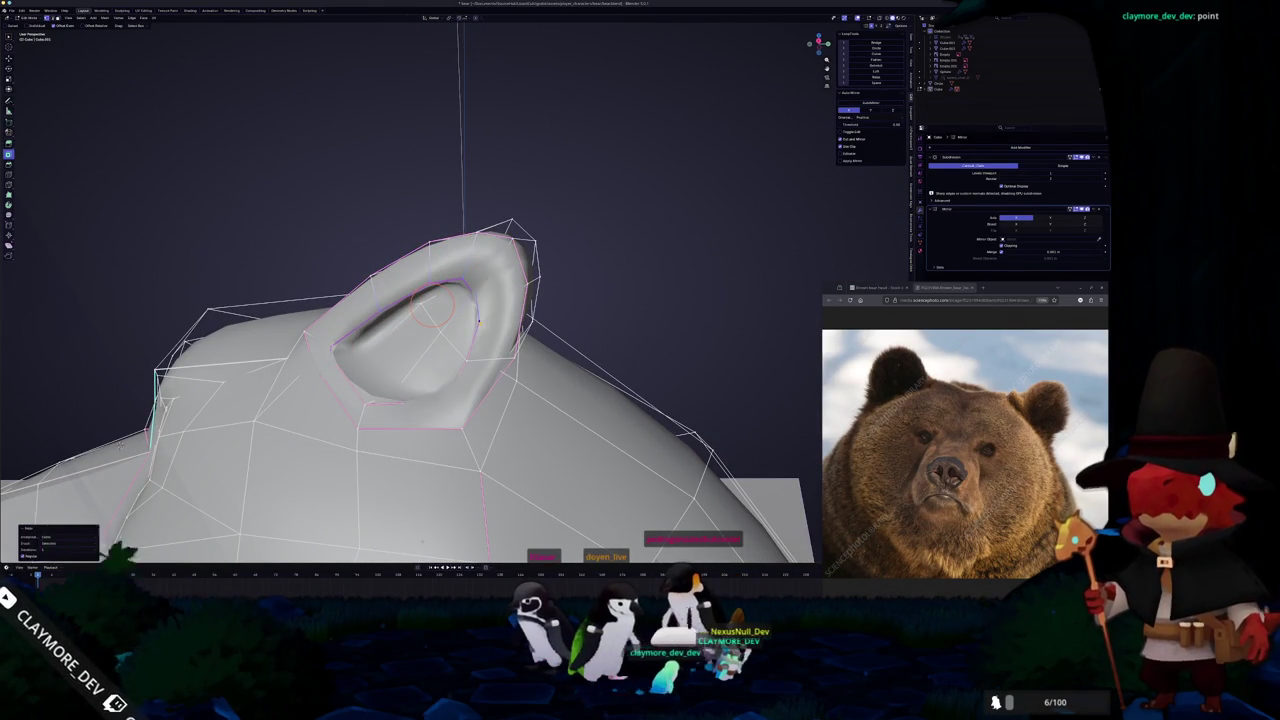
Extend the ear-rim selection and edge-slide it to tighten the loop
{"action": "middle_click_drag", "start_coordinate": [481, 320], "coordinate": [508, 316]}
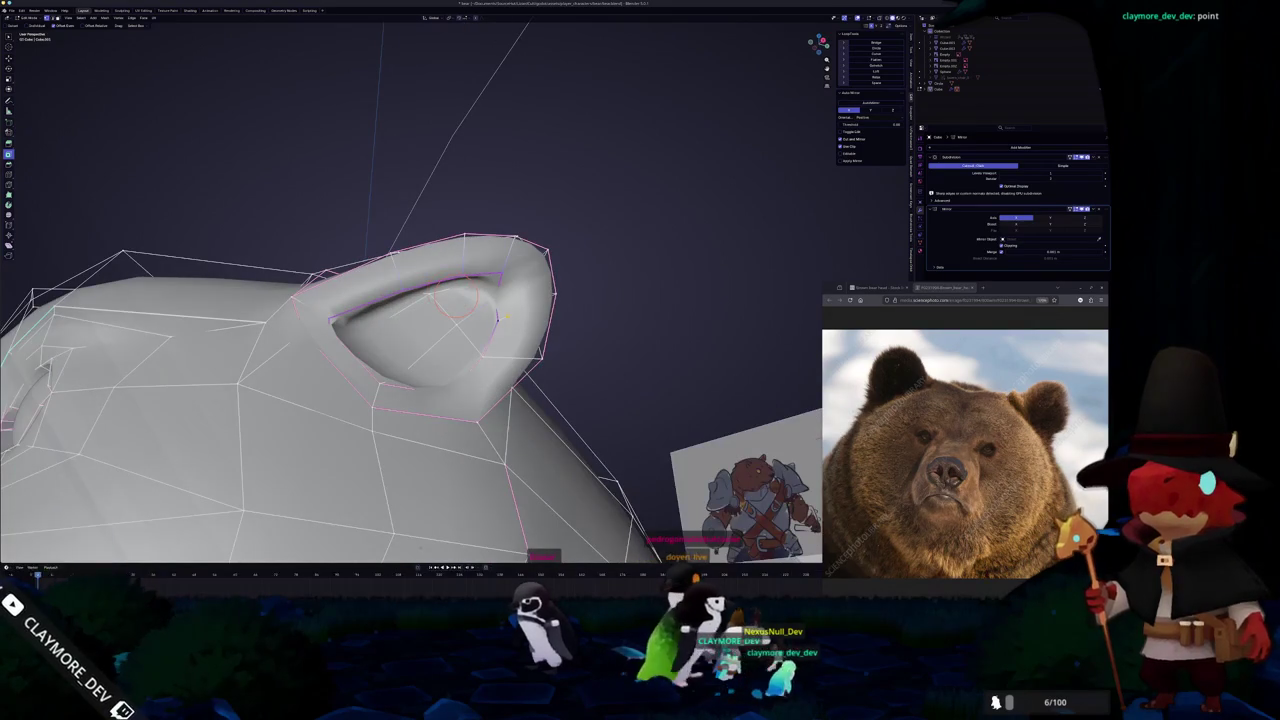
{"action": "left_click", "coordinate": [497, 318], "text": "ctrl"}
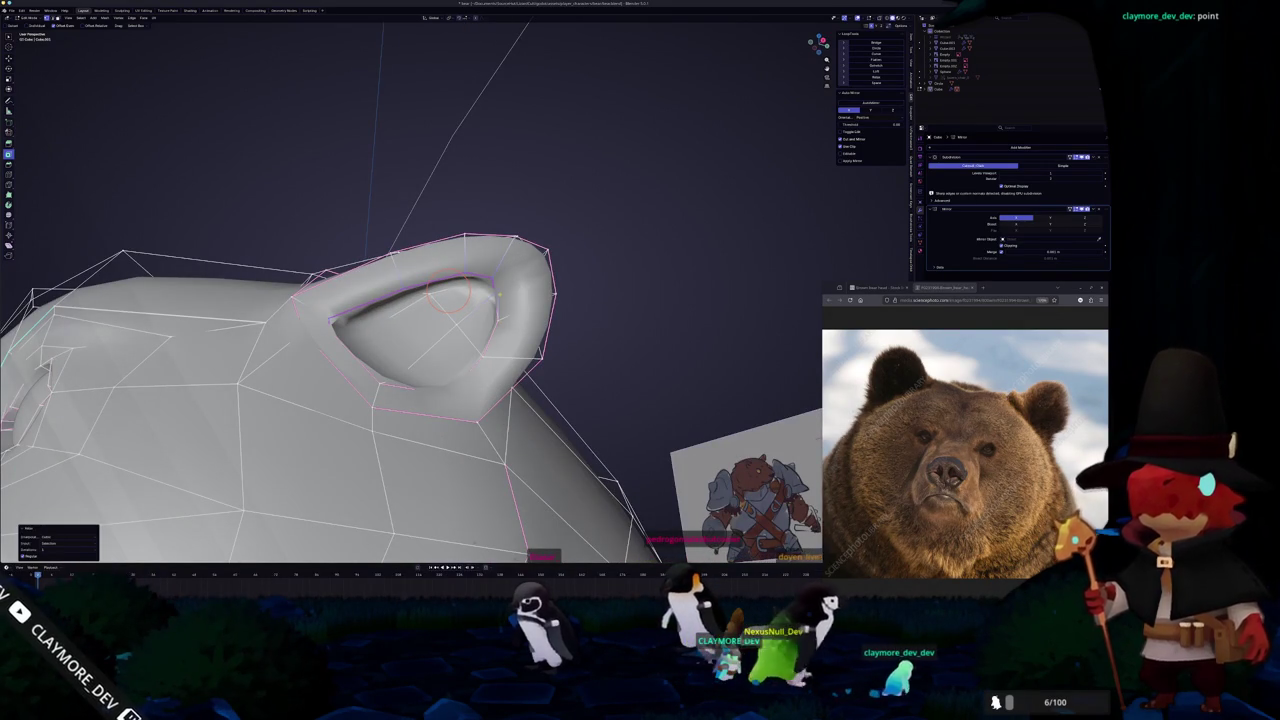
{"action": "key", "text": "alt+z"}
{"action": "middle_click_drag", "start_coordinate": [500, 300], "coordinate": [500, 314]}
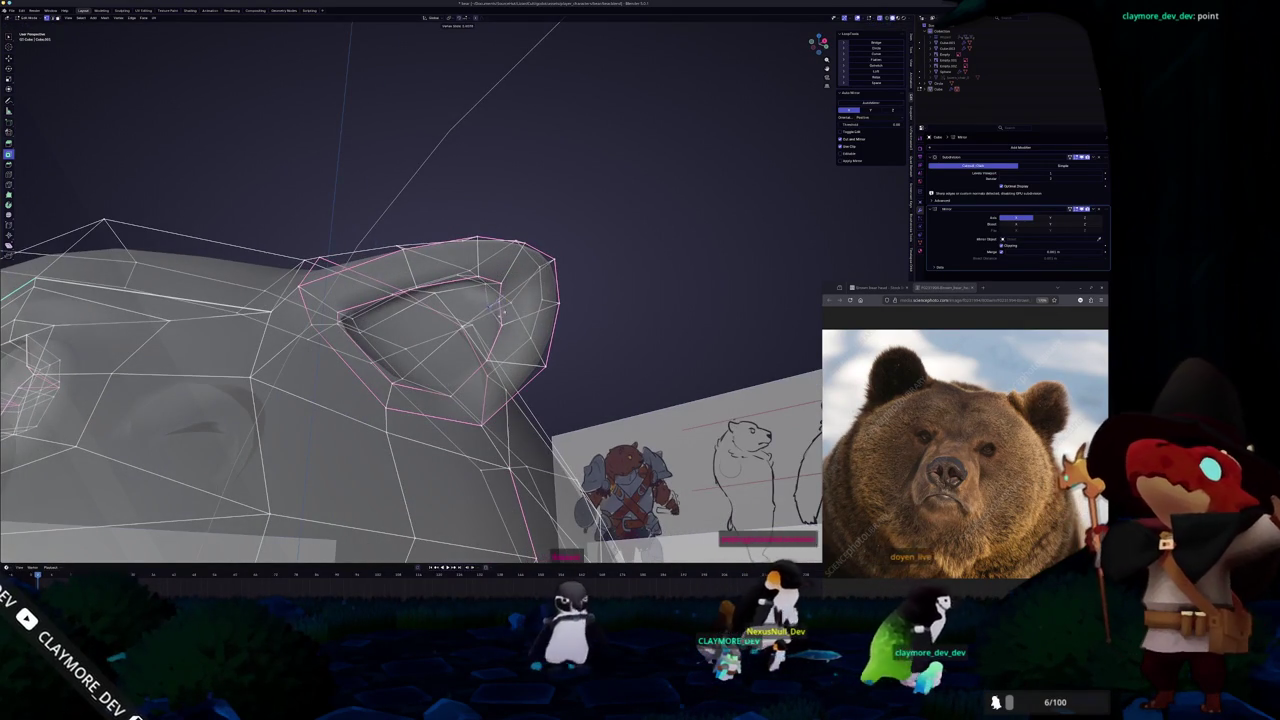
{"action": "key", "text": "g"}
{"action": "key", "text": "g"}
{"action": "left_click", "coordinate": [492, 302]}
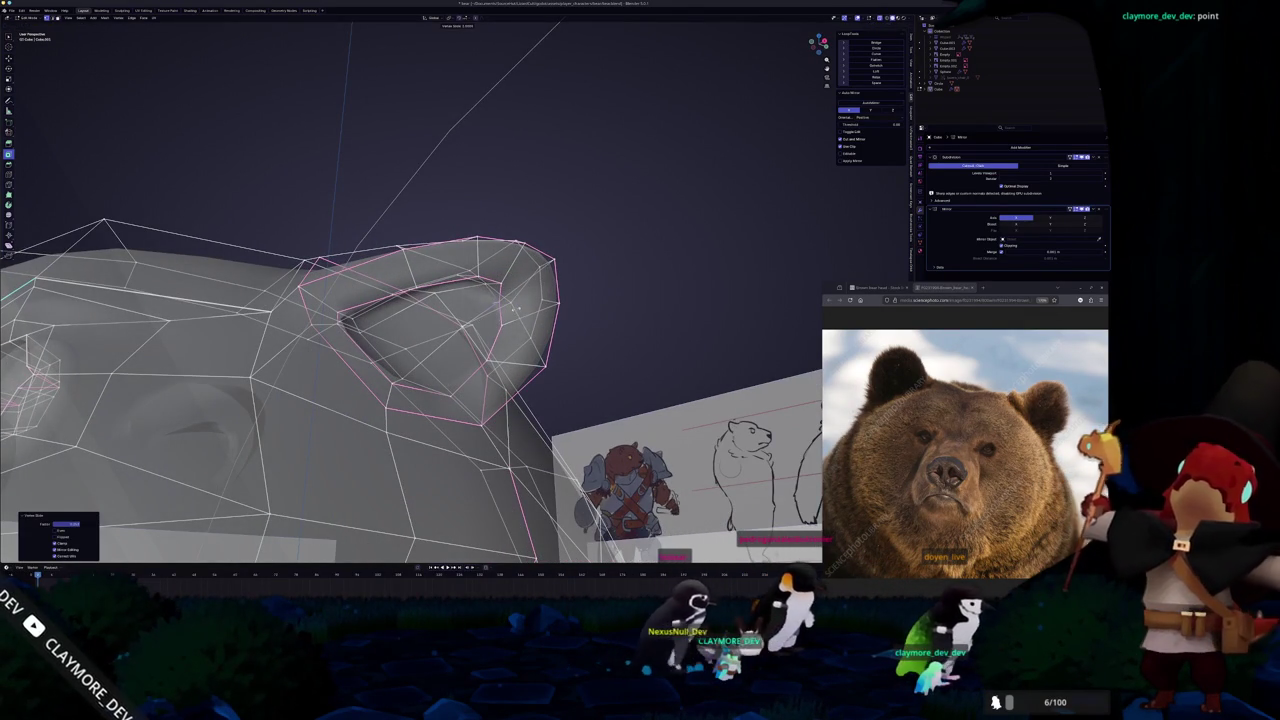
Check the tightened ear by switching between Object and Edit Mode and toggling X-ray
{"action": "key", "text": "Tab"}
{"action": "key", "text": "alt+z"}
{"action": "mouse_move", "coordinate": [521, 306]}
{"action": "middle_mouse_down"}
{"action": "mouse_move", "coordinate": [415, 352]}
{"action": "mouse_move", "coordinate": [530, 325]}
{"action": "mouse_move", "coordinate": [517, 306]}
{"action": "middle_mouse_up"}
{"action": "key", "text": "Tab"}
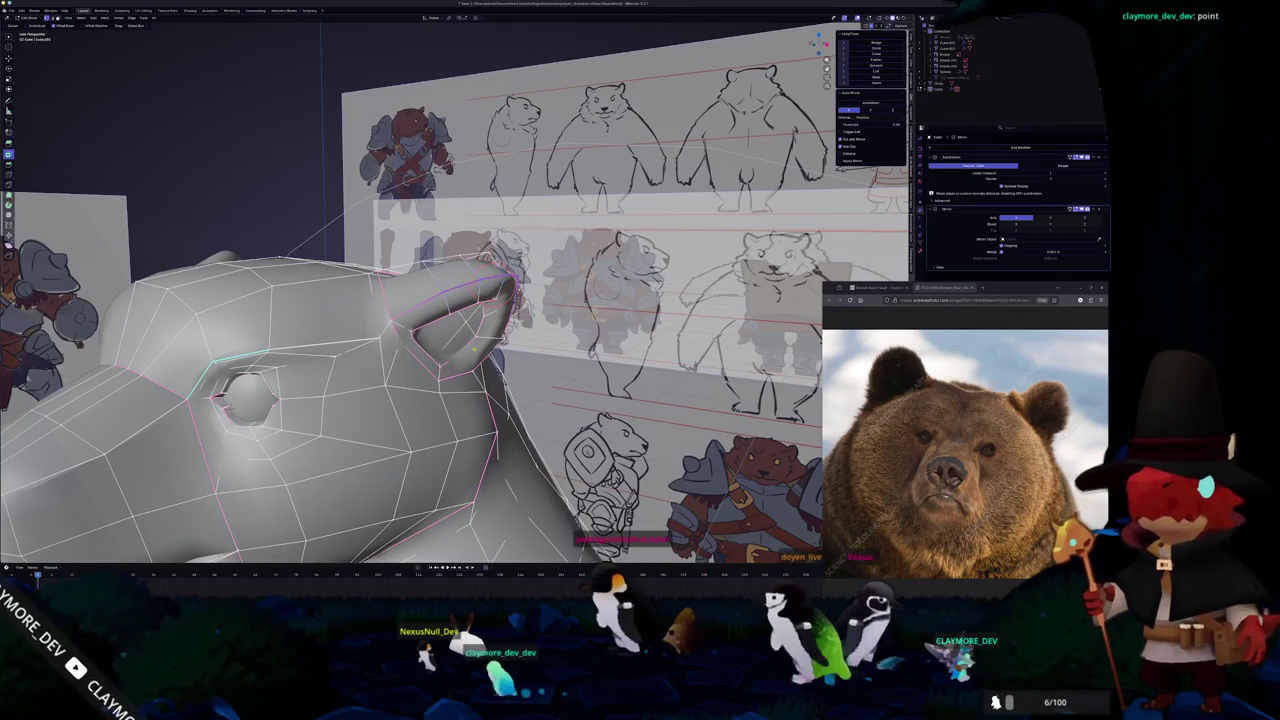
{"action": "key", "text": "Tab"}
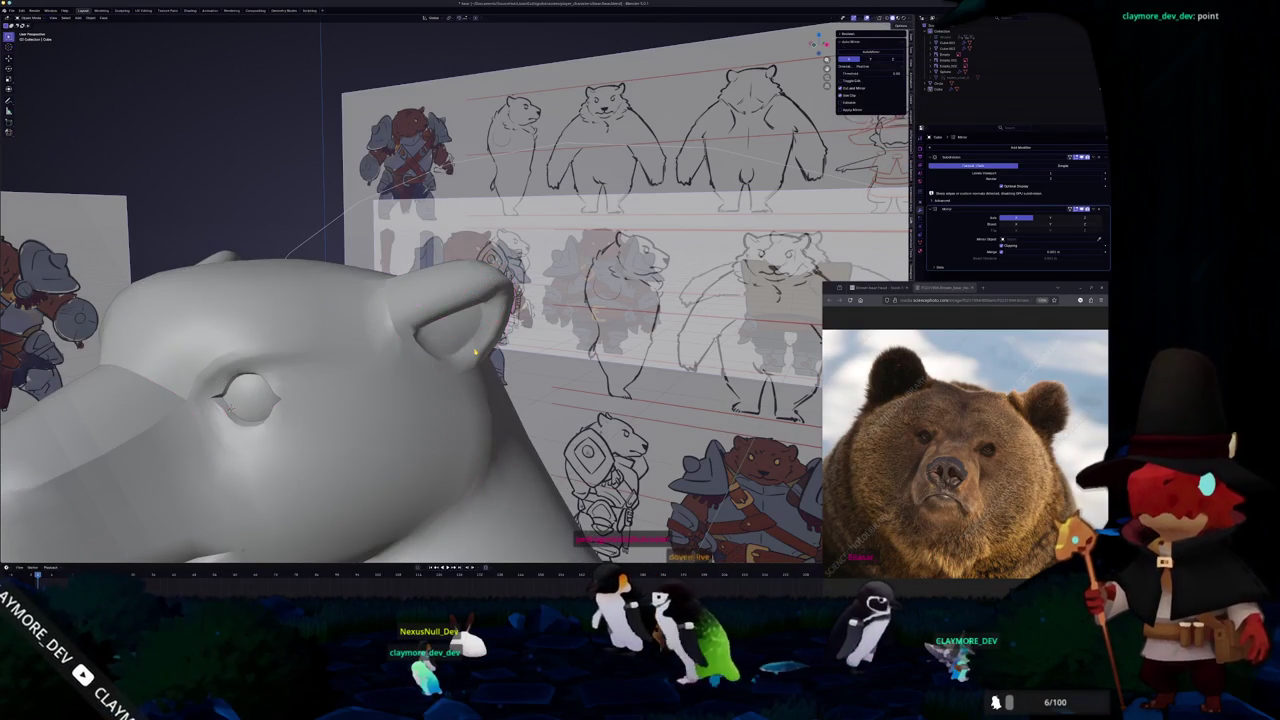
{"action": "middle_click_drag", "start_coordinate": [467, 348], "coordinate": [520, 300]}
{"action": "key", "text": "Tab"}
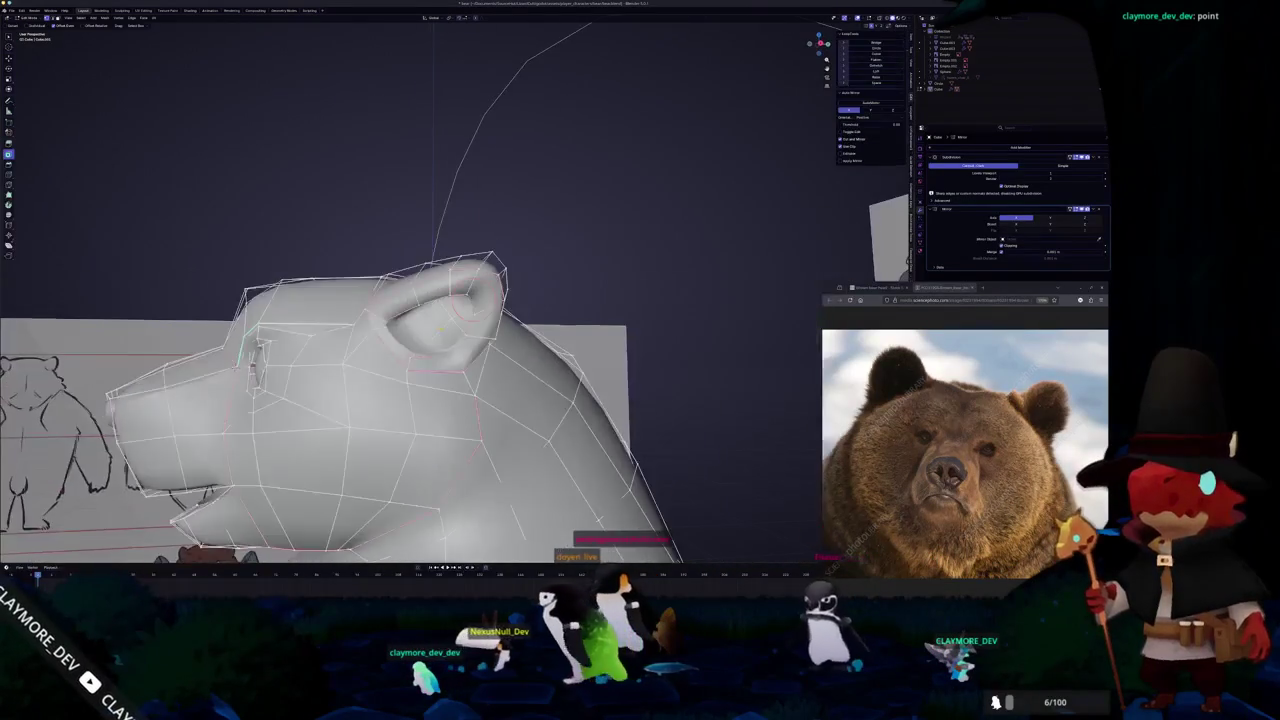
{"action": "key", "text": "alt+z"}
{"action": "mouse_move", "coordinate": [500, 300]}
{"action": "middle_mouse_down"}
{"action": "mouse_move", "coordinate": [541, 301]}
{"action": "mouse_move", "coordinate": [478, 268]}
{"action": "mouse_move", "coordinate": [528, 209]}
{"action": "mouse_move", "coordinate": [518, 296]}
{"action": "mouse_move", "coordinate": [559, 287]}
{"action": "mouse_move", "coordinate": [444, 383]}
{"action": "mouse_move", "coordinate": [520, 268]}
{"action": "middle_mouse_up"}
{"action": "key", "text": "alt+z"}
{"action": "key", "text": "alt+z"}
{"action": "key", "text": "Tab"}
{"action": "key", "text": "Tab"}
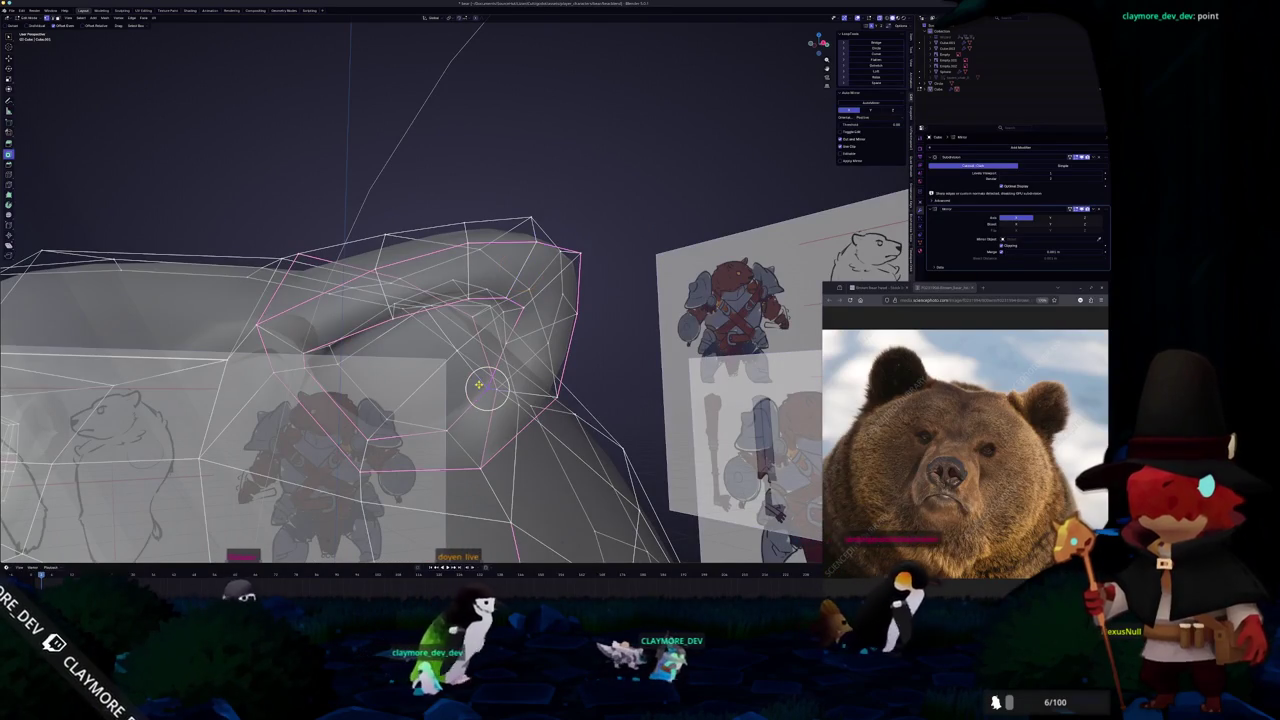
Merge the ear vertices, the second time merging them at center
{"action": "key", "text": "m"}
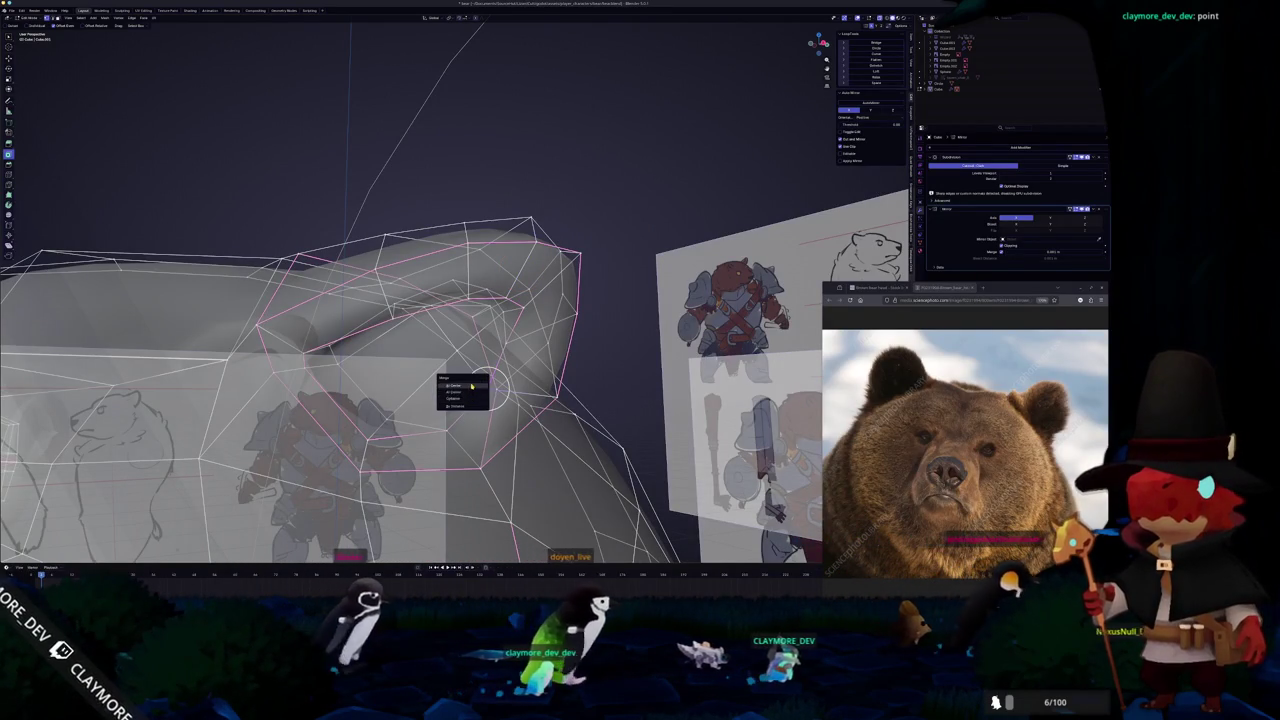
{"action": "left_click", "coordinate": [477, 393]}
{"action": "key", "text": "alt+z"}
{"action": "scroll", "coordinate": [465, 393], "scroll_direction": "up", "scroll_amount": 2}
{"action": "middle_click_drag", "start_coordinate": [465, 393], "coordinate": [456, 399]}
{"action": "key", "text": "alt+z"}
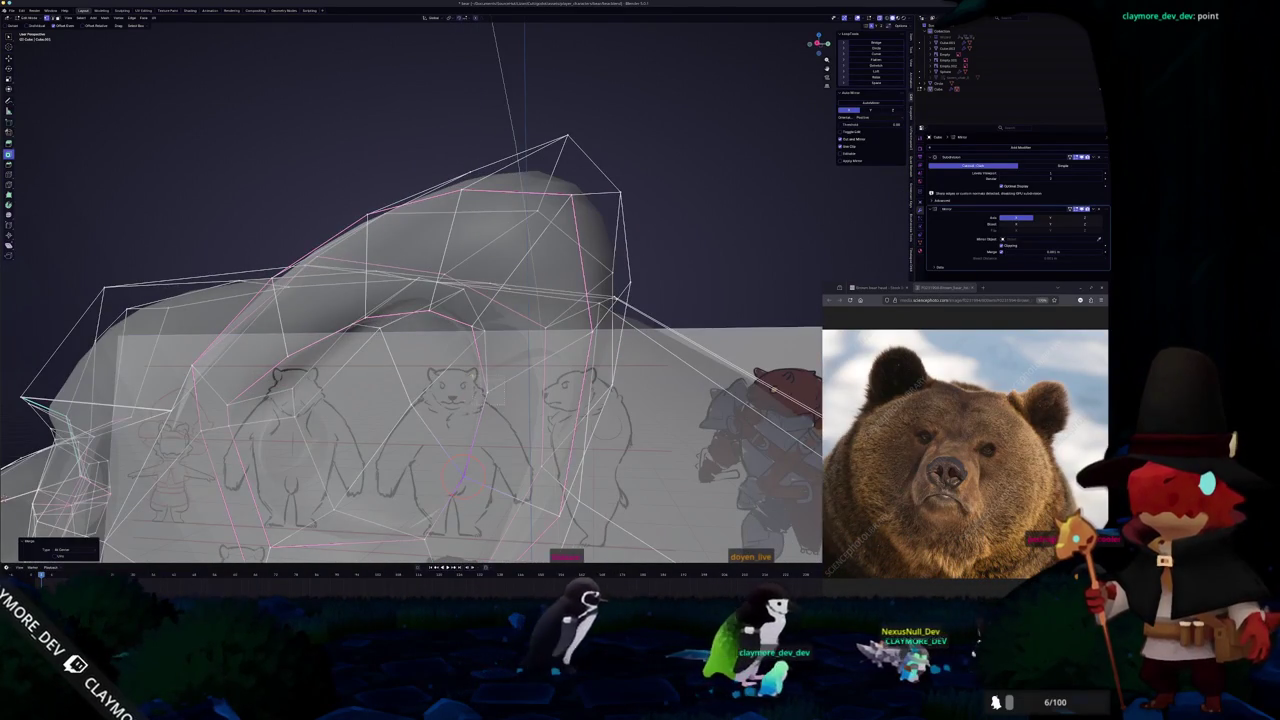
{"action": "right_click", "coordinate": [477, 383]}
{"action": "key", "text": "m"}
{"action": "left_click", "coordinate": [497, 416]}
{"action": "key", "text": "alt+z"}
{"action": "scroll", "coordinate": [497, 415], "scroll_direction": "up", "scroll_amount": 3}
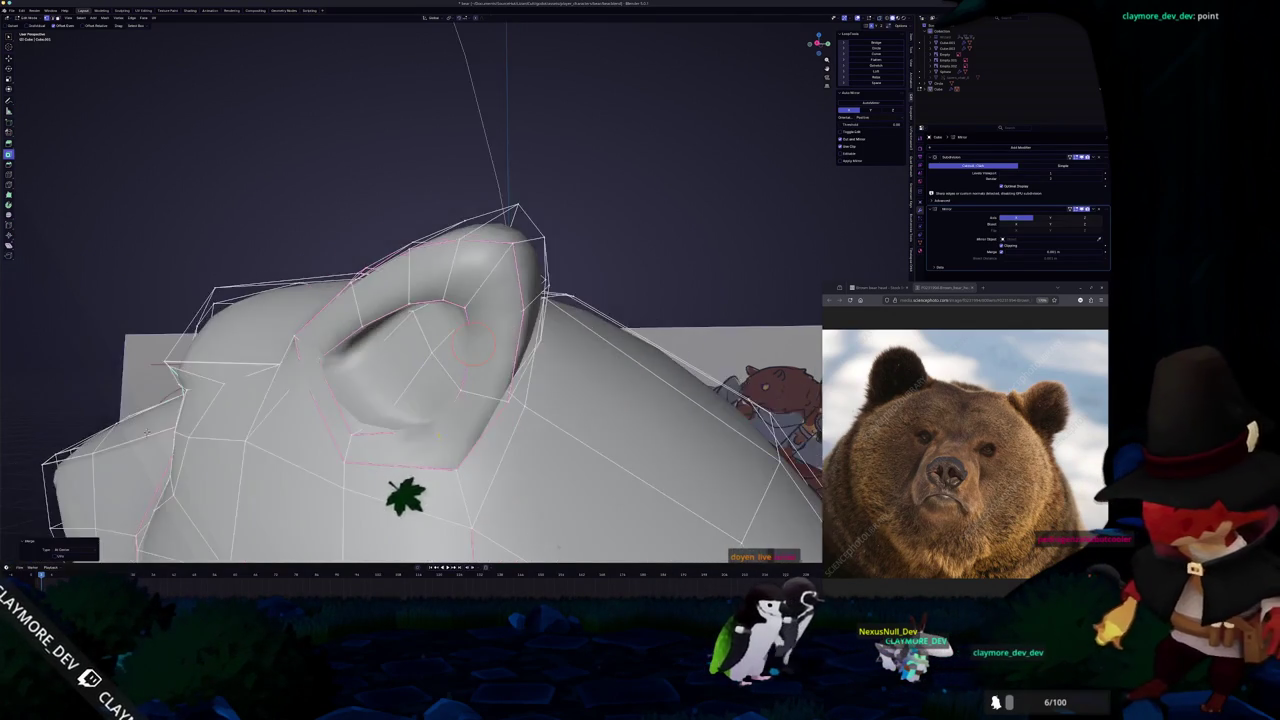
{"action": "middle_click_drag", "start_coordinate": [497, 415], "coordinate": [470, 400]}
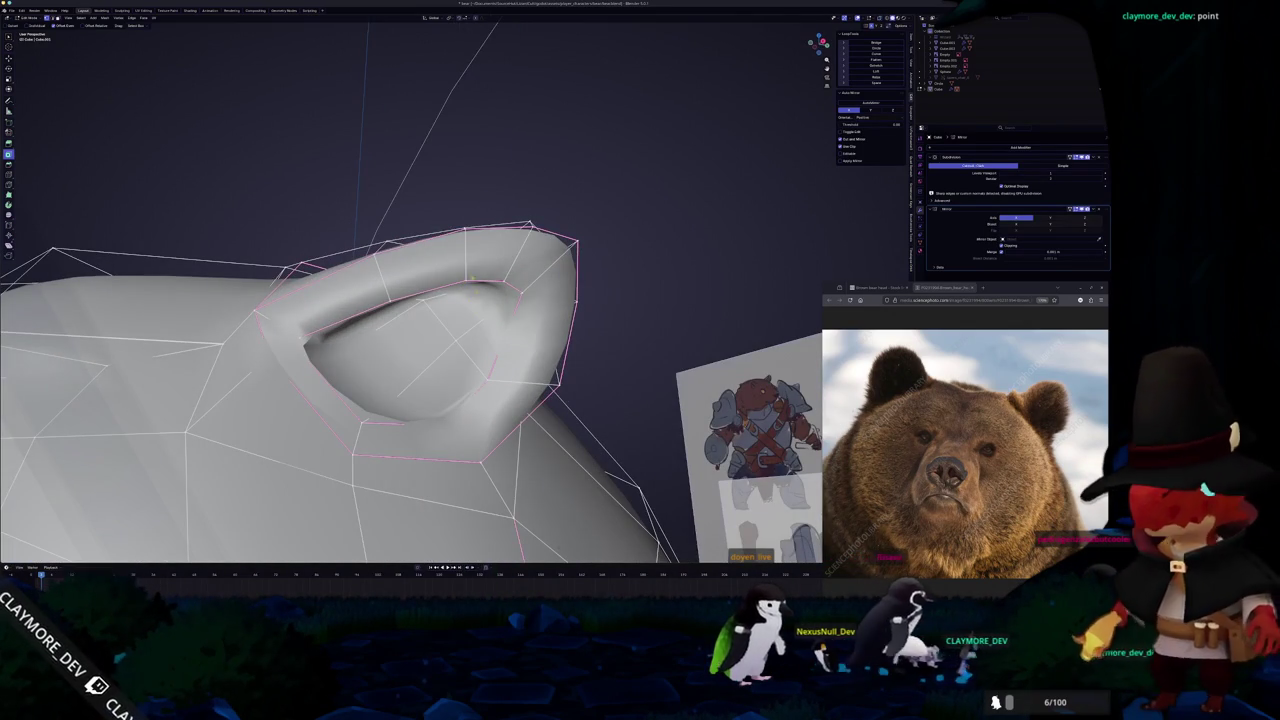
Change the selected part of the ear loop and commit a new loop cut
{"action": "key", "text": "alt+z"}
{"action": "mouse_move", "coordinate": [480, 300]}
{"action": "middle_mouse_down"}
{"action": "mouse_move", "coordinate": [493, 280]}
{"action": "mouse_move", "coordinate": [505, 320]}
{"action": "middle_mouse_up"}
{"action": "left_click", "coordinate": [512, 290]}
{"action": "key", "text": "alt+z"}
{"action": "mouse_move", "coordinate": [450, 350]}
{"action": "middle_mouse_down"}
{"action": "mouse_move", "coordinate": [520, 310]}
{"action": "mouse_move", "coordinate": [530, 322]}
{"action": "mouse_move", "coordinate": [471, 357]}
{"action": "mouse_move", "coordinate": [473, 328]}
{"action": "mouse_move", "coordinate": [390, 345]}
{"action": "mouse_move", "coordinate": [409, 340]}
{"action": "middle_mouse_up"}
{"action": "left_click", "coordinate": [505, 333]}
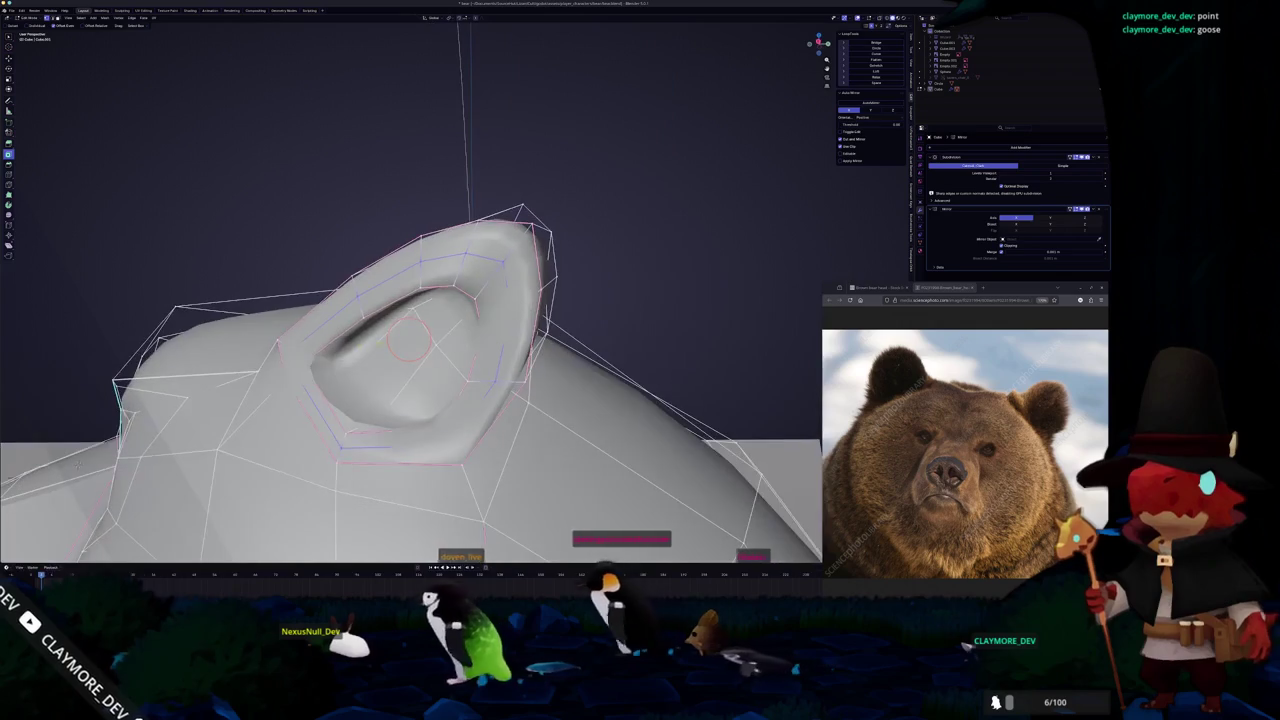
Select the edge path around the ear base and vertex-slide it
{"action": "mouse_move", "coordinate": [315, 330]}
{"action": "middle_mouse_down"}
{"action": "mouse_move", "coordinate": [440, 330]}
{"action": "mouse_move", "coordinate": [406, 372]}
{"action": "mouse_move", "coordinate": [341, 371]}
{"action": "mouse_move", "coordinate": [413, 408]}
{"action": "mouse_move", "coordinate": [470, 390]}
{"action": "mouse_move", "coordinate": [463, 354]}
{"action": "mouse_move", "coordinate": [500, 354]}
{"action": "mouse_move", "coordinate": [443, 400]}
{"action": "mouse_move", "coordinate": [462, 381]}
{"action": "mouse_move", "coordinate": [467, 391]}
{"action": "mouse_move", "coordinate": [443, 366]}
{"action": "mouse_move", "coordinate": [440, 378]}
{"action": "mouse_move", "coordinate": [420, 366]}
{"action": "mouse_move", "coordinate": [413, 394]}
{"action": "mouse_move", "coordinate": [428, 358]}
{"action": "middle_mouse_up"}
{"action": "left_click", "coordinate": [330, 330], "text": "ctrl"}
{"action": "key", "text": "alt+z"}
{"action": "key", "text": "alt+z"}
{"action": "key", "text": "g"}
{"action": "key", "text": "g"}
{"action": "key", "text": "alt+z"}
{"action": "key", "text": "alt+z"}
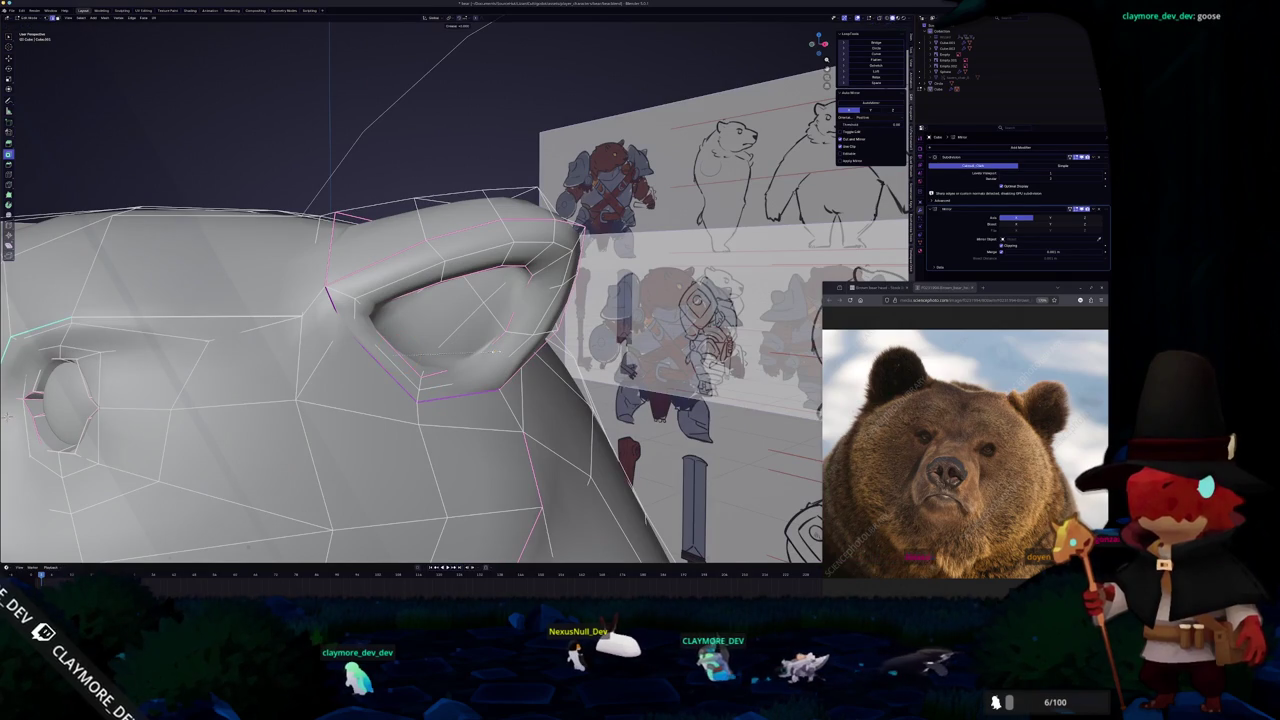
Preview the smoothed bear in Object Mode from a wider view
{"action": "key", "text": "Tab"}
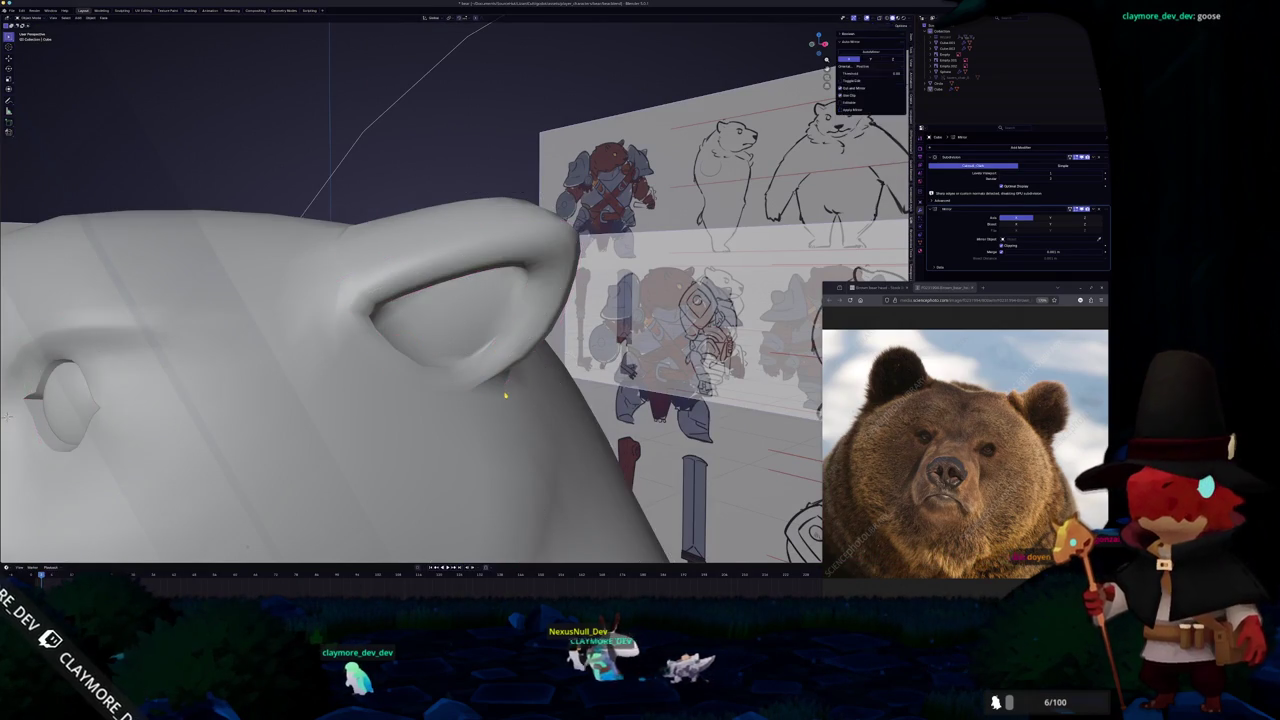
{"action": "mouse_move", "coordinate": [435, 390]}
{"action": "middle_mouse_down"}
{"action": "mouse_move", "coordinate": [466, 388]}
{"action": "mouse_move", "coordinate": [480, 340]}
{"action": "mouse_move", "coordinate": [510, 320]}
{"action": "mouse_move", "coordinate": [500, 330]}
{"action": "middle_mouse_up"}
{"action": "scroll", "coordinate": [450, 385], "scroll_direction": "down", "scroll_amount": 4}
{"action": "scroll", "coordinate": [450, 385], "scroll_direction": "down", "scroll_amount": 3}
{"action": "scroll", "coordinate": [480, 340], "scroll_direction": "up", "scroll_amount": 5}
Back in Edit Mode, orbit around the head and ear, comparing the smooth result with the reference sheet
{"action": "key", "text": "Tab"}
{"action": "middle_click_drag", "start_coordinate": [458, 246], "coordinate": [436, 234]}
{"action": "right_click", "coordinate": [442, 295], "text": "shift"}
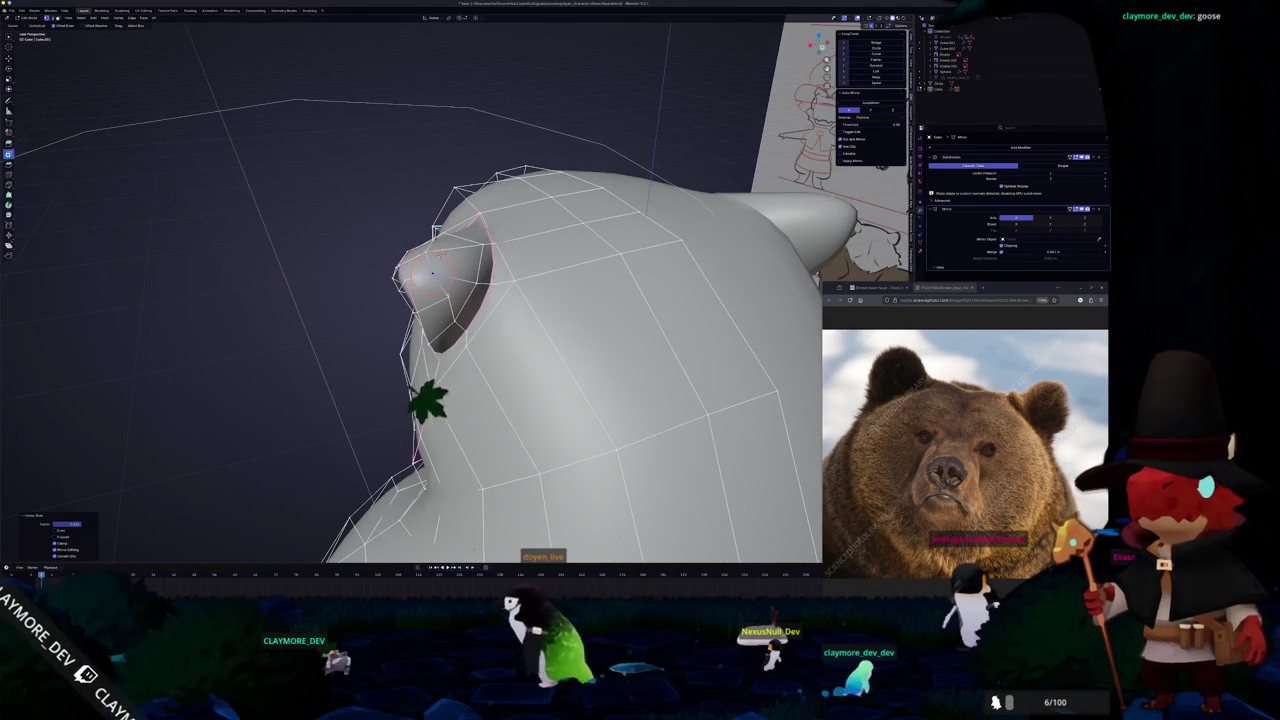
{"action": "mouse_move", "coordinate": [442, 295]}
{"action": "middle_mouse_down"}
{"action": "mouse_move", "coordinate": [497, 292]}
{"action": "mouse_move", "coordinate": [476, 250]}
{"action": "middle_mouse_up"}
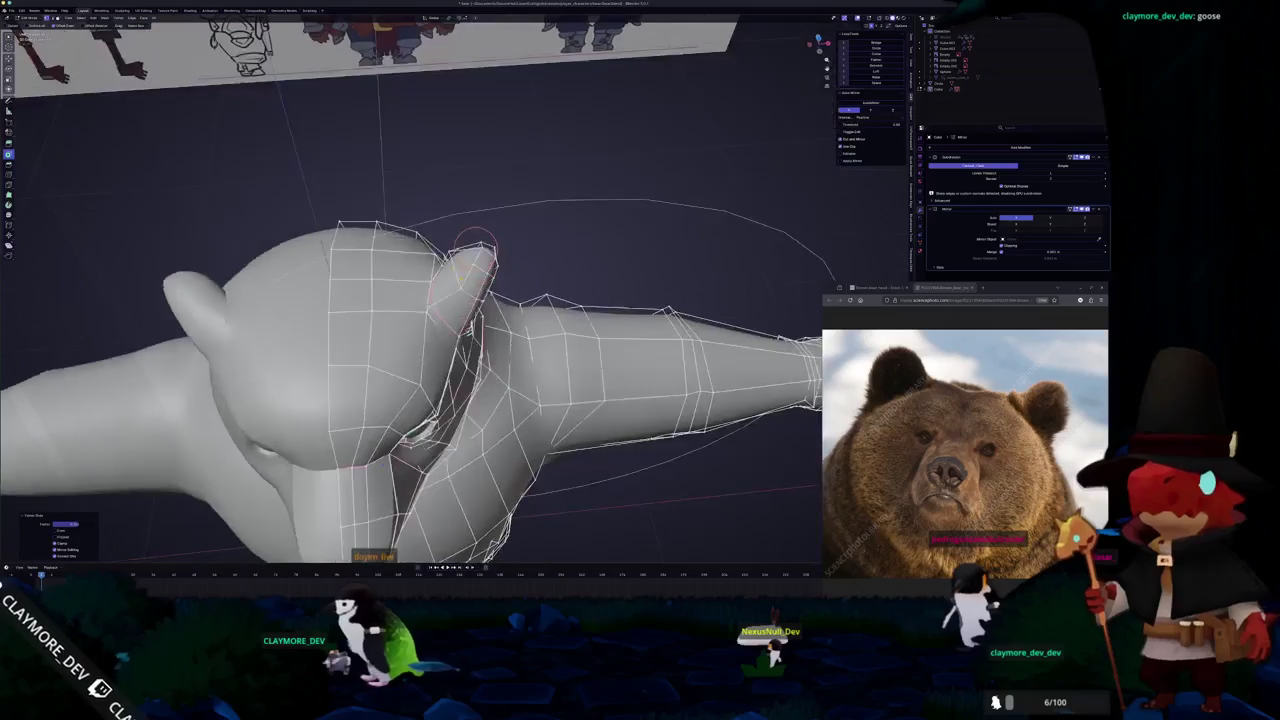
{"action": "scroll", "coordinate": [476, 250], "scroll_direction": "up", "scroll_amount": 2}
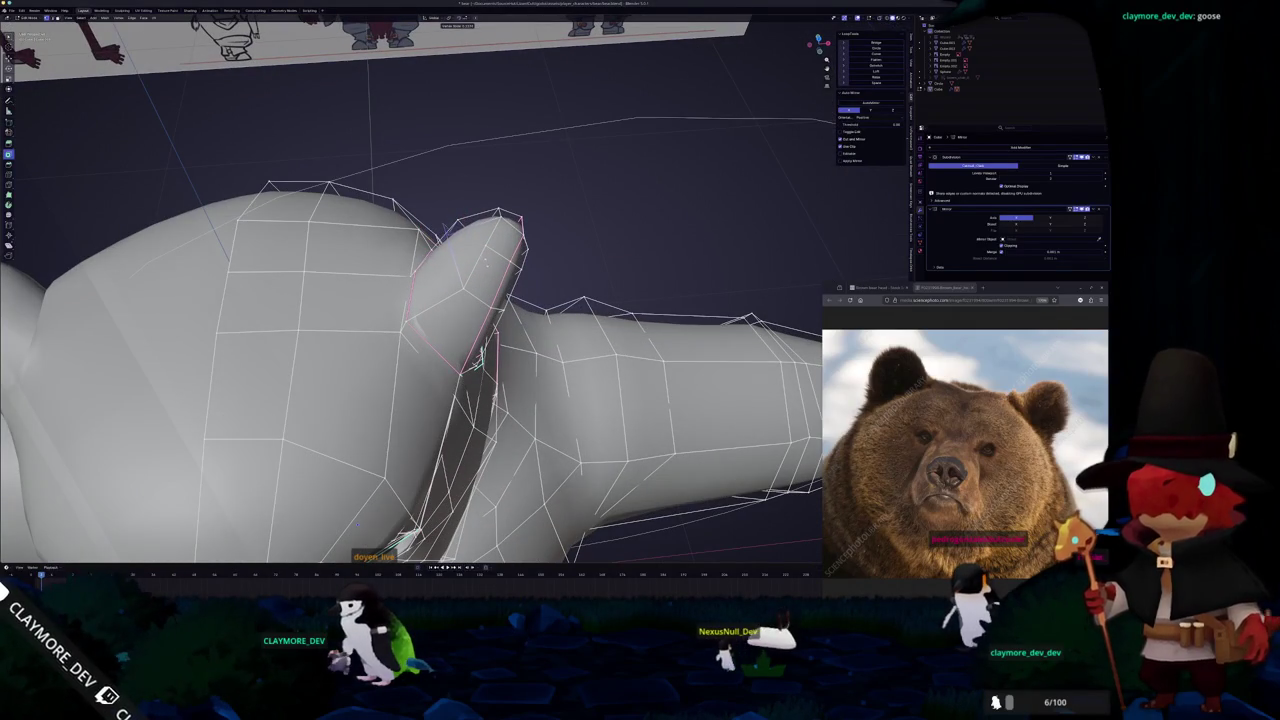
{"action": "key", "text": "Tab"}
{"action": "mouse_move", "coordinate": [486, 265]}
{"action": "middle_mouse_down"}
{"action": "mouse_move", "coordinate": [412, 238]}
{"action": "mouse_move", "coordinate": [420, 265]}
{"action": "middle_mouse_up"}
{"action": "key", "text": "Tab"}
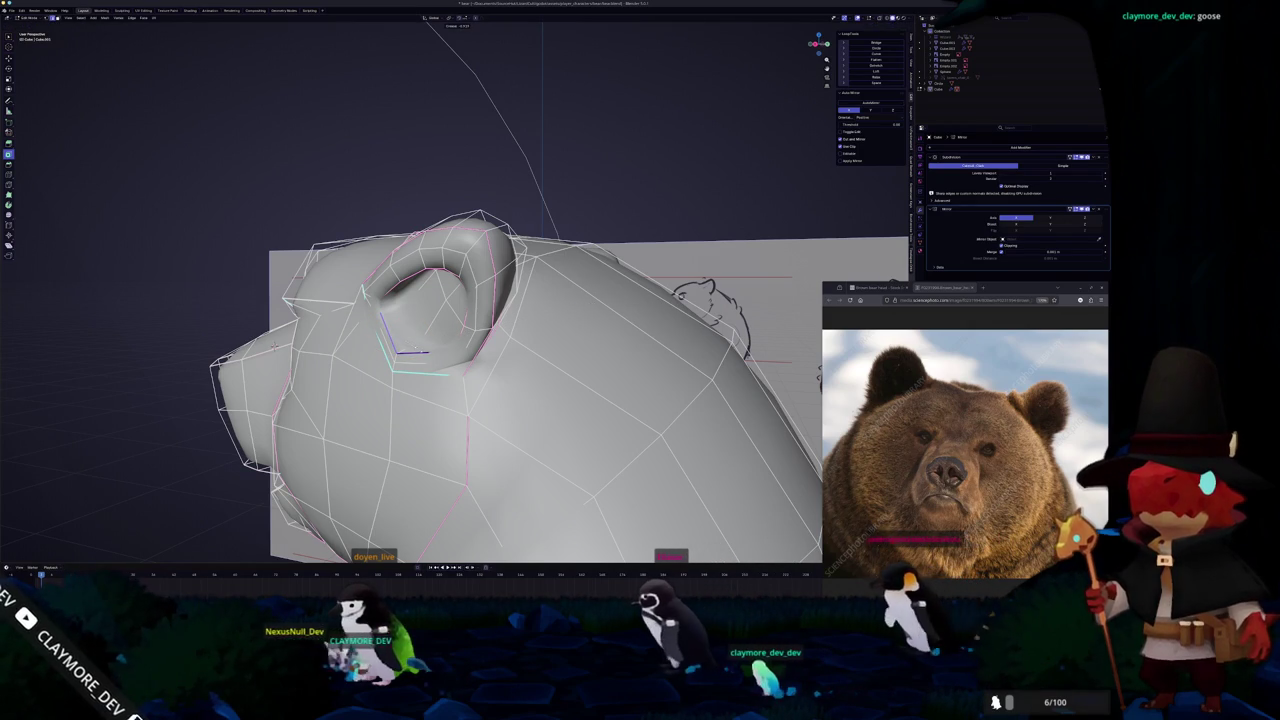
{"action": "mouse_move", "coordinate": [410, 335]}
{"action": "middle_mouse_down"}
{"action": "mouse_move", "coordinate": [410, 290]}
{"action": "mouse_move", "coordinate": [406, 352]}
{"action": "mouse_move", "coordinate": [175, 471]}
{"action": "mouse_move", "coordinate": [343, 458]}
{"action": "mouse_move", "coordinate": [80, 491]}
{"action": "middle_mouse_up"}
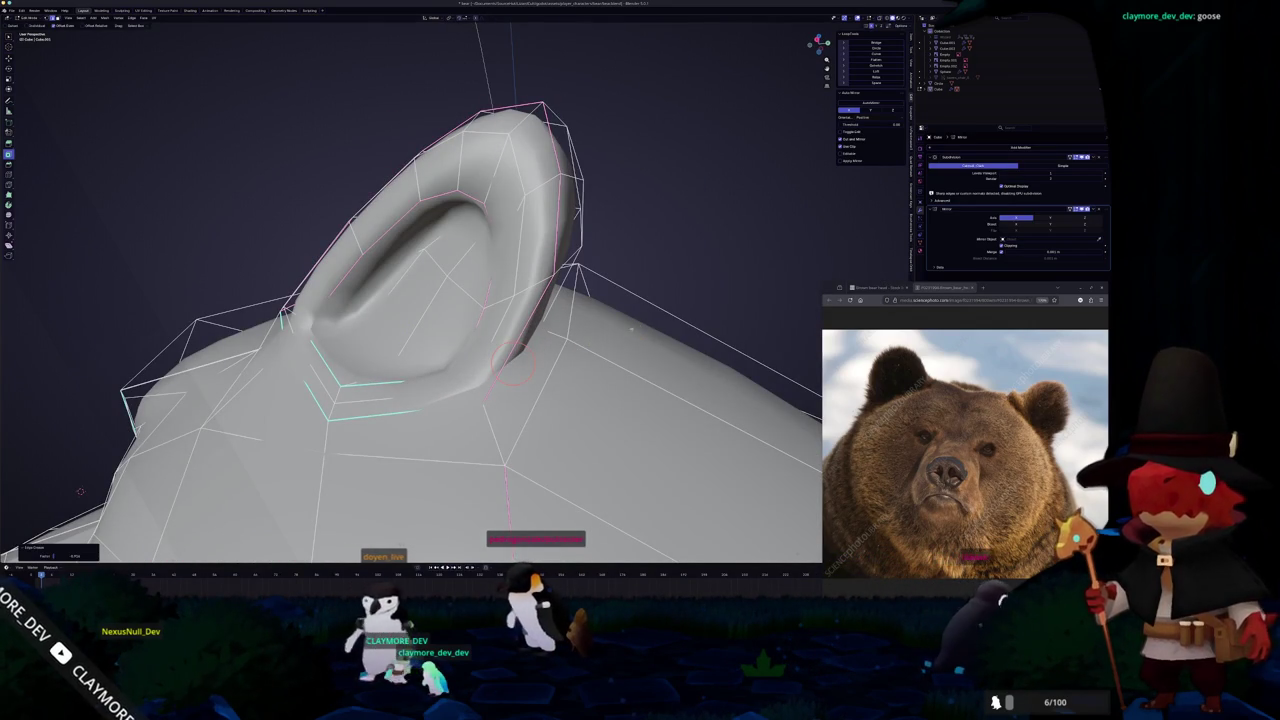
Mark the selected ear-base edges as seams, then mark a second edge selection as seam
{"action": "right_click", "coordinate": [360, 405]}
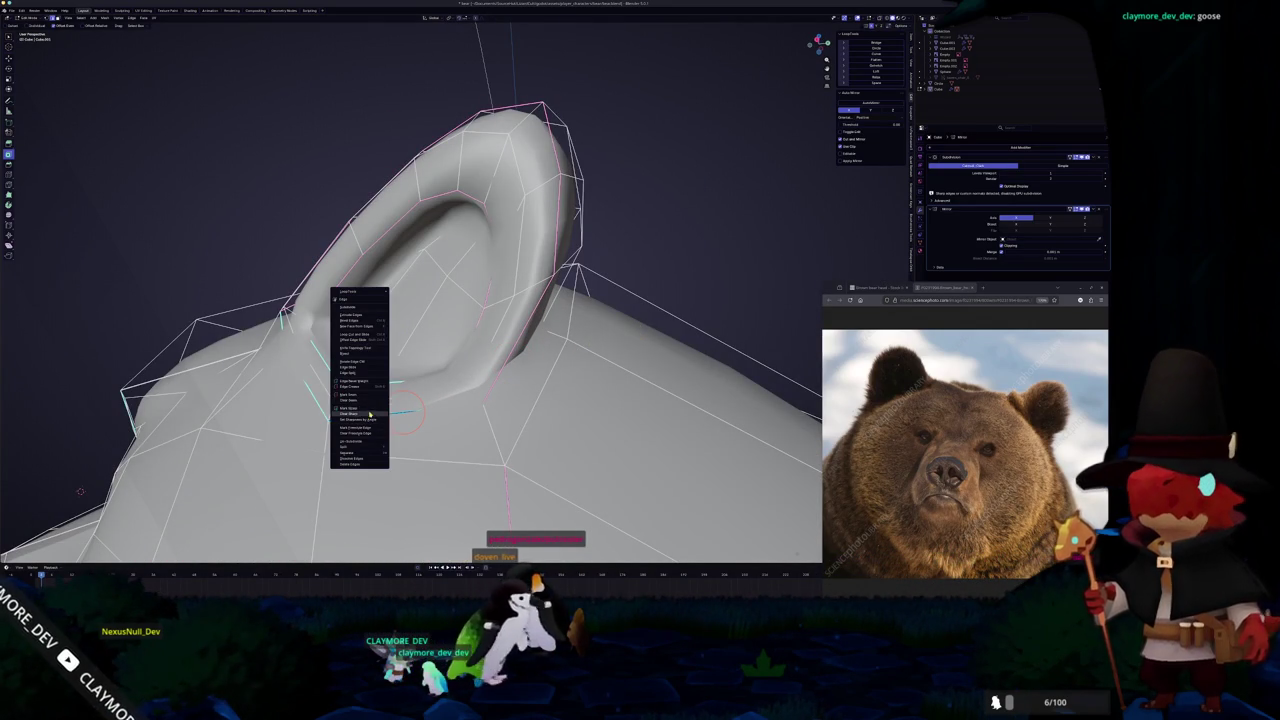
{"action": "left_click", "coordinate": [360, 425]}
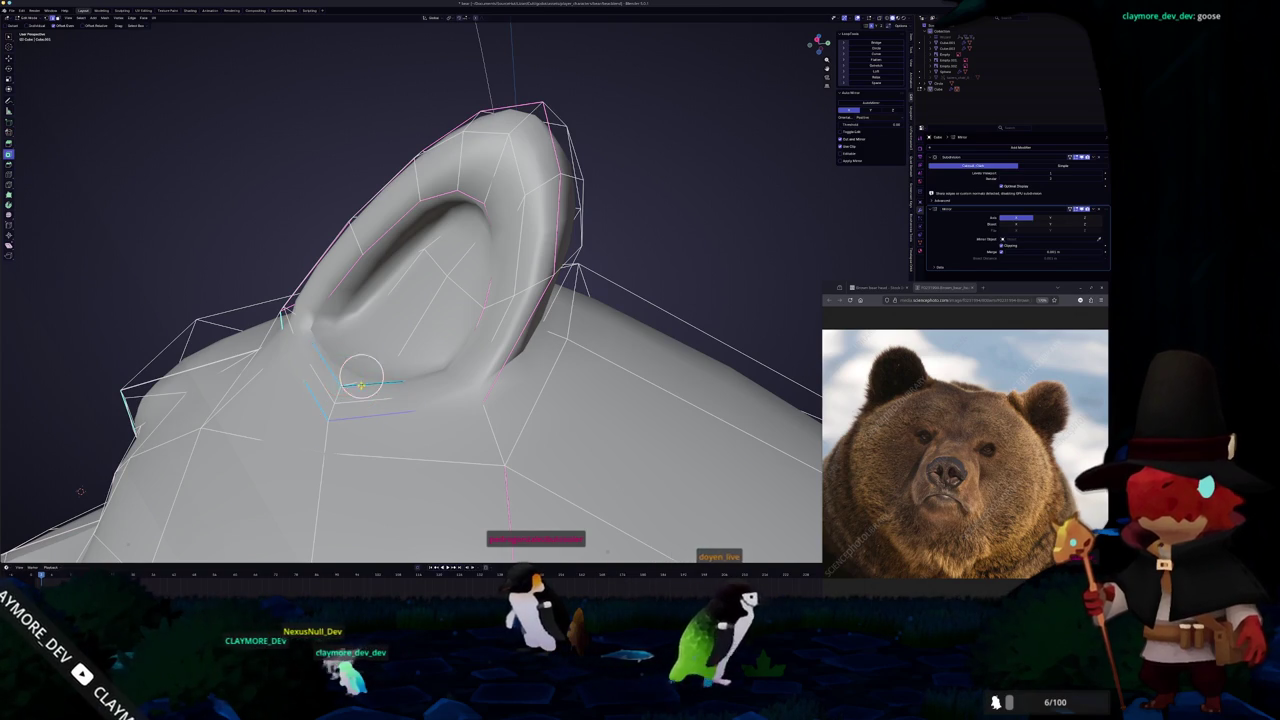
{"action": "mouse_move", "coordinate": [80, 491]}
{"action": "middle_mouse_down"}
{"action": "mouse_move", "coordinate": [325, 425]}
{"action": "mouse_move", "coordinate": [345, 345]}
{"action": "mouse_move", "coordinate": [370, 352]}
{"action": "middle_mouse_up"}
{"action": "key", "text": "alt+z"}
{"action": "key", "text": "Tab"}
{"action": "key", "text": "alt+z"}
{"action": "key", "text": "Tab"}
{"action": "right_click", "coordinate": [376, 339]}
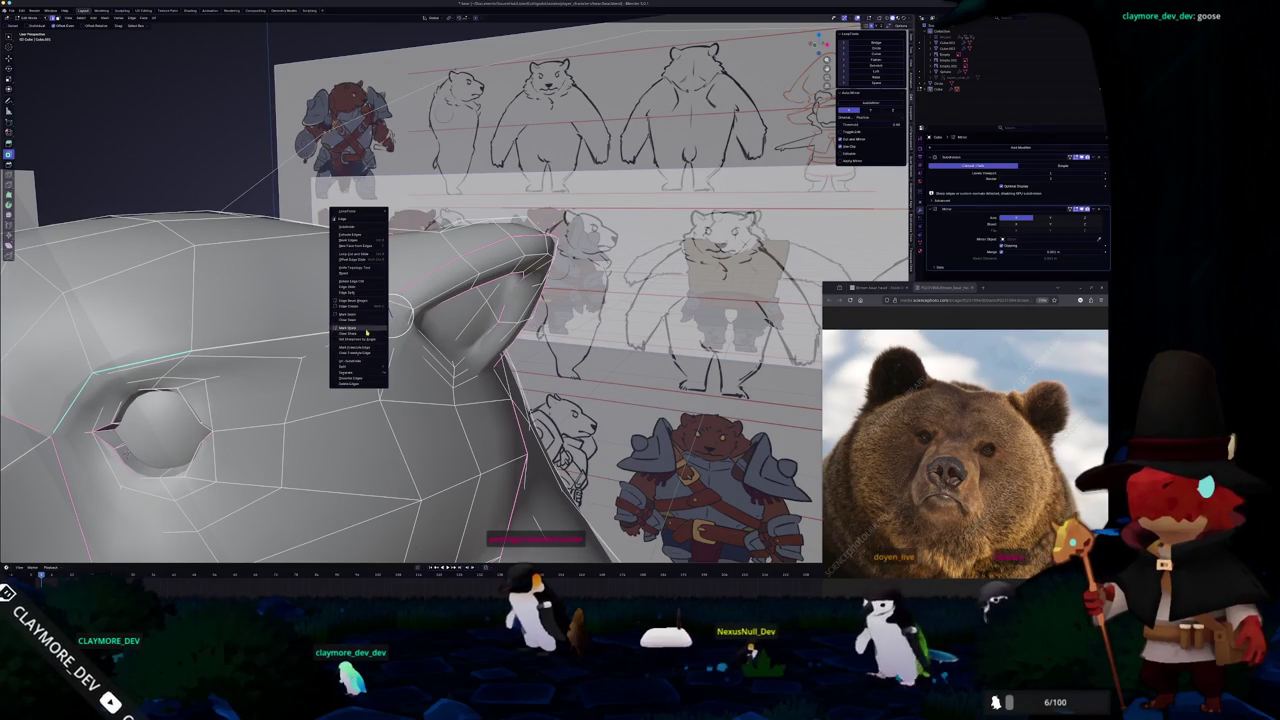
{"action": "left_click", "coordinate": [365, 329]}
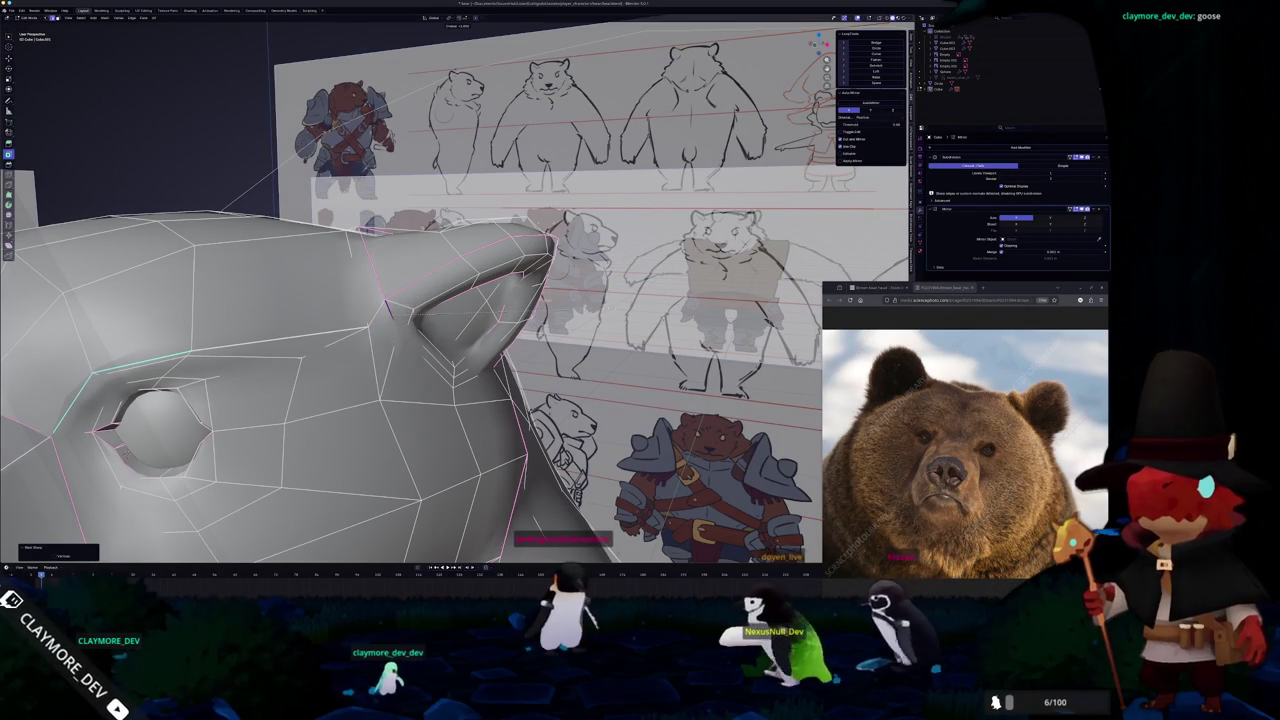
Preview the smoothed head with its seams from several new angles
{"action": "middle_click_drag", "start_coordinate": [387, 301], "coordinate": [423, 355]}
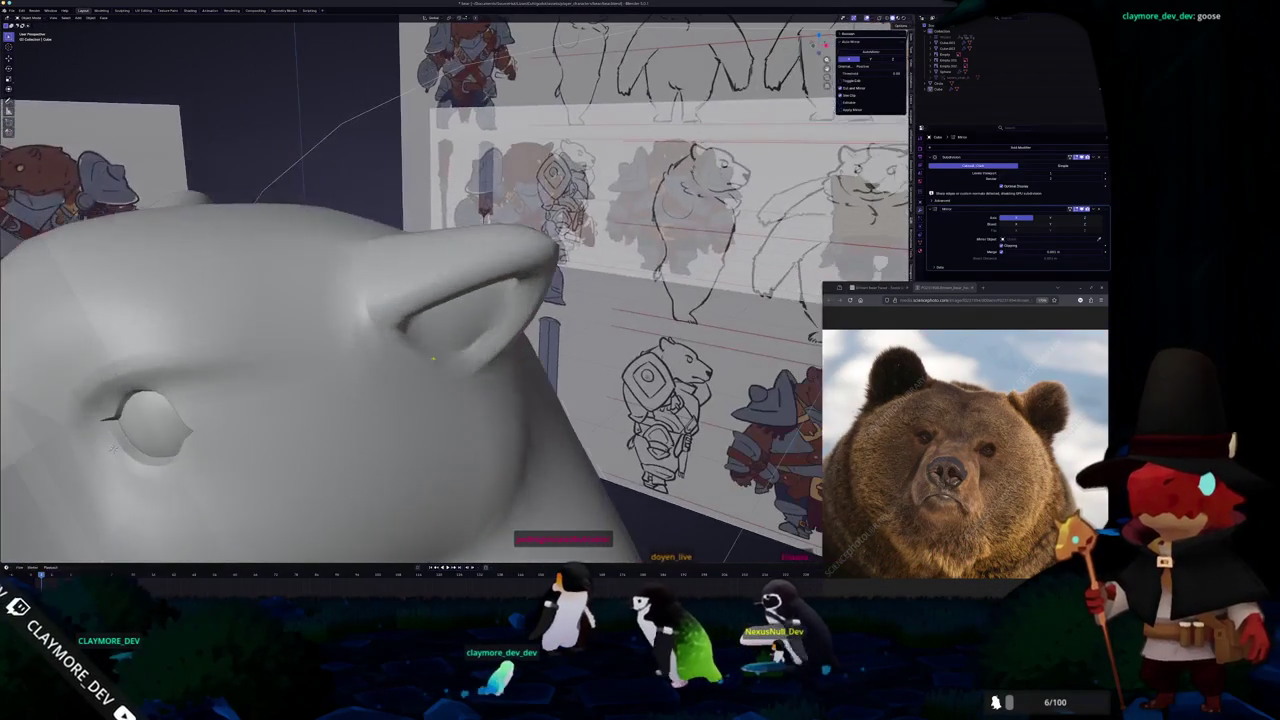
{"action": "right_click", "coordinate": [423, 355]}
{"action": "left_click", "coordinate": [411, 359]}
{"action": "key", "text": "Tab"}
{"action": "middle_click_drag", "start_coordinate": [411, 359], "coordinate": [480, 300]}
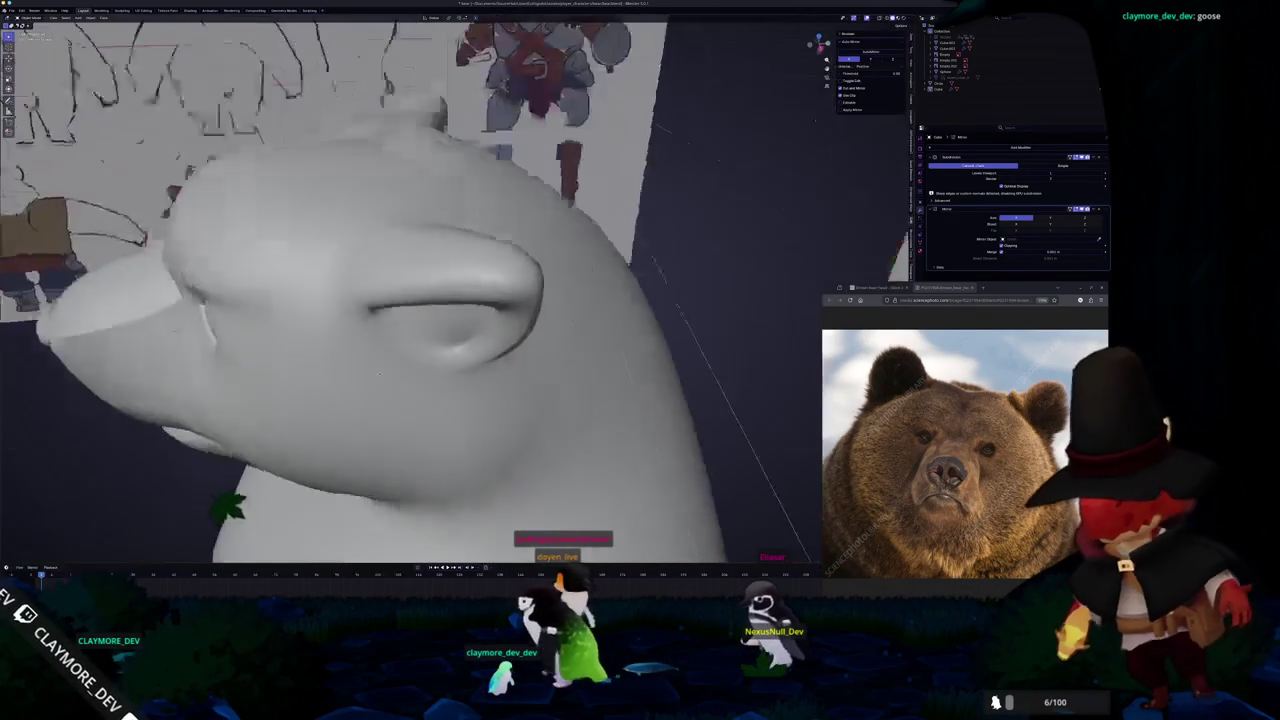
{"action": "middle_click_drag", "start_coordinate": [478, 467], "coordinate": [556, 420]}
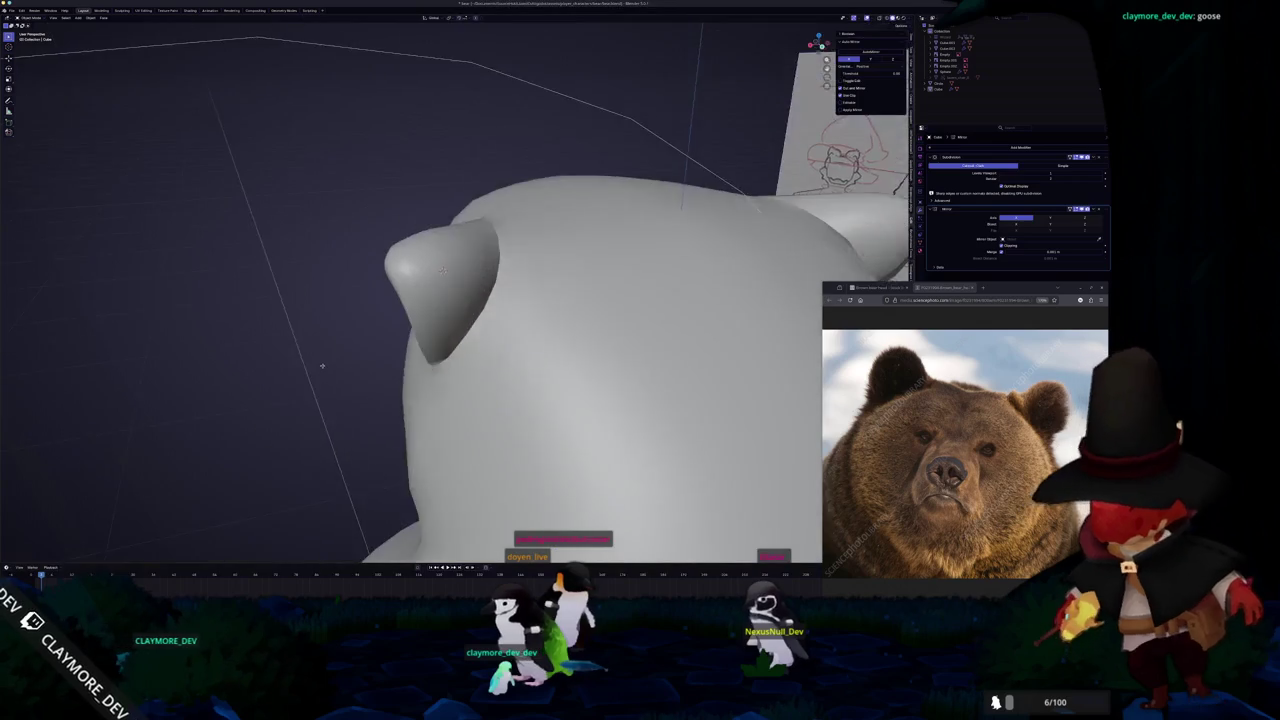
{"action": "key", "text": "Tab"}
{"action": "mouse_move", "coordinate": [556, 420]}
{"action": "middle_mouse_down"}
{"action": "mouse_move", "coordinate": [516, 284]}
{"action": "mouse_move", "coordinate": [545, 226]}
{"action": "mouse_move", "coordinate": [520, 300]}
{"action": "mouse_move", "coordinate": [551, 457]}
{"action": "middle_mouse_up"}
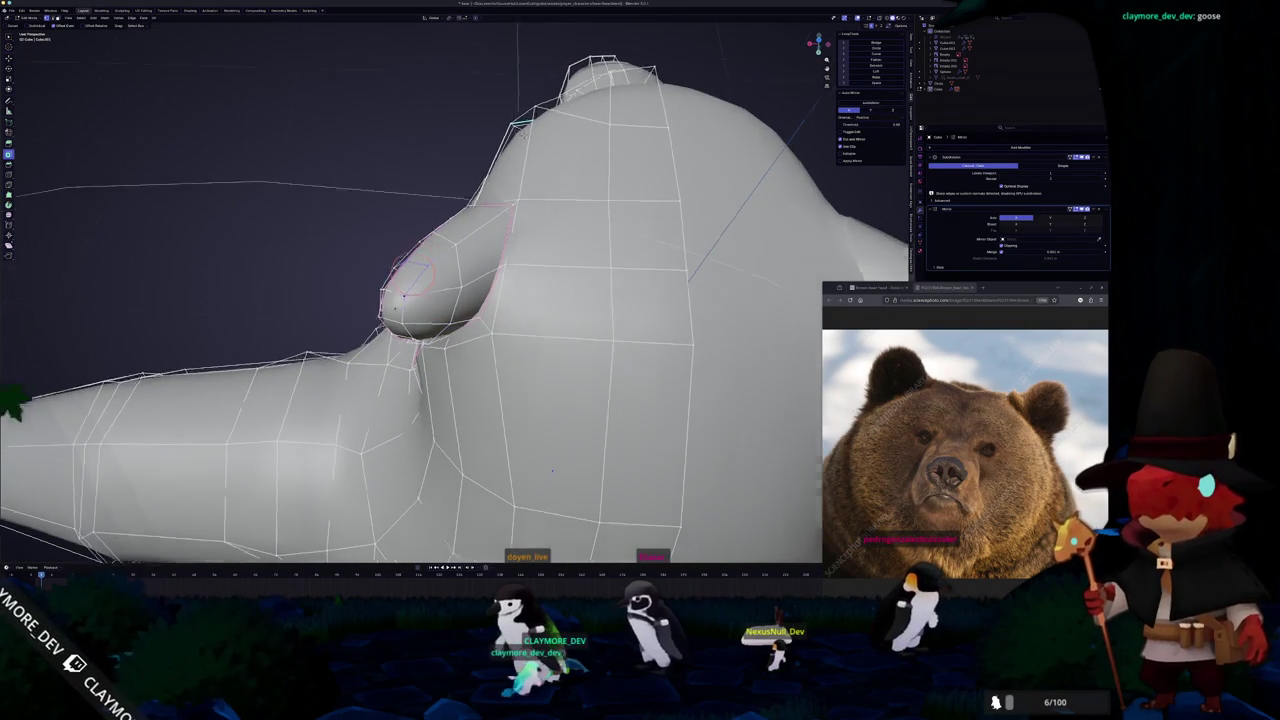
{"action": "middle_click_drag", "start_coordinate": [551, 457], "coordinate": [495, 321]}
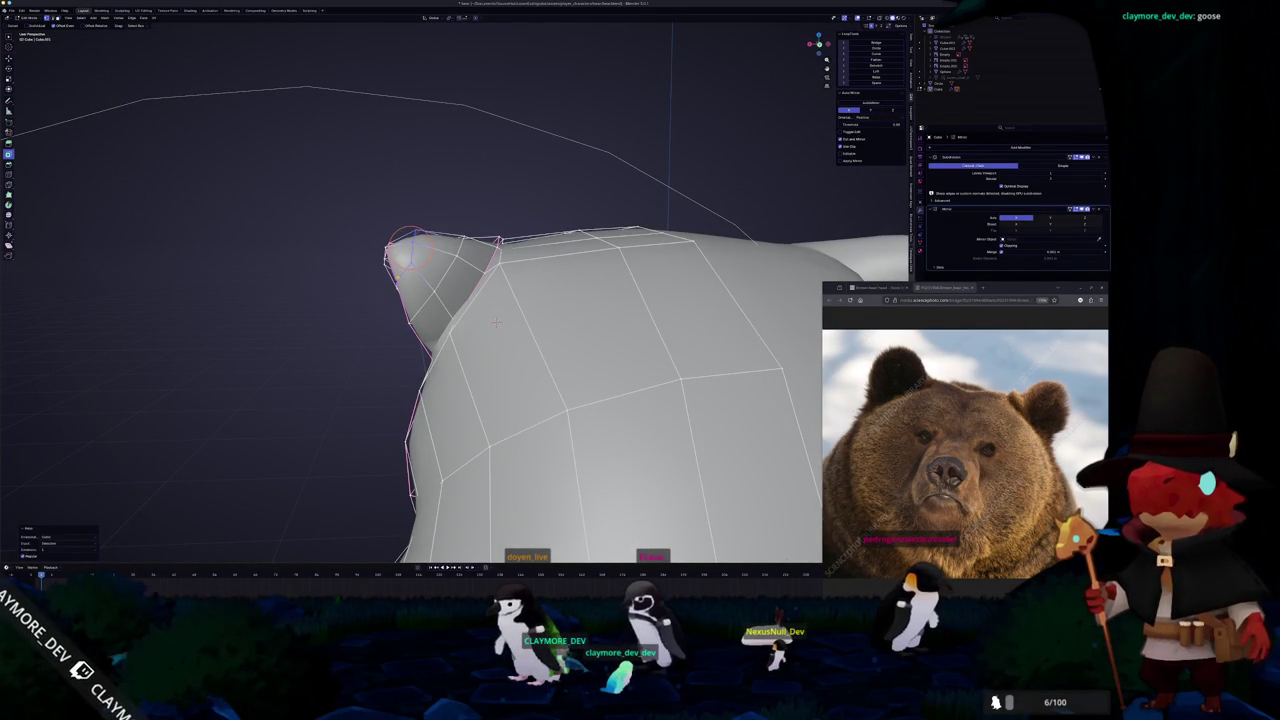
{"action": "mouse_move", "coordinate": [495, 321]}
{"action": "middle_mouse_down"}
{"action": "mouse_move", "coordinate": [290, 383]}
{"action": "mouse_move", "coordinate": [330, 400]}
{"action": "mouse_move", "coordinate": [270, 340]}
{"action": "middle_mouse_up"}
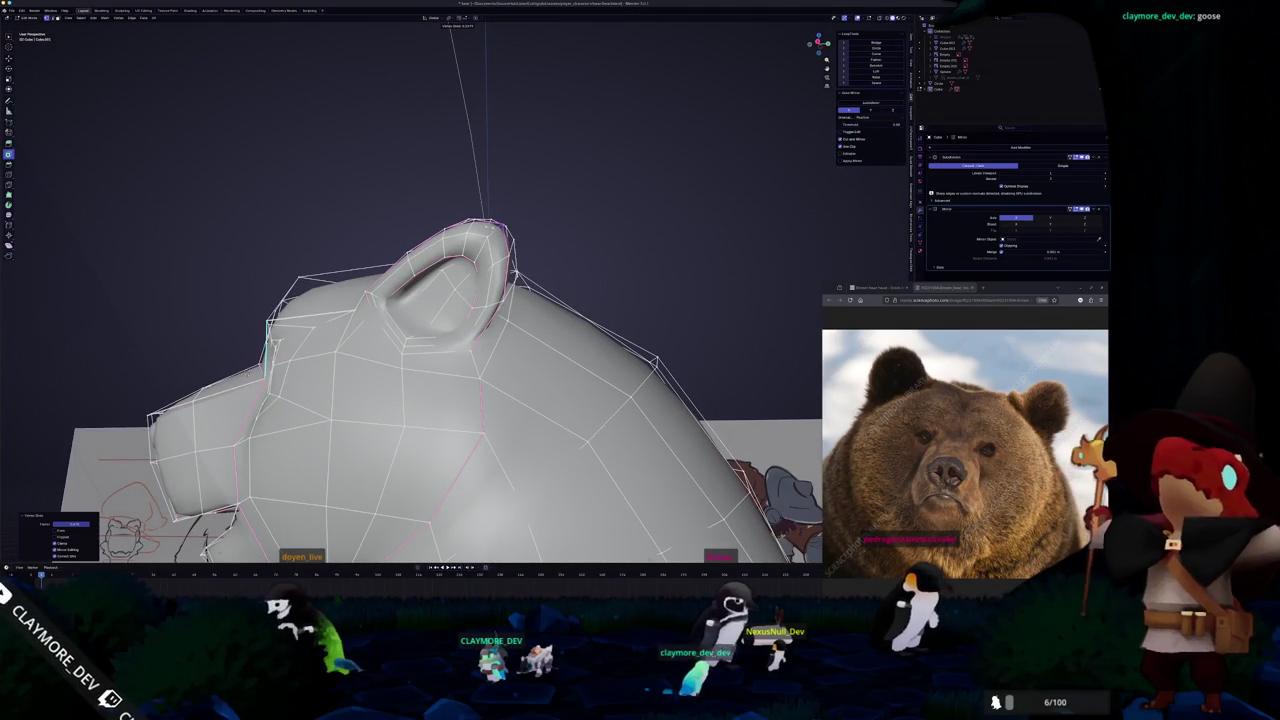
{"action": "key", "text": "Tab"}
{"action": "scroll", "coordinate": [501, 220], "scroll_direction": "down", "scroll_amount": 5}
{"action": "middle_click_drag", "start_coordinate": [501, 220], "coordinate": [400, 300]}
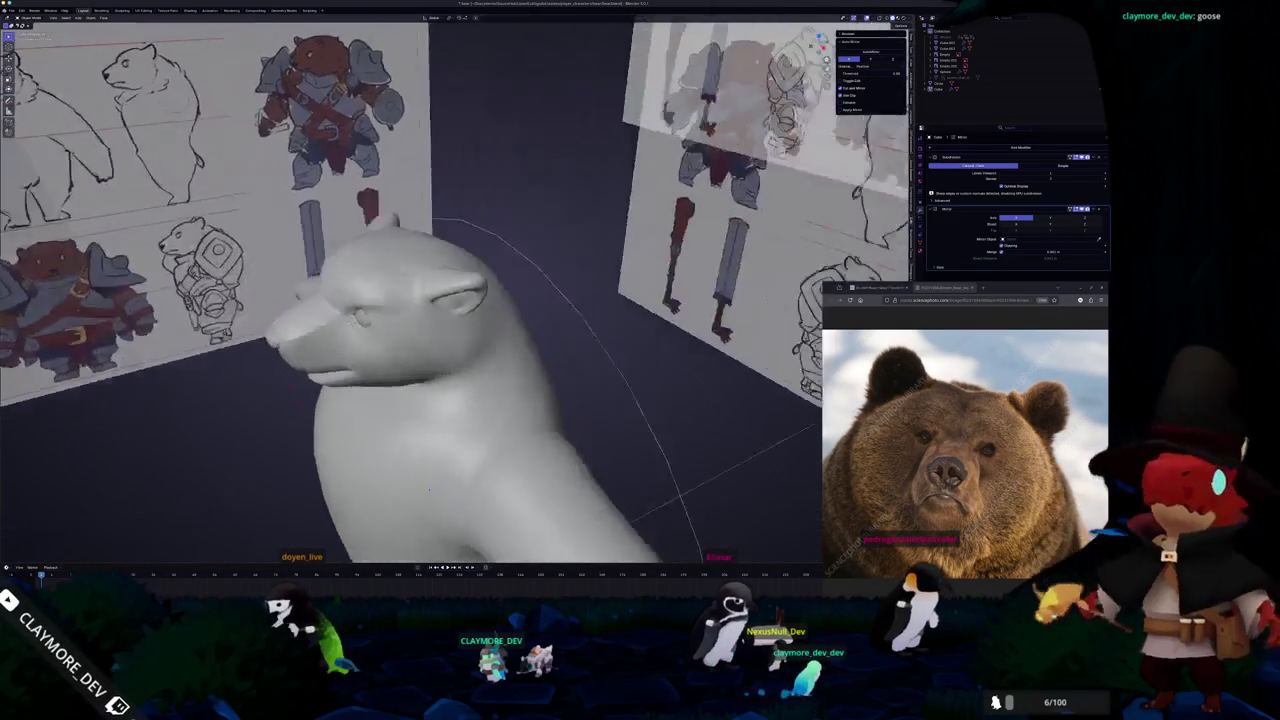
Compare the bear's face with the front reference in front view (numpad 1), then zoom back into Edit Mode
{"action": "middle_click_drag", "start_coordinate": [392, 517], "coordinate": [341, 293]}
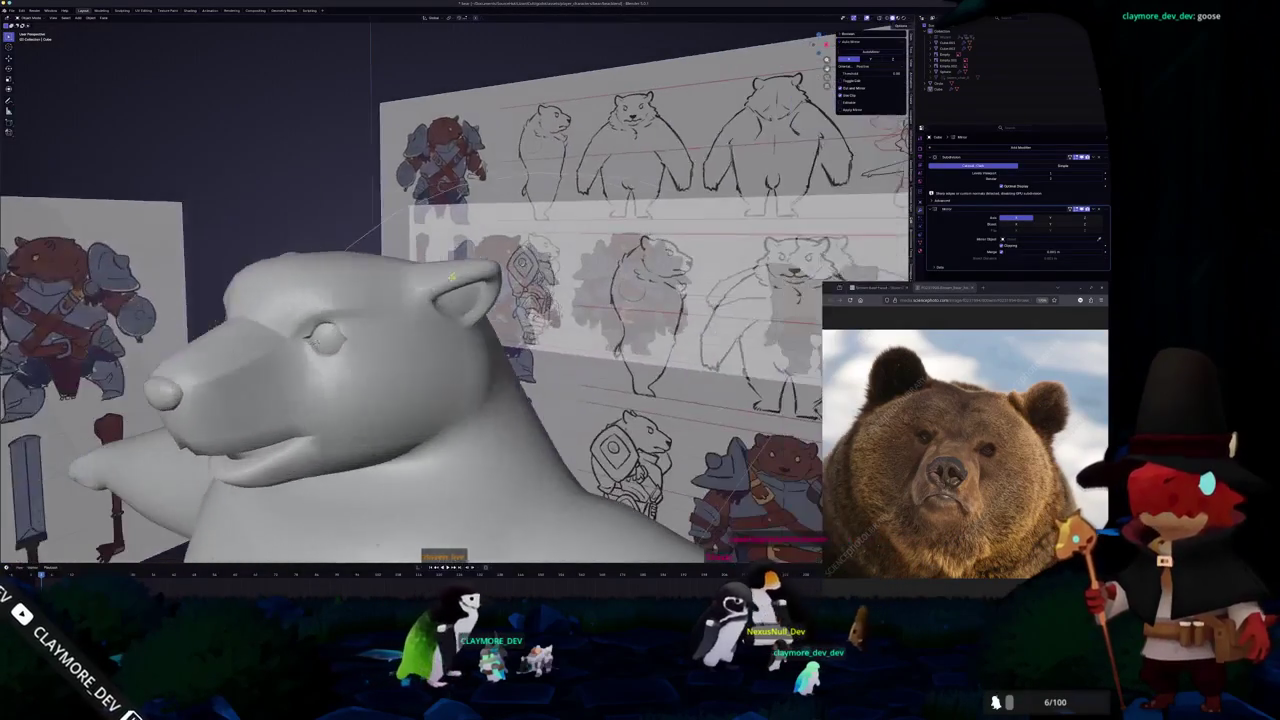
{"action": "middle_click_drag", "start_coordinate": [341, 293], "coordinate": [412, 327]}
{"action": "key", "text": "KP_1"}
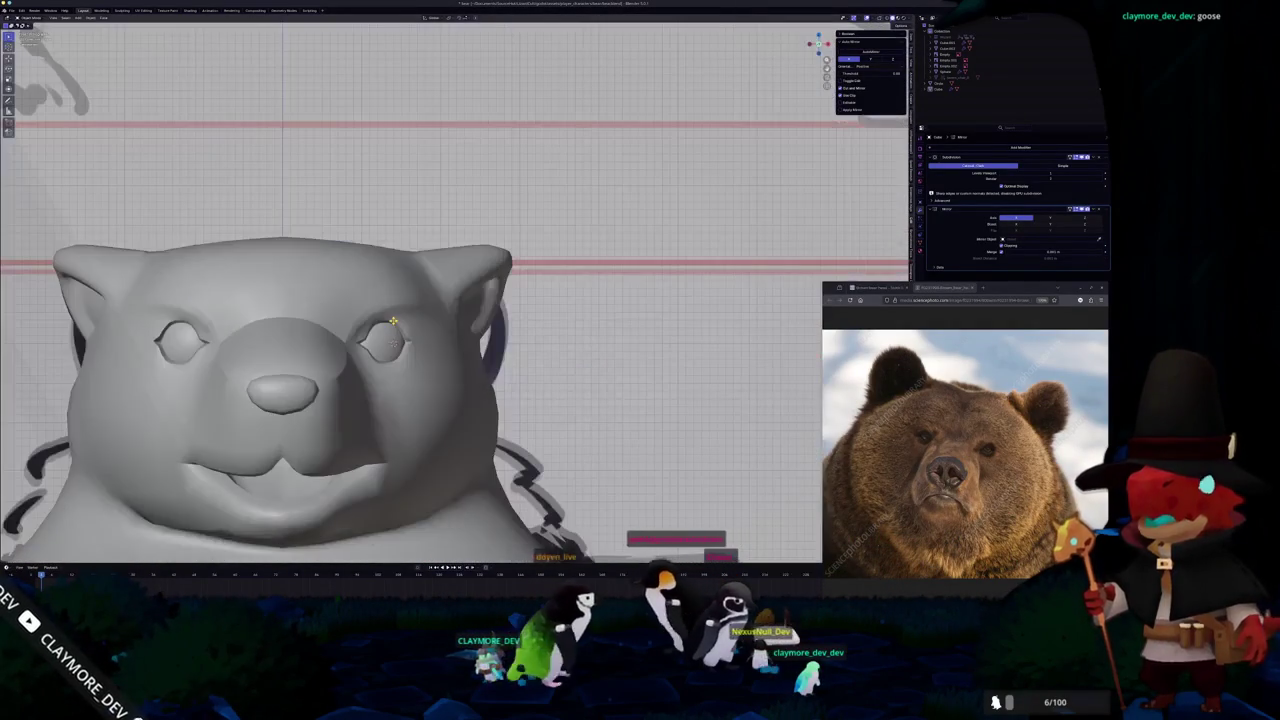
{"action": "key", "text": "Tab"}
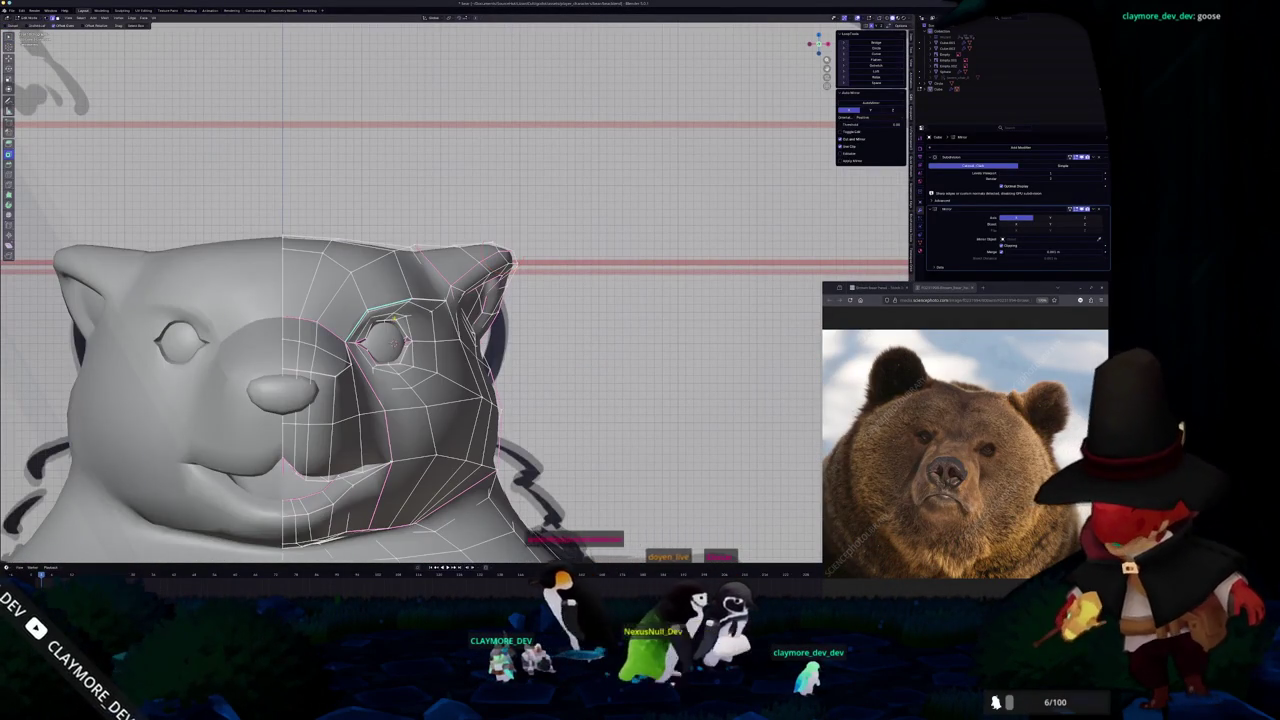
{"action": "scroll", "coordinate": [421, 226], "scroll_direction": "up", "scroll_amount": 4}
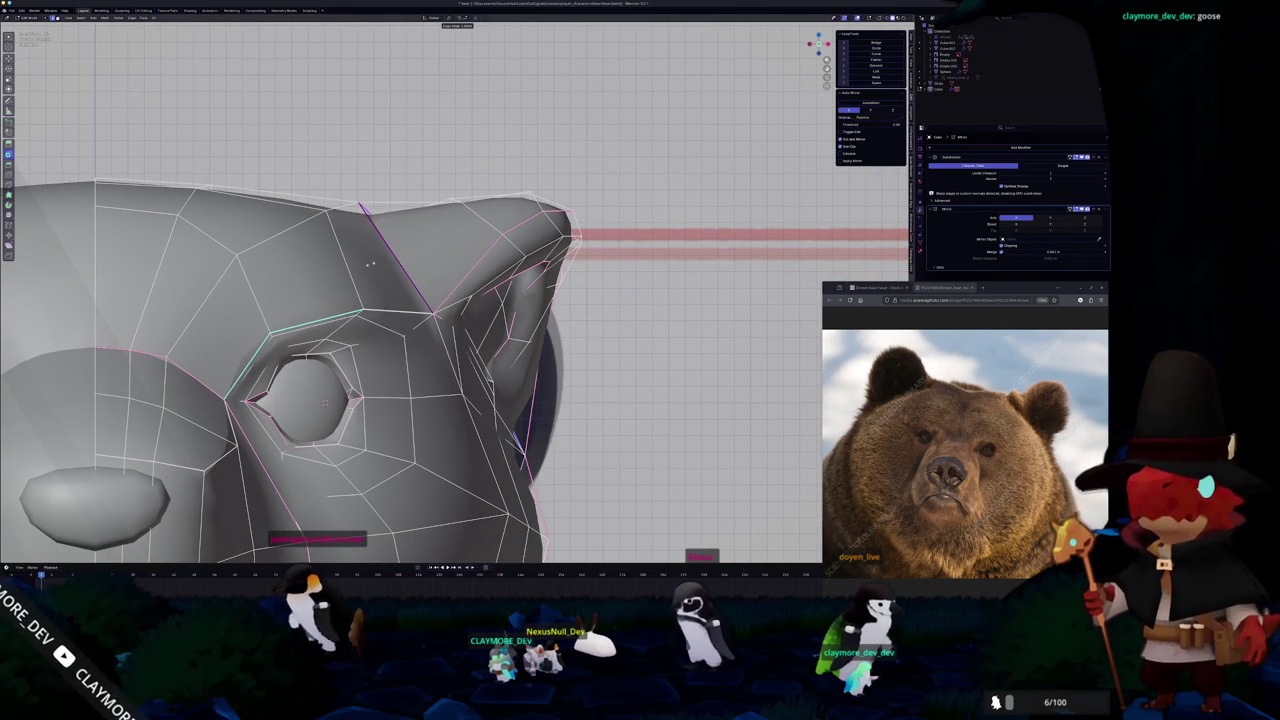
{"action": "scroll", "coordinate": [370, 263], "scroll_direction": "down", "scroll_amount": 6}
{"action": "key", "text": "Tab"}
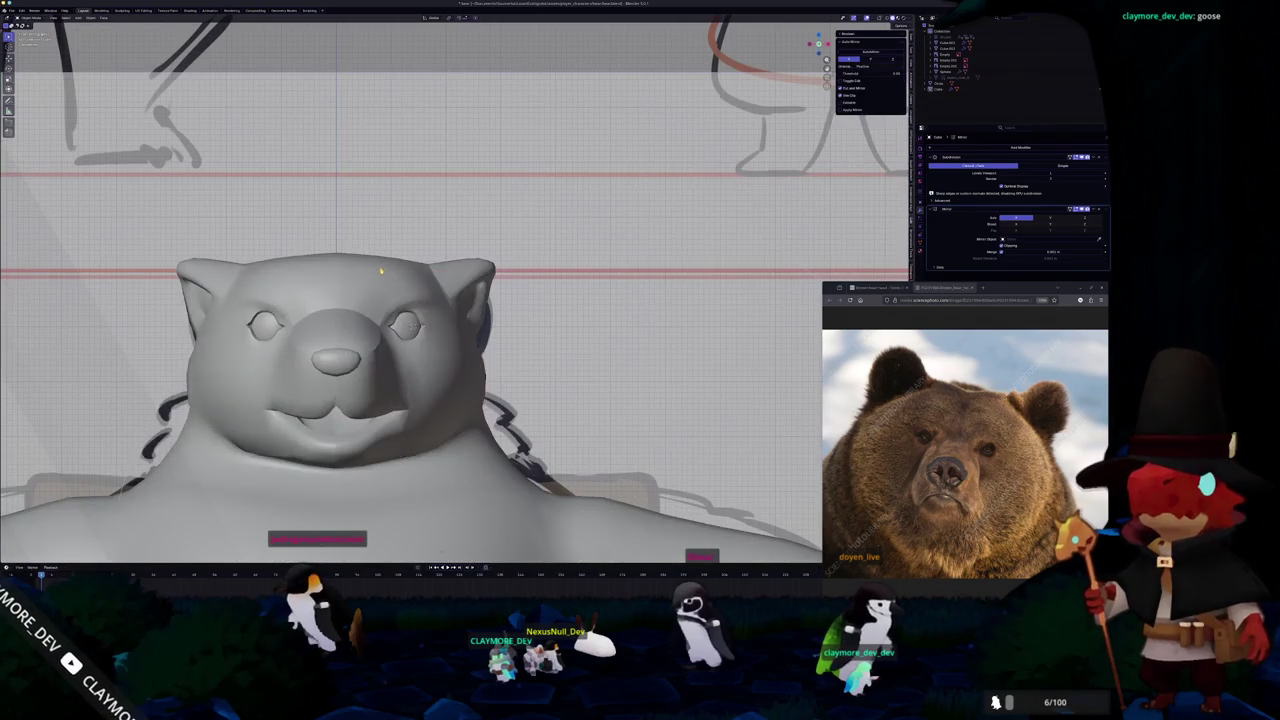
{"action": "mouse_move", "coordinate": [400, 300]}
{"action": "middle_mouse_down"}
{"action": "mouse_move", "coordinate": [500, 330]}
{"action": "mouse_move", "coordinate": [380, 283]}
{"action": "mouse_move", "coordinate": [219, 317]}
{"action": "middle_mouse_up"}
{"action": "key", "text": "Tab"}
{"action": "scroll", "coordinate": [393, 289], "scroll_direction": "up", "scroll_amount": 3}
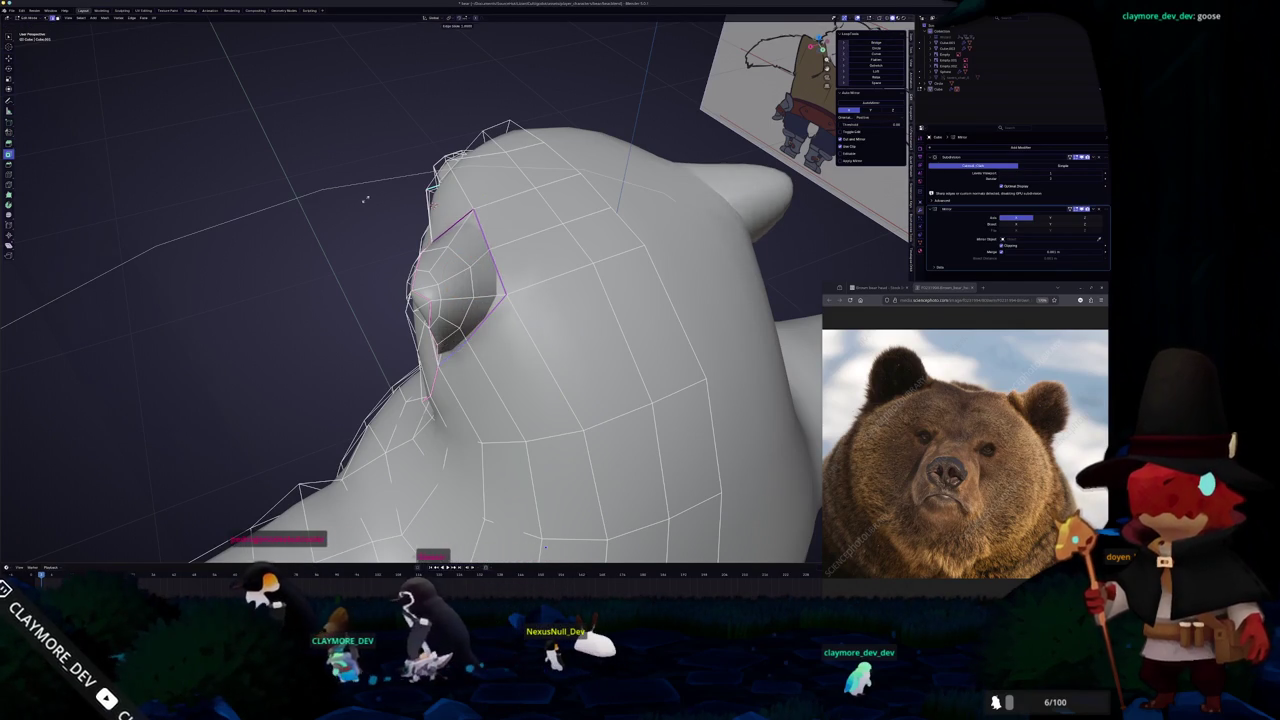
Edge-slide the eye loop and another selected loop along the head surface
{"action": "key", "text": "g"}
{"action": "key", "text": "g"}
{"action": "left_click", "coordinate": [380, 199]}
{"action": "mouse_move", "coordinate": [288, 316]}
{"action": "middle_mouse_down"}
{"action": "mouse_move", "coordinate": [306, 286]}
{"action": "mouse_move", "coordinate": [380, 297]}
{"action": "mouse_move", "coordinate": [365, 337]}
{"action": "middle_mouse_up"}
{"action": "mouse_move", "coordinate": [10, 305]}
{"action": "middle_mouse_down"}
{"action": "mouse_move", "coordinate": [226, 346]}
{"action": "mouse_move", "coordinate": [457, 443]}
{"action": "middle_mouse_up"}
{"action": "middle_click_drag", "start_coordinate": [500, 494], "coordinate": [530, 560]}
{"action": "mouse_move", "coordinate": [437, 290]}
{"action": "middle_mouse_down"}
{"action": "mouse_move", "coordinate": [394, 297]}
{"action": "mouse_move", "coordinate": [443, 298]}
{"action": "mouse_move", "coordinate": [410, 375]}
{"action": "middle_mouse_up"}
{"action": "key", "text": "g"}
{"action": "key", "text": "g"}
{"action": "left_click", "coordinate": [430, 330]}
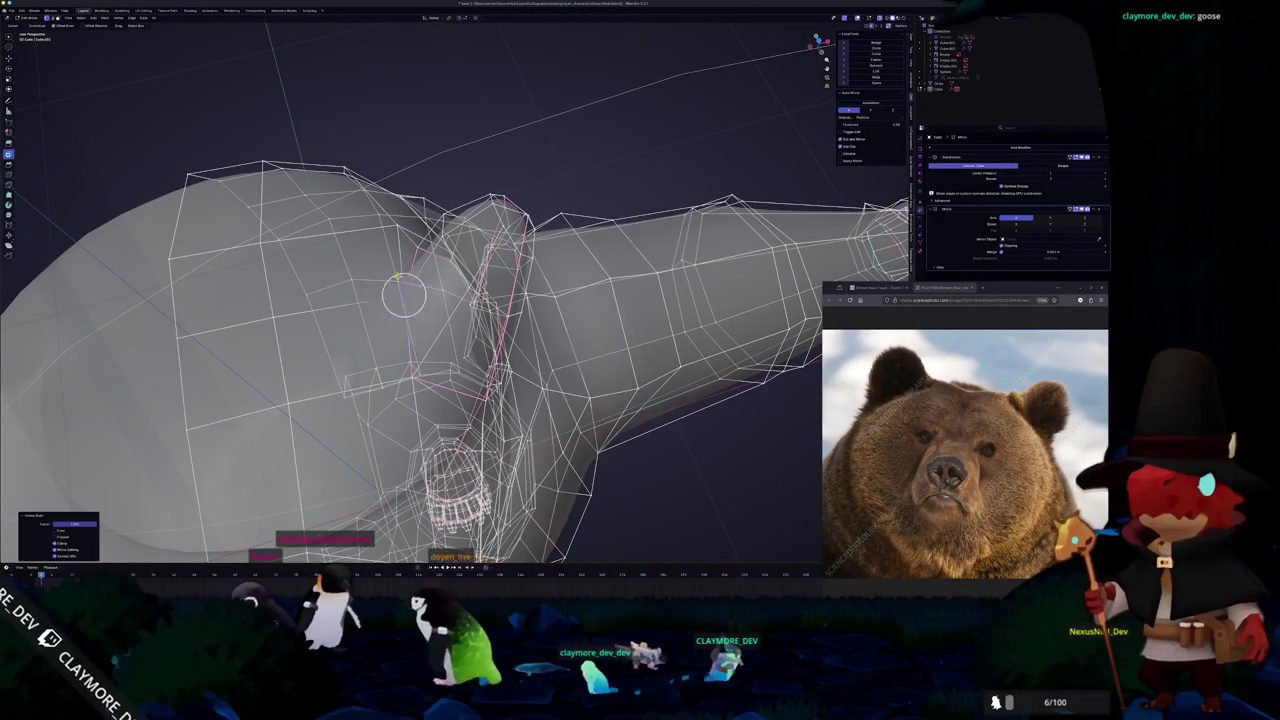
Slide one more loop near the ear, then view the whole smoothed bear in Object Mode
{"action": "key", "text": "g"}
{"action": "key", "text": "g"}
{"action": "middle_click_drag", "start_coordinate": [372, 224], "coordinate": [275, 305]}
{"action": "mouse_move", "coordinate": [491, 282]}
{"action": "middle_mouse_down"}
{"action": "mouse_move", "coordinate": [457, 286]}
{"action": "mouse_move", "coordinate": [464, 298]}
{"action": "middle_mouse_up"}
{"action": "key", "text": "Tab"}
{"action": "key", "text": "Tab"}
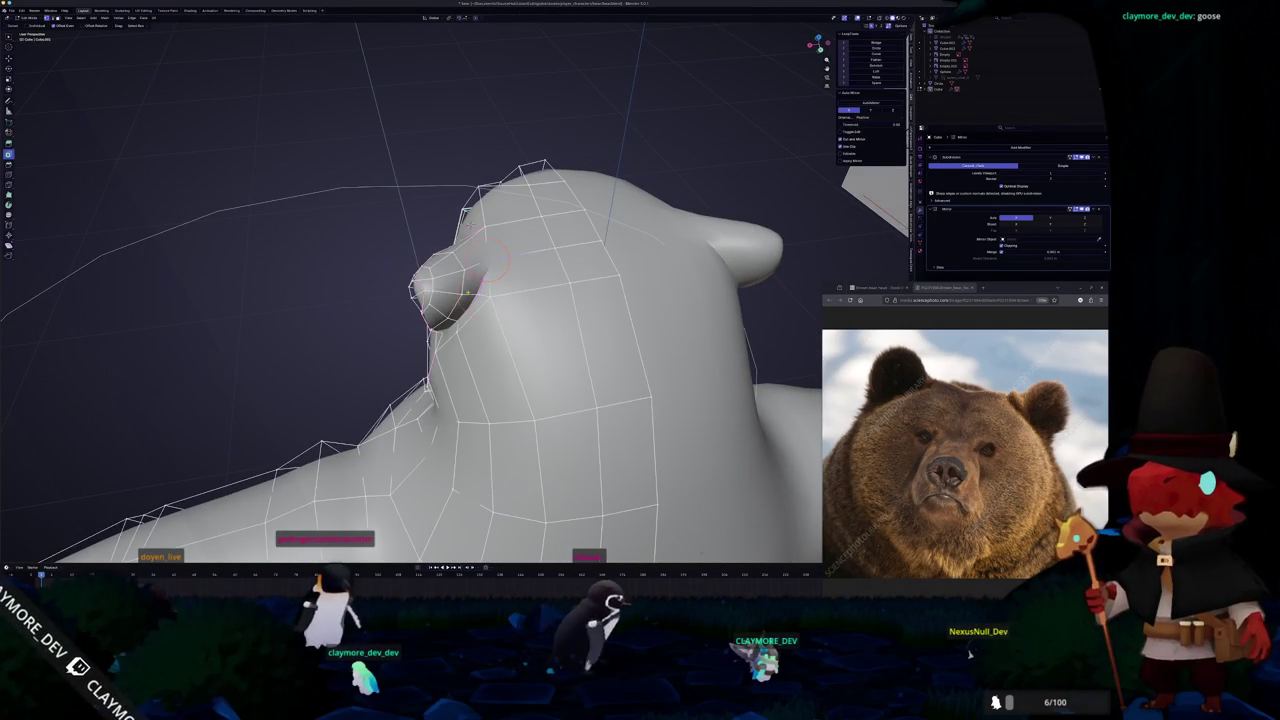
{"action": "key", "text": "Tab"}
{"action": "mouse_move", "coordinate": [482, 226]}
{"action": "middle_mouse_down"}
{"action": "mouse_move", "coordinate": [517, 272]}
{"action": "mouse_move", "coordinate": [466, 218]}
{"action": "mouse_move", "coordinate": [483, 309]}
{"action": "middle_mouse_up"}
{"action": "key", "text": "Tab"}
{"action": "left_click", "coordinate": [478, 270]}
{"action": "mouse_move", "coordinate": [572, 378]}
{"action": "middle_mouse_down"}
{"action": "mouse_move", "coordinate": [573, 216]}
{"action": "mouse_move", "coordinate": [419, 345]}
{"action": "mouse_move", "coordinate": [400, 330]}
{"action": "mouse_move", "coordinate": [455, 413]}
{"action": "mouse_move", "coordinate": [357, 400]}
{"action": "mouse_move", "coordinate": [366, 386]}
{"action": "mouse_move", "coordinate": [345, 407]}
{"action": "middle_mouse_up"}
{"action": "scroll", "coordinate": [400, 330], "scroll_direction": "down", "scroll_amount": 3}
{"action": "scroll", "coordinate": [400, 330], "scroll_direction": "down", "scroll_amount": 2}
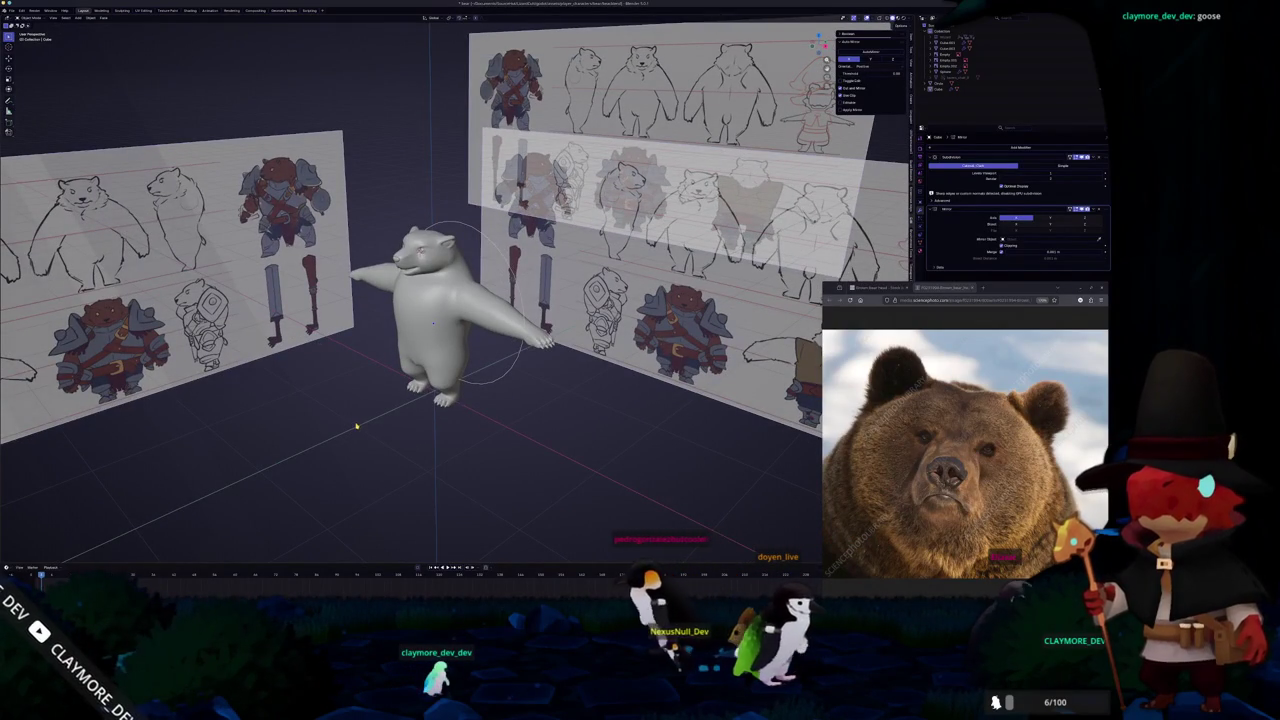
Orbit out over the whole bear and capture a screenshot of it
{"action": "middle_click_drag", "start_coordinate": [368, 428], "coordinate": [370, 430]}
{"action": "middle_click_drag", "start_coordinate": [351, 368], "coordinate": [342, 385]}
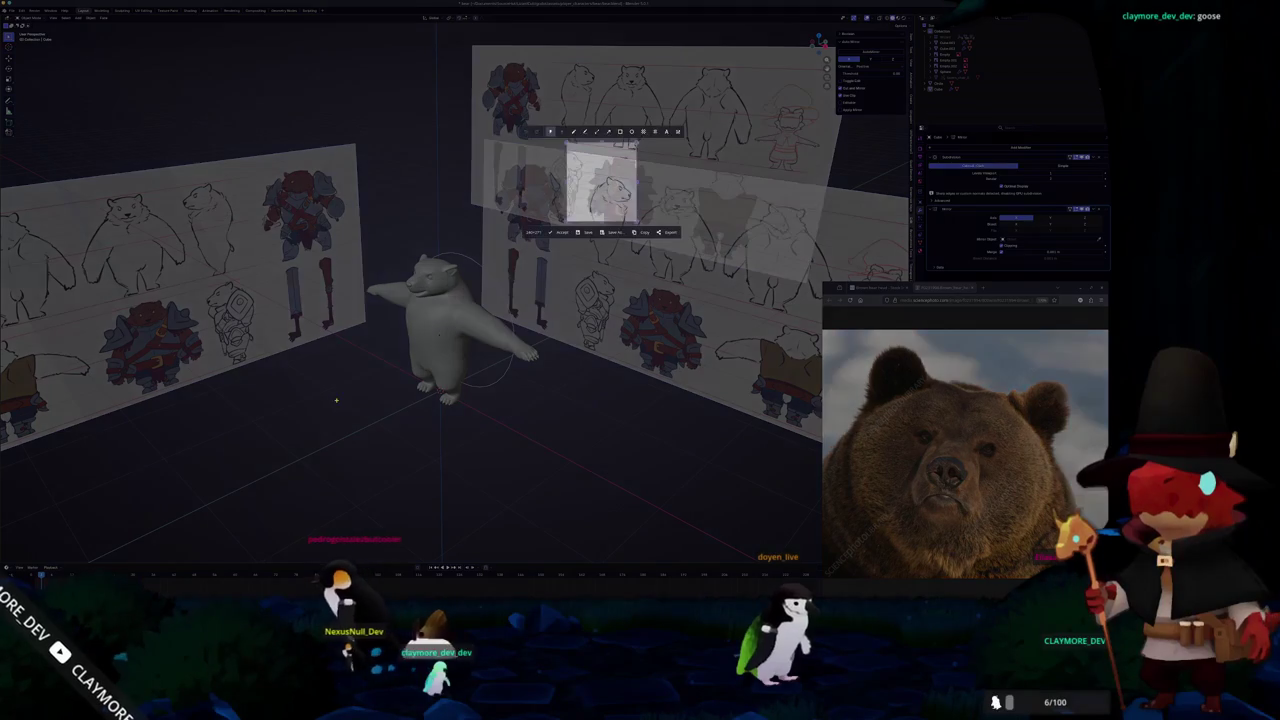
{"action": "left_click_drag", "start_coordinate": [382, 241], "coordinate": [506, 428]}
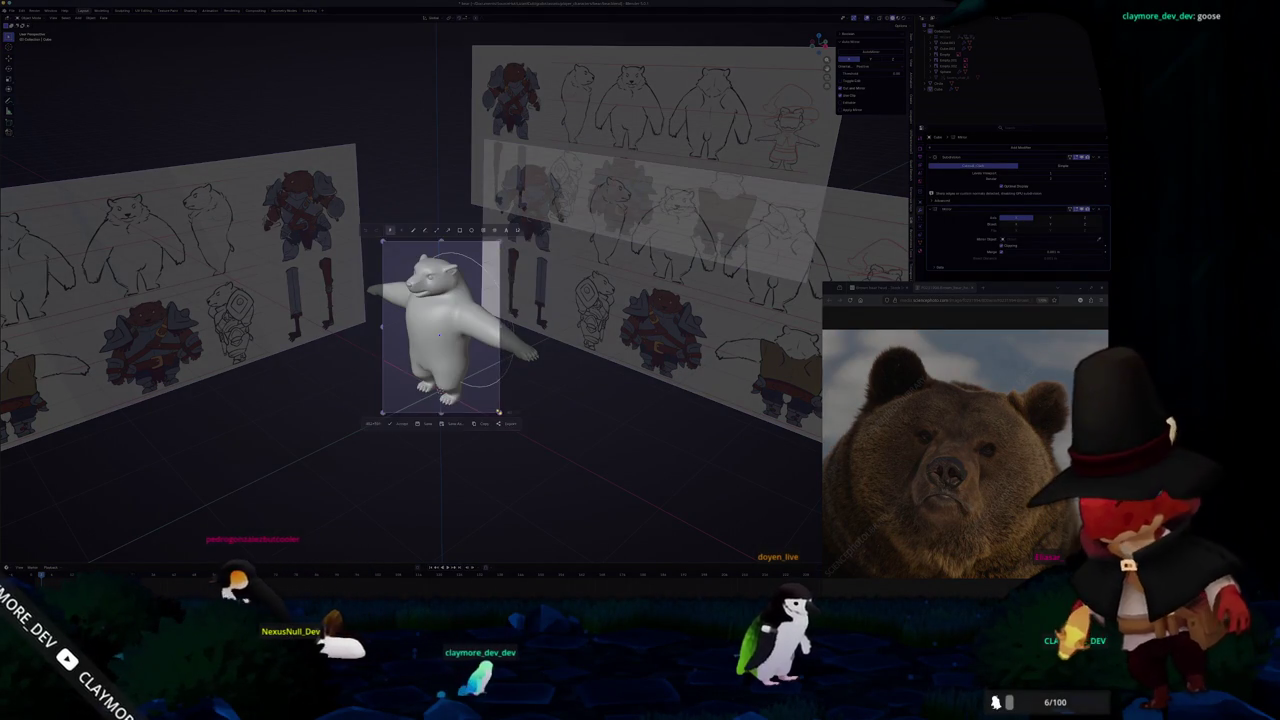
{"action": "key", "text": "Return"}
{"action": "key", "text": "Escape"}
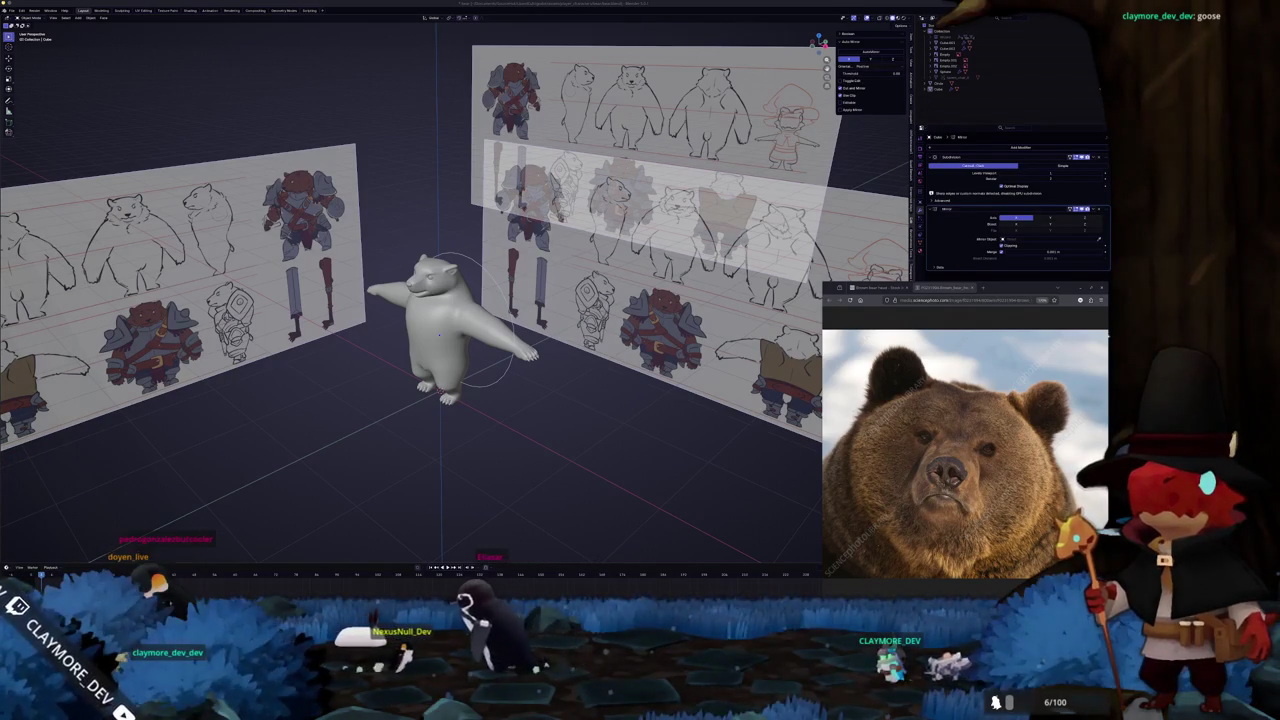
Zoom in close on the bear's front and enter Edit Mode on its mesh
{"action": "mouse_move", "coordinate": [542, 438]}
{"action": "middle_mouse_down"}
{"action": "mouse_move", "coordinate": [500, 400]}
{"action": "mouse_move", "coordinate": [420, 440]}
{"action": "mouse_move", "coordinate": [405, 465]}
{"action": "mouse_move", "coordinate": [432, 505]}
{"action": "mouse_move", "coordinate": [432, 480]}
{"action": "mouse_move", "coordinate": [580, 470]}
{"action": "mouse_move", "coordinate": [520, 420]}
{"action": "middle_mouse_up"}
{"action": "scroll", "coordinate": [500, 400], "scroll_direction": "up", "scroll_amount": 3}
{"action": "scroll", "coordinate": [432, 490], "scroll_direction": "up", "scroll_amount": 2}
{"action": "scroll", "coordinate": [432, 490], "scroll_direction": "up", "scroll_amount": 2}
{"action": "key", "text": "Tab"}
Compare the bear's silhouette with the front reference in numpad 1 front view
{"action": "middle_click_drag", "start_coordinate": [500, 335], "coordinate": [465, 505]}
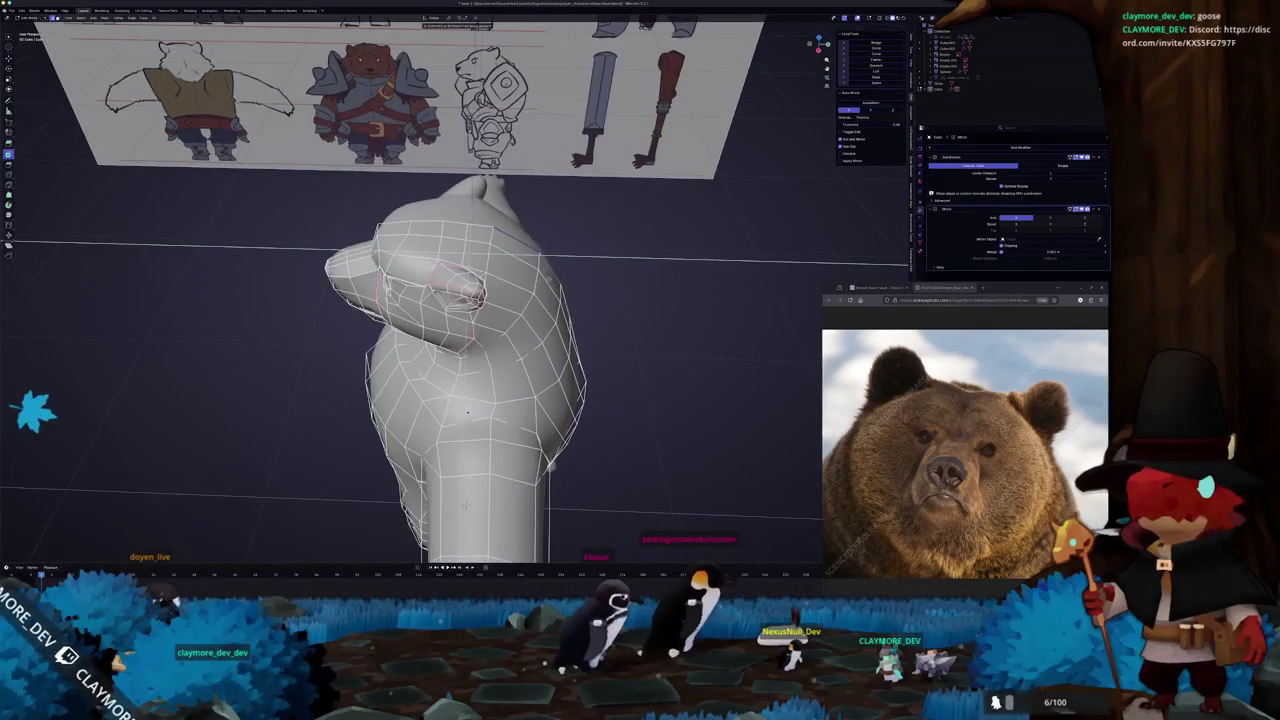
{"action": "left_click", "coordinate": [515, 245]}
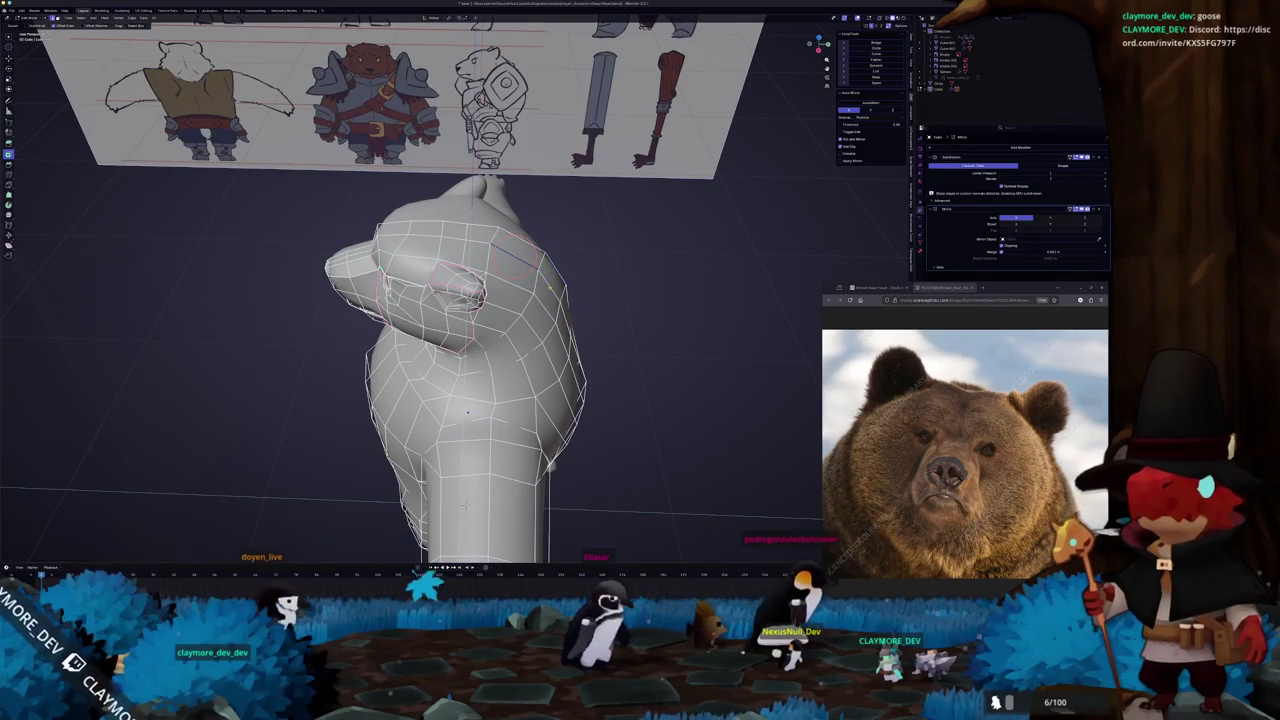
{"action": "key", "text": "Tab"}
{"action": "mouse_move", "coordinate": [465, 505]}
{"action": "middle_mouse_down"}
{"action": "mouse_move", "coordinate": [521, 283]}
{"action": "mouse_move", "coordinate": [486, 309]}
{"action": "middle_mouse_up"}
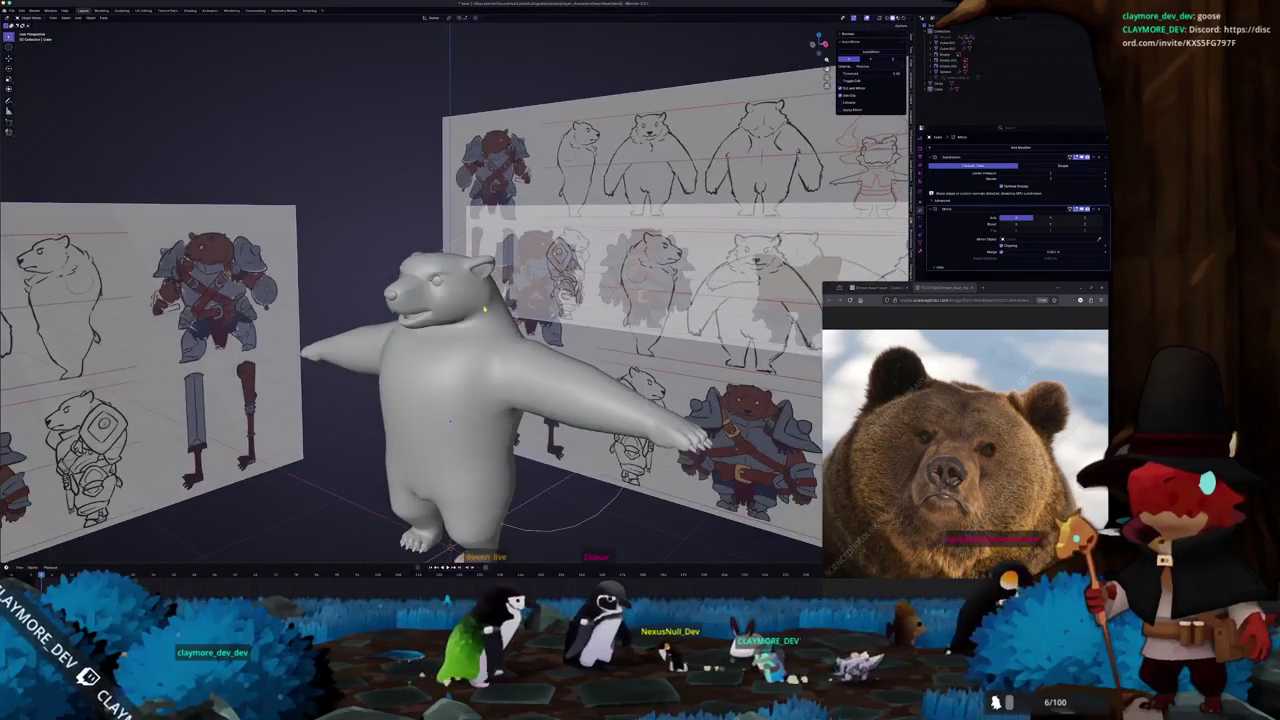
{"action": "key", "text": "KP_1"}
{"action": "key", "text": "Tab"}
{"action": "key", "text": "Tab"}
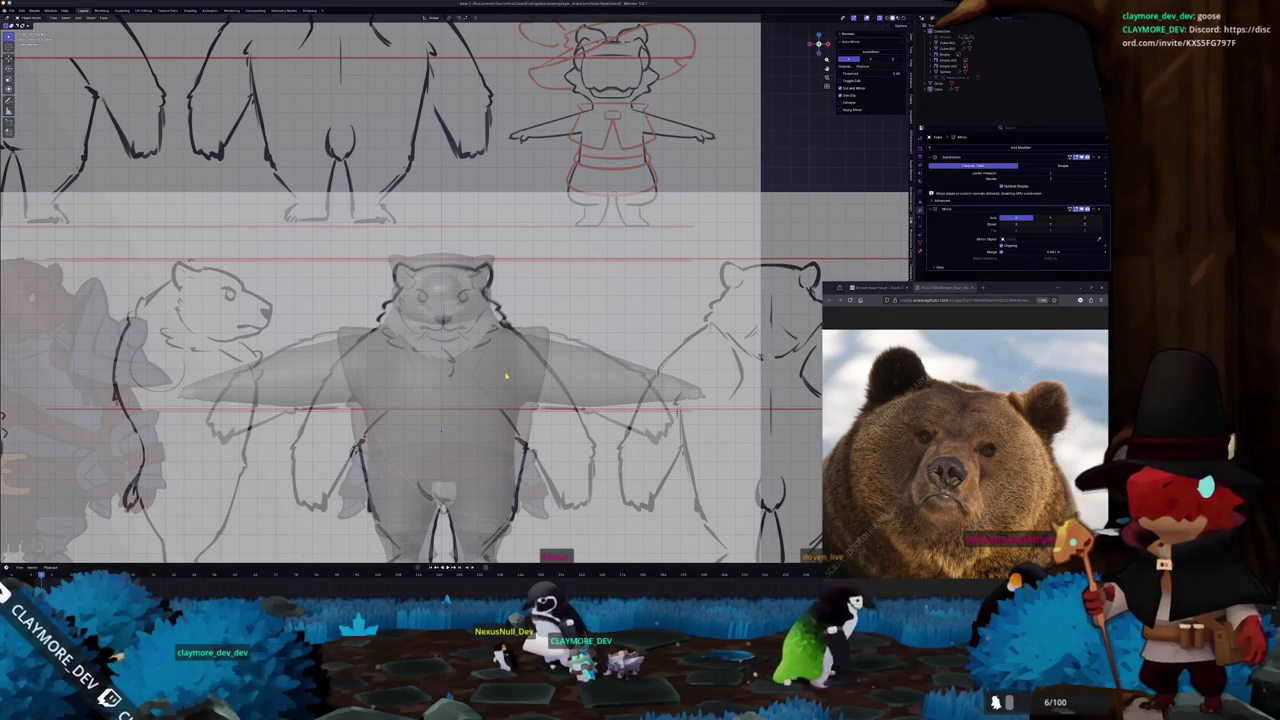
With X-ray off, select the edge loop running over the top of the head
{"action": "key", "text": "alt+z"}
{"action": "mouse_move", "coordinate": [440, 350]}
{"action": "middle_mouse_down"}
{"action": "mouse_move", "coordinate": [473, 380]}
{"action": "mouse_move", "coordinate": [458, 400]}
{"action": "mouse_move", "coordinate": [467, 430]}
{"action": "middle_mouse_up"}
{"action": "key", "text": "Tab"}
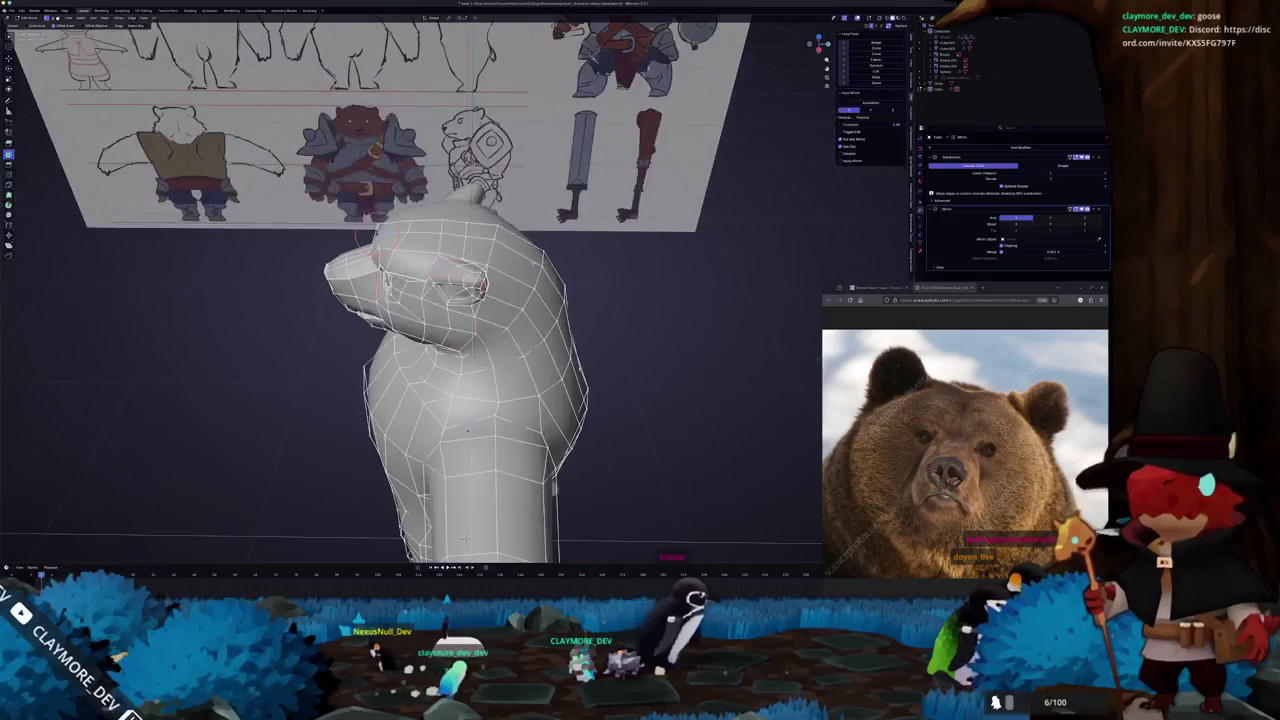
{"action": "left_click", "coordinate": [540, 264], "text": "ctrl"}
{"action": "left_click", "coordinate": [492, 236], "text": "alt"}
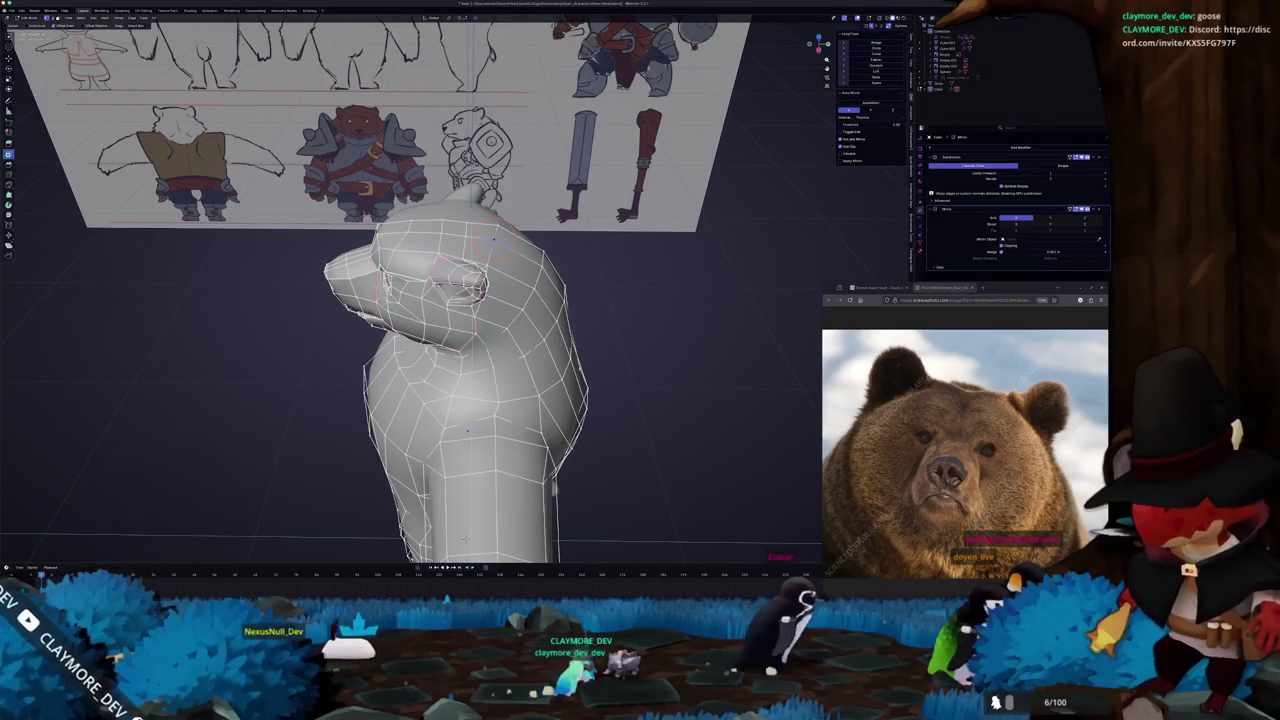
Preview the whole bear, then zoom back into Edit Mode close on the ear
{"action": "mouse_move", "coordinate": [467, 430]}
{"action": "middle_mouse_down"}
{"action": "mouse_move", "coordinate": [432, 222]}
{"action": "mouse_move", "coordinate": [456, 236]}
{"action": "mouse_move", "coordinate": [494, 175]}
{"action": "mouse_move", "coordinate": [487, 230]}
{"action": "mouse_move", "coordinate": [408, 303]}
{"action": "mouse_move", "coordinate": [345, 330]}
{"action": "middle_mouse_up"}
{"action": "key", "text": "c"}
{"action": "key", "text": "Tab"}
{"action": "scroll", "coordinate": [432, 222], "scroll_direction": "down", "scroll_amount": 4}
{"action": "scroll", "coordinate": [456, 236], "scroll_direction": "up", "scroll_amount": 4}
{"action": "key", "text": "Tab"}
{"action": "scroll", "coordinate": [485, 230], "scroll_direction": "up", "scroll_amount": 3}
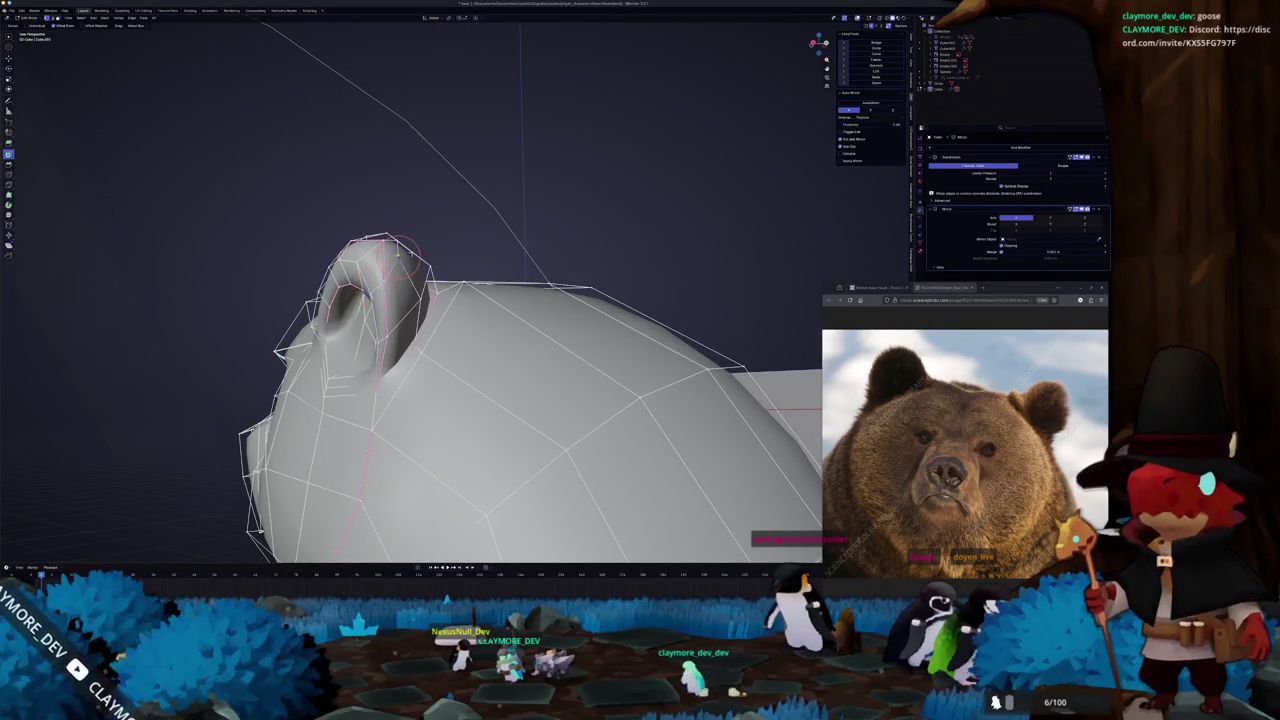
Pick shortest edge paths along the ear's rim and across its top, orbiting between picks
{"action": "mouse_move", "coordinate": [400, 258]}
{"action": "middle_mouse_down"}
{"action": "mouse_move", "coordinate": [444, 233]}
{"action": "mouse_move", "coordinate": [444, 358]}
{"action": "mouse_move", "coordinate": [415, 290]}
{"action": "middle_mouse_up"}
{"action": "left_click", "coordinate": [444, 358]}
{"action": "mouse_move", "coordinate": [502, 256]}
{"action": "middle_mouse_down"}
{"action": "mouse_move", "coordinate": [440, 310]}
{"action": "mouse_move", "coordinate": [483, 213]}
{"action": "middle_mouse_up"}
{"action": "left_click", "coordinate": [532, 292], "text": "ctrl"}
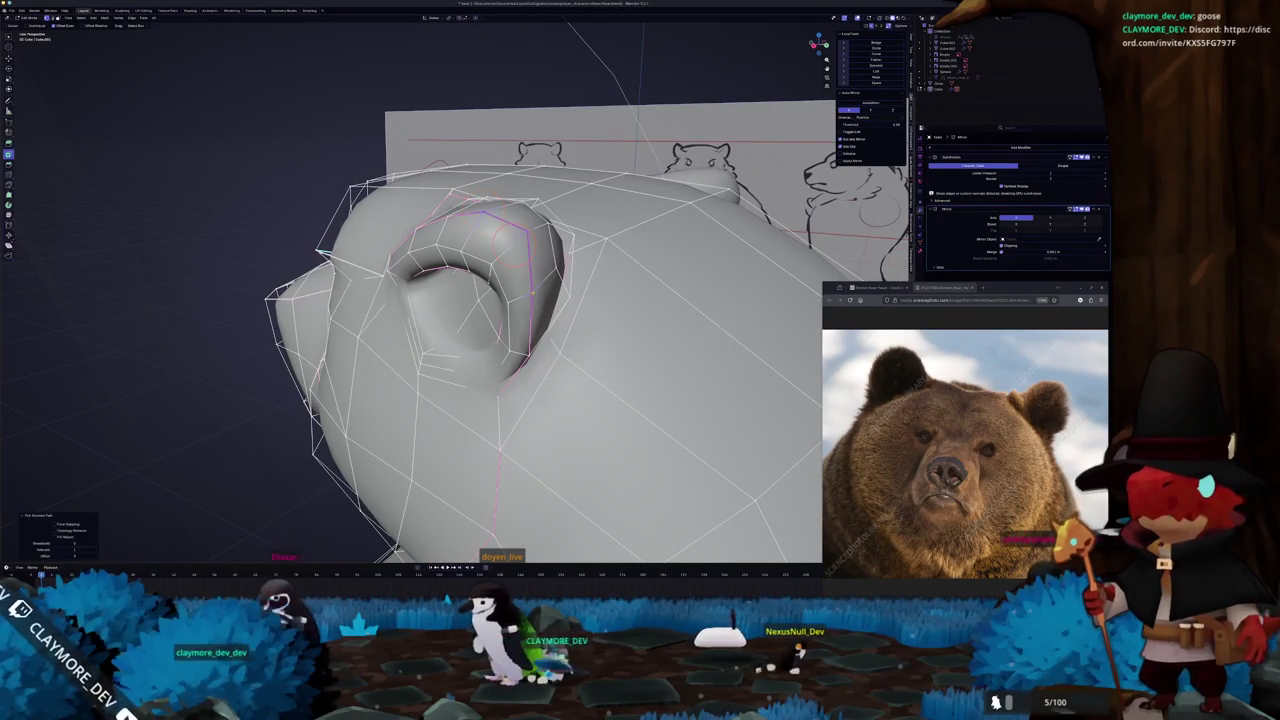
{"action": "middle_click_drag", "start_coordinate": [532, 292], "coordinate": [603, 231]}
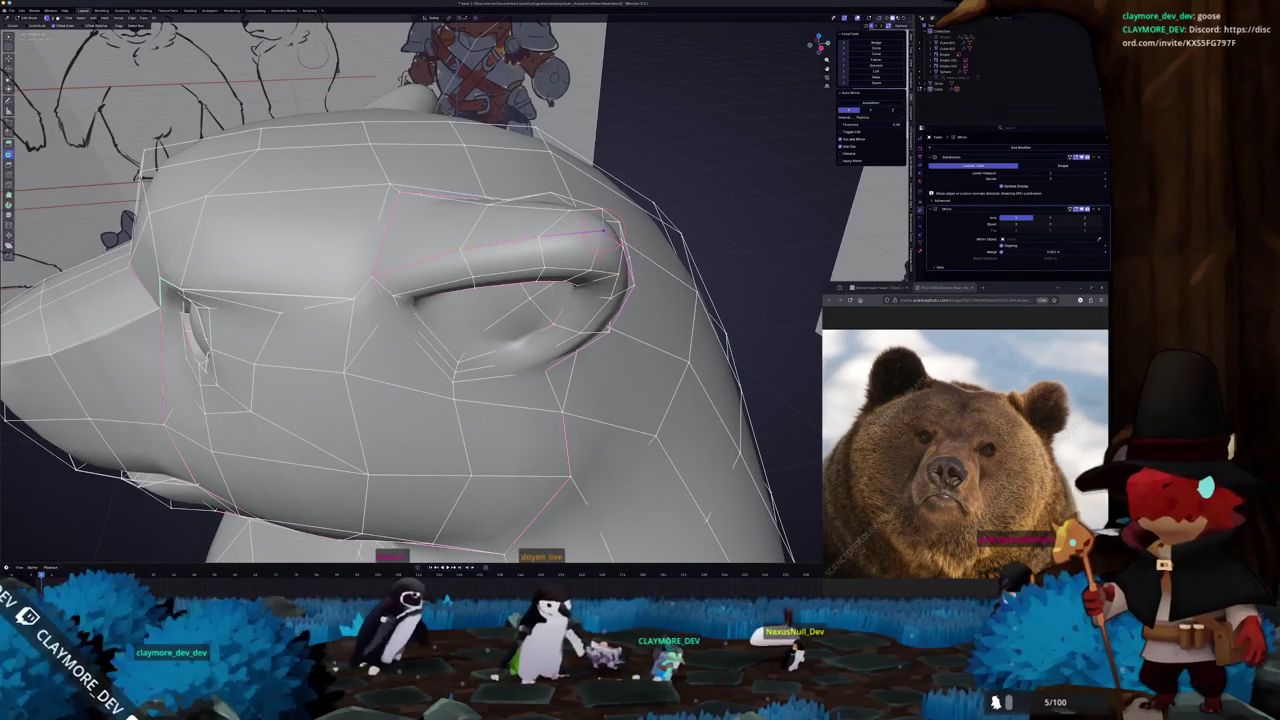
{"action": "left_click", "coordinate": [485, 248], "text": "ctrl"}
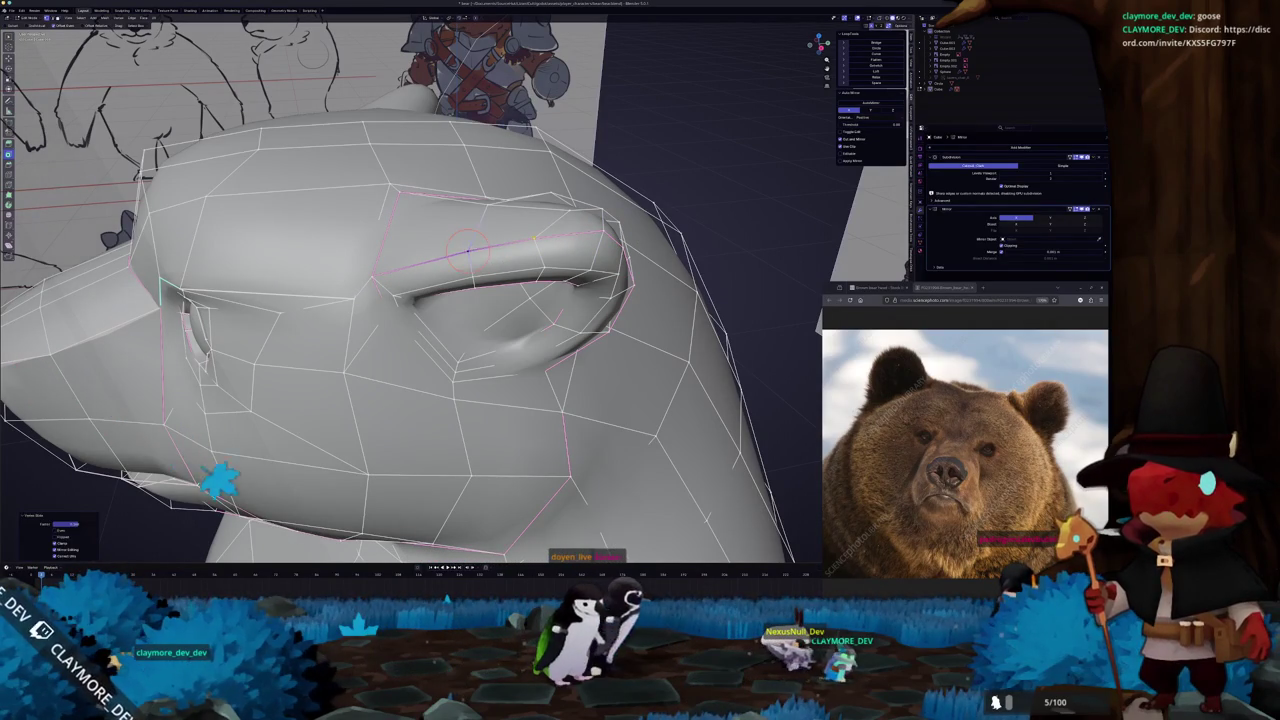
{"action": "mouse_move", "coordinate": [469, 249]}
{"action": "middle_mouse_down"}
{"action": "mouse_move", "coordinate": [571, 250]}
{"action": "mouse_move", "coordinate": [478, 150]}
{"action": "mouse_move", "coordinate": [500, 110]}
{"action": "mouse_move", "coordinate": [483, 63]}
{"action": "mouse_move", "coordinate": [501, 120]}
{"action": "mouse_move", "coordinate": [535, 150]}
{"action": "mouse_move", "coordinate": [570, 157]}
{"action": "middle_mouse_up"}
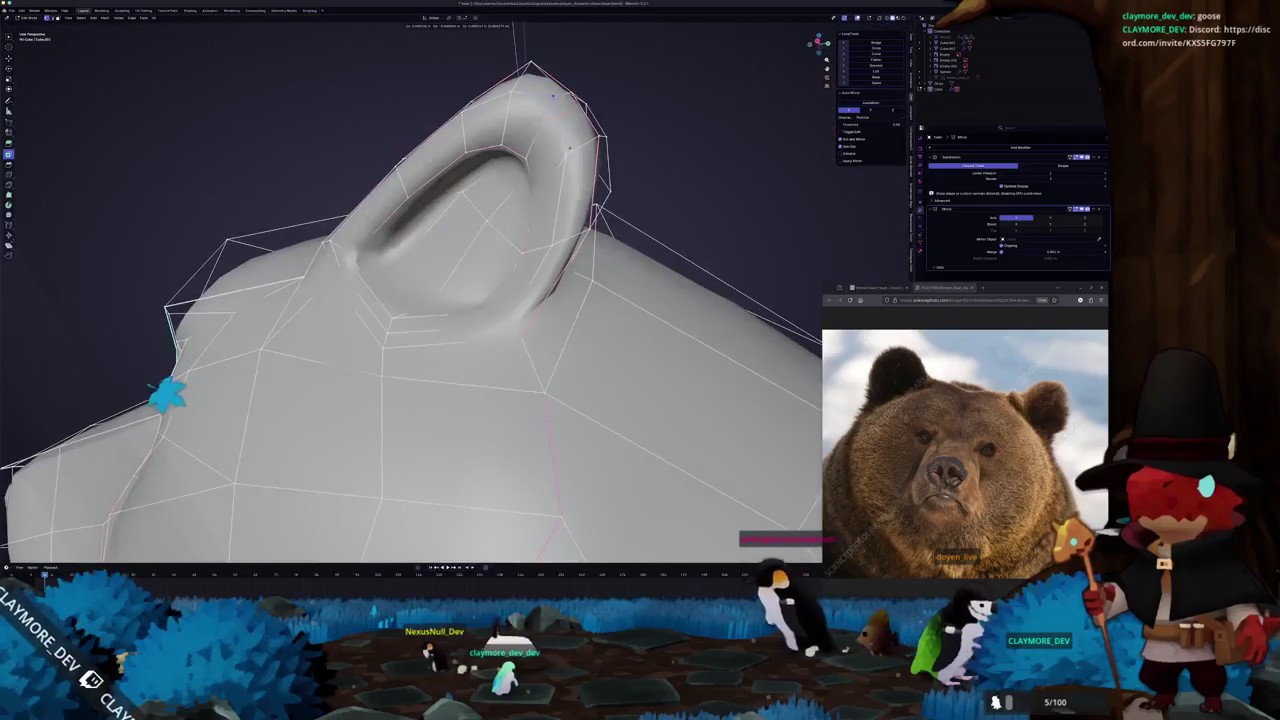
Select the vertices at the ear's tip, toggling X-ray to see through the mesh
{"action": "left_click", "coordinate": [570, 157]}
{"action": "scroll", "coordinate": [552, 113], "scroll_direction": "down", "scroll_amount": 5}
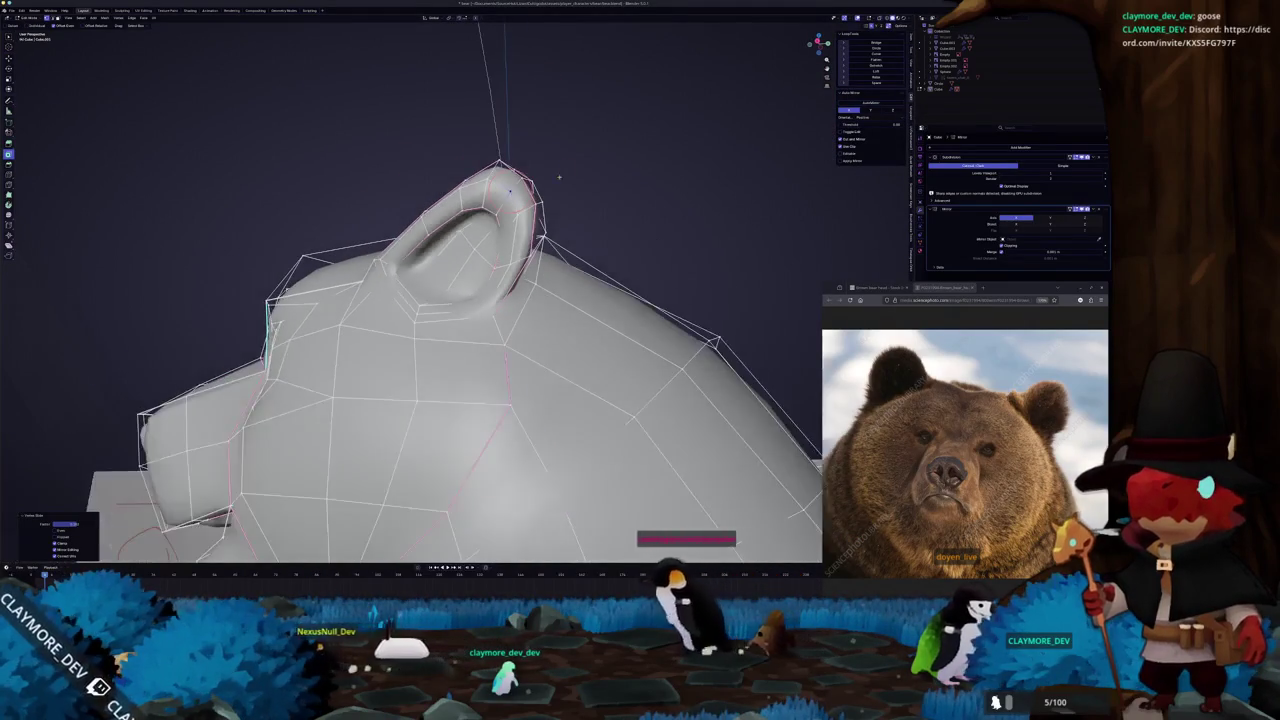
{"action": "middle_click_drag", "start_coordinate": [552, 113], "coordinate": [500, 265]}
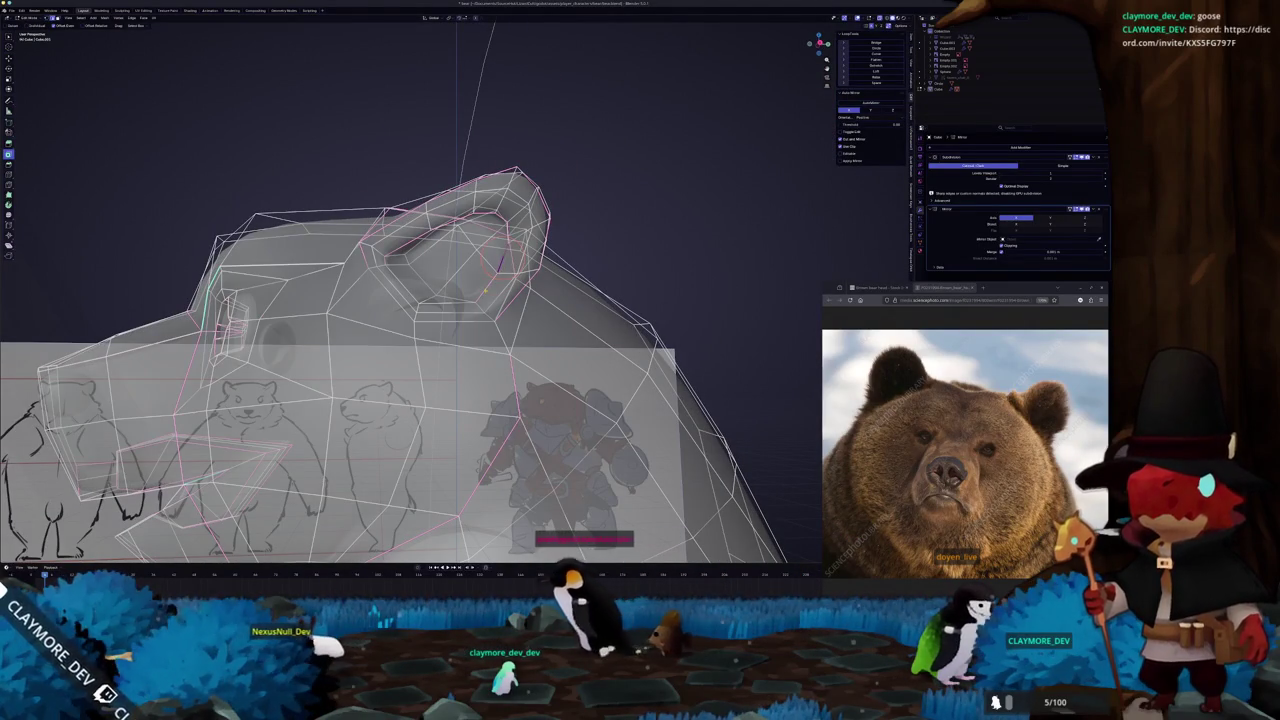
{"action": "key", "text": "alt+z"}
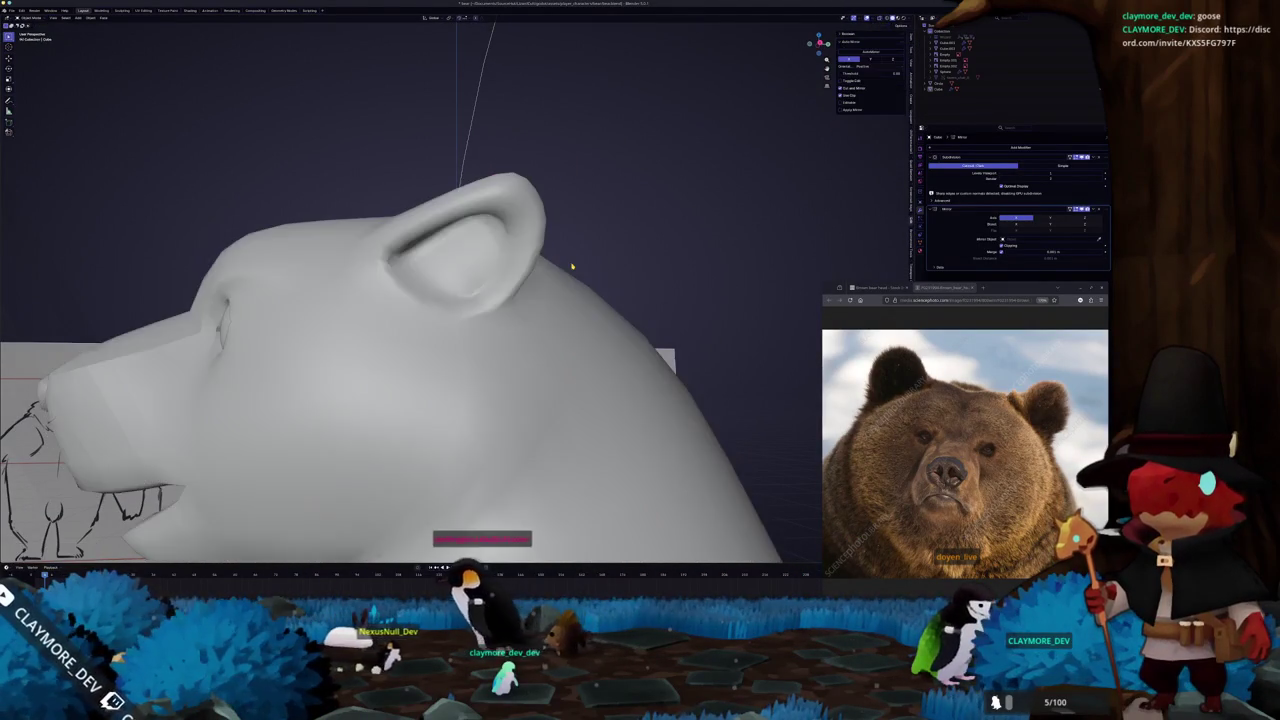
{"action": "scroll", "coordinate": [571, 262], "scroll_direction": "up", "scroll_amount": 4}
{"action": "key", "text": "alt+z"}
{"action": "middle_click_drag", "start_coordinate": [500, 300], "coordinate": [520, 290]}
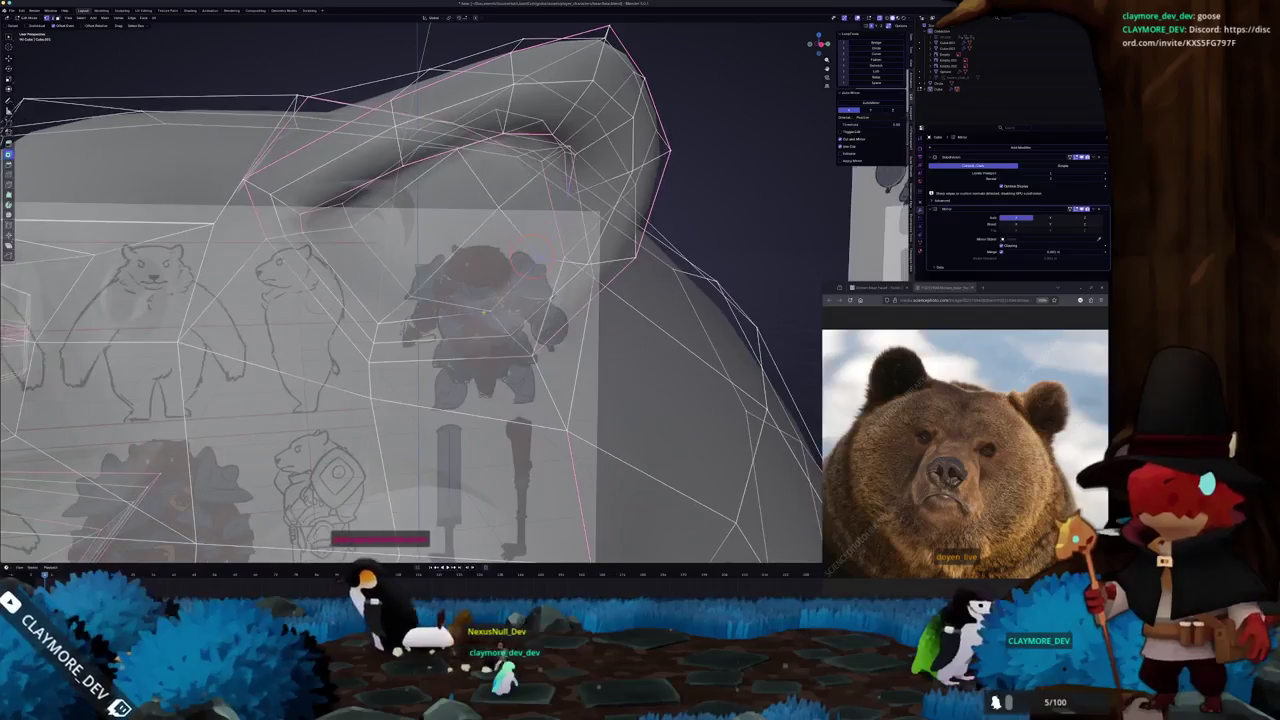
Add the stray vertex inside the ear and merge the selection At Center
{"action": "left_click", "coordinate": [478, 313]}
{"action": "key", "text": "alt+z"}
{"action": "scroll", "coordinate": [490, 320], "scroll_direction": "up", "scroll_amount": 3}
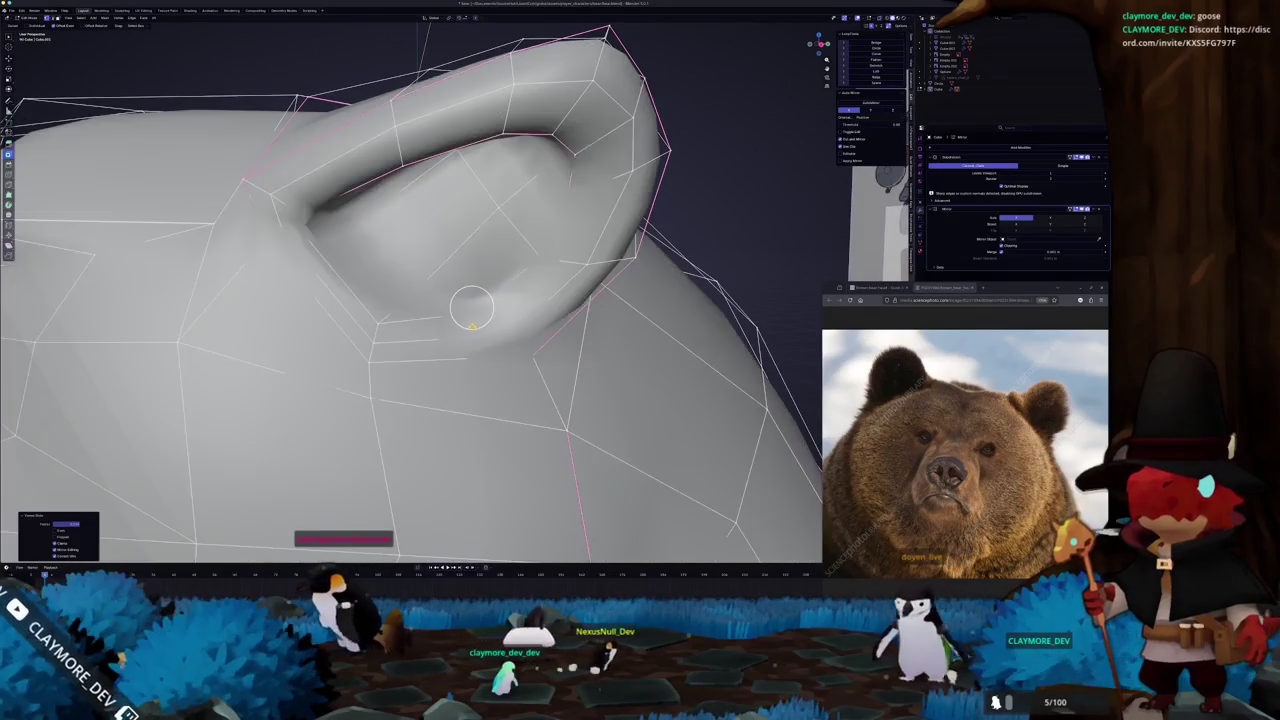
{"action": "key", "text": "alt+z"}
{"action": "scroll", "coordinate": [500, 330], "scroll_direction": "up", "scroll_amount": 4}
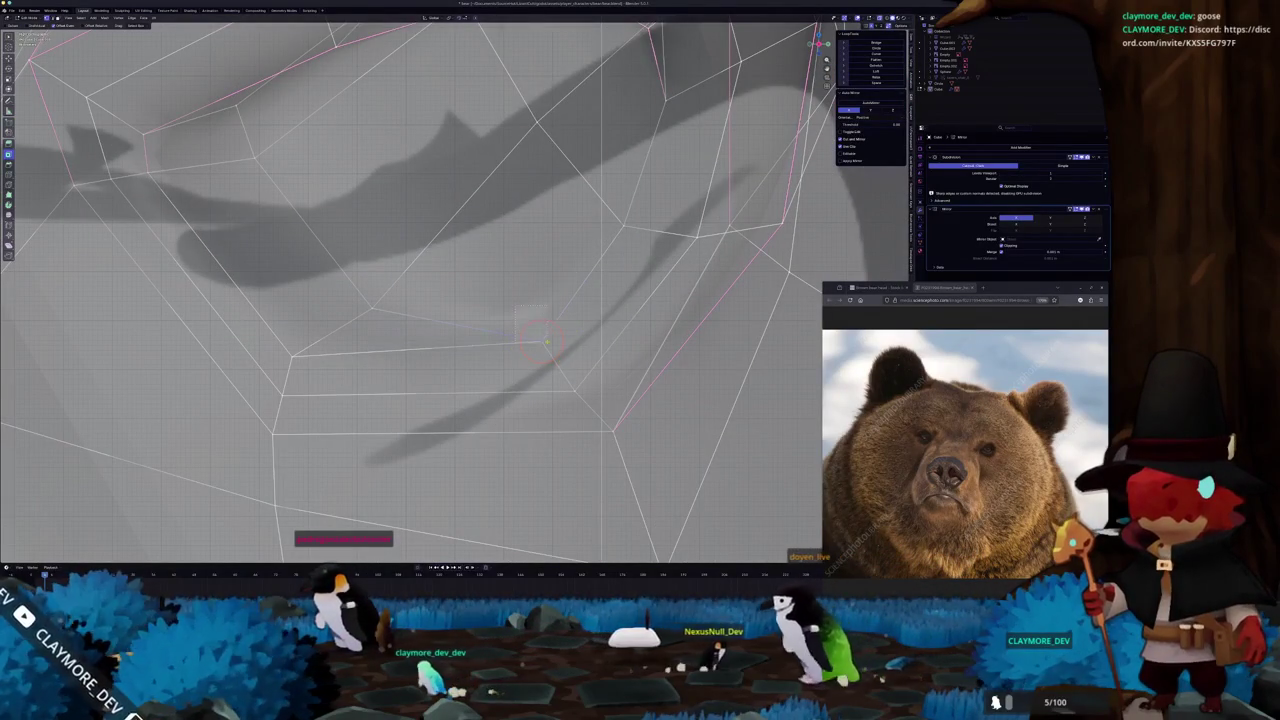
{"action": "key", "text": "m"}
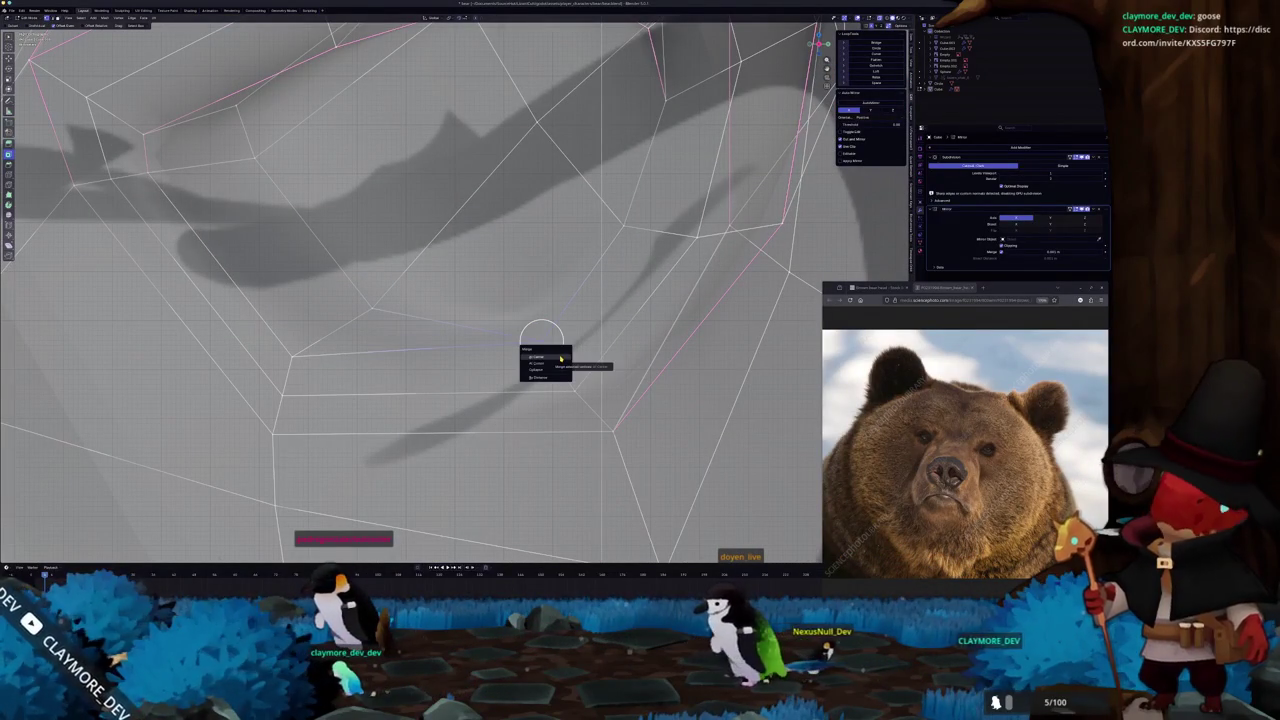
{"action": "left_click", "coordinate": [560, 360]}
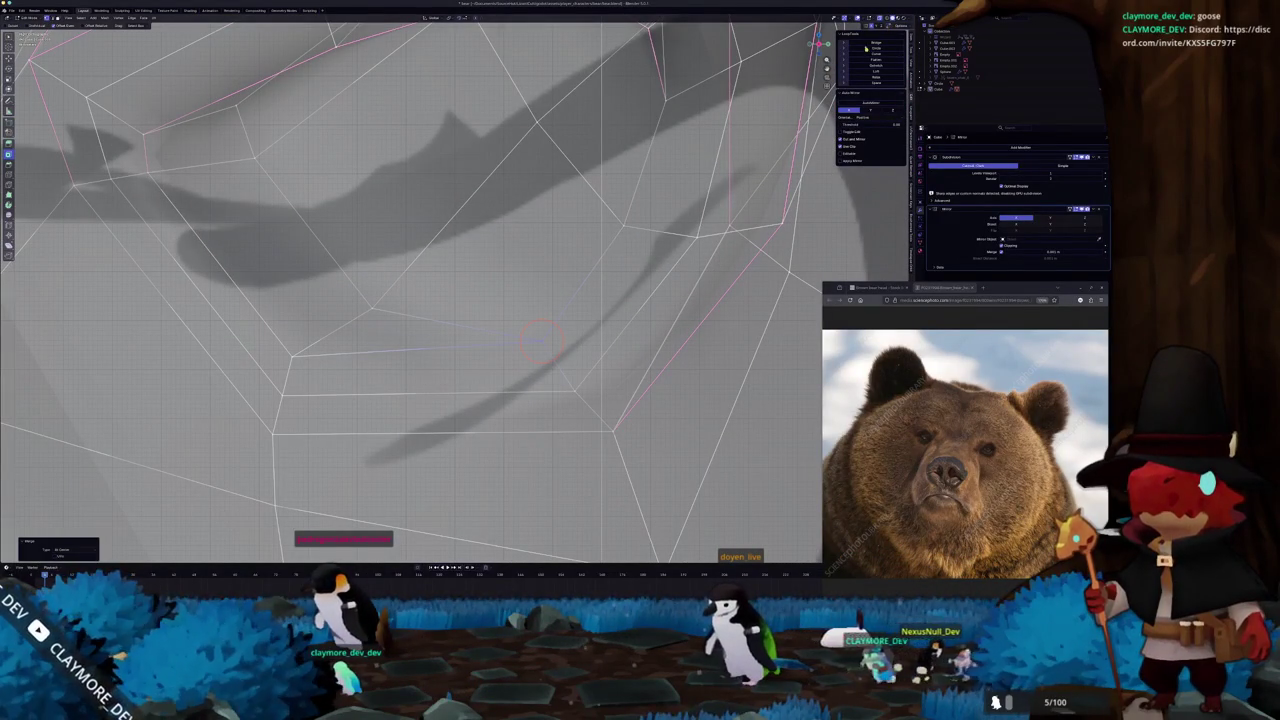
Edge-slide an ear edge into place and preview the whole smoothed bear in Object Mode
{"action": "key", "text": "Tab"}
{"action": "mouse_move", "coordinate": [540, 340]}
{"action": "middle_mouse_down"}
{"action": "mouse_move", "coordinate": [438, 350]}
{"action": "mouse_move", "coordinate": [505, 323]}
{"action": "mouse_move", "coordinate": [470, 330]}
{"action": "mouse_move", "coordinate": [483, 305]}
{"action": "middle_mouse_up"}
{"action": "key", "text": "Tab"}
{"action": "scroll", "coordinate": [505, 323], "scroll_direction": "down", "scroll_amount": 5}
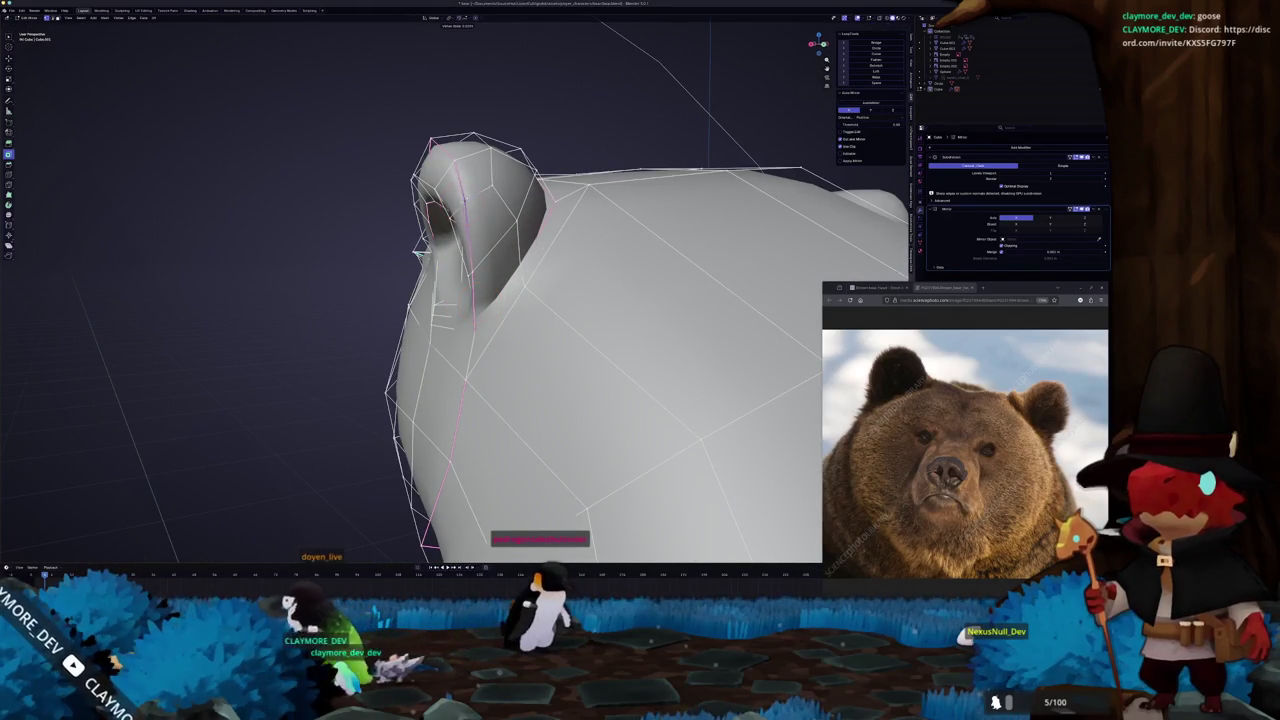
{"action": "left_click", "coordinate": [472, 193]}
{"action": "middle_click_drag", "start_coordinate": [472, 193], "coordinate": [459, 266]}
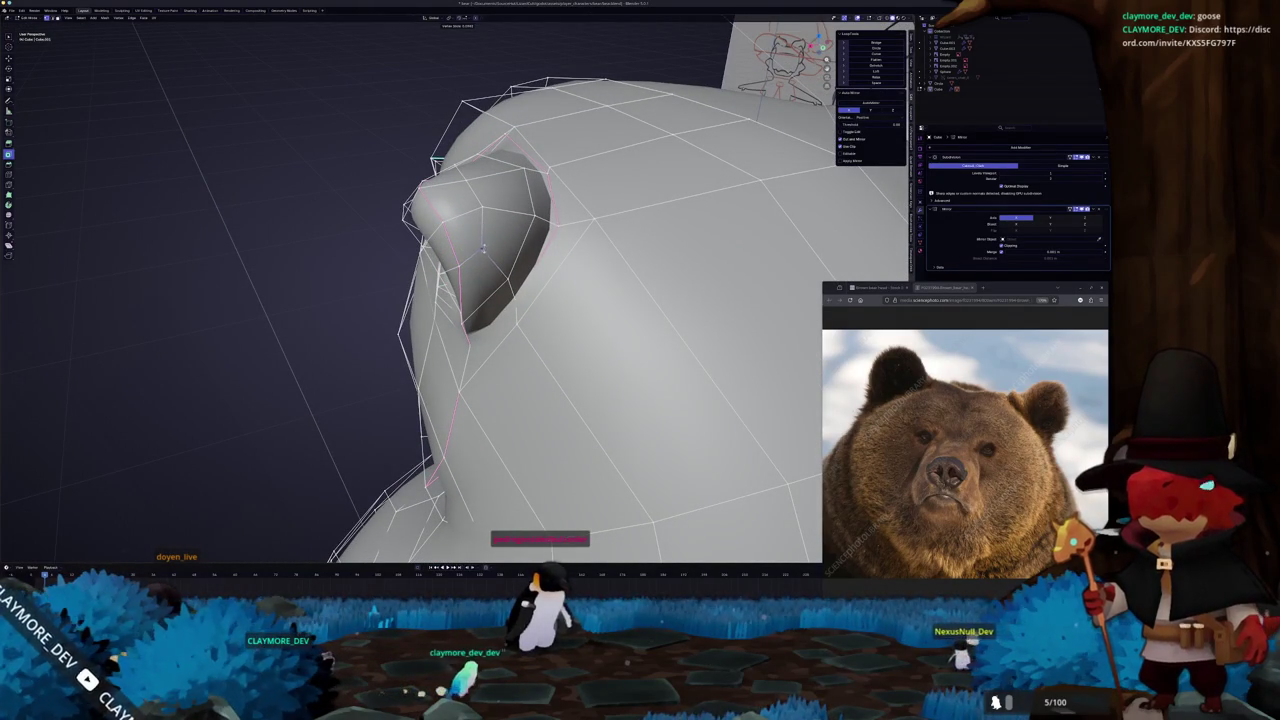
{"action": "key", "text": "g"}
{"action": "key", "text": "g"}
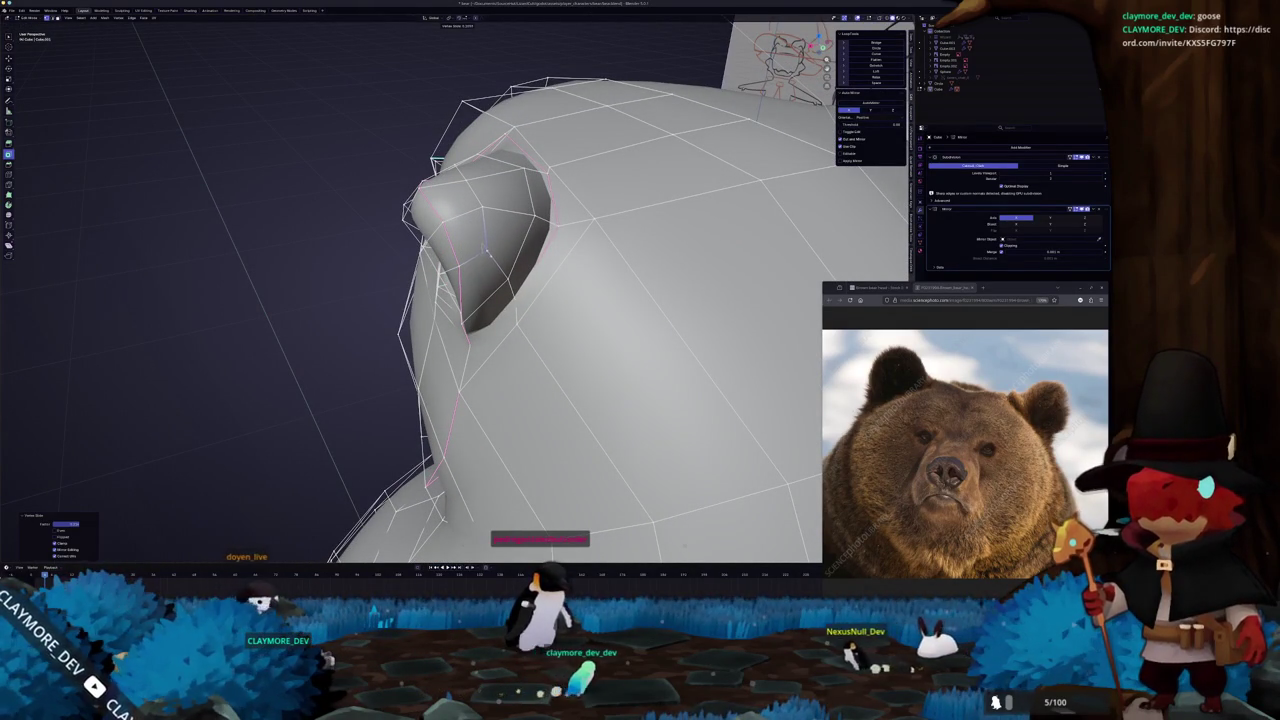
{"action": "mouse_move", "coordinate": [493, 254]}
{"action": "middle_mouse_down"}
{"action": "mouse_move", "coordinate": [545, 262]}
{"action": "mouse_move", "coordinate": [382, 412]}
{"action": "mouse_move", "coordinate": [390, 422]}
{"action": "middle_mouse_up"}
{"action": "key", "text": "Tab"}
{"action": "scroll", "coordinate": [545, 262], "scroll_direction": "down", "scroll_amount": 5}
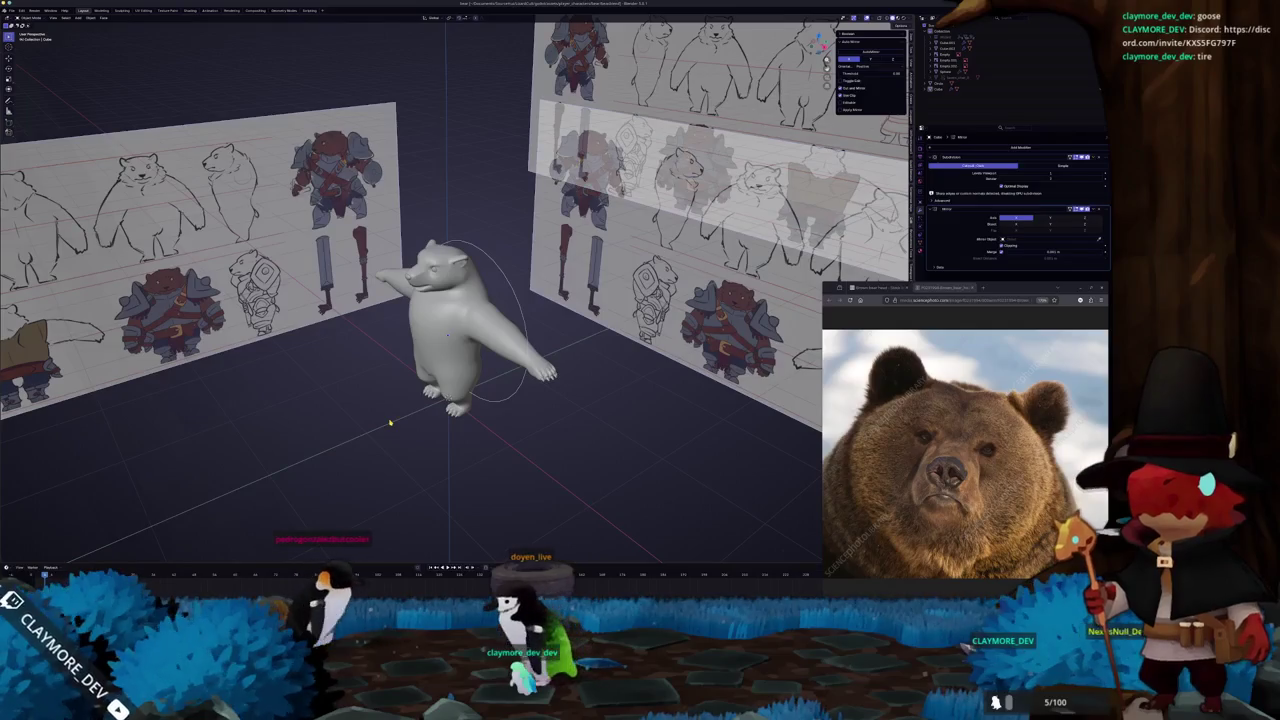
{"action": "mouse_move", "coordinate": [459, 463]}
{"action": "middle_mouse_down"}
{"action": "mouse_move", "coordinate": [571, 375]}
{"action": "mouse_move", "coordinate": [609, 434]}
{"action": "mouse_move", "coordinate": [530, 422]}
{"action": "middle_mouse_up"}
In side view, enter Edit Mode with X-ray on and add a centred edge loop around the torso
{"action": "scroll", "coordinate": [530, 422], "scroll_direction": "up", "scroll_amount": 3}
{"action": "key", "text": "KP_3"}
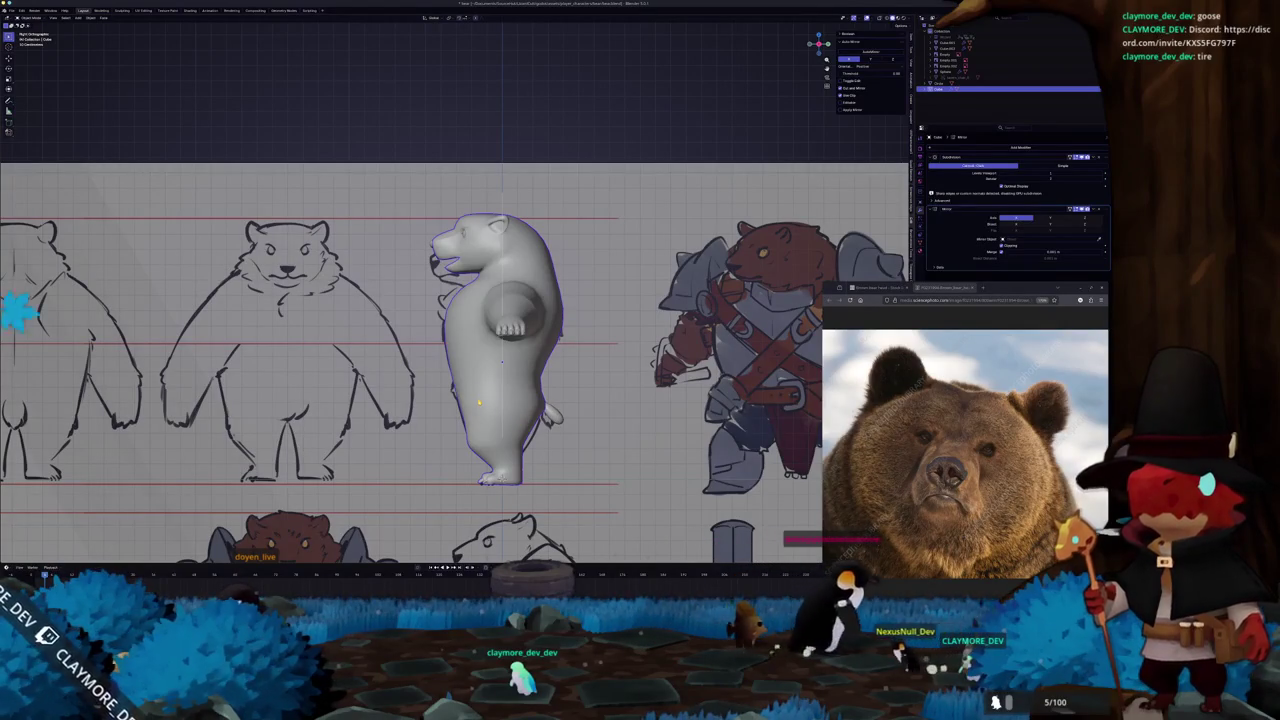
{"action": "key", "text": "Tab"}
{"action": "key", "text": "alt+z"}
{"action": "scroll", "coordinate": [525, 500], "scroll_direction": "up", "scroll_amount": 2}
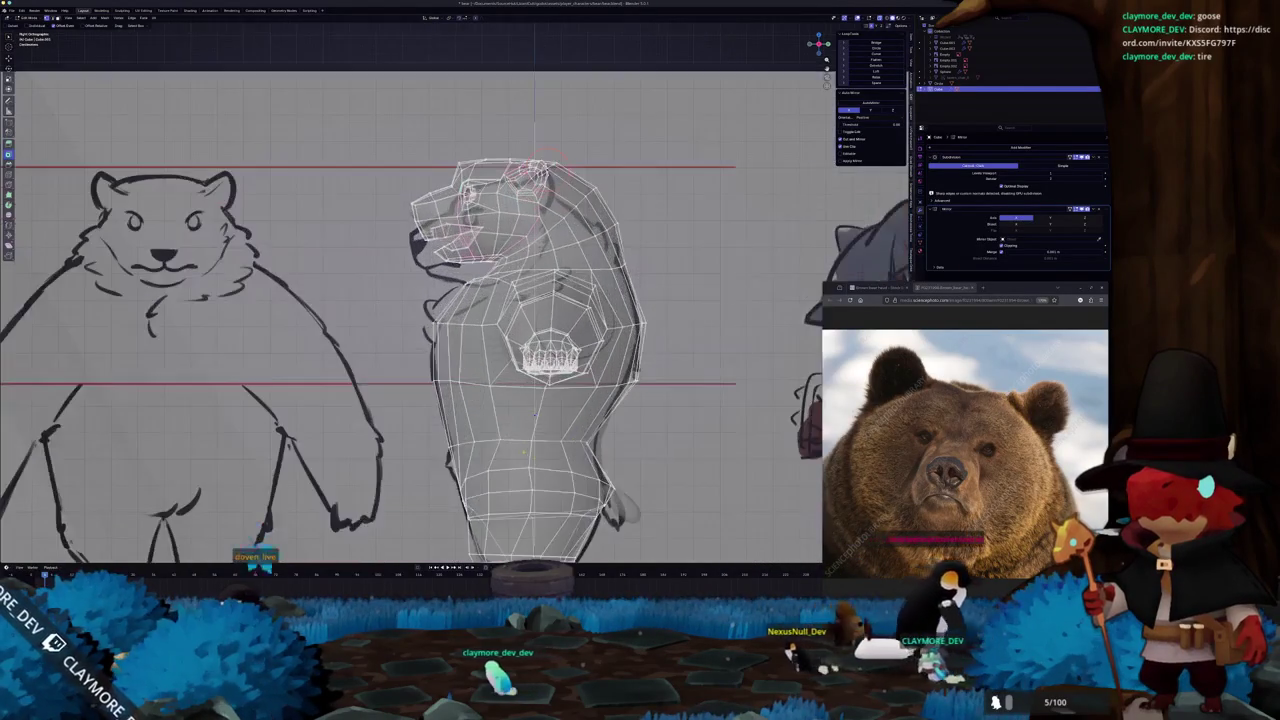
{"action": "scroll", "coordinate": [525, 500], "scroll_direction": "up", "scroll_amount": 1}
{"action": "scroll", "coordinate": [525, 500], "scroll_direction": "up", "scroll_amount": 1}
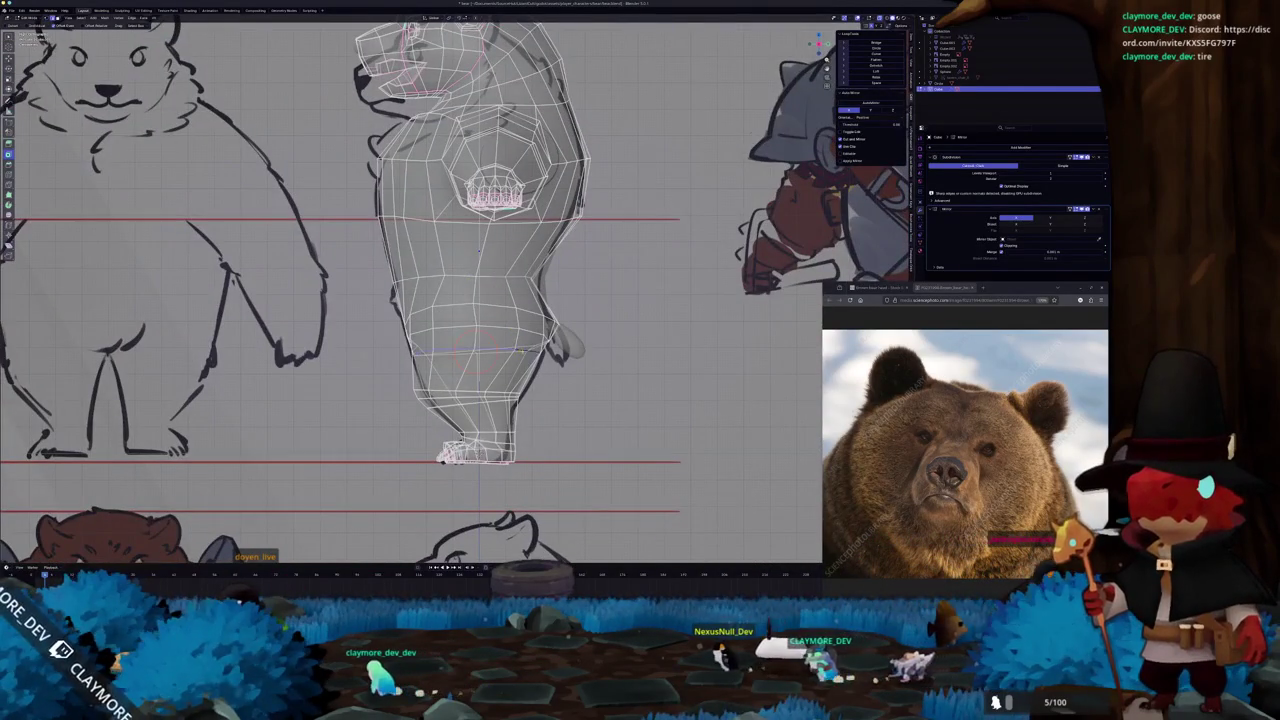
{"action": "scroll", "coordinate": [460, 287], "scroll_direction": "up", "scroll_amount": 2}
{"action": "key", "text": "ctrl+r"}
{"action": "left_click", "coordinate": [480, 405]}
{"action": "right_click", "coordinate": [480, 405]}
Move the lower leg vertices in several passes so the leg follows the sketch outline
{"action": "left_click", "coordinate": [578, 425]}
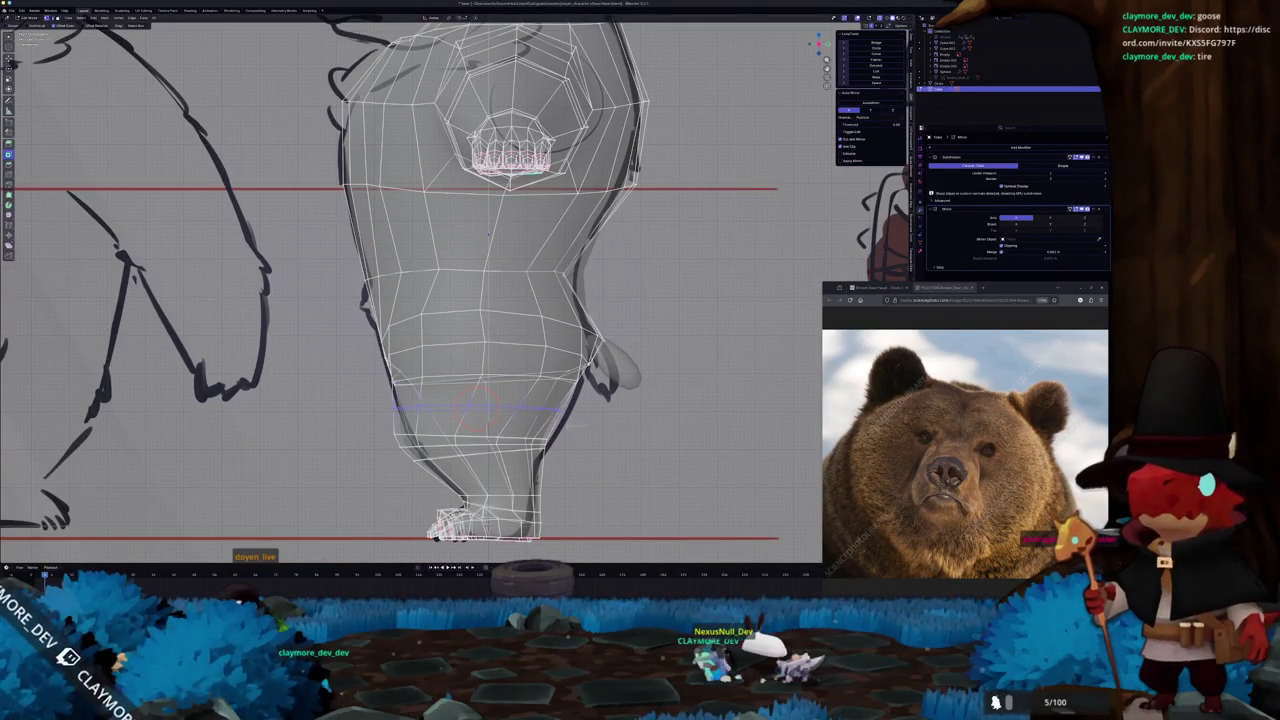
{"action": "scroll", "coordinate": [578, 425], "scroll_direction": "up", "scroll_amount": 1}
{"action": "scroll", "coordinate": [578, 425], "scroll_direction": "up", "scroll_amount": 1}
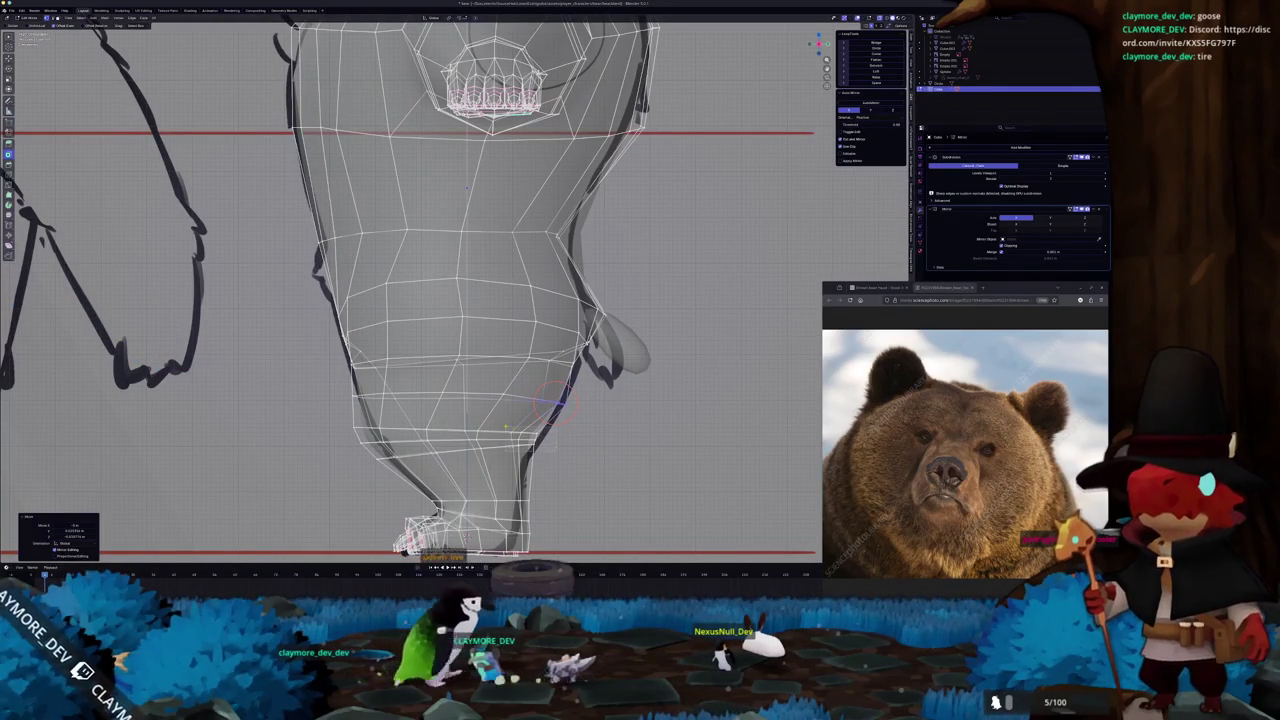
{"action": "left_click", "coordinate": [525, 443]}
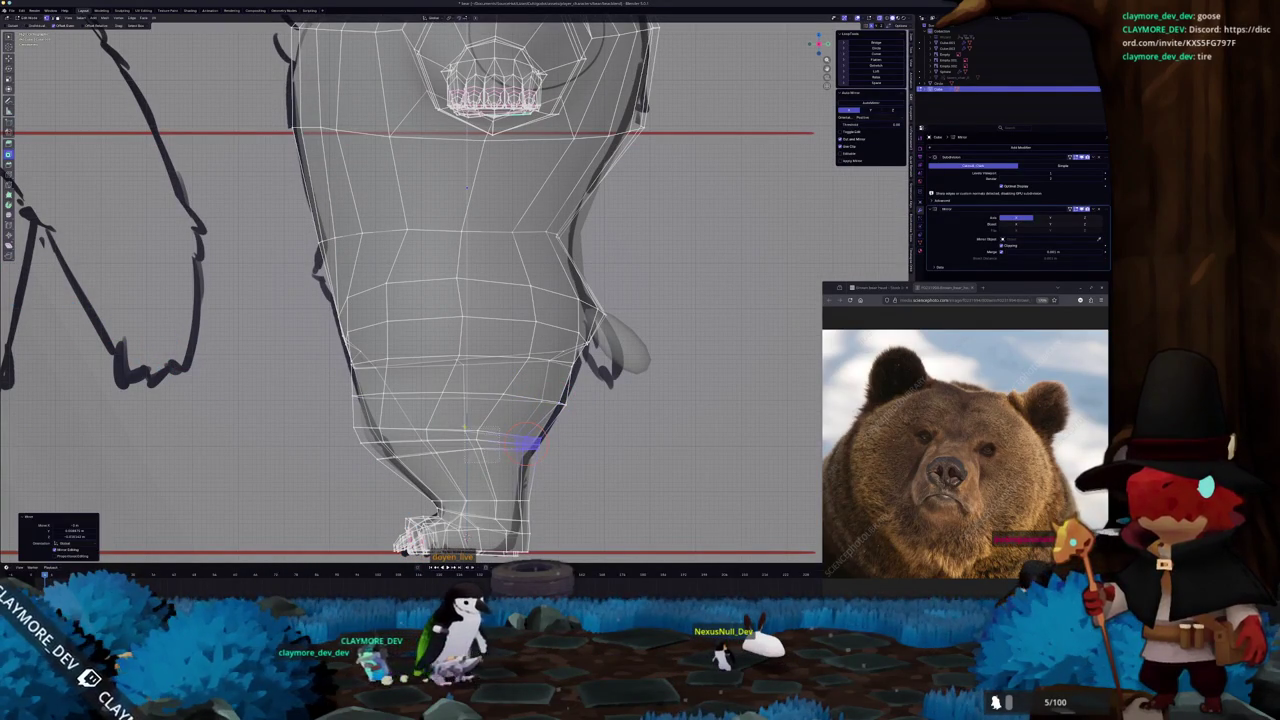
{"action": "key", "text": "g"}
{"action": "left_click", "coordinate": [474, 444]}
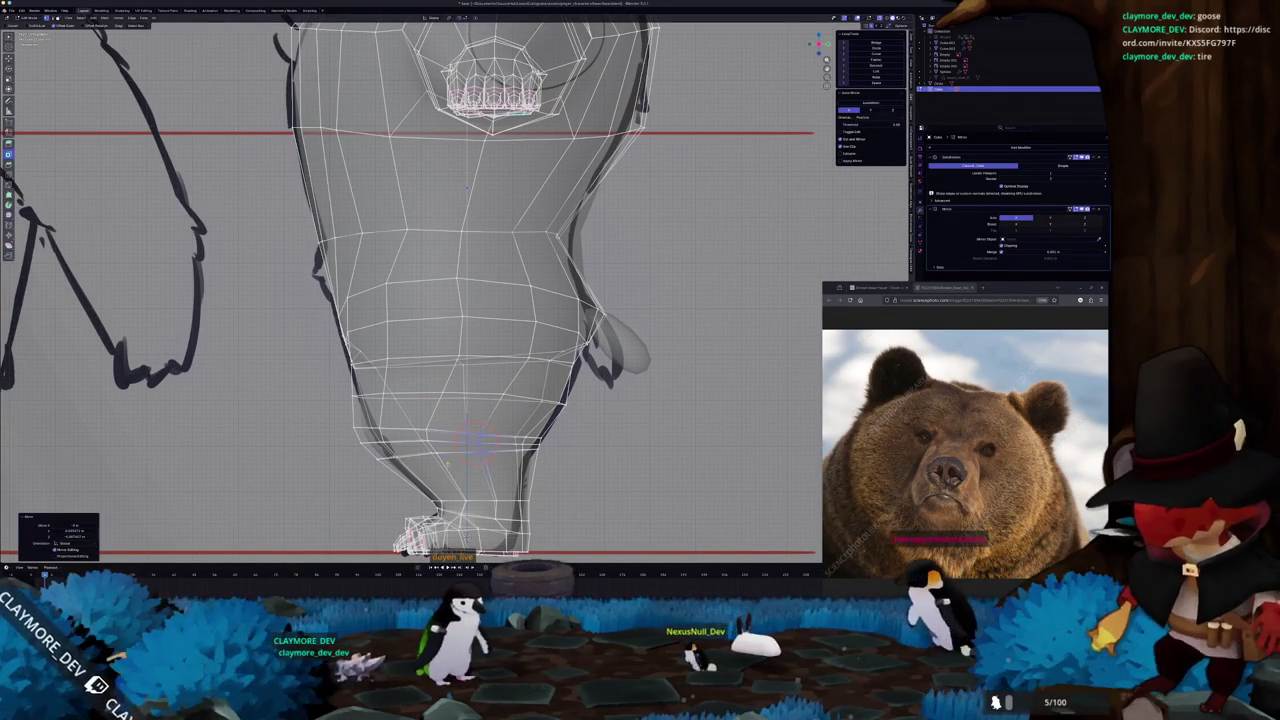
{"action": "key", "text": "g"}
{"action": "left_click", "coordinate": [427, 442]}
{"action": "key", "text": "g"}
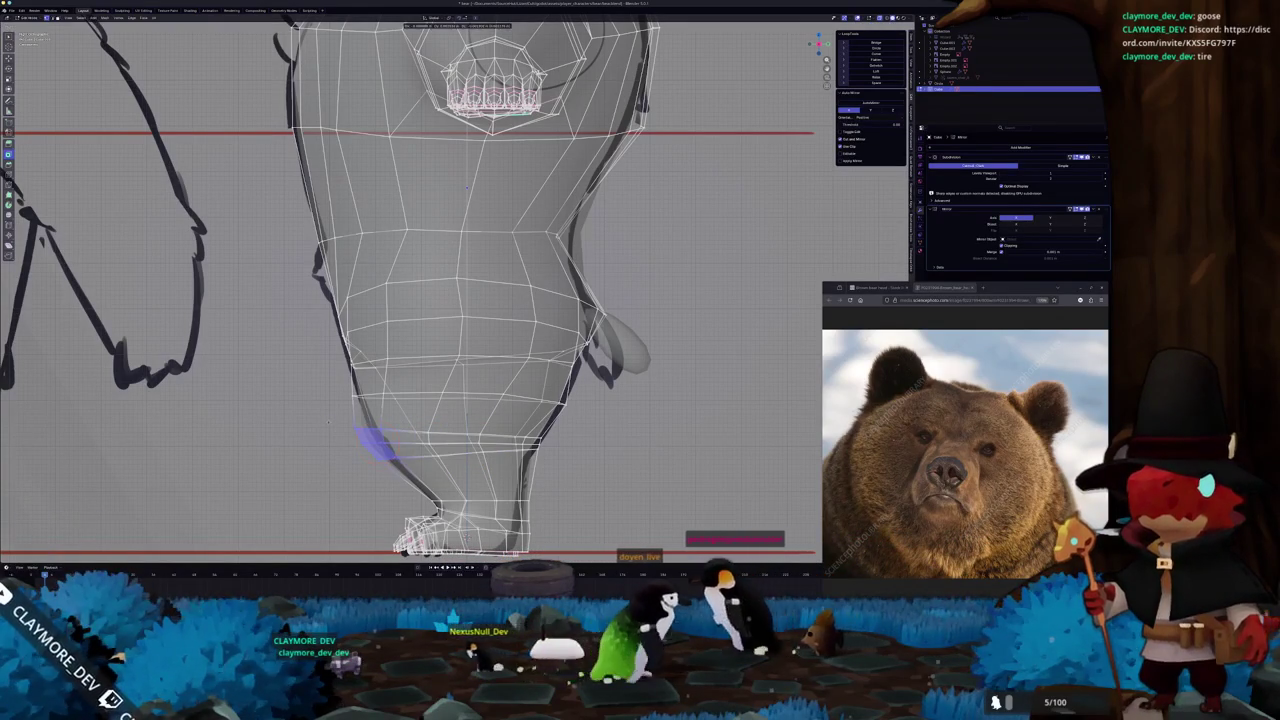
{"action": "left_click", "coordinate": [328, 422]}
Preview the smoothed body, then scale the leg's edge loop to slim it
{"action": "key", "text": "Tab"}
{"action": "scroll", "coordinate": [340, 434], "scroll_direction": "down", "scroll_amount": 1}
{"action": "scroll", "coordinate": [356, 437], "scroll_direction": "down", "scroll_amount": 2}
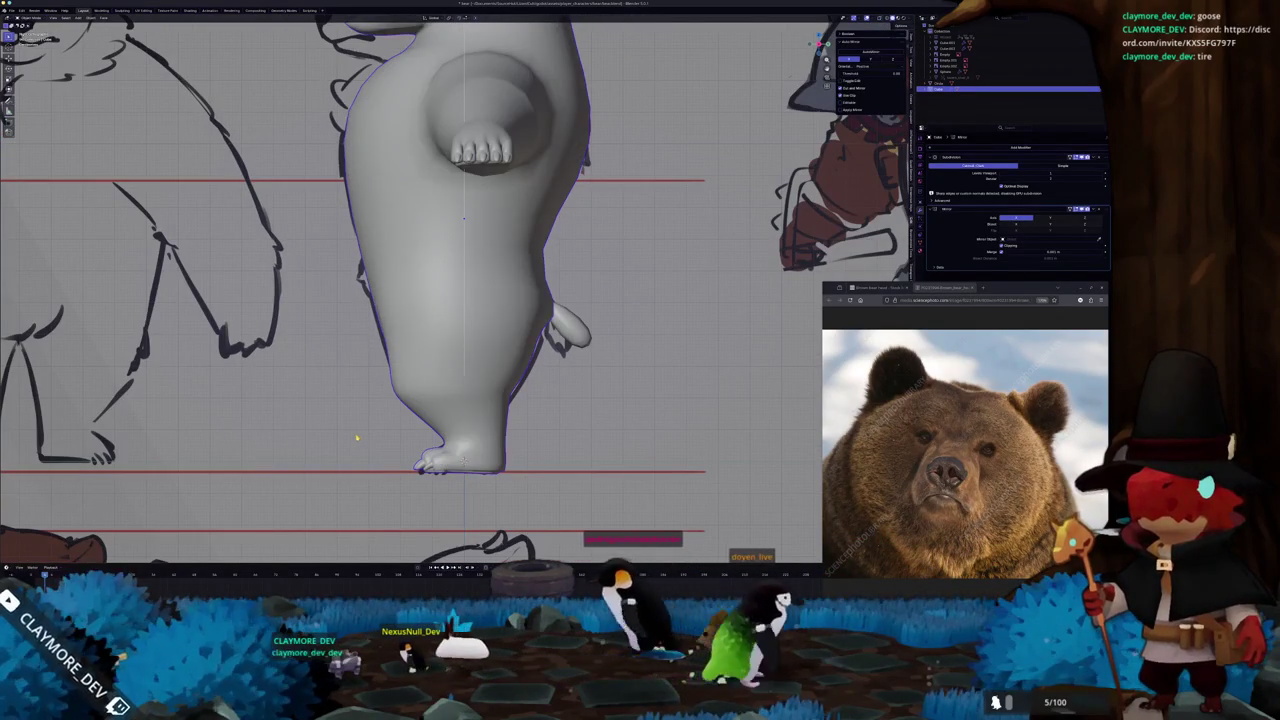
{"action": "key", "text": "Tab"}
{"action": "scroll", "coordinate": [371, 443], "scroll_direction": "up", "scroll_amount": 3}
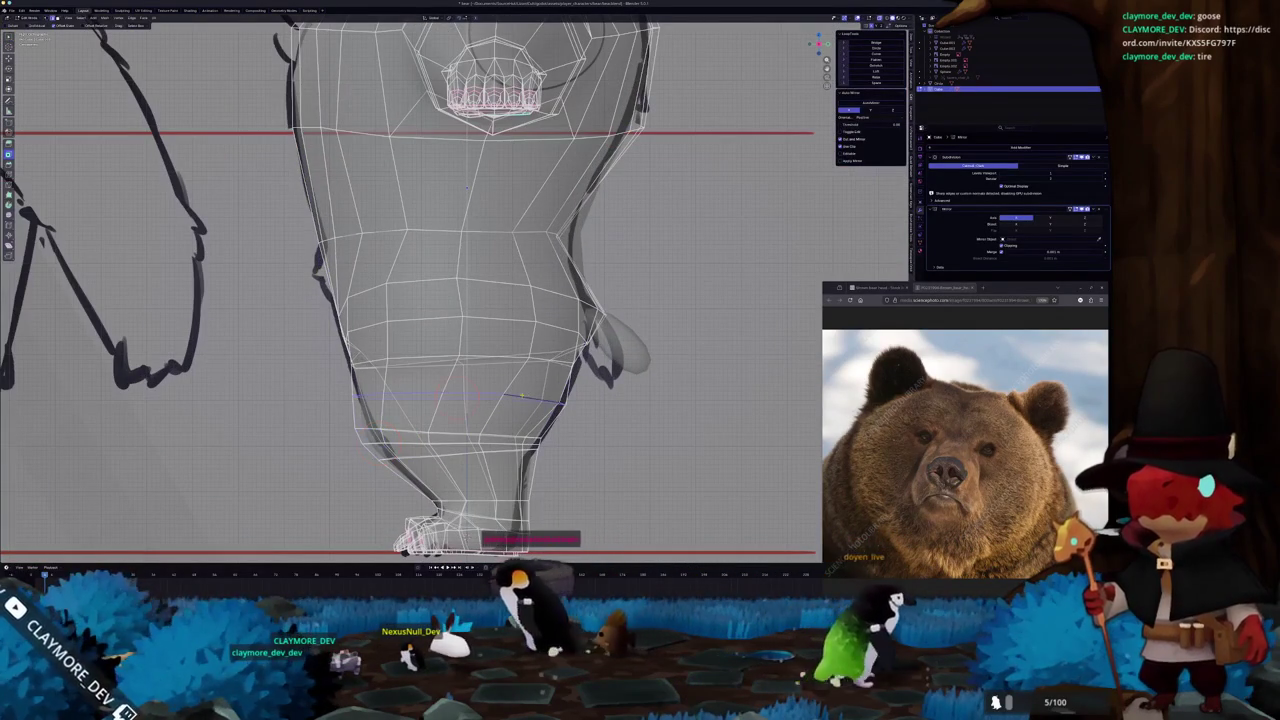
{"action": "key", "text": "s"}
{"action": "left_click", "coordinate": [572, 398]}
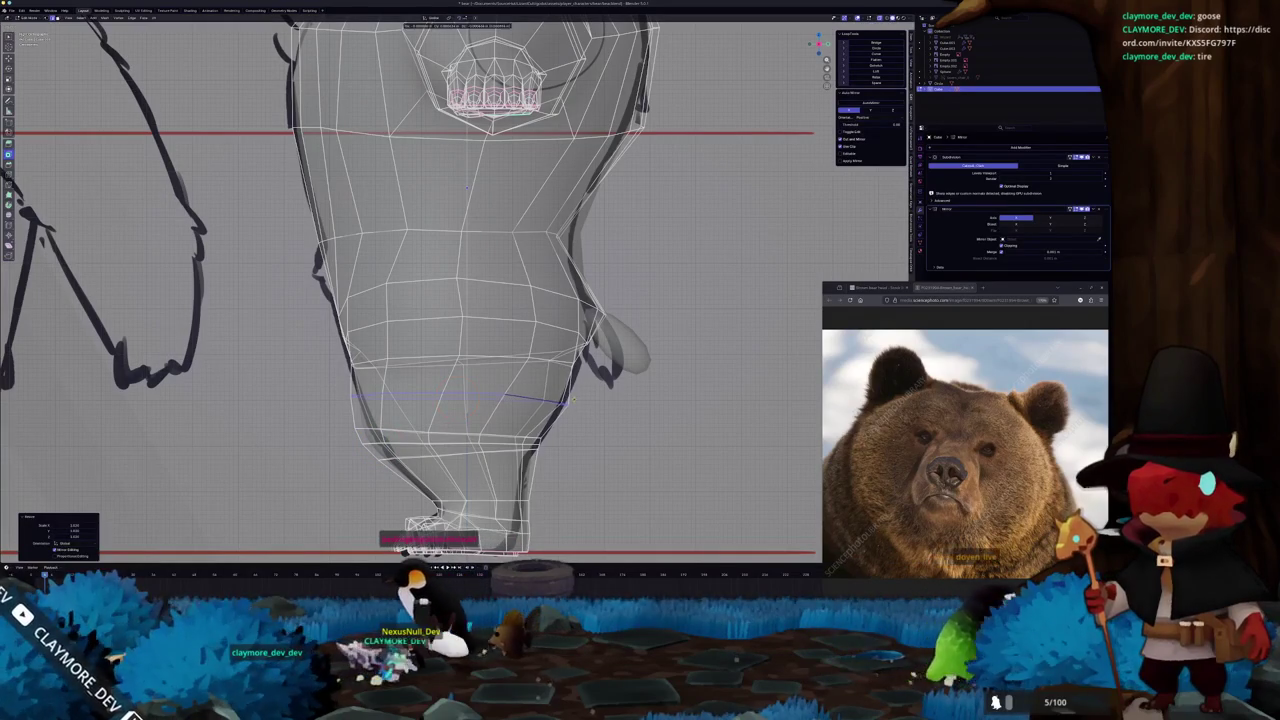
Check the body shape against the sketch, then return to Object Mode with X-ray off
{"action": "key", "text": "Tab"}
{"action": "scroll", "coordinate": [530, 413], "scroll_direction": "down", "scroll_amount": 3}
{"action": "scroll", "coordinate": [530, 413], "scroll_direction": "down", "scroll_amount": 2}
{"action": "scroll", "coordinate": [509, 343], "scroll_direction": "up", "scroll_amount": 3}
{"action": "key", "text": "Tab"}
{"action": "scroll", "coordinate": [397, 203], "scroll_direction": "up", "scroll_amount": 2}
{"action": "scroll", "coordinate": [397, 203], "scroll_direction": "down", "scroll_amount": 2}
{"action": "key", "text": "alt+z"}
{"action": "scroll", "coordinate": [375, 192], "scroll_direction": "up", "scroll_amount": 2}
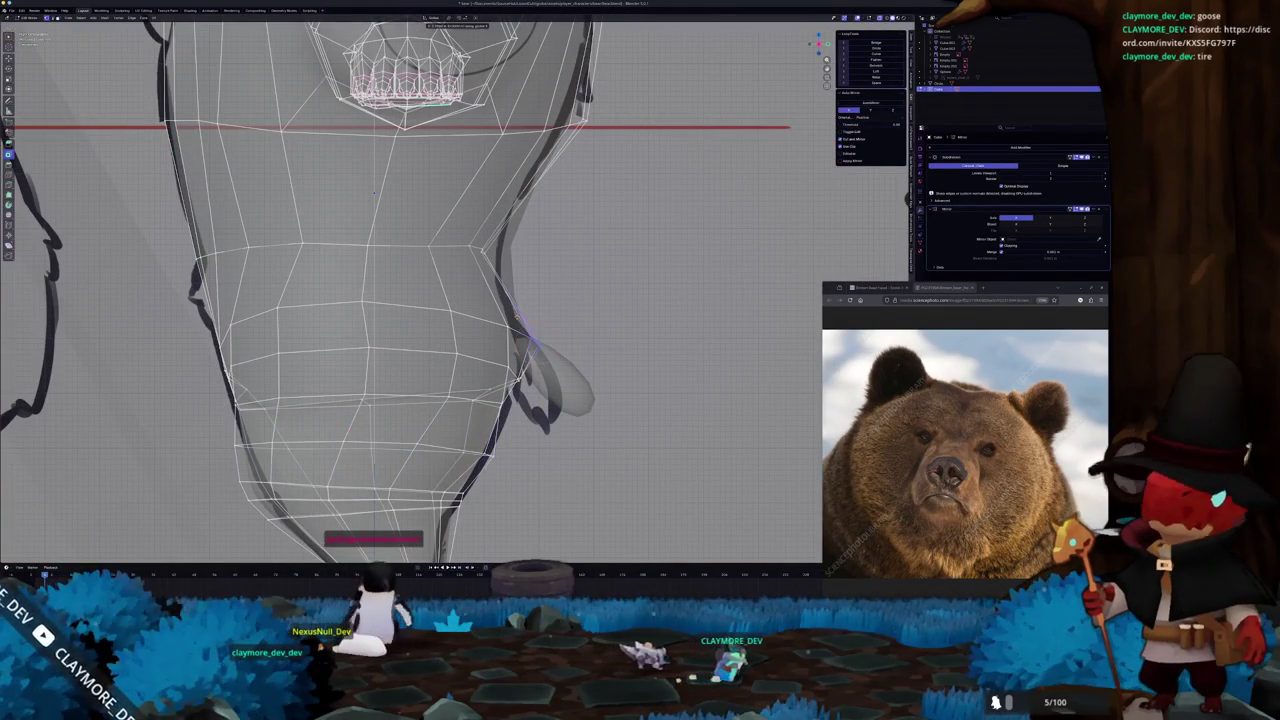
{"action": "key", "text": "Tab"}
{"action": "scroll", "coordinate": [375, 192], "scroll_direction": "down", "scroll_amount": 2}
{"action": "key", "text": "alt+z"}
{"action": "scroll", "coordinate": [408, 233], "scroll_direction": "down", "scroll_amount": 1}
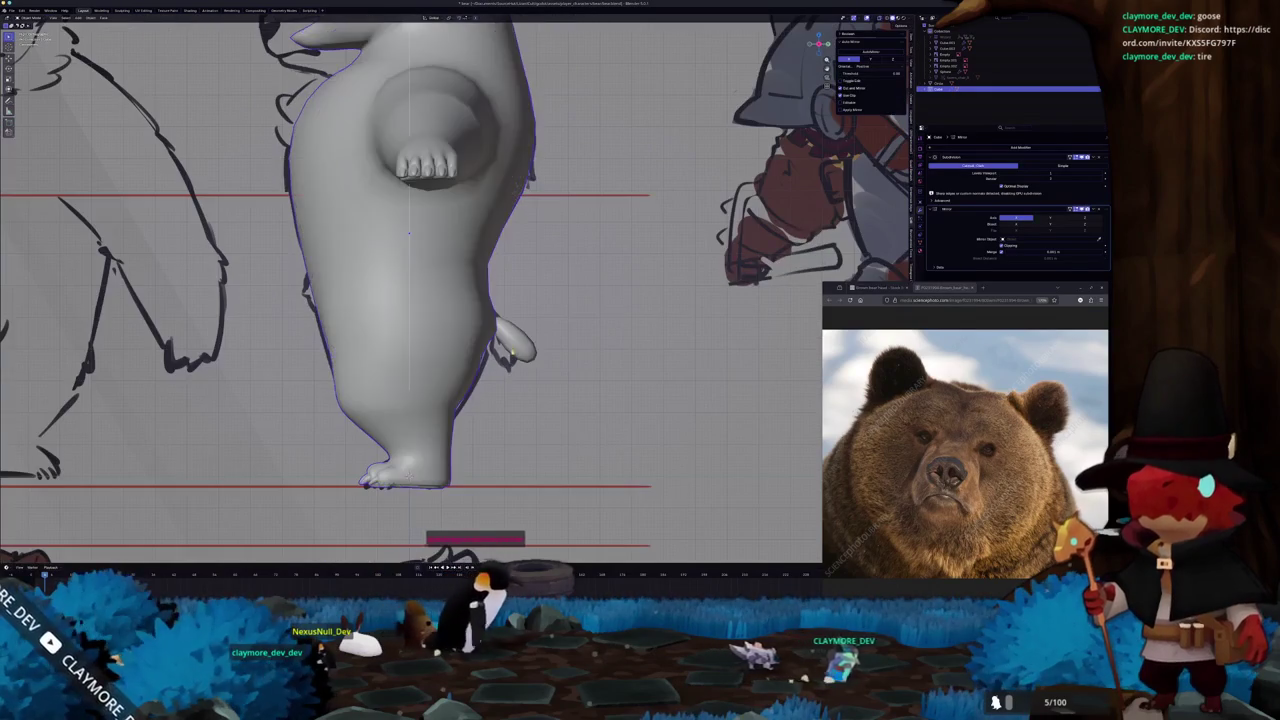
From below the bear, select the small claw piece and adjust it along the X axis
{"action": "middle_click_drag", "start_coordinate": [512, 350], "coordinate": [455, 380]}
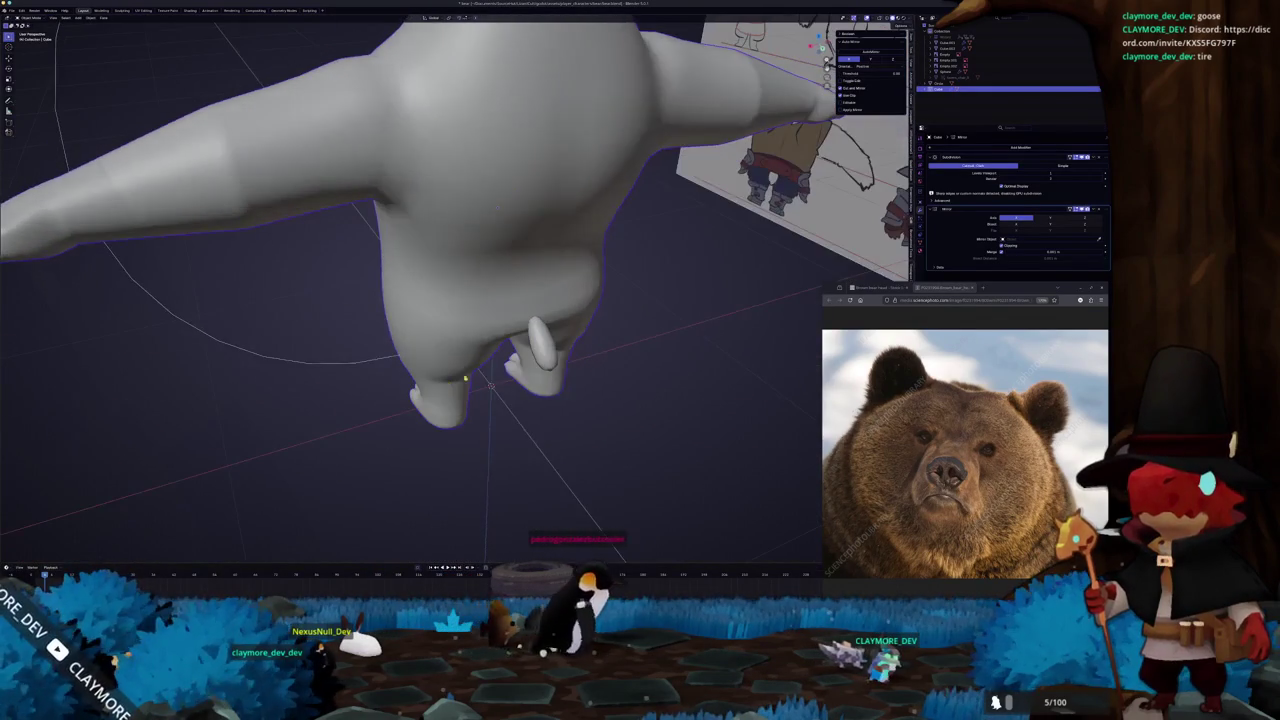
{"action": "left_click", "coordinate": [540, 350]}
{"action": "middle_click_drag", "start_coordinate": [540, 350], "coordinate": [561, 370]}
{"action": "key", "text": "s"}
{"action": "key", "text": "x"}
{"action": "key", "text": "x"}
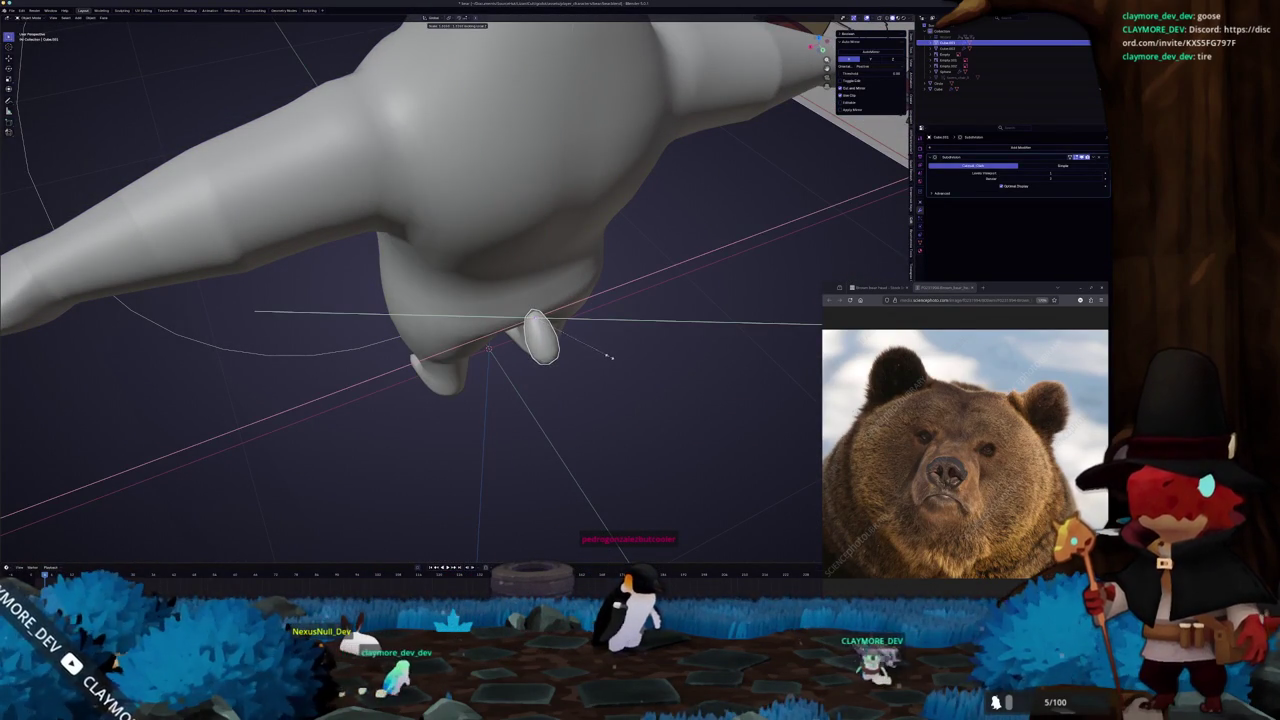
{"action": "left_click", "coordinate": [608, 356]}
View the whole bear and reference boards, then bring the obs-studio browser window over the scene
{"action": "mouse_move", "coordinate": [571, 380]}
{"action": "middle_mouse_down"}
{"action": "mouse_move", "coordinate": [470, 385]}
{"action": "mouse_move", "coordinate": [573, 386]}
{"action": "mouse_move", "coordinate": [690, 420]}
{"action": "middle_mouse_up"}
{"action": "scroll", "coordinate": [464, 387], "scroll_direction": "down", "scroll_amount": 3}
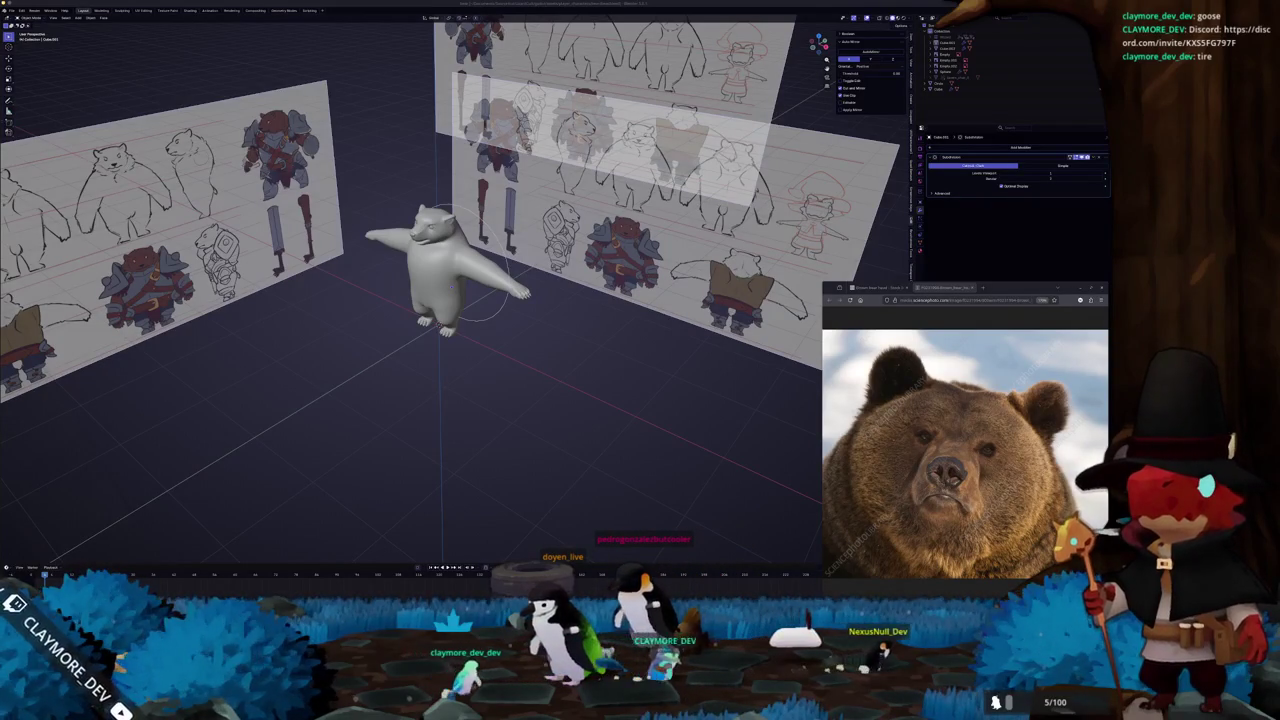
{"action": "left_click_drag", "start_coordinate": [774, 88], "coordinate": [594, 70]}
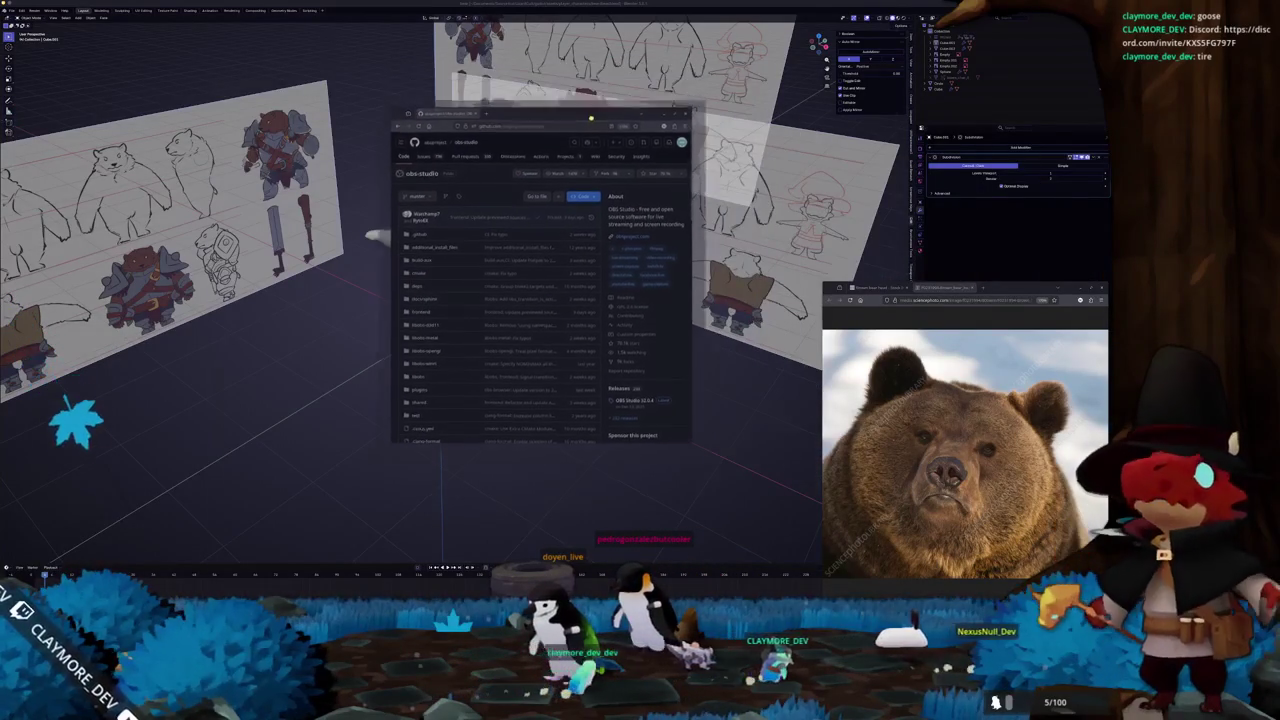
Maximize the browser and open the obs-studio repository's libobs-opengl folder
{"action": "double_click", "coordinate": [594, 70]}
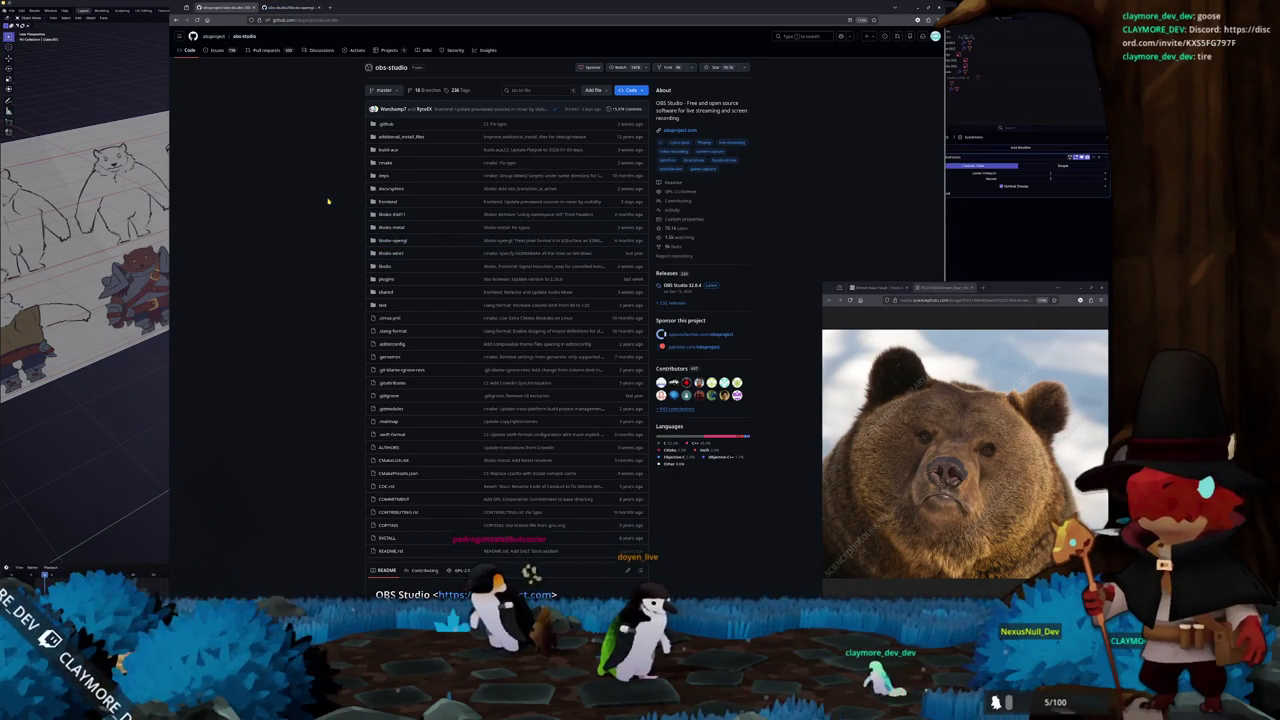
{"action": "scroll", "coordinate": [327, 201], "scroll_direction": "down", "scroll_amount": 3}
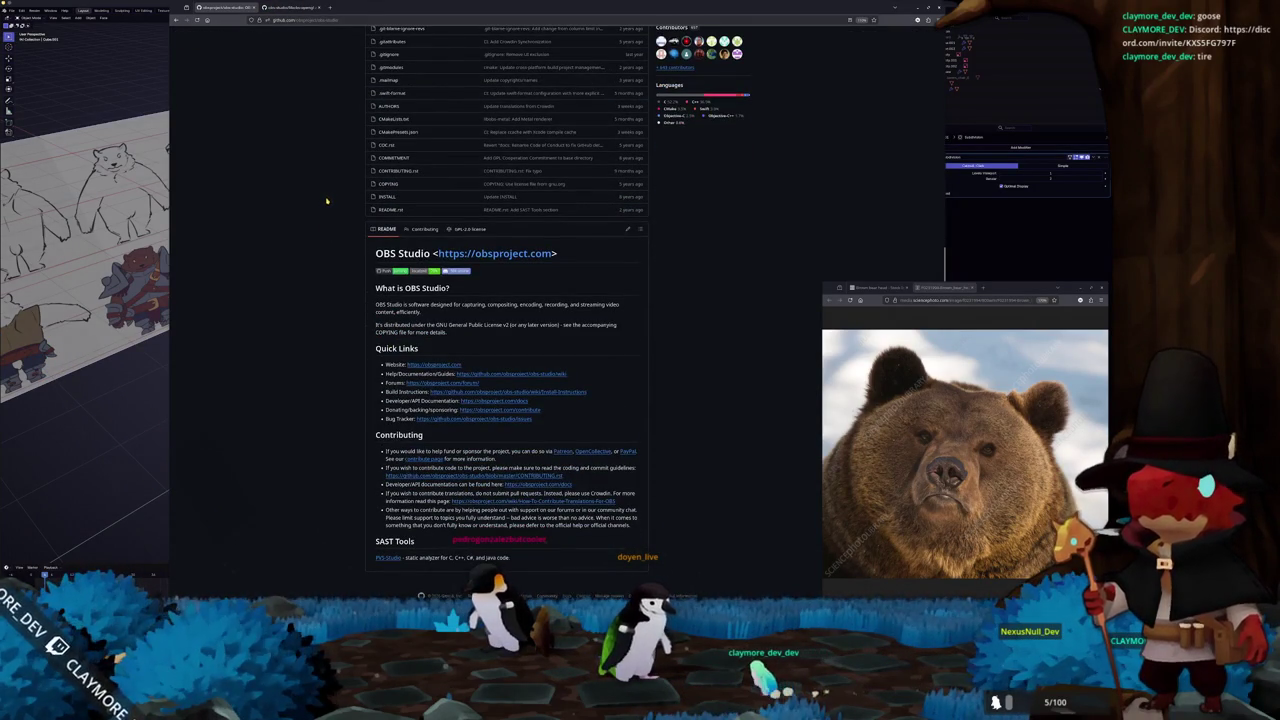
{"action": "scroll", "coordinate": [326, 201], "scroll_direction": "up", "scroll_amount": 2}
{"action": "scroll", "coordinate": [326, 201], "scroll_direction": "up", "scroll_amount": 1}
{"action": "left_click", "coordinate": [326, 201]}
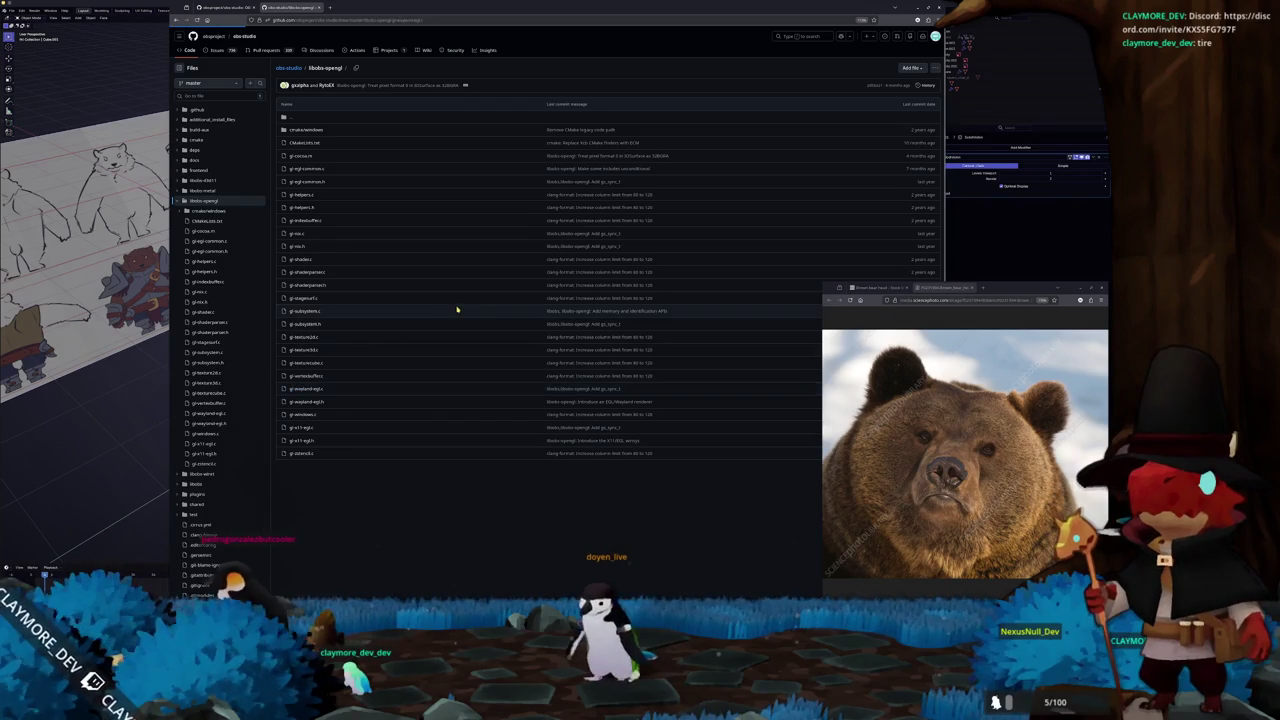
Scroll through gl-wayland-egl.c and look up where wl_egl_window_create is defined
{"action": "scroll", "coordinate": [452, 295], "scroll_direction": "down", "scroll_amount": 3}
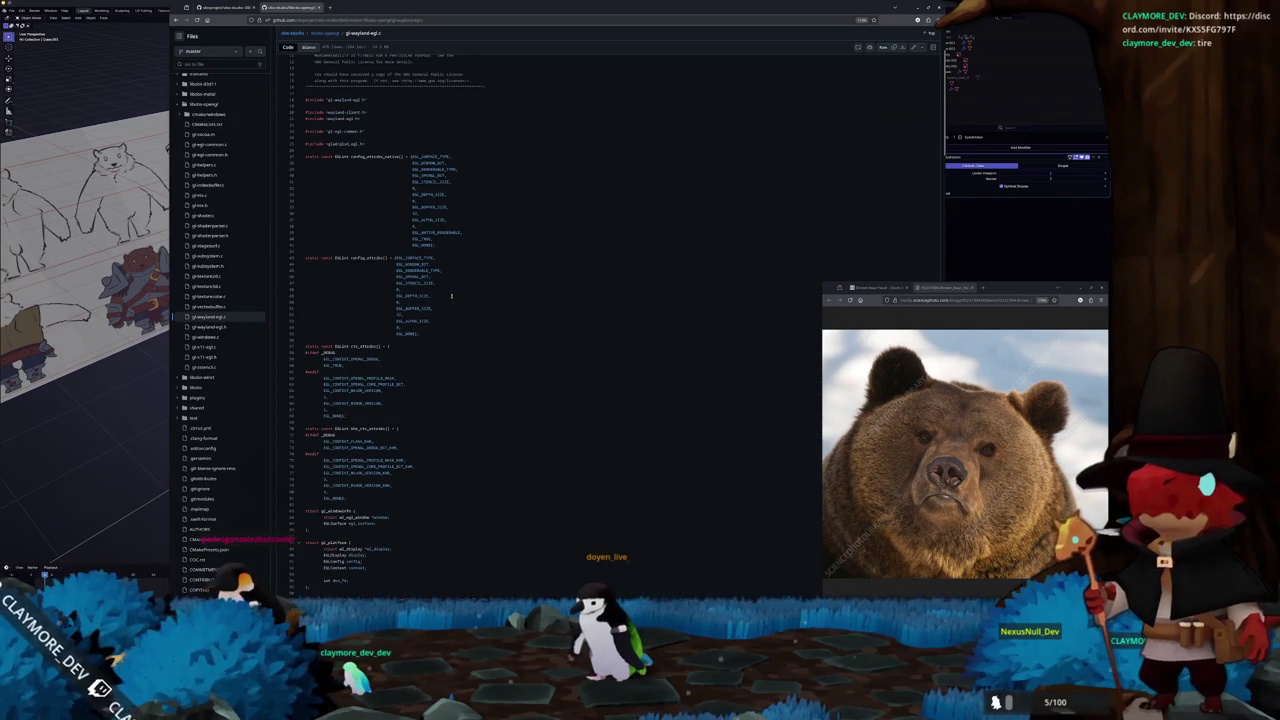
{"action": "scroll", "coordinate": [450, 245], "scroll_direction": "up", "scroll_amount": 2}
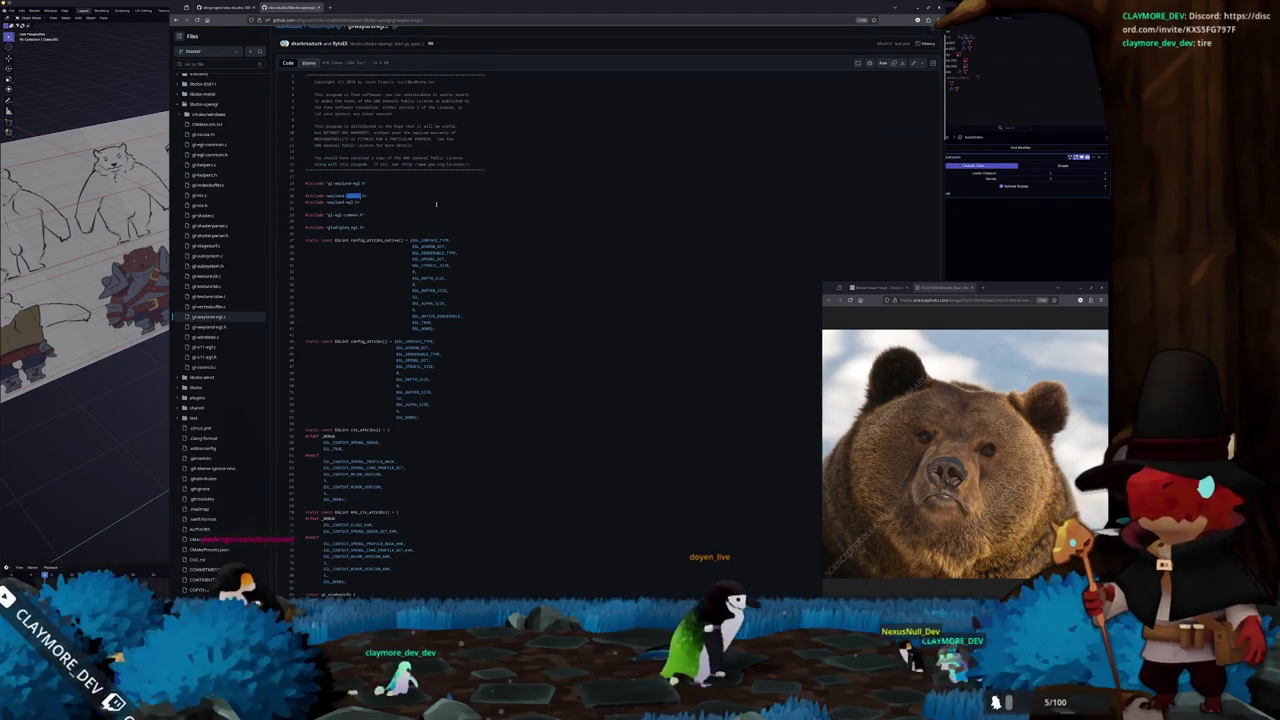
{"action": "scroll", "coordinate": [472, 208], "scroll_direction": "down", "scroll_amount": 3}
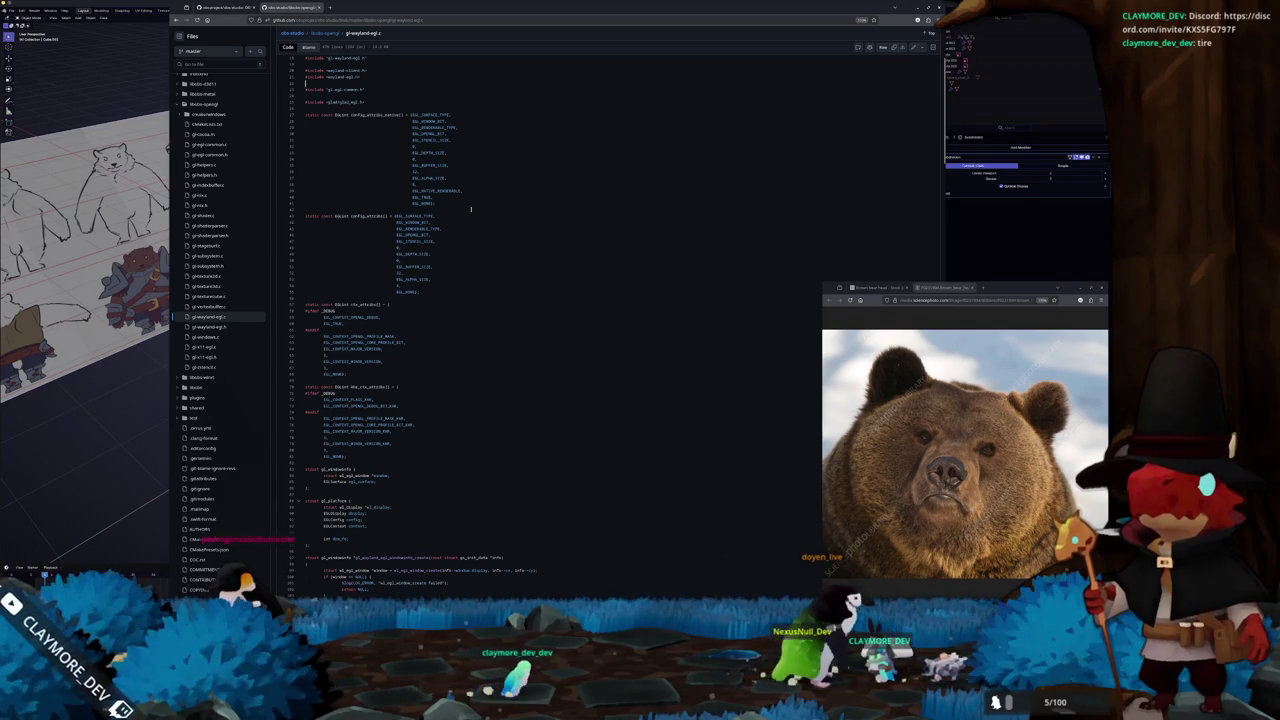
{"action": "scroll", "coordinate": [470, 211], "scroll_direction": "down", "scroll_amount": 2}
{"action": "scroll", "coordinate": [475, 218], "scroll_direction": "down", "scroll_amount": 1}
{"action": "scroll", "coordinate": [485, 228], "scroll_direction": "down", "scroll_amount": 2}
{"action": "scroll", "coordinate": [493, 238], "scroll_direction": "down", "scroll_amount": 2}
{"action": "scroll", "coordinate": [530, 241], "scroll_direction": "down", "scroll_amount": 1}
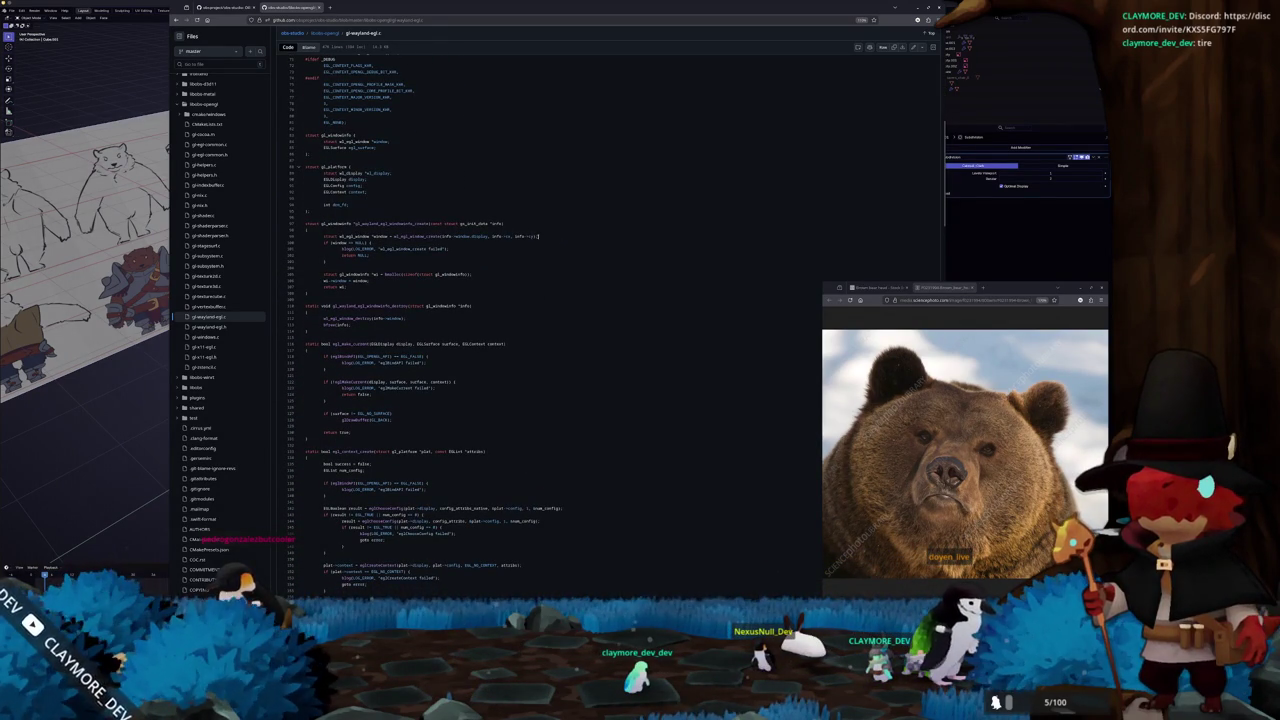
{"action": "left_click", "coordinate": [416, 237]}
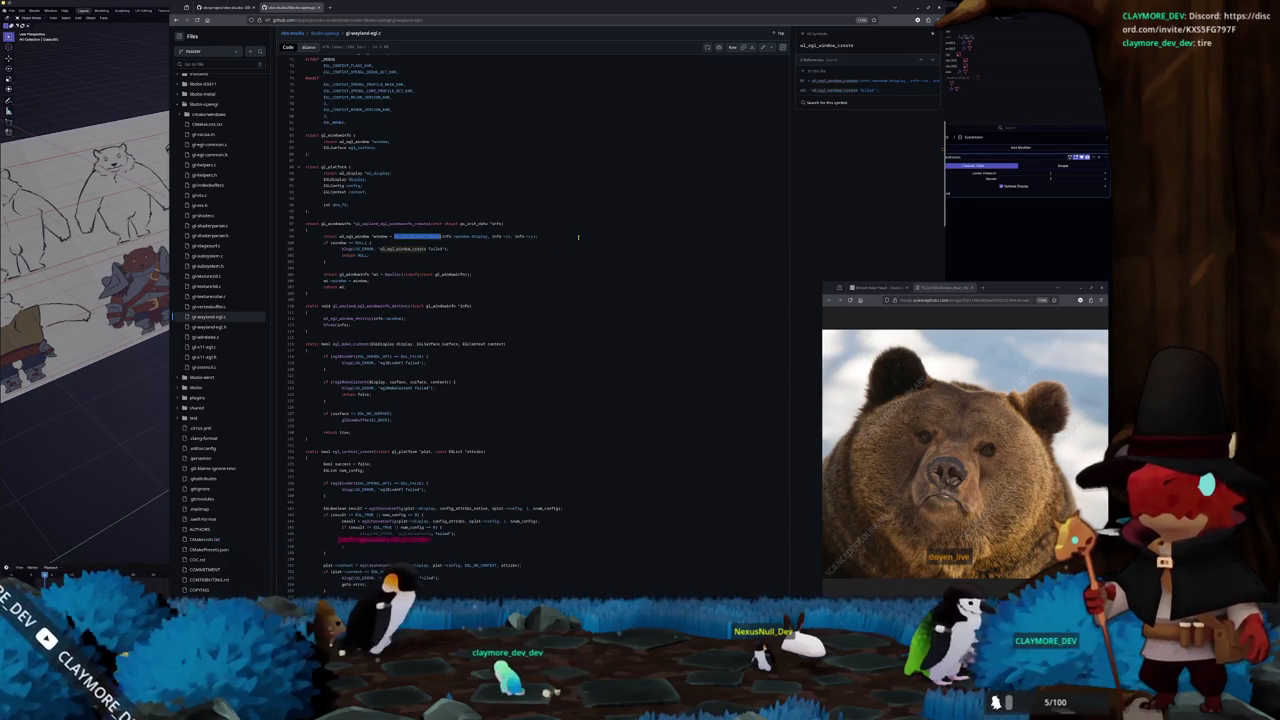
Scroll further down and show the texture_create_from_dmabuf function's definition
{"action": "scroll", "coordinate": [578, 238], "scroll_direction": "down", "scroll_amount": 4}
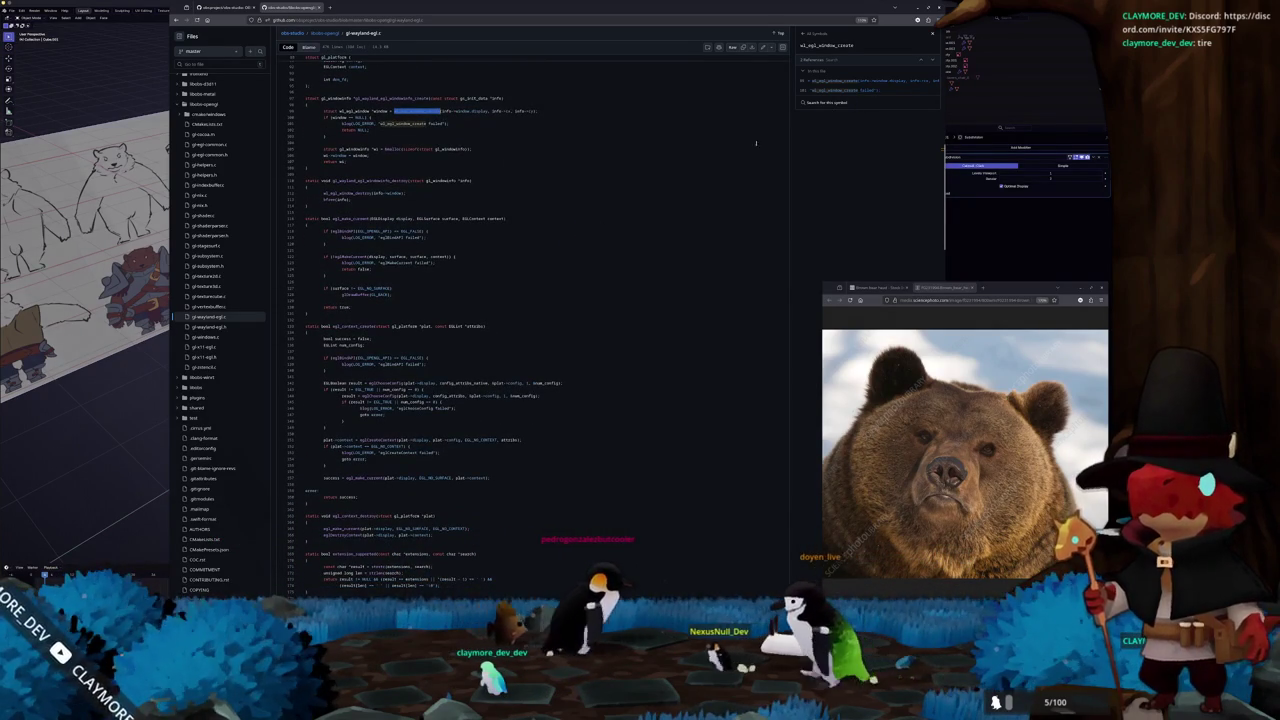
{"action": "scroll", "coordinate": [620, 220], "scroll_direction": "down", "scroll_amount": 5}
{"action": "scroll", "coordinate": [620, 221], "scroll_direction": "down", "scroll_amount": 5}
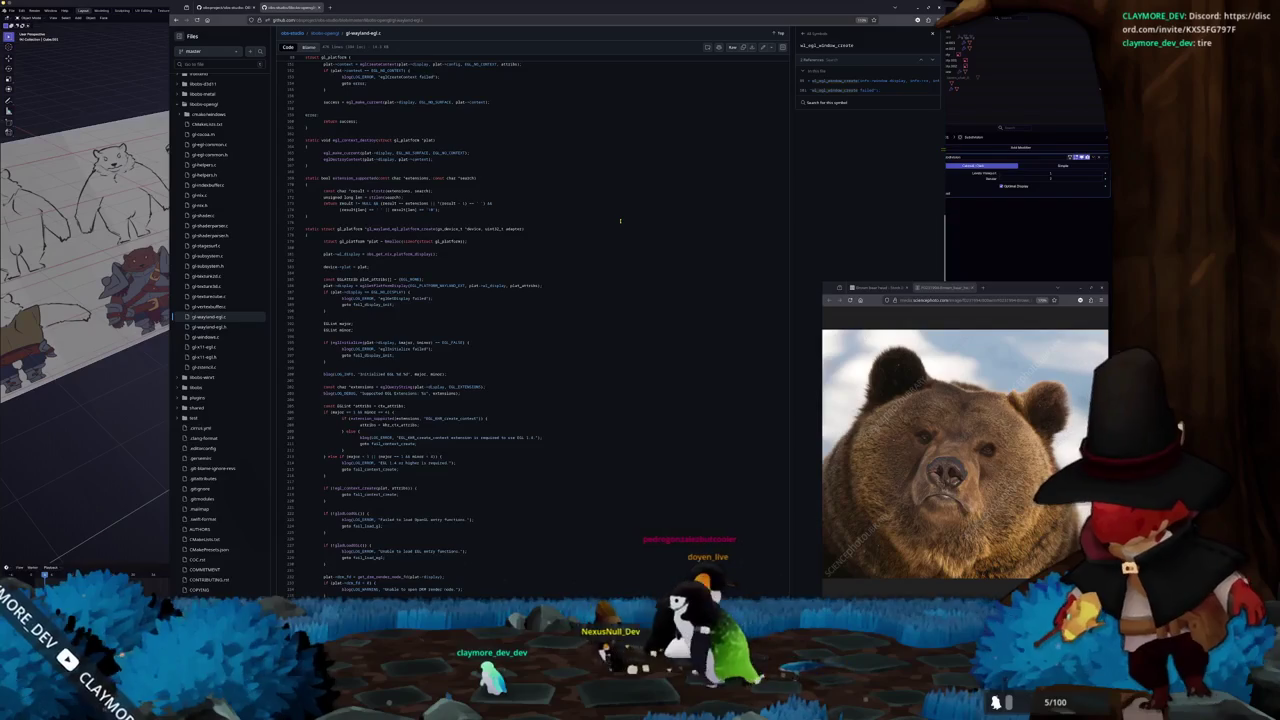
{"action": "scroll", "coordinate": [620, 221], "scroll_direction": "down", "scroll_amount": 4}
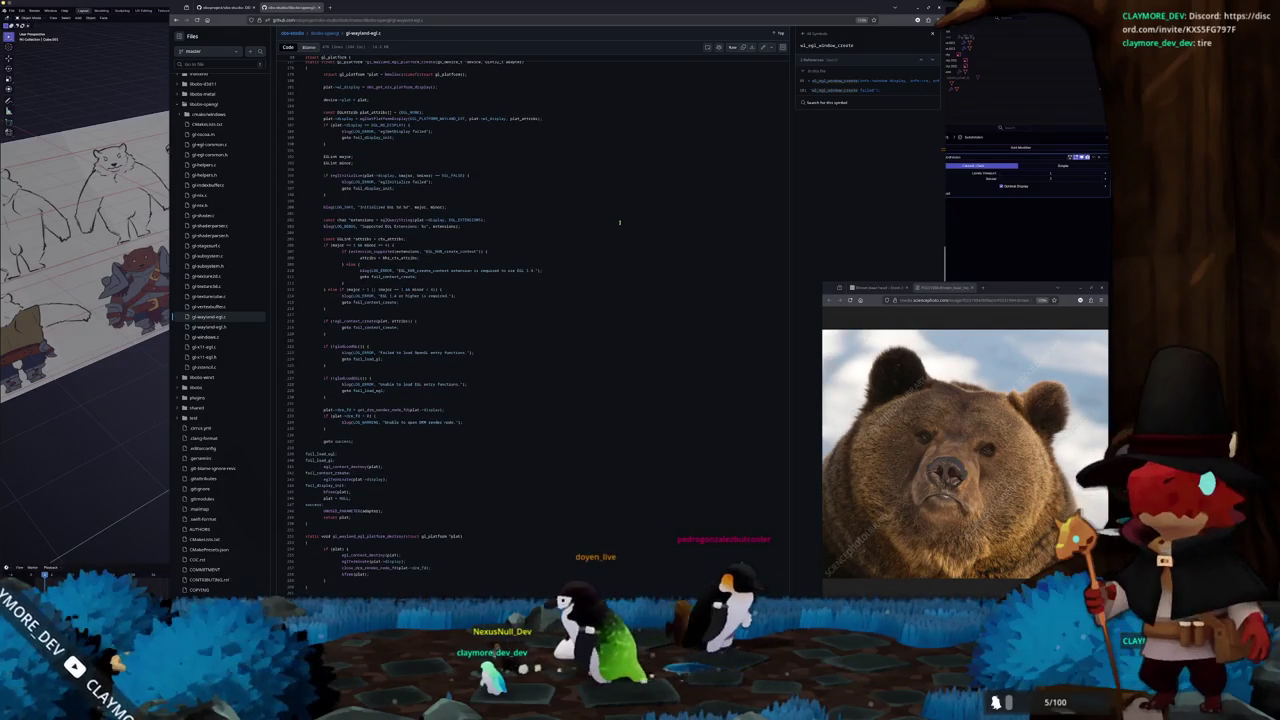
{"action": "scroll", "coordinate": [615, 222], "scroll_direction": "up", "scroll_amount": 4}
{"action": "scroll", "coordinate": [604, 224], "scroll_direction": "up", "scroll_amount": 3}
{"action": "scroll", "coordinate": [590, 226], "scroll_direction": "down", "scroll_amount": 3}
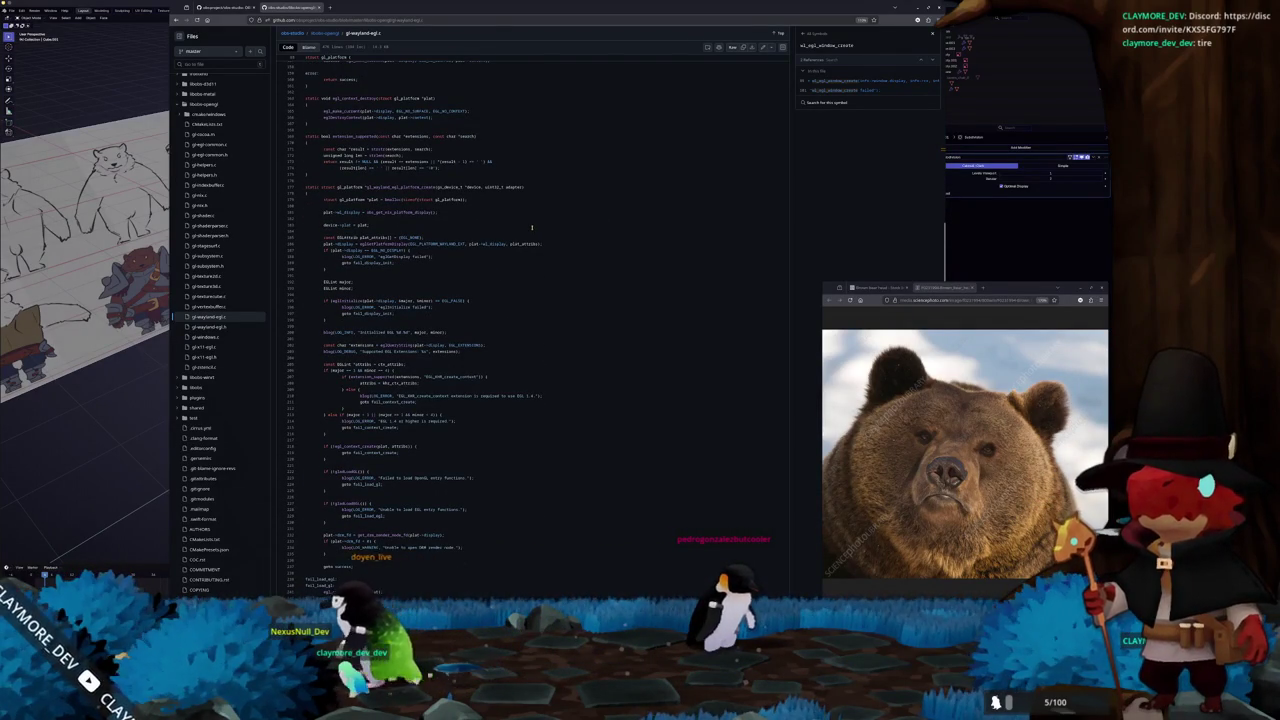
{"action": "scroll", "coordinate": [531, 229], "scroll_direction": "down", "scroll_amount": 1}
{"action": "scroll", "coordinate": [531, 229], "scroll_direction": "down", "scroll_amount": 1}
{"action": "scroll", "coordinate": [531, 229], "scroll_direction": "down", "scroll_amount": 1}
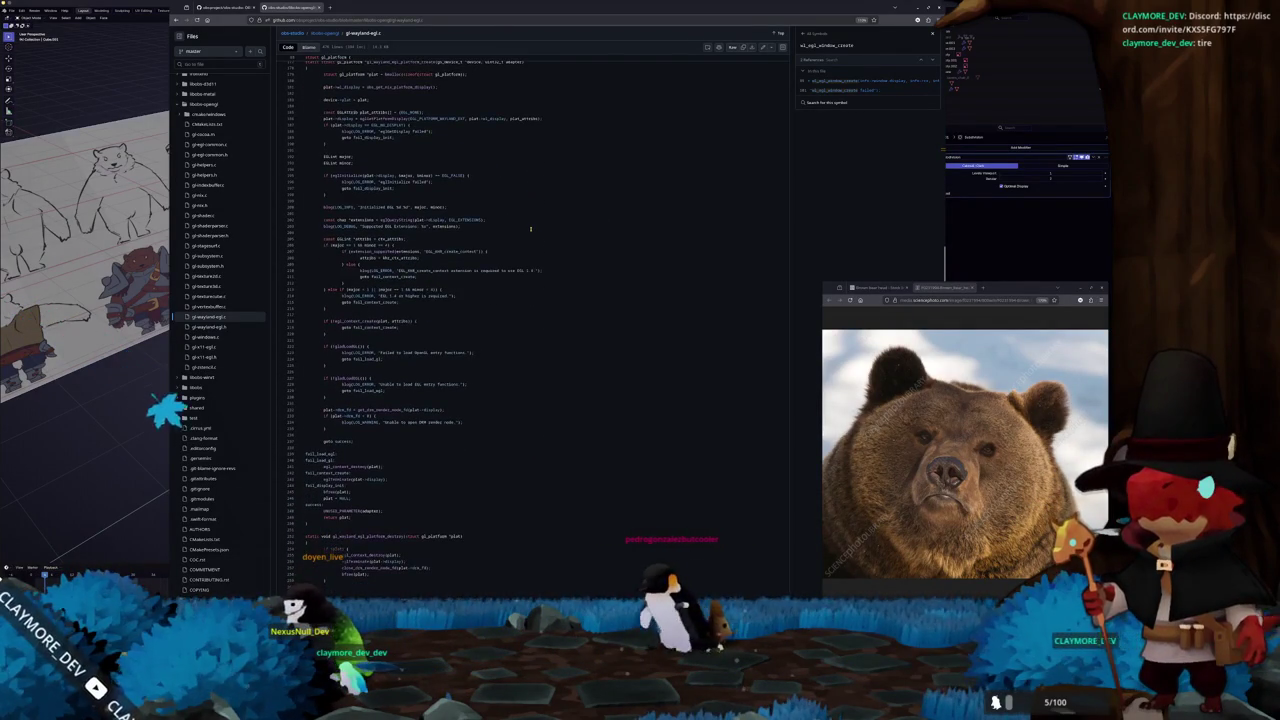
{"action": "scroll", "coordinate": [530, 229], "scroll_direction": "down", "scroll_amount": 1}
{"action": "scroll", "coordinate": [530, 229], "scroll_direction": "down", "scroll_amount": 1}
{"action": "scroll", "coordinate": [530, 232], "scroll_direction": "down", "scroll_amount": 2}
{"action": "scroll", "coordinate": [530, 232], "scroll_direction": "down", "scroll_amount": 2}
{"action": "scroll", "coordinate": [530, 232], "scroll_direction": "down", "scroll_amount": 1}
{"action": "scroll", "coordinate": [530, 232], "scroll_direction": "down", "scroll_amount": 1}
{"action": "scroll", "coordinate": [530, 232], "scroll_direction": "down", "scroll_amount": 1}
{"action": "scroll", "coordinate": [531, 233], "scroll_direction": "down", "scroll_amount": 1}
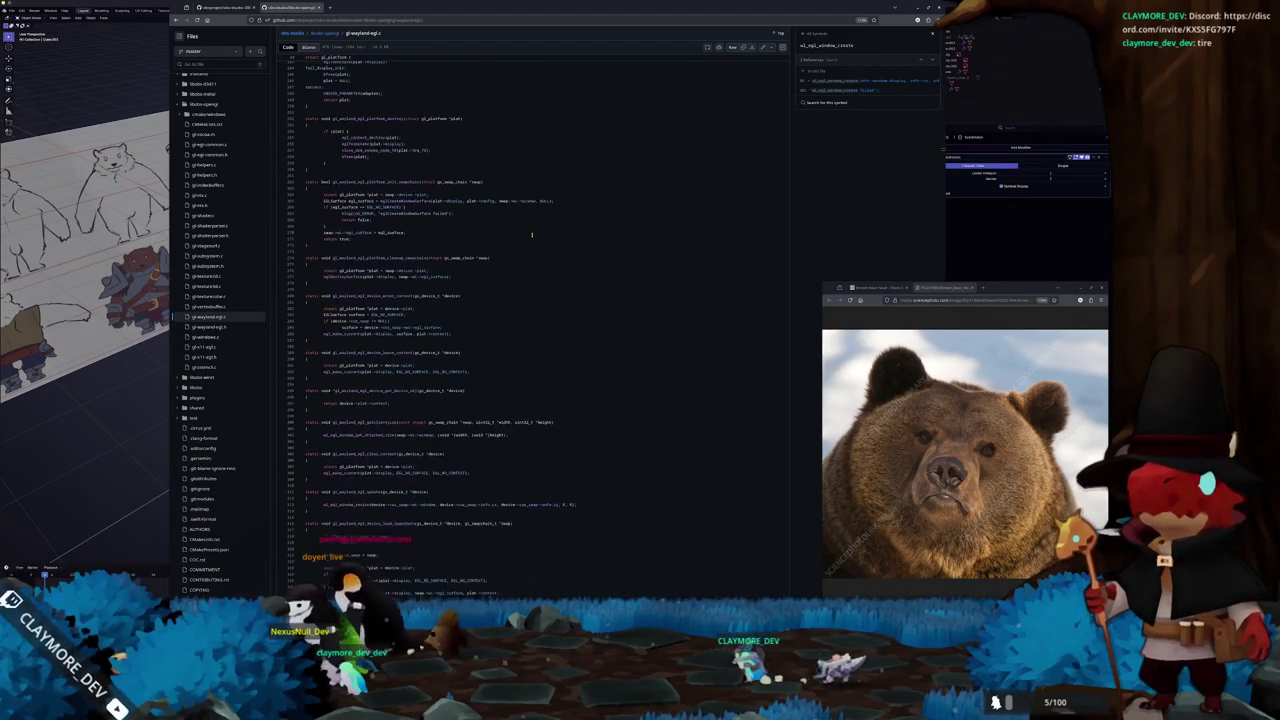
{"action": "scroll", "coordinate": [532, 235], "scroll_direction": "down", "scroll_amount": 1}
{"action": "scroll", "coordinate": [532, 235], "scroll_direction": "down", "scroll_amount": 1}
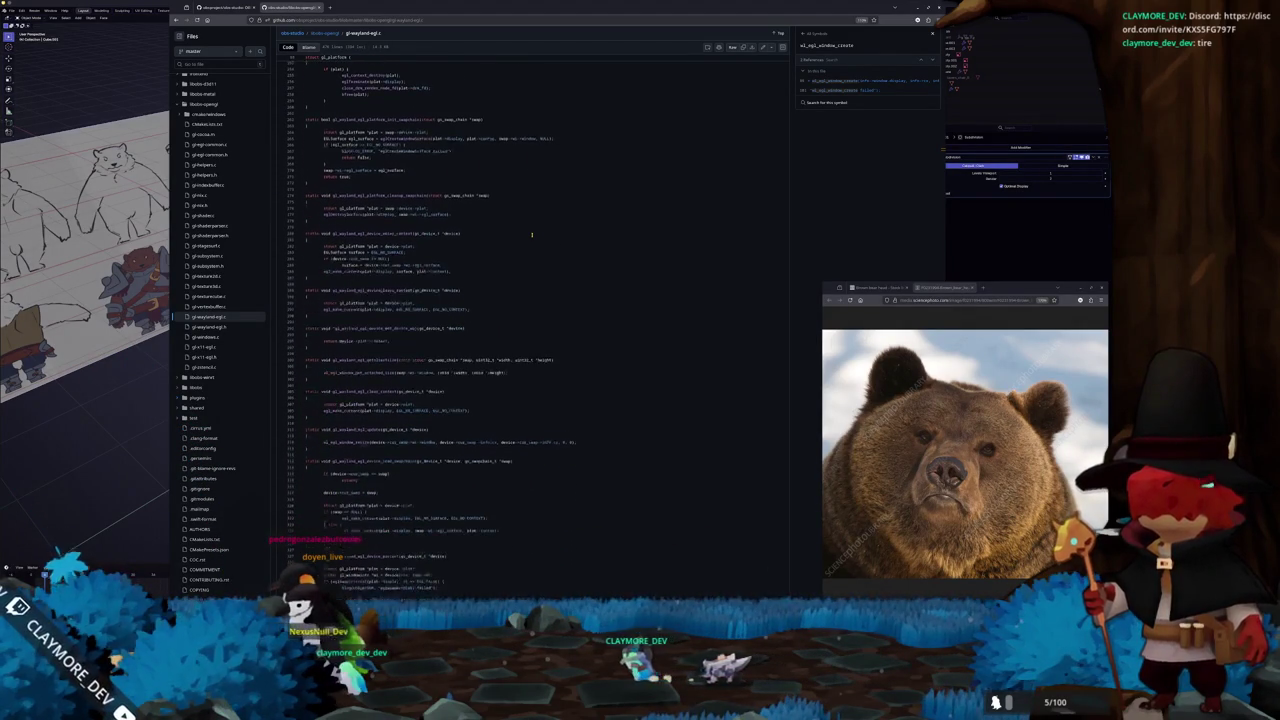
{"action": "scroll", "coordinate": [532, 237], "scroll_direction": "down", "scroll_amount": 1}
{"action": "scroll", "coordinate": [540, 237], "scroll_direction": "down", "scroll_amount": 1}
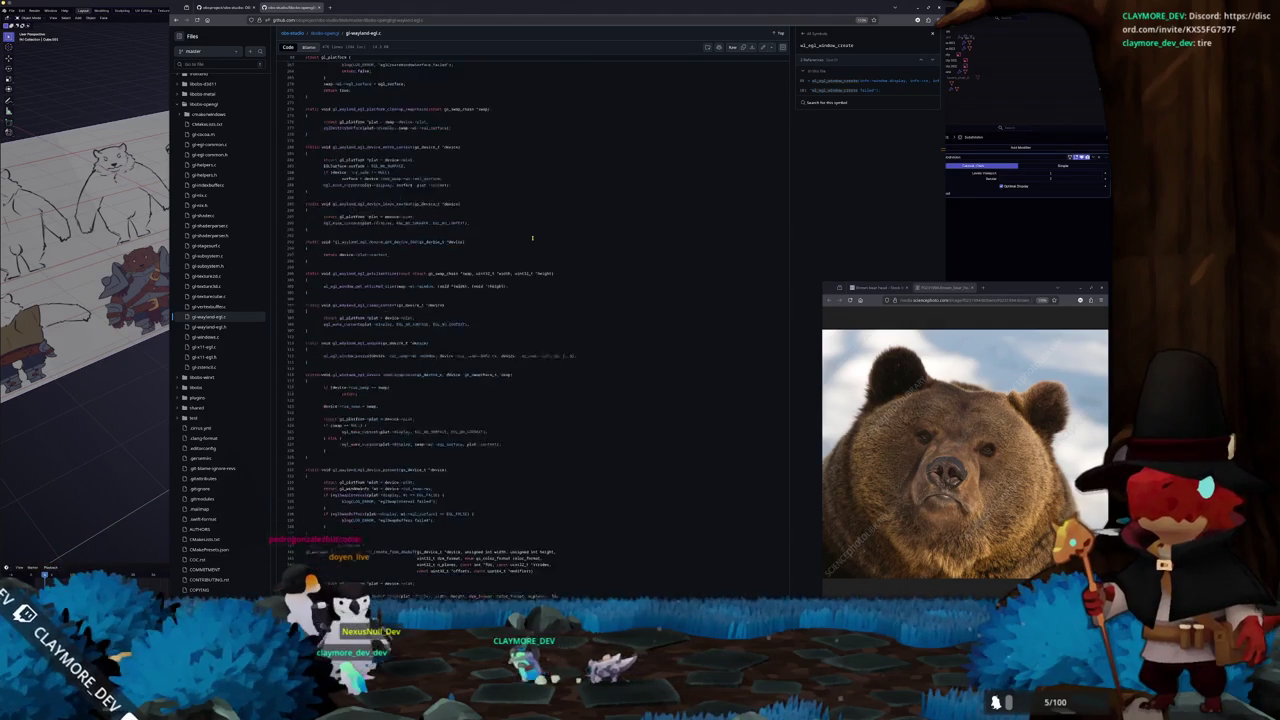
{"action": "scroll", "coordinate": [558, 236], "scroll_direction": "down", "scroll_amount": 1}
{"action": "scroll", "coordinate": [558, 236], "scroll_direction": "down", "scroll_amount": 1}
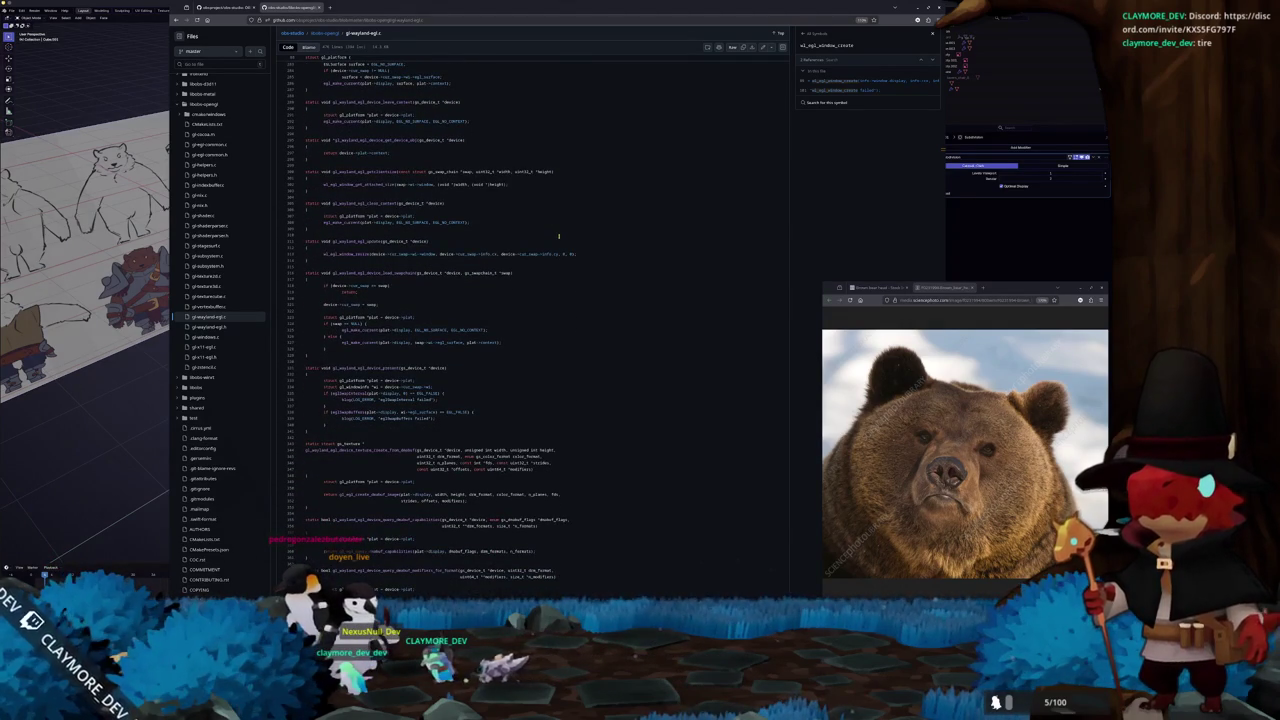
{"action": "scroll", "coordinate": [564, 234], "scroll_direction": "down", "scroll_amount": 2}
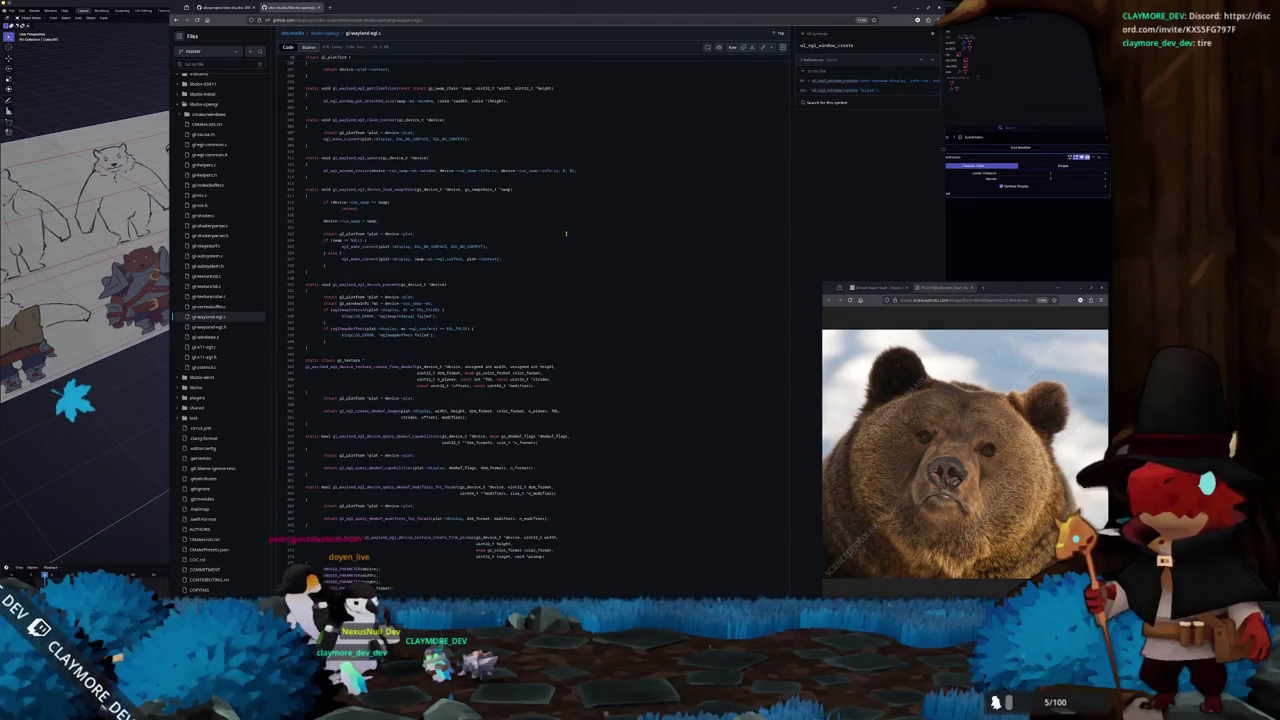
{"action": "scroll", "coordinate": [566, 234], "scroll_direction": "down", "scroll_amount": 1}
{"action": "scroll", "coordinate": [566, 234], "scroll_direction": "down", "scroll_amount": 1}
{"action": "scroll", "coordinate": [567, 234], "scroll_direction": "down", "scroll_amount": 1}
{"action": "scroll", "coordinate": [568, 235], "scroll_direction": "down", "scroll_amount": 1}
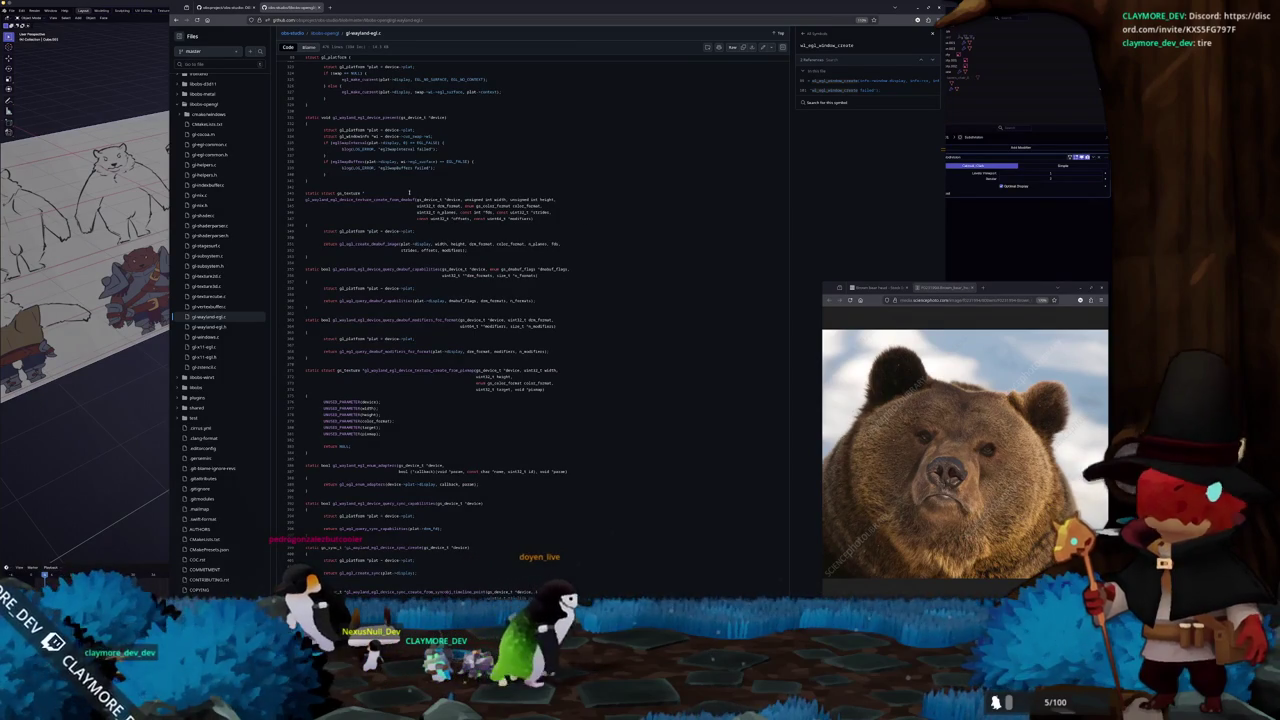
{"action": "left_click", "coordinate": [392, 199]}
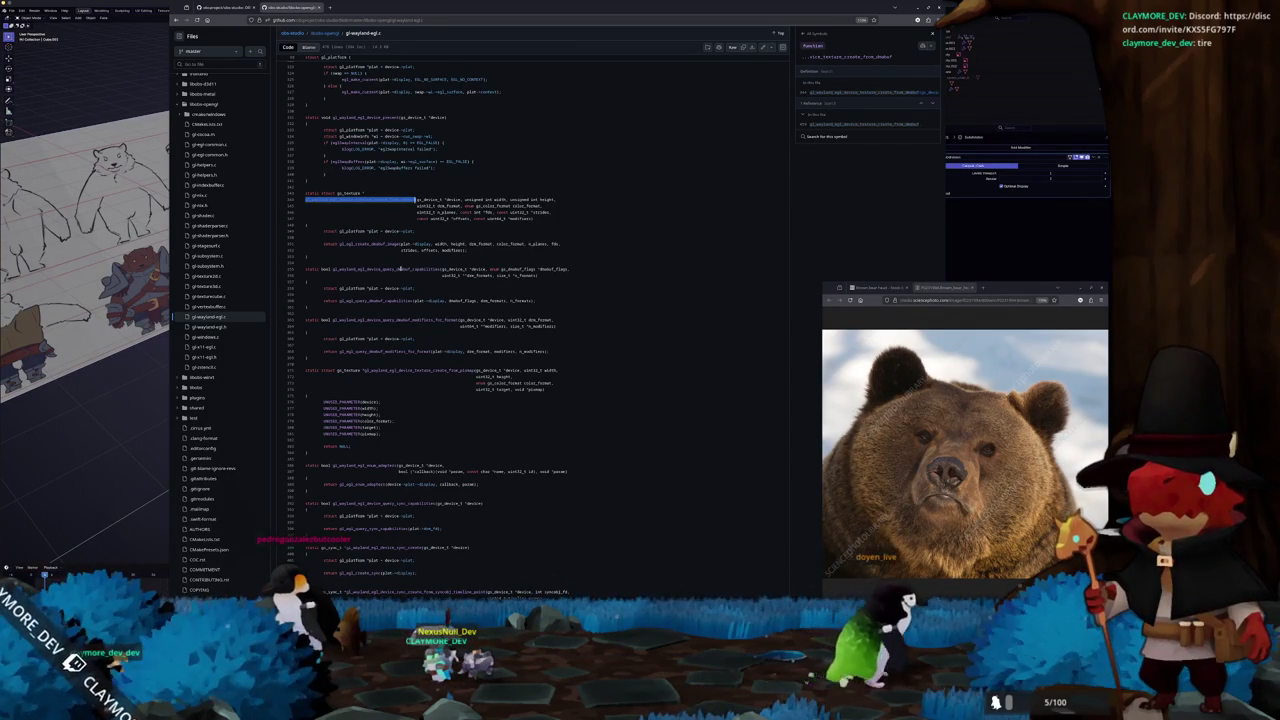
Browse the file, then expand the frontend folder in the file tree
{"action": "scroll", "coordinate": [385, 324], "scroll_direction": "down", "scroll_amount": 3}
{"action": "scroll", "coordinate": [385, 324], "scroll_direction": "down", "scroll_amount": 5}
{"action": "scroll", "coordinate": [385, 326], "scroll_direction": "down", "scroll_amount": 2}
{"action": "scroll", "coordinate": [385, 330], "scroll_direction": "down", "scroll_amount": 5}
{"action": "scroll", "coordinate": [385, 334], "scroll_direction": "down", "scroll_amount": 3}
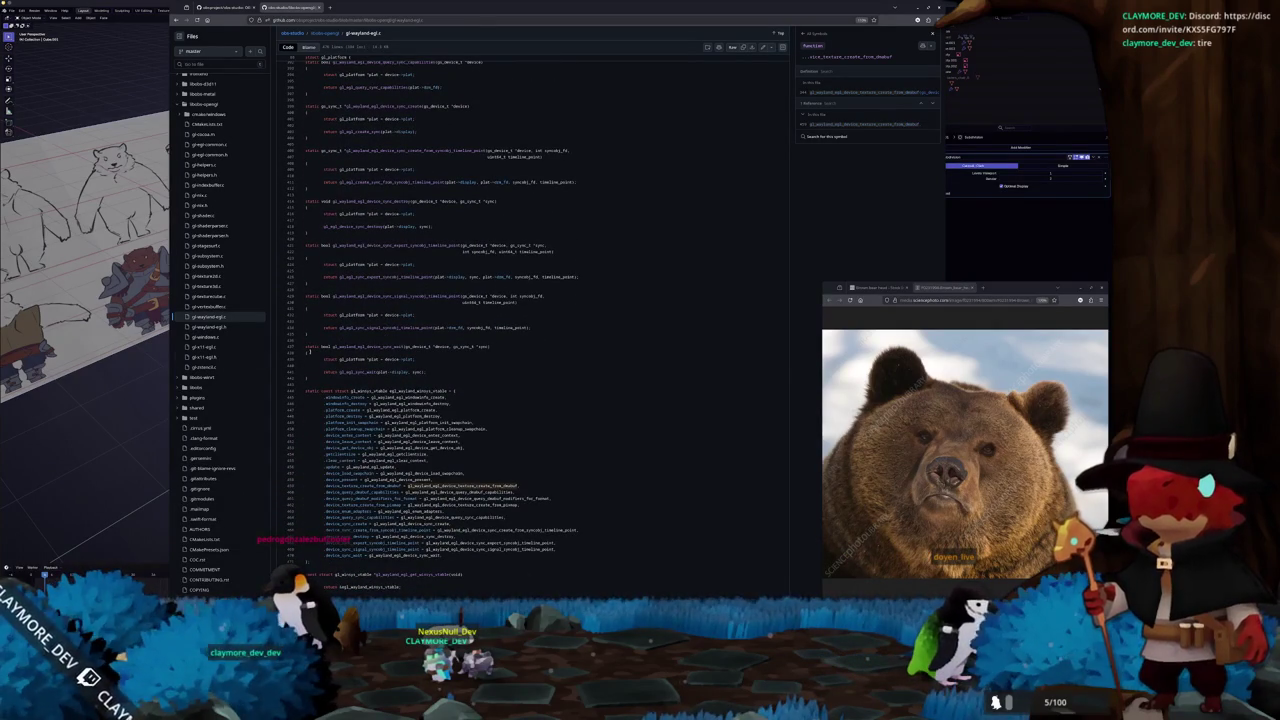
{"action": "scroll", "coordinate": [208, 356], "scroll_direction": "up", "scroll_amount": 3}
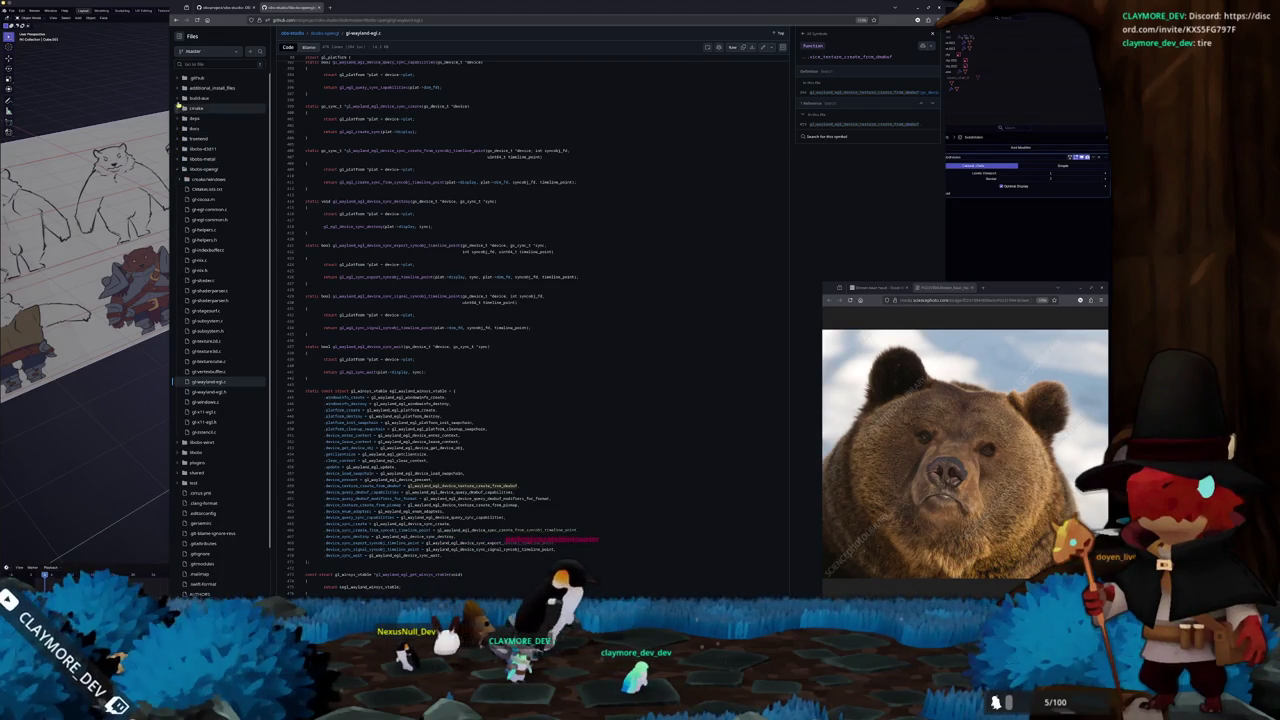
{"action": "scroll", "coordinate": [209, 313], "scroll_direction": "down", "scroll_amount": 3}
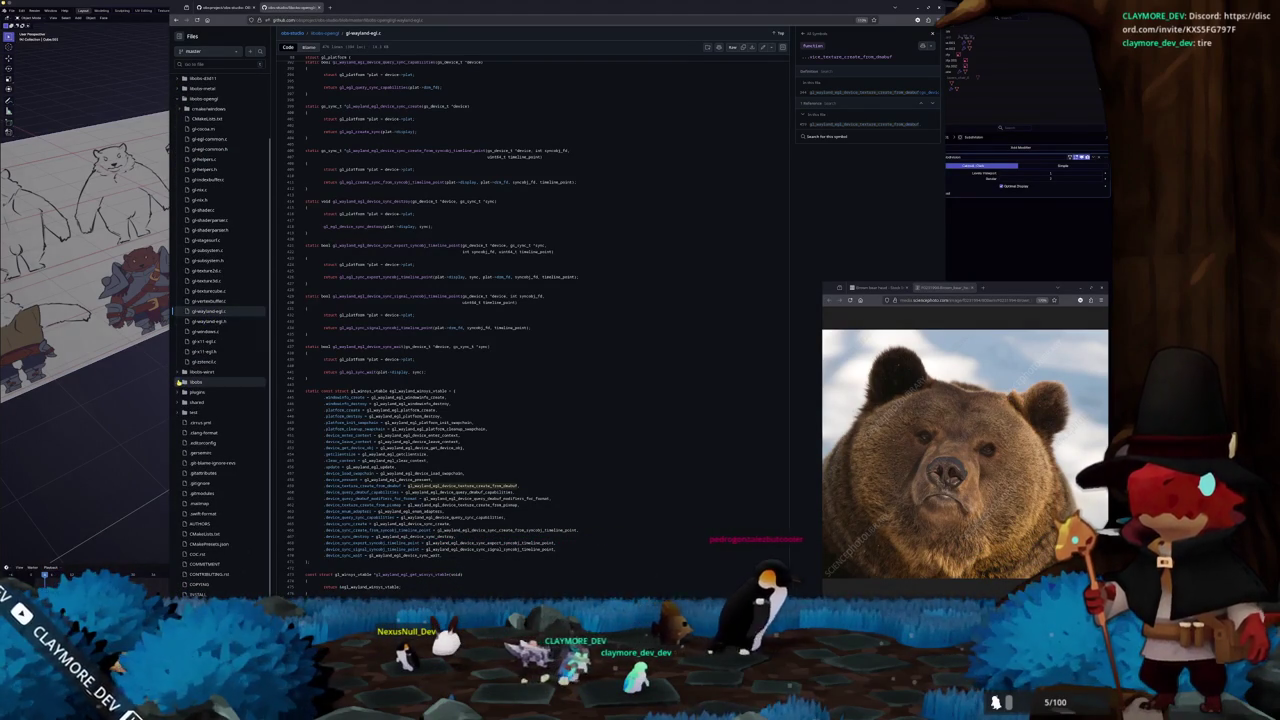
{"action": "scroll", "coordinate": [206, 270], "scroll_direction": "up", "scroll_amount": 3}
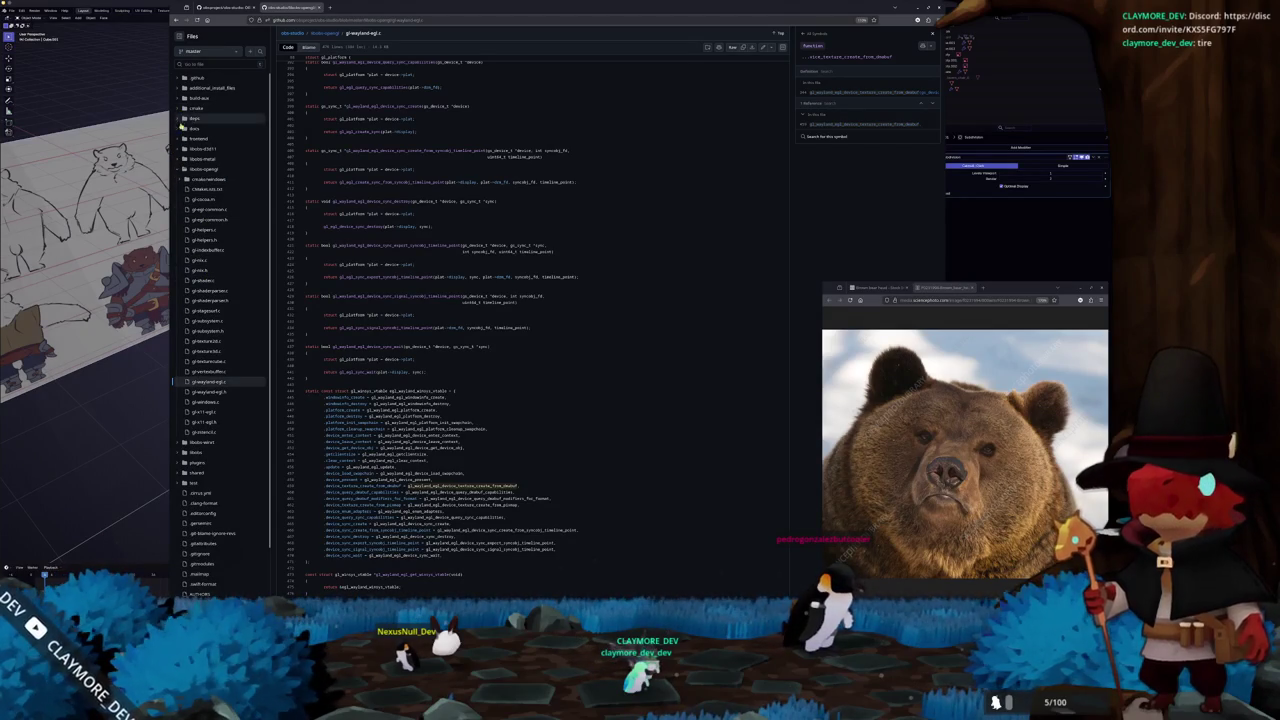
{"action": "left_click", "coordinate": [176, 138]}
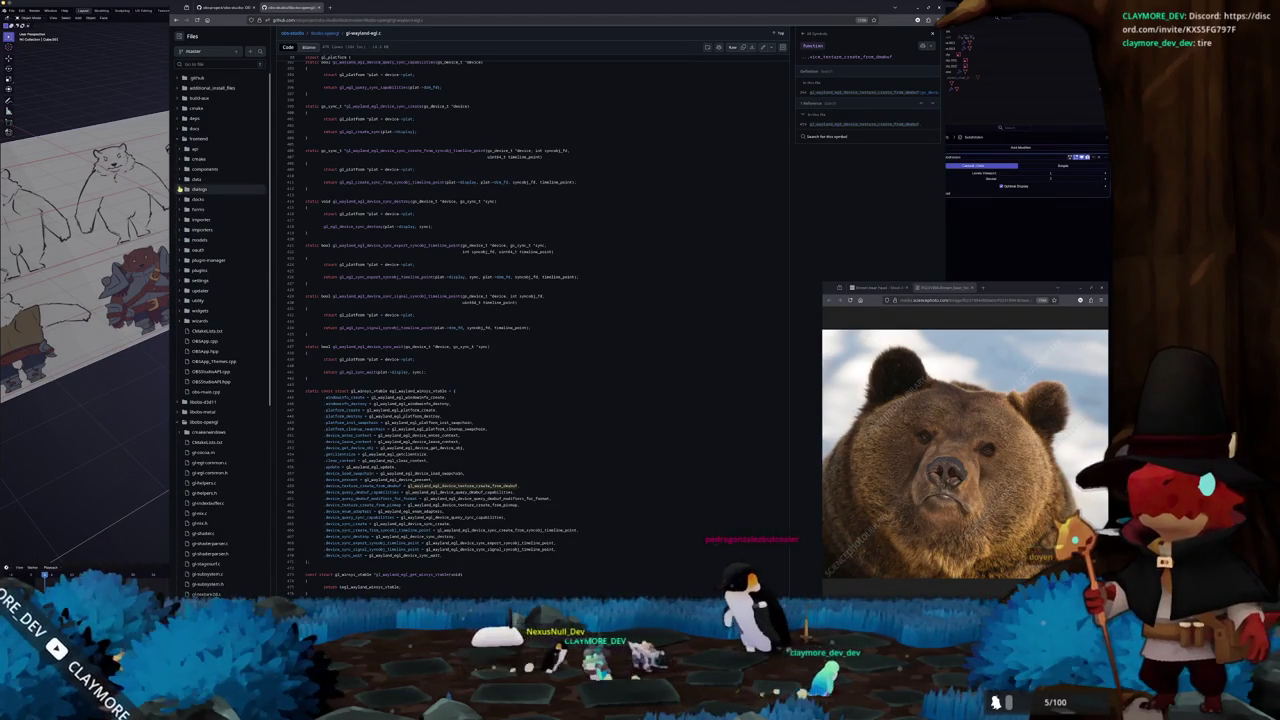
Go to the top of gl-wayland-egl.c and select the wayland-client.h include name
{"action": "scroll", "coordinate": [395, 268], "scroll_direction": "up", "scroll_amount": 5}
{"action": "scroll", "coordinate": [395, 268], "scroll_direction": "up", "scroll_amount": 5}
{"action": "scroll", "coordinate": [395, 268], "scroll_direction": "up", "scroll_amount": 5}
{"action": "scroll", "coordinate": [390, 269], "scroll_direction": "up", "scroll_amount": 5}
{"action": "scroll", "coordinate": [381, 270], "scroll_direction": "up", "scroll_amount": 5}
{"action": "scroll", "coordinate": [382, 270], "scroll_direction": "up", "scroll_amount": 3}
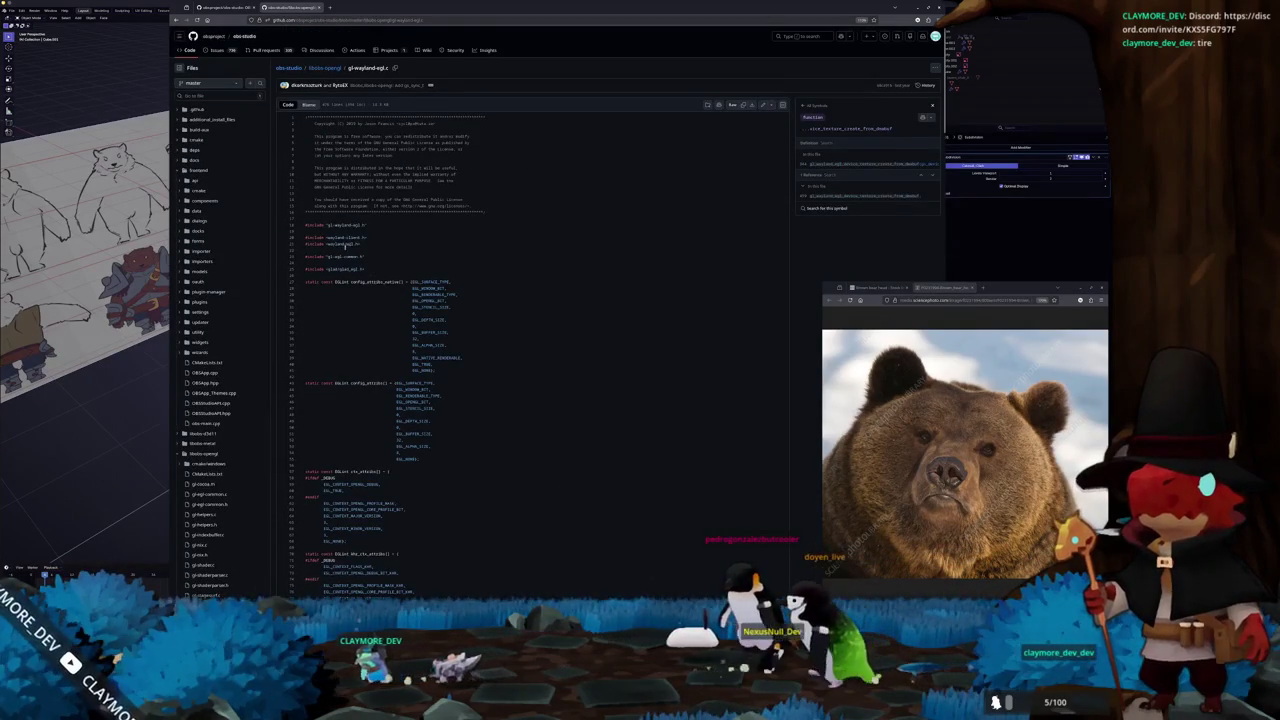
{"action": "scroll", "coordinate": [345, 196], "scroll_direction": "up", "scroll_amount": 3}
{"action": "left_click_drag", "start_coordinate": [368, 196], "coordinate": [327, 196]}
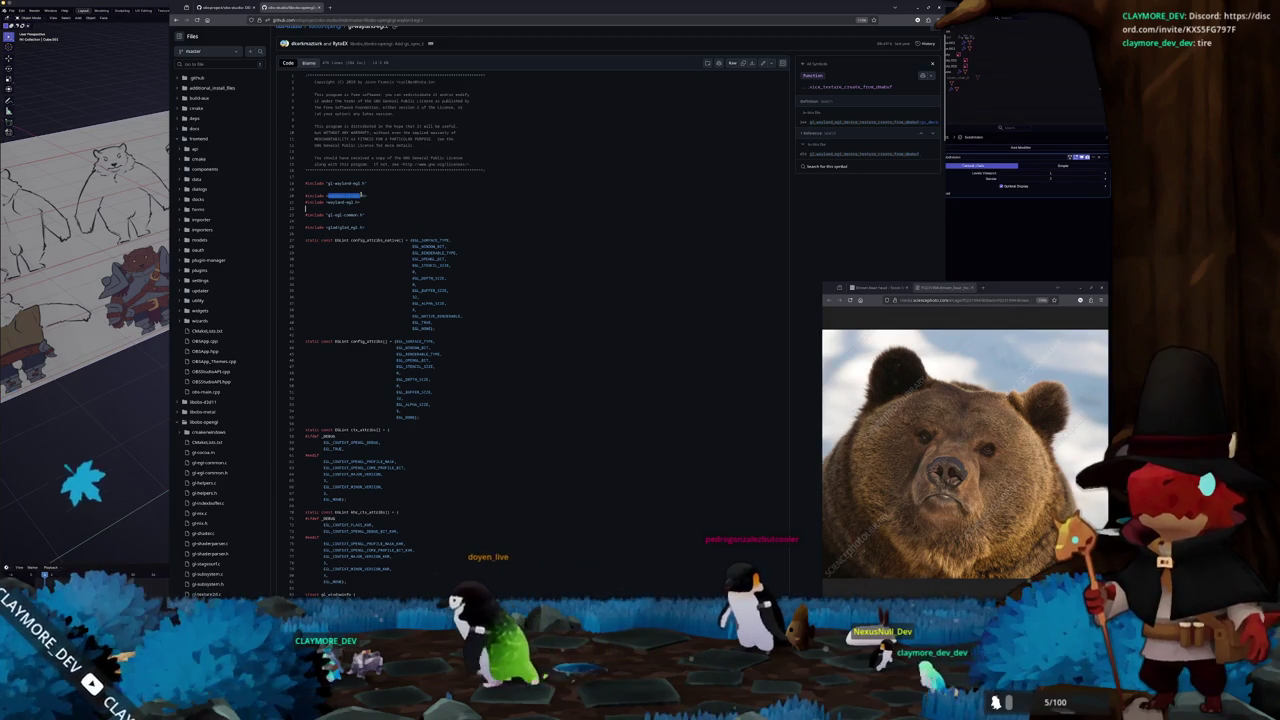
Search Google for the selected wayland-client.h, view its source, then return to the GitHub file
{"action": "right_click", "coordinate": [364, 197]}
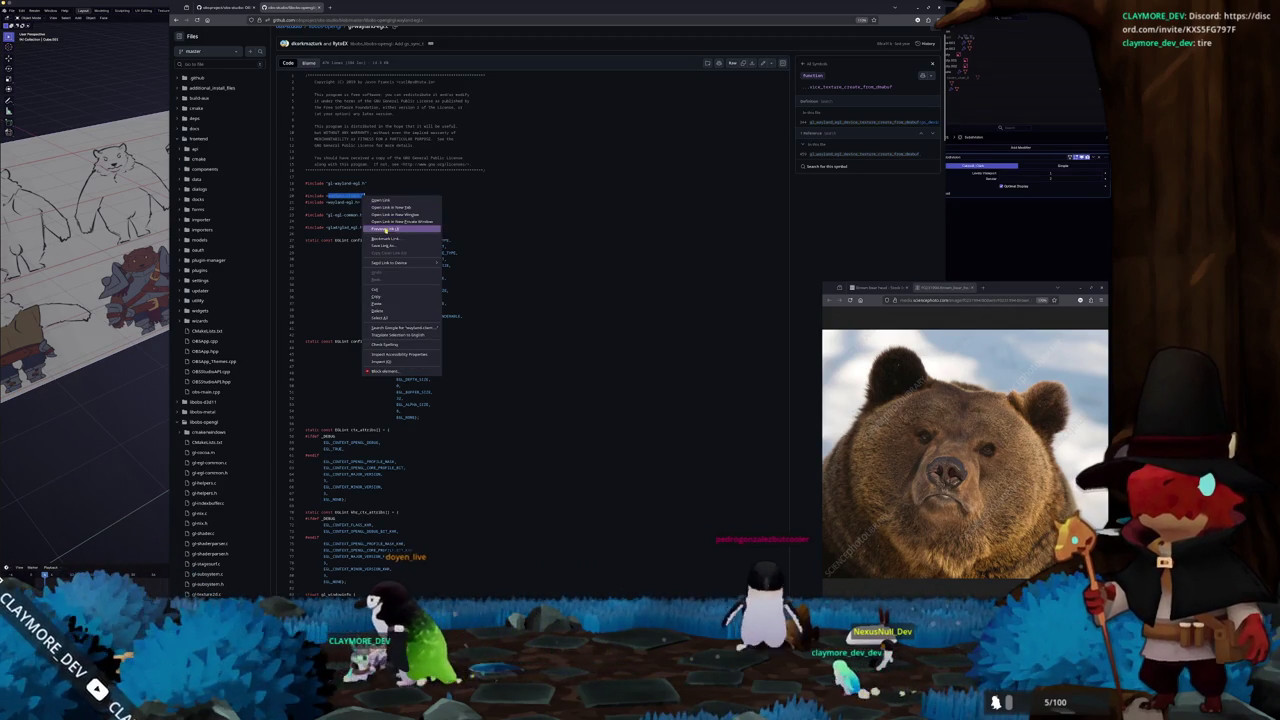
{"action": "left_click", "coordinate": [395, 327]}
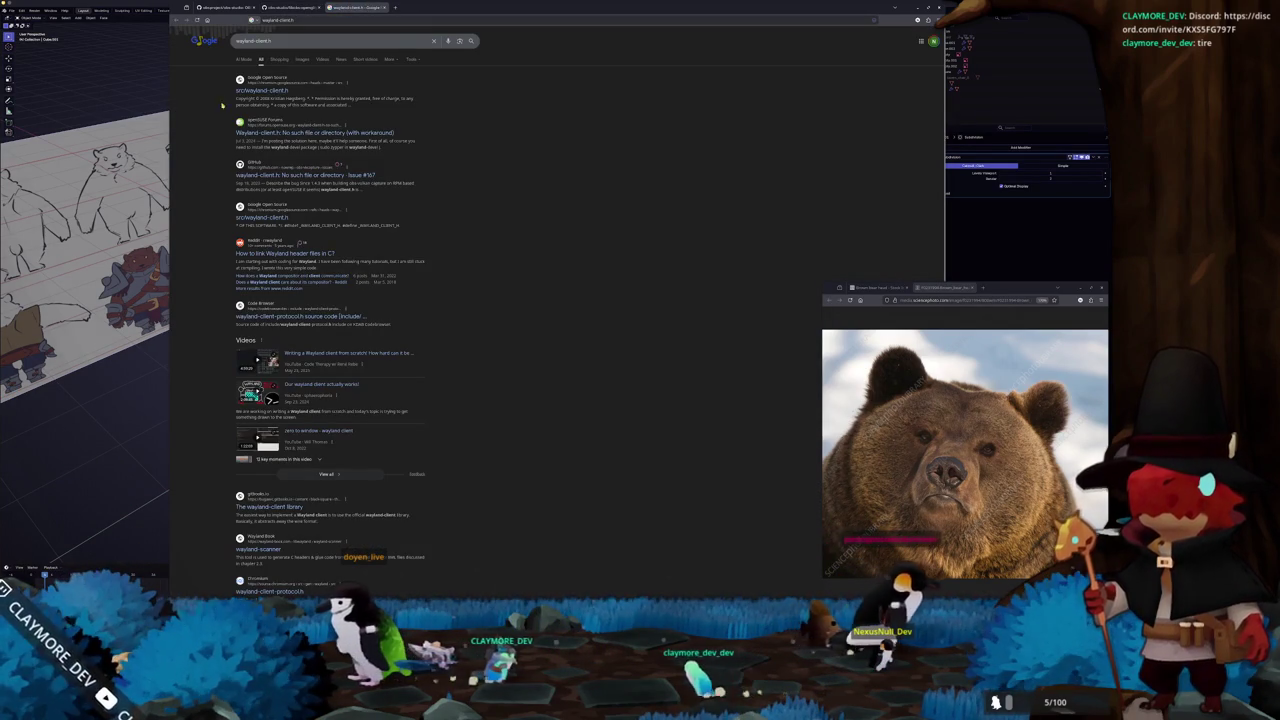
{"action": "left_click", "coordinate": [262, 90]}
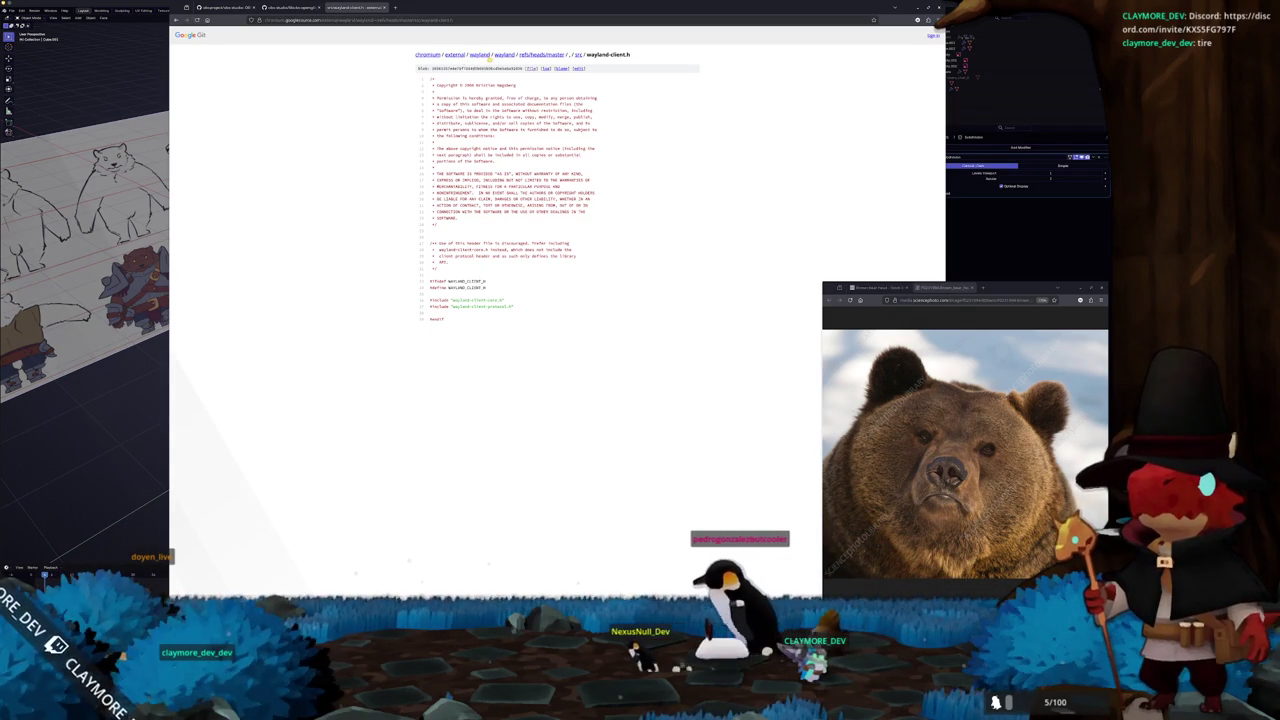
{"action": "left_click", "coordinate": [177, 20]}
{"action": "key", "text": "ctrl+shift+Tab"}
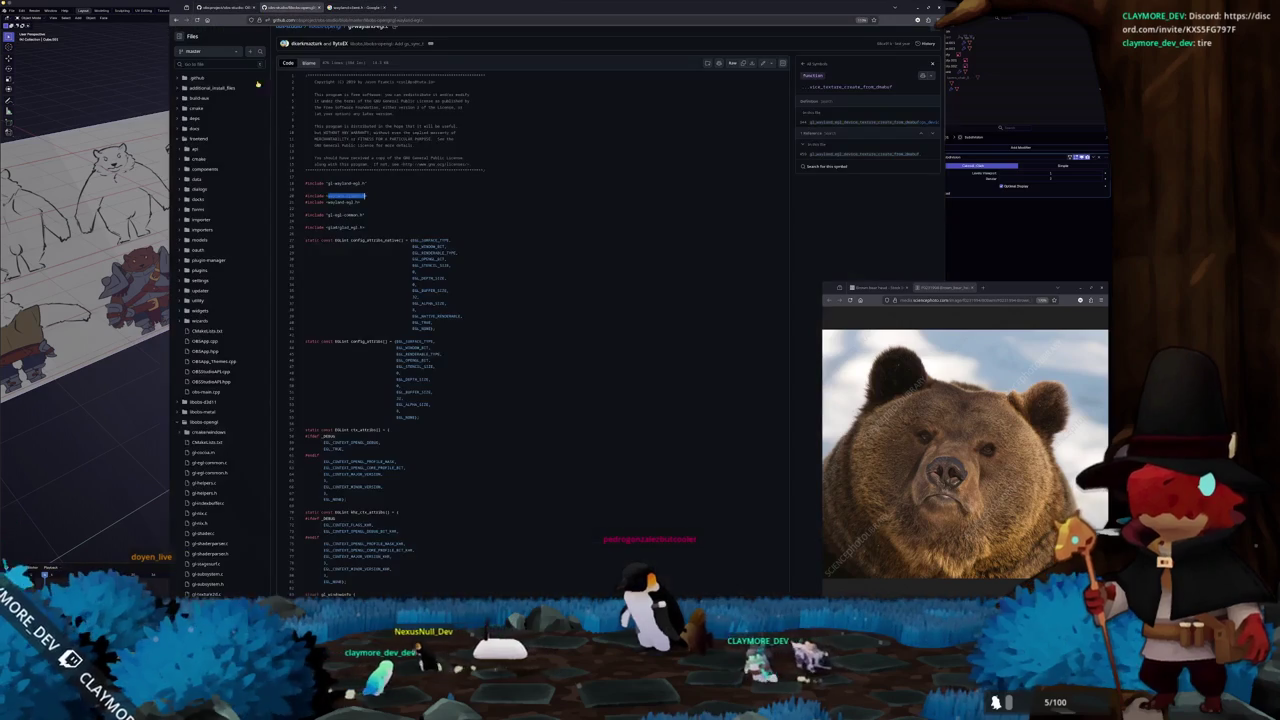
Expand libobs in the file tree and open obs-nix-platform.c
{"action": "scroll", "coordinate": [205, 300], "scroll_direction": "down", "scroll_amount": 3}
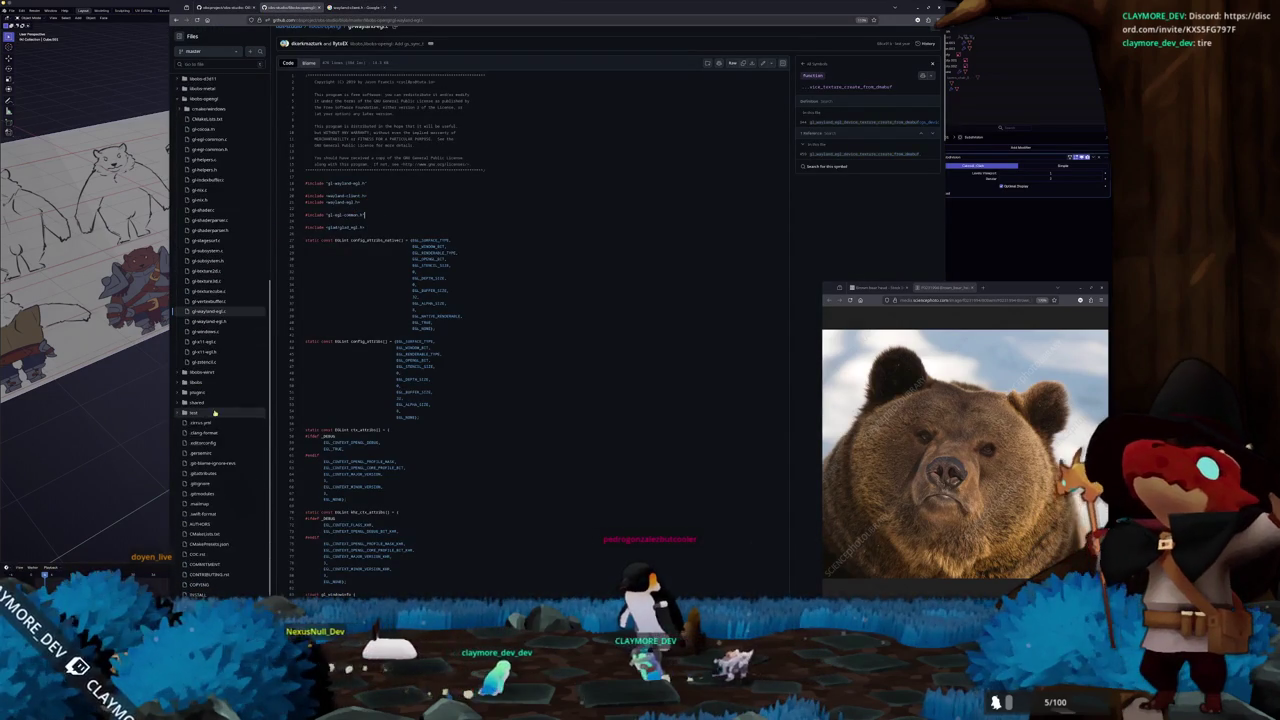
{"action": "left_click", "coordinate": [210, 311]}
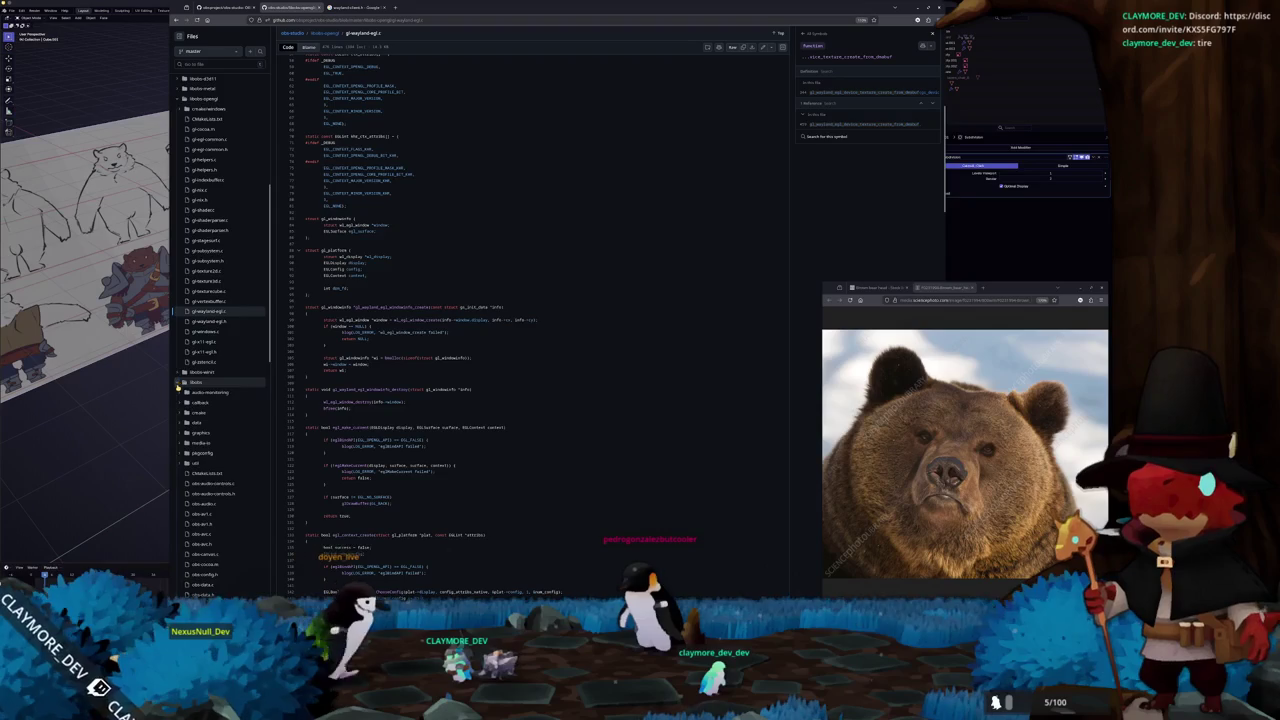
{"action": "scroll", "coordinate": [180, 390], "scroll_direction": "down", "scroll_amount": 8}
{"action": "scroll", "coordinate": [180, 396], "scroll_direction": "down", "scroll_amount": 3}
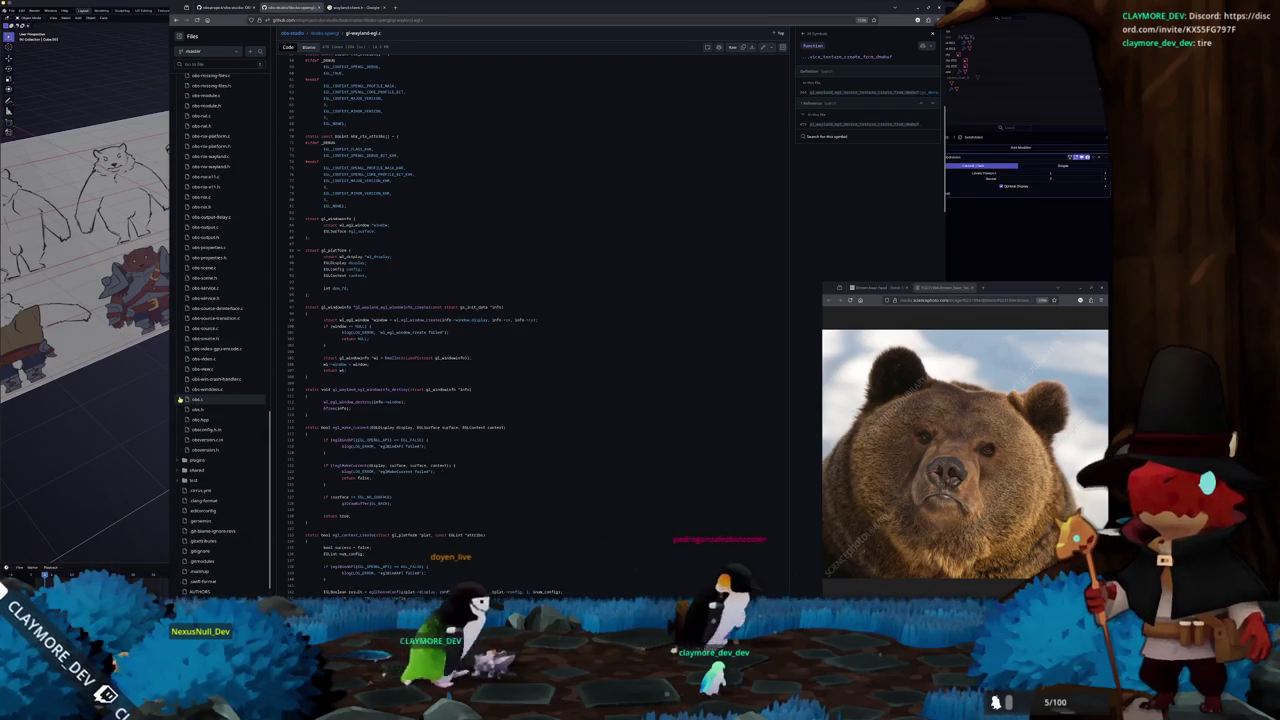
{"action": "scroll", "coordinate": [210, 421], "scroll_direction": "down", "scroll_amount": 5}
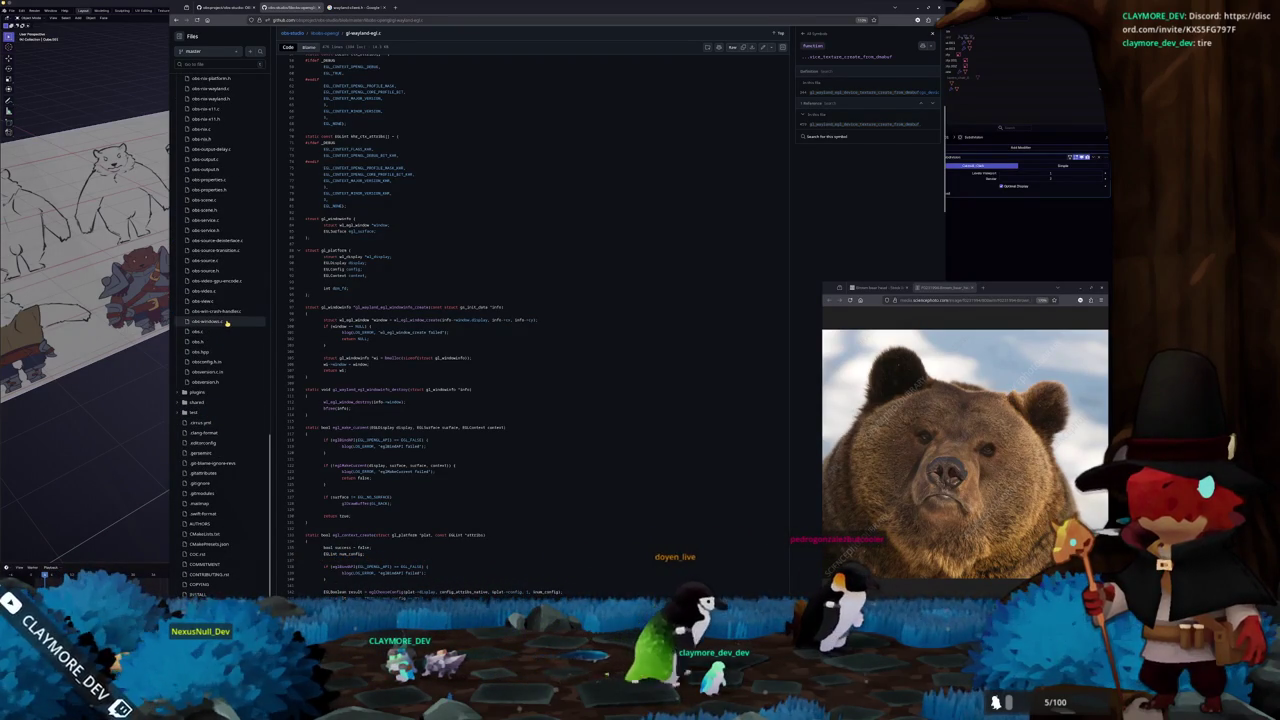
{"action": "scroll", "coordinate": [228, 170], "scroll_direction": "up", "scroll_amount": 1}
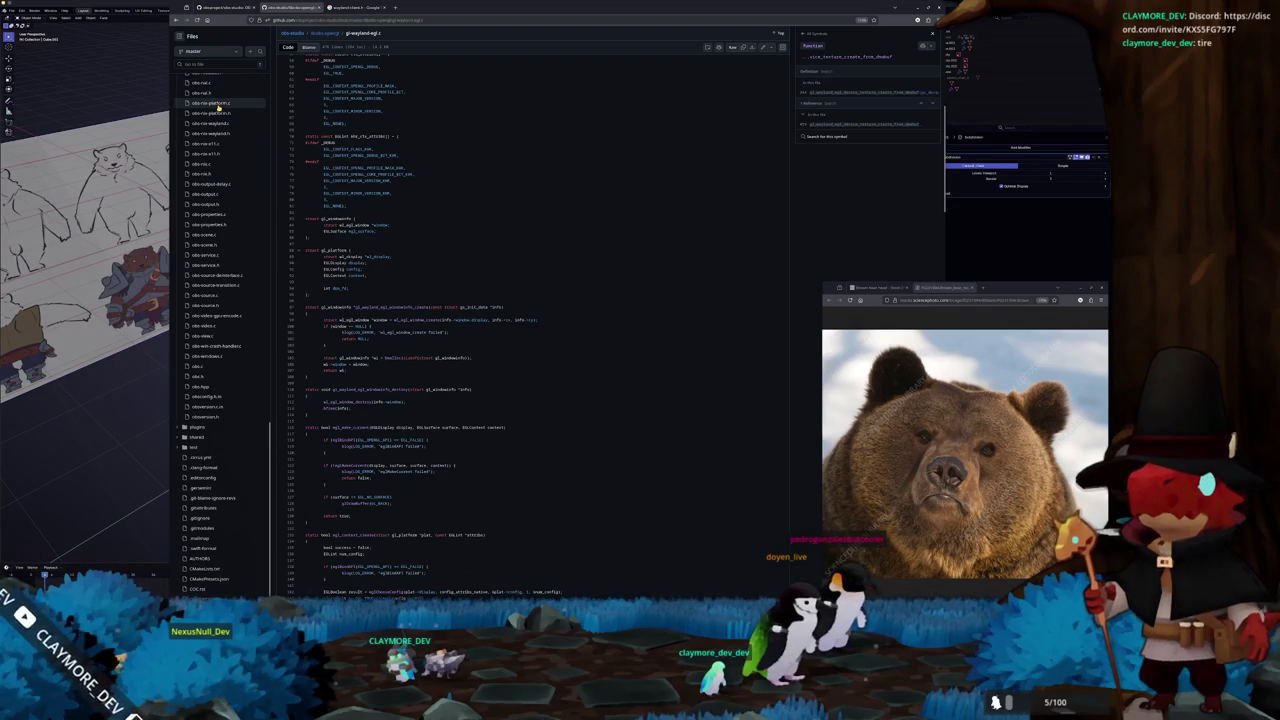
{"action": "scroll", "coordinate": [222, 113], "scroll_direction": "up", "scroll_amount": 1}
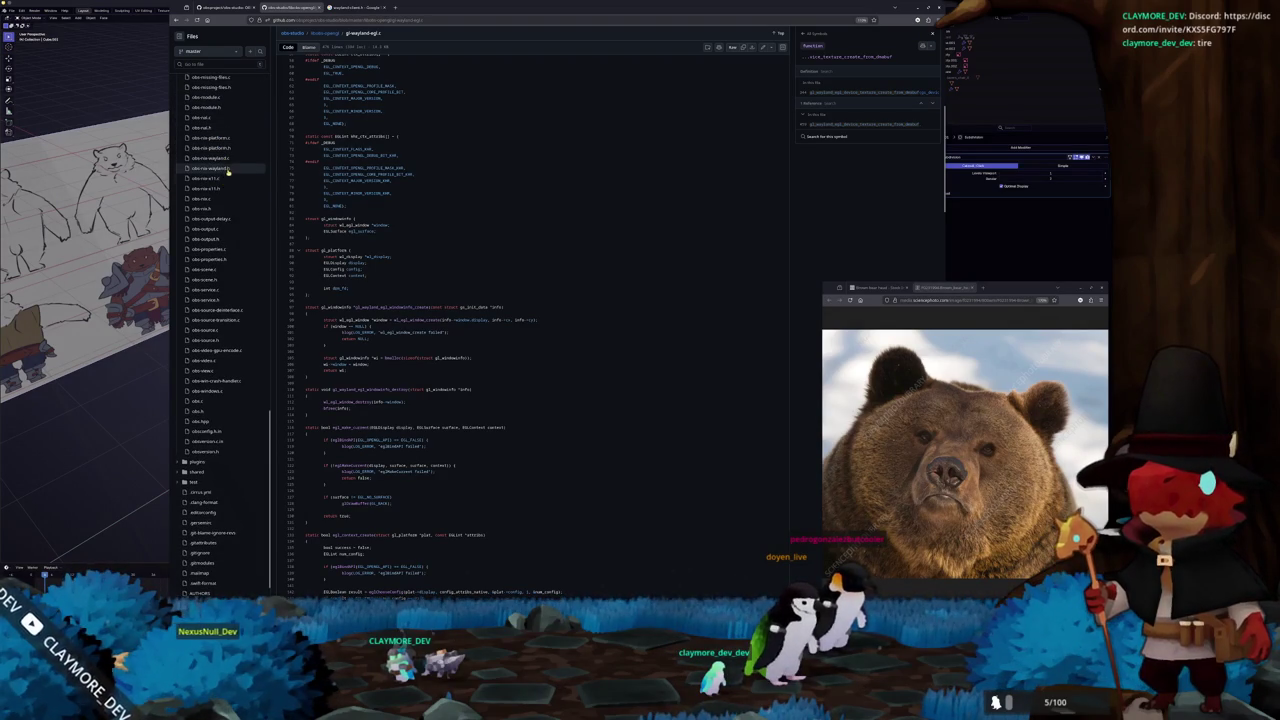
{"action": "scroll", "coordinate": [237, 167], "scroll_direction": "up", "scroll_amount": 1}
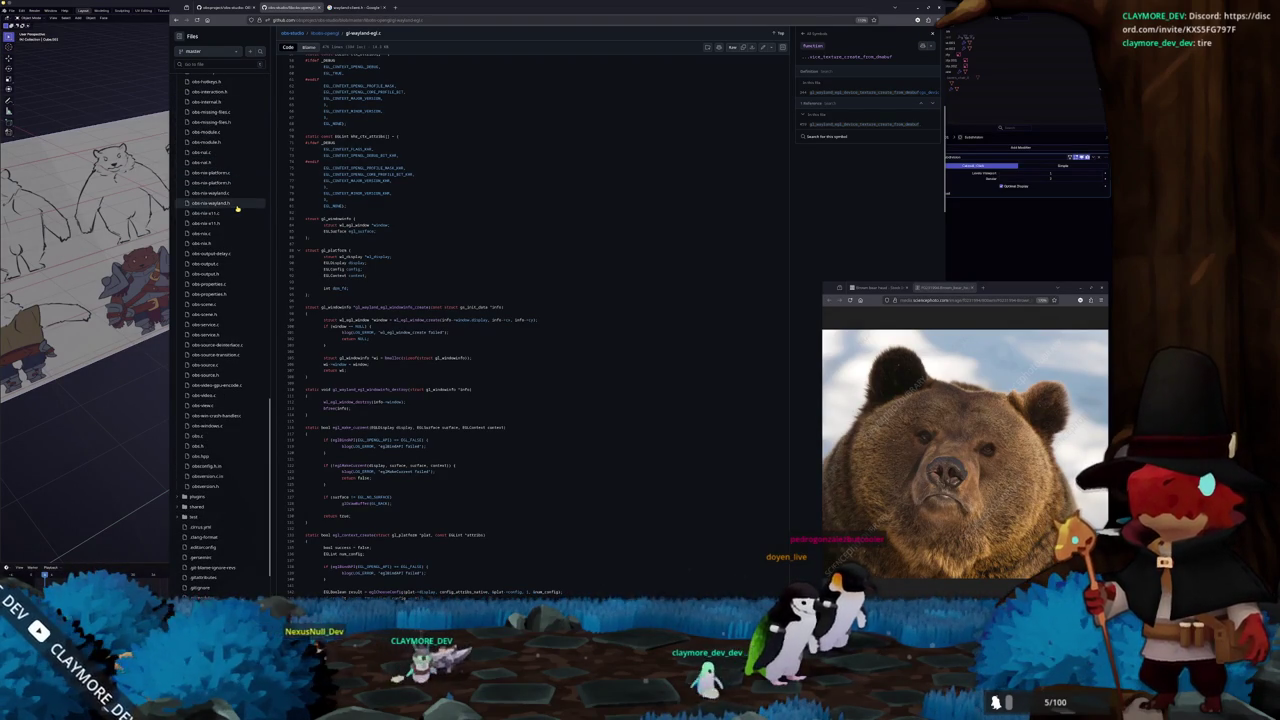
{"action": "scroll", "coordinate": [235, 215], "scroll_direction": "up", "scroll_amount": 2}
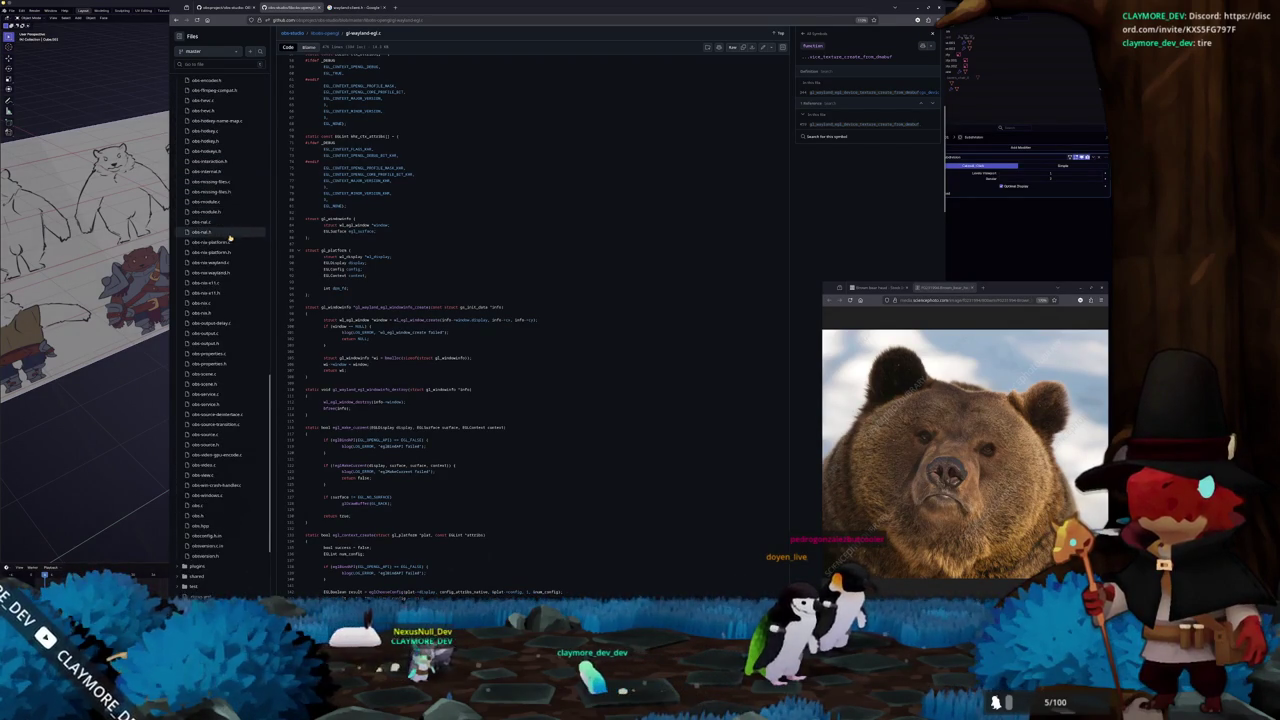
{"action": "left_click", "coordinate": [214, 243]}
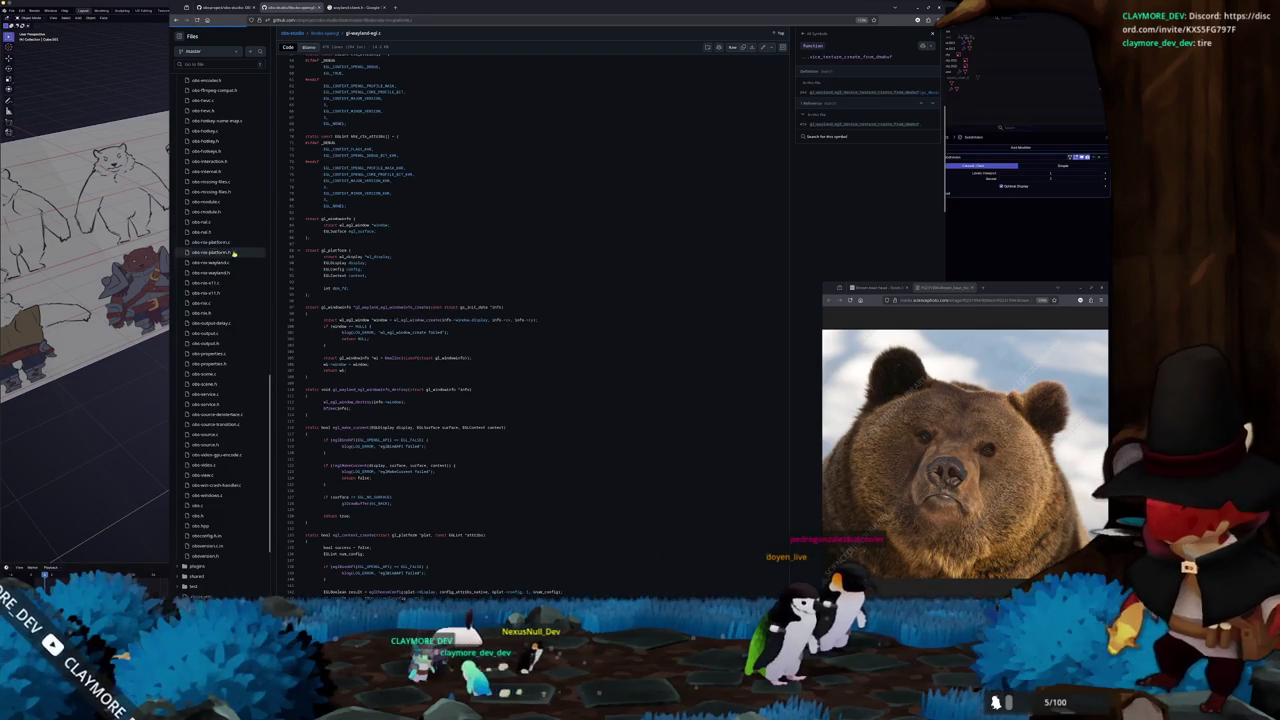
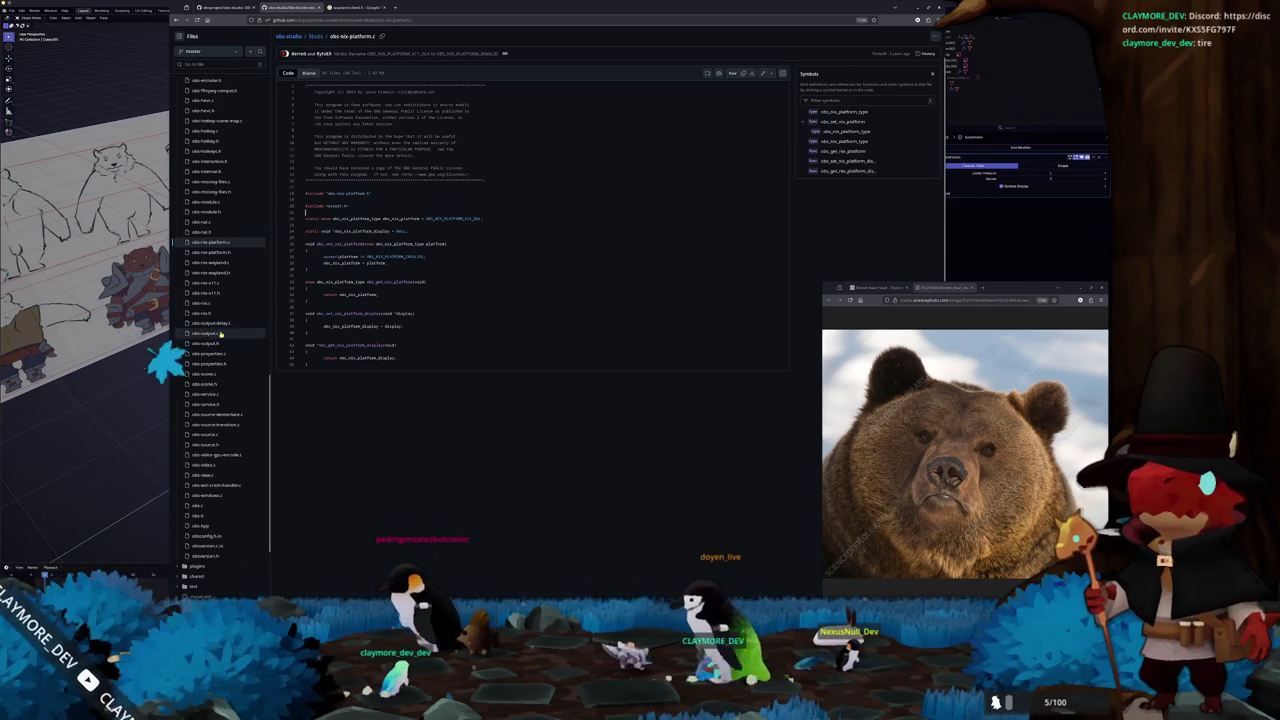
Open gl-wayland-egl.h from the 'wayland' file matches and look up gl_wayland_egl_get_winsys_stable
{"action": "scroll", "coordinate": [217, 330], "scroll_direction": "up", "scroll_amount": 2}
{"action": "scroll", "coordinate": [217, 300], "scroll_direction": "up", "scroll_amount": 2}
{"action": "scroll", "coordinate": [217, 300], "scroll_direction": "up", "scroll_amount": 1}
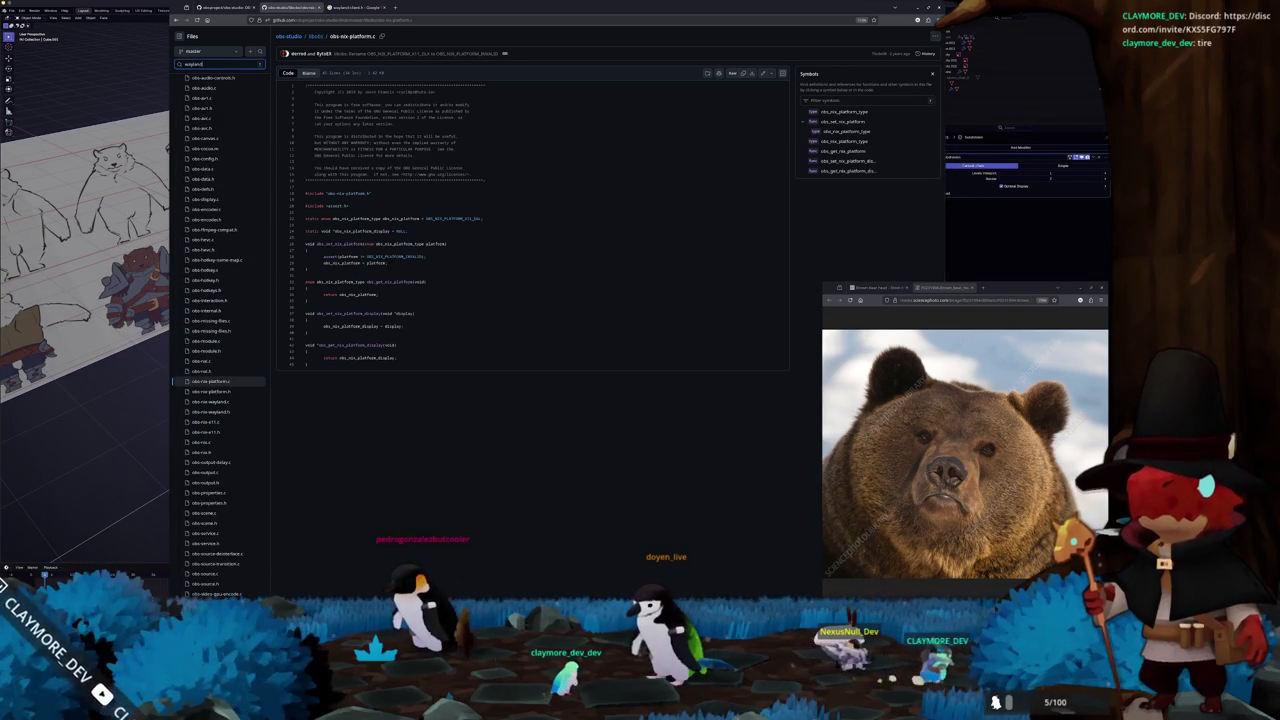
{"action": "type", "text": "d"}
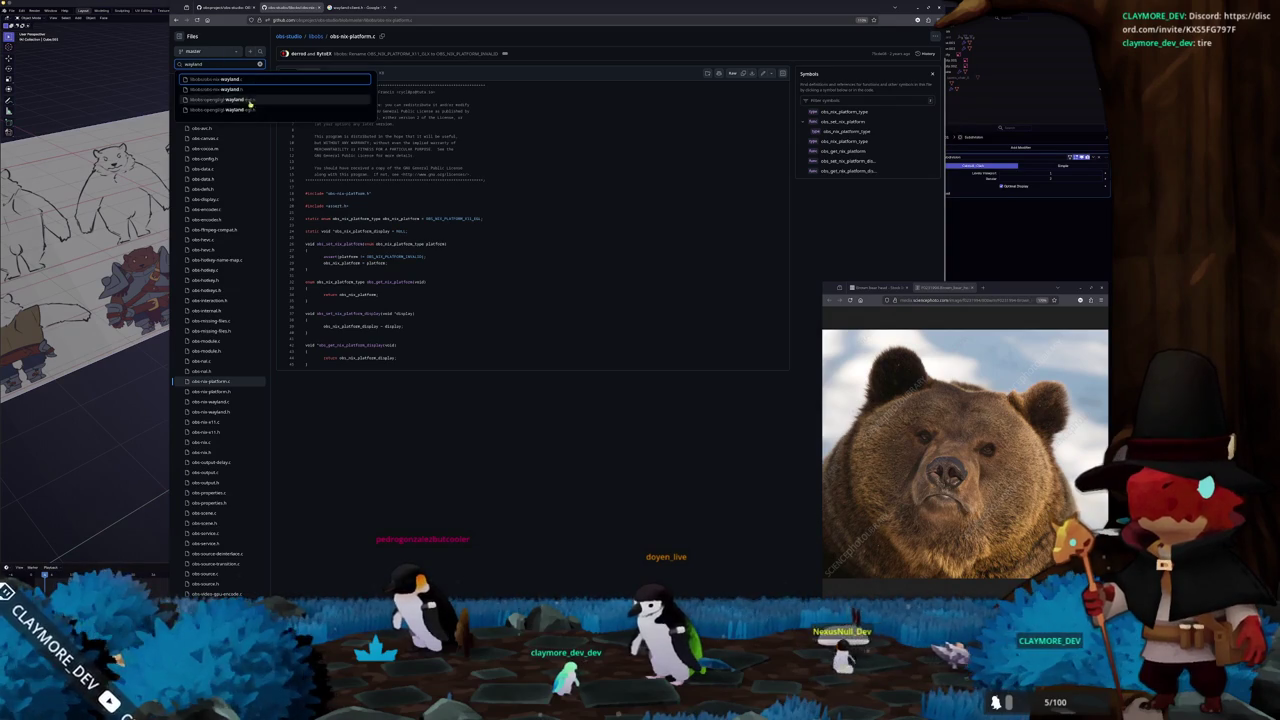
{"action": "left_click", "coordinate": [240, 109]}
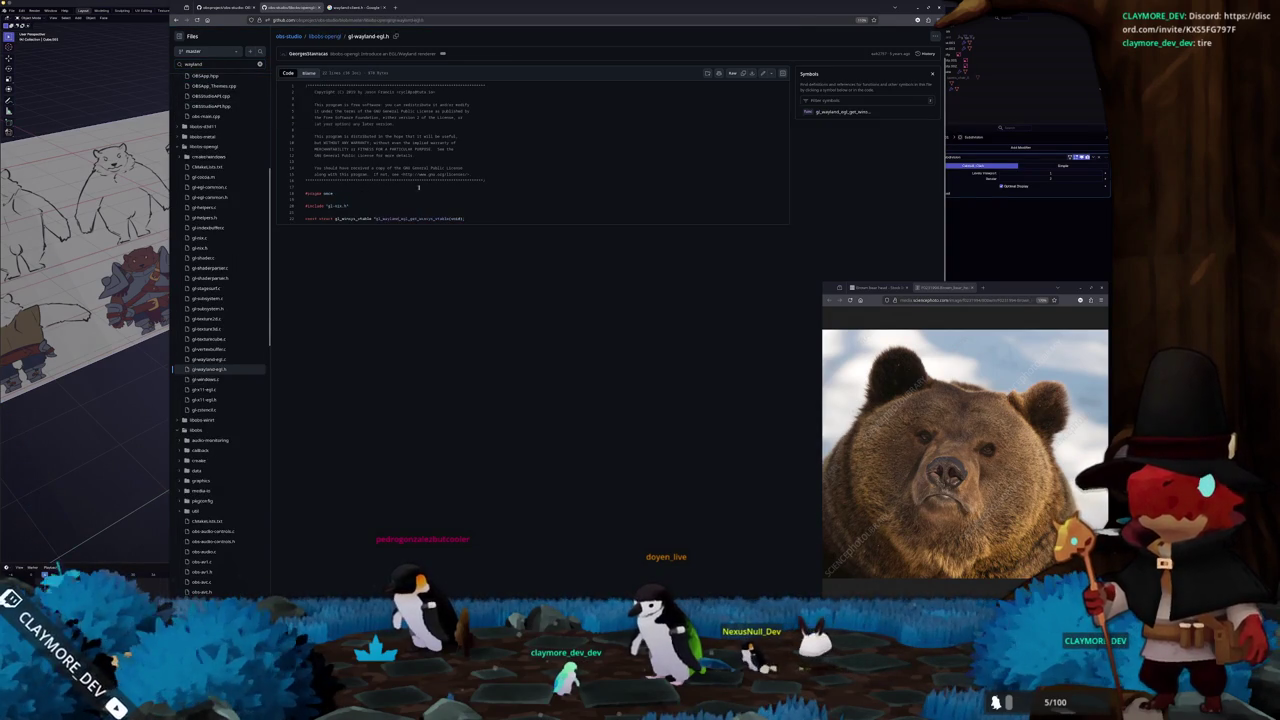
{"action": "left_click", "coordinate": [407, 218]}
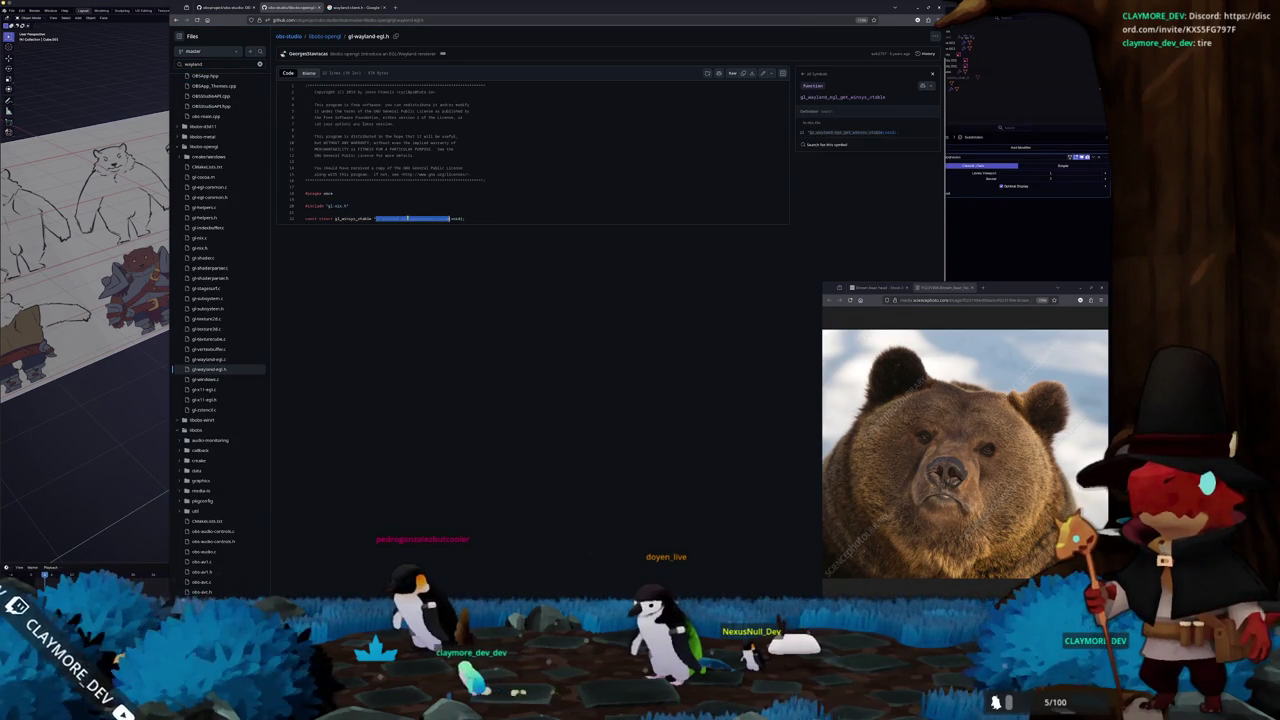
Close the wayland header and old Google results tabs, then open a fresh browser tab
{"action": "left_click", "coordinate": [316, 8]}
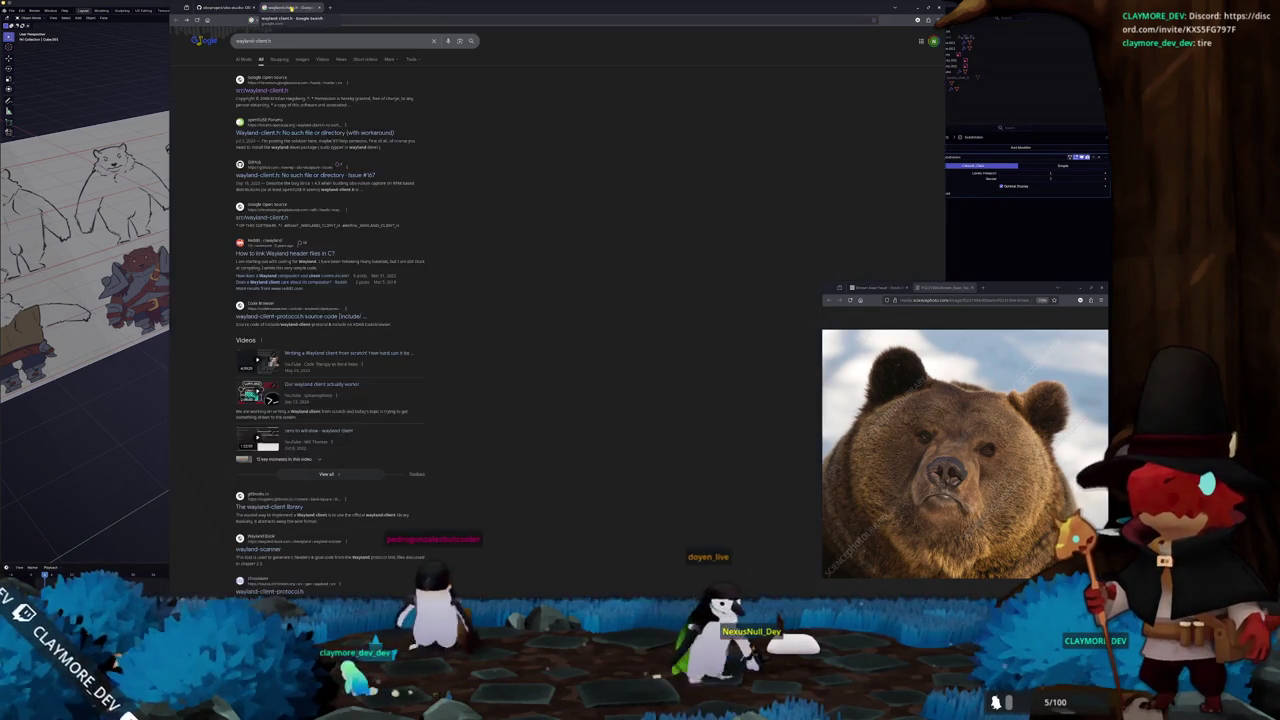
{"action": "left_click", "coordinate": [316, 8]}
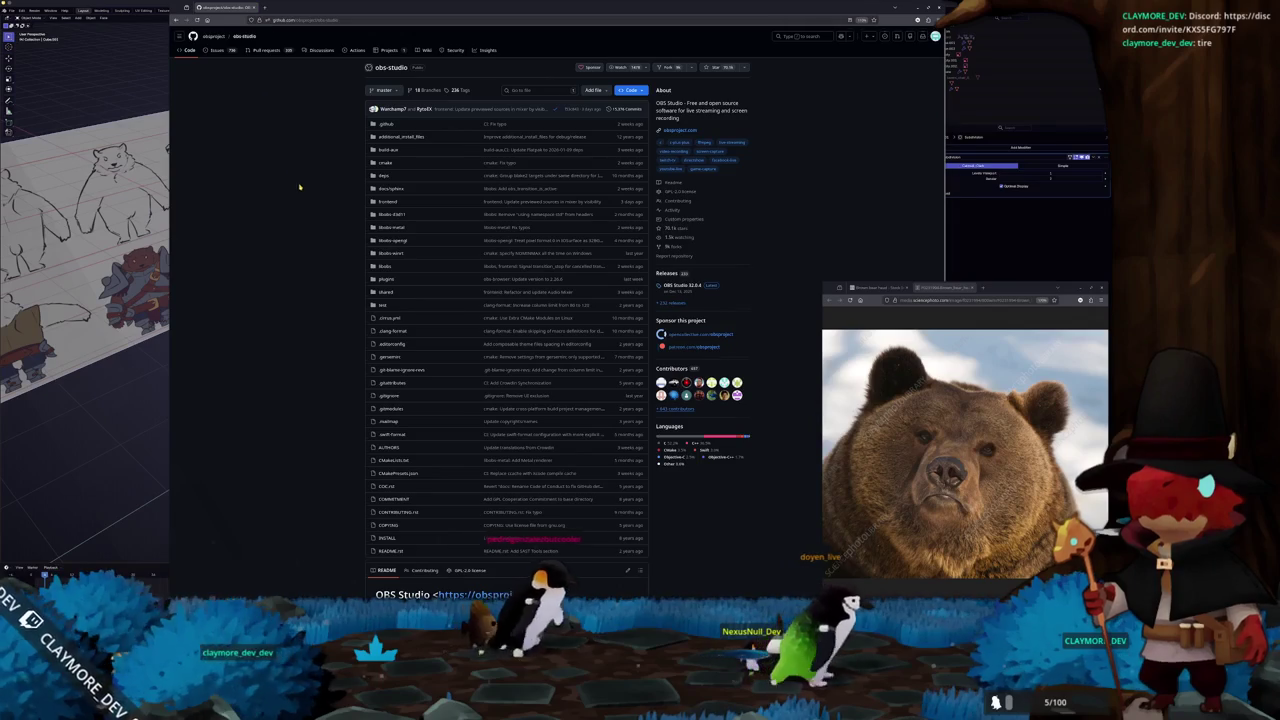
{"action": "scroll", "coordinate": [294, 177], "scroll_direction": "down", "scroll_amount": 2}
{"action": "scroll", "coordinate": [303, 191], "scroll_direction": "down", "scroll_amount": 3}
{"action": "scroll", "coordinate": [305, 192], "scroll_direction": "down", "scroll_amount": 1}
{"action": "scroll", "coordinate": [306, 194], "scroll_direction": "up", "scroll_amount": 2}
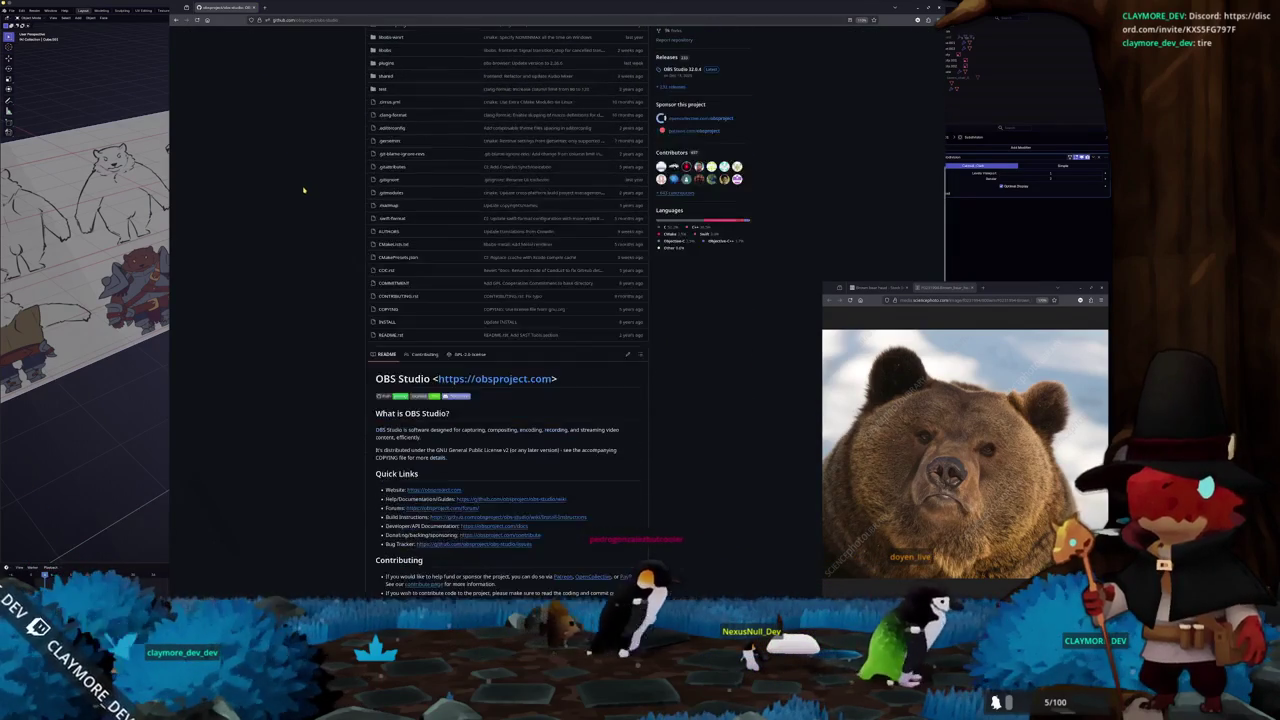
{"action": "scroll", "coordinate": [306, 194], "scroll_direction": "down", "scroll_amount": 1}
{"action": "left_click", "coordinate": [264, 8]}
Search 'rust linux debuf' and open the crates.io dma-buf result in its own tab
{"action": "type", "text": "rust linux demo"}
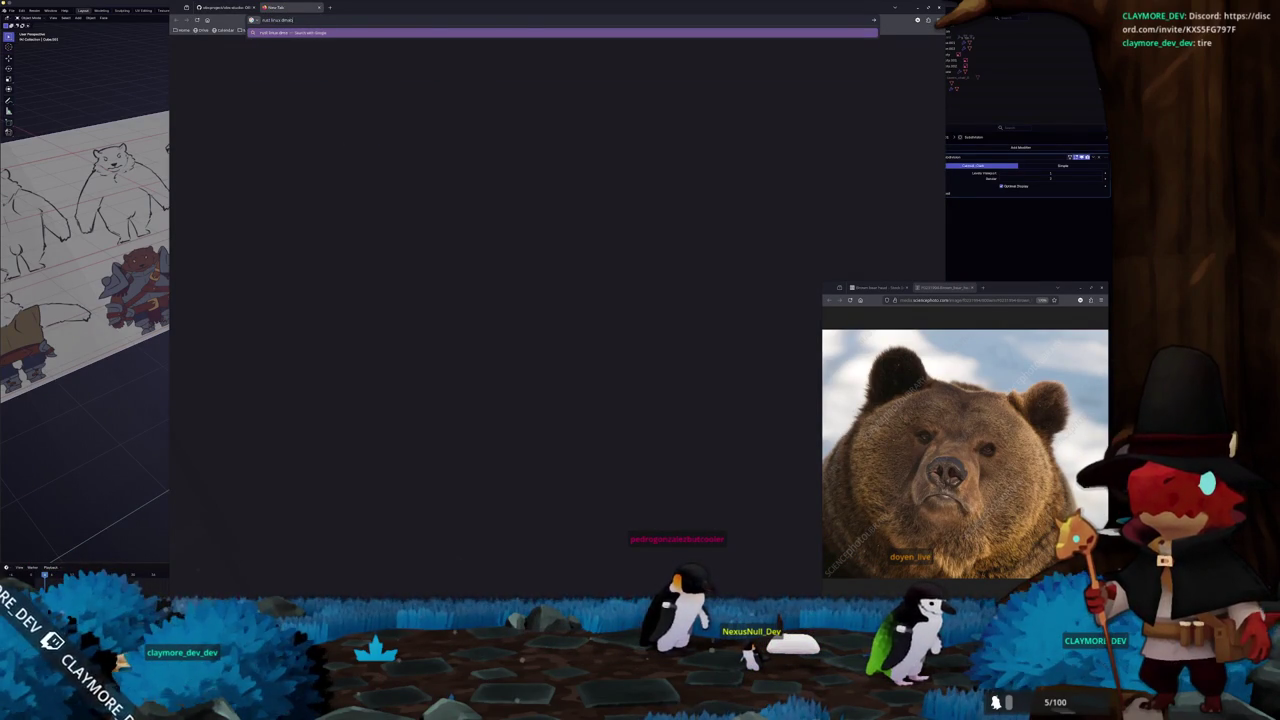
{"action": "type", "text": "buf"}
{"action": "key", "text": "Return"}
{"action": "middle_click", "coordinate": [255, 213]}
{"action": "left_click", "coordinate": [352, 6]}
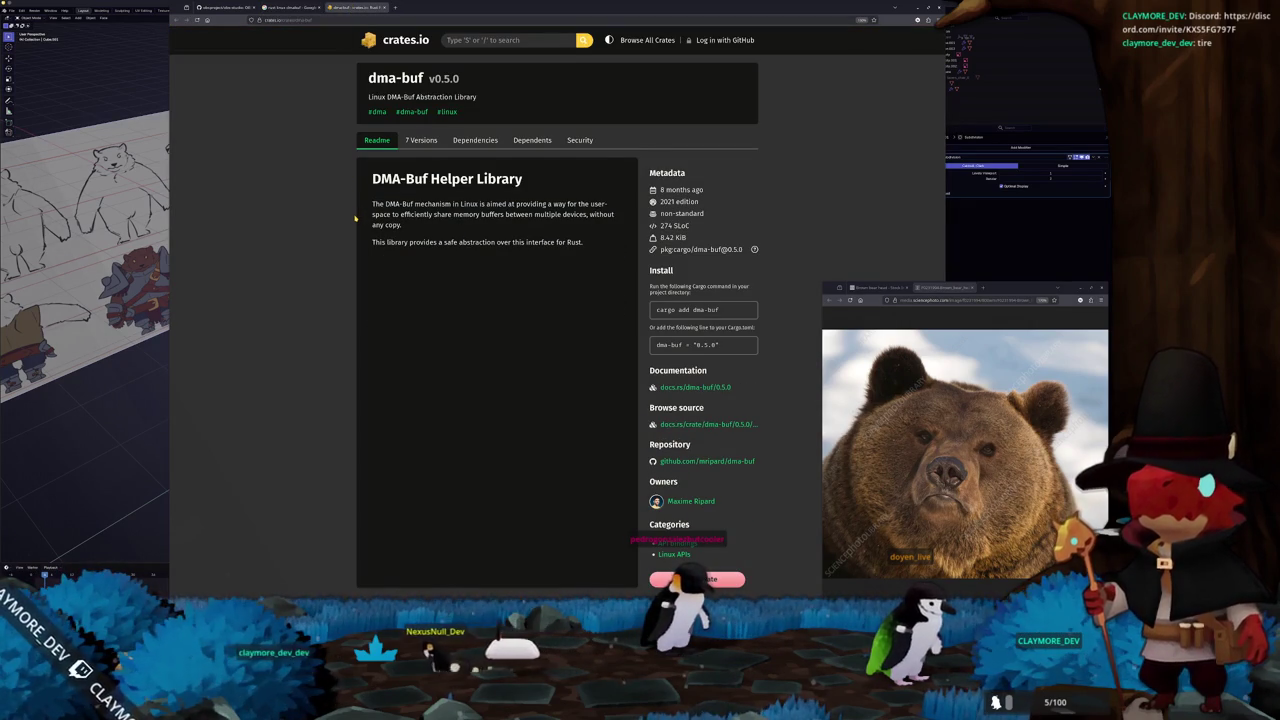
Review the dma-buf crate's Readme and Stats Overview, then go to its documentation
{"action": "scroll", "coordinate": [355, 217], "scroll_direction": "down", "scroll_amount": 1}
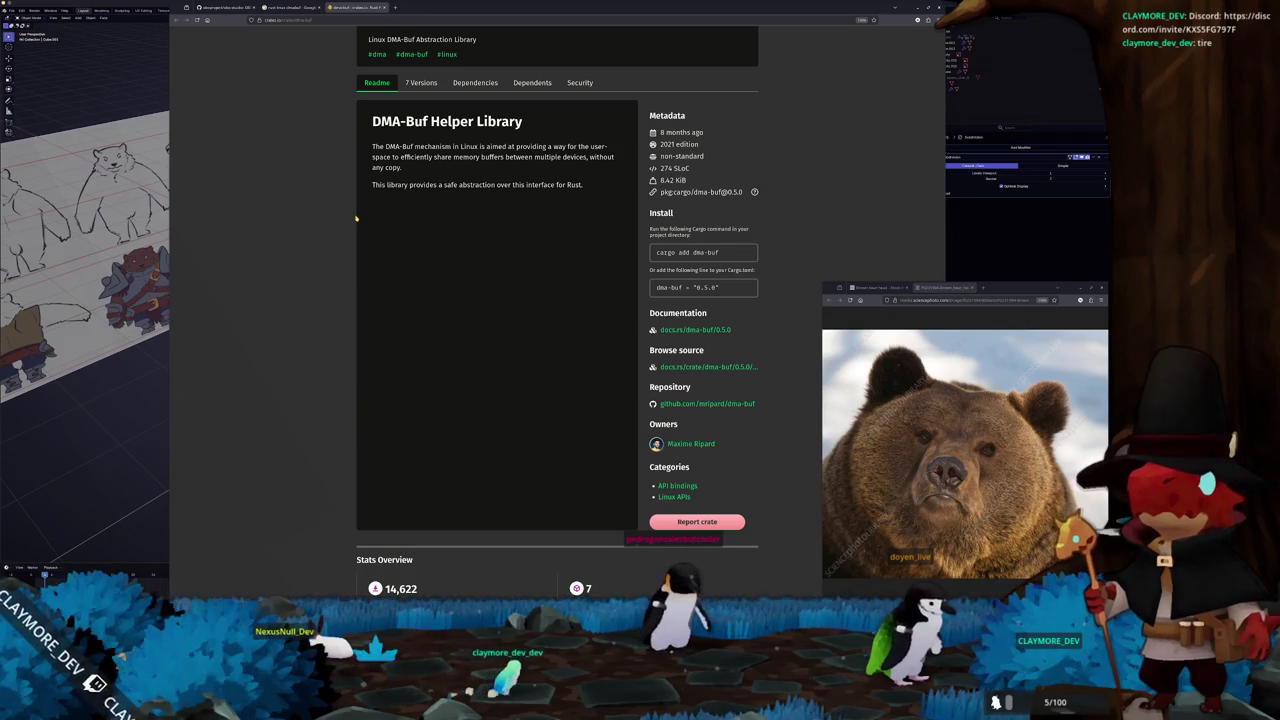
{"action": "scroll", "coordinate": [355, 217], "scroll_direction": "down", "scroll_amount": 4}
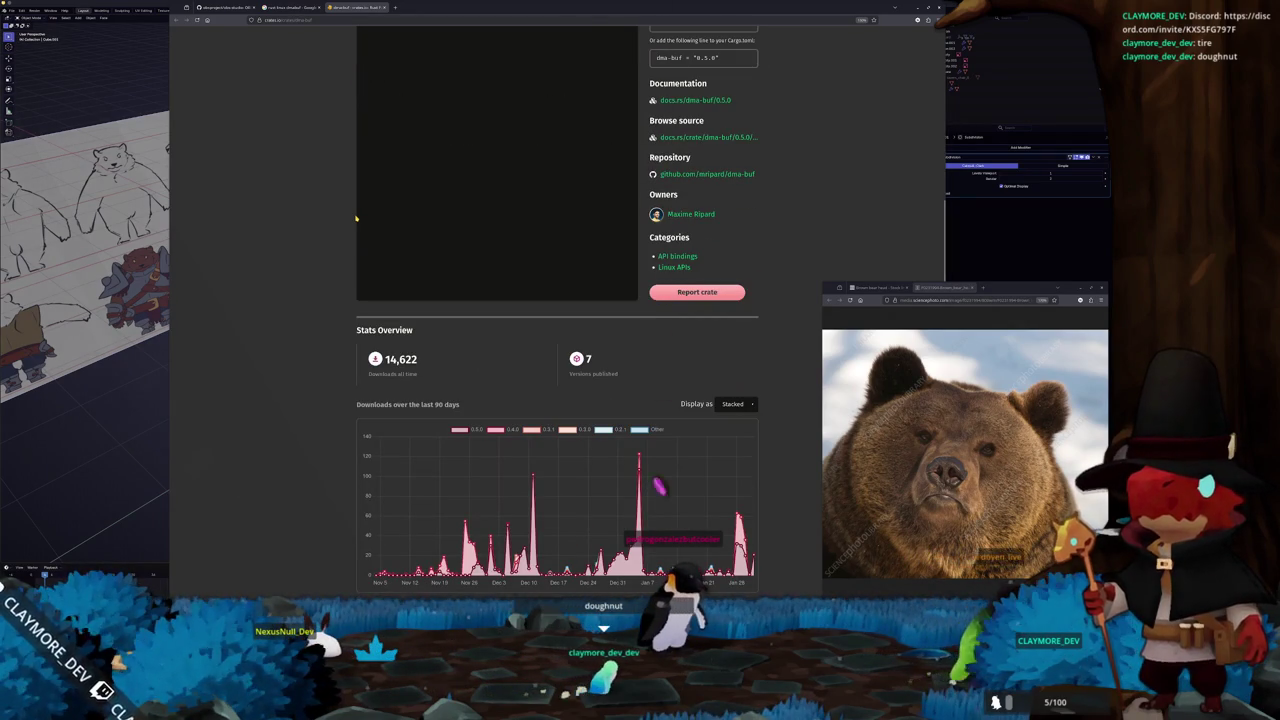
{"action": "scroll", "coordinate": [356, 218], "scroll_direction": "up", "scroll_amount": 5}
{"action": "scroll", "coordinate": [622, 375], "scroll_direction": "down", "scroll_amount": 2}
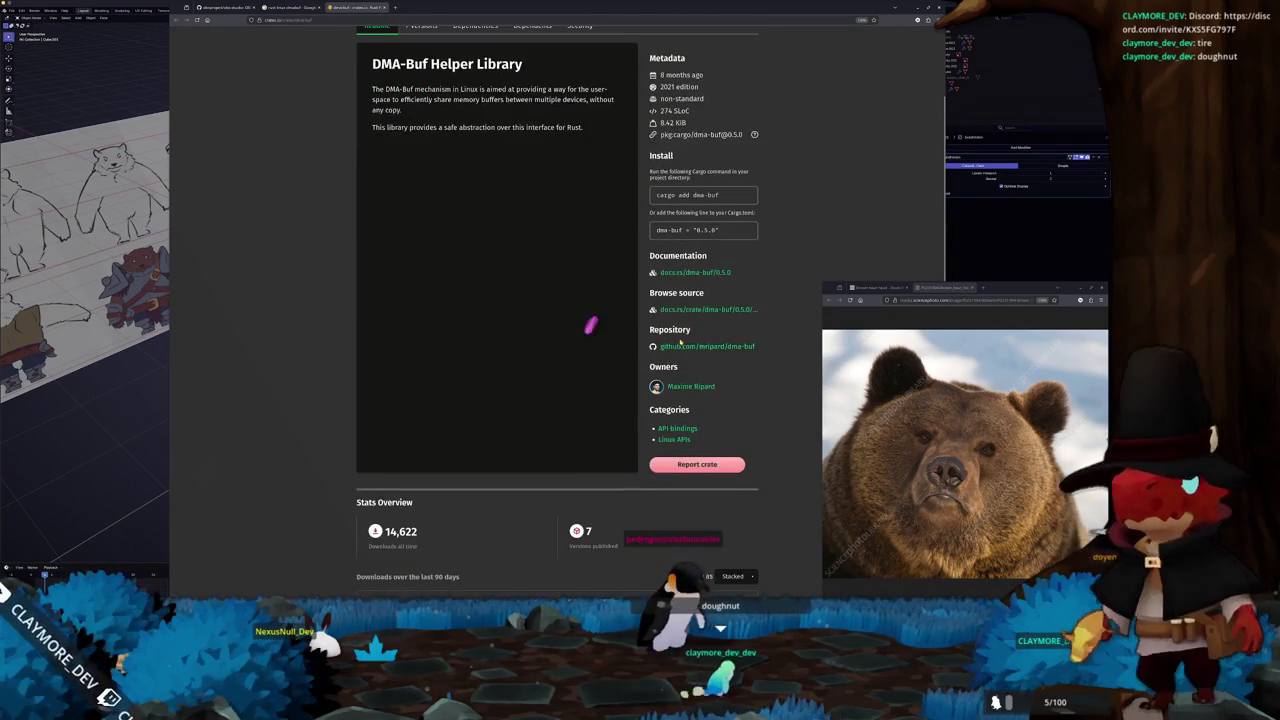
{"action": "left_click", "coordinate": [681, 276]}
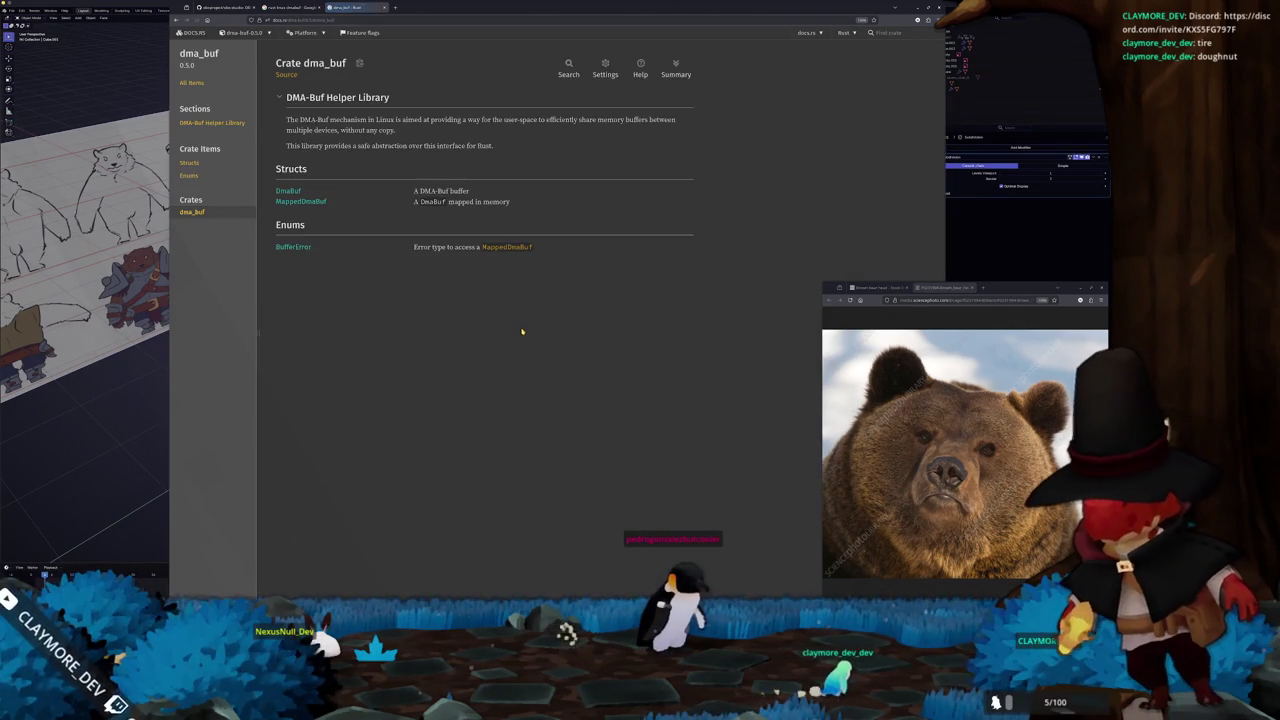
Read the DmaBuf struct docs, including memory_map and trait implementations, then return to the Google results
{"action": "left_click", "coordinate": [288, 191]}
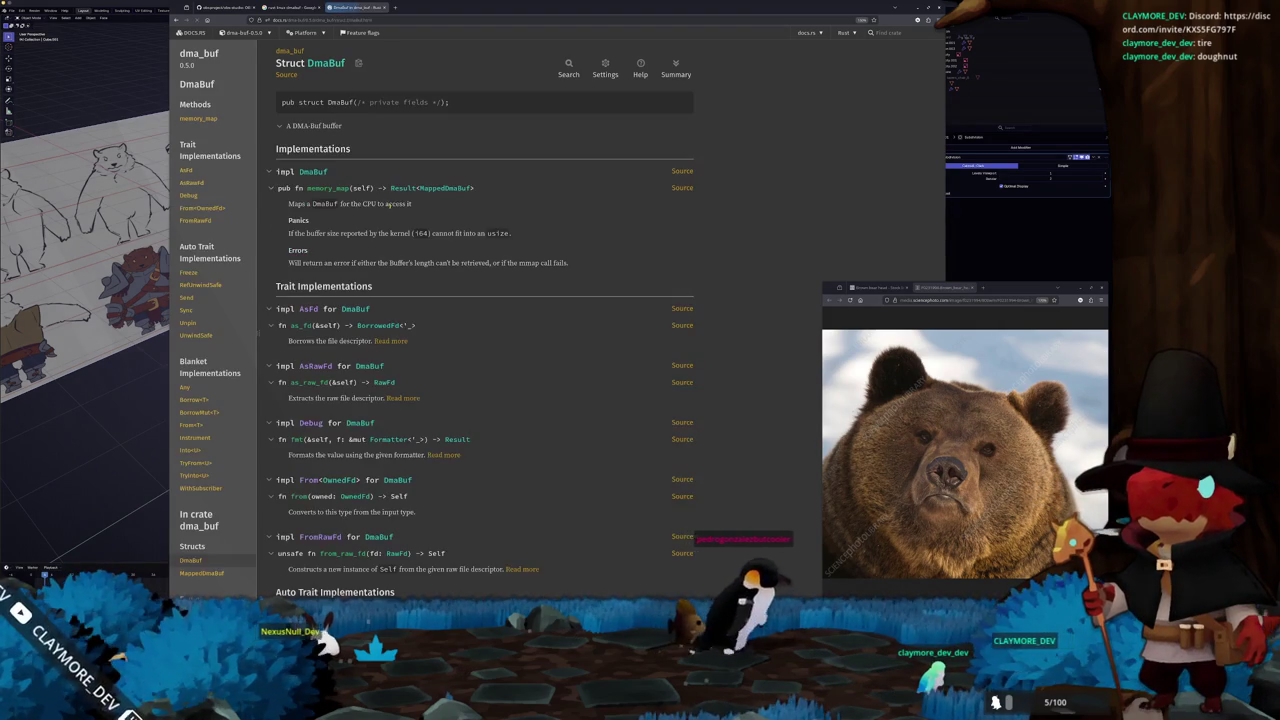
{"action": "scroll", "coordinate": [578, 197], "scroll_direction": "down", "scroll_amount": 1}
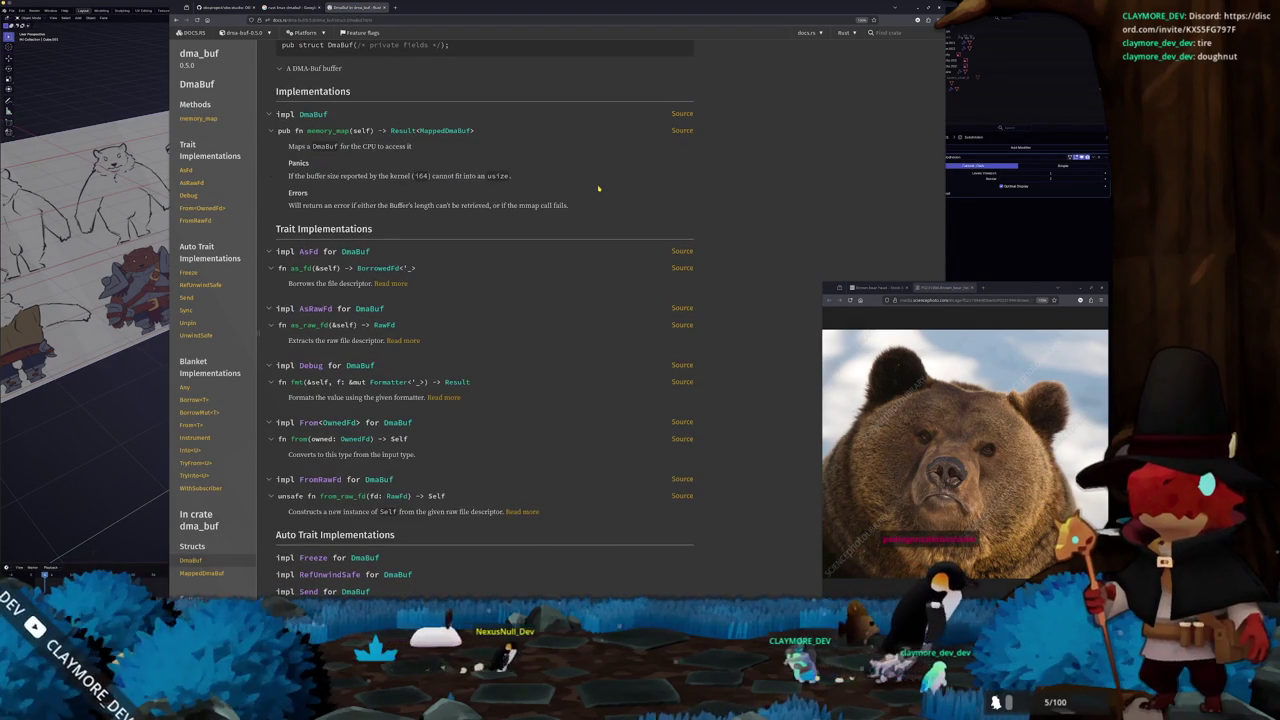
{"action": "scroll", "coordinate": [598, 188], "scroll_direction": "down", "scroll_amount": 2}
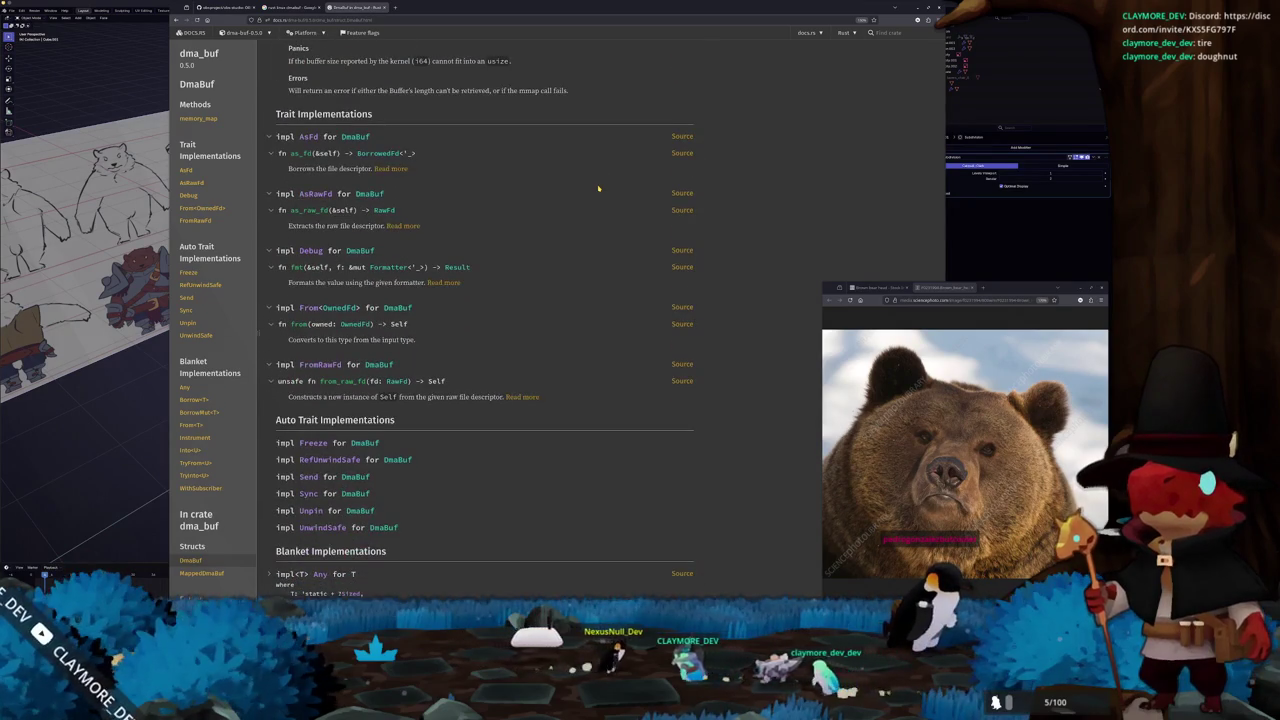
{"action": "scroll", "coordinate": [598, 188], "scroll_direction": "down", "scroll_amount": 1}
{"action": "scroll", "coordinate": [598, 188], "scroll_direction": "down", "scroll_amount": 1}
{"action": "scroll", "coordinate": [598, 188], "scroll_direction": "down", "scroll_amount": 1}
{"action": "scroll", "coordinate": [598, 188], "scroll_direction": "down", "scroll_amount": 1}
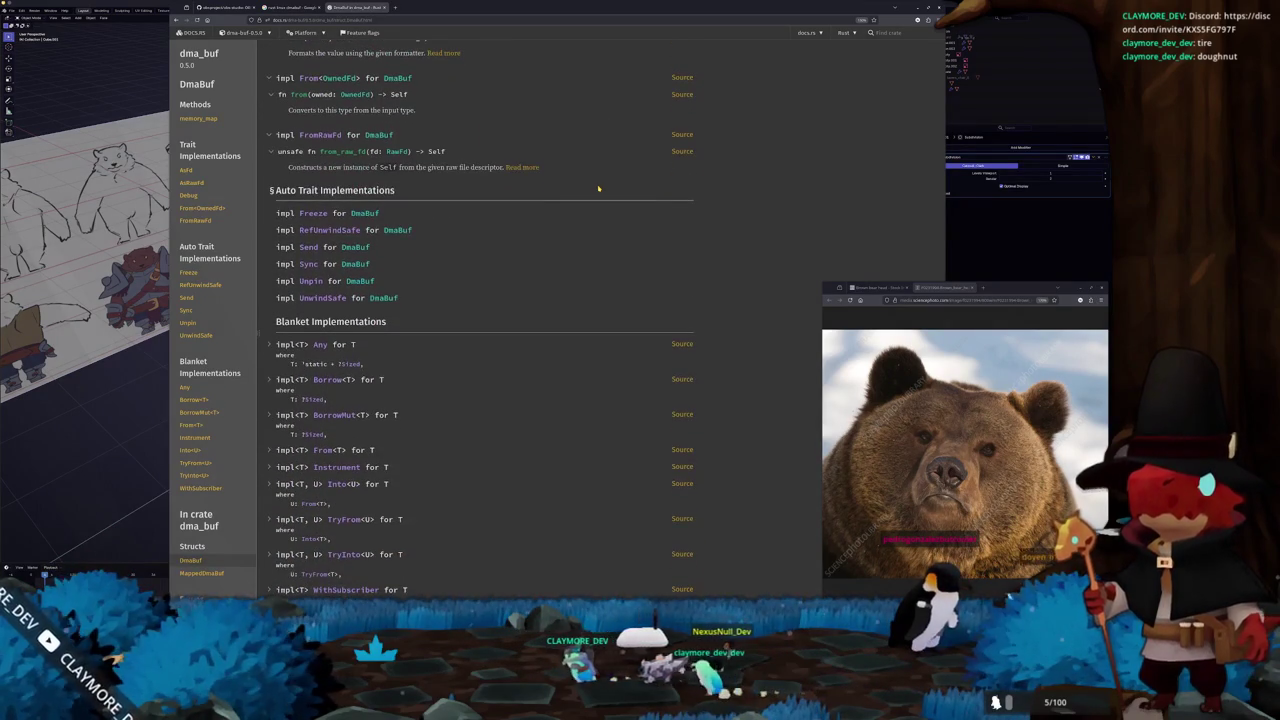
{"action": "scroll", "coordinate": [400, 256], "scroll_direction": "down", "scroll_amount": 1}
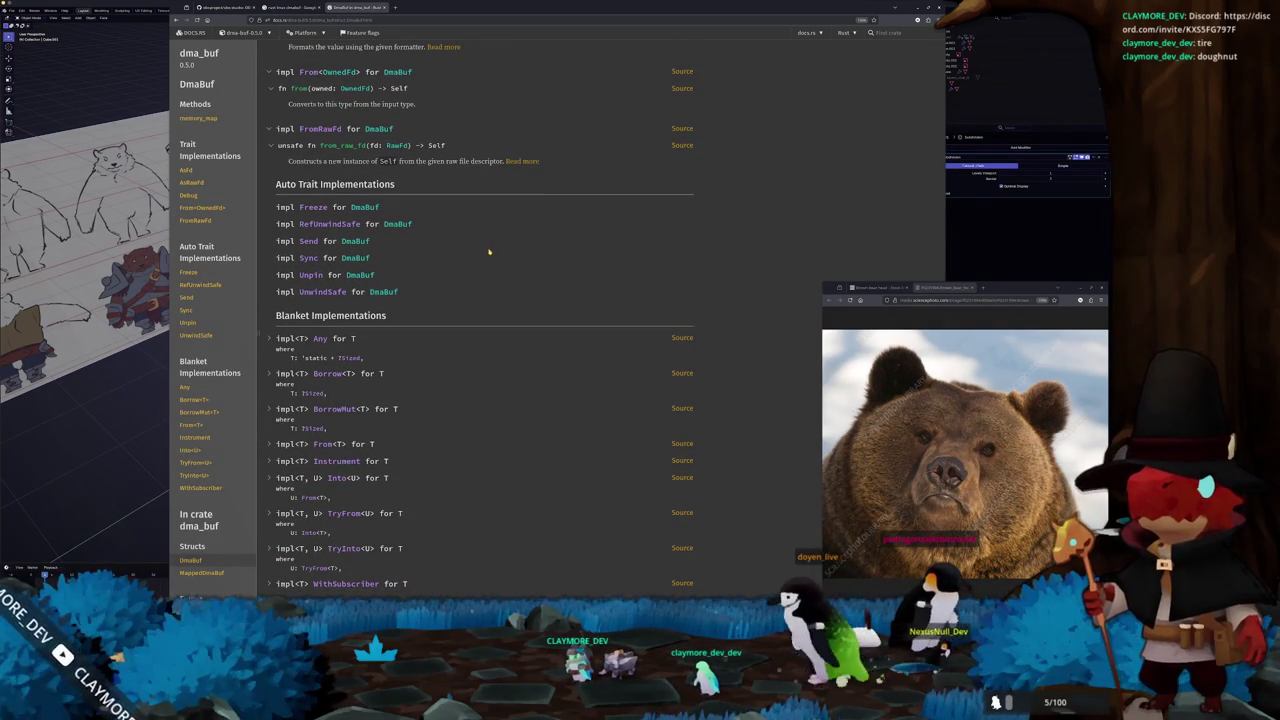
{"action": "scroll", "coordinate": [556, 241], "scroll_direction": "up", "scroll_amount": 3}
{"action": "scroll", "coordinate": [560, 240], "scroll_direction": "up", "scroll_amount": 1}
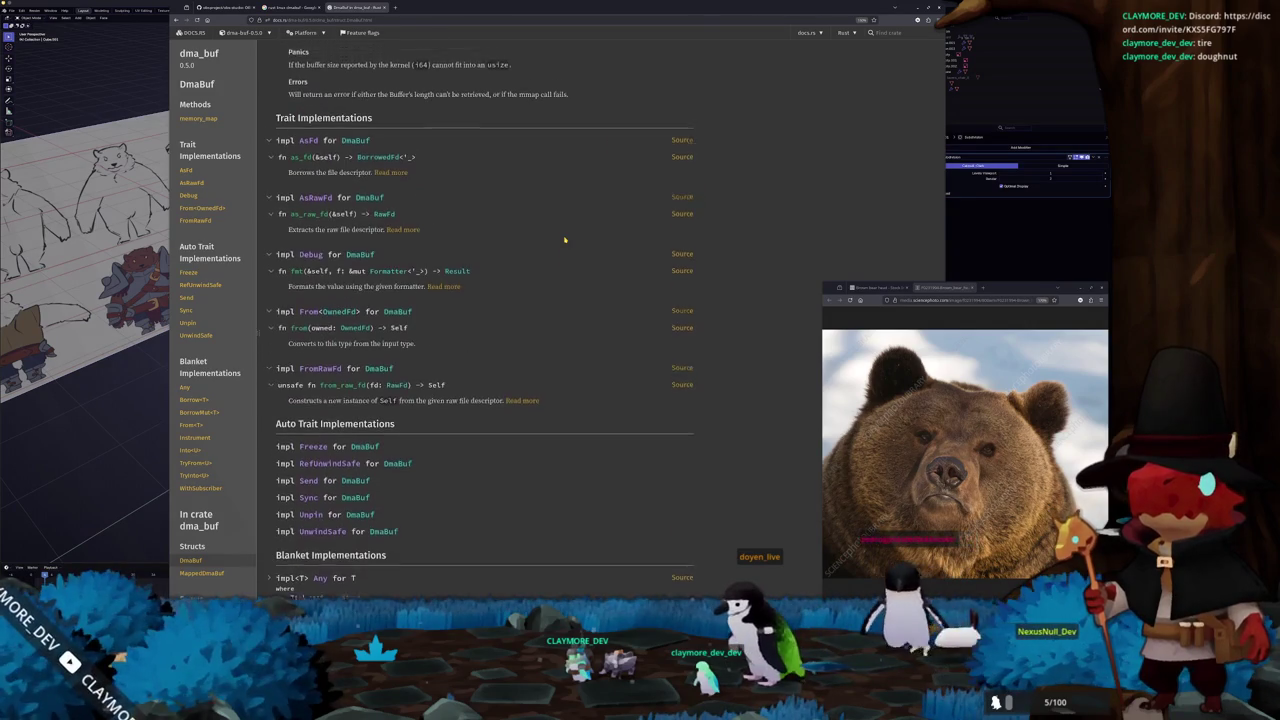
{"action": "scroll", "coordinate": [565, 240], "scroll_direction": "up", "scroll_amount": 2}
{"action": "scroll", "coordinate": [564, 239], "scroll_direction": "down", "scroll_amount": 1}
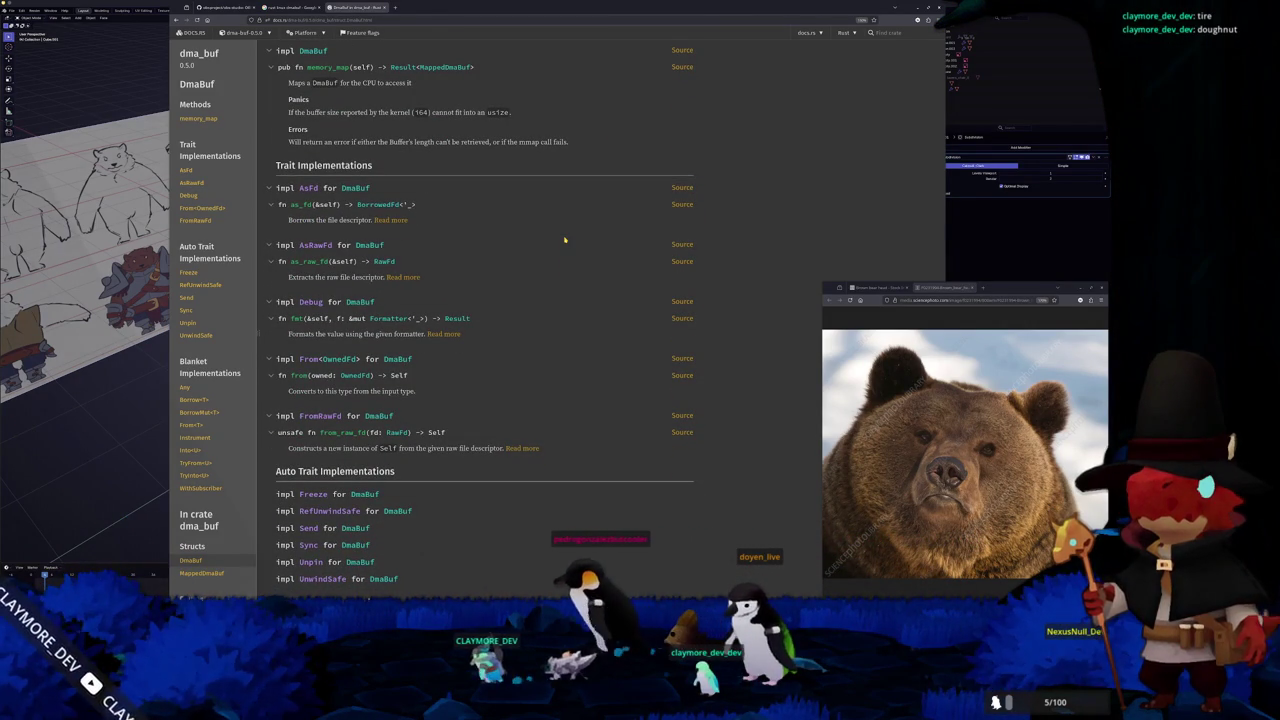
{"action": "left_click", "coordinate": [300, 8]}
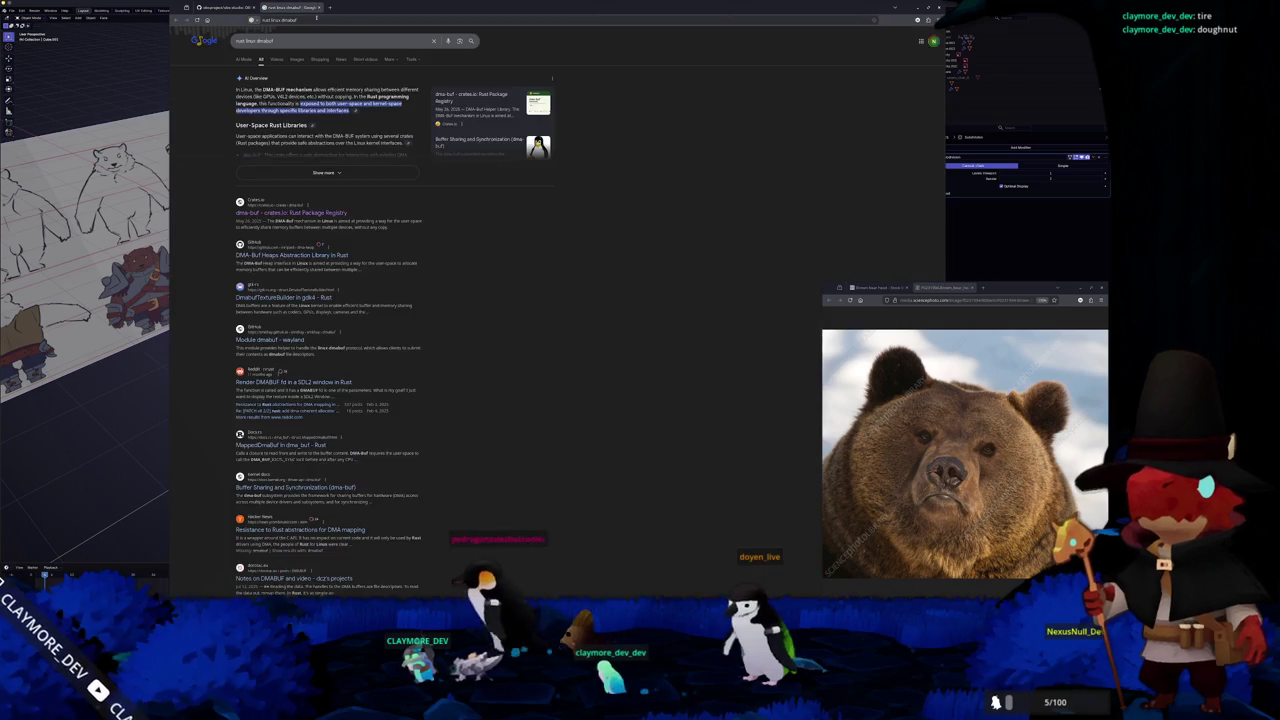
Scroll the remaining dmabuf results, minimize the browser, and orbit to a front view of the bear
{"action": "scroll", "coordinate": [222, 258], "scroll_direction": "down", "scroll_amount": 2}
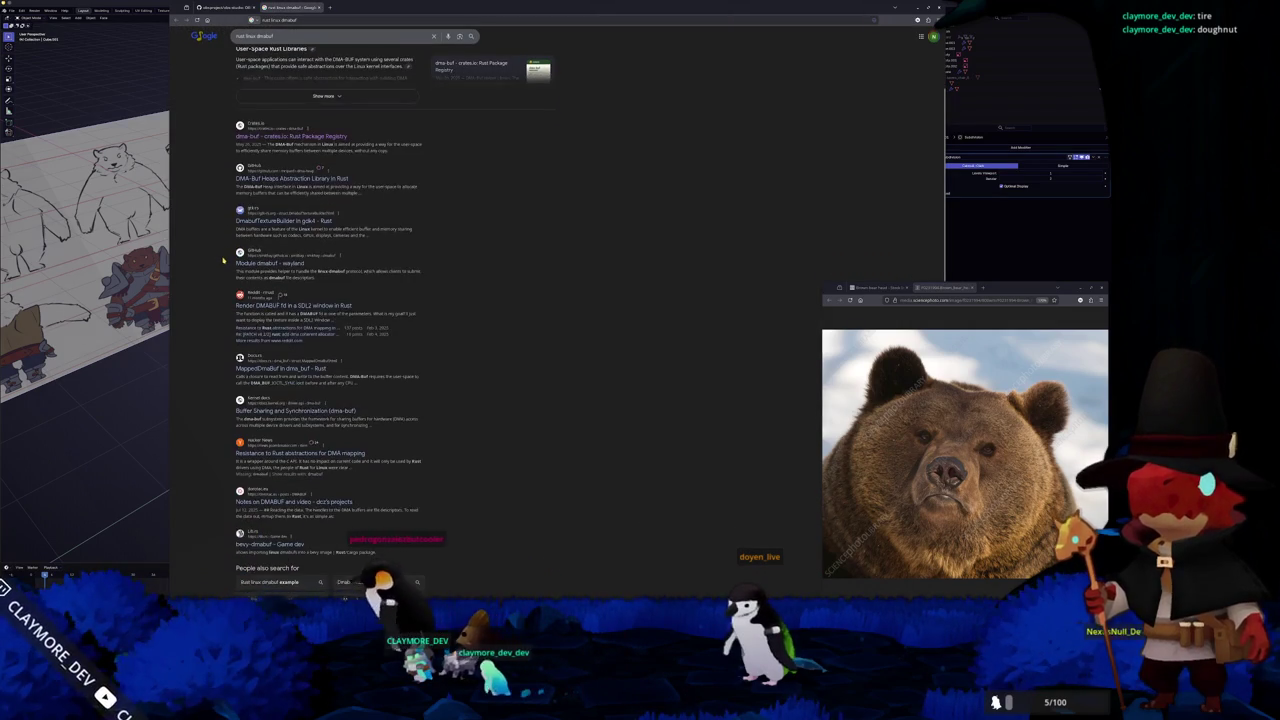
{"action": "left_click", "coordinate": [165, 400]}
{"action": "middle_click_drag", "start_coordinate": [165, 400], "coordinate": [380, 380]}
{"action": "mouse_move", "coordinate": [406, 236]}
{"action": "middle_mouse_down"}
{"action": "mouse_move", "coordinate": [470, 232]}
{"action": "mouse_move", "coordinate": [430, 230]}
{"action": "middle_mouse_up"}
{"action": "scroll", "coordinate": [433, 233], "scroll_direction": "up", "scroll_amount": 2}
Orbit and zoom around the bear against its reference sheets, including a front orthographic view
{"action": "mouse_move", "coordinate": [426, 325]}
{"action": "middle_mouse_down"}
{"action": "mouse_move", "coordinate": [410, 320]}
{"action": "mouse_move", "coordinate": [440, 318]}
{"action": "mouse_move", "coordinate": [430, 280]}
{"action": "mouse_move", "coordinate": [422, 305]}
{"action": "mouse_move", "coordinate": [440, 312]}
{"action": "mouse_move", "coordinate": [420, 322]}
{"action": "middle_mouse_up"}
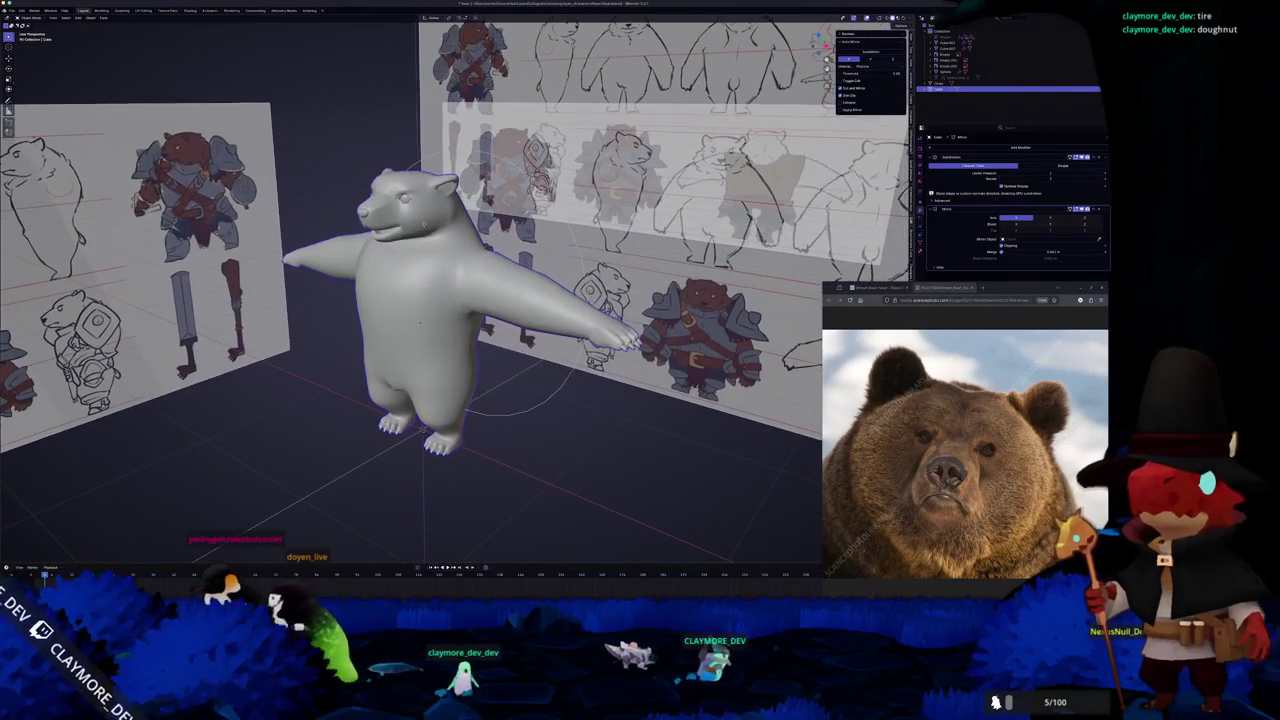
{"action": "scroll", "coordinate": [326, 171], "scroll_direction": "down", "scroll_amount": 3}
{"action": "scroll", "coordinate": [370, 212], "scroll_direction": "up", "scroll_amount": 1}
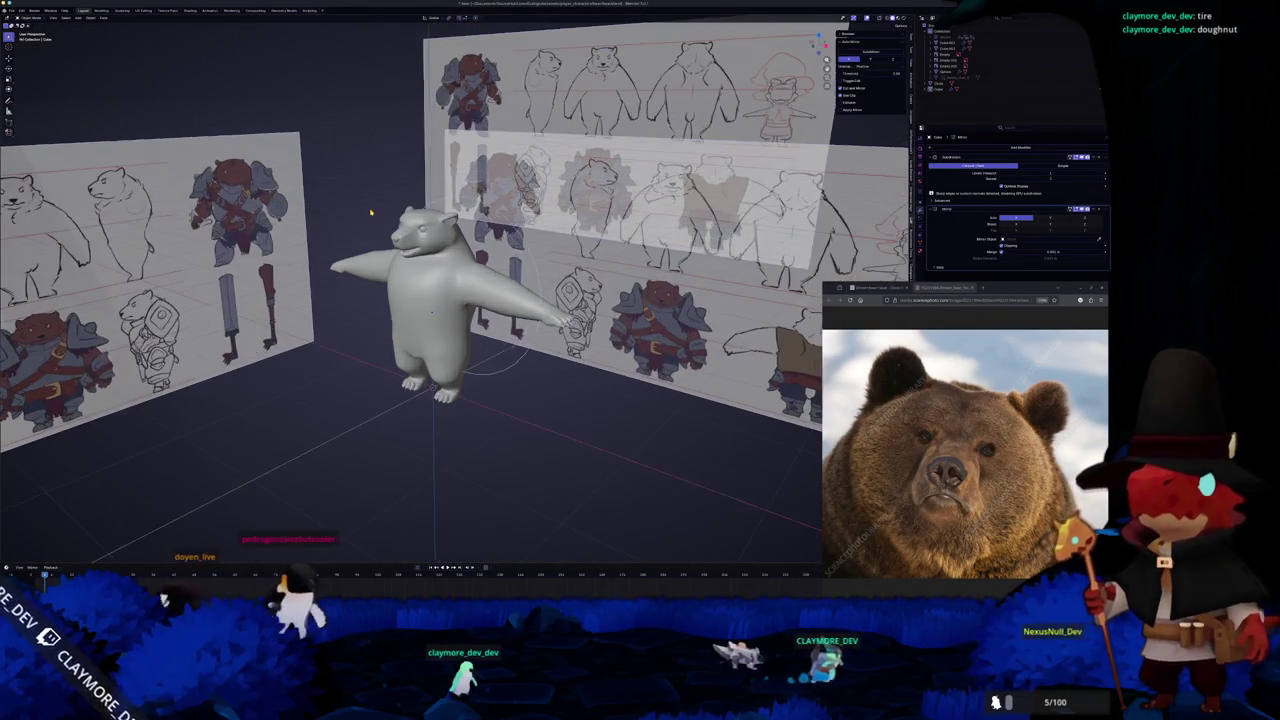
{"action": "scroll", "coordinate": [378, 211], "scroll_direction": "up", "scroll_amount": 2}
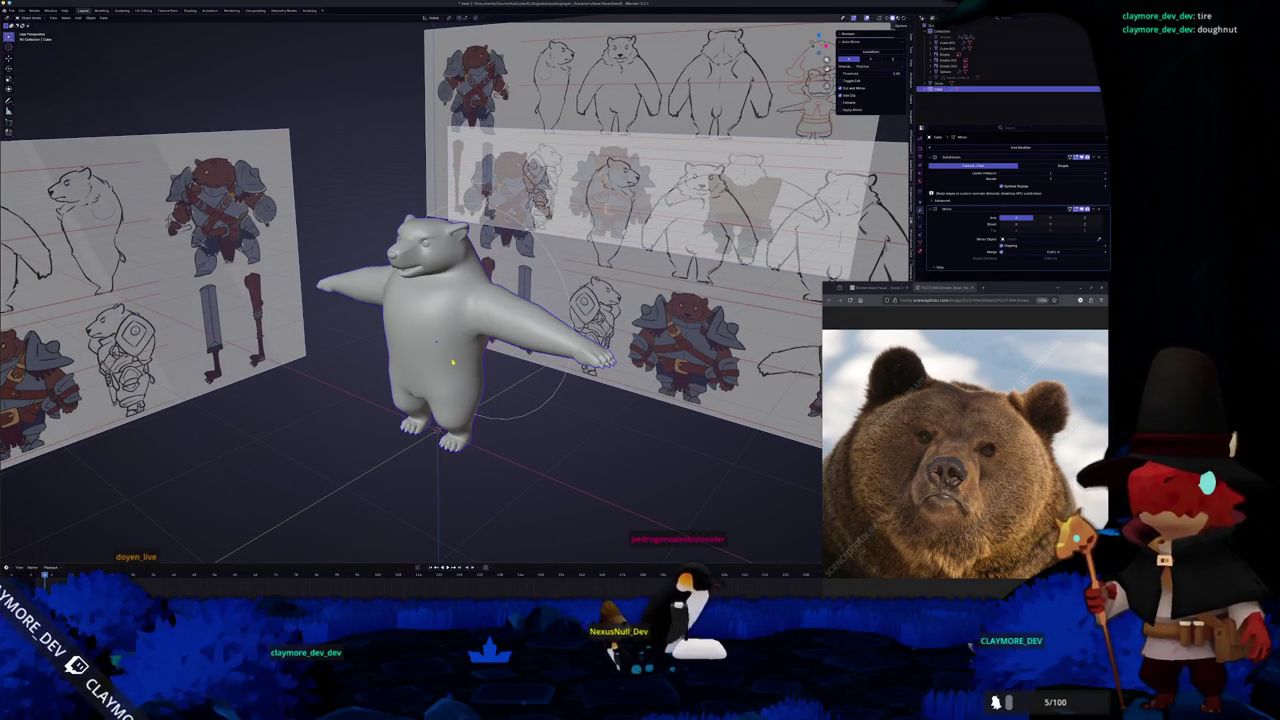
{"action": "key", "text": "KP_1"}
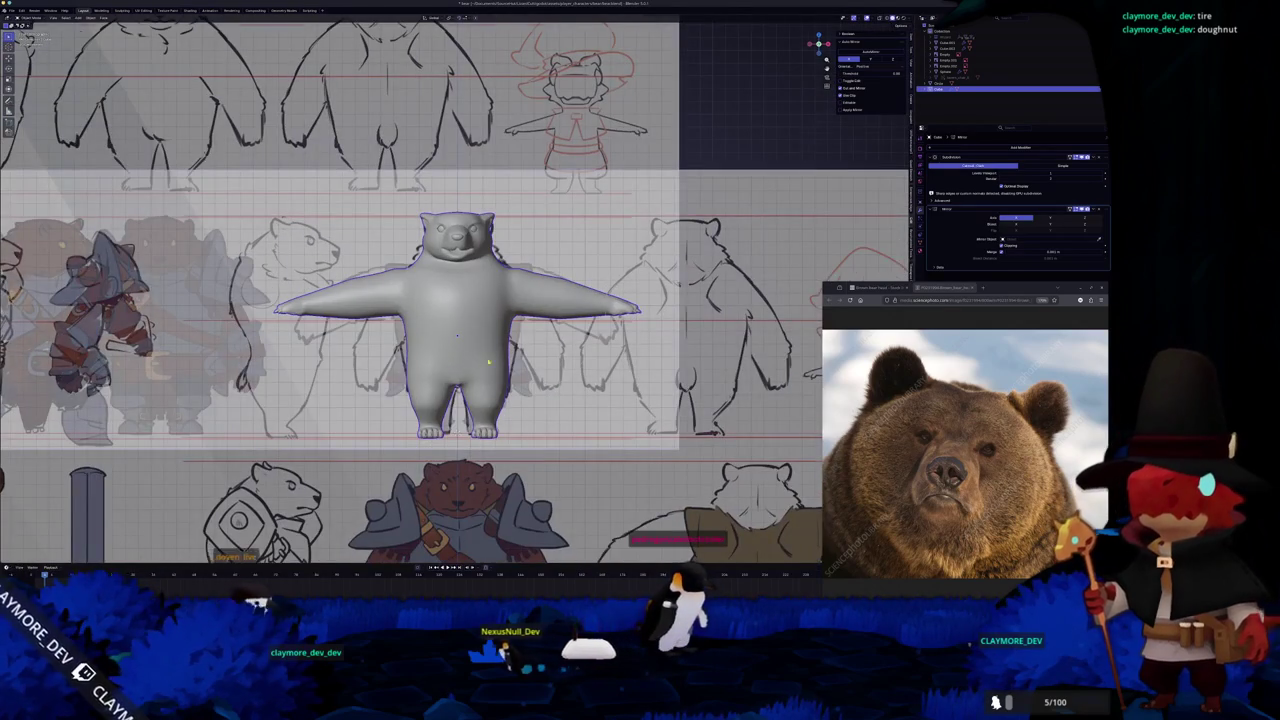
{"action": "scroll", "coordinate": [457, 334], "scroll_direction": "down", "scroll_amount": 3}
{"action": "scroll", "coordinate": [457, 334], "scroll_direction": "down", "scroll_amount": 2}
{"action": "mouse_move", "coordinate": [457, 334]}
{"action": "middle_mouse_down"}
{"action": "mouse_move", "coordinate": [452, 410]}
{"action": "mouse_move", "coordinate": [430, 412]}
{"action": "mouse_move", "coordinate": [450, 414]}
{"action": "middle_mouse_up"}
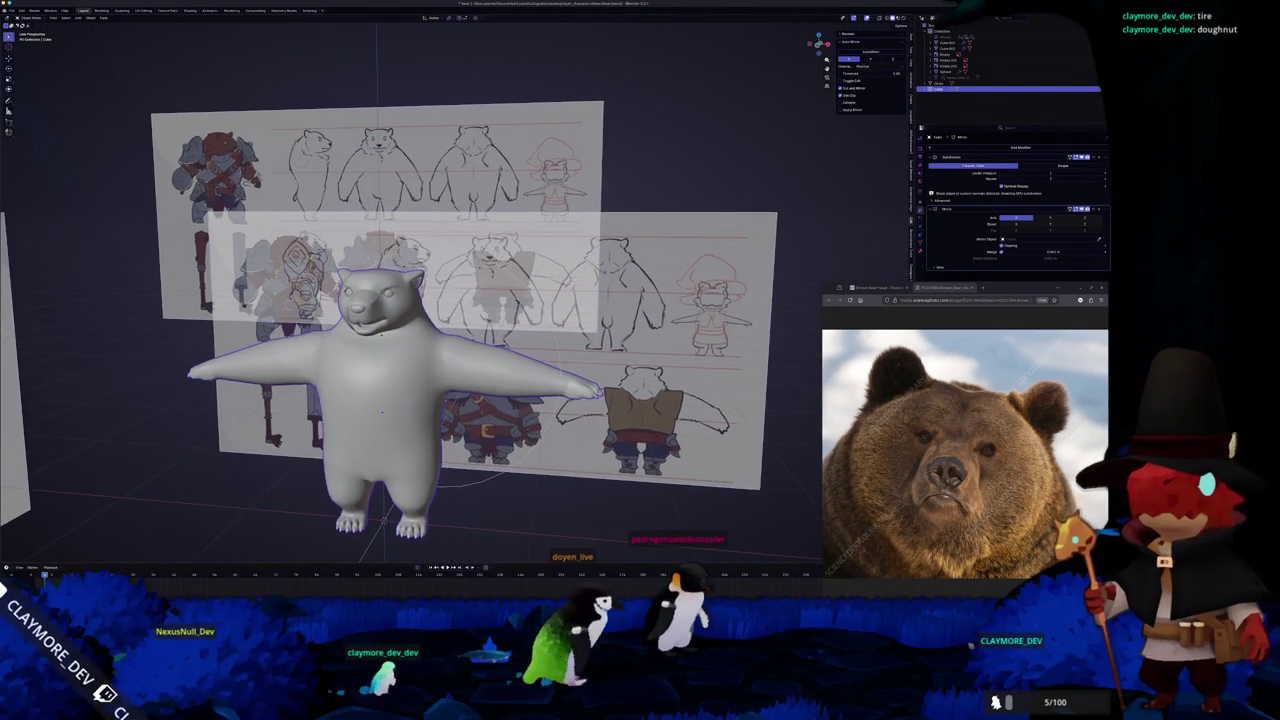
{"action": "scroll", "coordinate": [450, 414], "scroll_direction": "up", "scroll_amount": 1}
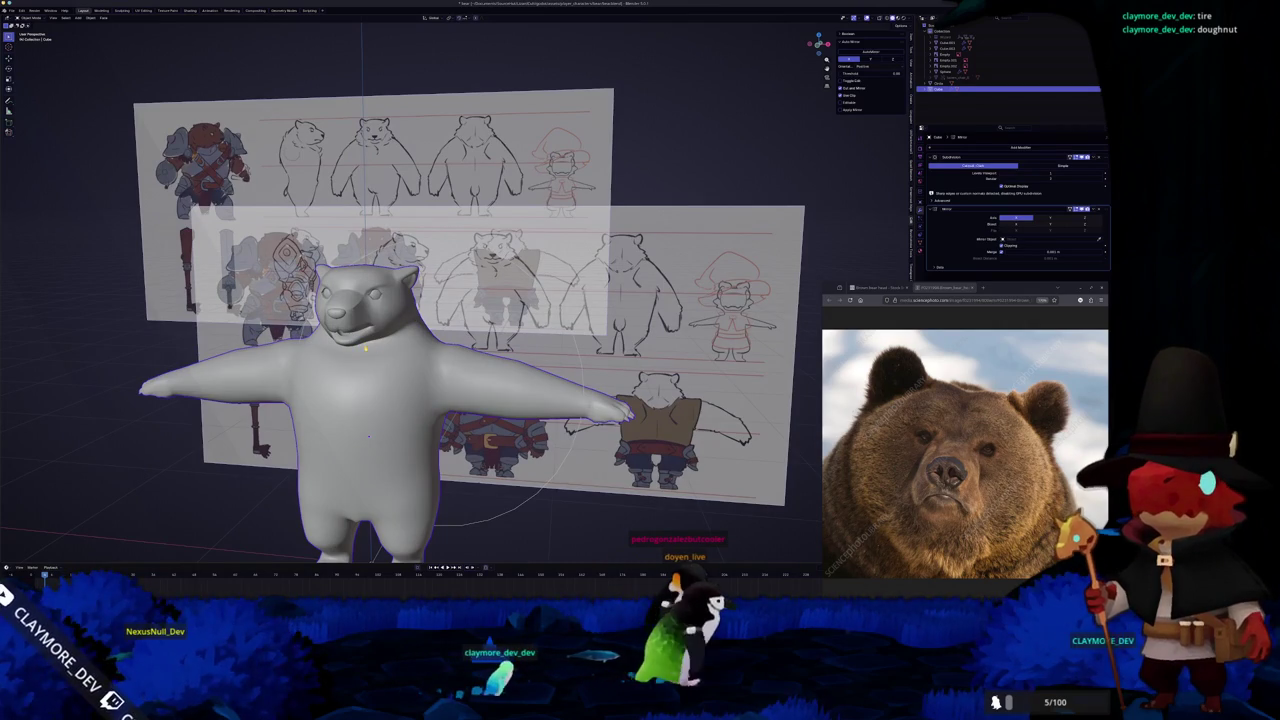
Enter Edit Mode on the bear and orbit to a side view of its mesh
{"action": "key", "text": "Tab"}
{"action": "mouse_move", "coordinate": [450, 414]}
{"action": "middle_mouse_down"}
{"action": "mouse_move", "coordinate": [390, 406]}
{"action": "mouse_move", "coordinate": [420, 440]}
{"action": "mouse_move", "coordinate": [415, 487]}
{"action": "mouse_move", "coordinate": [419, 465]}
{"action": "middle_mouse_up"}
{"action": "scroll", "coordinate": [420, 450], "scroll_direction": "up", "scroll_amount": 2}
{"action": "scroll", "coordinate": [425, 459], "scroll_direction": "up", "scroll_amount": 1}
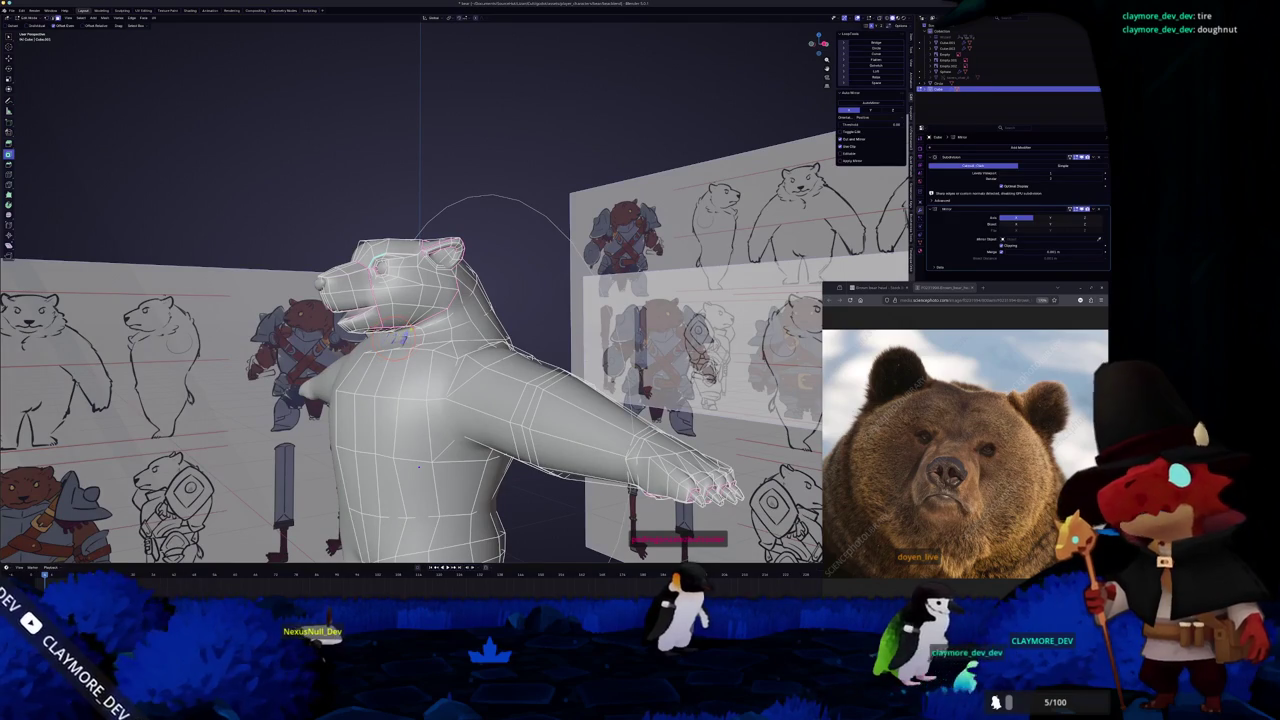
Select the bear's neck and shoulder faces and separate them into their own object
{"action": "middle_click_drag", "start_coordinate": [419, 466], "coordinate": [440, 432]}
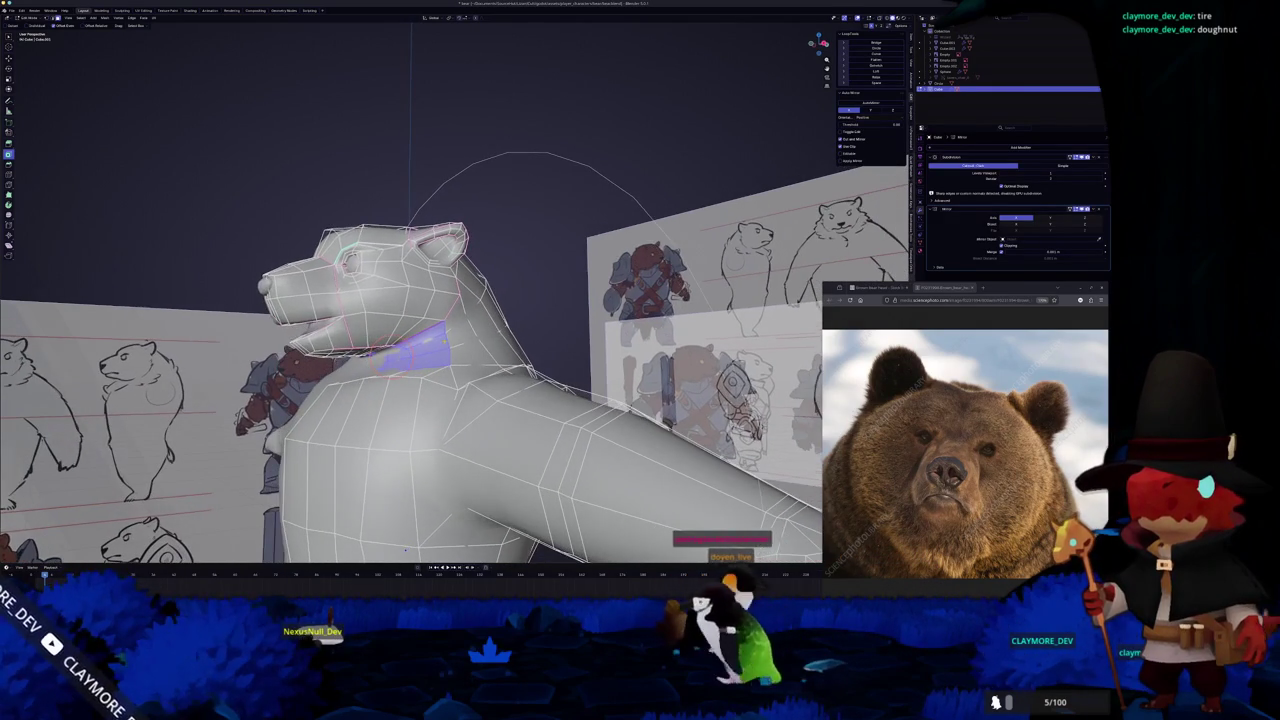
{"action": "key", "text": "KP_3"}
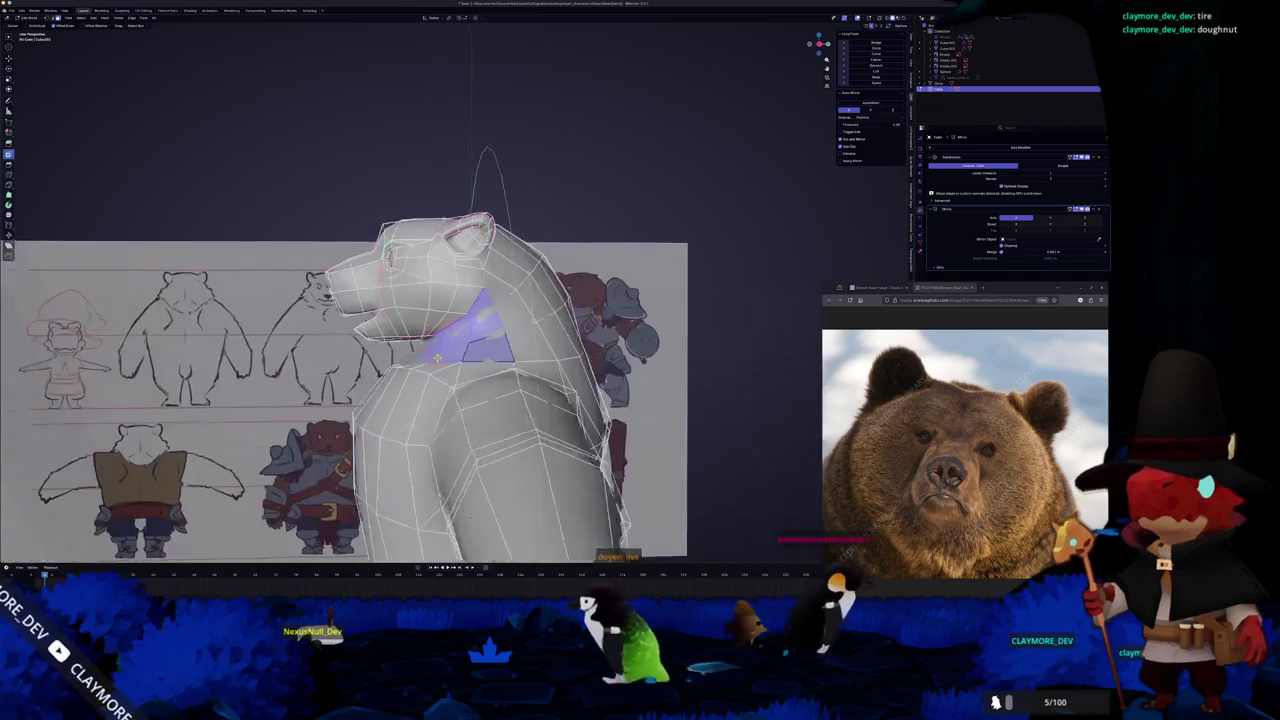
{"action": "left_click", "coordinate": [508, 318], "text": "shift"}
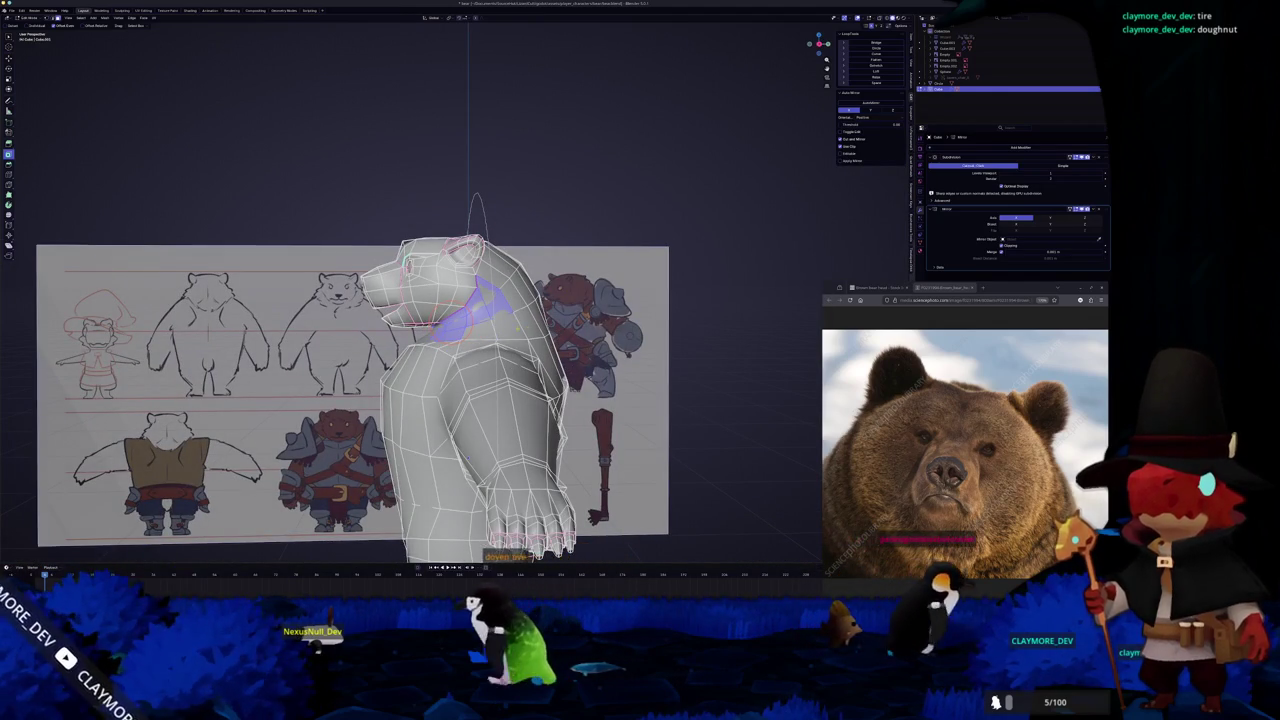
{"action": "left_click", "coordinate": [514, 298], "text": "shift"}
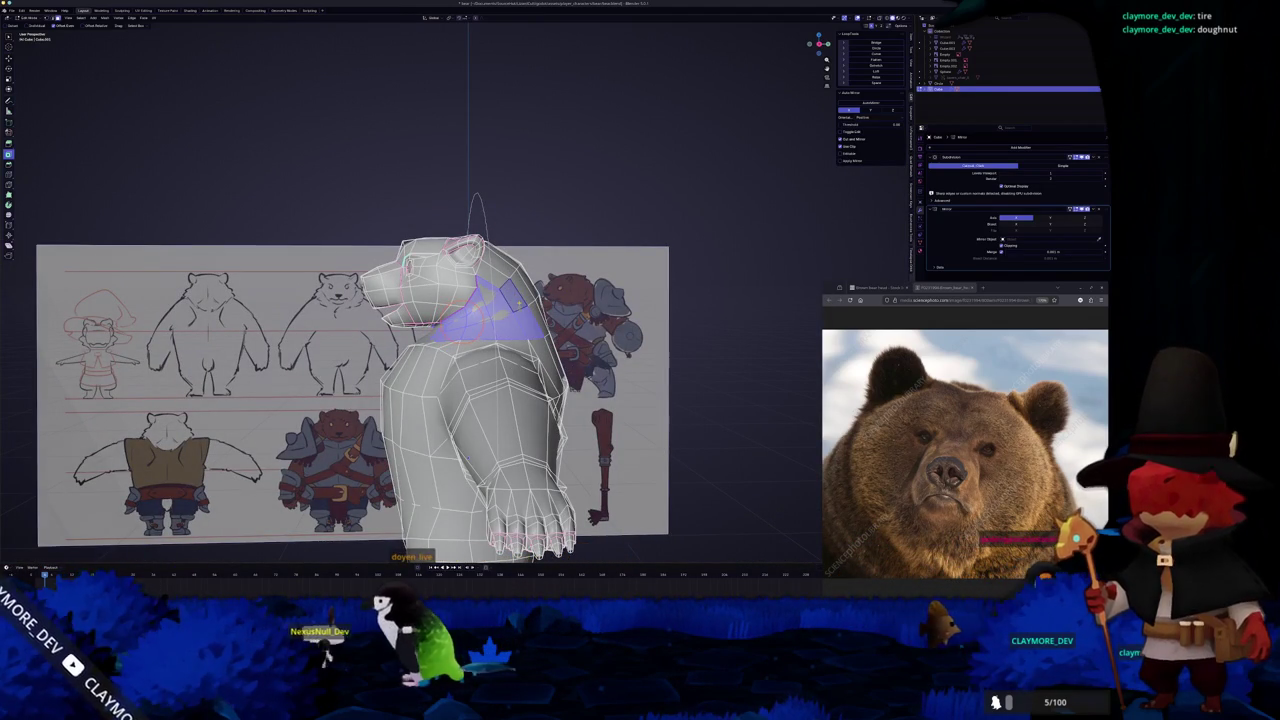
{"action": "key", "text": "KP_3"}
{"action": "middle_click_drag", "start_coordinate": [460, 400], "coordinate": [430, 430], "text": "shift"}
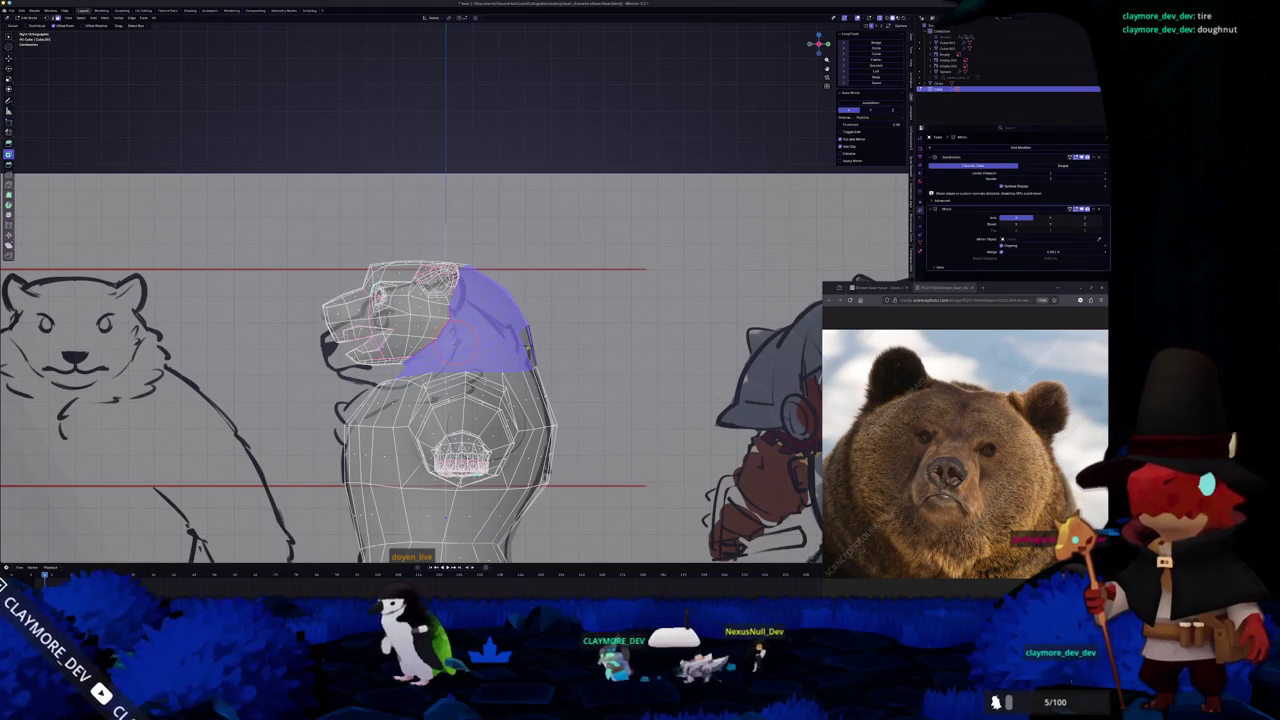
{"action": "middle_click_drag", "start_coordinate": [540, 341], "coordinate": [588, 295]}
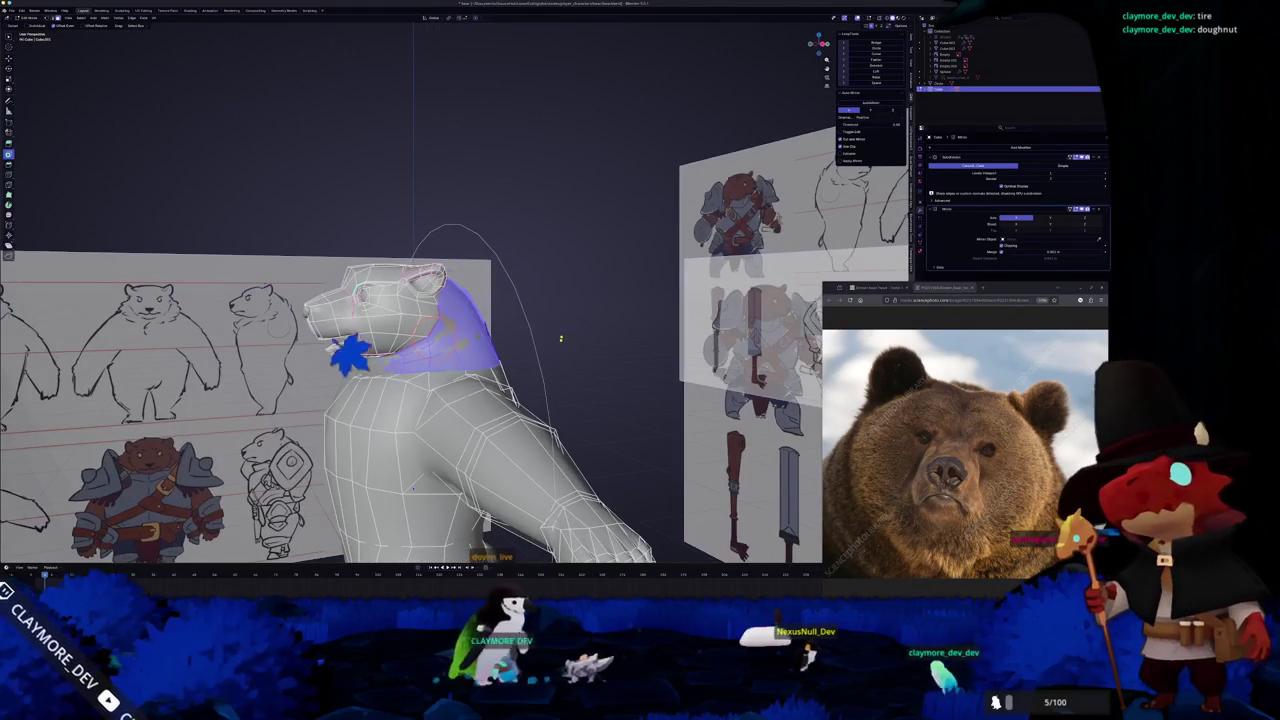
{"action": "right_click", "coordinate": [600, 382]}
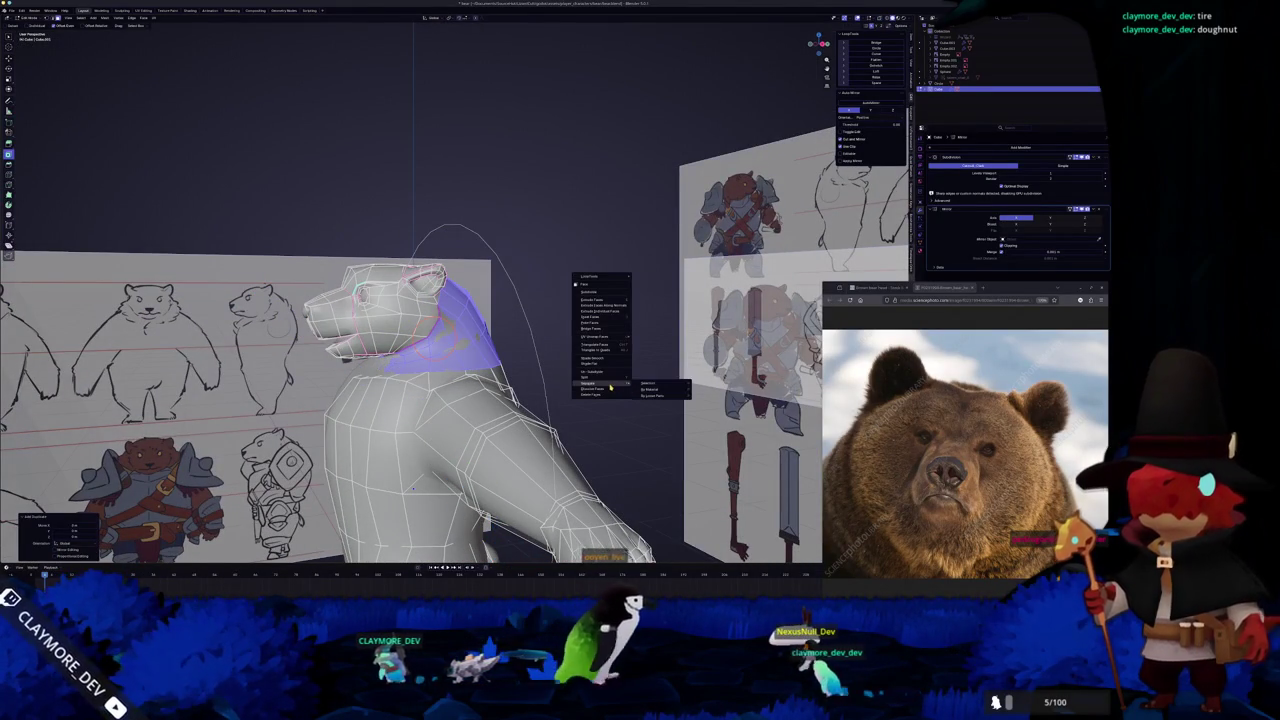
{"action": "left_click", "coordinate": [643, 383]}
Edit the separated neck piece in side view, moving vertices down-left with proportional falloff
{"action": "key", "text": "Tab"}
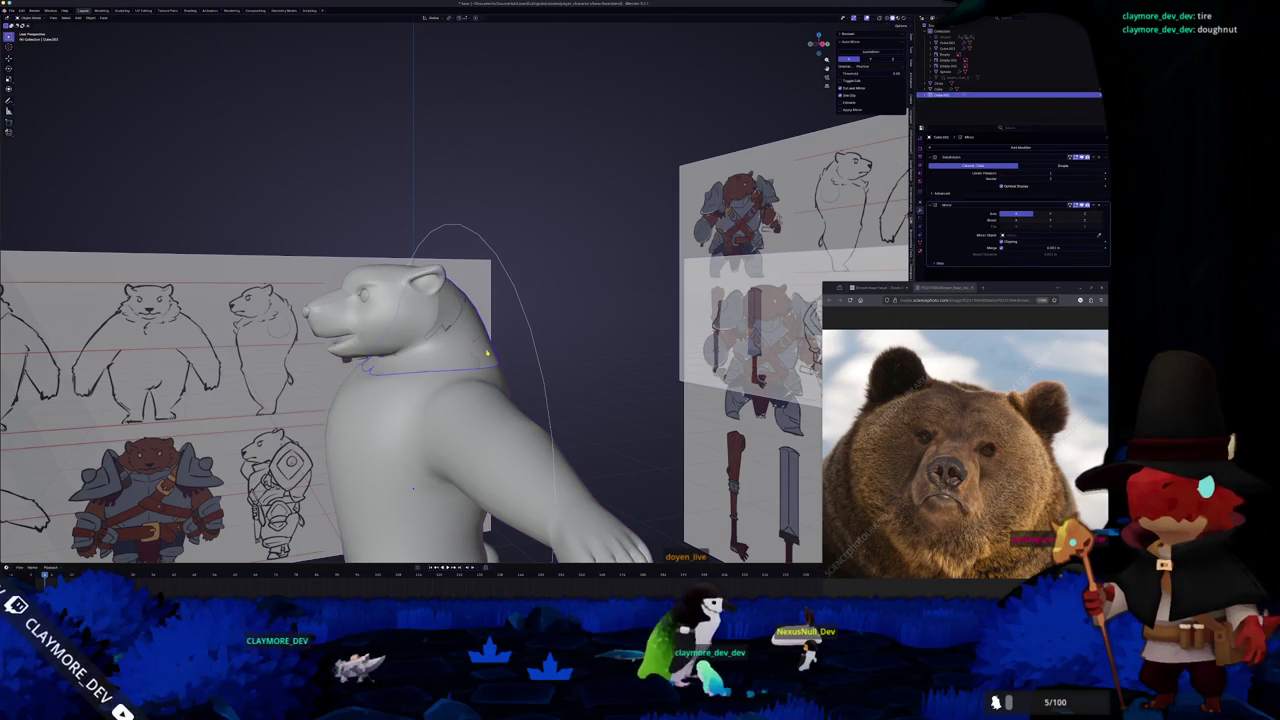
{"action": "key", "text": "Tab"}
{"action": "key", "text": "KP_3"}
{"action": "scroll", "coordinate": [460, 300], "scroll_direction": "up", "scroll_amount": 3}
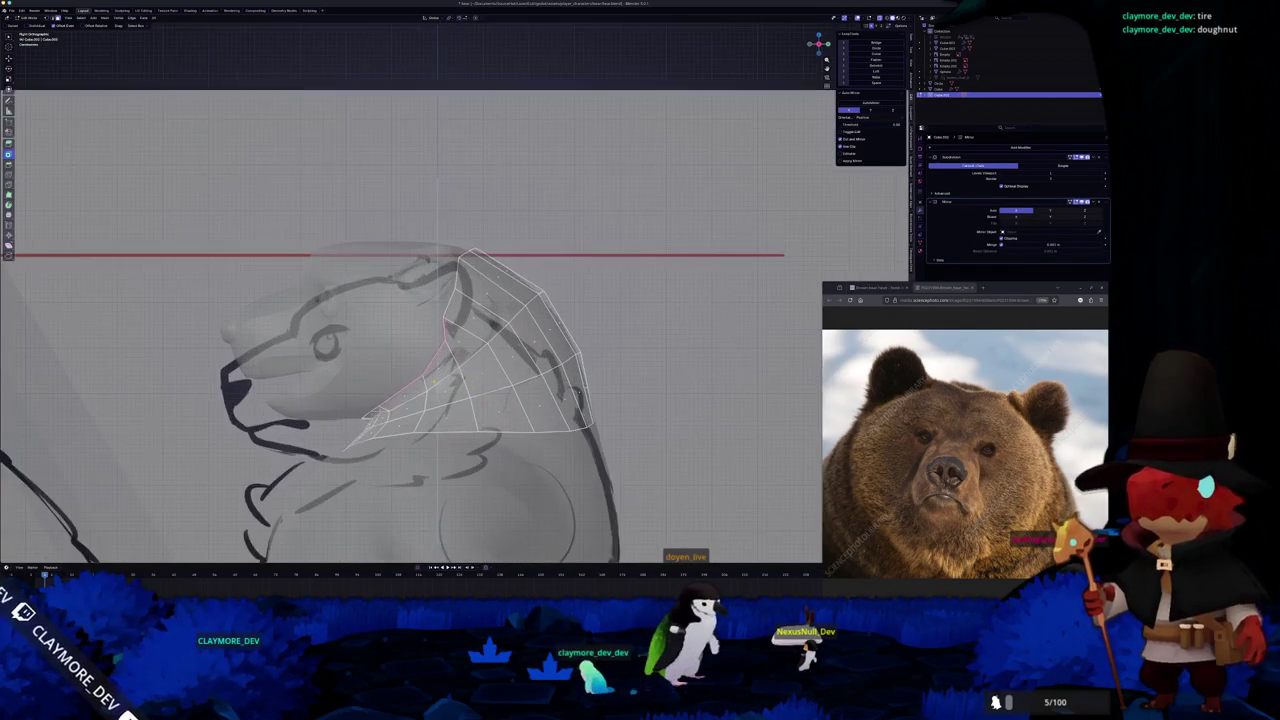
{"action": "scroll", "coordinate": [460, 300], "scroll_direction": "up", "scroll_amount": 2}
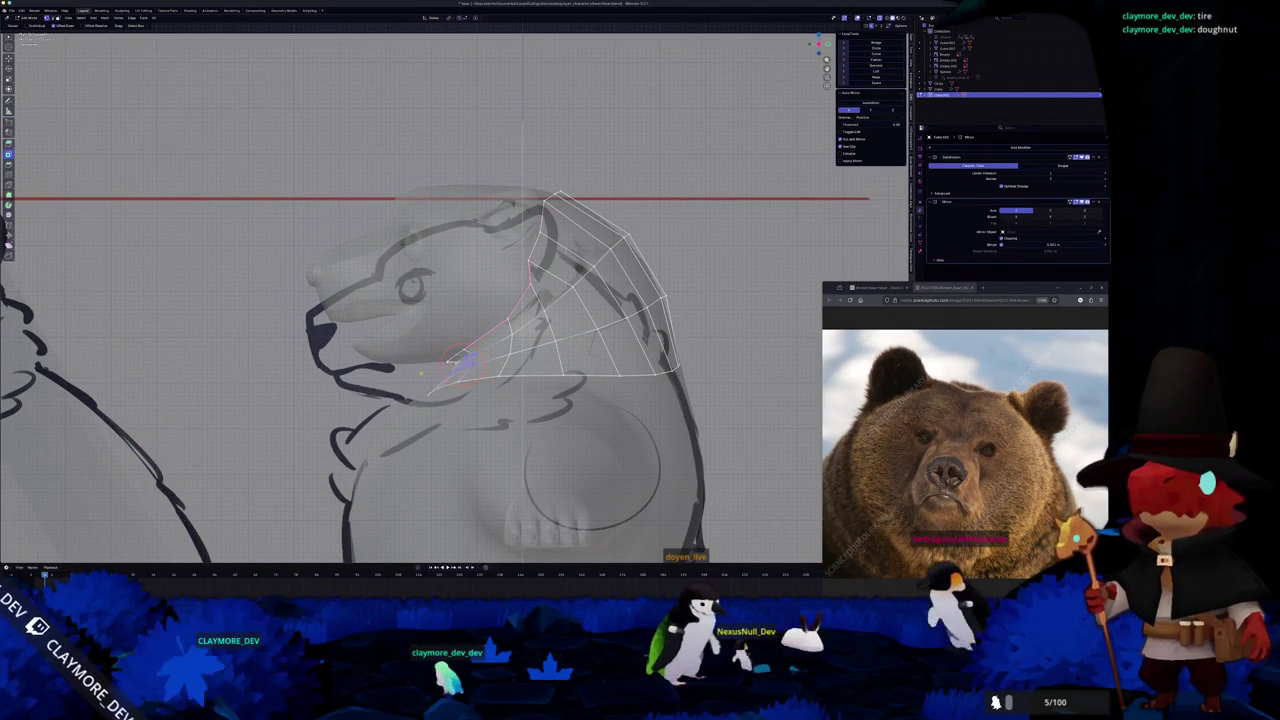
{"action": "scroll", "coordinate": [457, 286], "scroll_direction": "up", "scroll_amount": 2}
{"action": "key", "text": "g"}
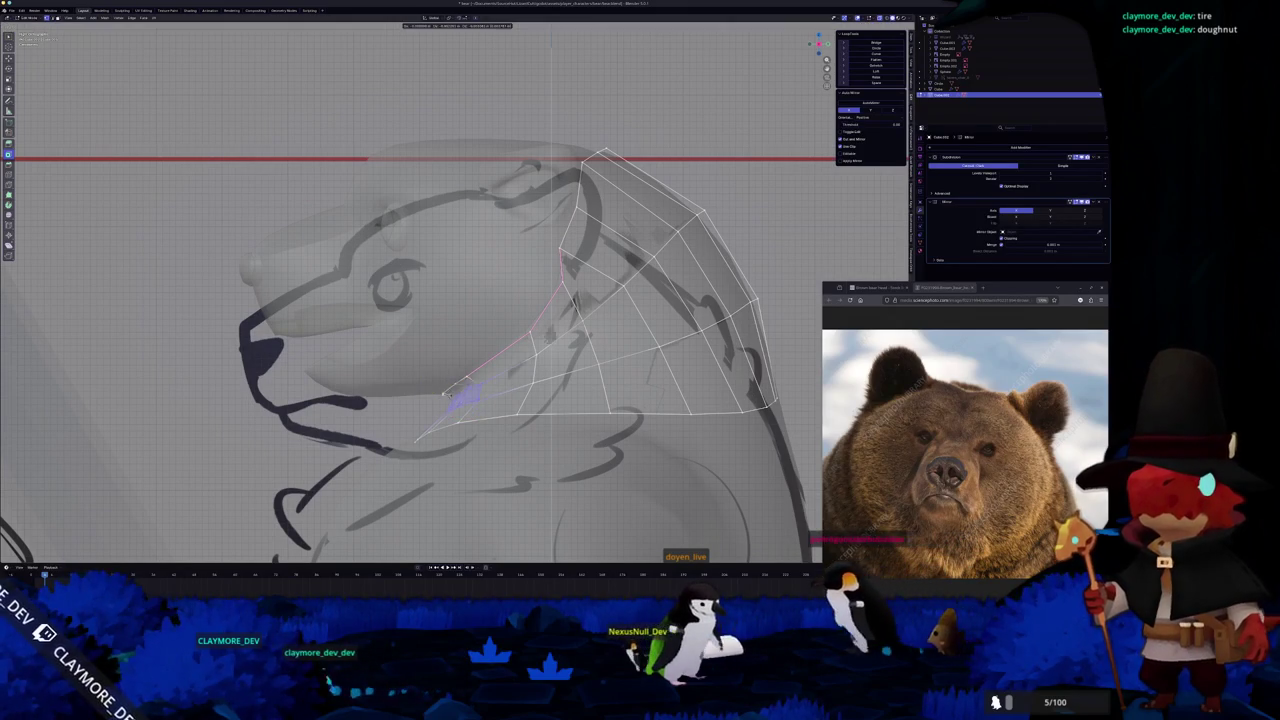
{"action": "left_click", "coordinate": [386, 418]}
{"action": "scroll", "coordinate": [447, 396], "scroll_direction": "down", "scroll_amount": 2}
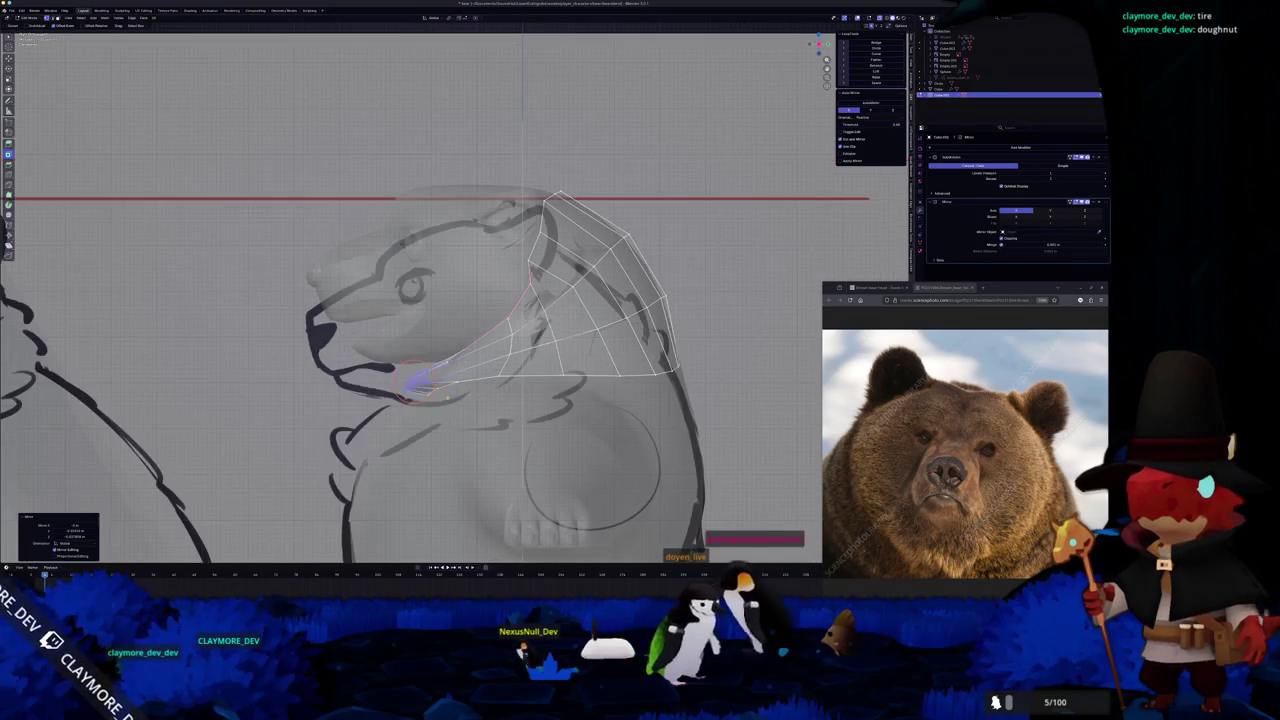
{"action": "key", "text": "g"}
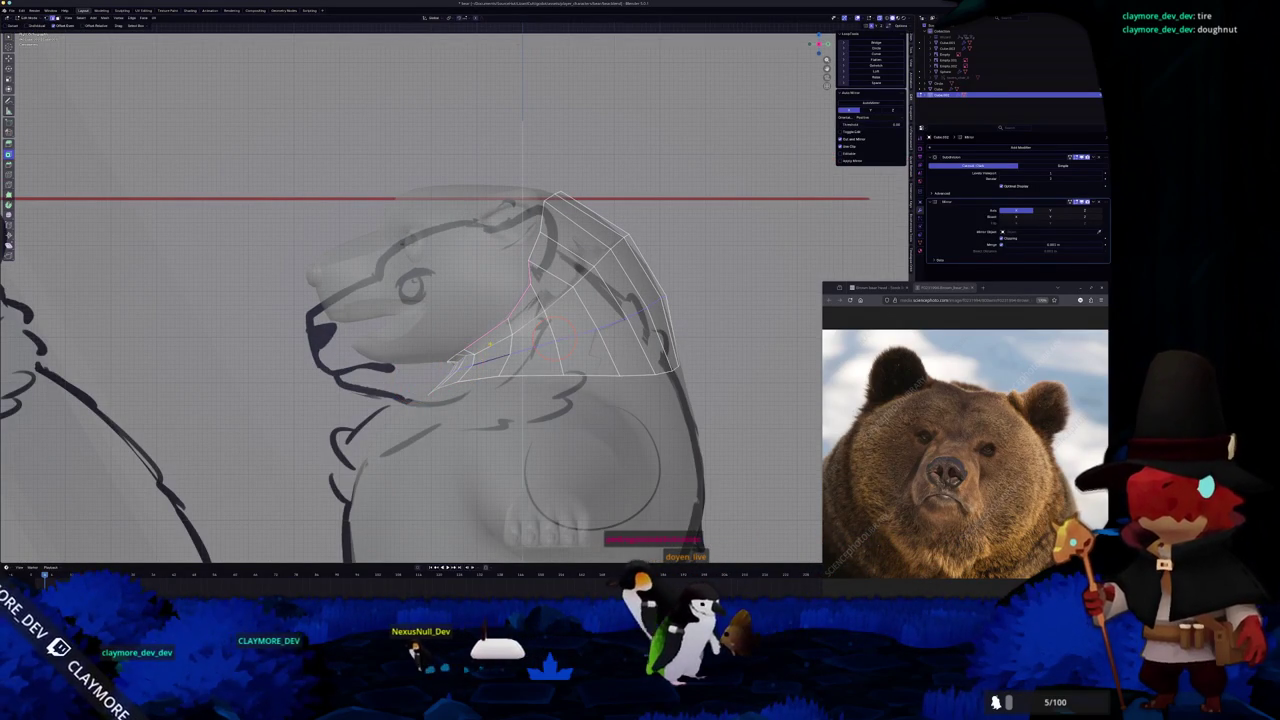
{"action": "left_click", "coordinate": [588, 343]}
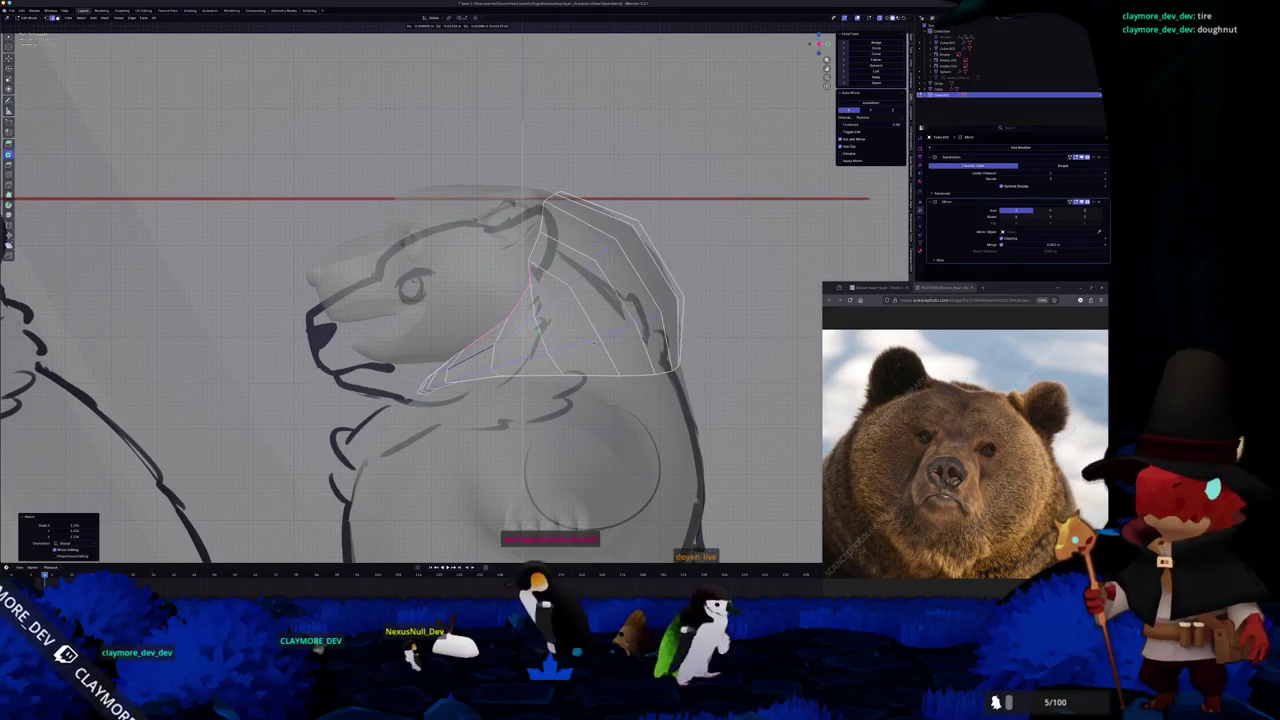
Connect the neck vertices with a new diagonal edge and slide it into place
{"action": "key", "text": "f"}
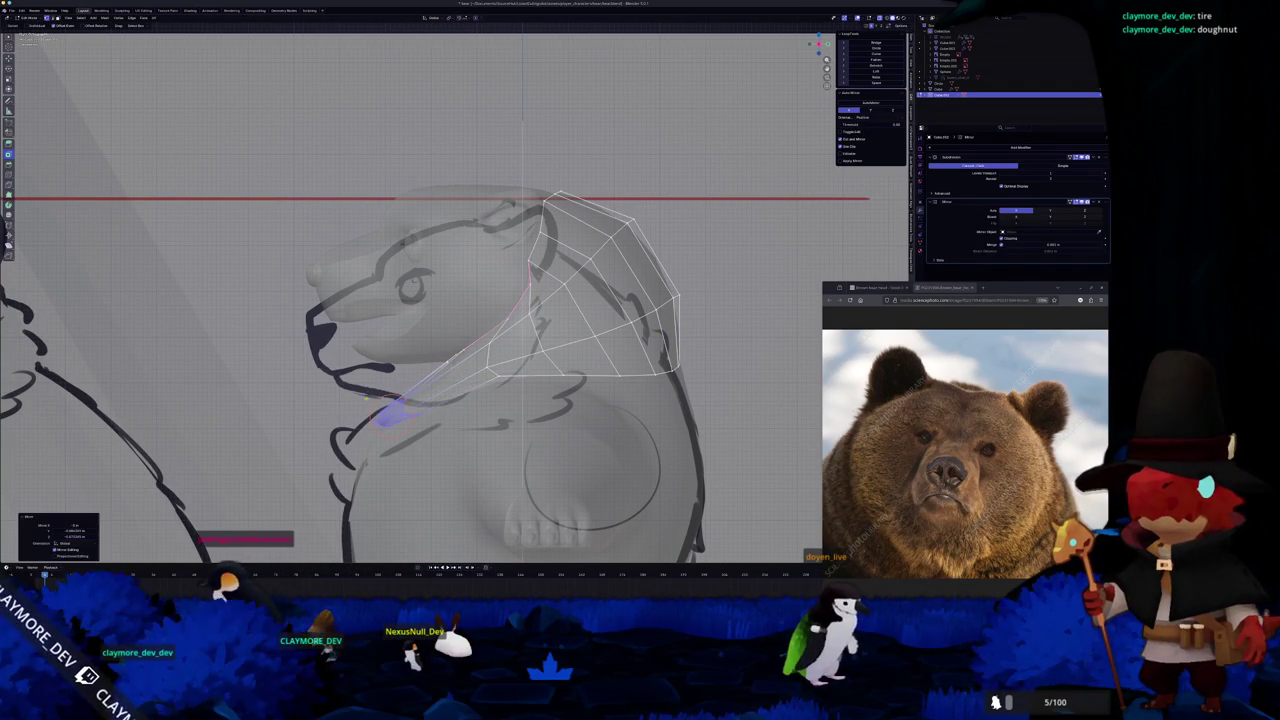
{"action": "key", "text": "ctrl+z"}
{"action": "middle_click_drag", "start_coordinate": [438, 445], "coordinate": [428, 411]}
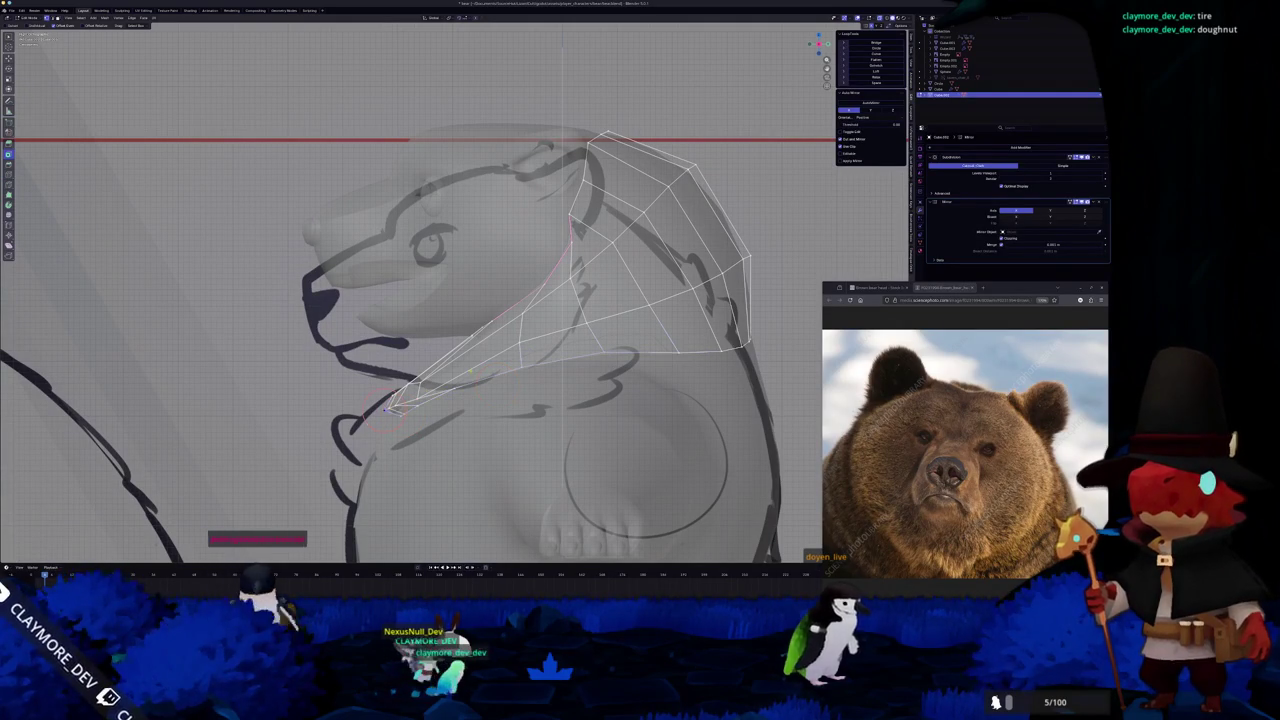
{"action": "key", "text": "f"}
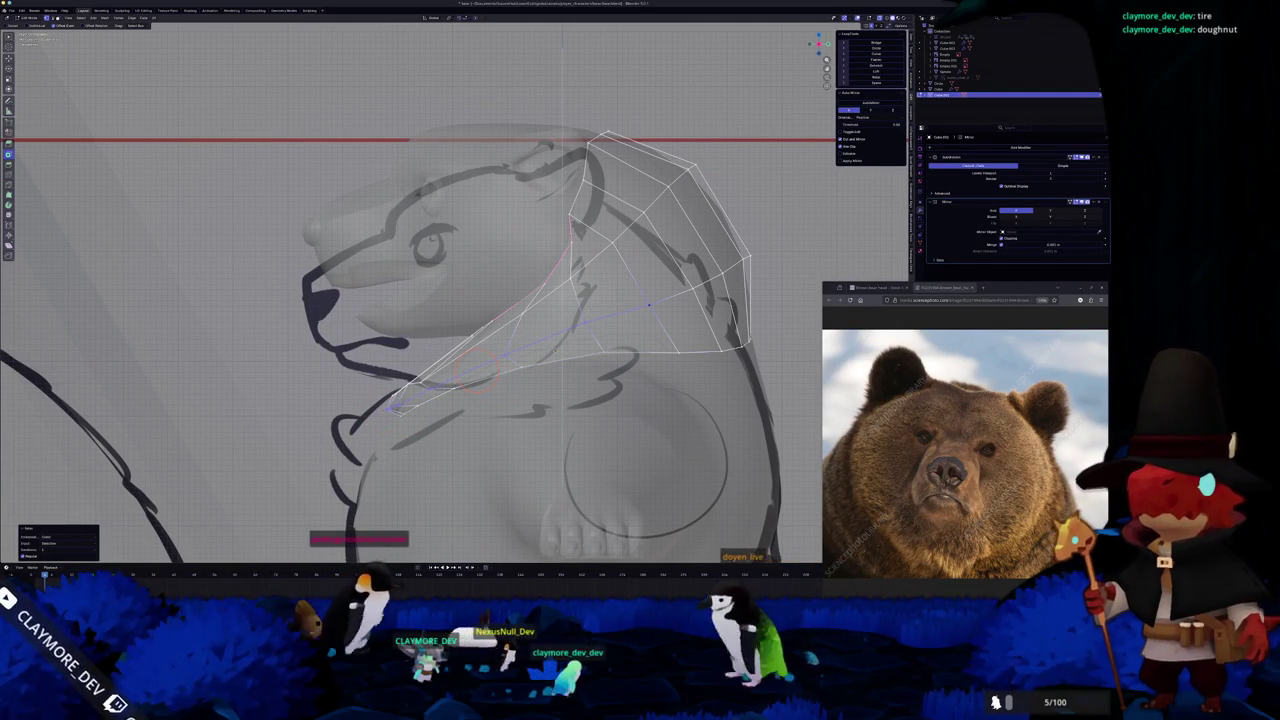
{"action": "key", "text": "g"}
{"action": "key", "text": "g"}
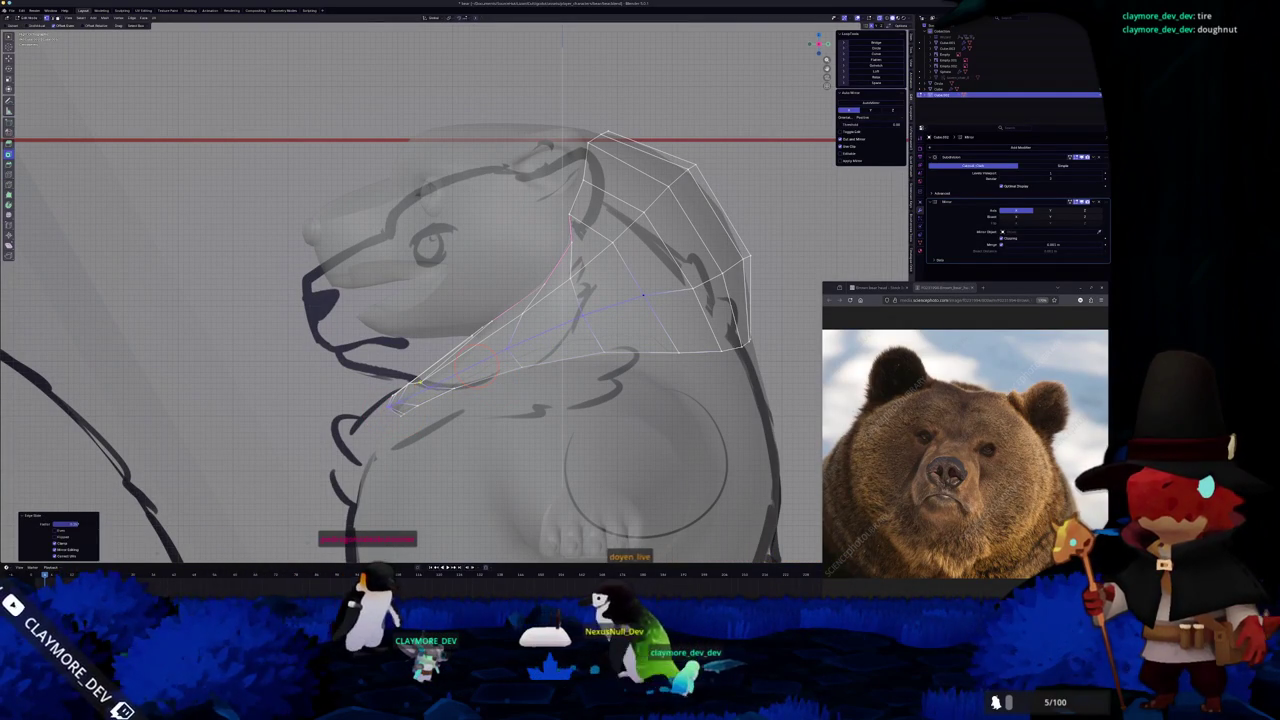
{"action": "scroll", "coordinate": [472, 366], "scroll_direction": "up", "scroll_amount": 1}
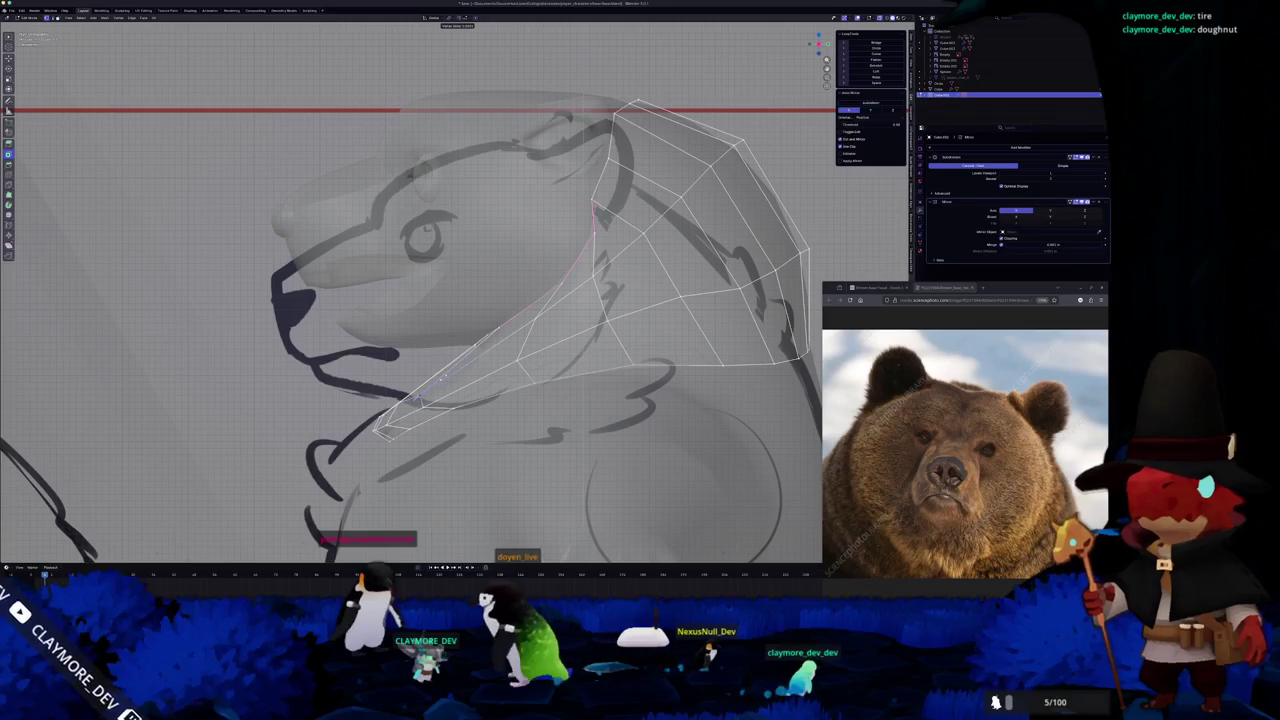
{"action": "scroll", "coordinate": [408, 396], "scroll_direction": "down", "scroll_amount": 3}
Return to Object Mode, turn off X-ray, and delete the separated neck piece
{"action": "key", "text": "Tab"}
{"action": "key", "text": "alt+z"}
{"action": "mouse_move", "coordinate": [408, 396]}
{"action": "middle_mouse_down"}
{"action": "mouse_move", "coordinate": [415, 413]}
{"action": "mouse_move", "coordinate": [443, 402]}
{"action": "mouse_move", "coordinate": [357, 443]}
{"action": "mouse_move", "coordinate": [441, 437]}
{"action": "middle_mouse_up"}
{"action": "left_click", "coordinate": [444, 402]}
{"action": "scroll", "coordinate": [444, 402], "scroll_direction": "down", "scroll_amount": 2}
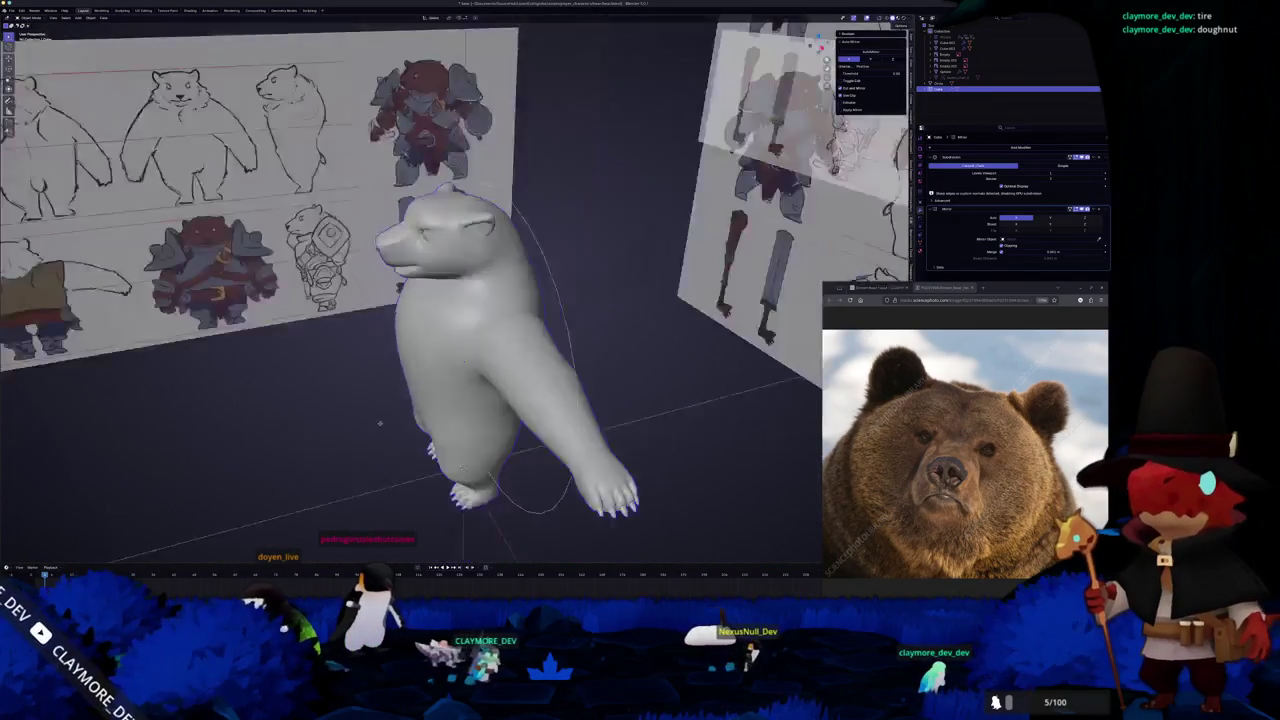
Zoom out and unhide the wizard character model with Alt+H
{"action": "scroll", "coordinate": [400, 242], "scroll_direction": "down", "scroll_amount": 2}
{"action": "middle_click_drag", "start_coordinate": [400, 242], "coordinate": [427, 223]}
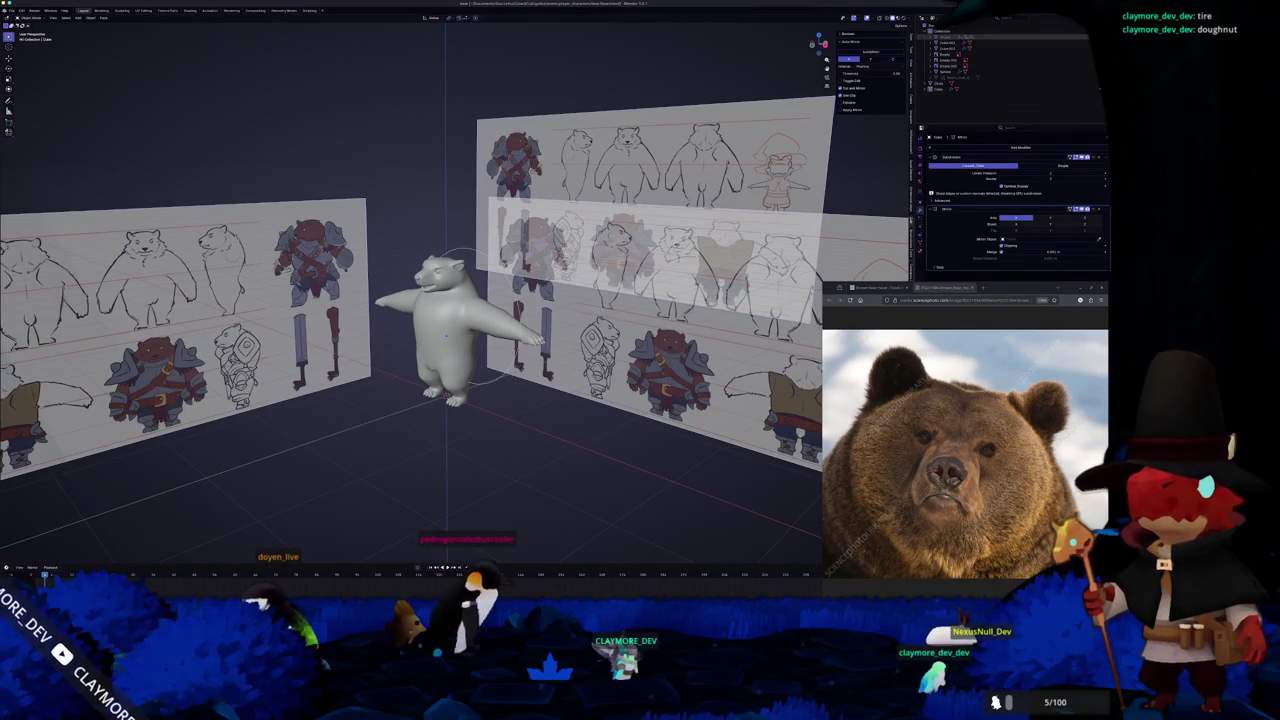
{"action": "key", "text": "alt+h"}
{"action": "middle_click_drag", "start_coordinate": [610, 224], "coordinate": [406, 293]}
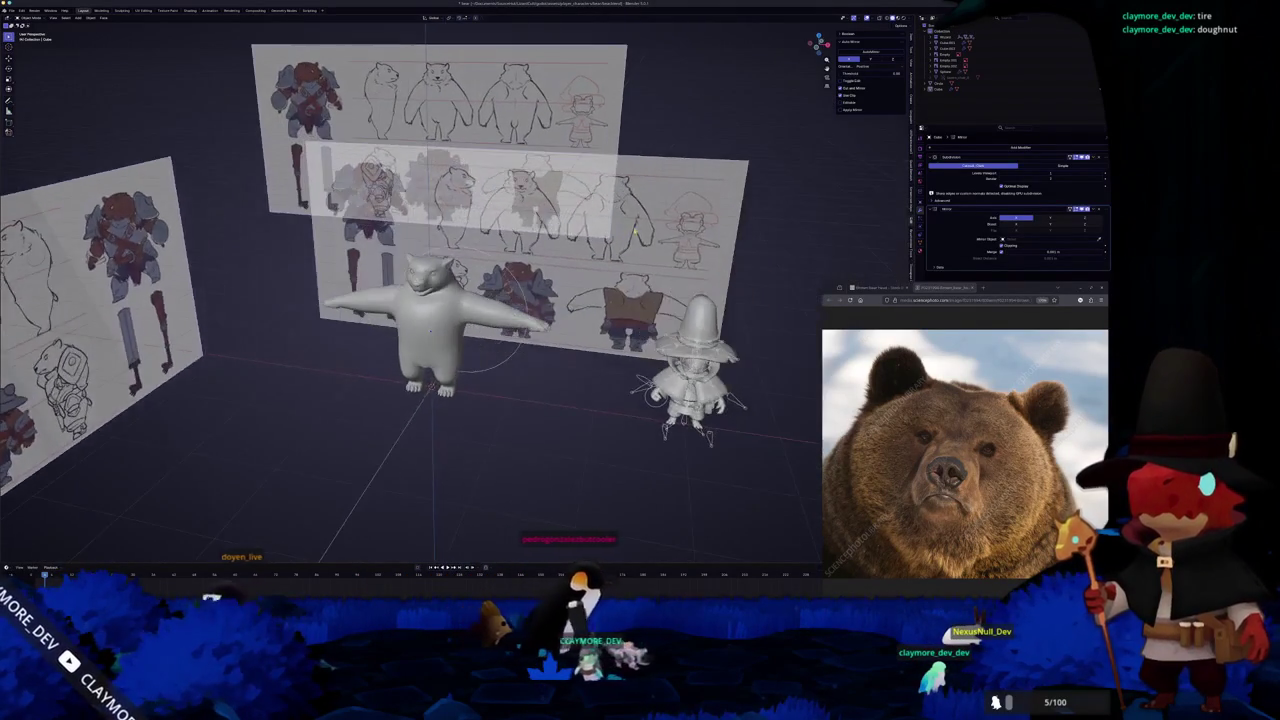
Move the bear left along the X axis so it sits beside the wizard
{"action": "key", "text": "g"}
{"action": "key", "text": "x"}
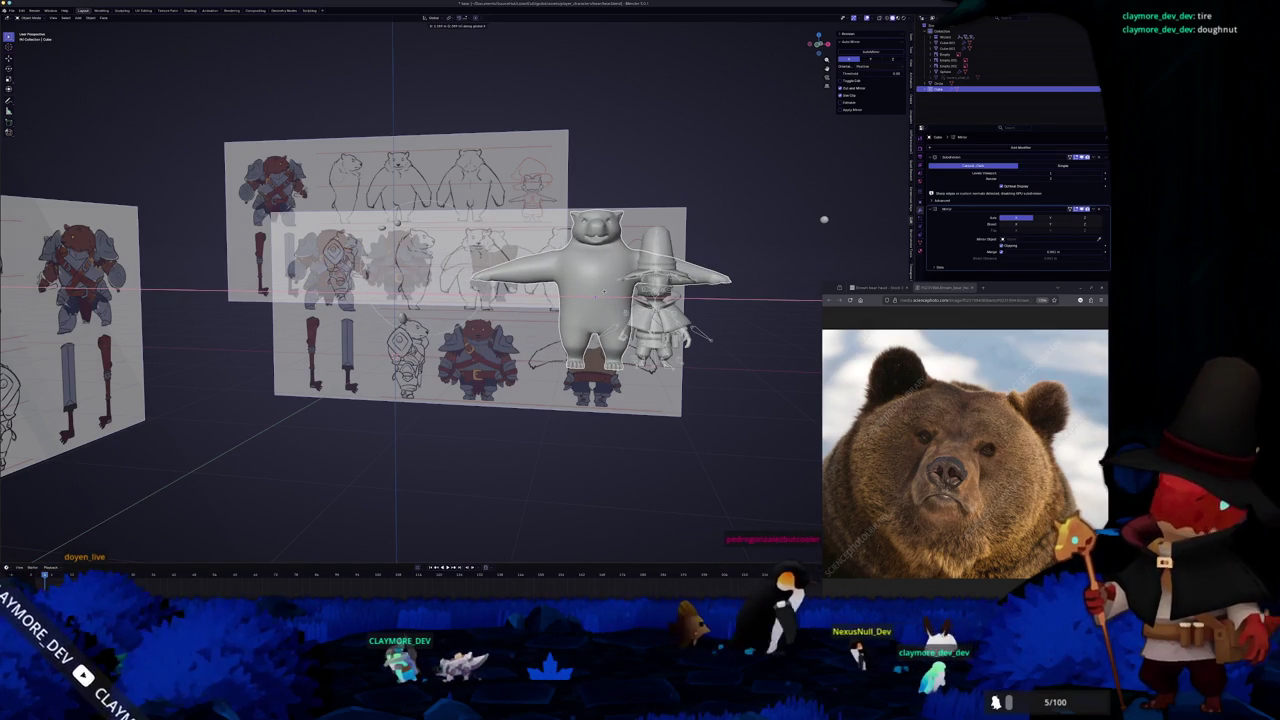
{"action": "left_click", "coordinate": [621, 219]}
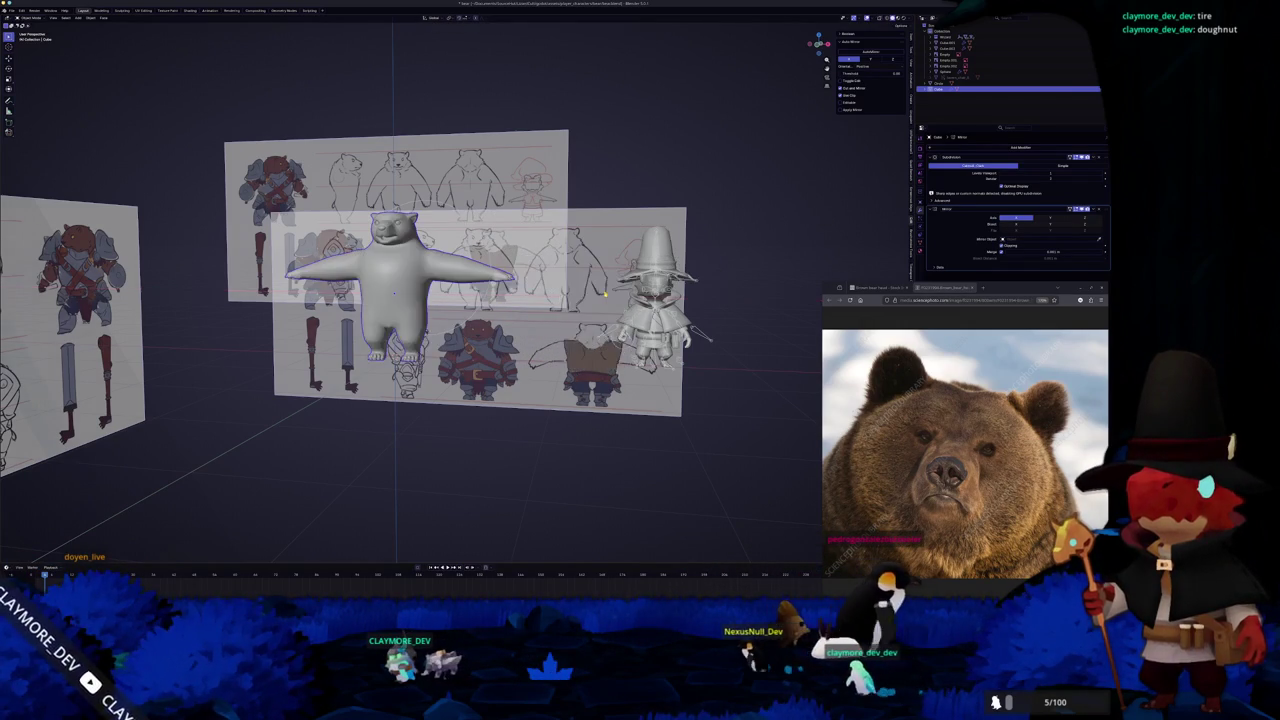
{"action": "middle_click_drag", "start_coordinate": [631, 175], "coordinate": [349, 131]}
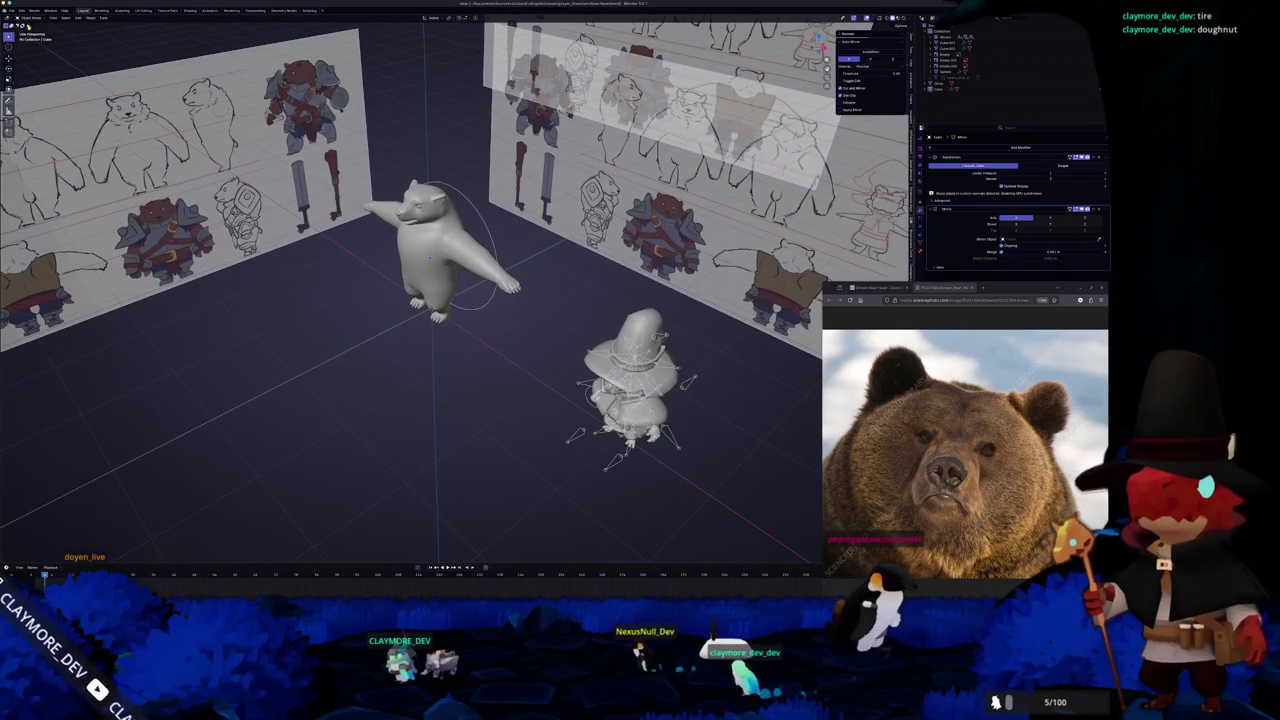
{"action": "left_click", "coordinate": [12, 11]}
Start a new General file and delete its default cube, camera and light
{"action": "left_click", "coordinate": [82, 22]}
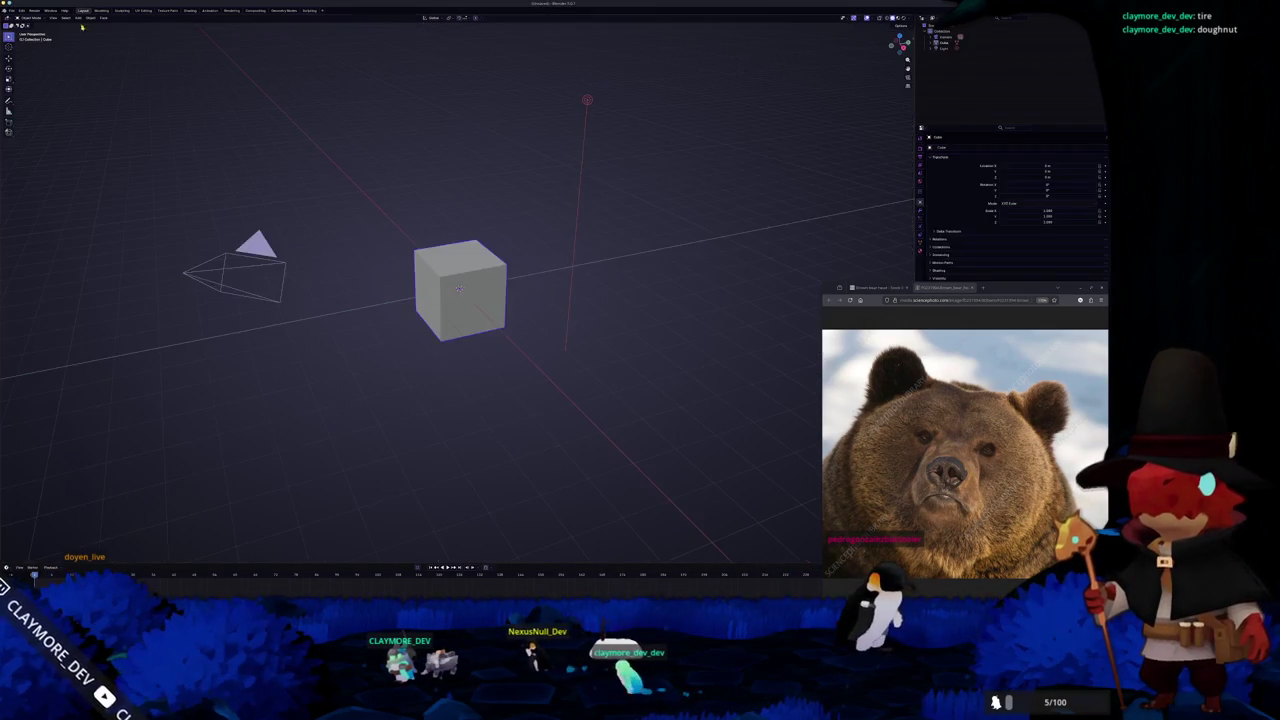
{"action": "key", "text": "a"}
{"action": "key", "text": "x"}
{"action": "left_click", "coordinate": [443, 228]}
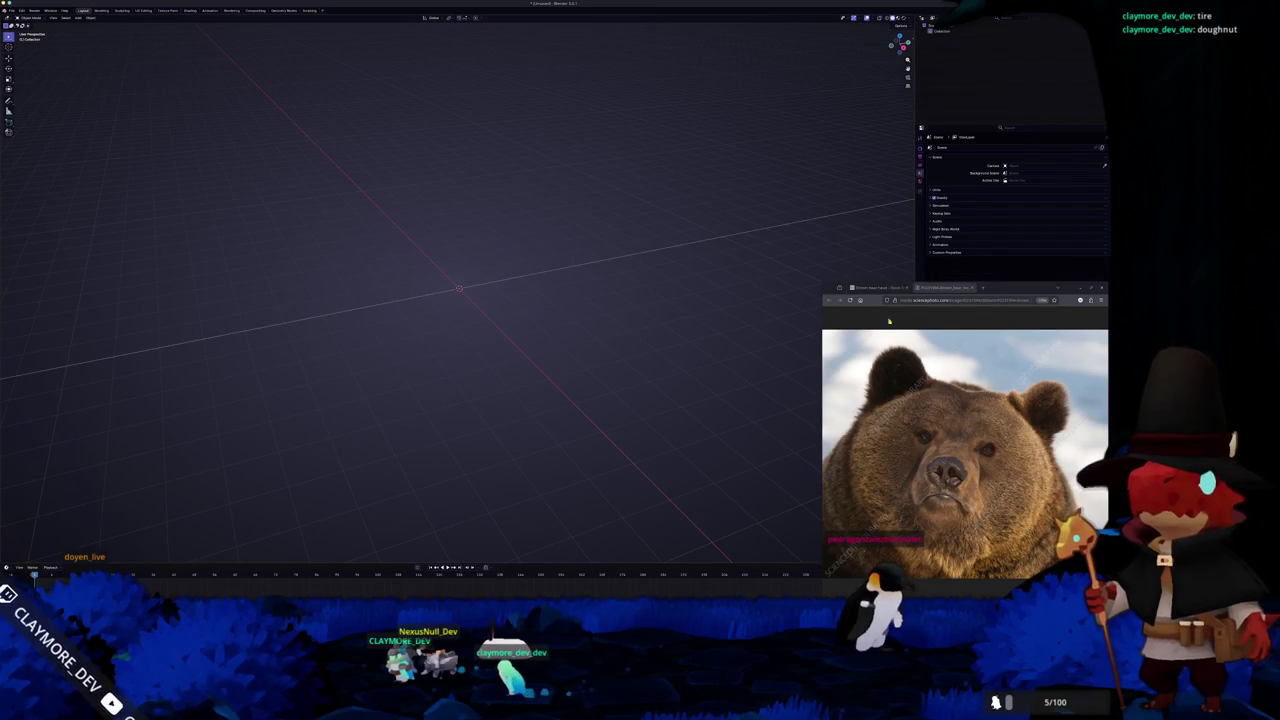
In a new browser tab, search 'fish' and open the random fish species generator
{"action": "left_click", "coordinate": [982, 290]}
{"action": "type", "text": "fish"}
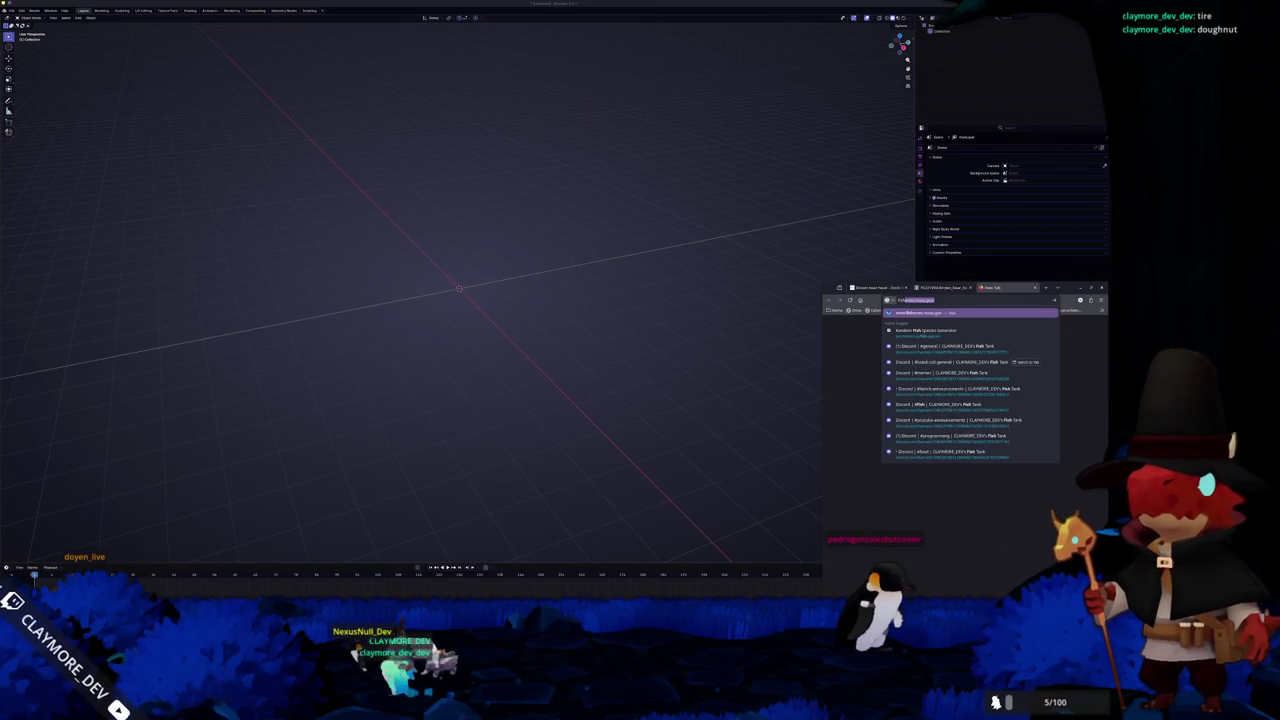
{"action": "left_click", "coordinate": [925, 330]}
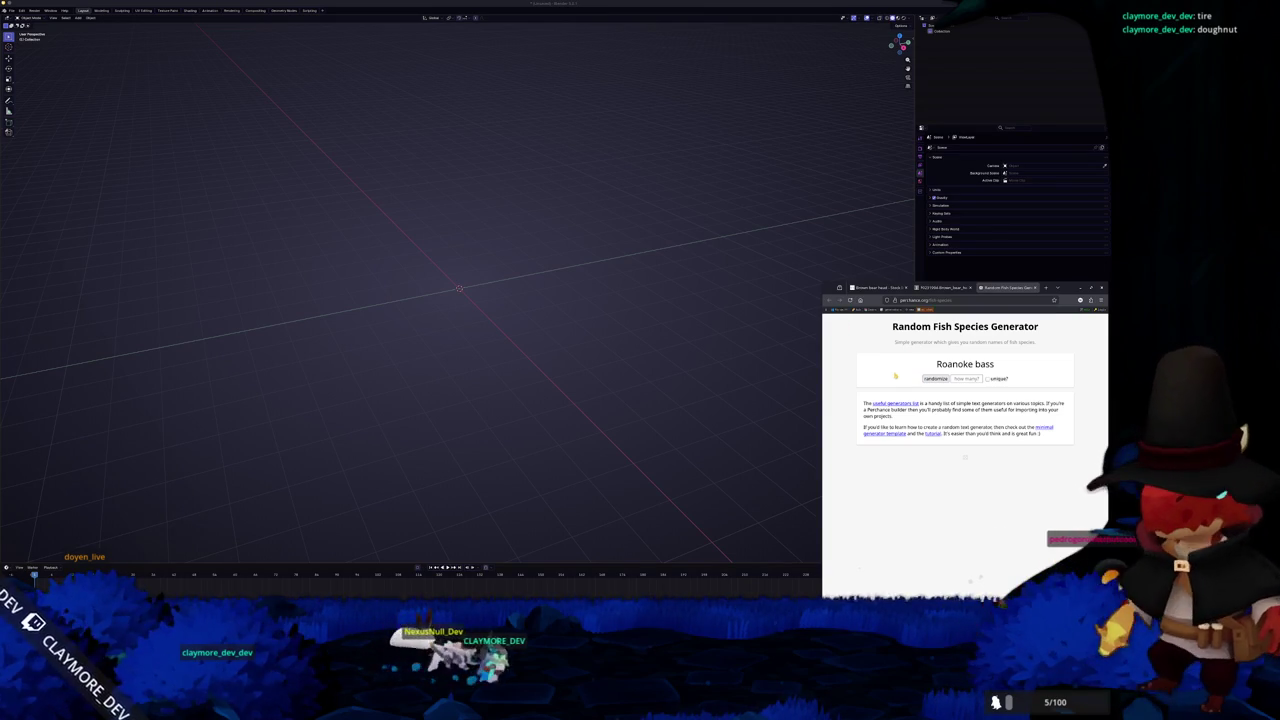
Search the web for the generated Roanoke bass and browse its image results
{"action": "right_click", "coordinate": [997, 366]}
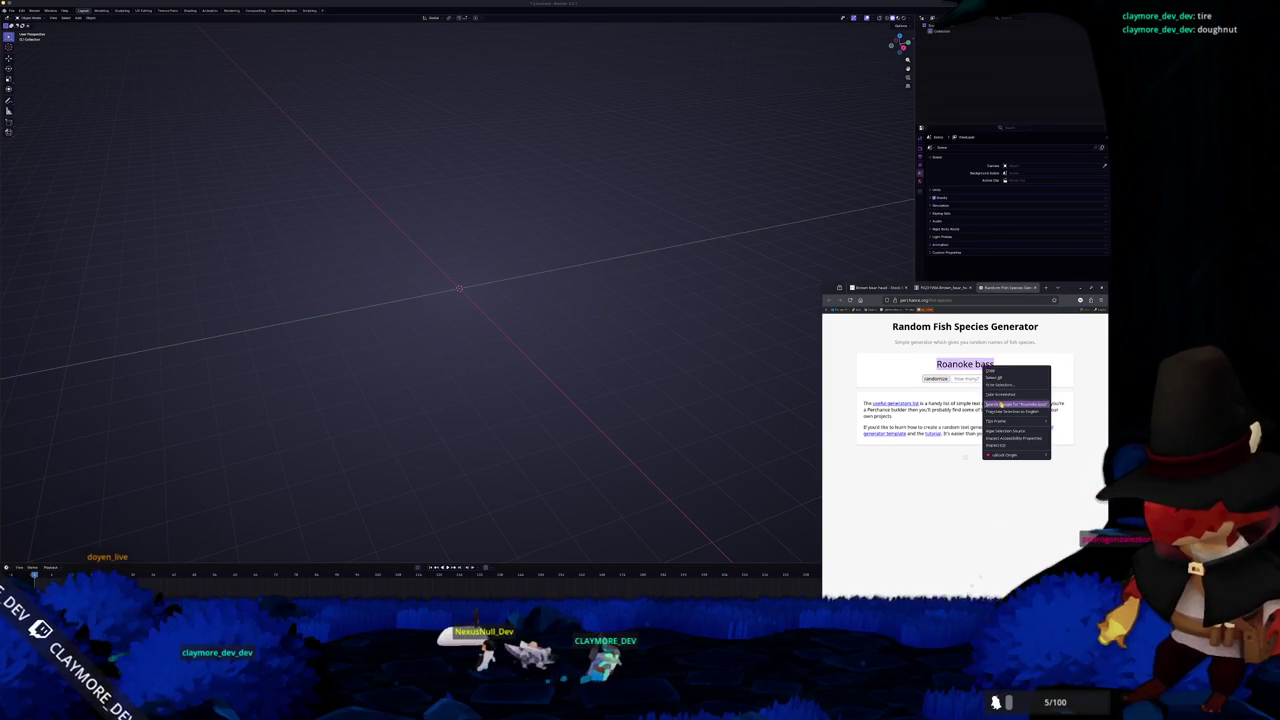
{"action": "left_click", "coordinate": [1010, 403]}
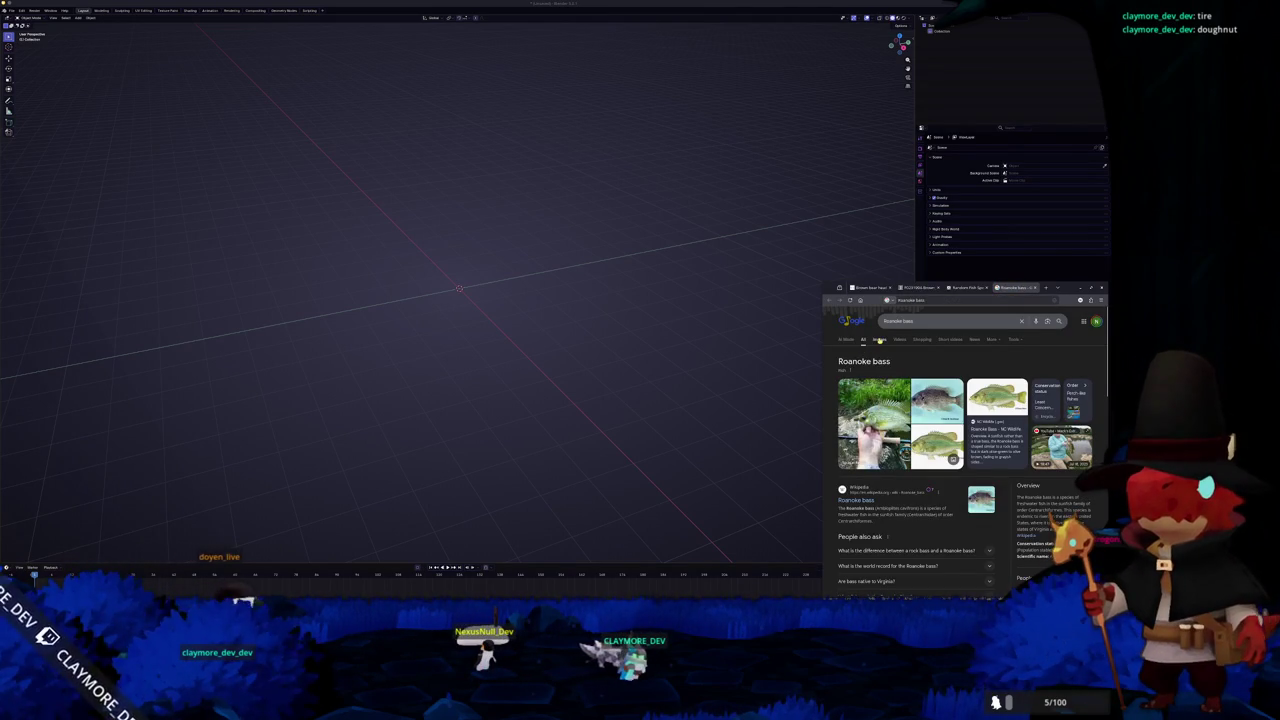
{"action": "left_click", "coordinate": [878, 339]}
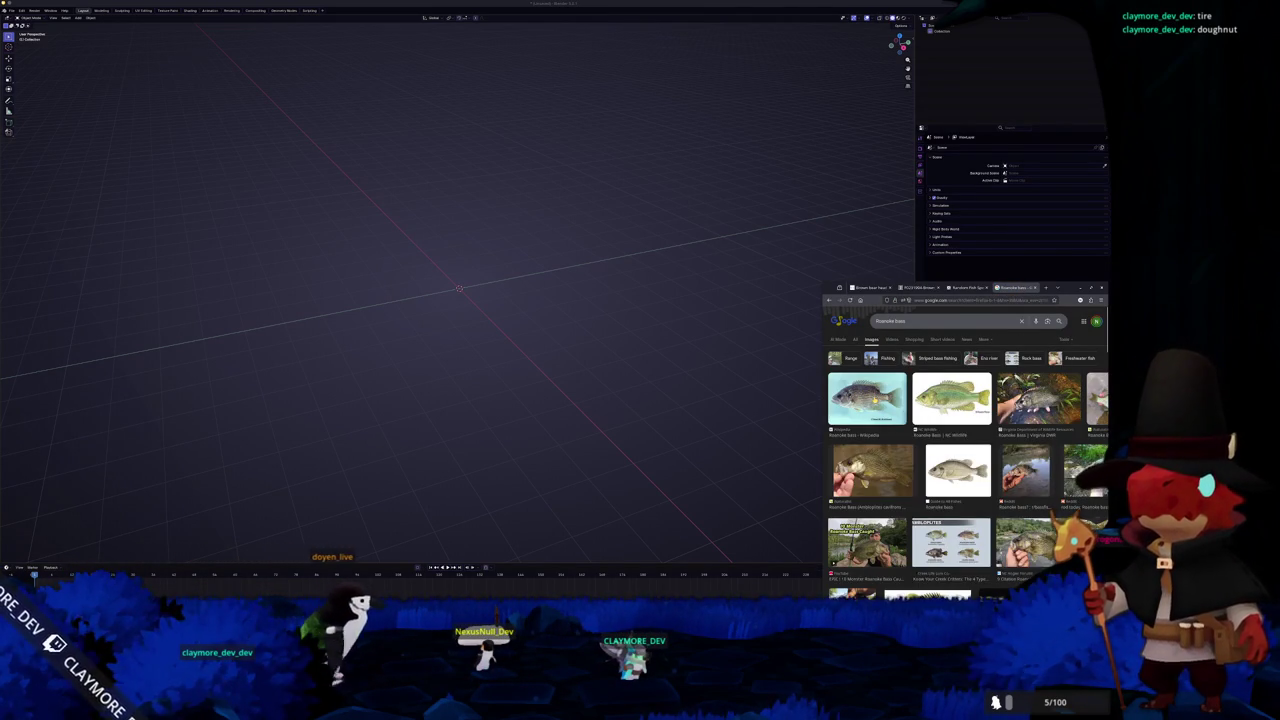
{"action": "left_click", "coordinate": [867, 398]}
{"action": "scroll", "coordinate": [937, 432], "scroll_direction": "down", "scroll_amount": 3}
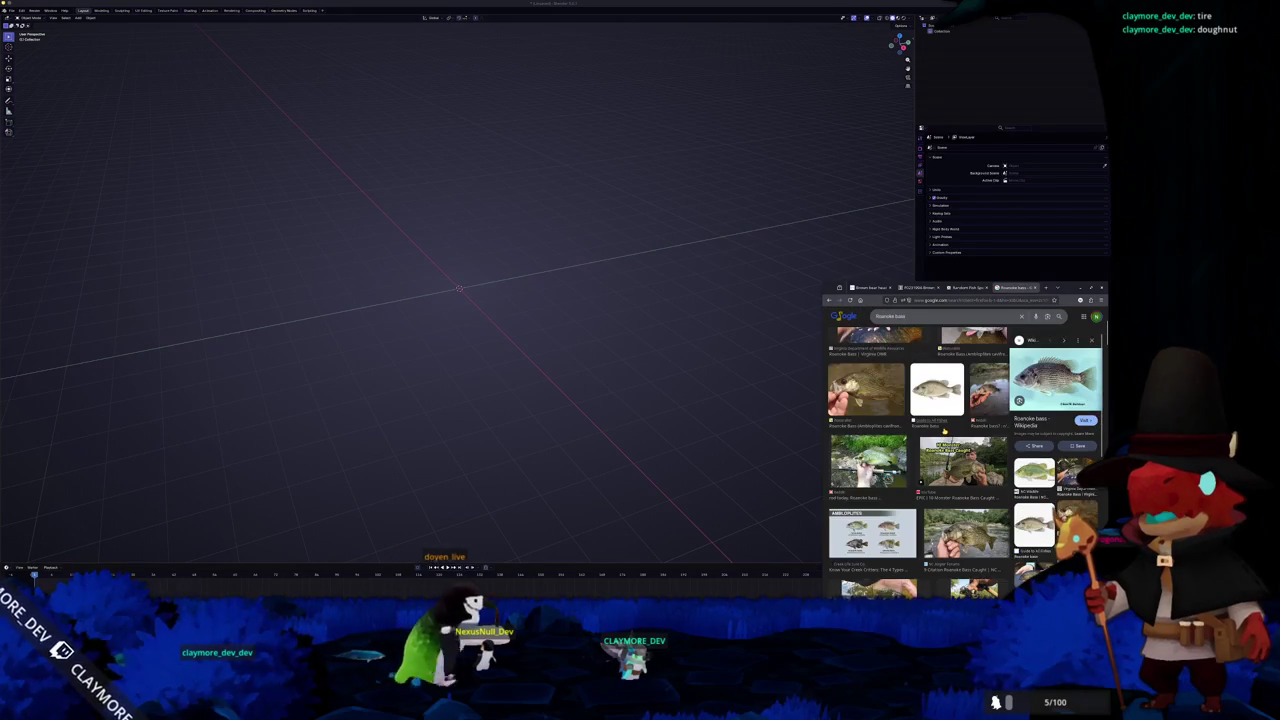
{"action": "scroll", "coordinate": [950, 432], "scroll_direction": "up", "scroll_amount": 3}
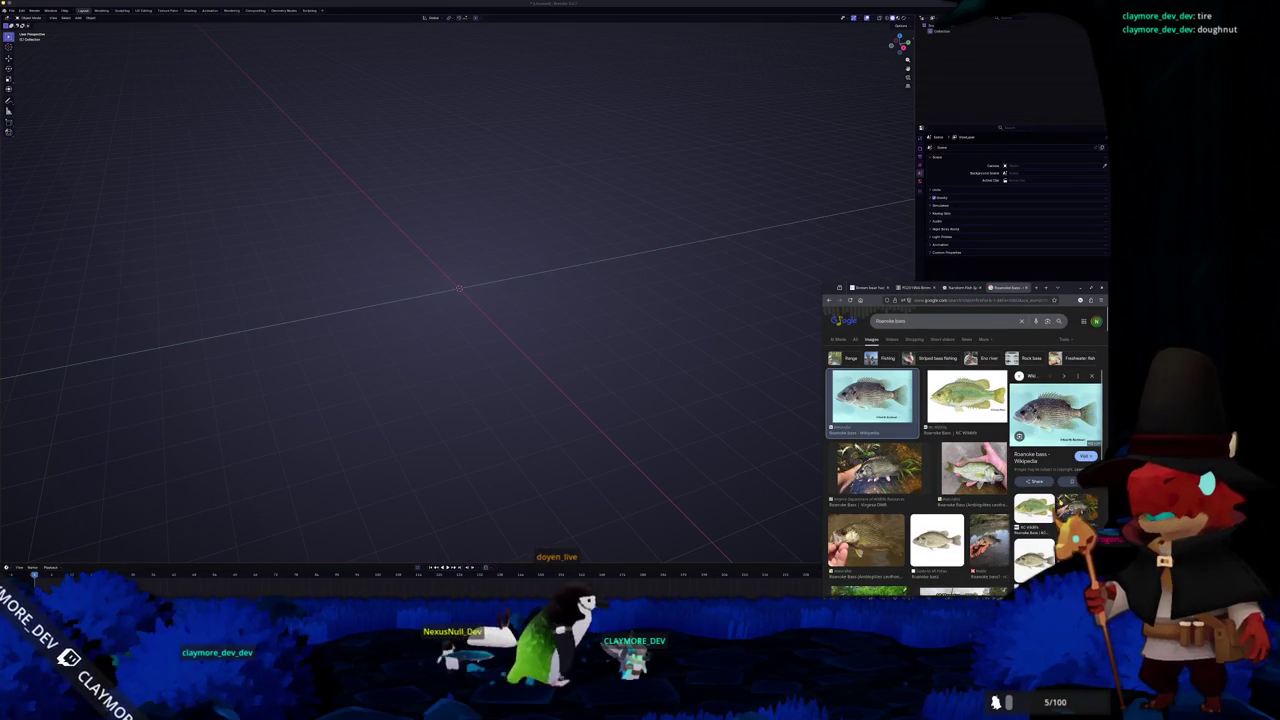
{"action": "scroll", "coordinate": [960, 450], "scroll_direction": "down", "scroll_amount": 3}
{"action": "scroll", "coordinate": [960, 450], "scroll_direction": "up", "scroll_amount": 3}
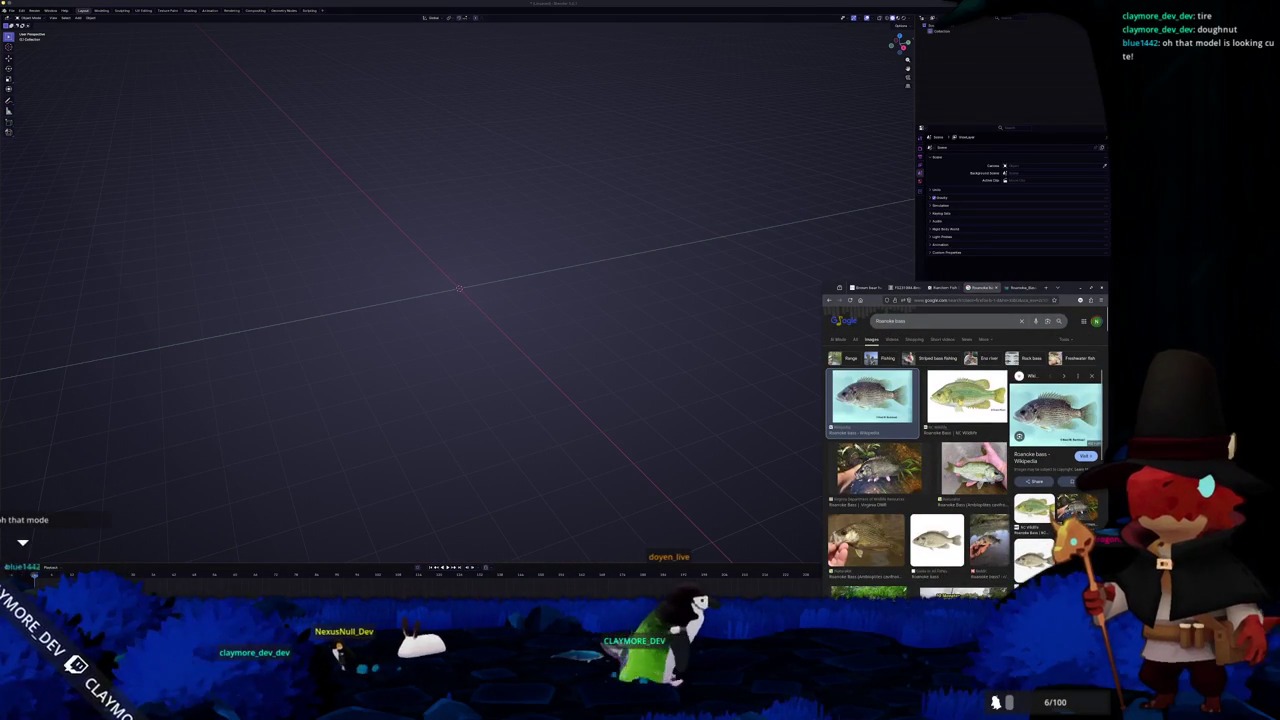
Open the NC Wildlife Roanoke bass image's page in a new tab and scroll further results
{"action": "left_click", "coordinate": [966, 396]}
{"action": "right_click", "coordinate": [974, 419]}
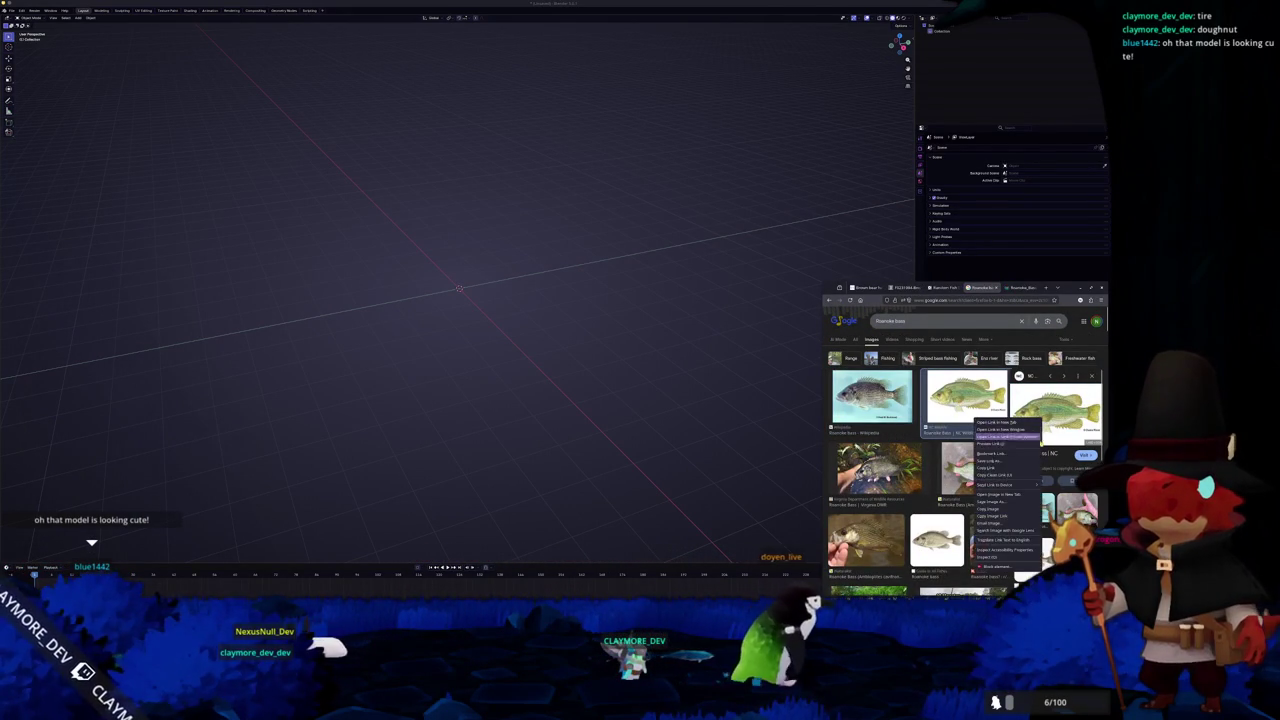
{"action": "left_click", "coordinate": [1000, 494]}
{"action": "scroll", "coordinate": [965, 460], "scroll_direction": "down", "scroll_amount": 2}
{"action": "scroll", "coordinate": [965, 460], "scroll_direction": "down", "scroll_amount": 2}
{"action": "scroll", "coordinate": [965, 460], "scroll_direction": "down", "scroll_amount": 2}
{"action": "scroll", "coordinate": [882, 438], "scroll_direction": "down", "scroll_amount": 2}
{"action": "scroll", "coordinate": [882, 438], "scroll_direction": "down", "scroll_amount": 2}
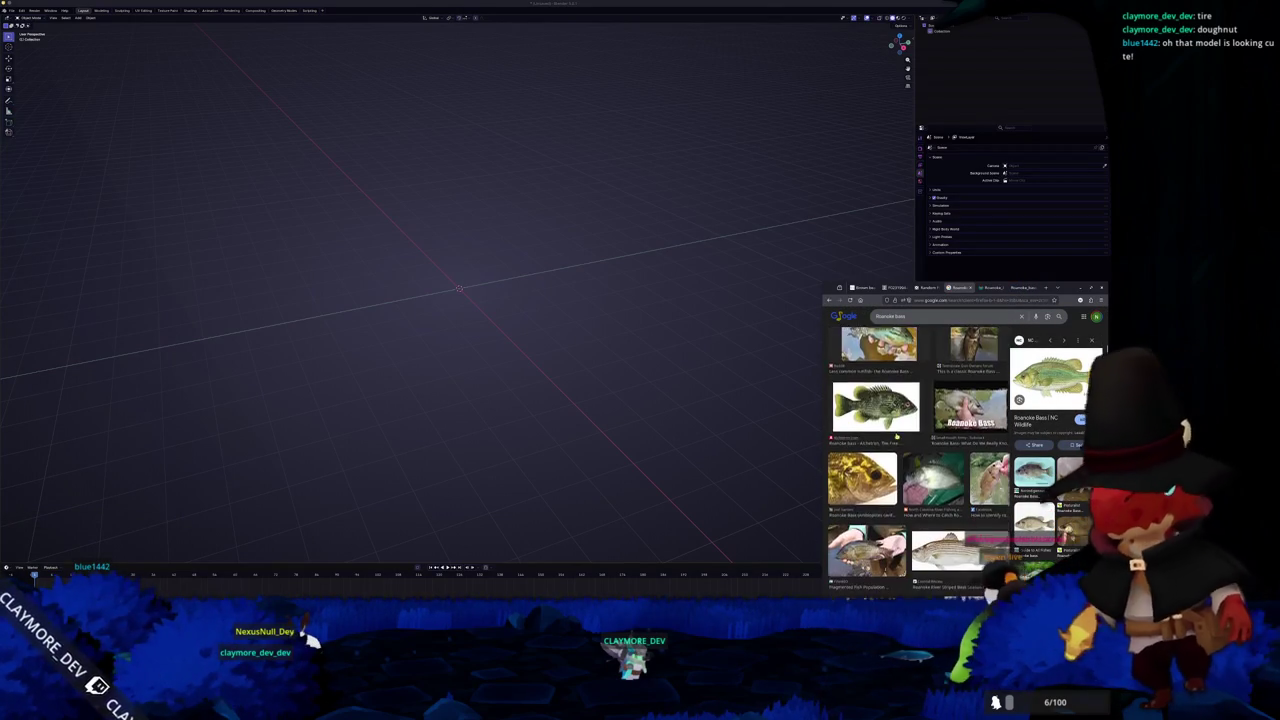
{"action": "scroll", "coordinate": [882, 438], "scroll_direction": "down", "scroll_amount": 2}
{"action": "scroll", "coordinate": [882, 438], "scroll_direction": "down", "scroll_amount": 2}
{"action": "scroll", "coordinate": [881, 438], "scroll_direction": "down", "scroll_amount": 2}
{"action": "scroll", "coordinate": [881, 438], "scroll_direction": "down", "scroll_amount": 2}
{"action": "scroll", "coordinate": [881, 438], "scroll_direction": "down", "scroll_amount": 2}
{"action": "scroll", "coordinate": [881, 438], "scroll_direction": "down", "scroll_amount": 2}
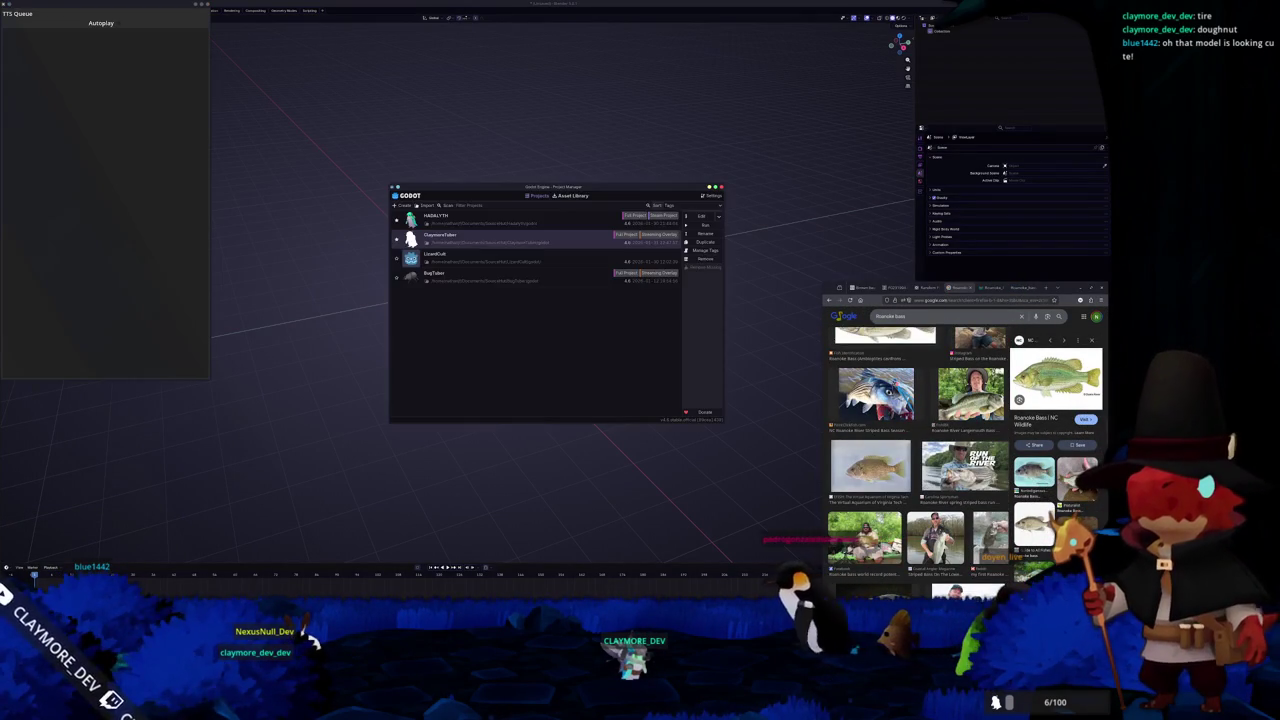
Open the HASALYTH project in the editor from the Project Manager
{"action": "left_click", "coordinate": [587, 225]}
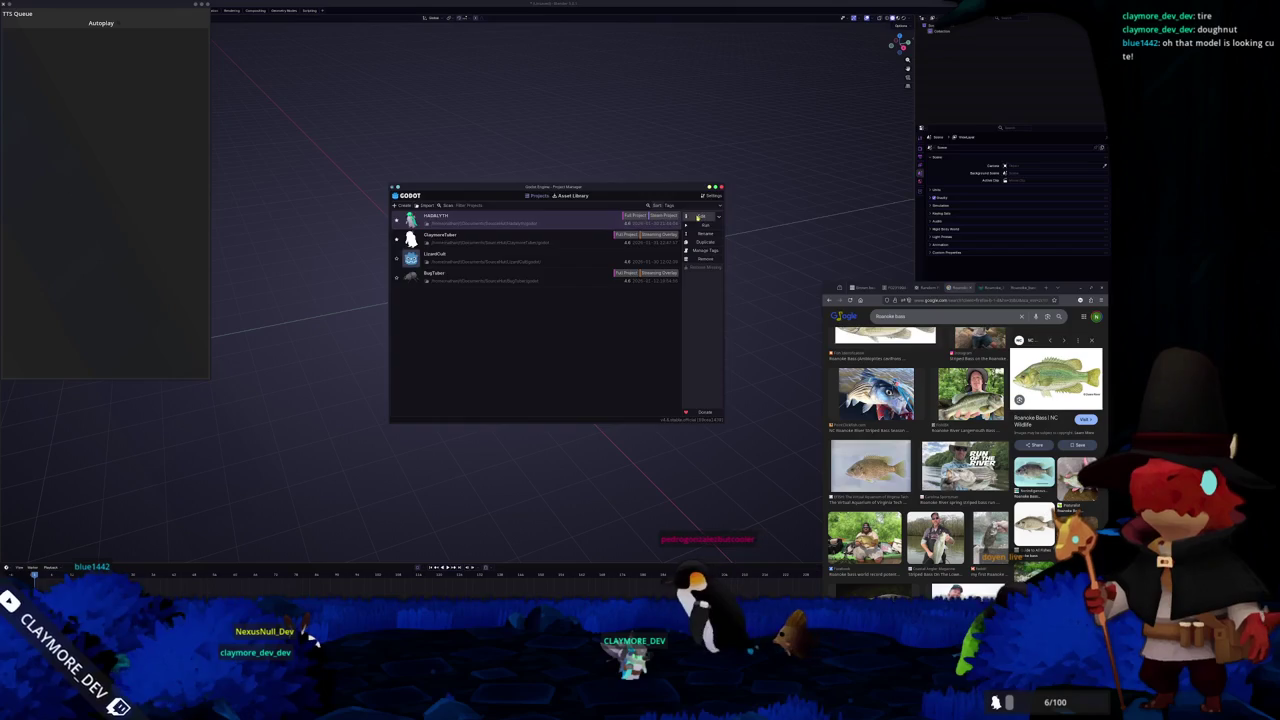
{"action": "left_click", "coordinate": [697, 217]}
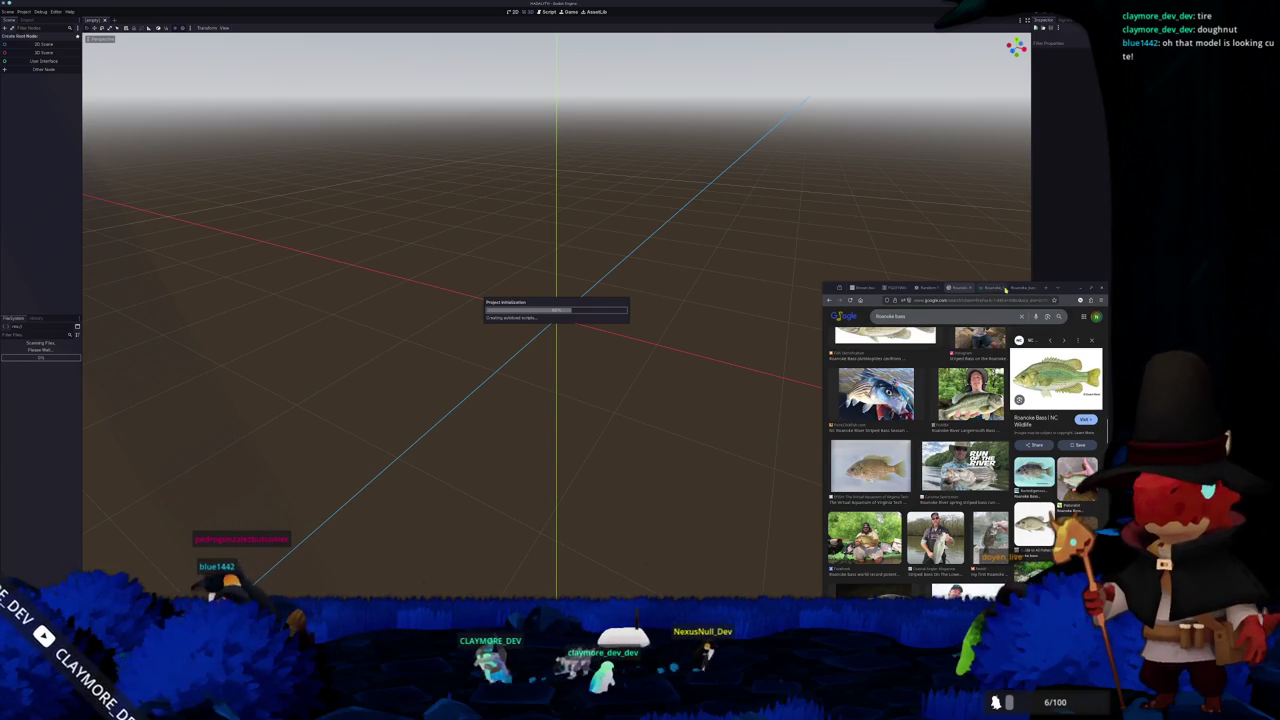
{"action": "scroll", "coordinate": [920, 460], "scroll_direction": "down", "scroll_amount": 3}
{"action": "scroll", "coordinate": [920, 460], "scroll_direction": "down", "scroll_amount": 3}
{"action": "scroll", "coordinate": [920, 460], "scroll_direction": "down", "scroll_amount": 3}
{"action": "scroll", "coordinate": [920, 460], "scroll_direction": "down", "scroll_amount": 2}
{"action": "scroll", "coordinate": [920, 460], "scroll_direction": "down", "scroll_amount": 2}
{"action": "scroll", "coordinate": [920, 460], "scroll_direction": "up", "scroll_amount": 2}
{"action": "scroll", "coordinate": [920, 460], "scroll_direction": "up", "scroll_amount": 1}
{"action": "scroll", "coordinate": [920, 460], "scroll_direction": "down", "scroll_amount": 2}
{"action": "scroll", "coordinate": [920, 460], "scroll_direction": "down", "scroll_amount": 2}
{"action": "scroll", "coordinate": [920, 460], "scroll_direction": "down", "scroll_amount": 2}
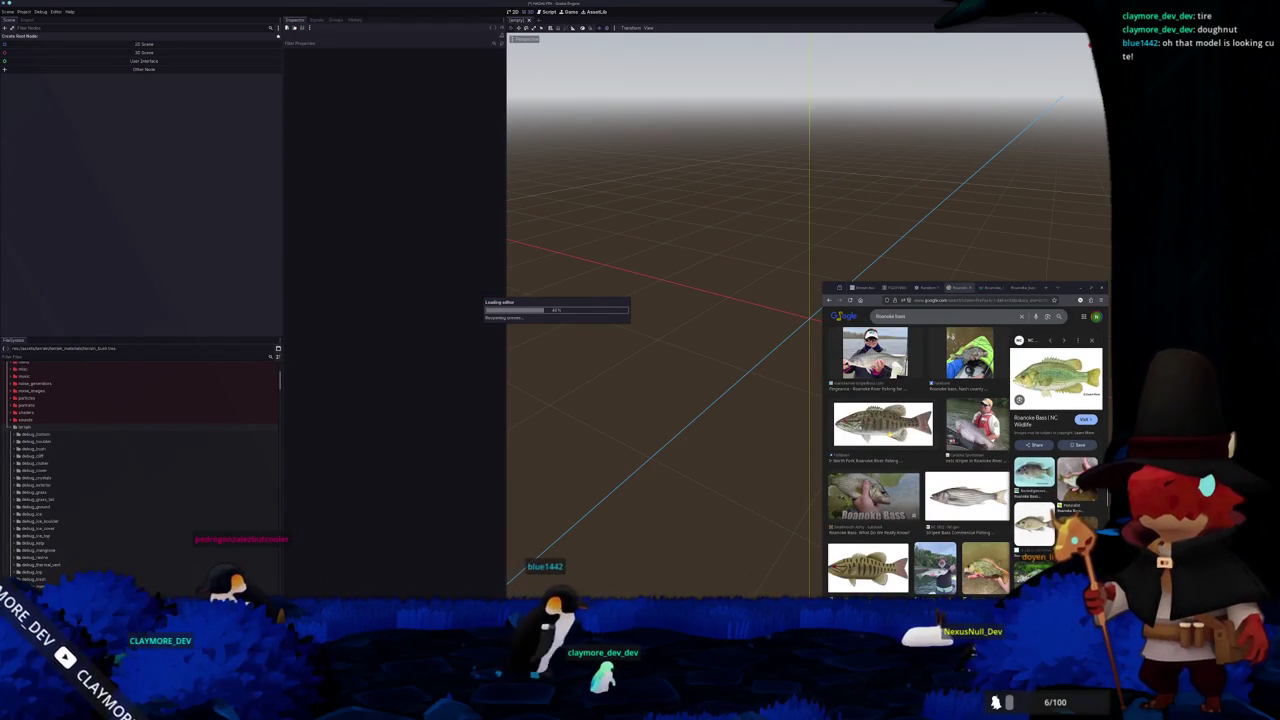
Preview the North Fork Roanoke River fishing image while the bush test scene loads
{"action": "left_click", "coordinate": [883, 424]}
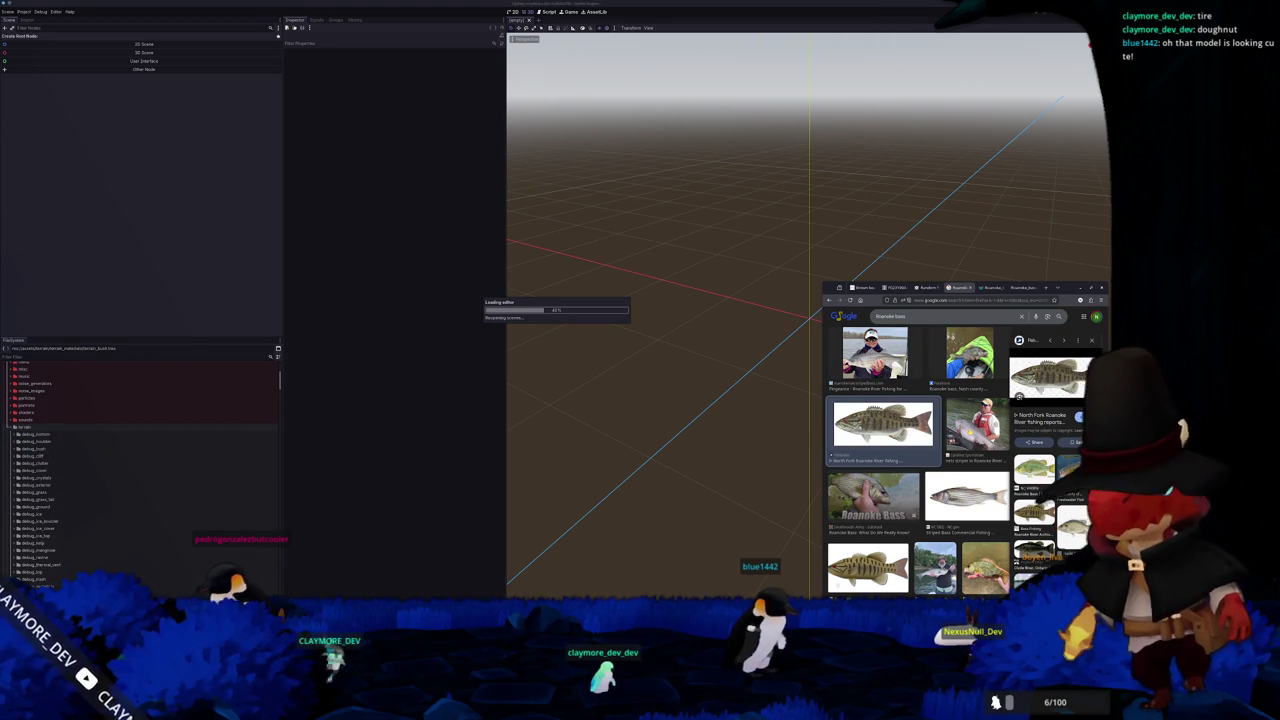
{"action": "scroll", "coordinate": [920, 460], "scroll_direction": "down", "scroll_amount": 1}
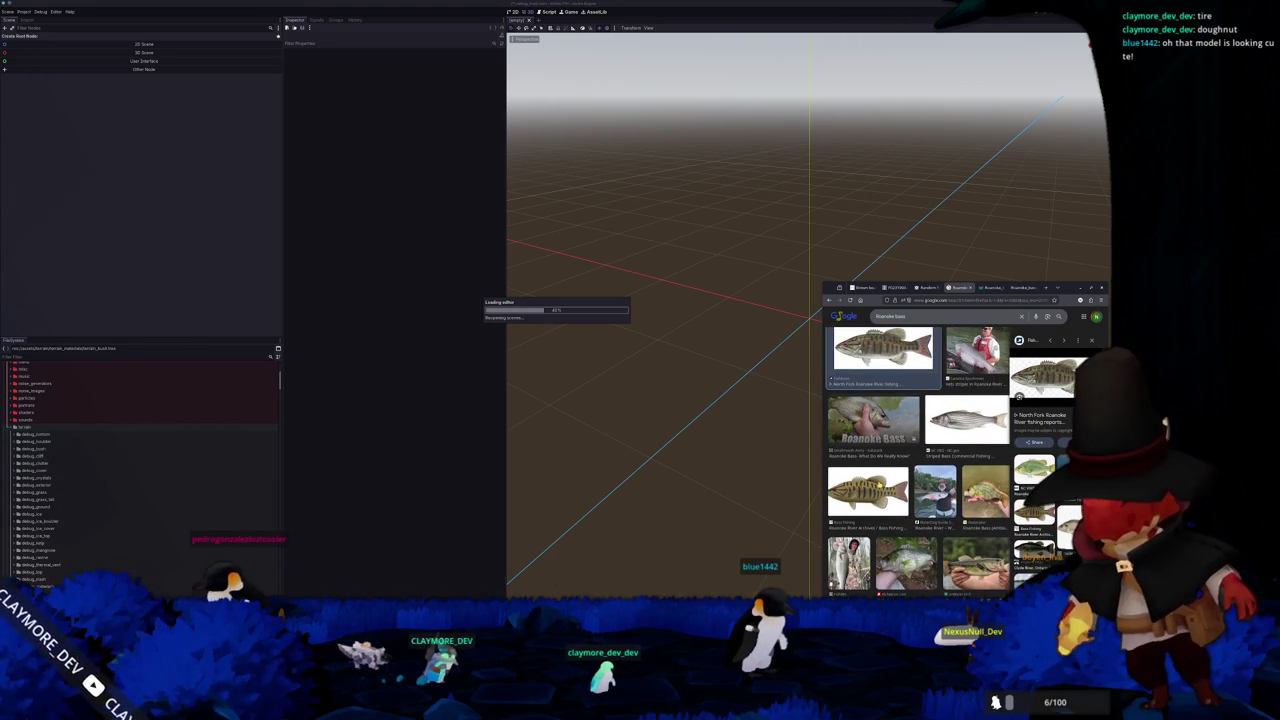
{"action": "scroll", "coordinate": [920, 460], "scroll_direction": "up", "scroll_amount": 2}
{"action": "scroll", "coordinate": [920, 460], "scroll_direction": "up", "scroll_amount": 2}
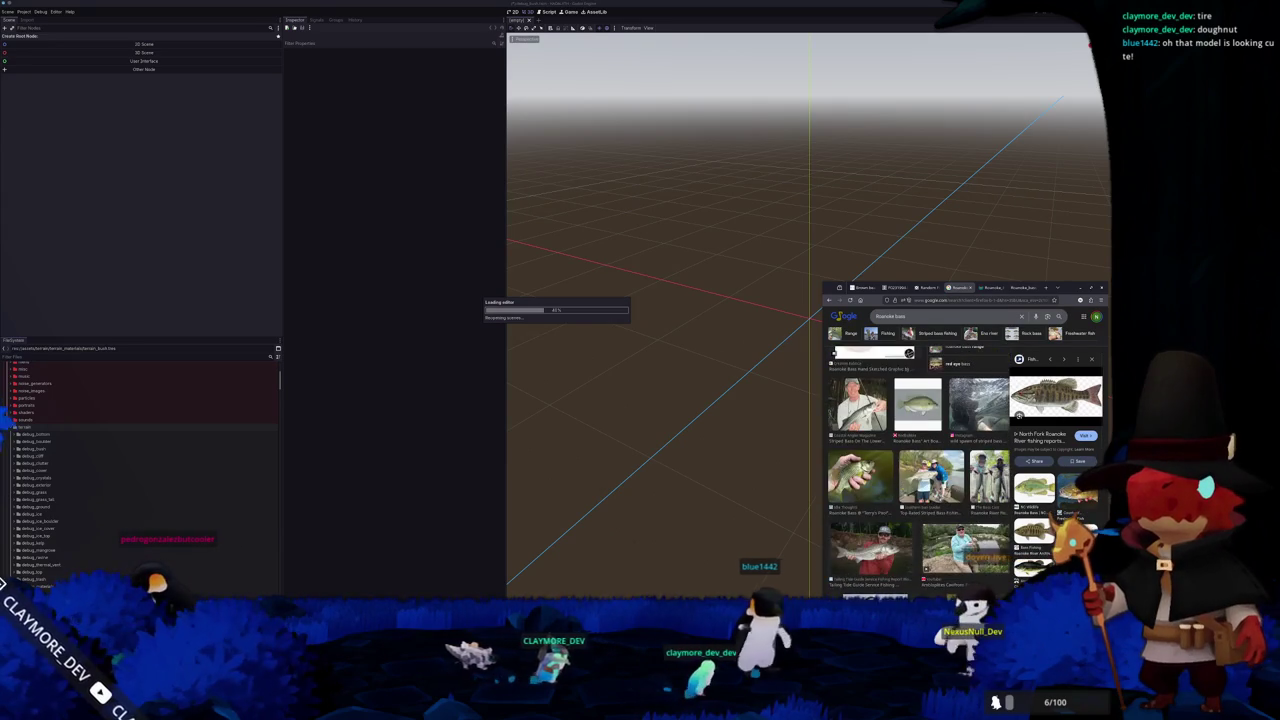
{"action": "scroll", "coordinate": [924, 463], "scroll_direction": "down", "scroll_amount": 2}
{"action": "scroll", "coordinate": [924, 463], "scroll_direction": "down", "scroll_amount": 2}
{"action": "scroll", "coordinate": [925, 464], "scroll_direction": "down", "scroll_amount": 2}
{"action": "scroll", "coordinate": [925, 464], "scroll_direction": "down", "scroll_amount": 2}
{"action": "scroll", "coordinate": [925, 464], "scroll_direction": "down", "scroll_amount": 1}
{"action": "scroll", "coordinate": [925, 464], "scroll_direction": "down", "scroll_amount": 2}
{"action": "scroll", "coordinate": [920, 460], "scroll_direction": "down", "scroll_amount": 2}
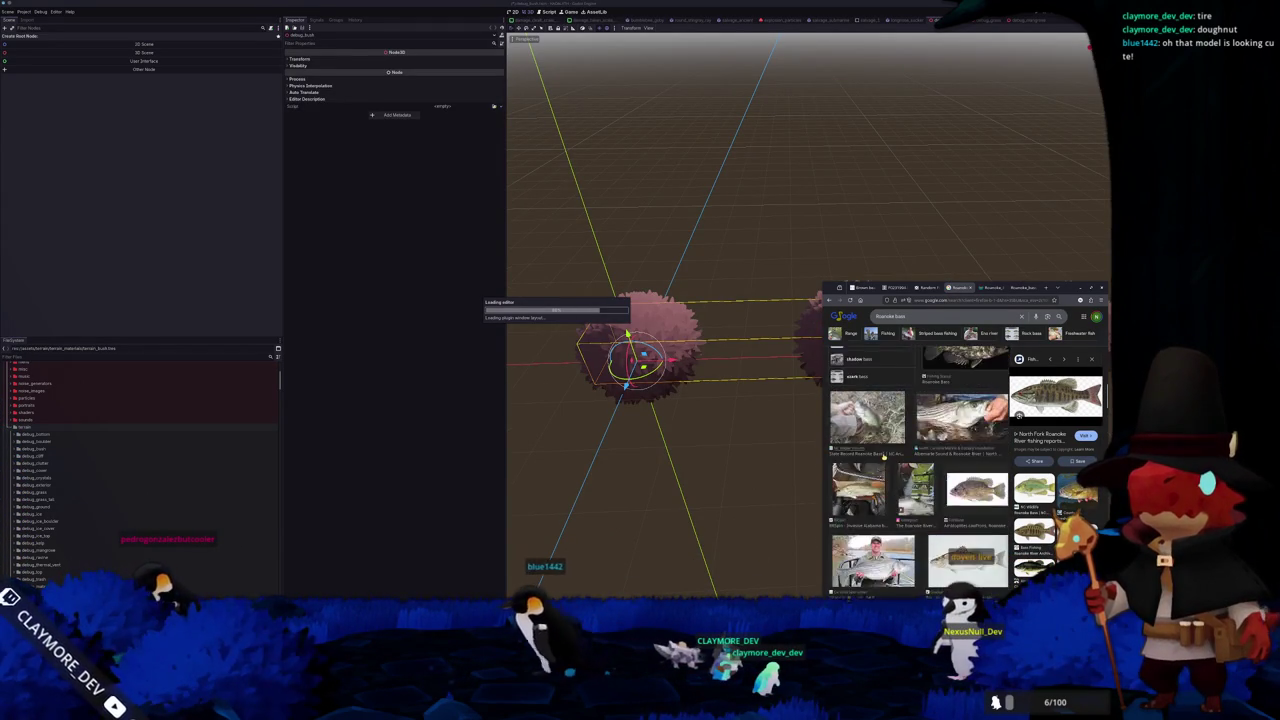
{"action": "scroll", "coordinate": [920, 460], "scroll_direction": "down", "scroll_amount": 2}
{"action": "scroll", "coordinate": [920, 460], "scroll_direction": "down", "scroll_amount": 2}
{"action": "scroll", "coordinate": [920, 460], "scroll_direction": "down", "scroll_amount": 1}
{"action": "scroll", "coordinate": [930, 463], "scroll_direction": "up", "scroll_amount": 2}
{"action": "scroll", "coordinate": [930, 463], "scroll_direction": "up", "scroll_amount": 2}
{"action": "scroll", "coordinate": [930, 463], "scroll_direction": "up", "scroll_amount": 3}
{"action": "scroll", "coordinate": [931, 464], "scroll_direction": "up", "scroll_amount": 3}
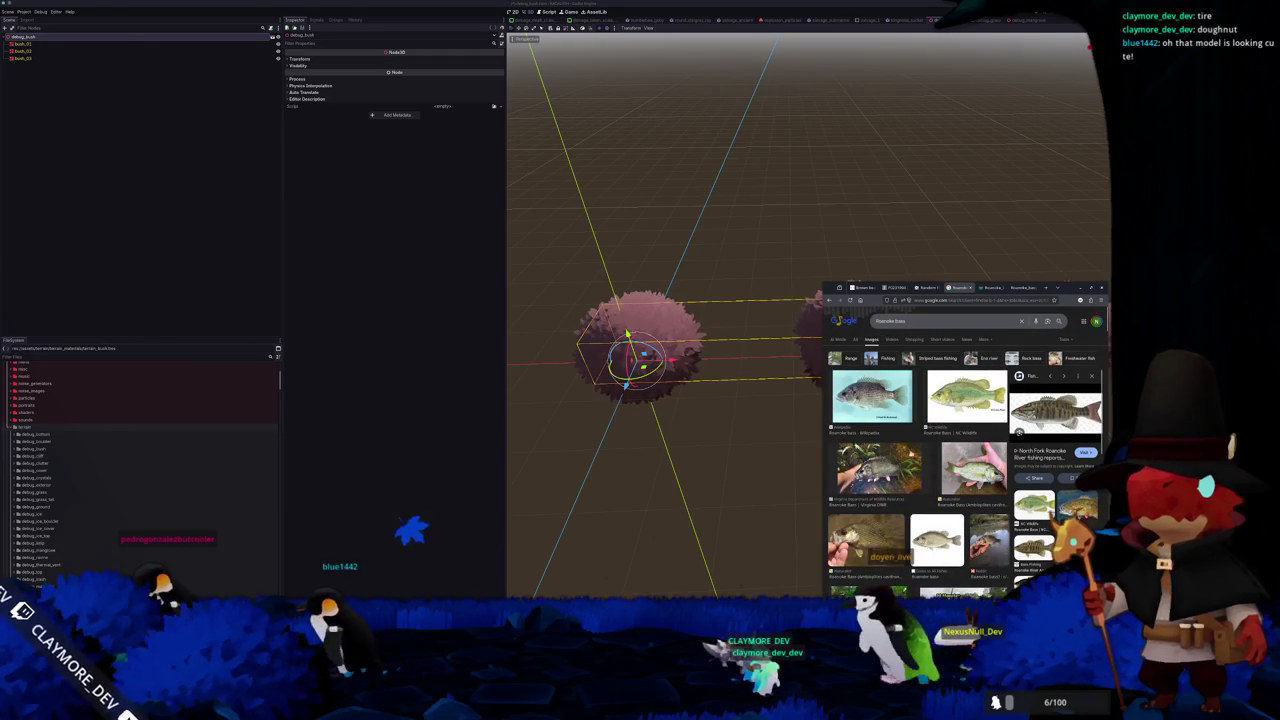
Orbit around the three bushes, then quick-open the game_wrapper scene
{"action": "left_click", "coordinate": [760, 466]}
{"action": "mouse_move", "coordinate": [760, 466]}
{"action": "middle_mouse_down"}
{"action": "mouse_move", "coordinate": [771, 463]}
{"action": "mouse_move", "coordinate": [683, 446]}
{"action": "mouse_move", "coordinate": [717, 443]}
{"action": "mouse_move", "coordinate": [668, 340]}
{"action": "middle_mouse_up"}
{"action": "key", "text": "shift+alt+o"}
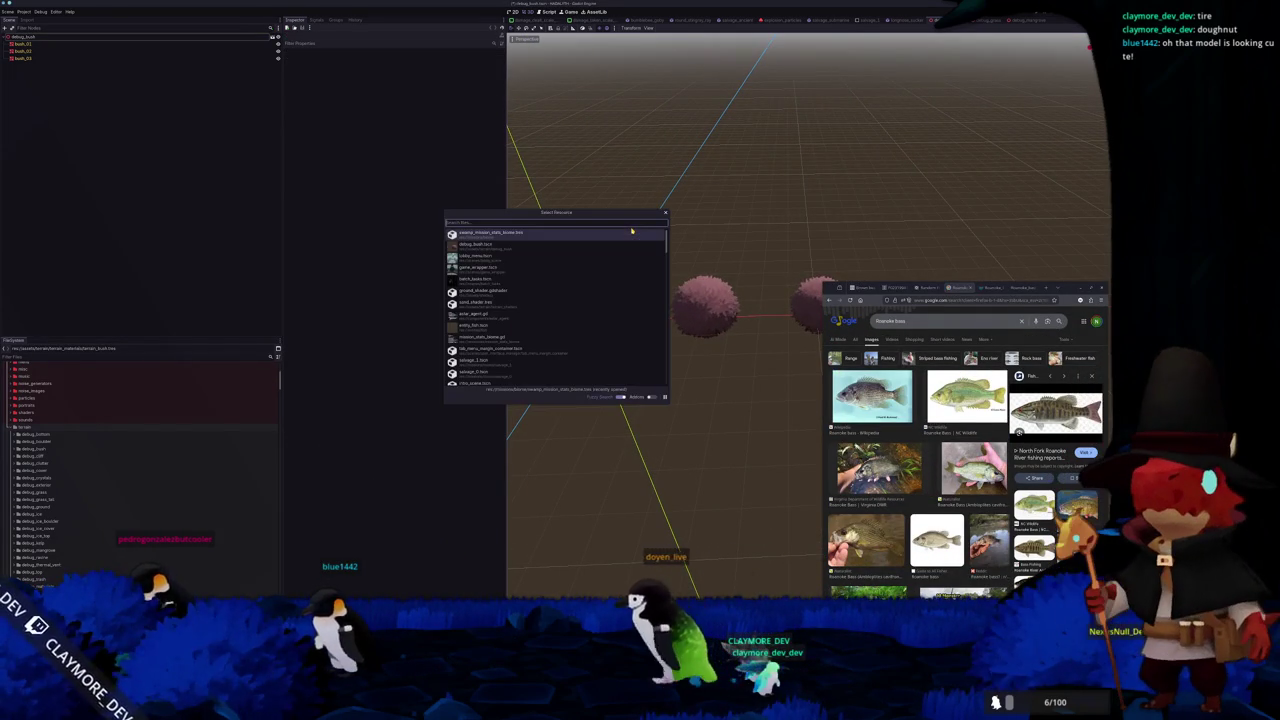
{"action": "type", "text": "game_wrapper"}
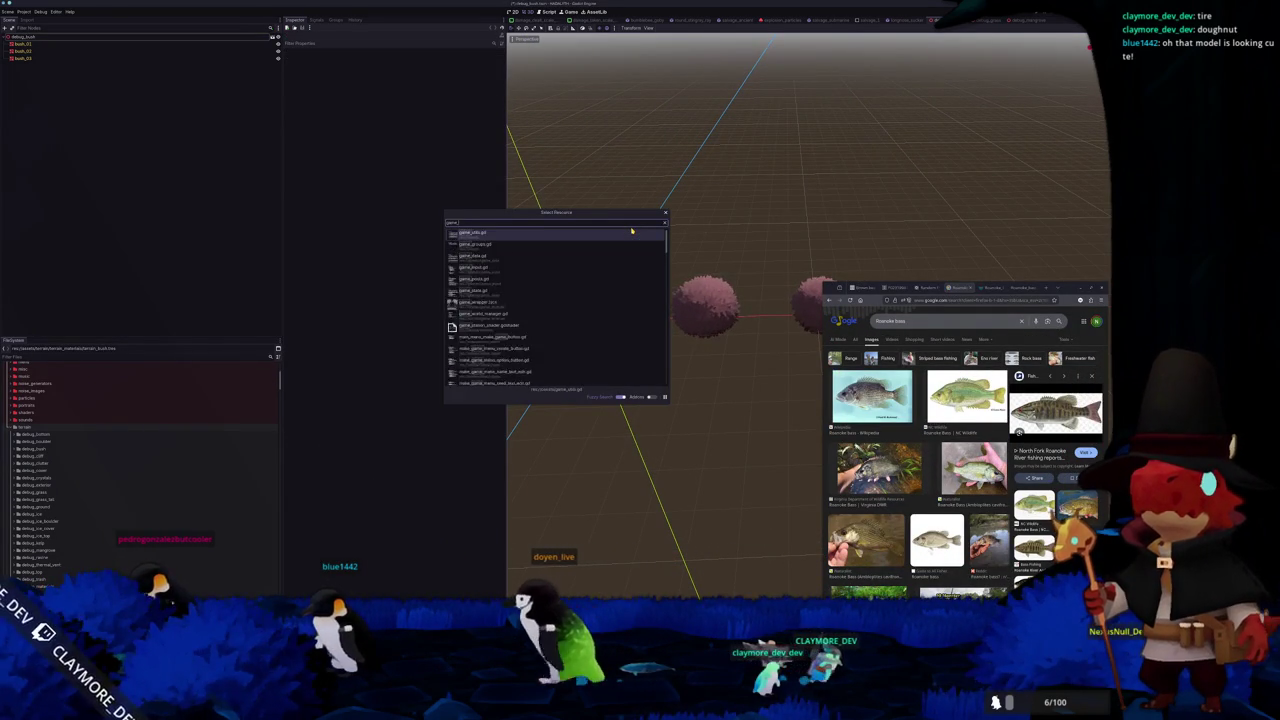
{"action": "key", "text": "Return"}
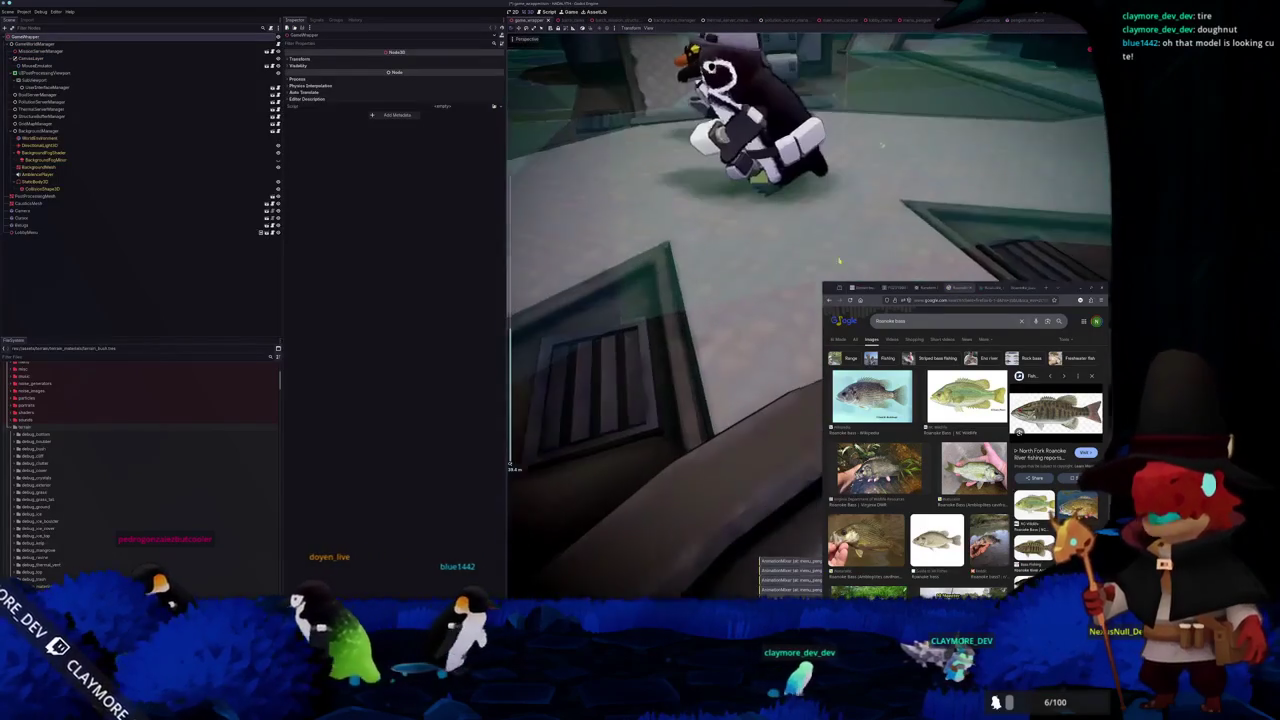
Select LobbyMenu and bring up shell_fur_outline_shader in the Shader Editor
{"action": "key", "text": "alt+Tab"}
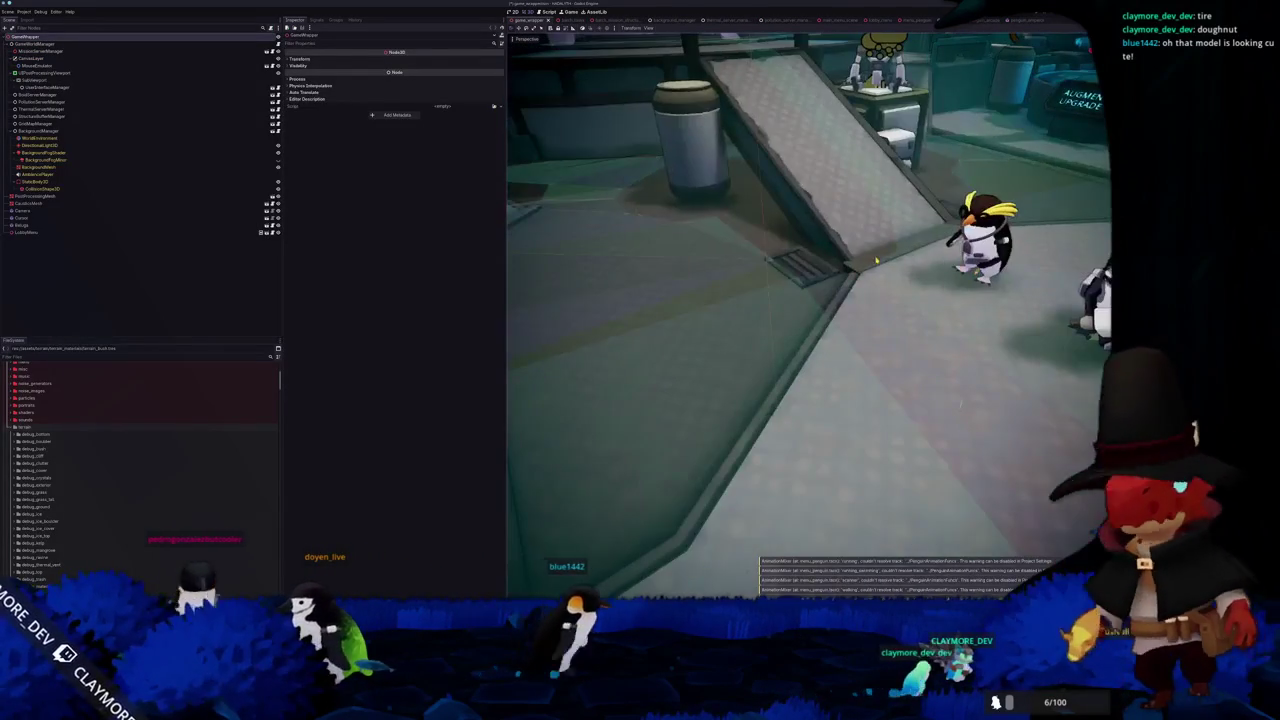
{"action": "left_click", "coordinate": [24, 232]}
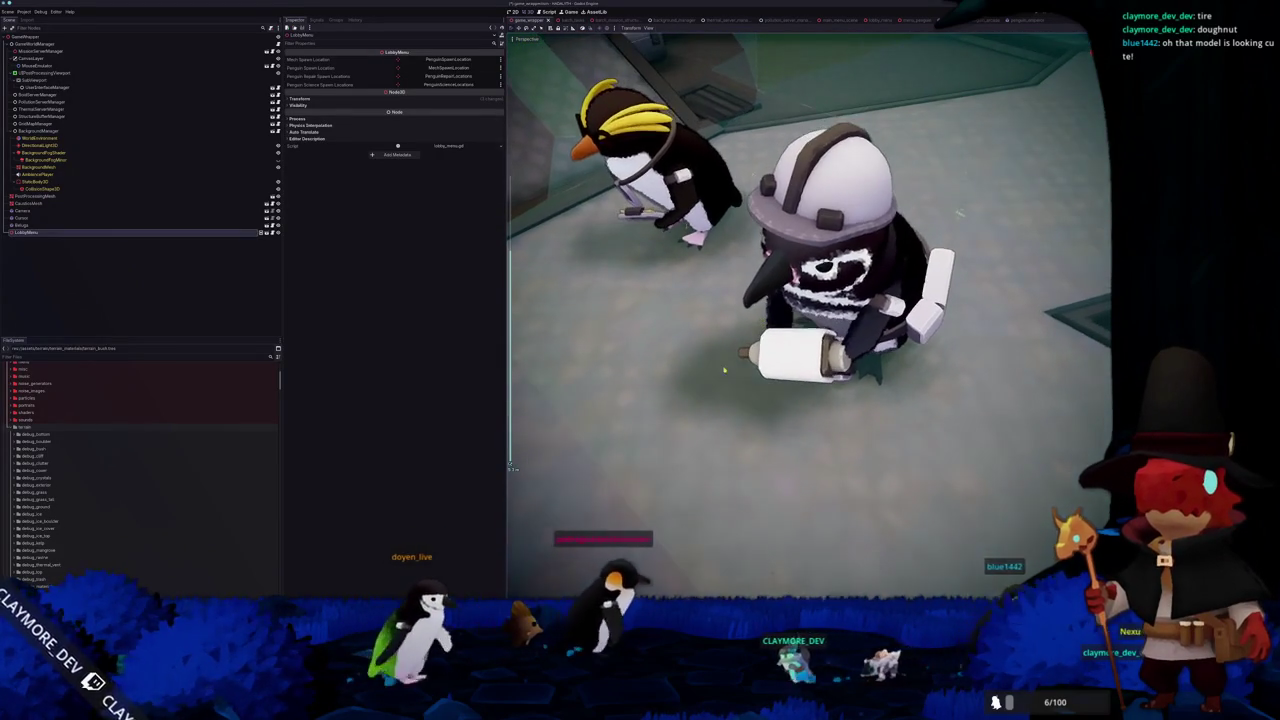
{"action": "key", "text": "alt+s"}
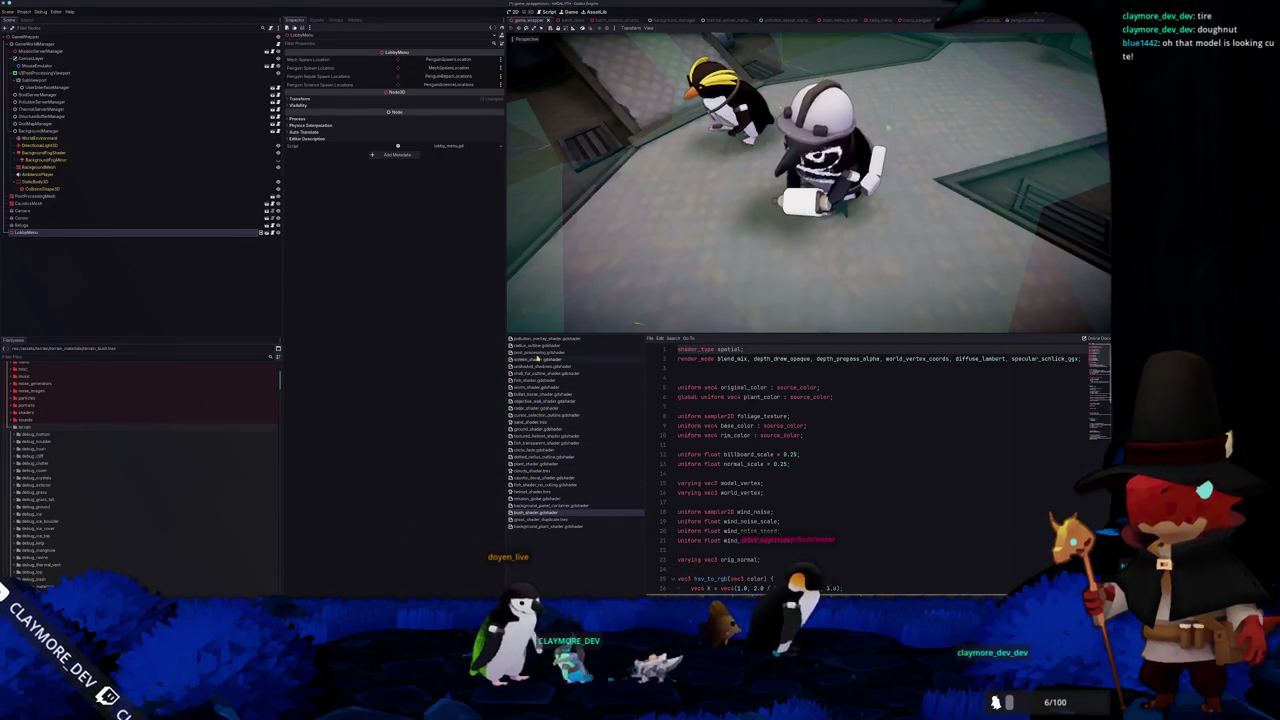
{"action": "left_click", "coordinate": [547, 374]}
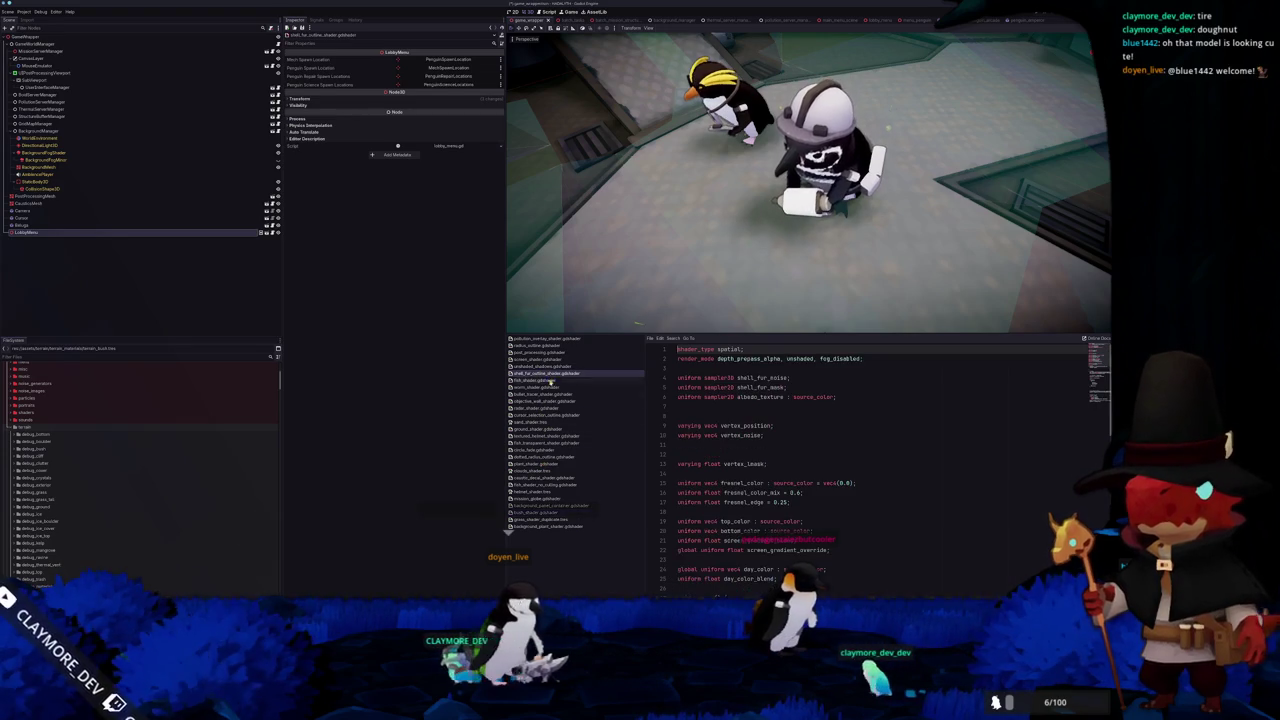
Scroll to the ALBEDO.rgb mix code and select the ALBEDO = fresnel_value line
{"action": "scroll", "coordinate": [748, 455], "scroll_direction": "down", "scroll_amount": 3}
{"action": "scroll", "coordinate": [748, 455], "scroll_direction": "down", "scroll_amount": 3}
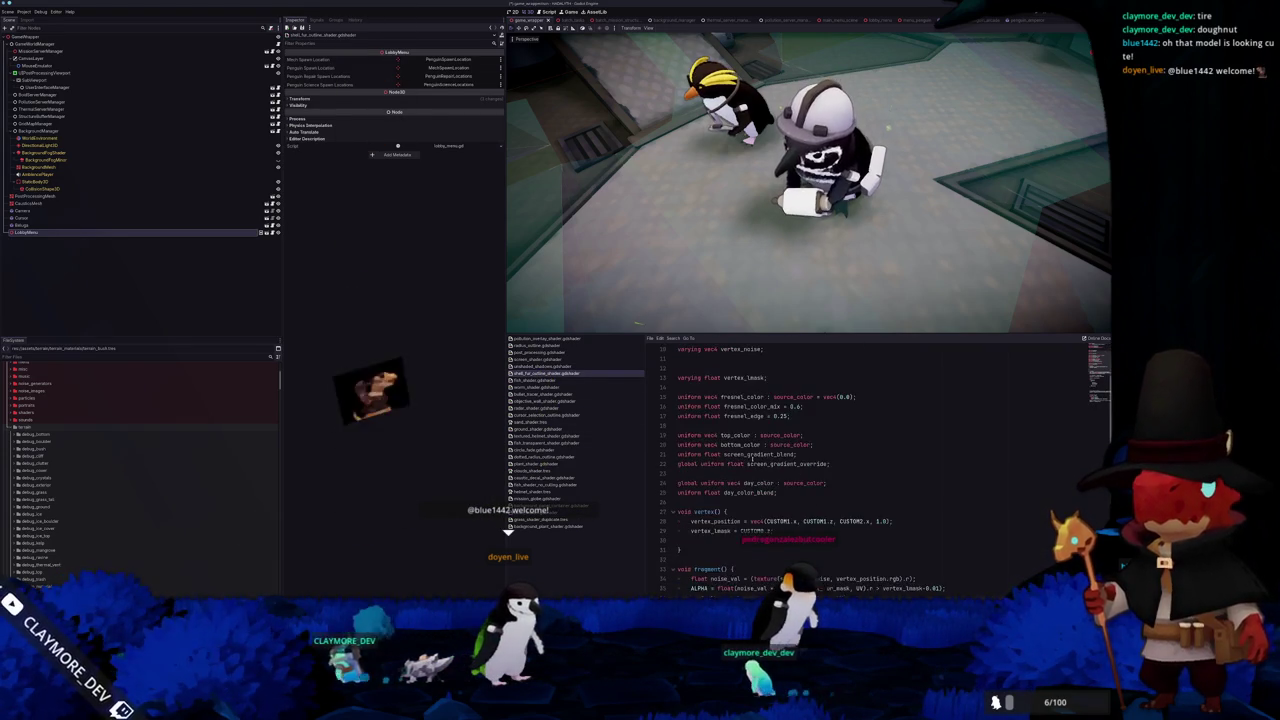
{"action": "scroll", "coordinate": [693, 558], "scroll_direction": "down", "scroll_amount": 3}
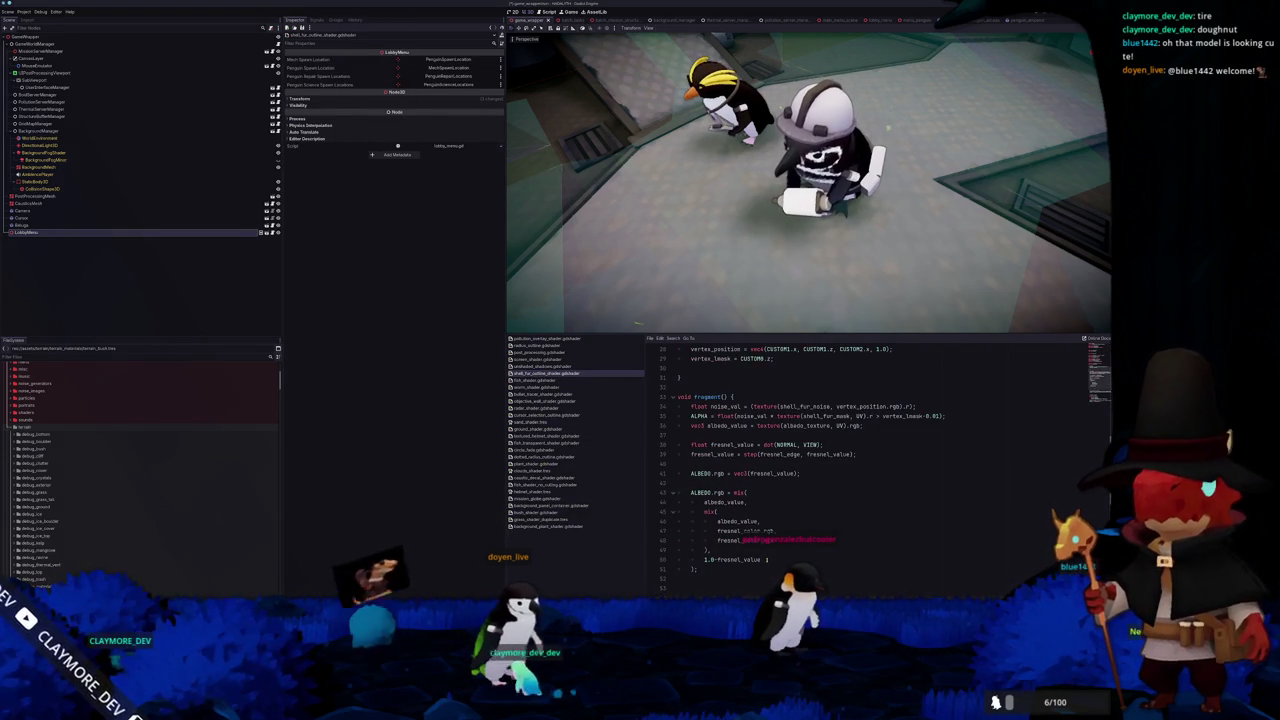
{"action": "left_click", "coordinate": [761, 491]}
{"action": "left_click", "coordinate": [763, 483]}
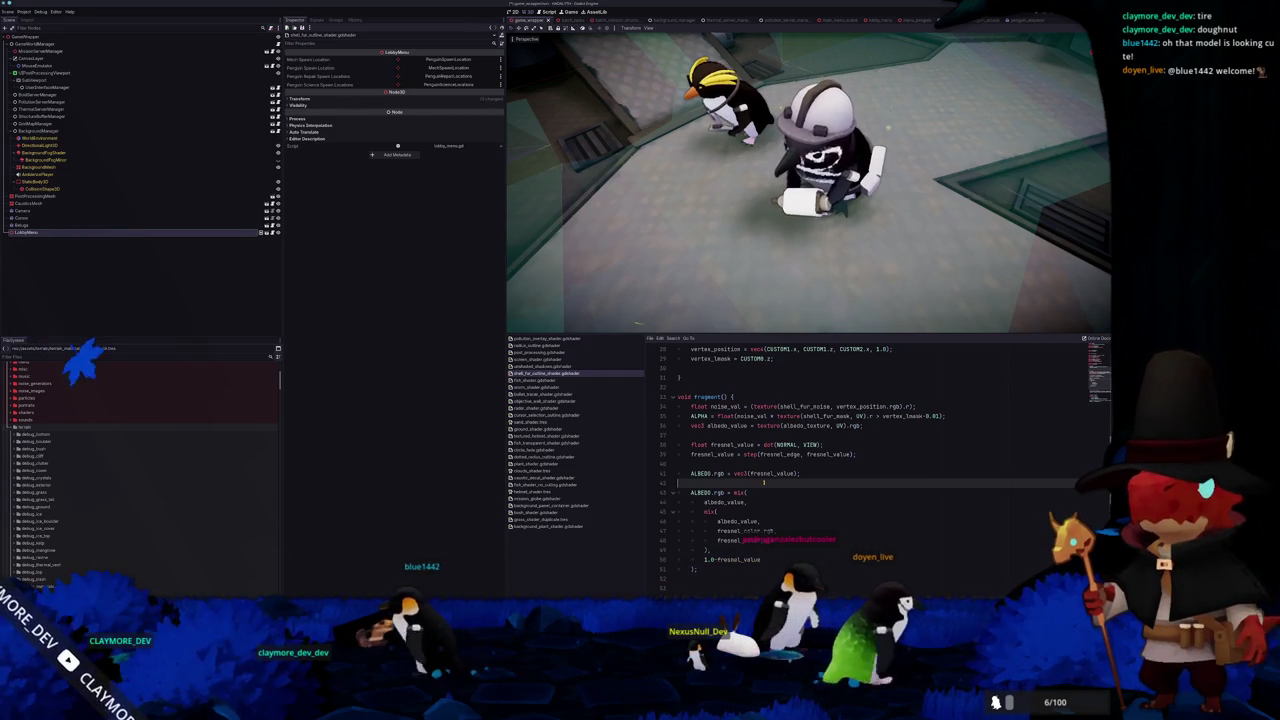
{"action": "key", "text": "shift+Up"}
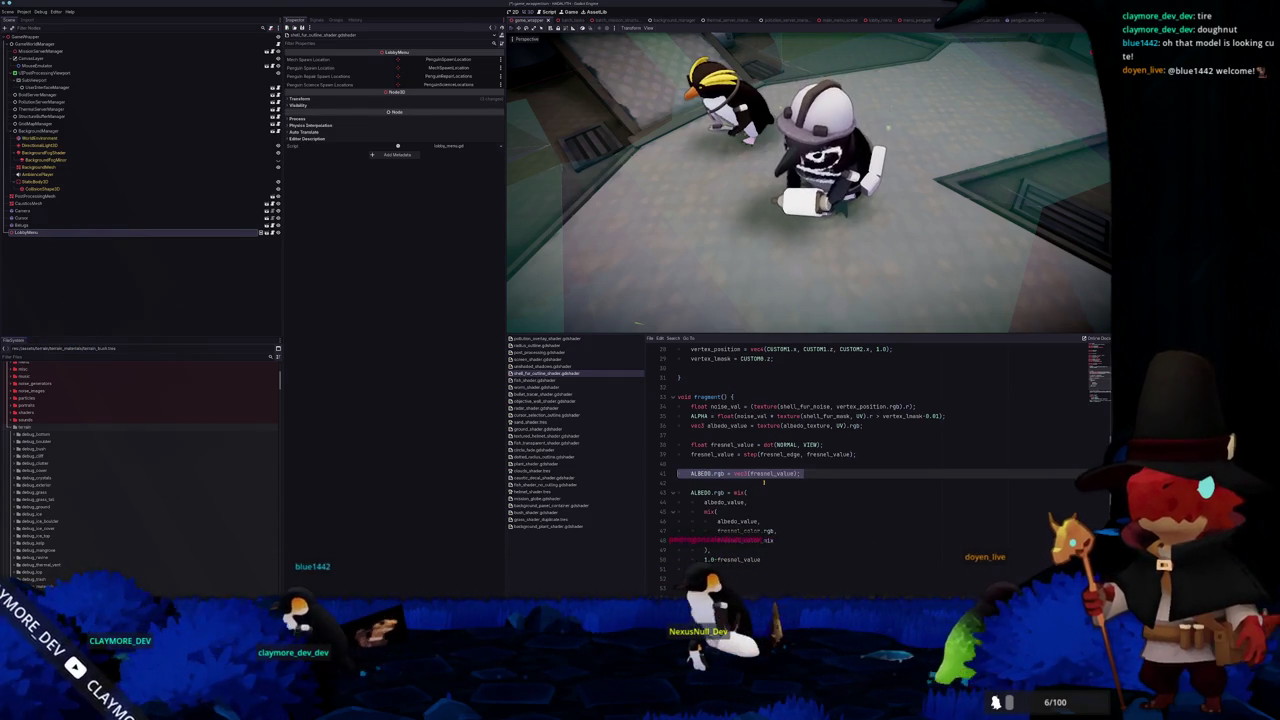
Save, then add an ALBEDO = albedo_value line above the fresnel code
{"action": "key", "text": "ctrl+s"}
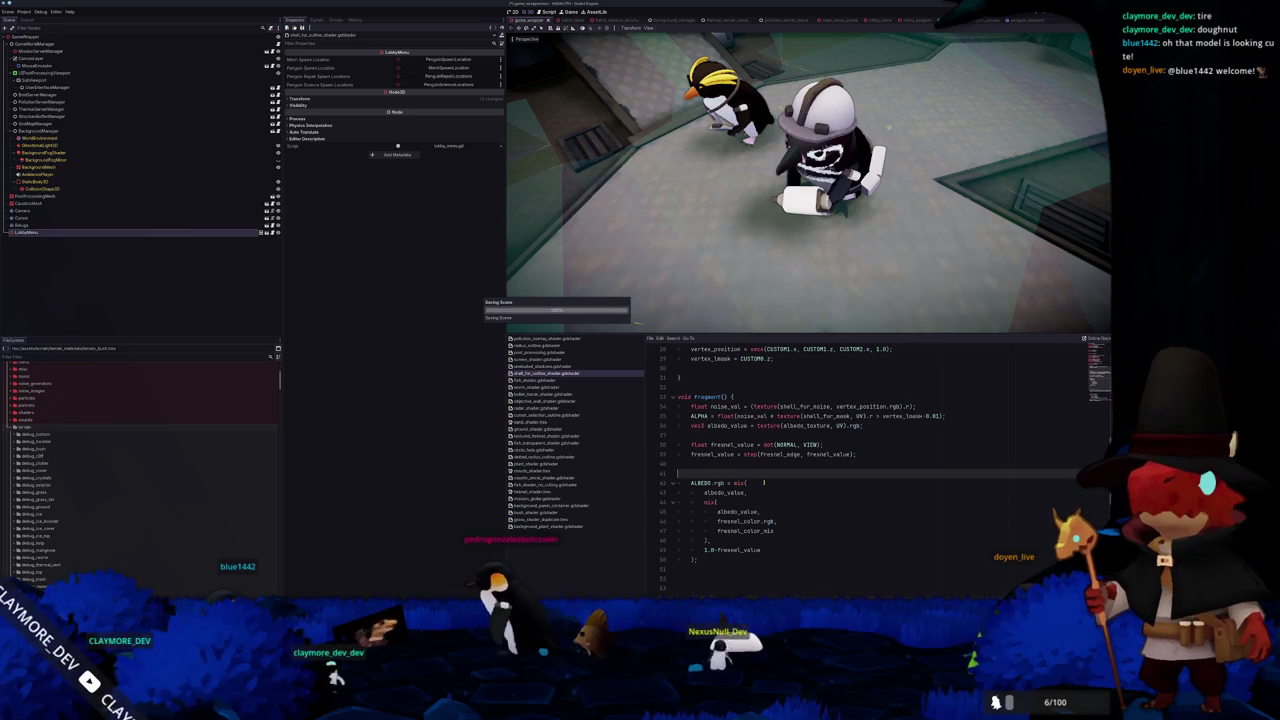
{"action": "key", "text": "Up"}
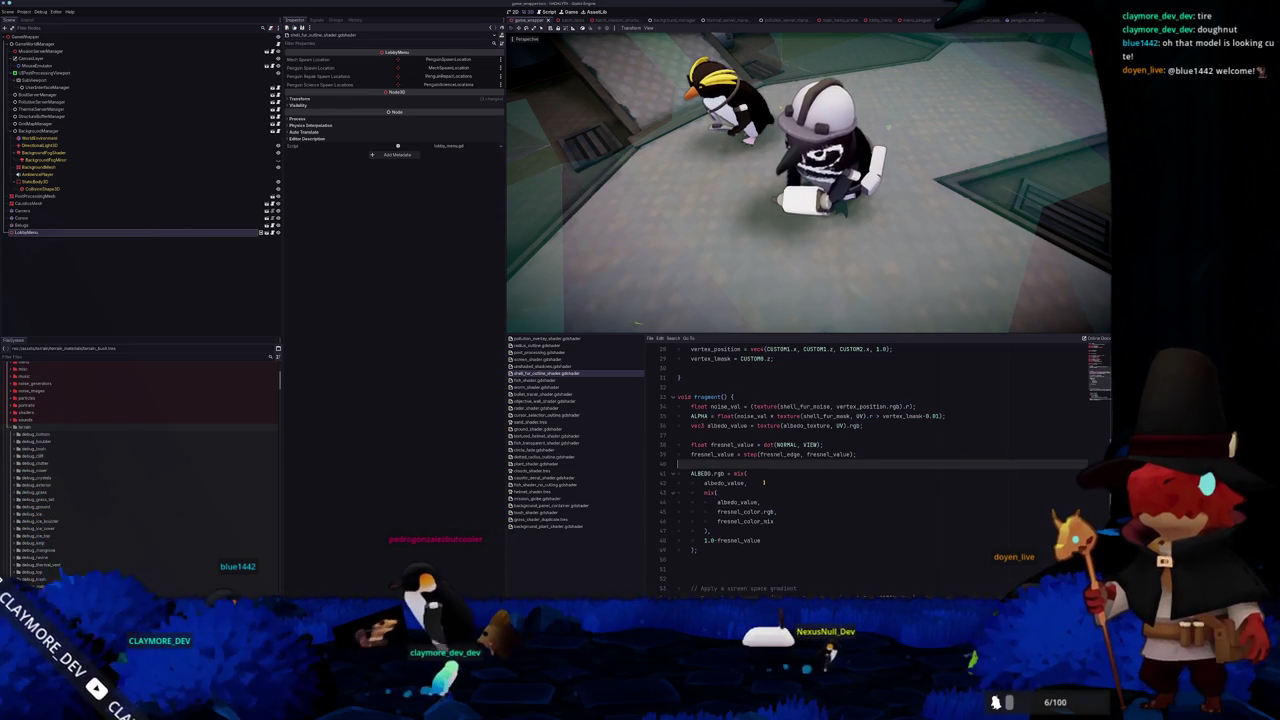
{"action": "key", "text": "shift+Up"}
{"action": "key", "text": "shift+Up"}
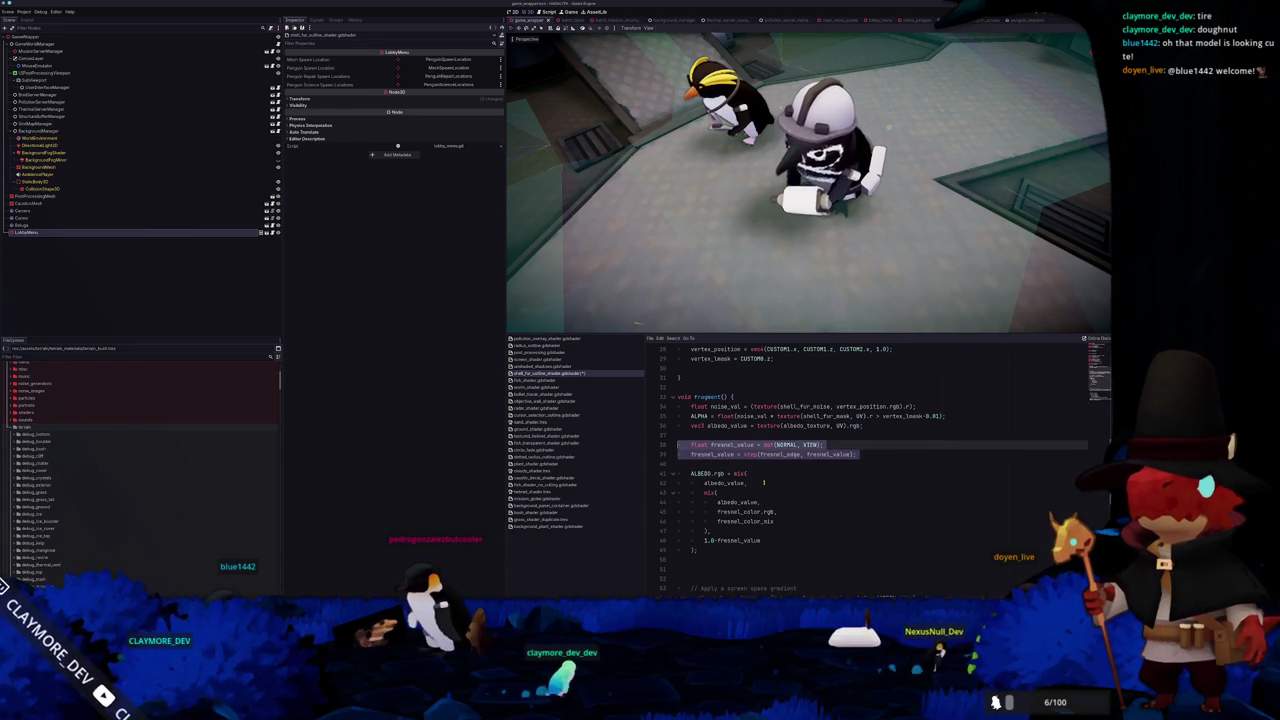
{"action": "key", "text": "Up"}
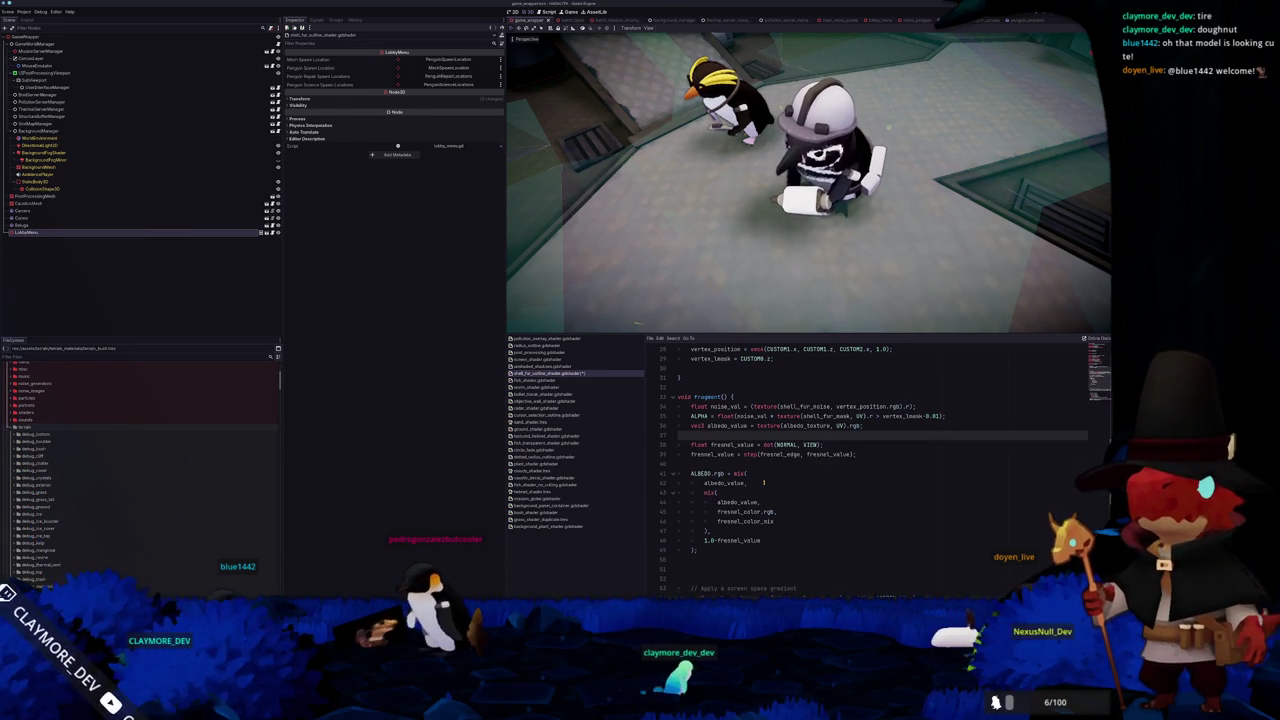
{"action": "key", "text": "Return"}
{"action": "type", "text": "ALBE"}
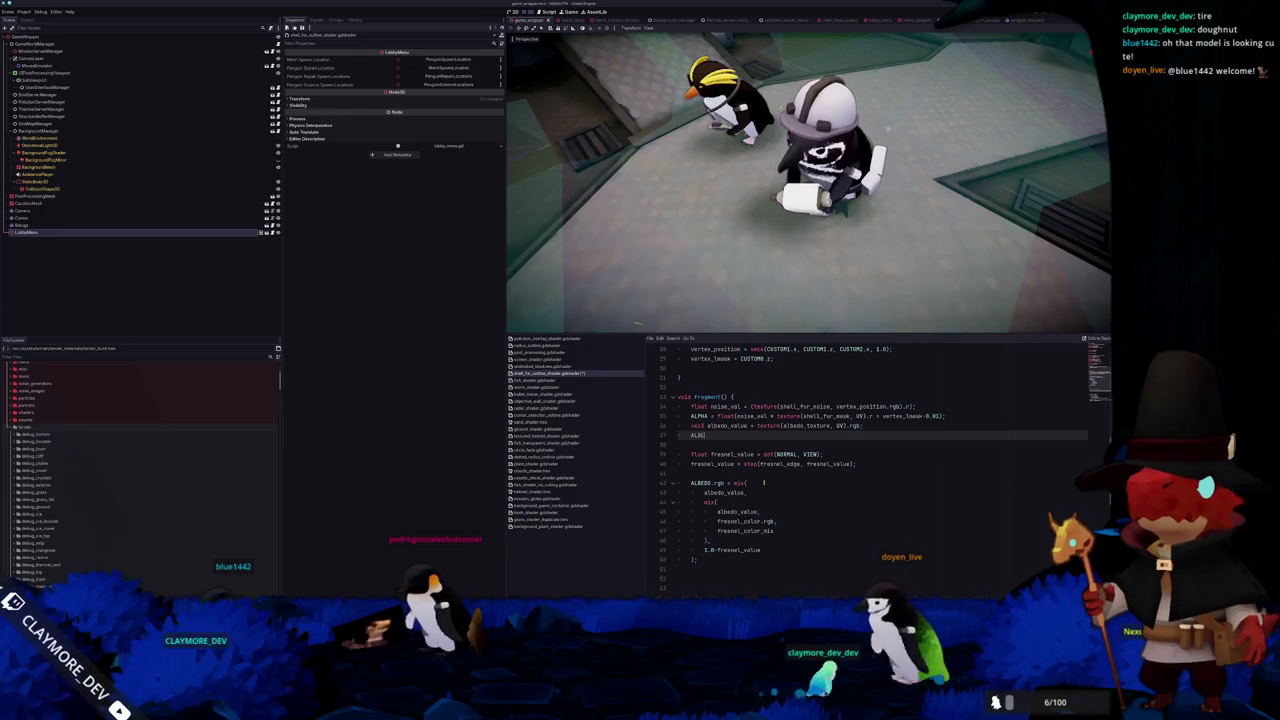
{"action": "type", "text": "DO.rg"}
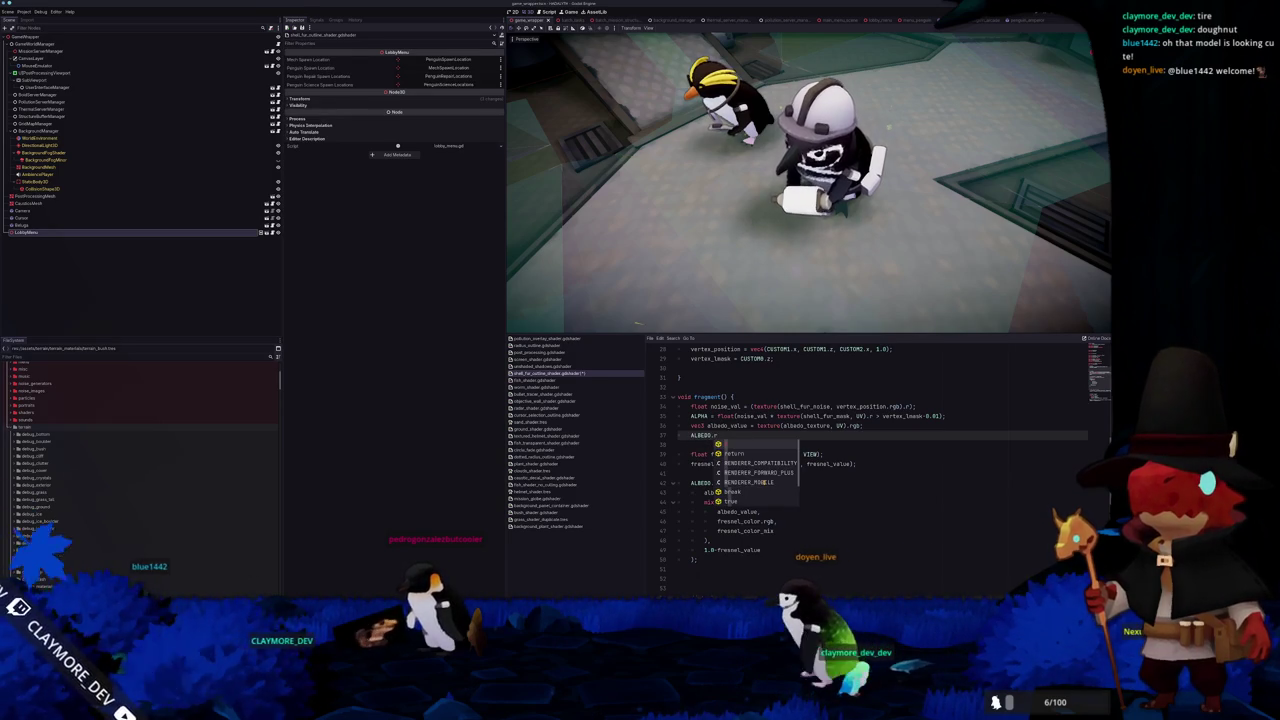
{"action": "key", "text": "BackSpace"}
{"action": "key", "text": "BackSpace"}
{"action": "type", "text": "= albedo_v"}
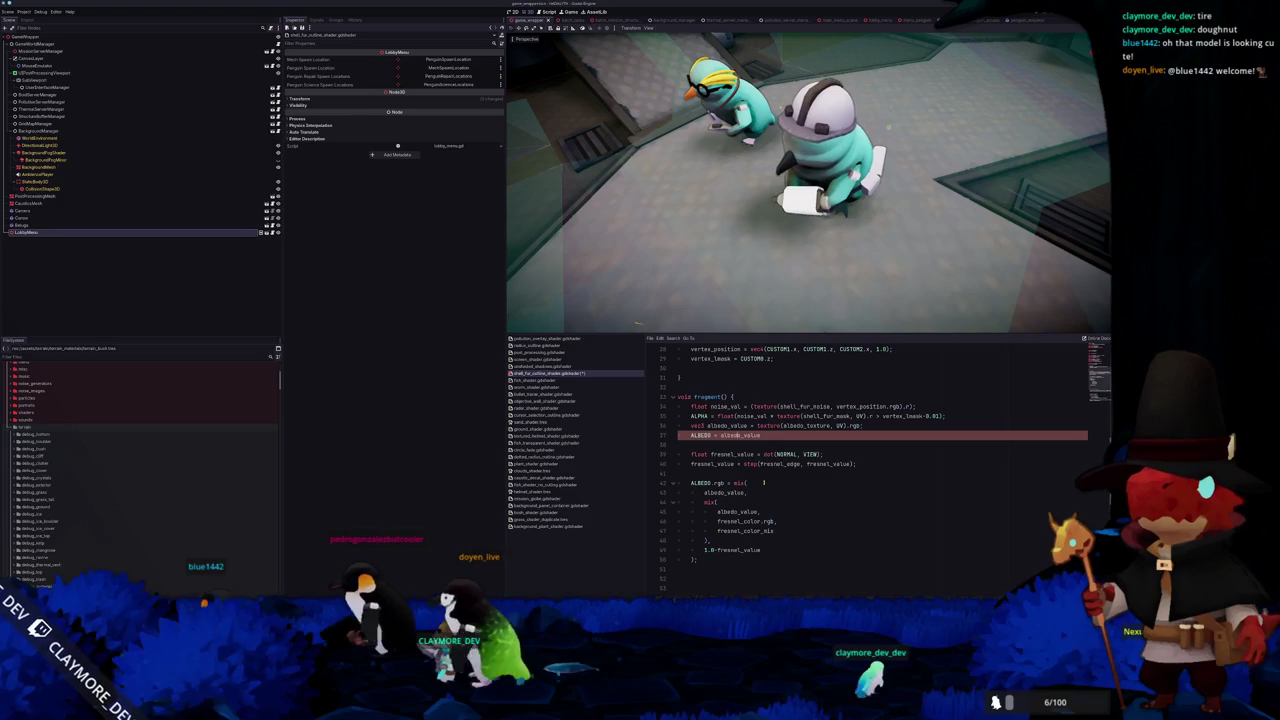
{"action": "type", "text": "alue"}
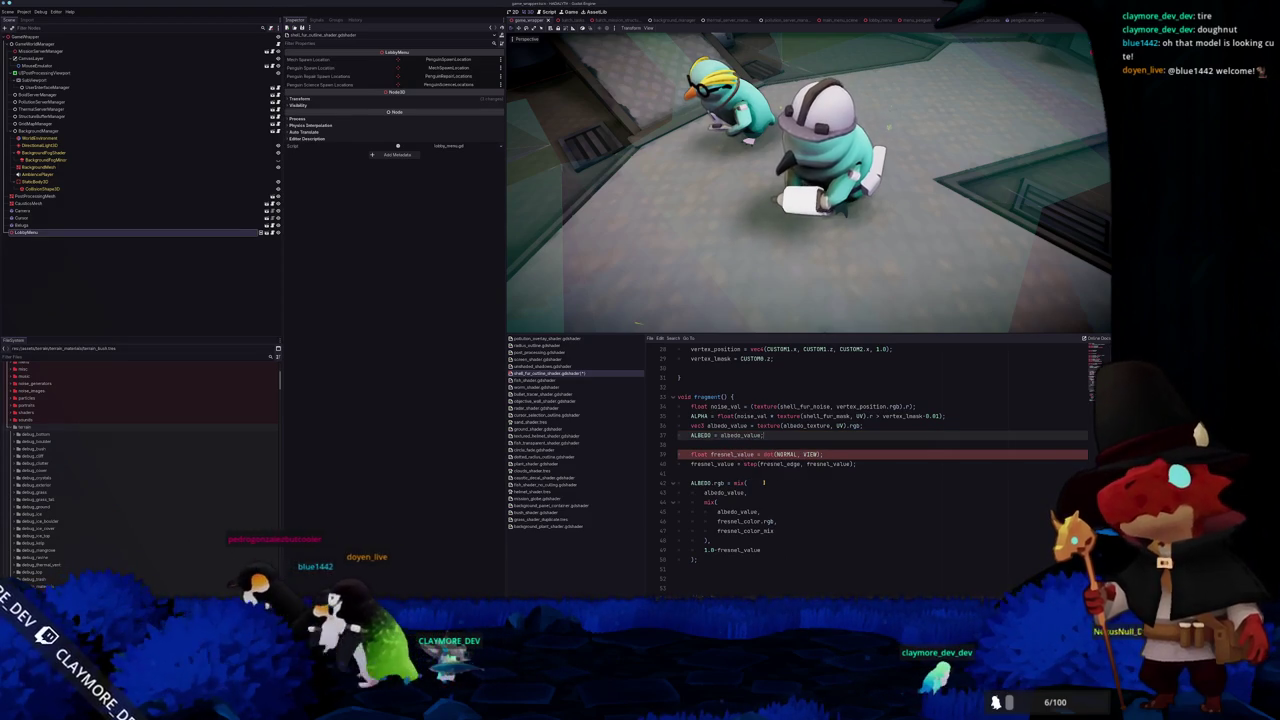
Comment out the fresnel calculation and ALBEDO.rgb colour-mix lines
{"action": "key", "text": "Down"}
{"action": "key", "text": "Down"}
{"action": "key", "text": "Home"}
{"action": "key", "text": "shift+Down"}
{"action": "key", "text": "shift+Down"}
{"action": "key", "text": "shift+Down"}
{"action": "key", "text": "shift+Down"}
{"action": "key", "text": "shift+Down"}
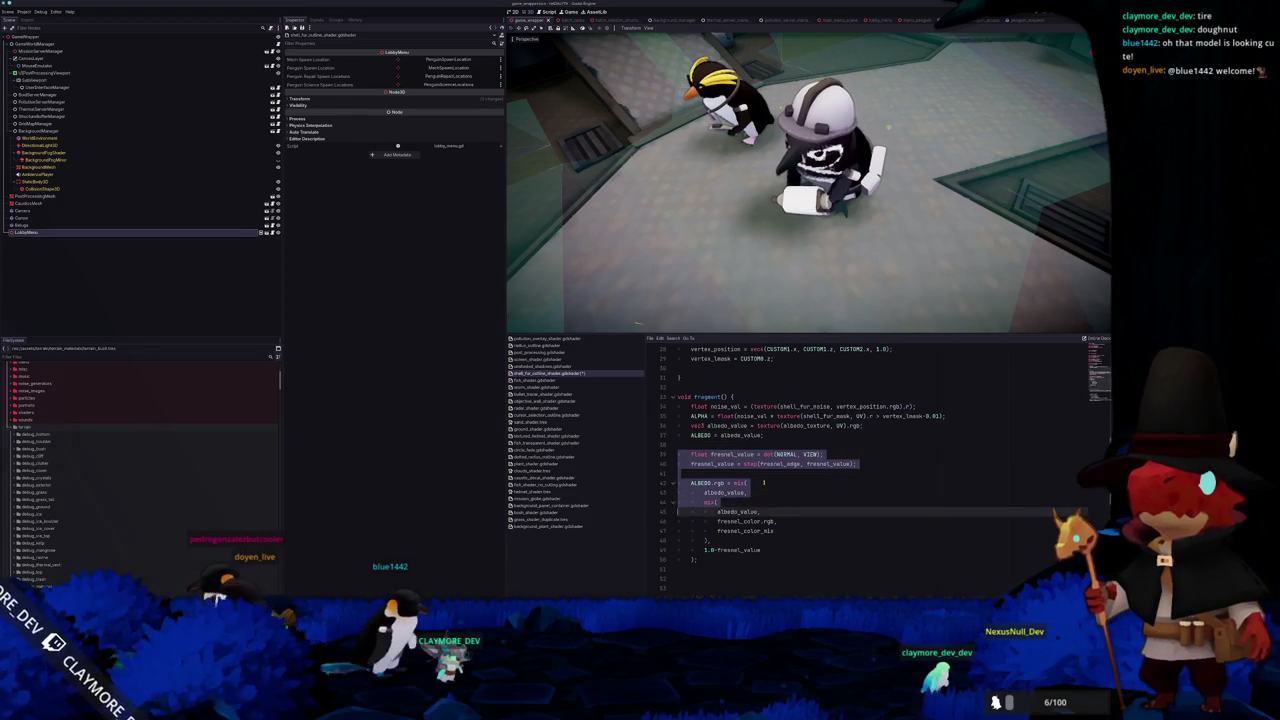
{"action": "key", "text": "shift+Down"}
{"action": "key", "text": "shift+Down"}
{"action": "key", "text": "shift+Down"}
{"action": "key", "text": "shift+Down"}
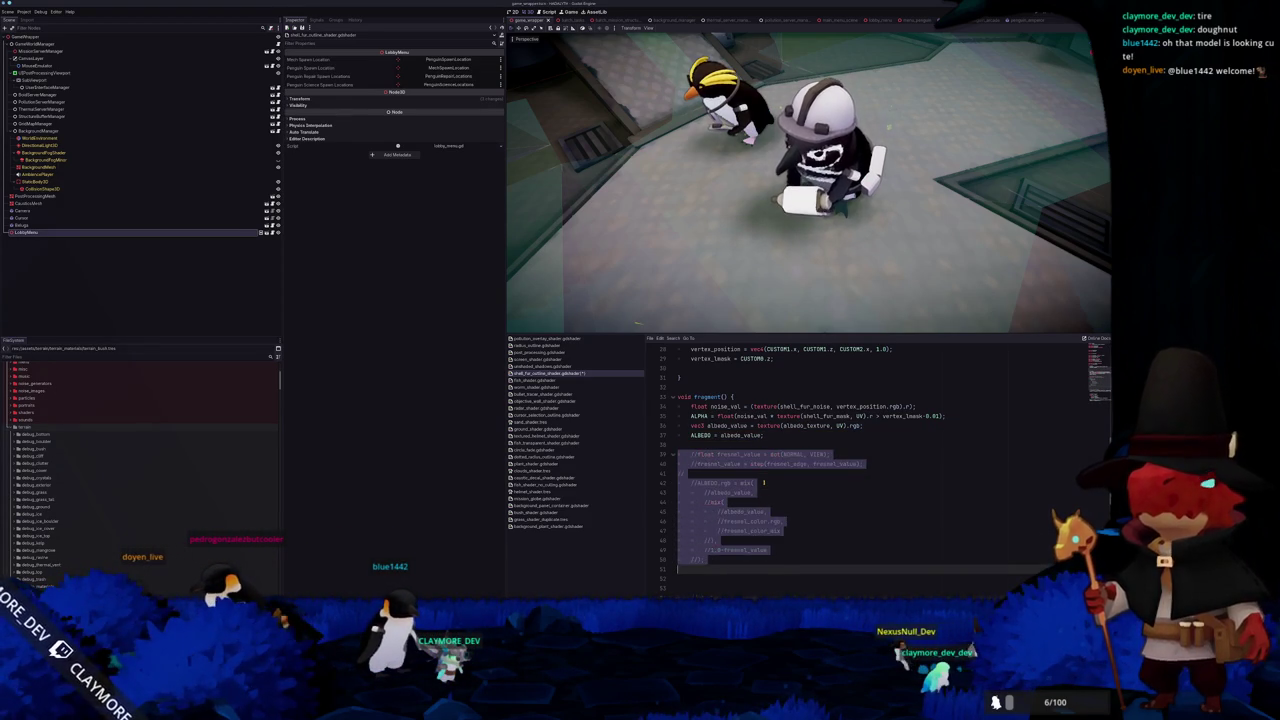
{"action": "key", "text": "Up"}
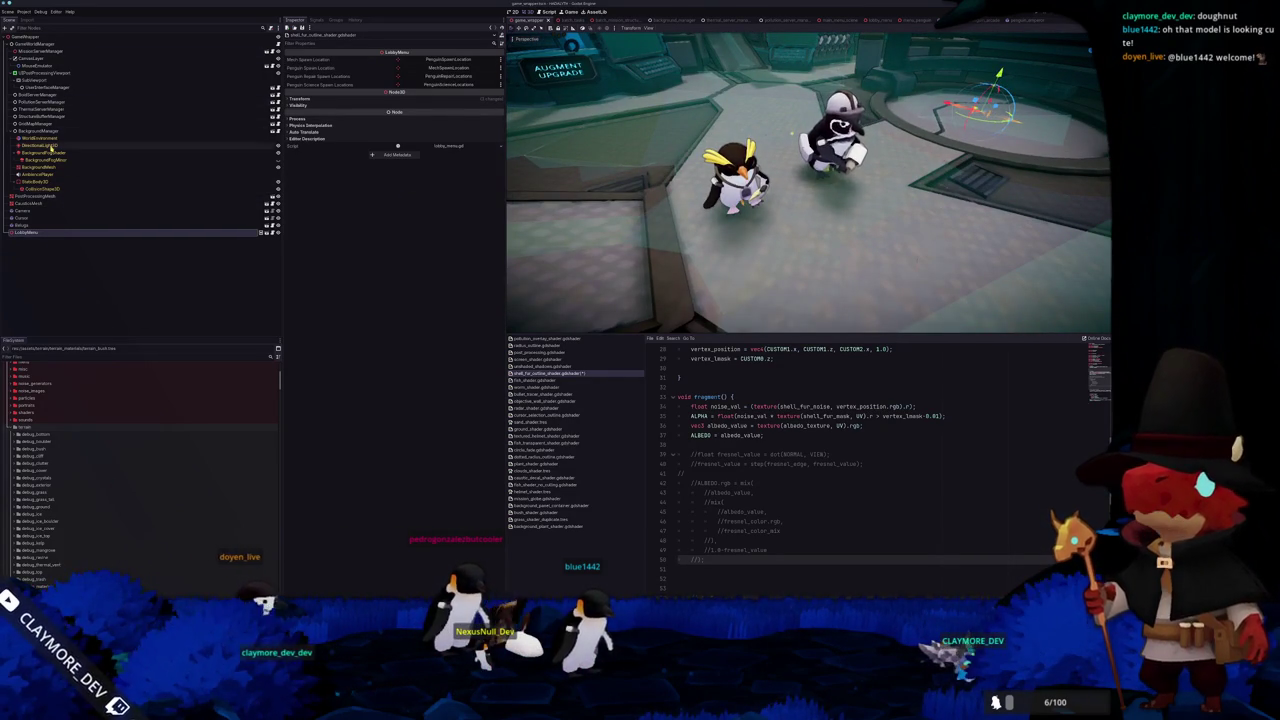
Rotate DirectionalLight3D using its Transform Rotation in the Inspector
{"action": "left_click", "coordinate": [50, 147]}
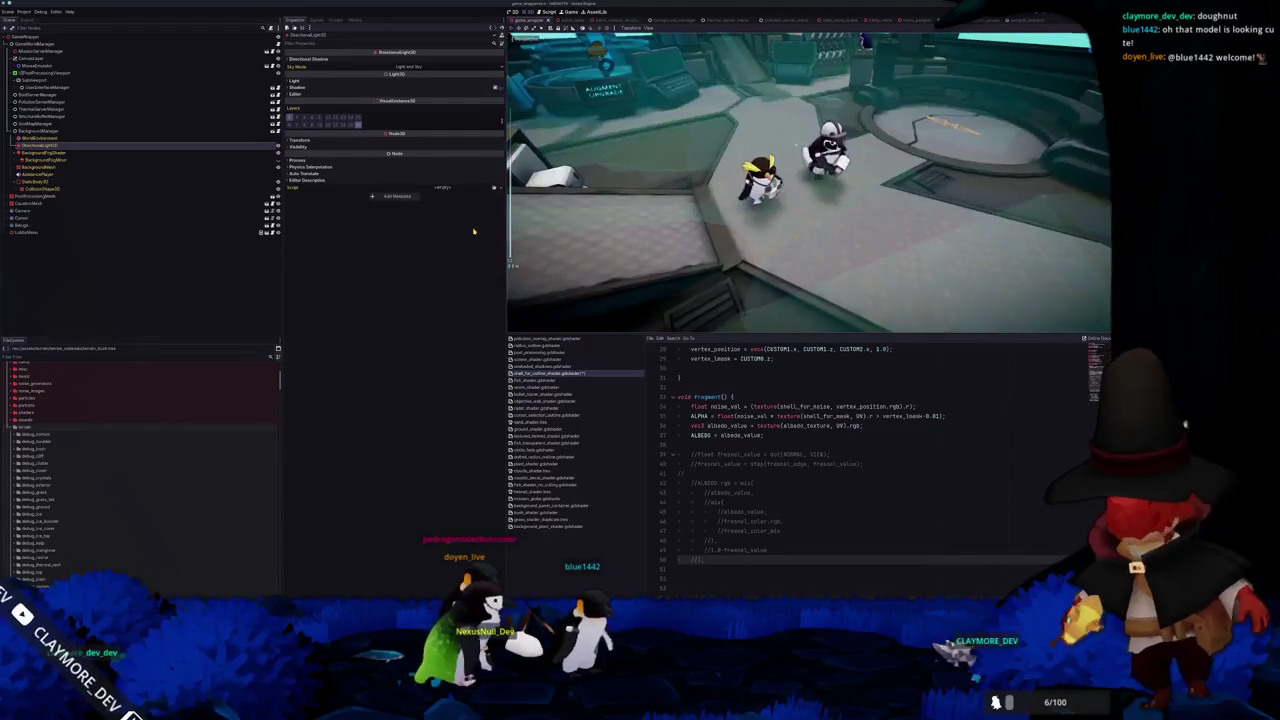
{"action": "left_click", "coordinate": [313, 142]}
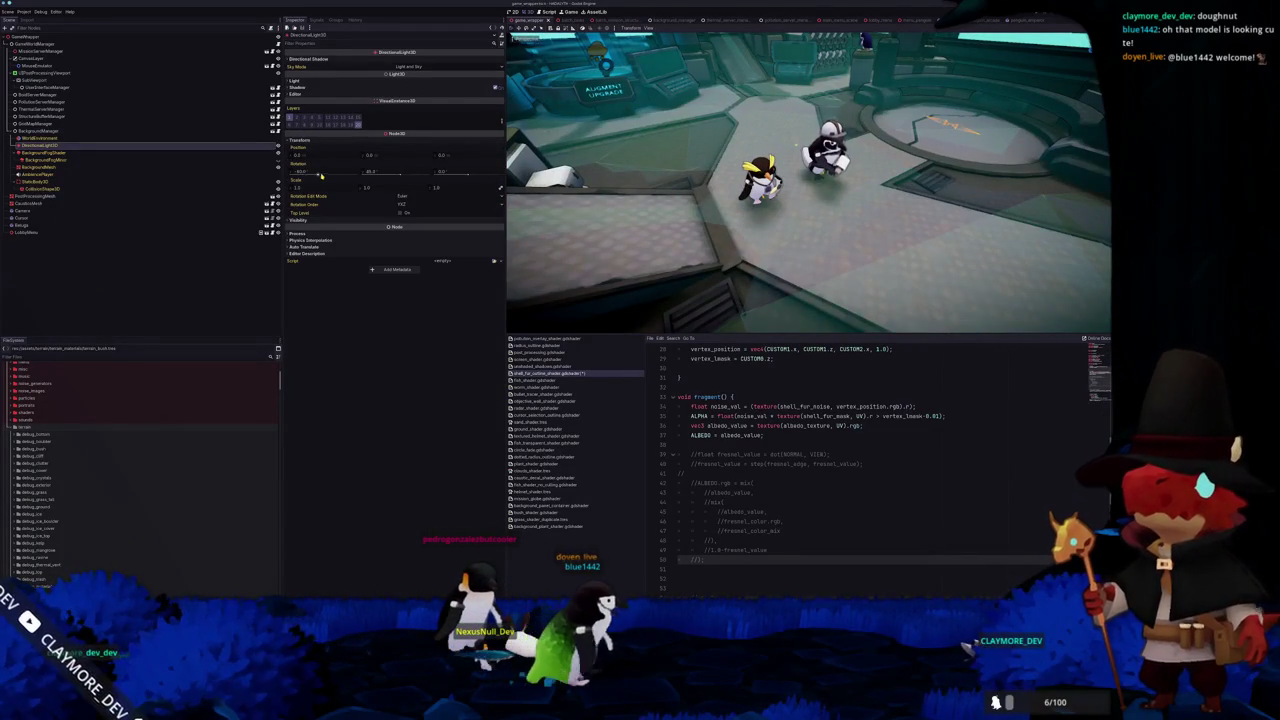
{"action": "left_click_drag", "start_coordinate": [317, 175], "coordinate": [330, 176]}
{"action": "scroll", "coordinate": [842, 392], "scroll_direction": "up", "scroll_amount": 5}
{"action": "scroll", "coordinate": [842, 392], "scroll_direction": "up", "scroll_amount": 5}
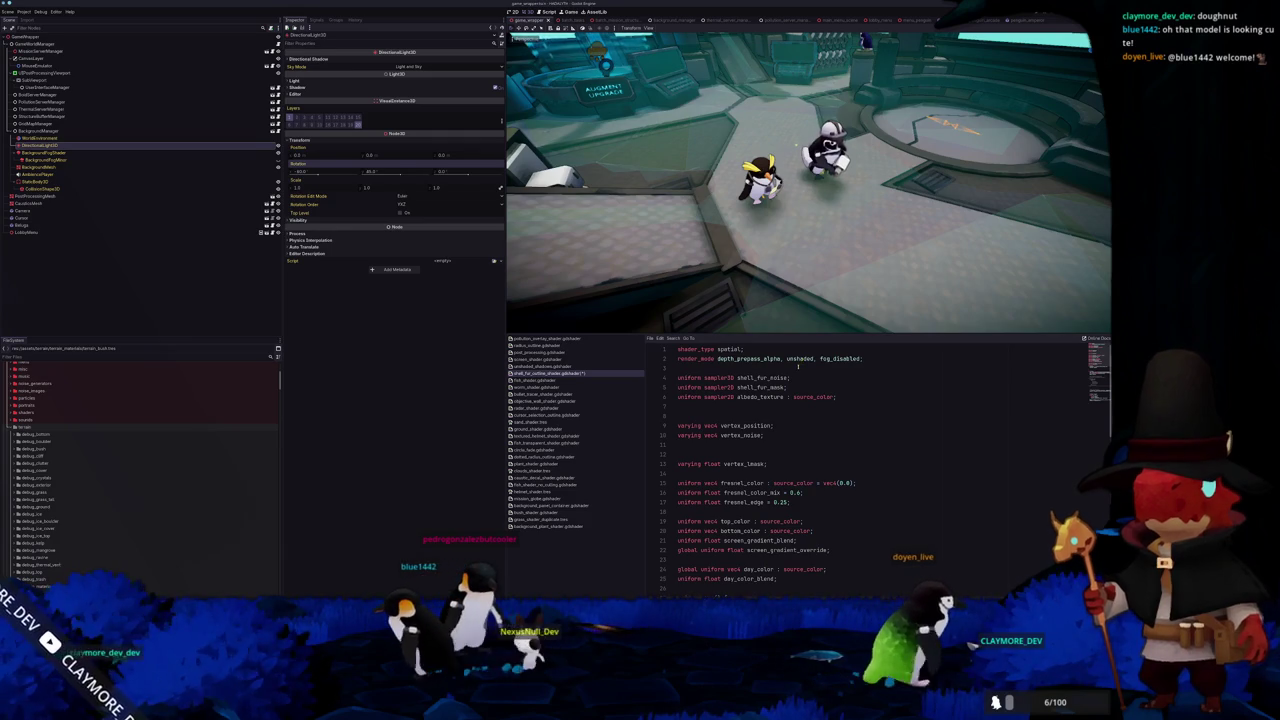
{"action": "scroll", "coordinate": [797, 367], "scroll_direction": "down", "scroll_amount": 5}
{"action": "scroll", "coordinate": [797, 367], "scroll_direction": "down", "scroll_amount": 5}
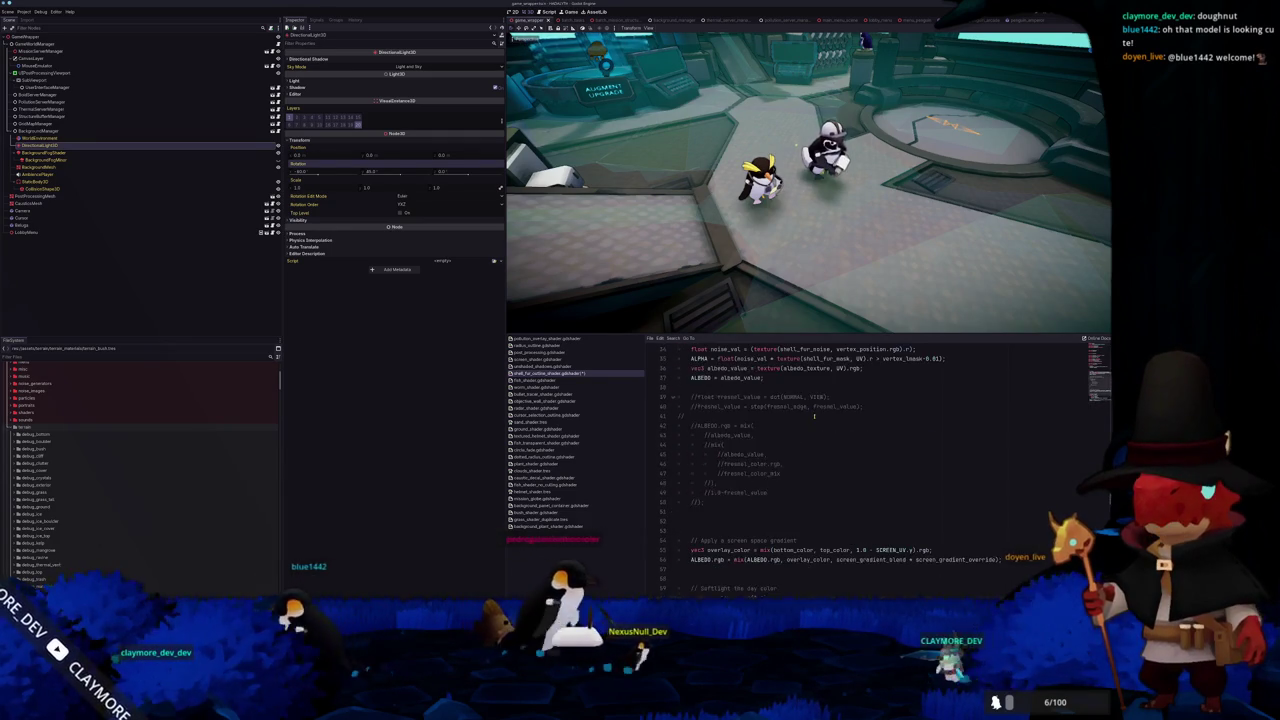
Scroll back up the shader code to the render_mode line
{"action": "left_click_drag", "start_coordinate": [678, 511], "coordinate": [680, 394]}
{"action": "scroll", "coordinate": [818, 423], "scroll_direction": "down", "scroll_amount": 4}
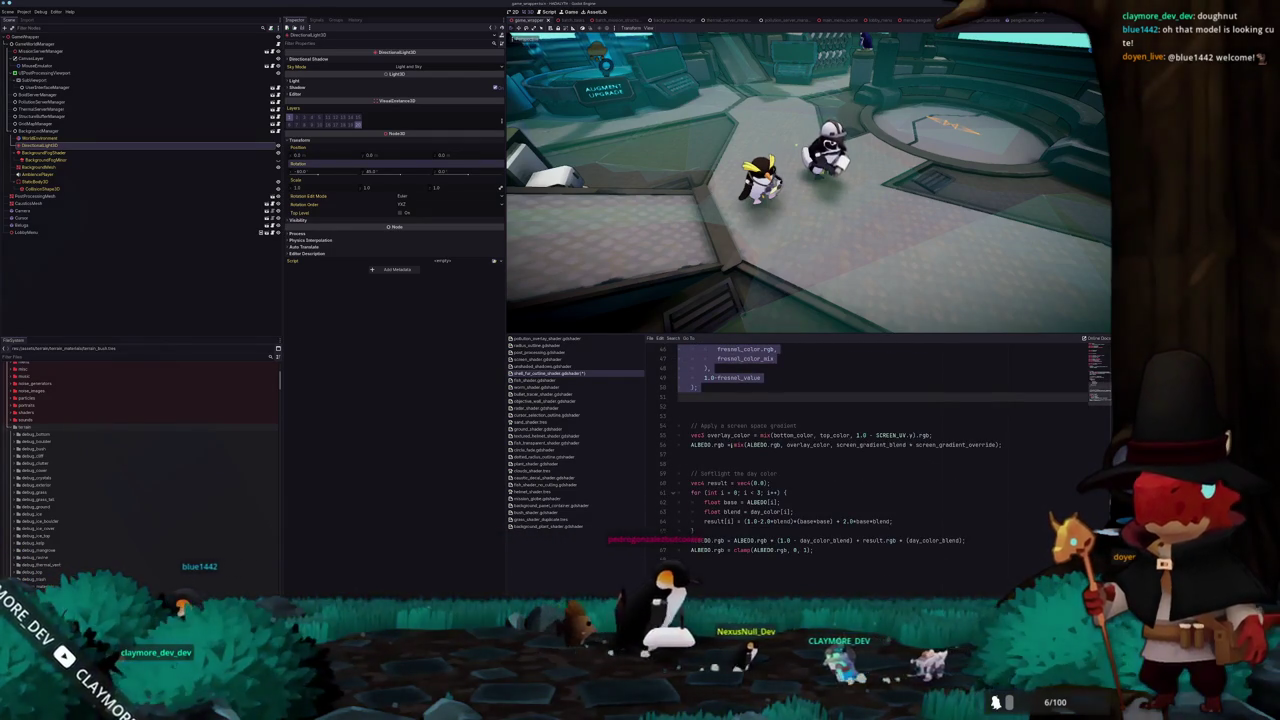
{"action": "left_click", "coordinate": [702, 454]}
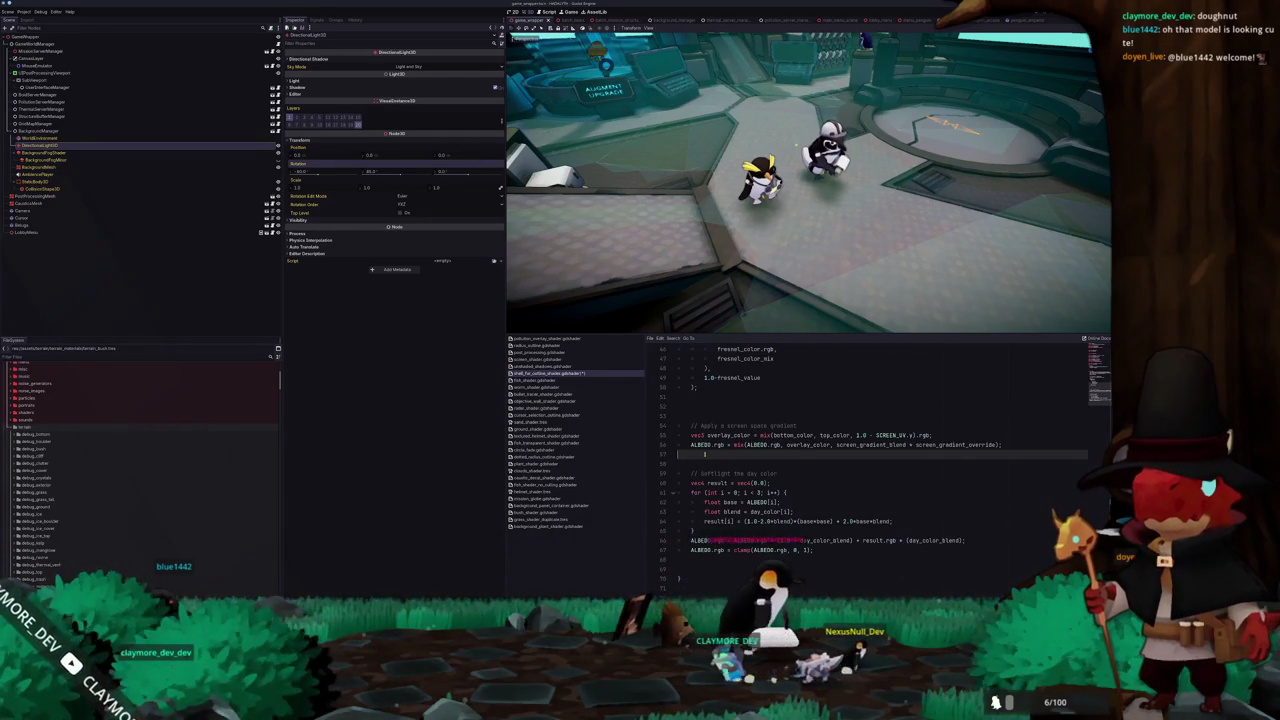
{"action": "scroll", "coordinate": [740, 432], "scroll_direction": "up", "scroll_amount": 5}
{"action": "scroll", "coordinate": [770, 426], "scroll_direction": "up", "scroll_amount": 5}
{"action": "scroll", "coordinate": [790, 422], "scroll_direction": "up", "scroll_amount": 5}
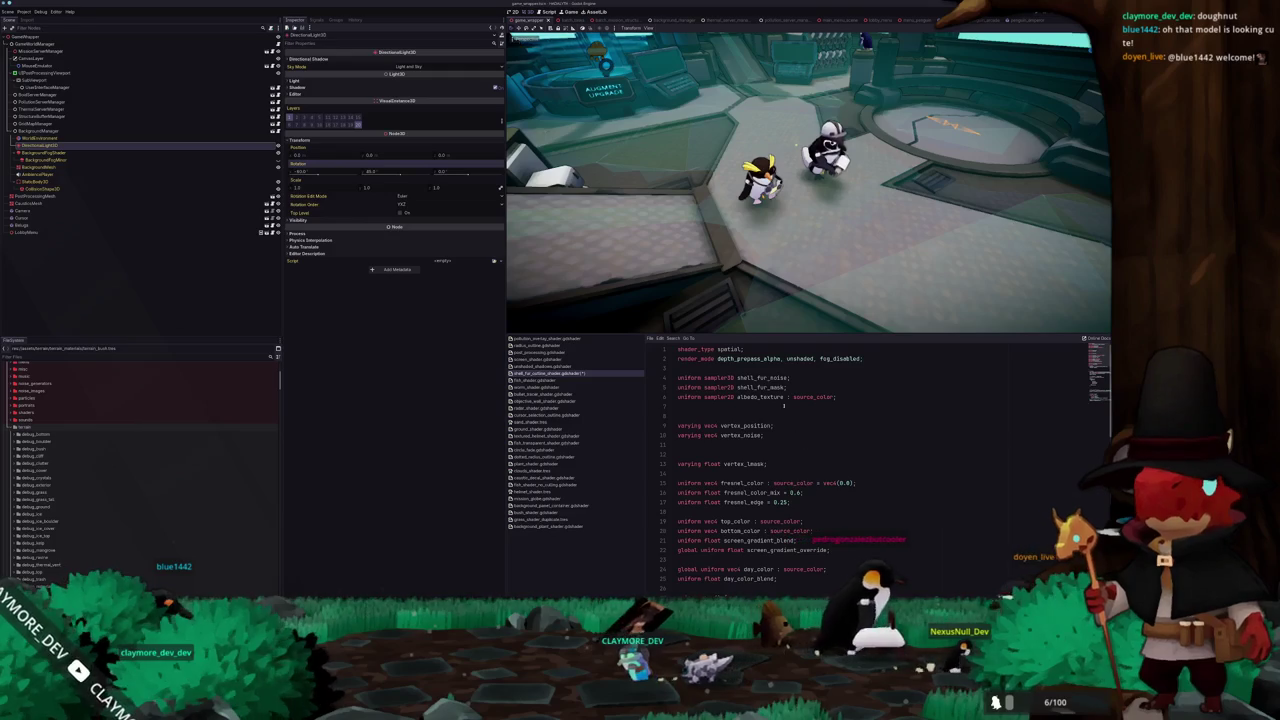
{"action": "left_click", "coordinate": [778, 358]}
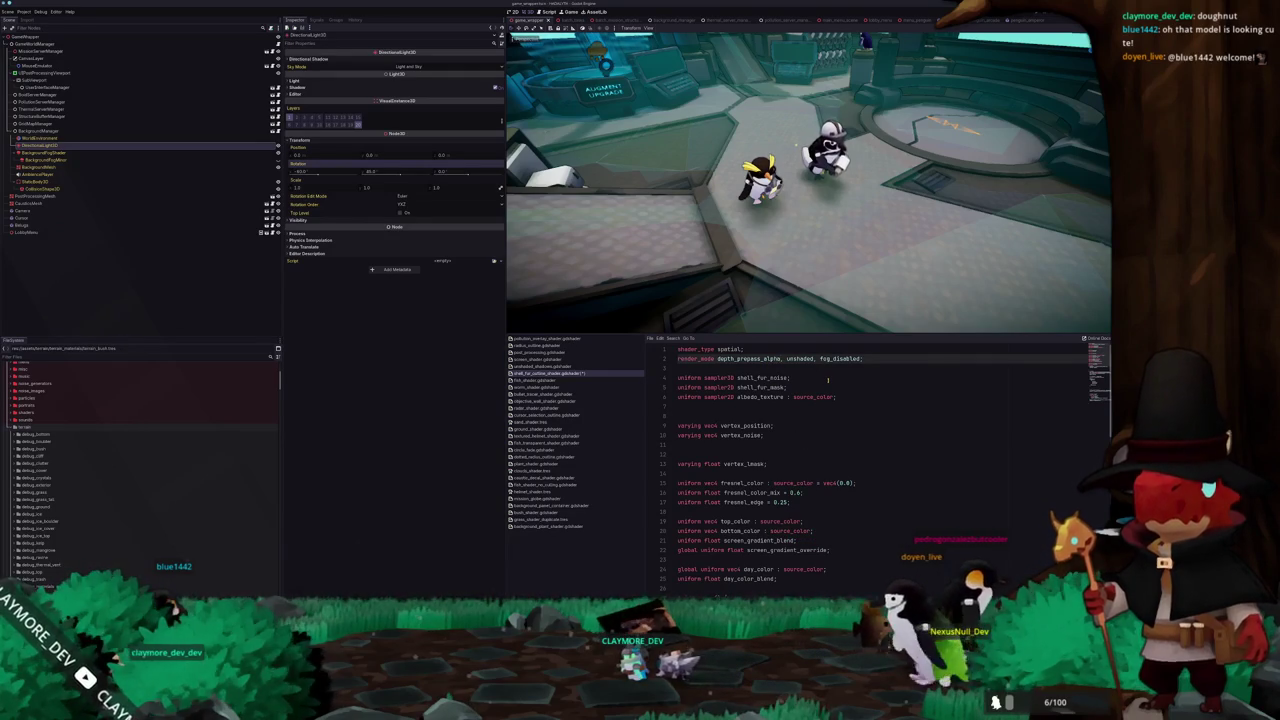
Add depth_draw_opaque to the render_mode line and save
{"action": "type", "text": ","}
{"action": "key", "text": "BackSpace"}
{"action": "key", "text": "BackSpace"}
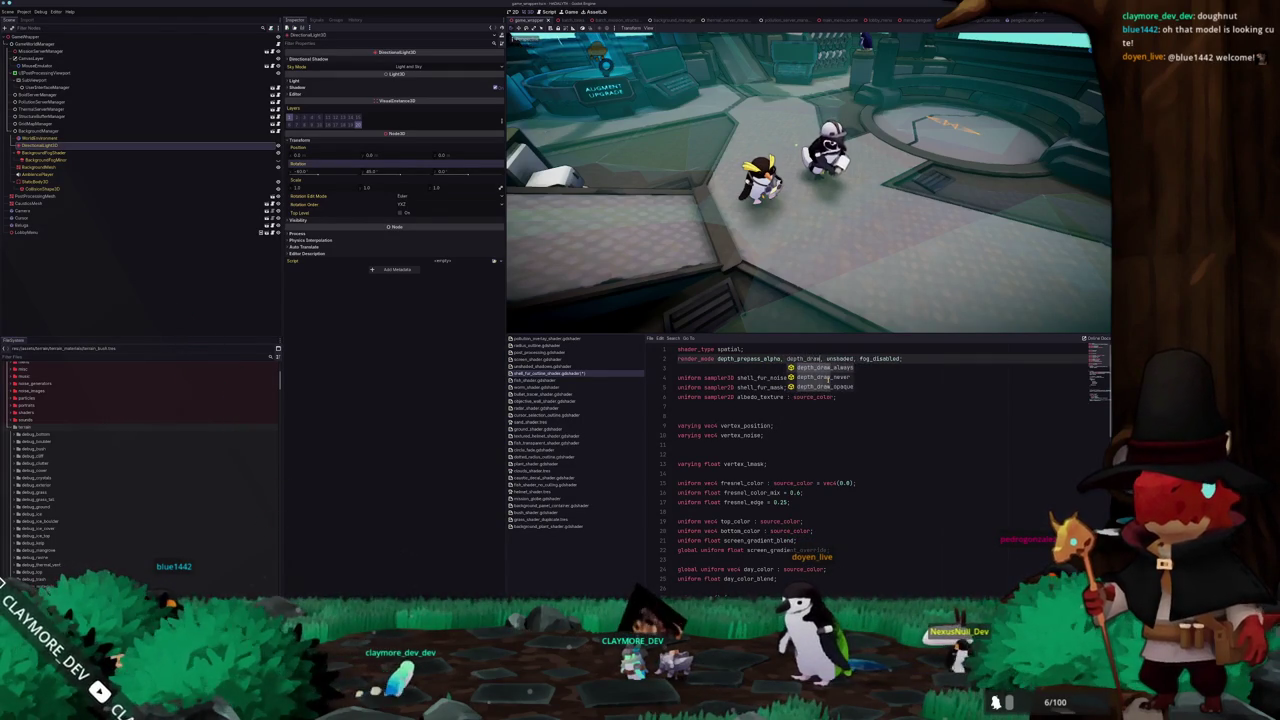
{"action": "key", "text": "ctrl+s"}
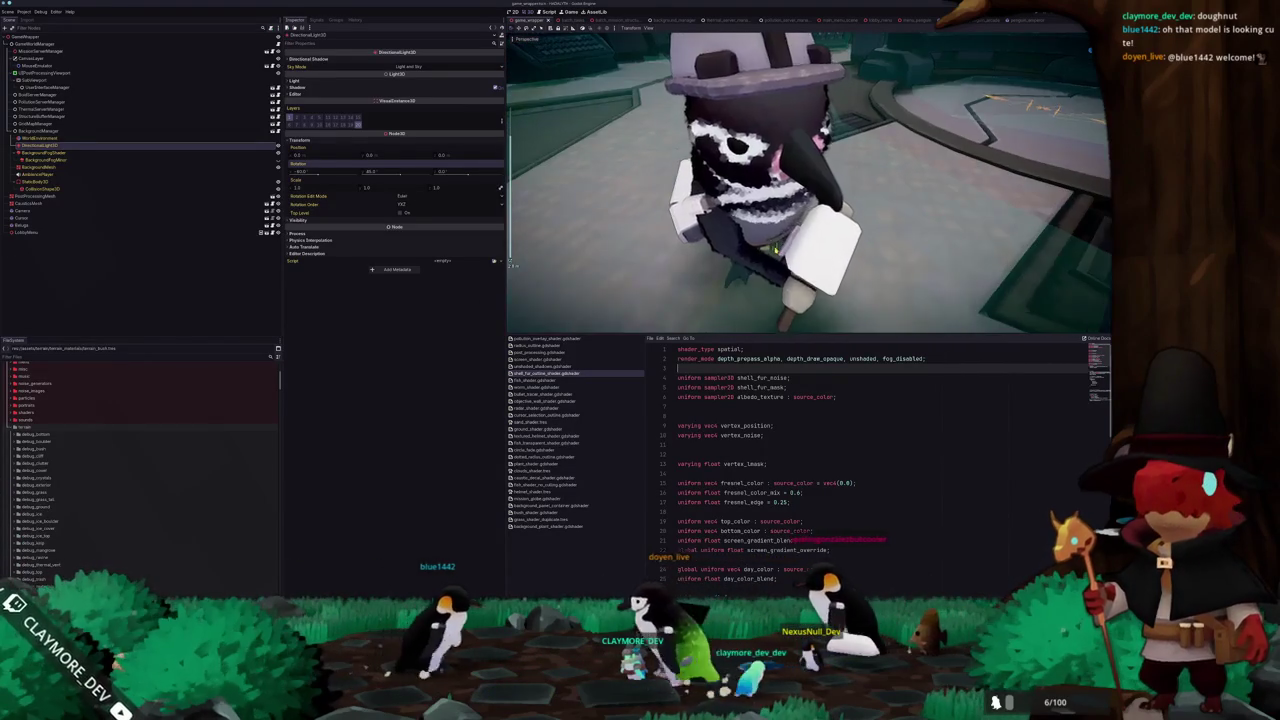
Comment out the day-colour softlight block and the screen gradient lines
{"action": "scroll", "coordinate": [719, 437], "scroll_direction": "down", "scroll_amount": 4}
{"action": "scroll", "coordinate": [719, 437], "scroll_direction": "down", "scroll_amount": 5}
{"action": "scroll", "coordinate": [724, 428], "scroll_direction": "down", "scroll_amount": 5}
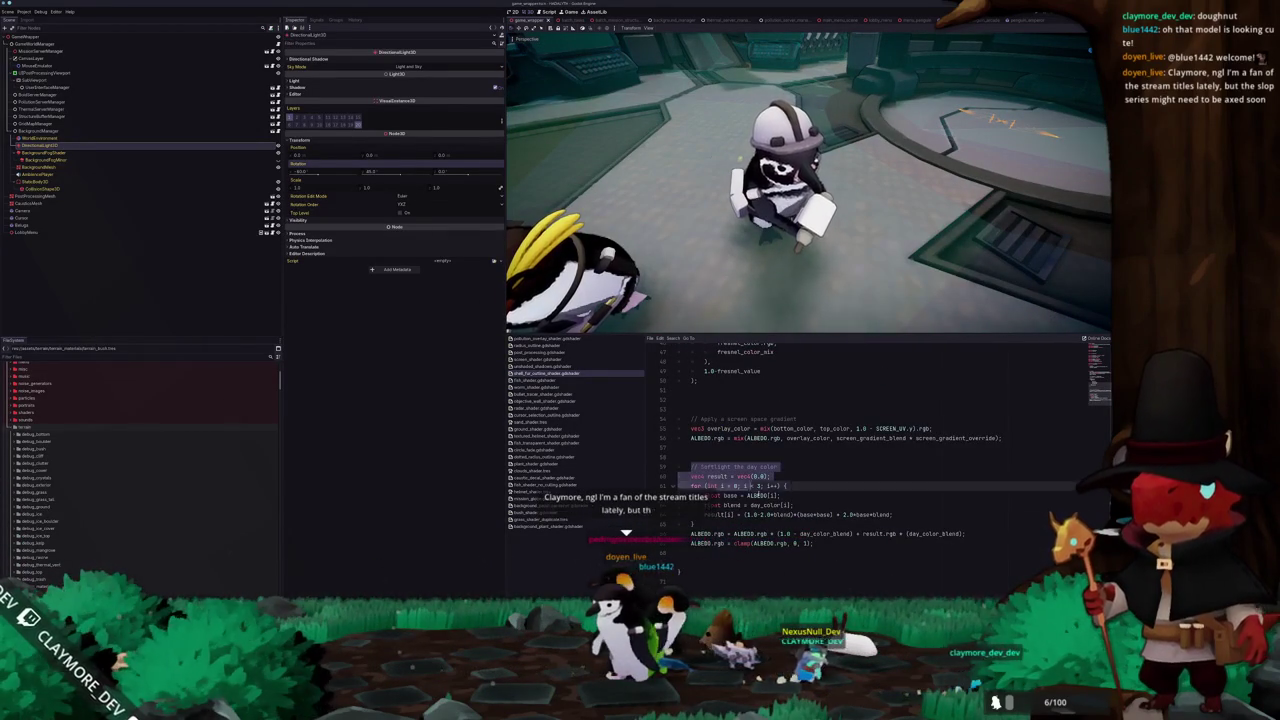
{"action": "left_click_drag", "start_coordinate": [750, 486], "coordinate": [827, 544]}
{"action": "key", "text": "ctrl+k"}
{"action": "key", "text": "Up"}
{"action": "key", "text": "Up"}
{"action": "key", "text": "Up"}
{"action": "key", "text": "Up"}
{"action": "key", "text": "Up"}
{"action": "key", "text": "Up"}
{"action": "key", "text": "Up"}
{"action": "key", "text": "Up"}
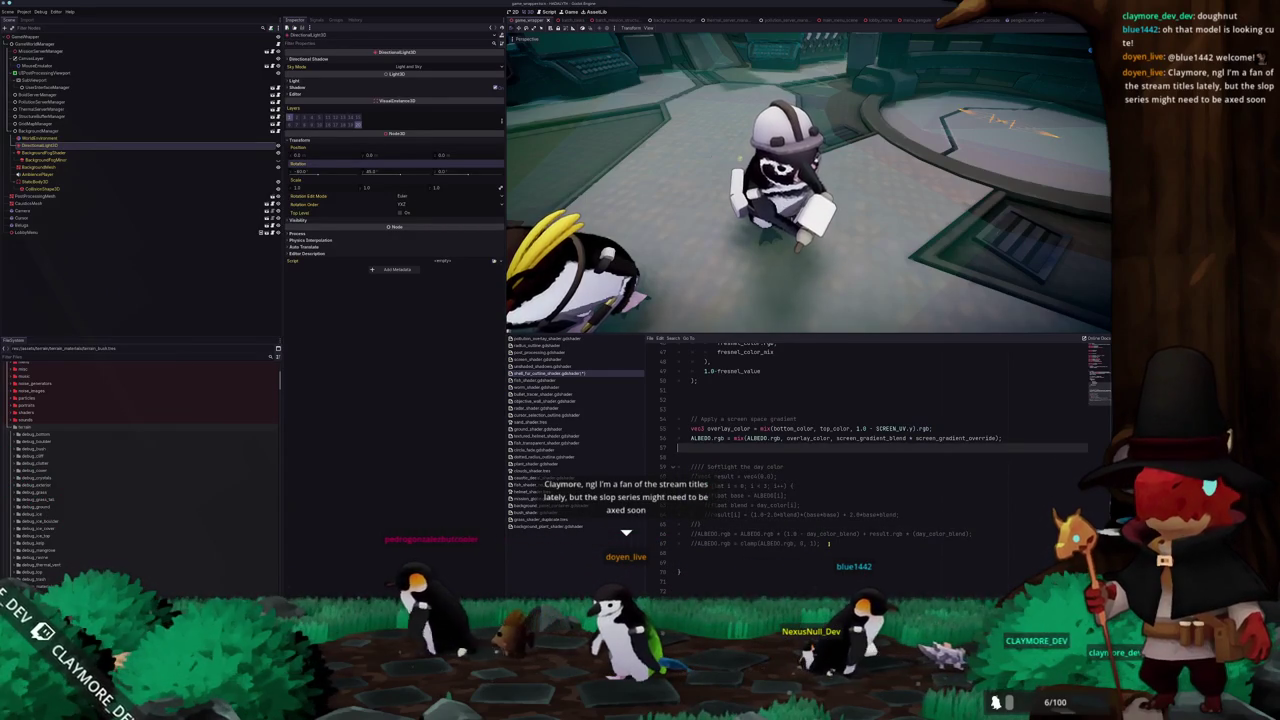
{"action": "key", "text": "shift+Up"}
{"action": "key", "text": "shift+Up"}
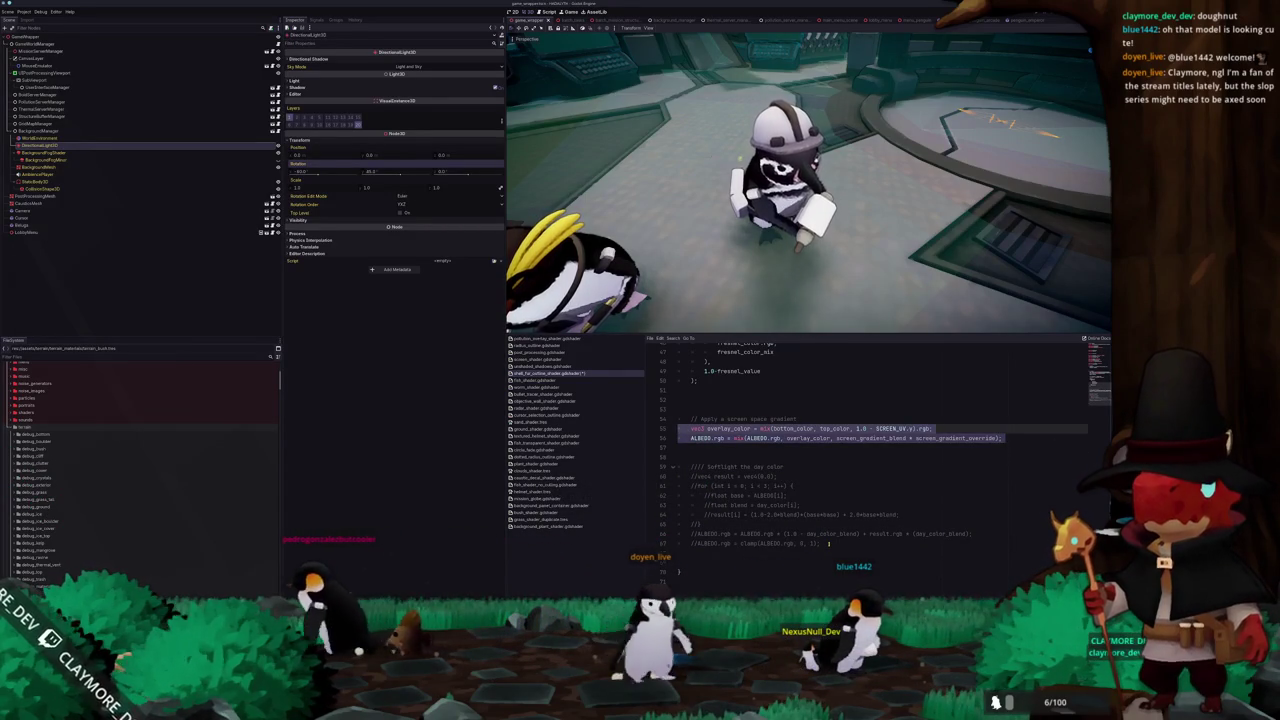
{"action": "key", "text": "Up"}
{"action": "key", "text": "Up"}
{"action": "key", "text": "Up"}
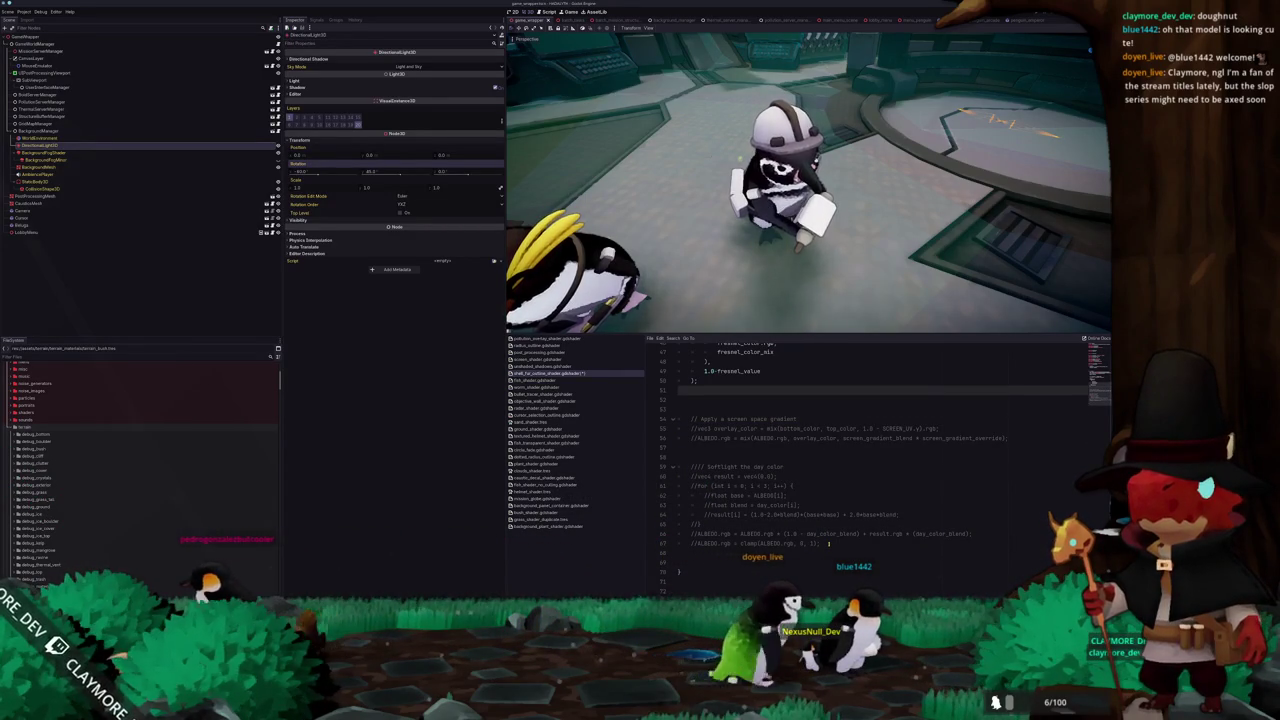
Re-comment the fresnel colour-mix block and select depth_draw_opaque in render_mode
{"action": "key", "text": "shift+Up"}
{"action": "key", "text": "shift+Up"}
{"action": "key", "text": "shift+Up"}
{"action": "key", "text": "shift+Up"}
{"action": "key", "text": "shift+Up"}
{"action": "key", "text": "shift+Up"}
{"action": "key", "text": "shift+Up"}
{"action": "key", "text": "shift+Up"}
{"action": "key", "text": "shift+Up"}
{"action": "key", "text": "shift+Up"}
{"action": "key", "text": "shift+Up"}
{"action": "key", "text": "shift+Down"}
{"action": "key", "text": "shift+Down"}
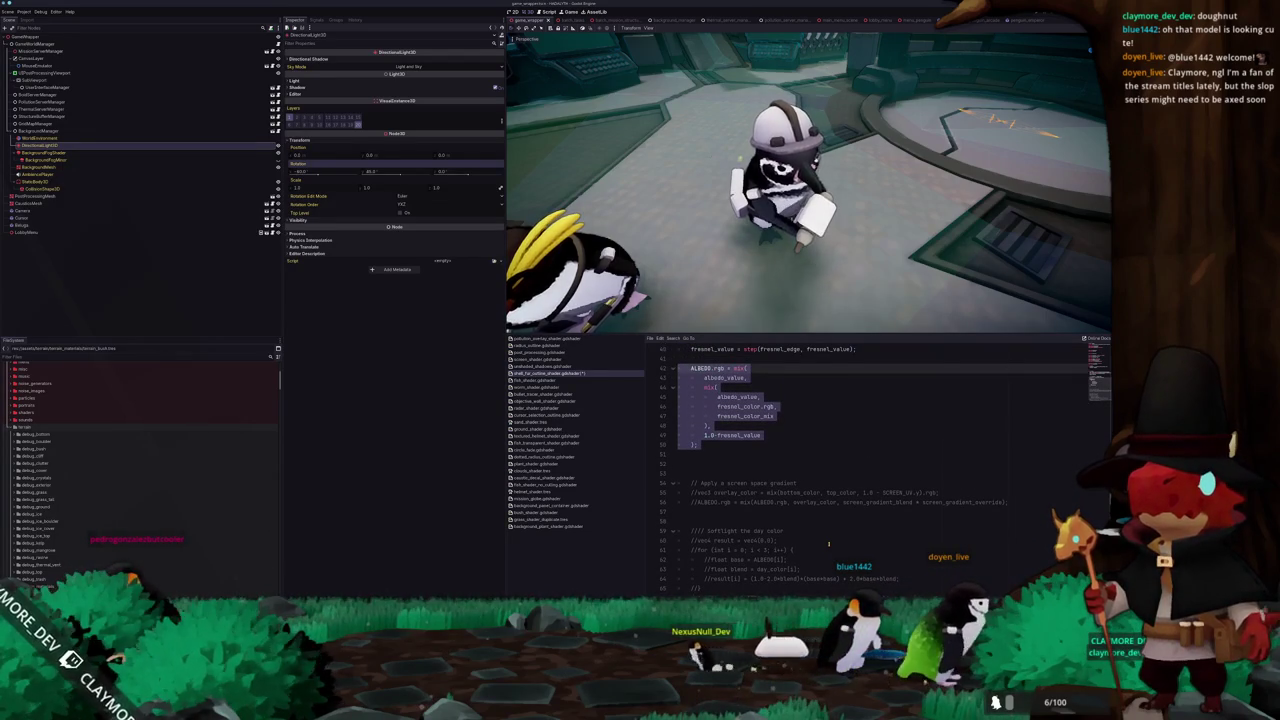
{"action": "key", "text": "shift+Up"}
{"action": "key", "text": "shift+Up"}
{"action": "key", "text": "shift+Up"}
{"action": "key", "text": "shift+Up"}
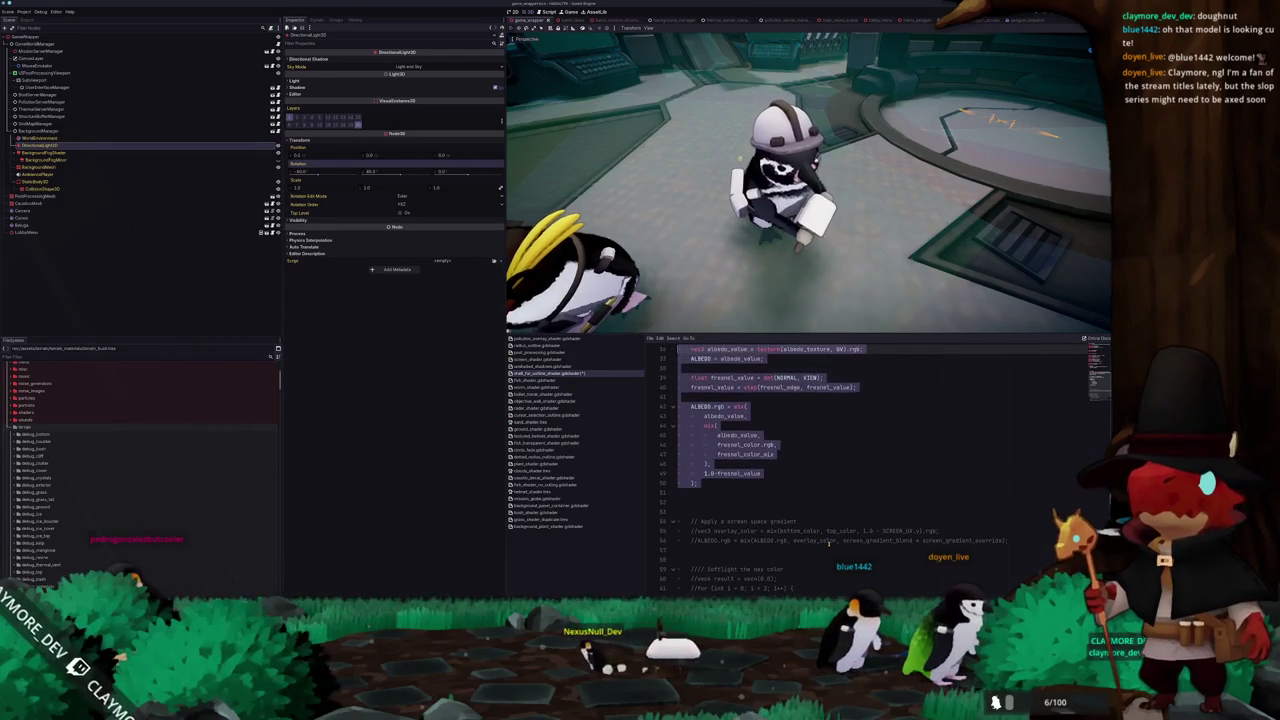
{"action": "key", "text": "Up"}
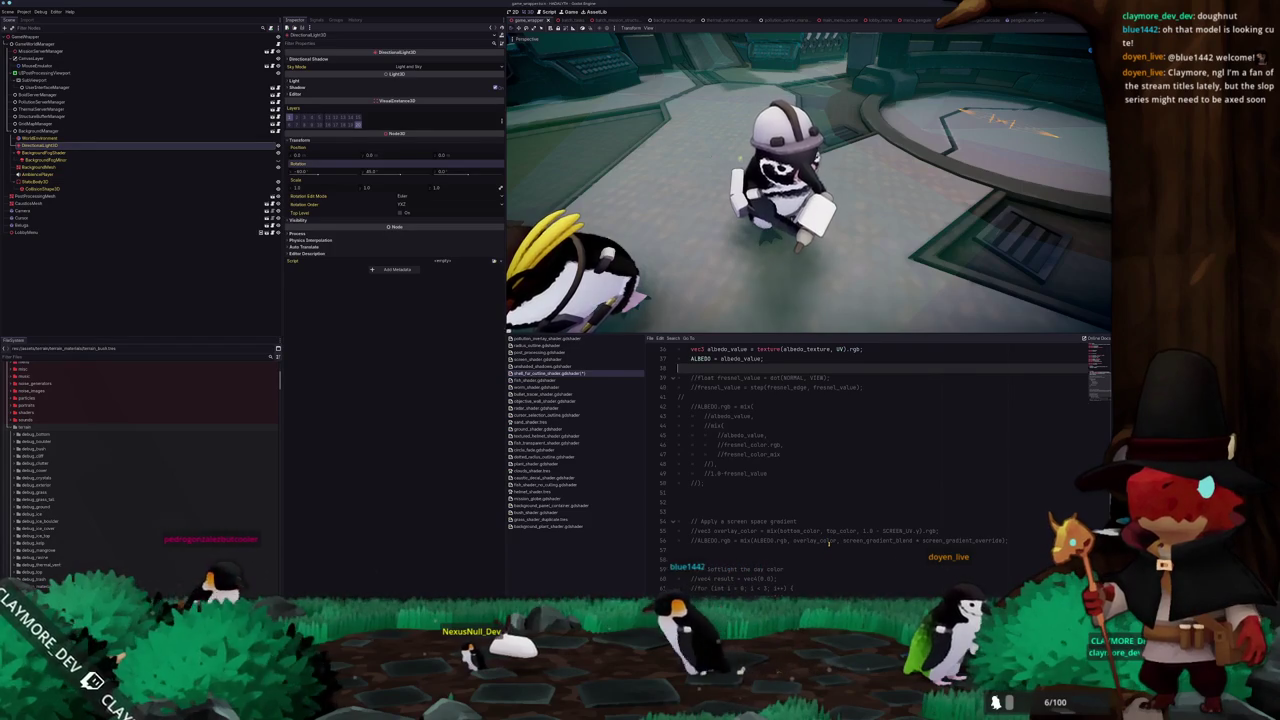
{"action": "scroll", "coordinate": [864, 520], "scroll_direction": "up", "scroll_amount": 4}
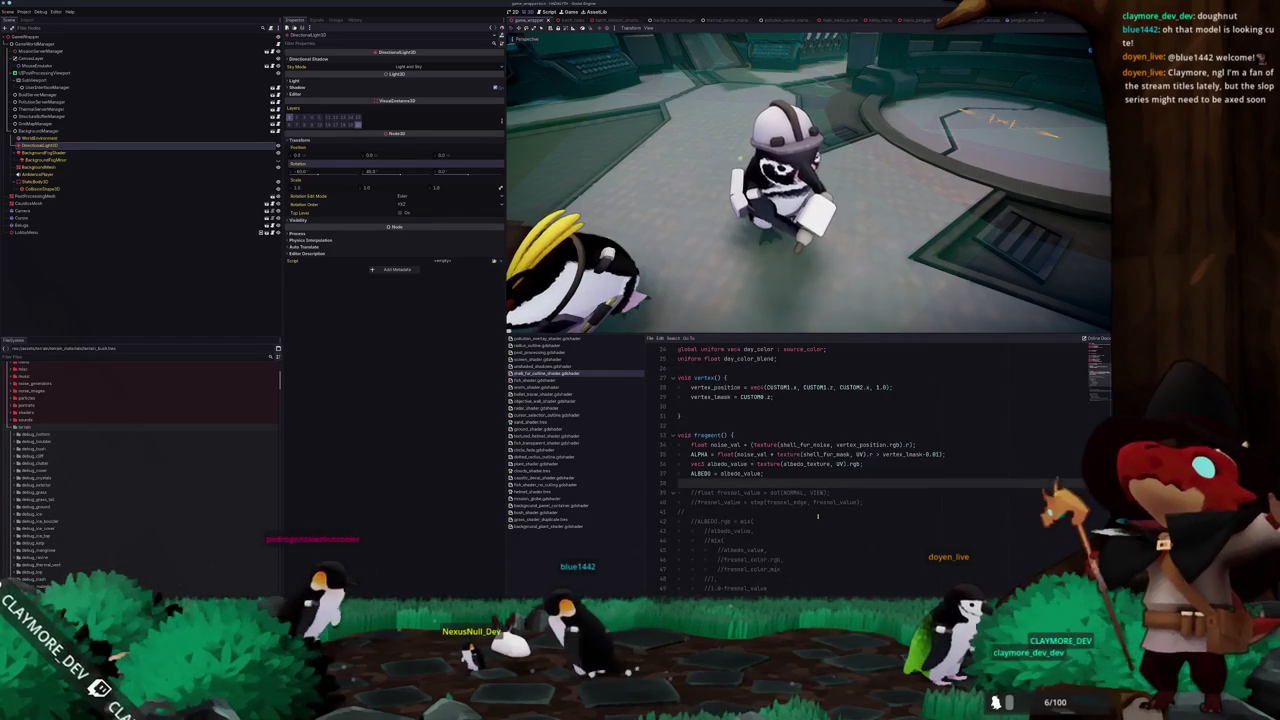
{"action": "scroll", "coordinate": [817, 517], "scroll_direction": "up", "scroll_amount": 2}
{"action": "scroll", "coordinate": [815, 515], "scroll_direction": "up", "scroll_amount": 3}
{"action": "scroll", "coordinate": [808, 513], "scroll_direction": "up", "scroll_amount": 2}
{"action": "scroll", "coordinate": [806, 512], "scroll_direction": "up", "scroll_amount": 1}
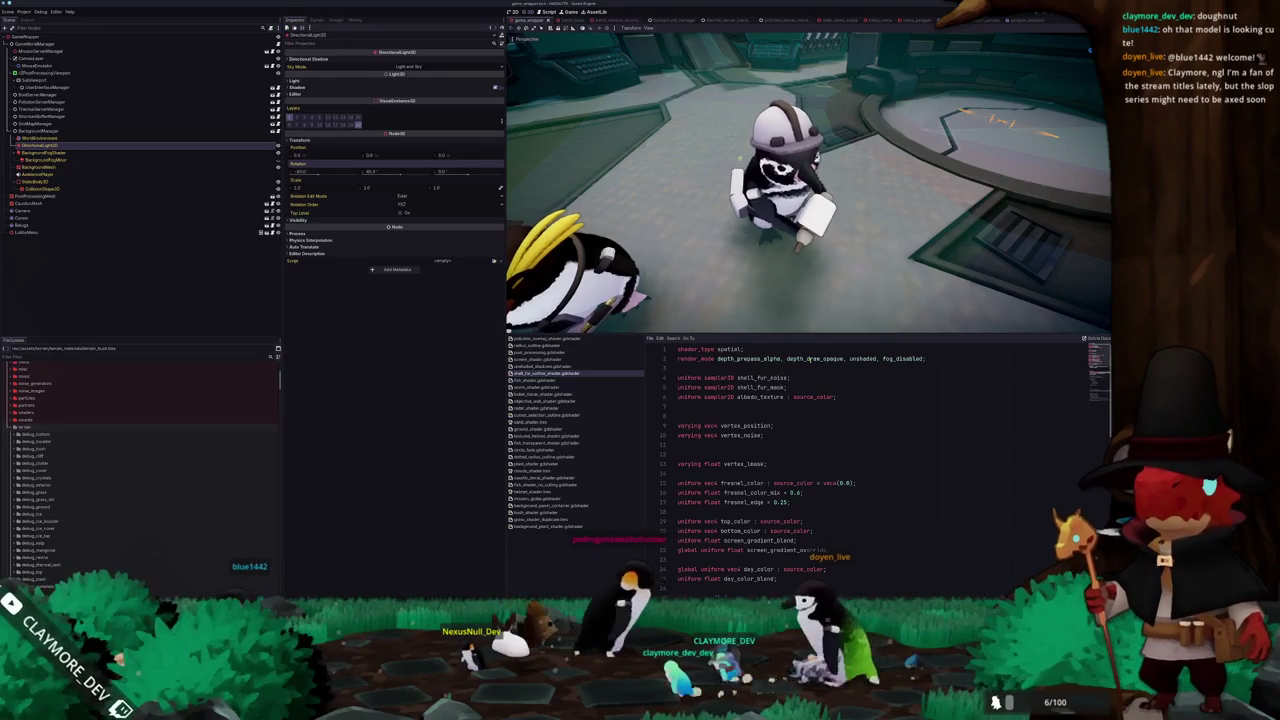
{"action": "double_click", "coordinate": [808, 358]}
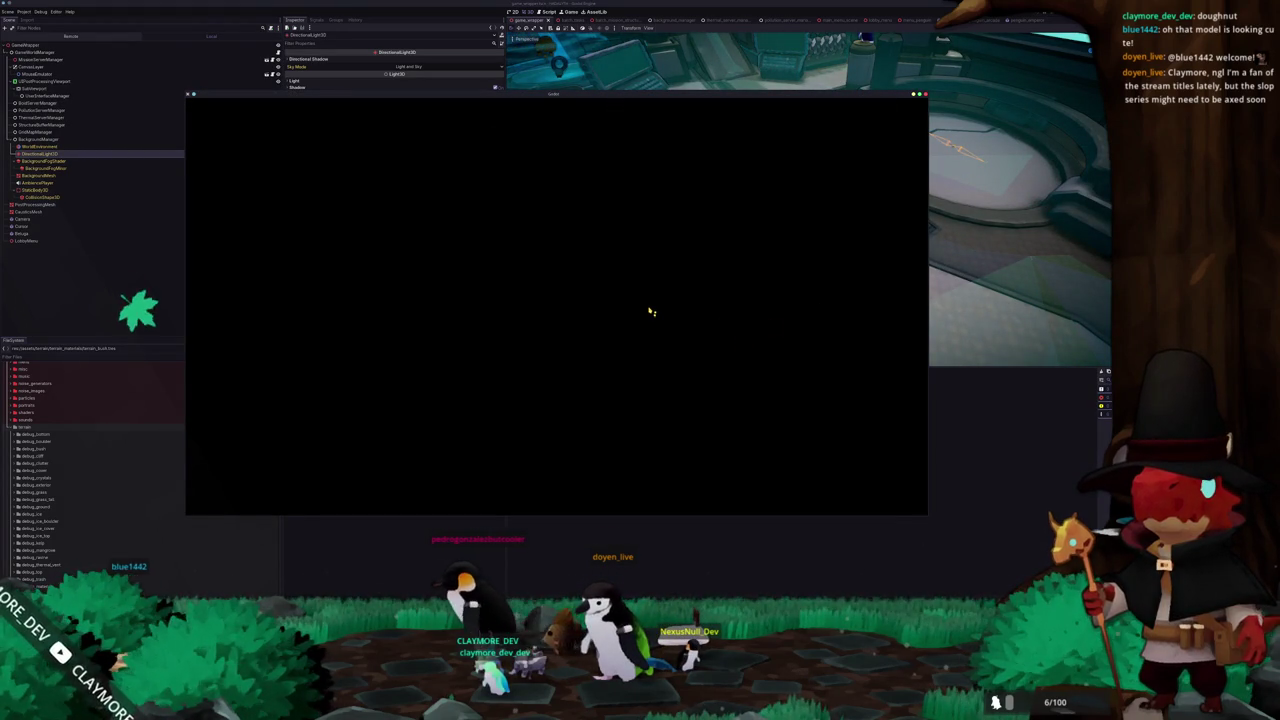
Raise the game window and start a new game in an empty save slot
{"action": "left_click_drag", "start_coordinate": [622, 98], "coordinate": [627, 44]}
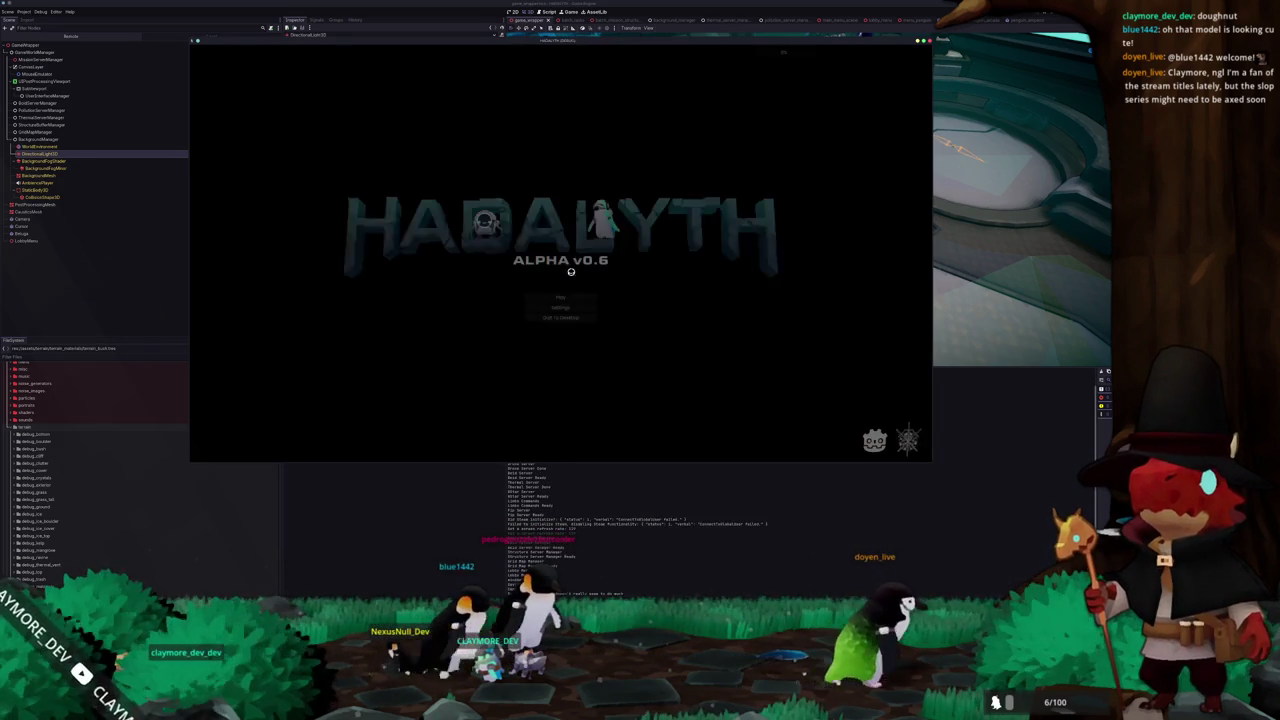
{"action": "left_click", "coordinate": [563, 300]}
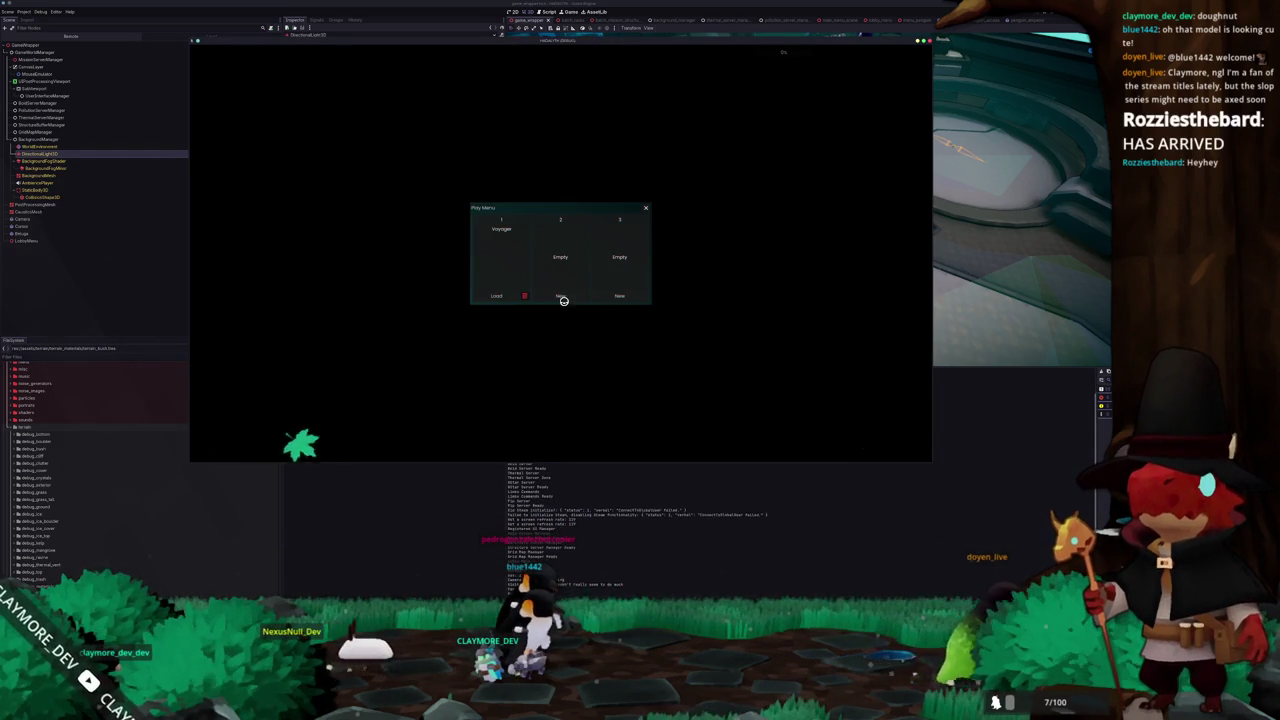
{"action": "left_click", "coordinate": [501, 296]}
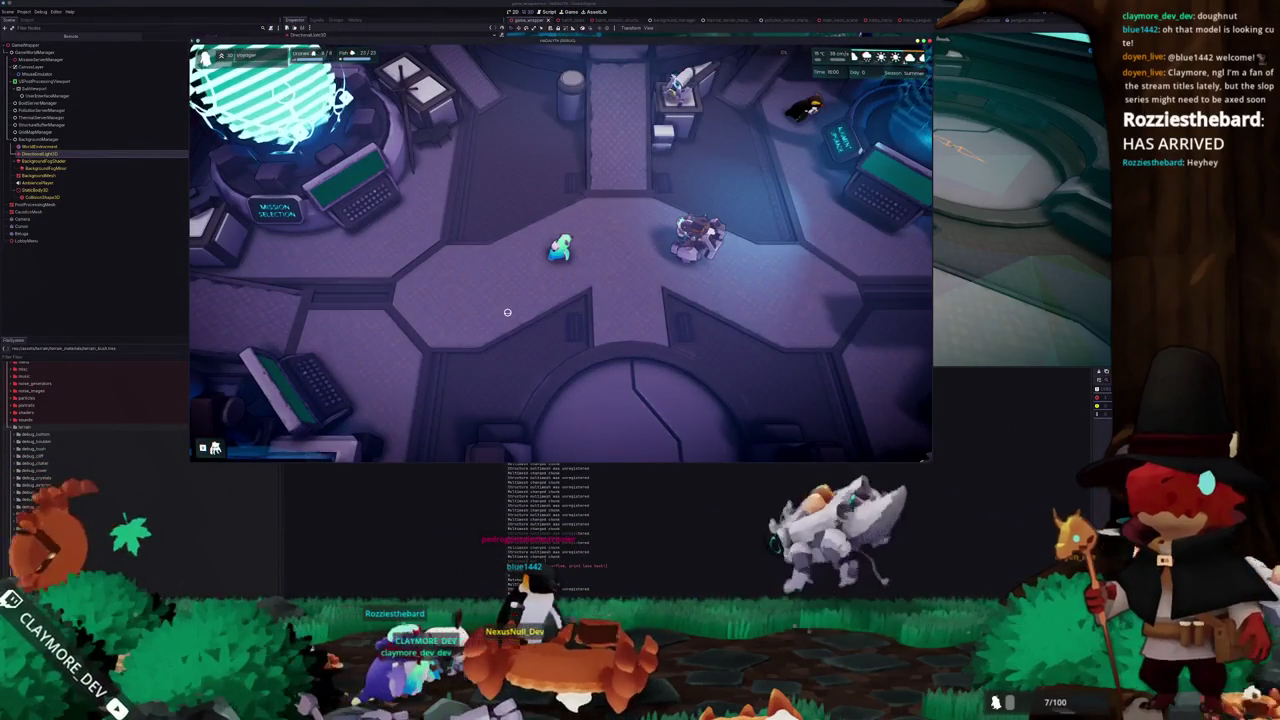
Walk and dash the player around the lobby hub to the barrel and back
{"action": "key", "text": "s"}
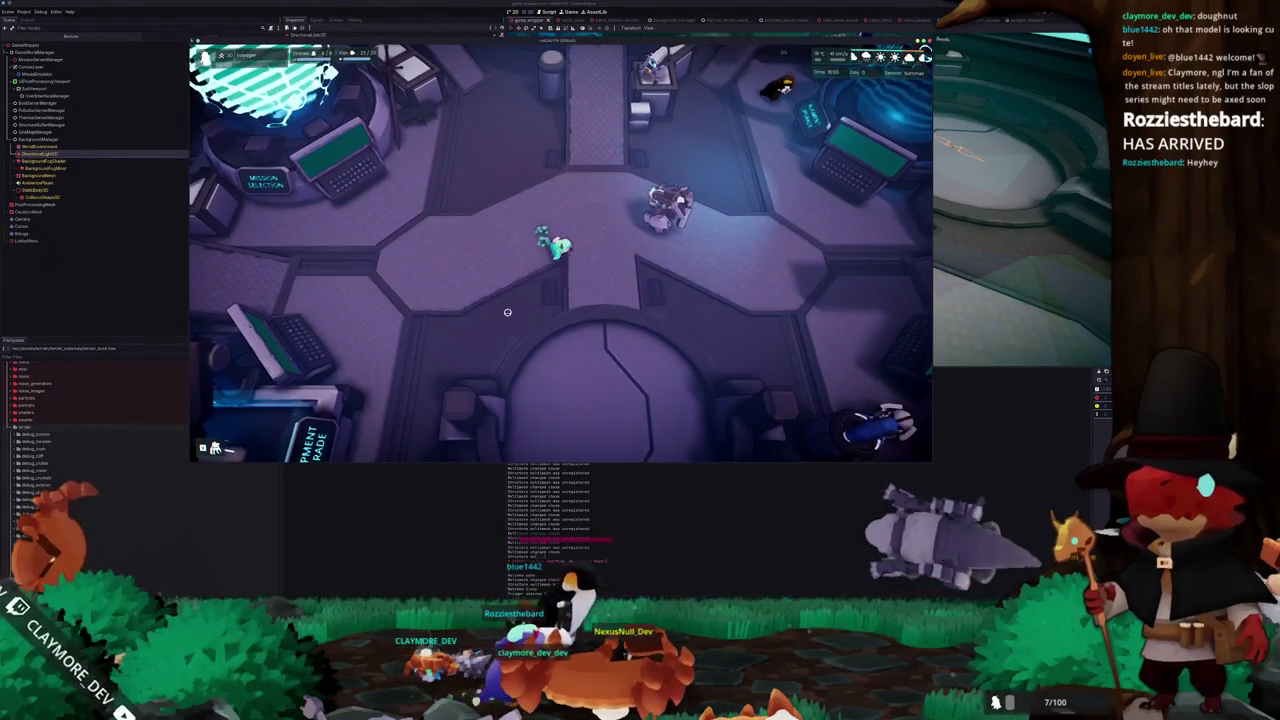
{"action": "key", "text": "w"}
{"action": "key", "text": "d"}
{"action": "key", "text": "w"}
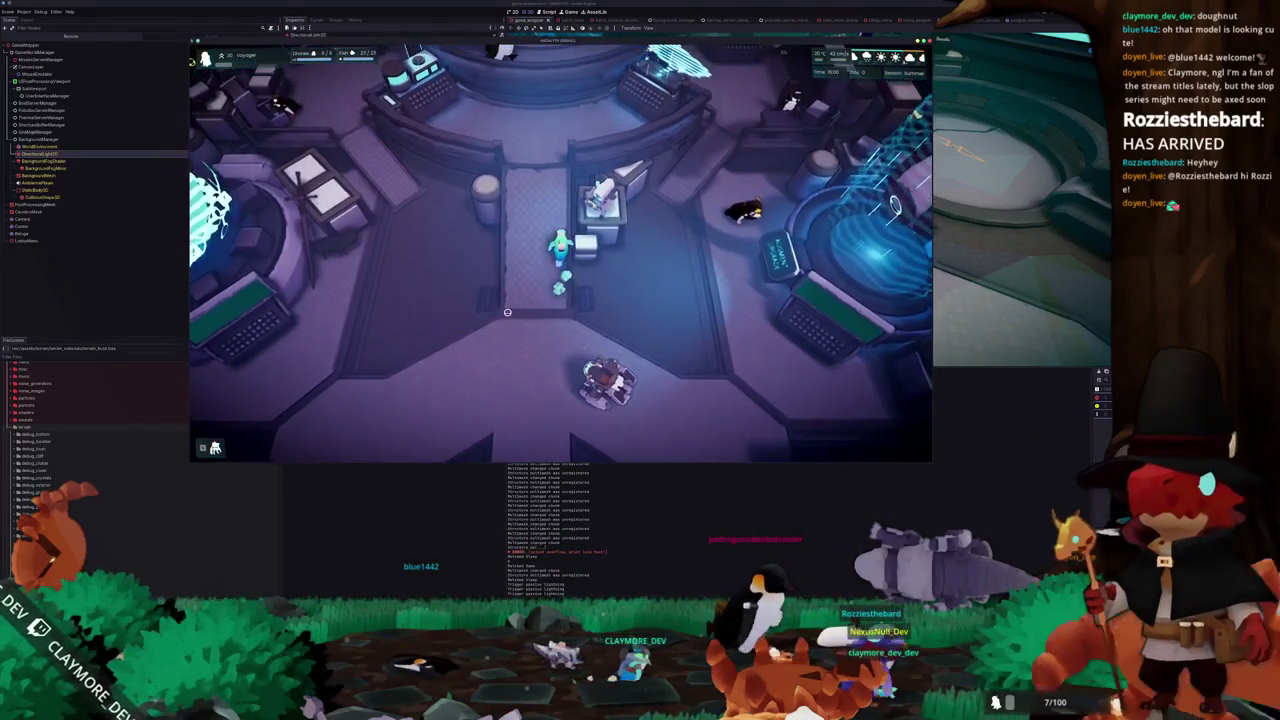
{"action": "key", "text": "w"}
{"action": "key", "text": "a"}
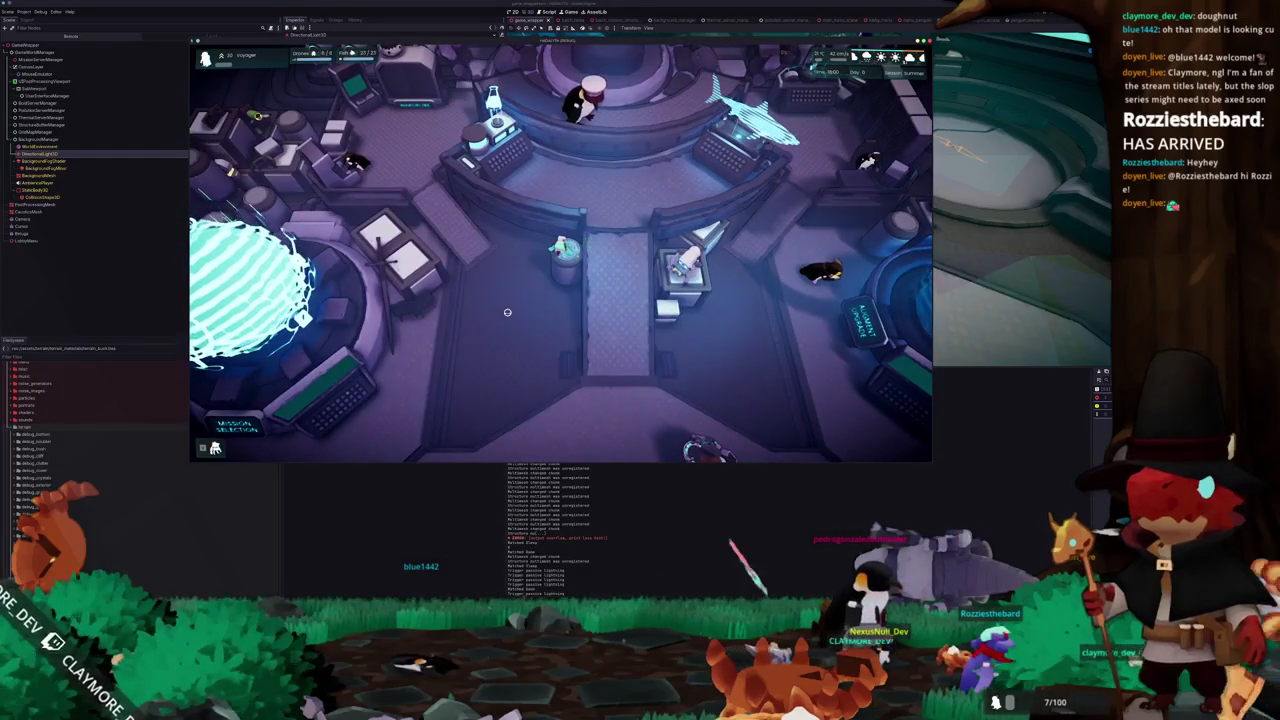
{"action": "key", "text": "s"}
{"action": "key", "text": "s"}
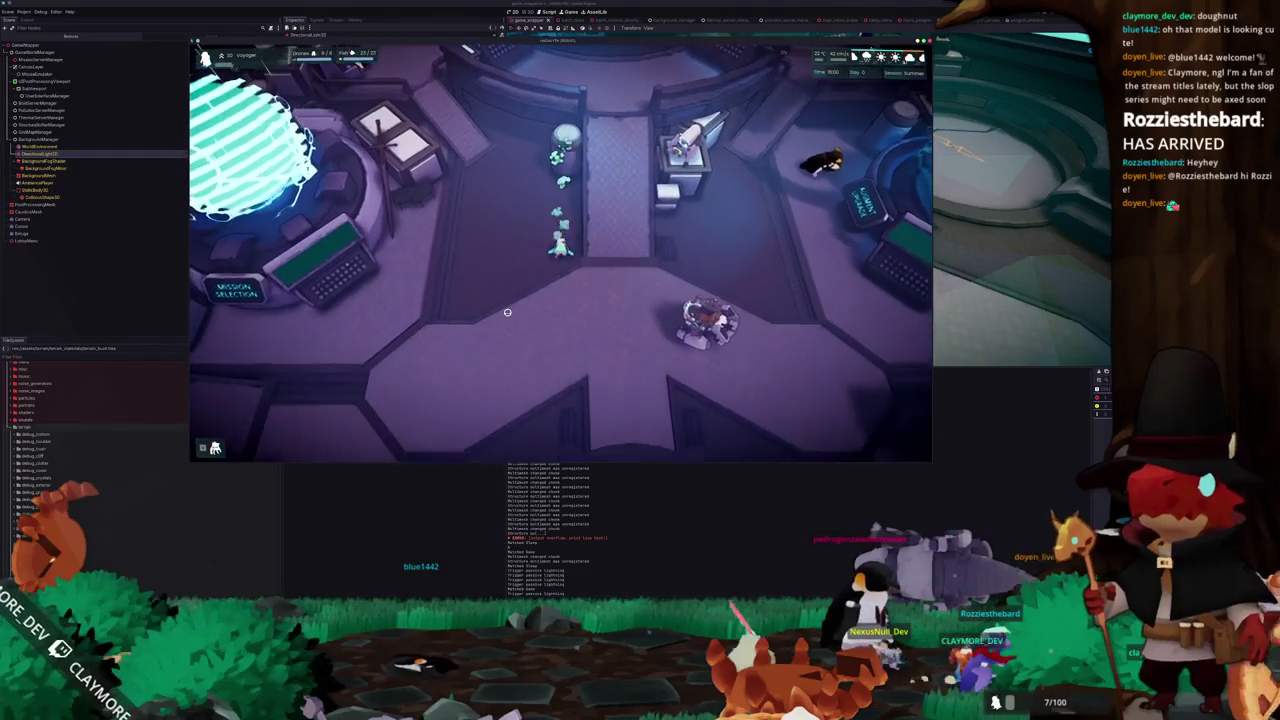
Open and close the Mangrove Forest mission briefing, then refocus the editor
{"action": "key", "text": "e"}
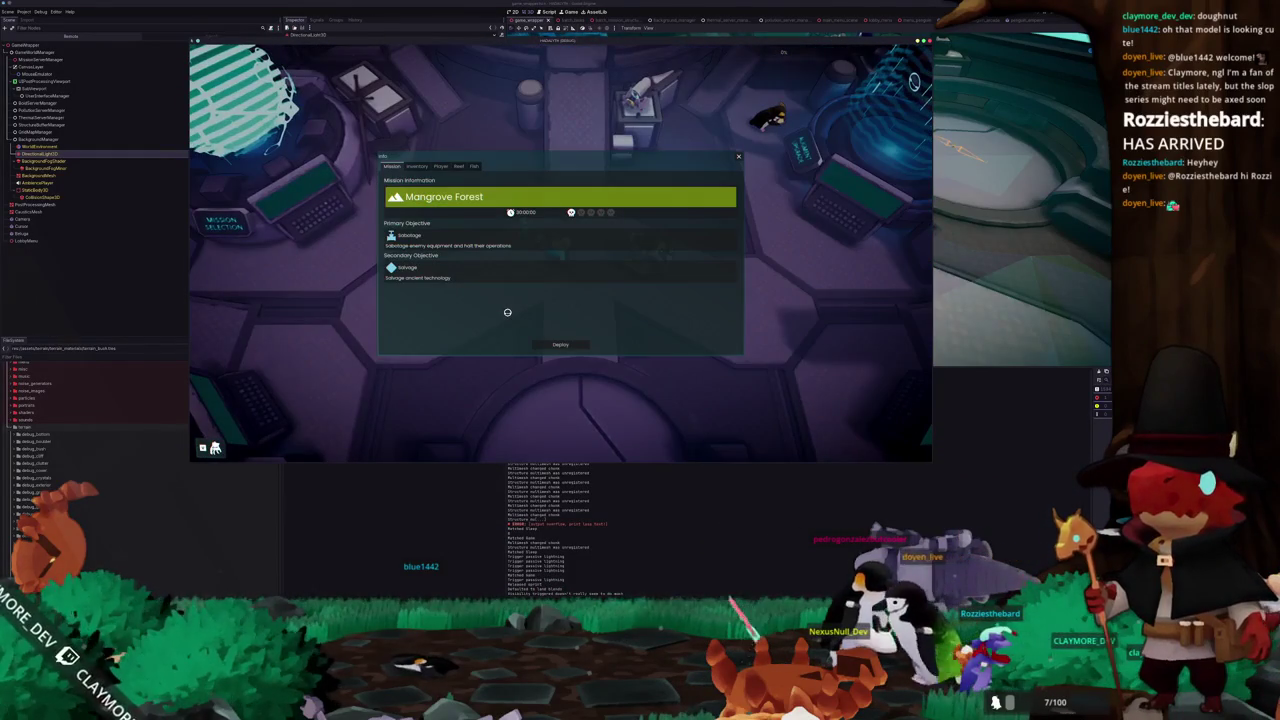
{"action": "key", "text": "Escape"}
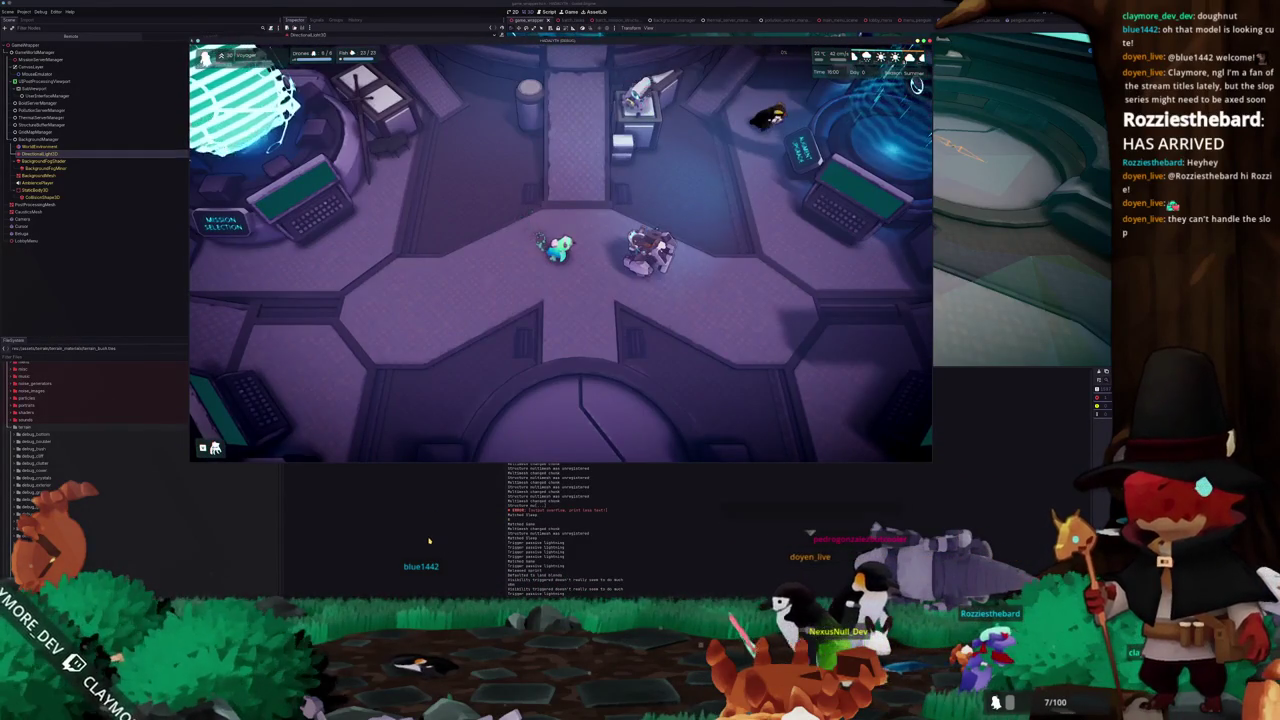
{"action": "left_click", "coordinate": [429, 541]}
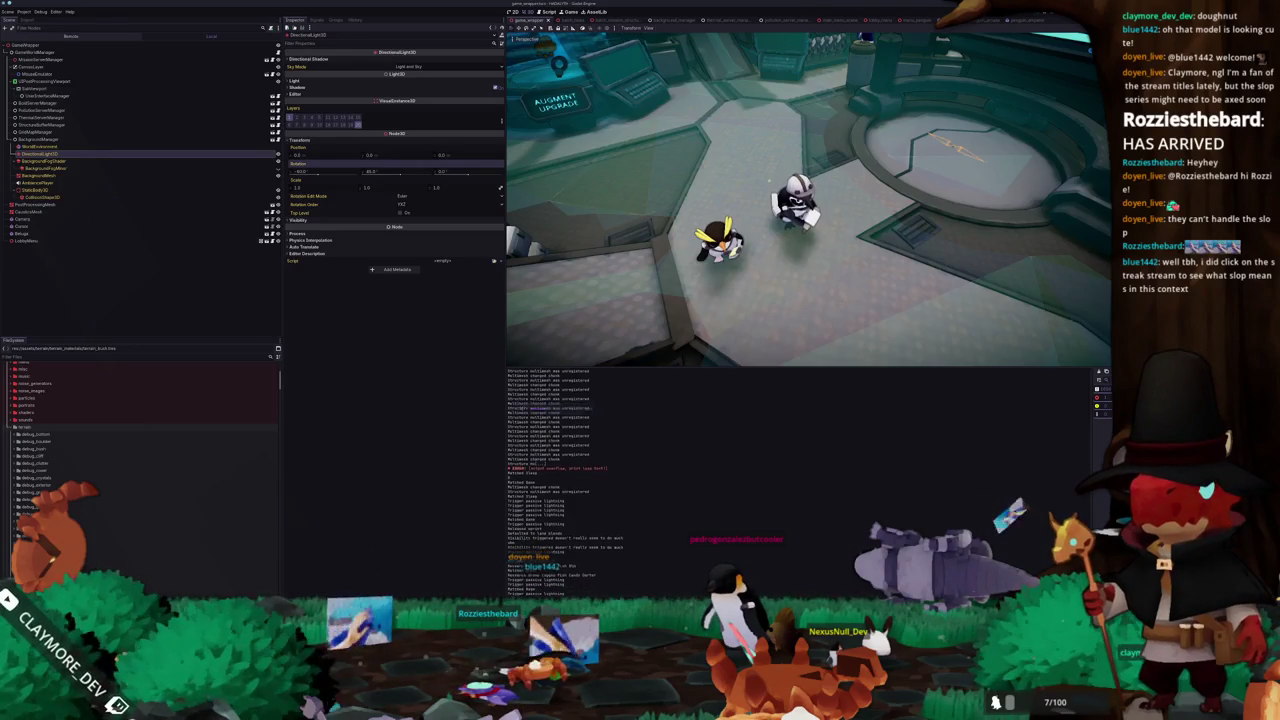
Browse in Dolphin to the project's godot folder and launch the game from it
{"action": "key", "text": "alt+Tab"}
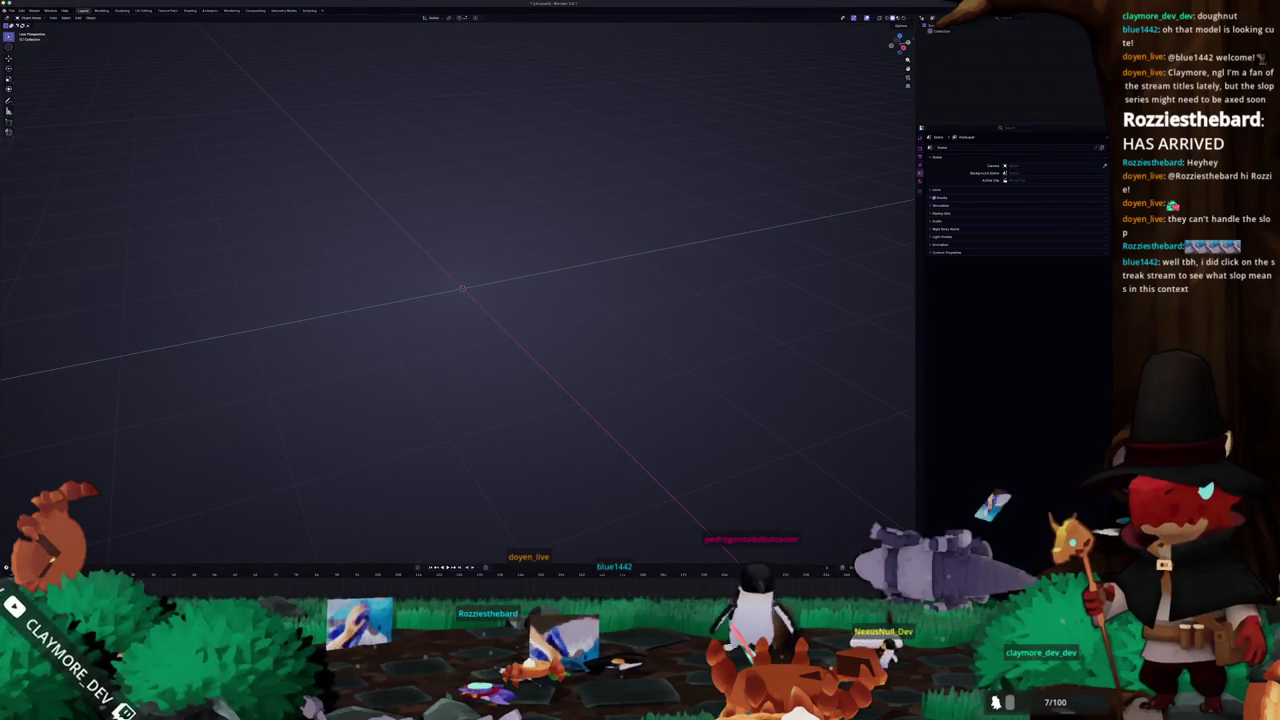
{"action": "key", "text": "alt+Tab"}
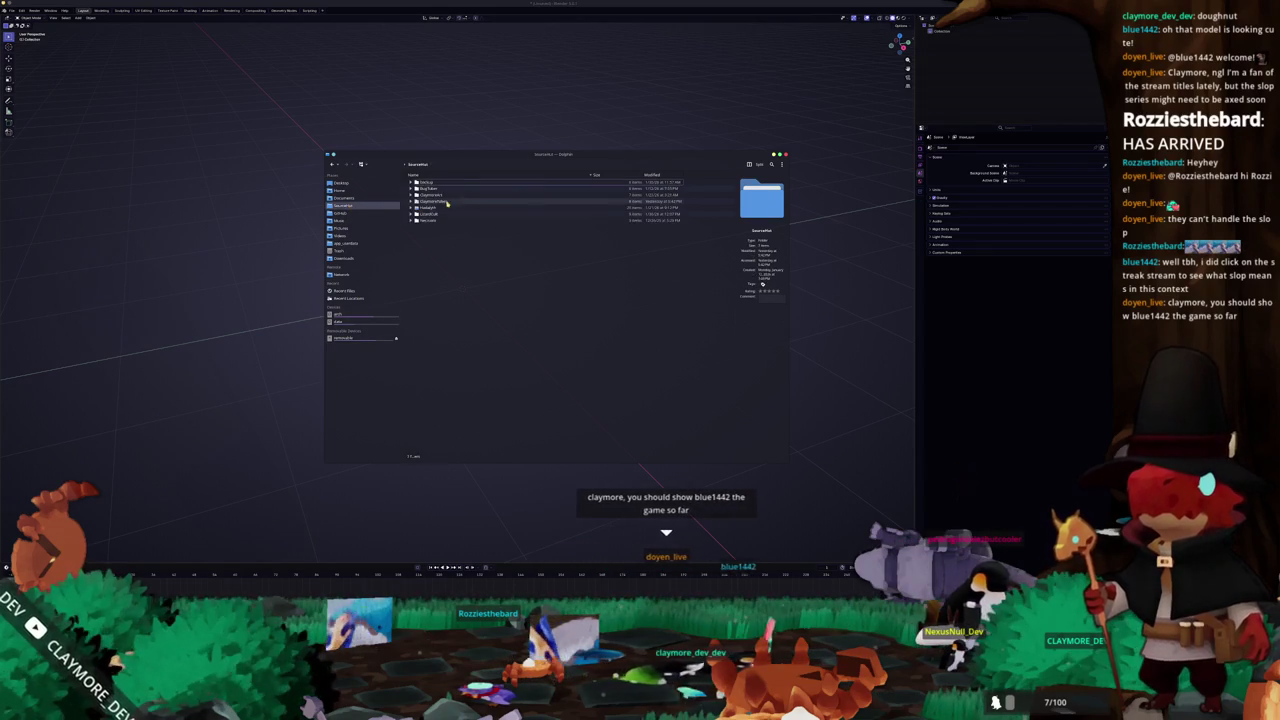
{"action": "double_click", "coordinate": [432, 208]}
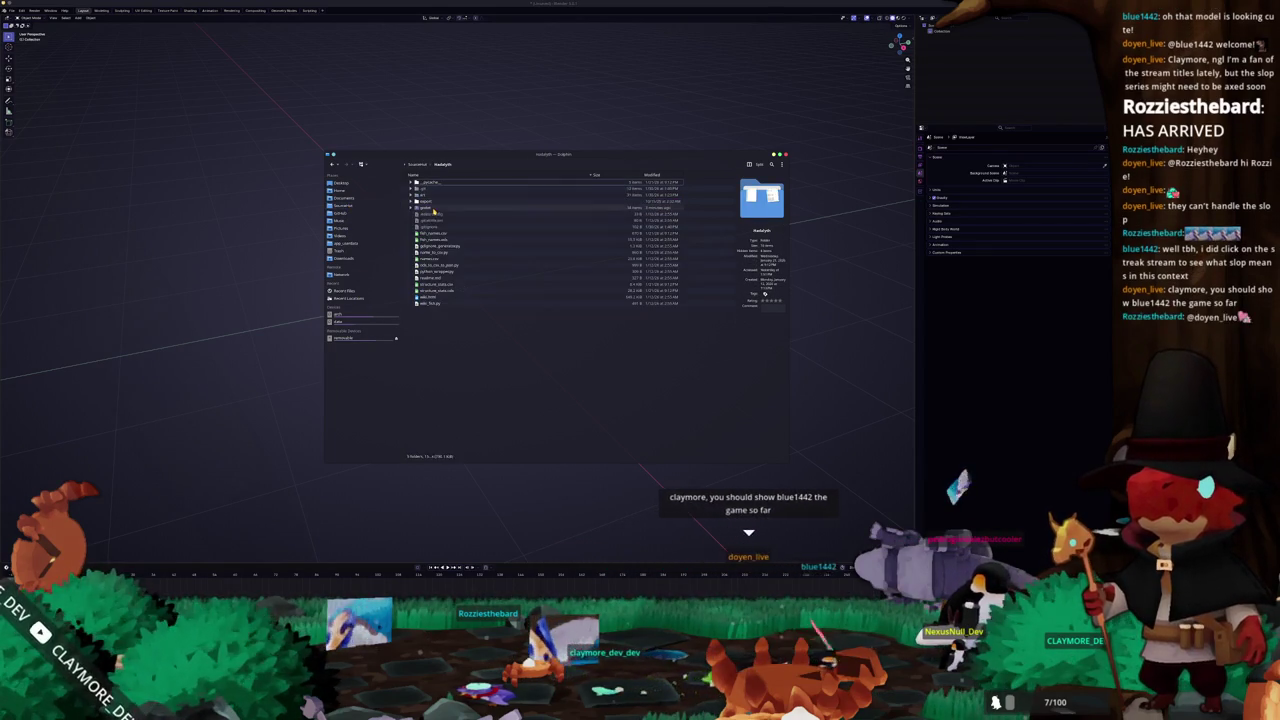
{"action": "double_click", "coordinate": [428, 207]}
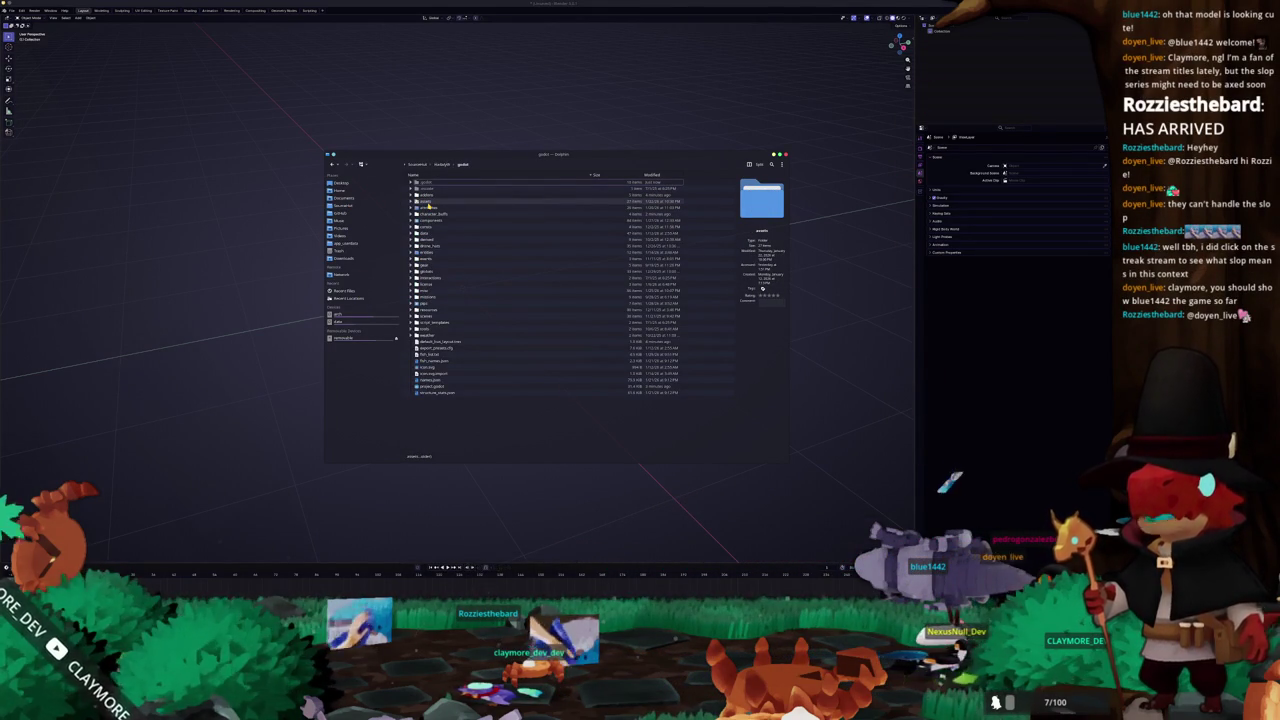
{"action": "left_click", "coordinate": [514, 494]}
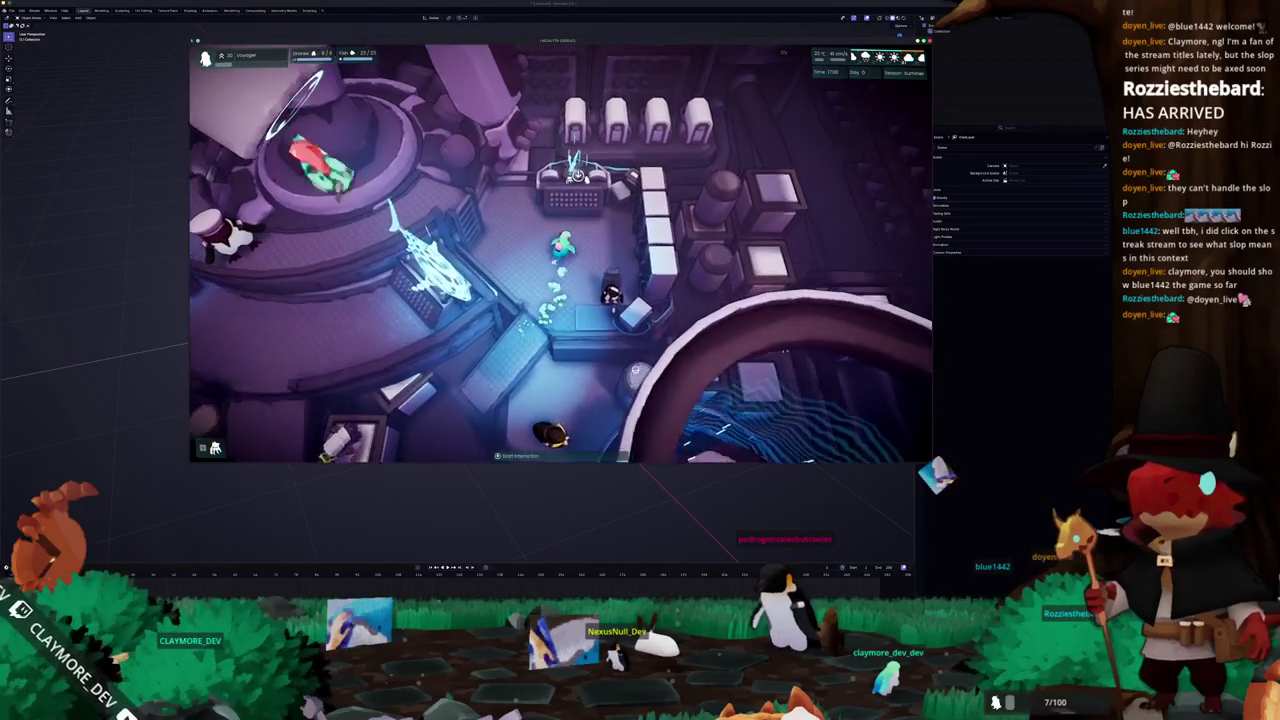
Open the Fish Information menu and scroll through the Pacific Herring's details
{"action": "key", "text": "e"}
{"action": "left_click", "coordinate": [630, 296]}
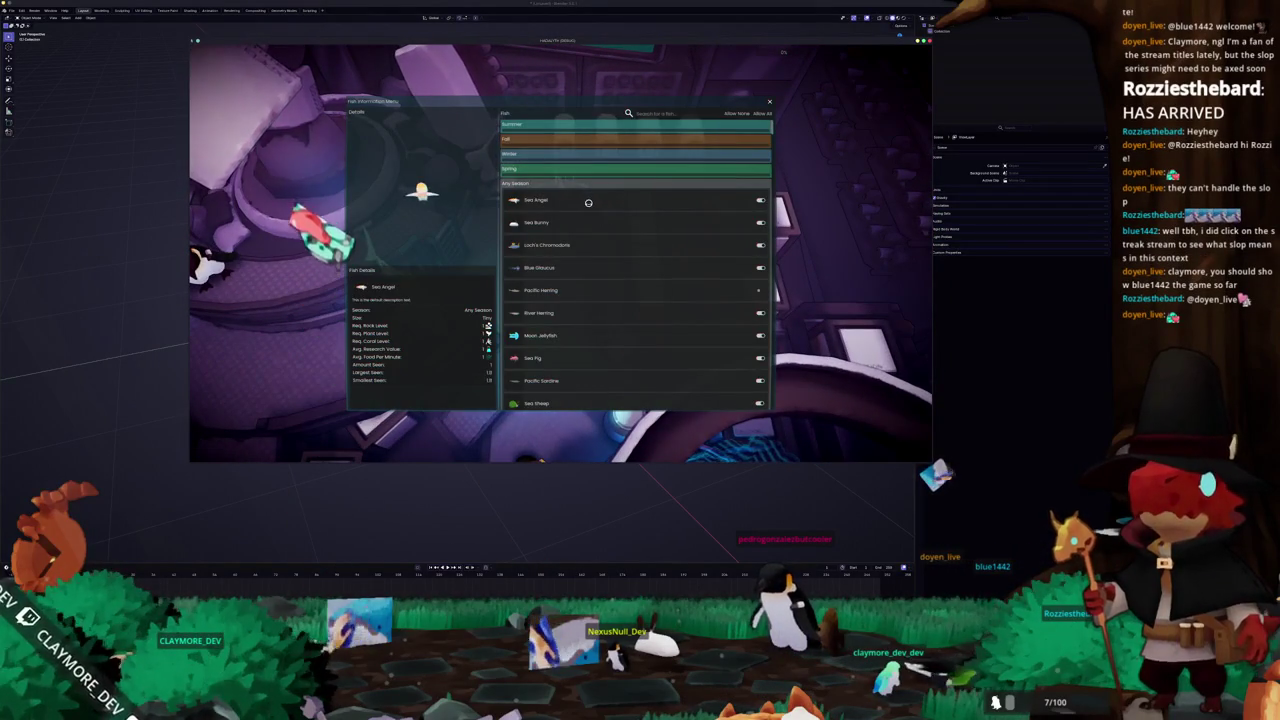
{"action": "scroll", "coordinate": [592, 234], "scroll_direction": "down", "scroll_amount": 3}
{"action": "scroll", "coordinate": [590, 256], "scroll_direction": "down", "scroll_amount": 1}
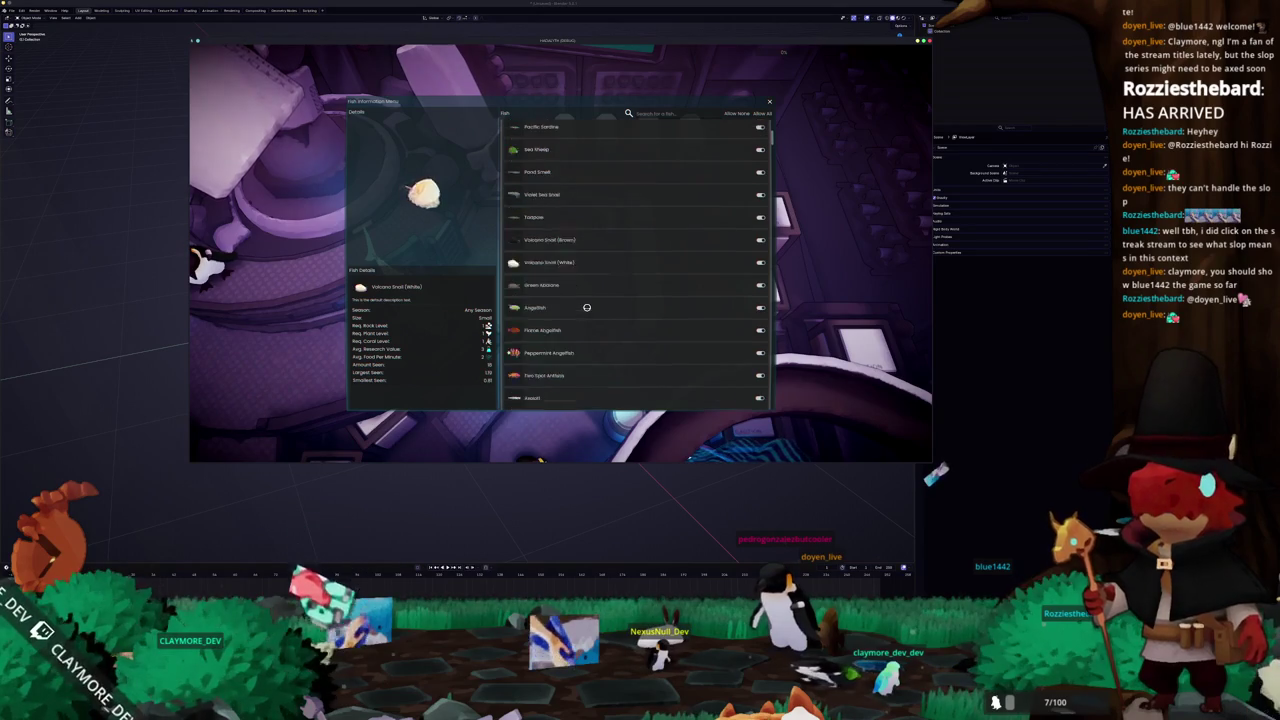
{"action": "scroll", "coordinate": [587, 307], "scroll_direction": "up", "scroll_amount": 1}
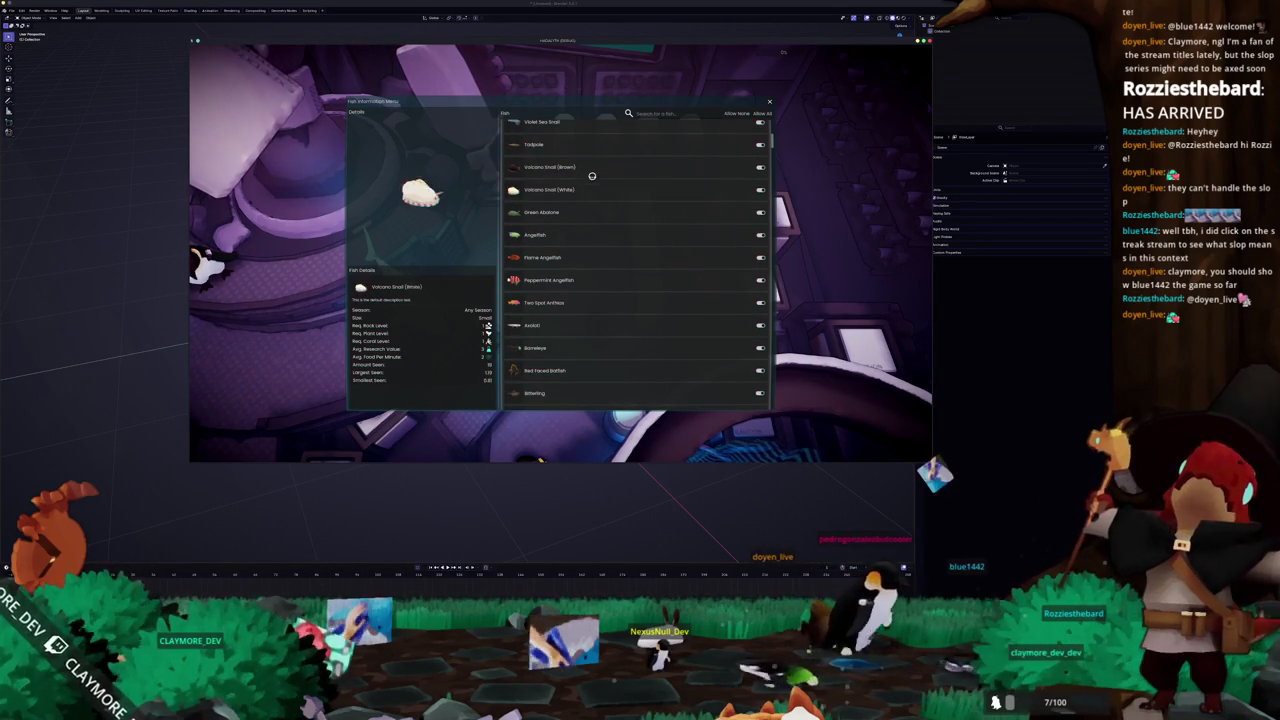
{"action": "scroll", "coordinate": [606, 289], "scroll_direction": "down", "scroll_amount": 2}
{"action": "scroll", "coordinate": [608, 296], "scroll_direction": "down", "scroll_amount": 1}
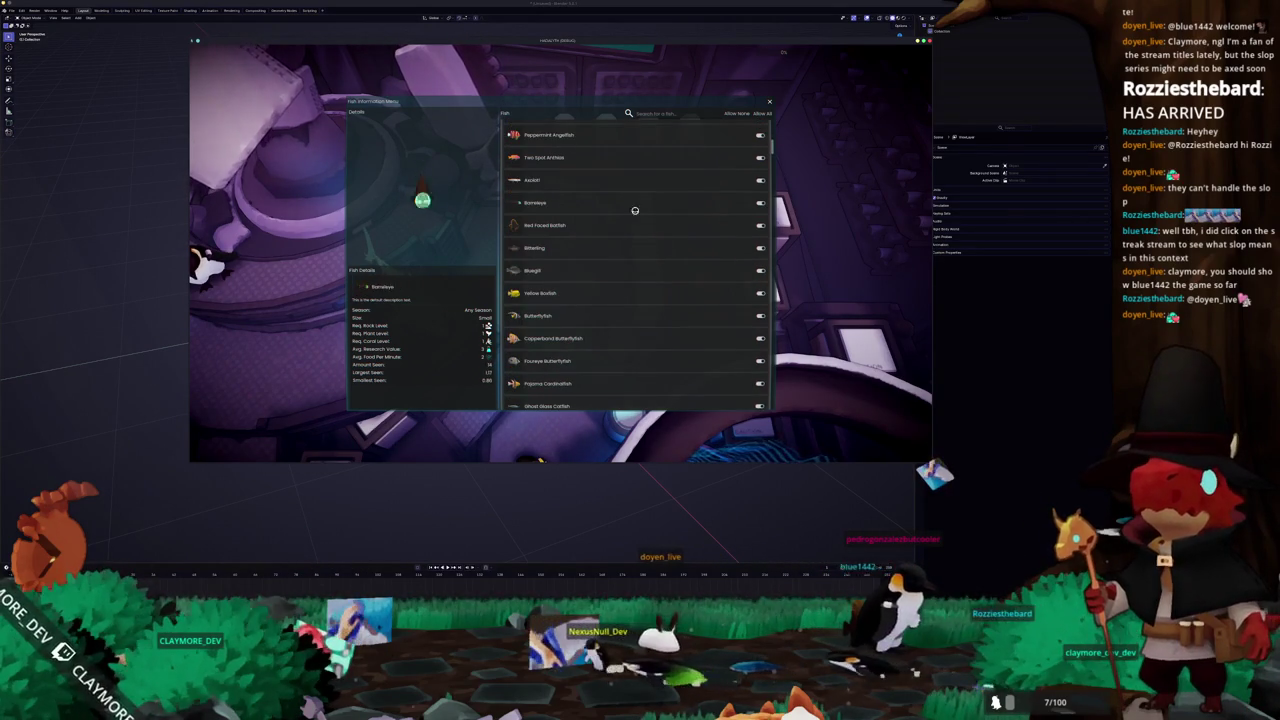
Search the fish list for 'tang' and scroll through the results
{"action": "left_click", "coordinate": [675, 113]}
{"action": "type", "text": "tang"}
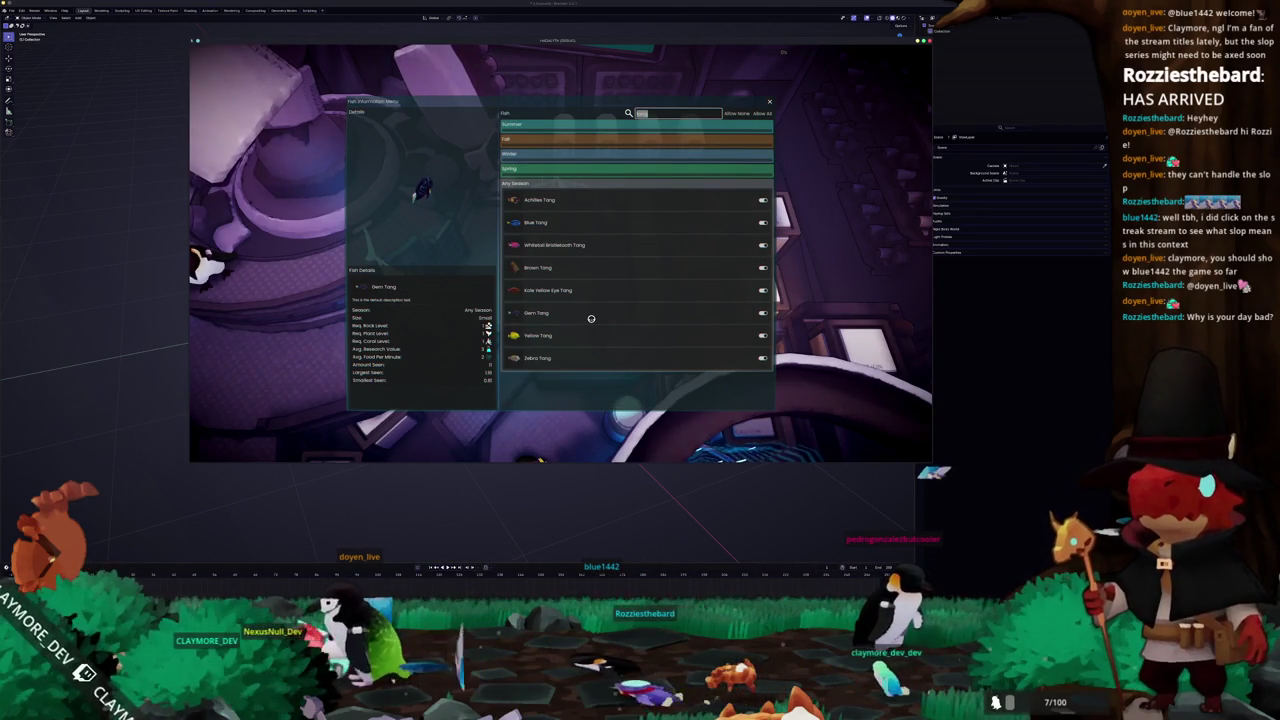
{"action": "scroll", "coordinate": [614, 297], "scroll_direction": "down", "scroll_amount": 4}
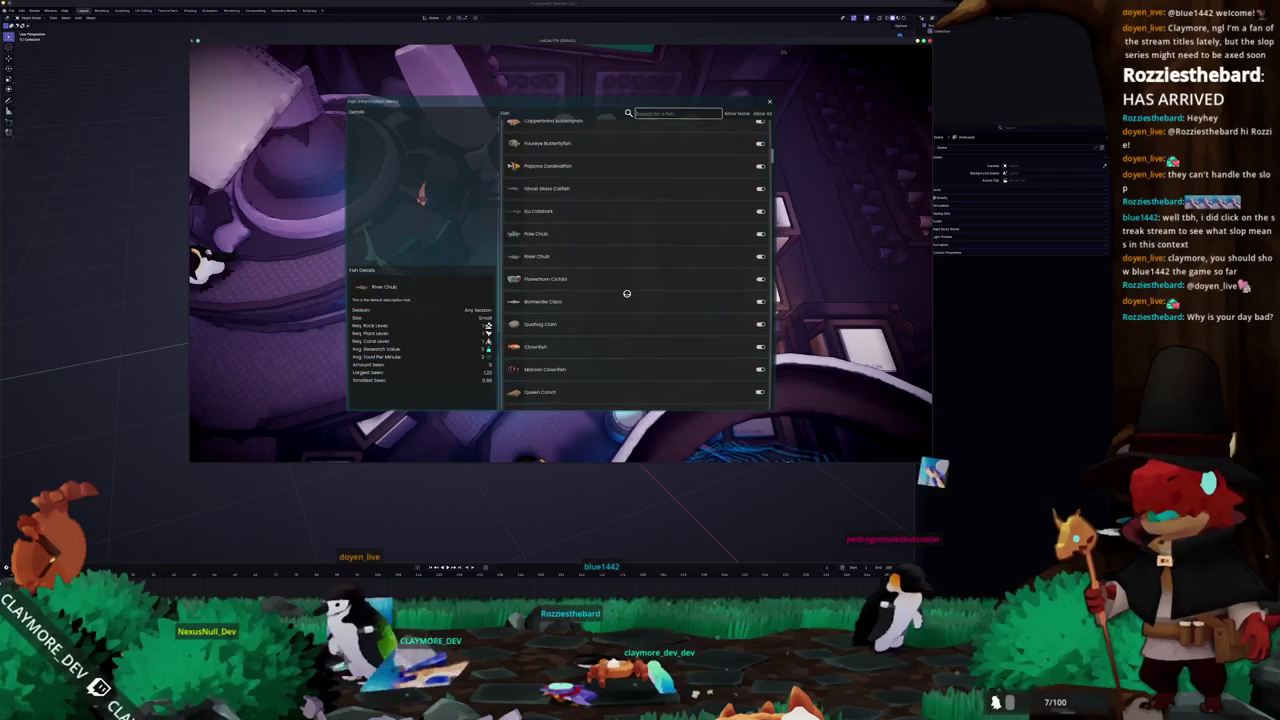
{"action": "scroll", "coordinate": [626, 293], "scroll_direction": "down", "scroll_amount": 5}
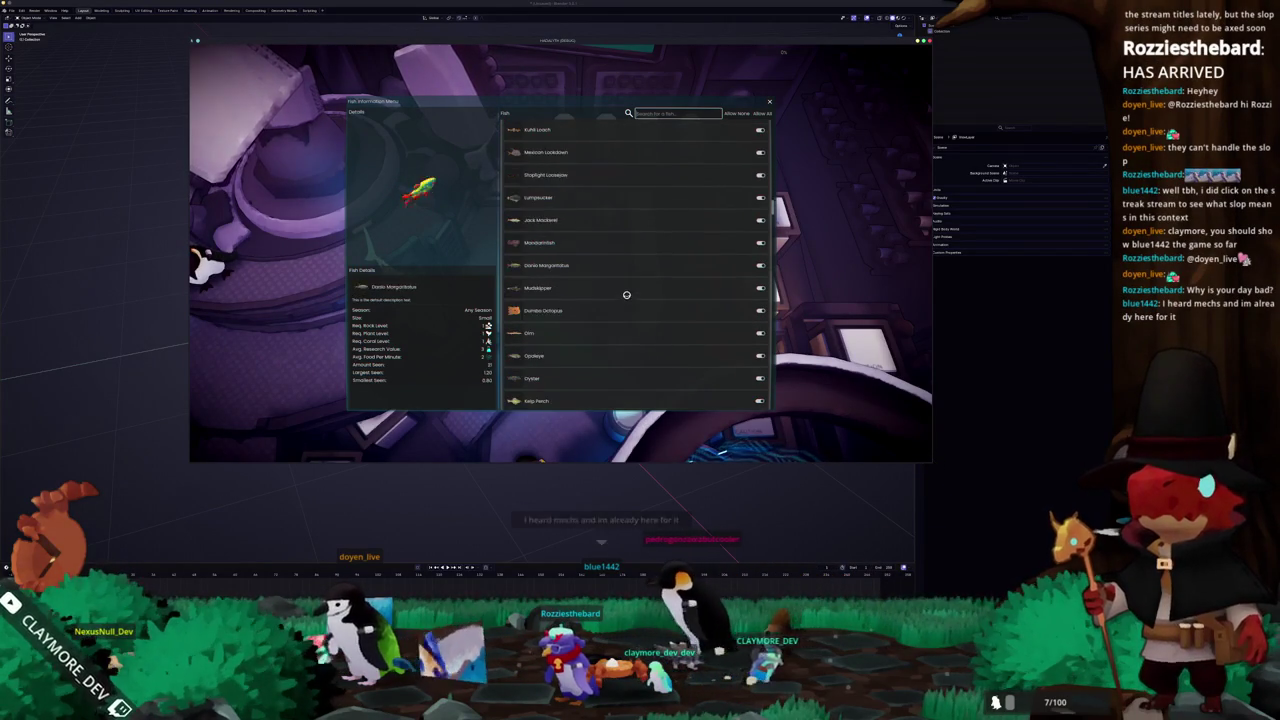
{"action": "scroll", "coordinate": [620, 301], "scroll_direction": "down", "scroll_amount": 2}
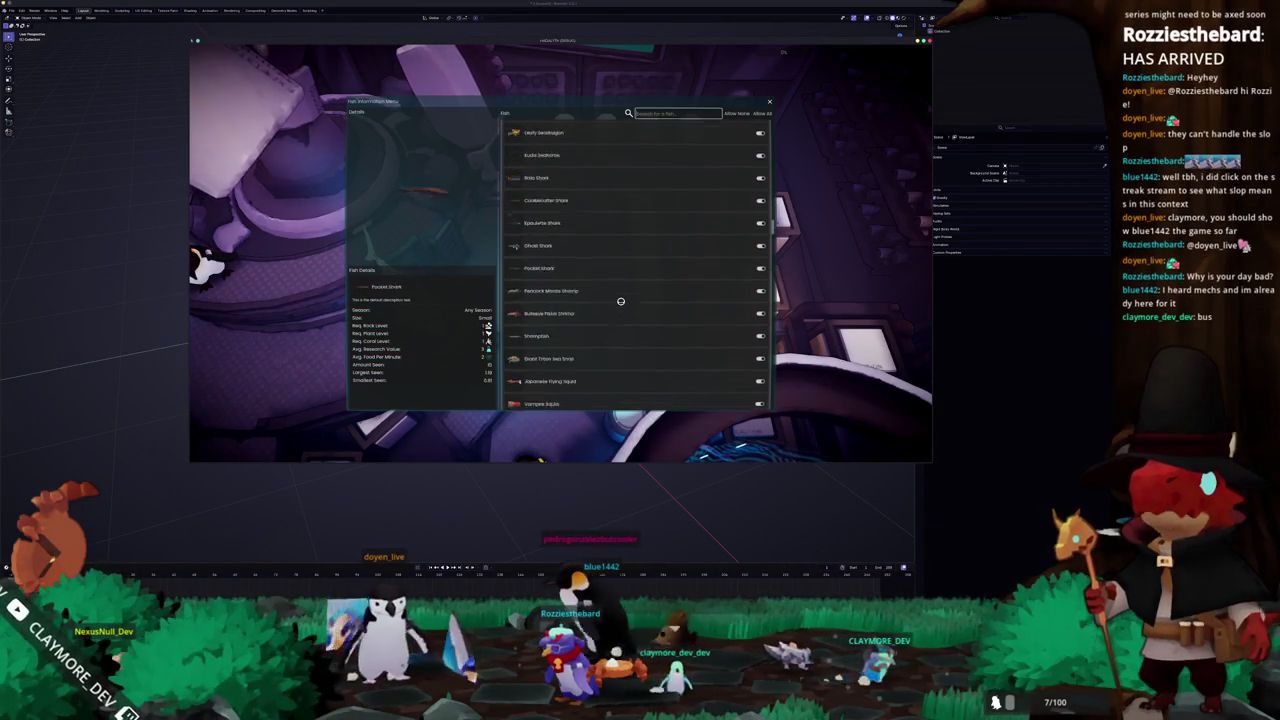
{"action": "scroll", "coordinate": [620, 301], "scroll_direction": "down", "scroll_amount": 2}
{"action": "scroll", "coordinate": [620, 301], "scroll_direction": "down", "scroll_amount": 2}
{"action": "scroll", "coordinate": [620, 301], "scroll_direction": "down", "scroll_amount": 2}
{"action": "scroll", "coordinate": [620, 301], "scroll_direction": "down", "scroll_amount": 2}
{"action": "scroll", "coordinate": [620, 301], "scroll_direction": "down", "scroll_amount": 2}
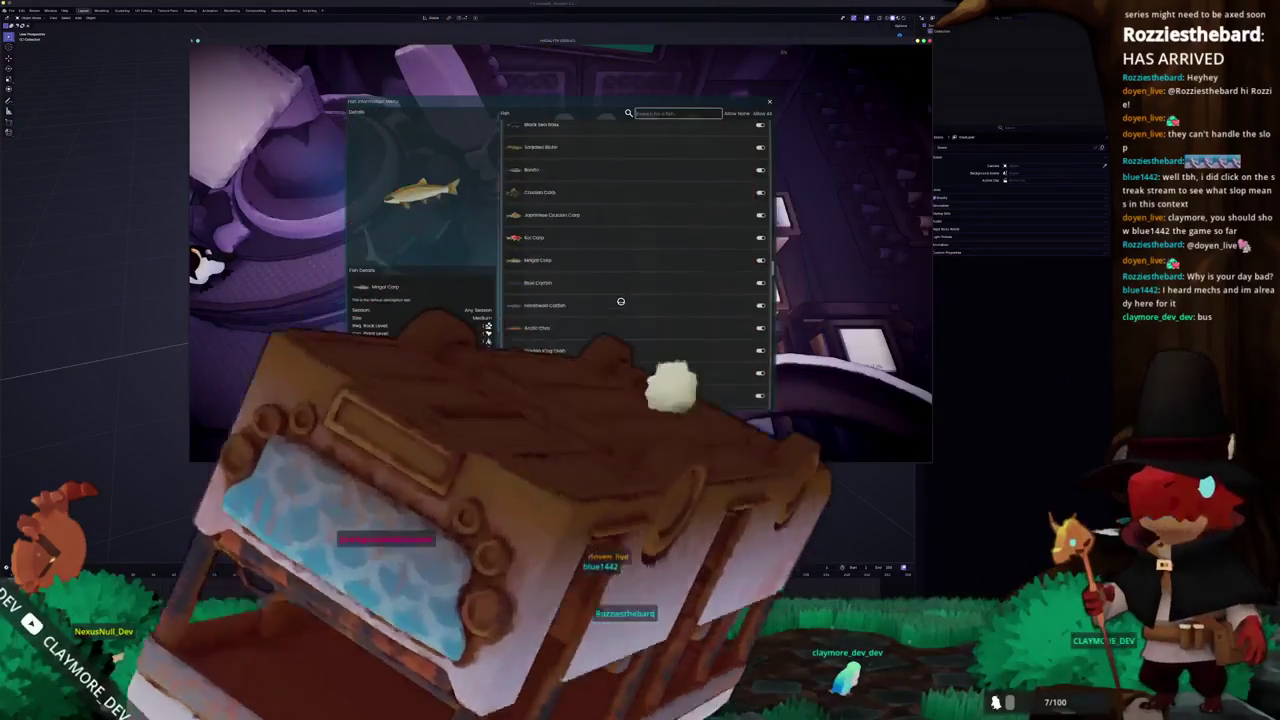
{"action": "scroll", "coordinate": [620, 301], "scroll_direction": "down", "scroll_amount": 2}
{"action": "scroll", "coordinate": [620, 301], "scroll_direction": "down", "scroll_amount": 2}
{"action": "scroll", "coordinate": [620, 301], "scroll_direction": "down", "scroll_amount": 2}
{"action": "scroll", "coordinate": [620, 301], "scroll_direction": "down", "scroll_amount": 2}
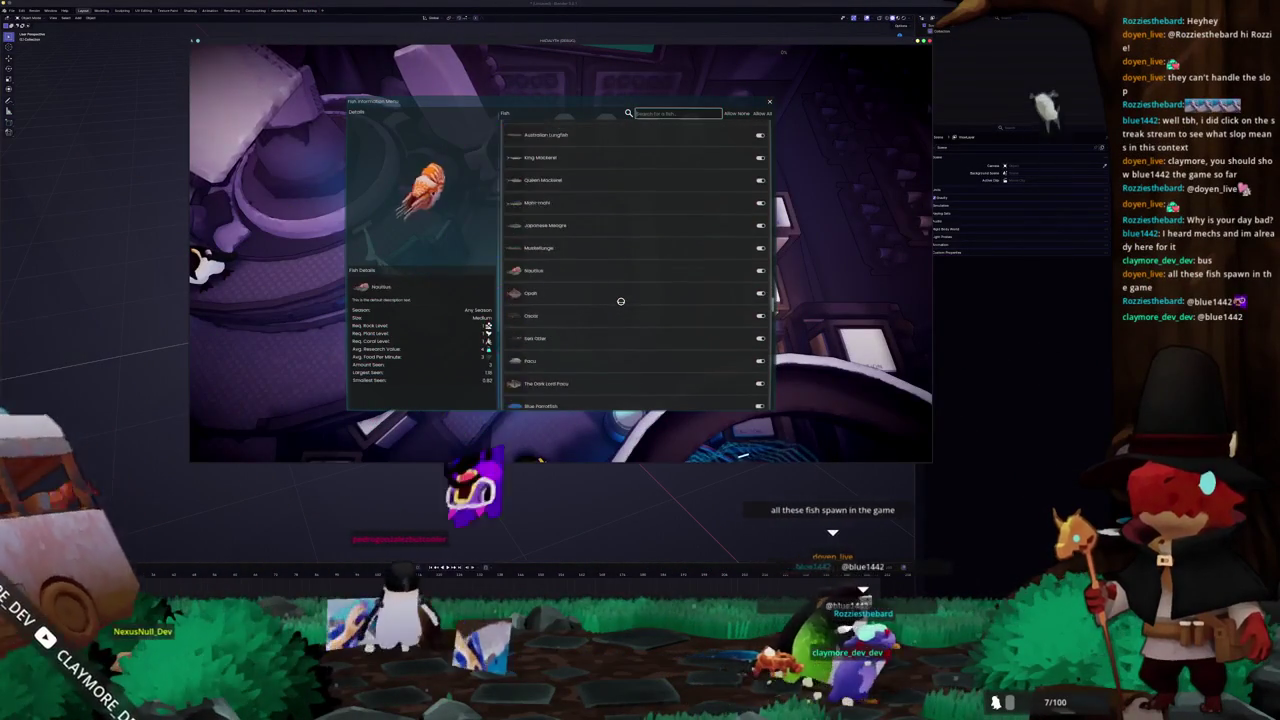
{"action": "scroll", "coordinate": [620, 301], "scroll_direction": "down", "scroll_amount": 2}
Keep scrolling down to the Blue Whale's details, then clear the search filter
{"action": "scroll", "coordinate": [620, 301], "scroll_direction": "down", "scroll_amount": 2}
{"action": "scroll", "coordinate": [620, 301], "scroll_direction": "down", "scroll_amount": 2}
{"action": "scroll", "coordinate": [620, 301], "scroll_direction": "down", "scroll_amount": 2}
{"action": "scroll", "coordinate": [620, 301], "scroll_direction": "down", "scroll_amount": 2}
{"action": "scroll", "coordinate": [620, 301], "scroll_direction": "down", "scroll_amount": 3}
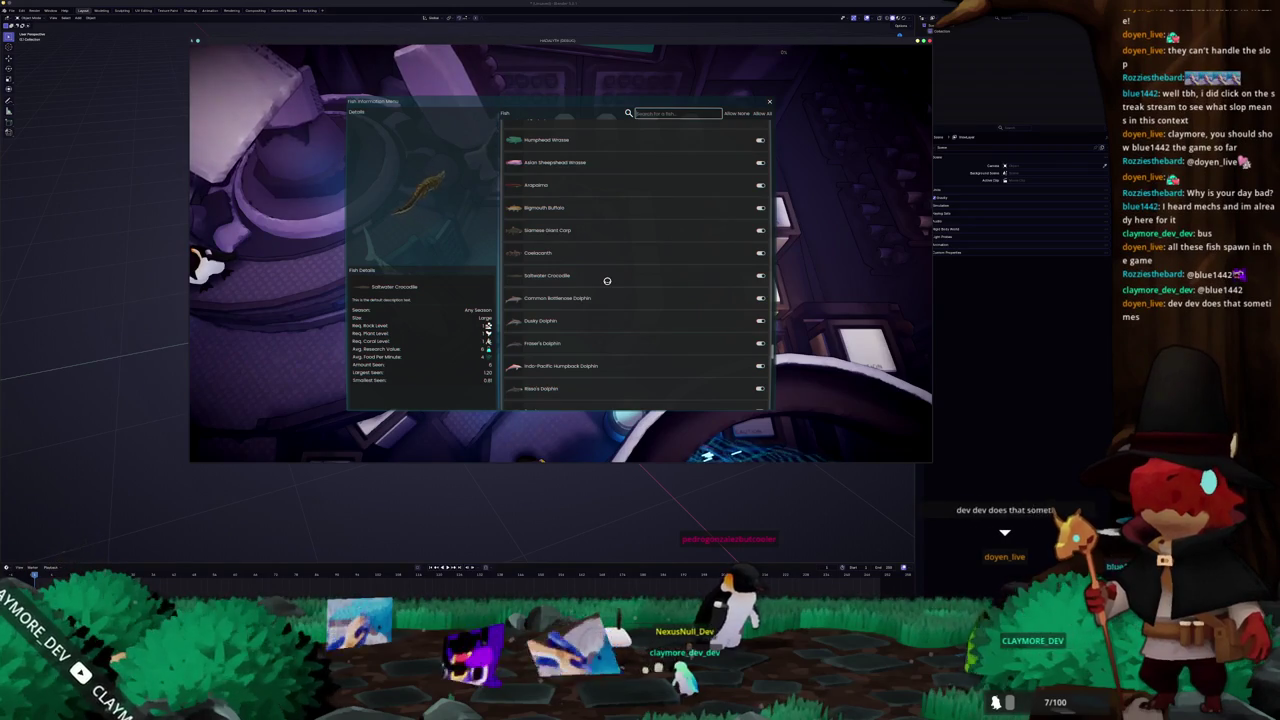
{"action": "scroll", "coordinate": [607, 281], "scroll_direction": "down", "scroll_amount": 2}
{"action": "scroll", "coordinate": [607, 281], "scroll_direction": "down", "scroll_amount": 2}
{"action": "scroll", "coordinate": [607, 281], "scroll_direction": "down", "scroll_amount": 2}
{"action": "scroll", "coordinate": [607, 281], "scroll_direction": "down", "scroll_amount": 2}
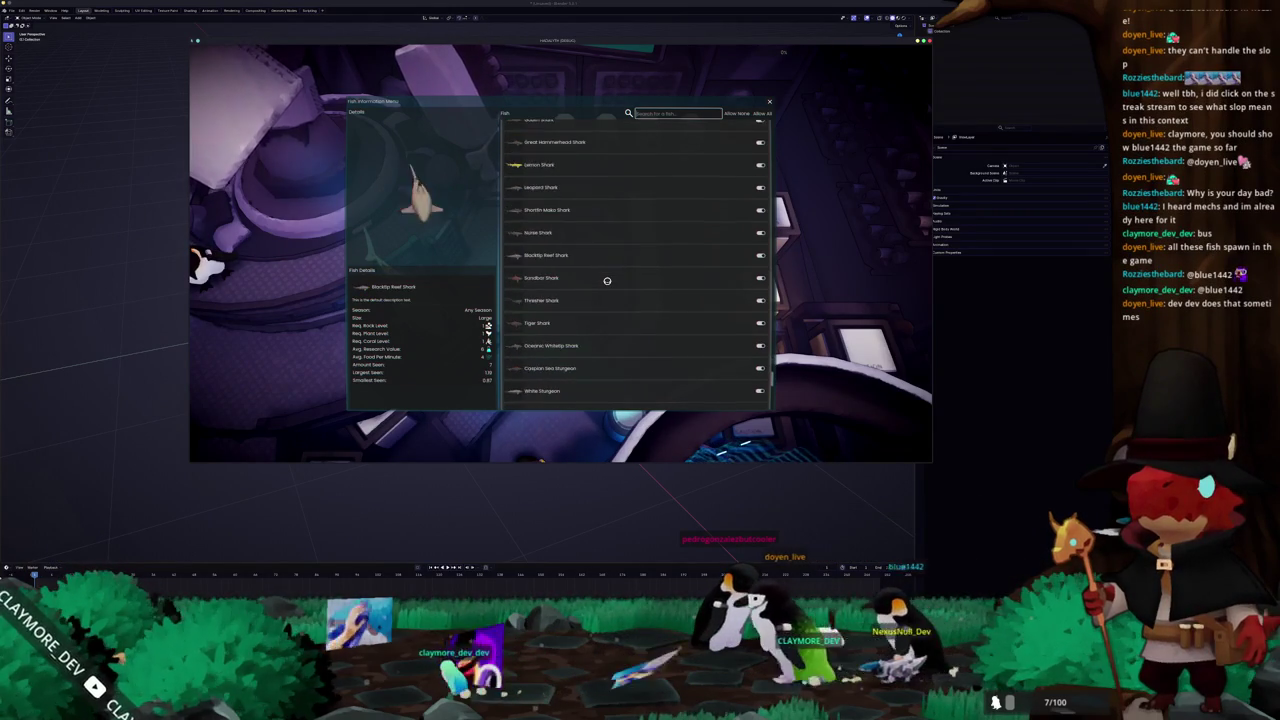
{"action": "scroll", "coordinate": [607, 281], "scroll_direction": "up", "scroll_amount": 3}
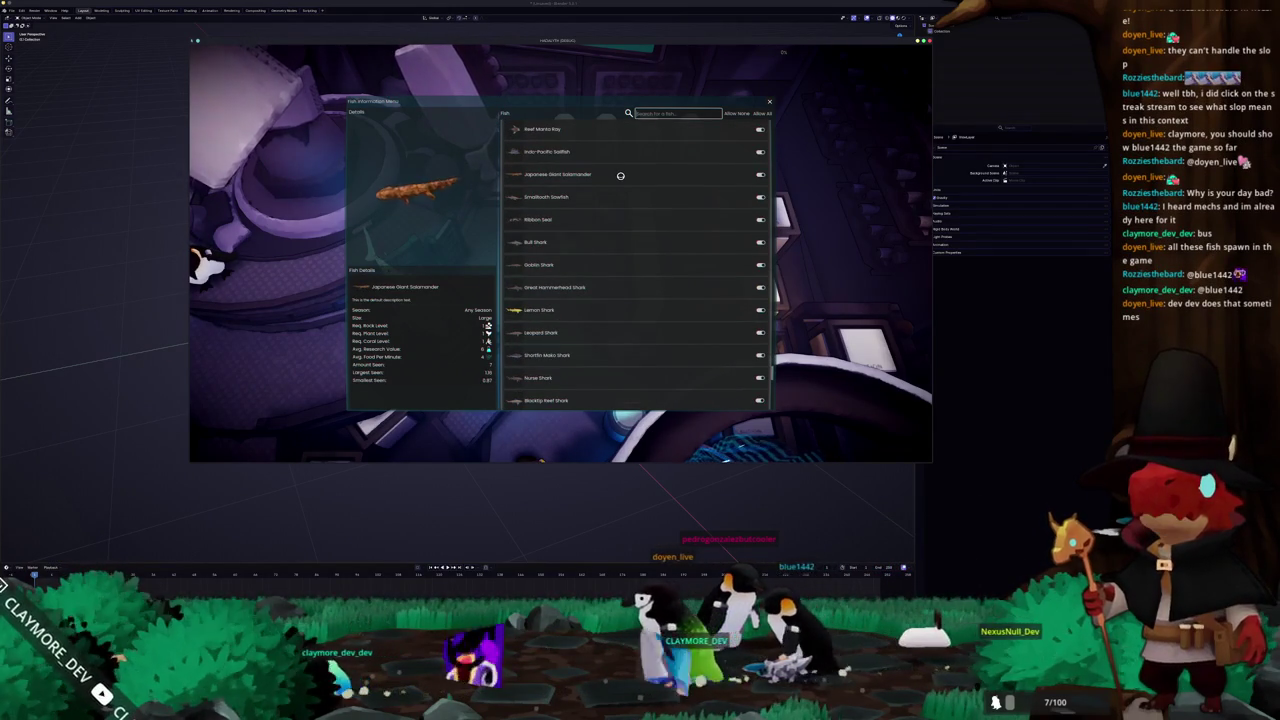
{"action": "scroll", "coordinate": [630, 265], "scroll_direction": "down", "scroll_amount": 2}
{"action": "scroll", "coordinate": [634, 285], "scroll_direction": "down", "scroll_amount": 1}
{"action": "scroll", "coordinate": [634, 285], "scroll_direction": "down", "scroll_amount": 1}
{"action": "scroll", "coordinate": [635, 284], "scroll_direction": "down", "scroll_amount": 2}
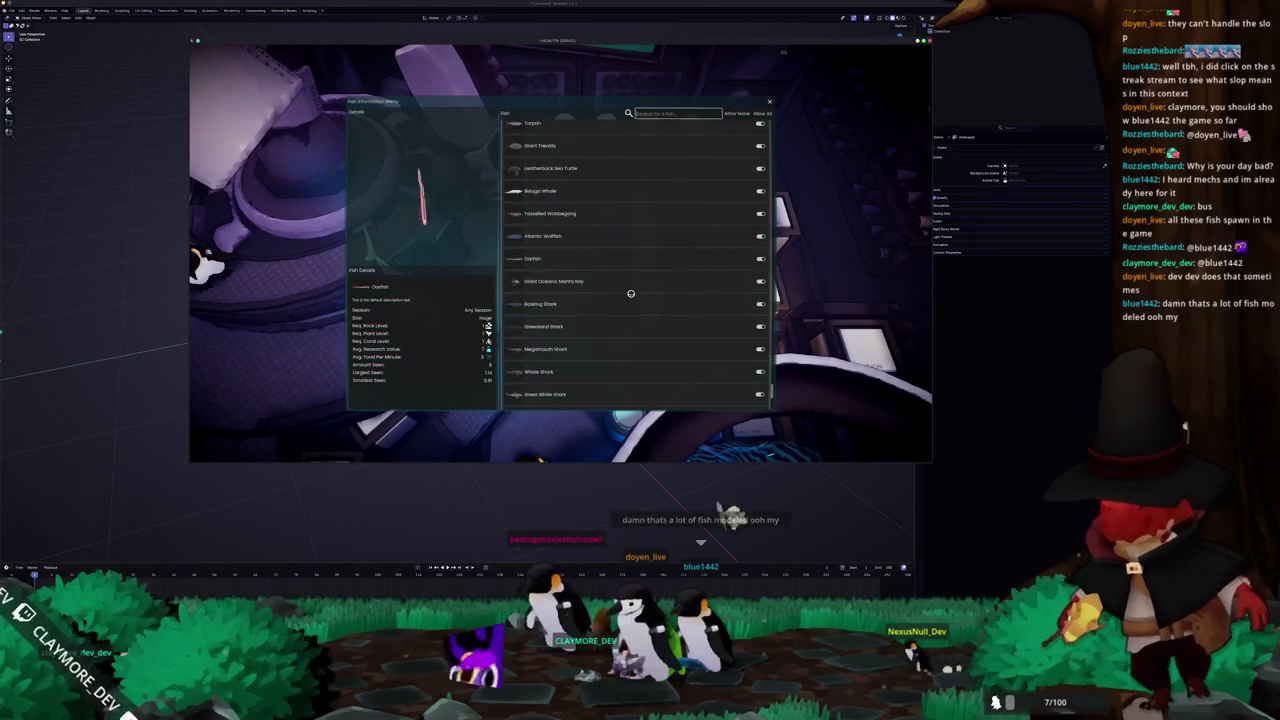
{"action": "scroll", "coordinate": [630, 293], "scroll_direction": "down", "scroll_amount": 3}
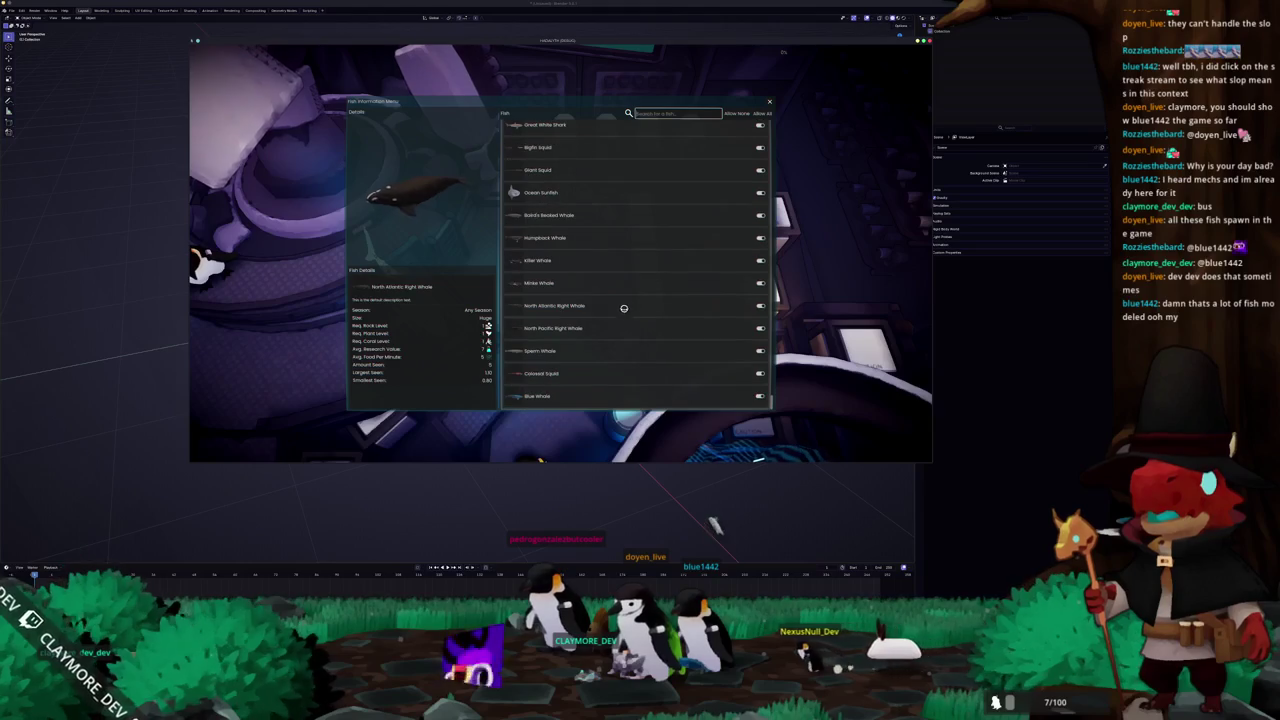
{"action": "key", "text": "ctrl+f"}
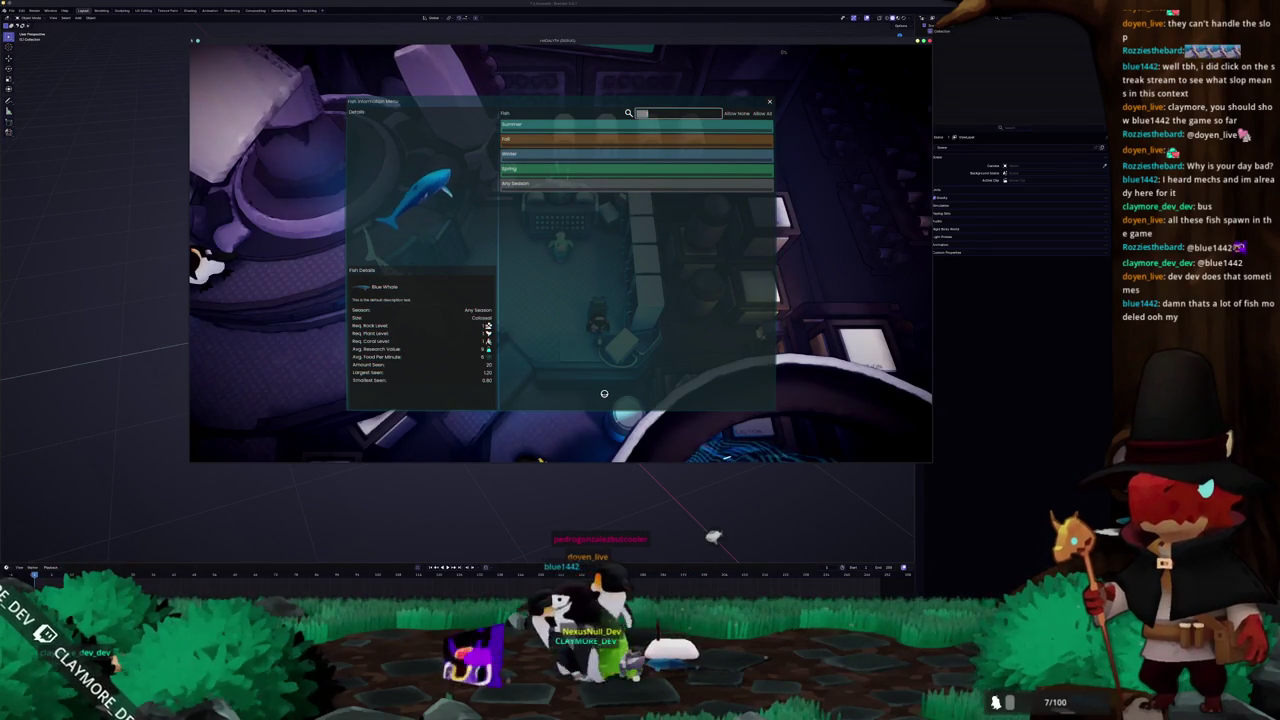
{"action": "key", "text": "Escape"}
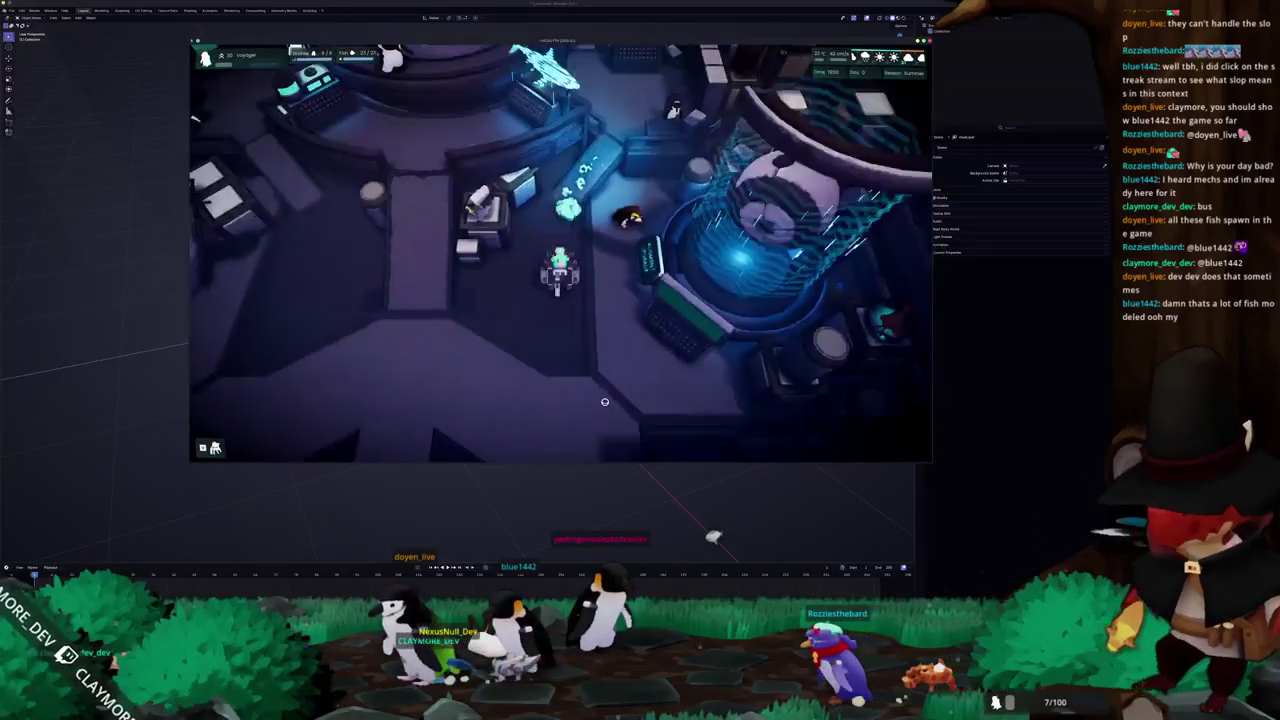
{"action": "key", "text": "w"}
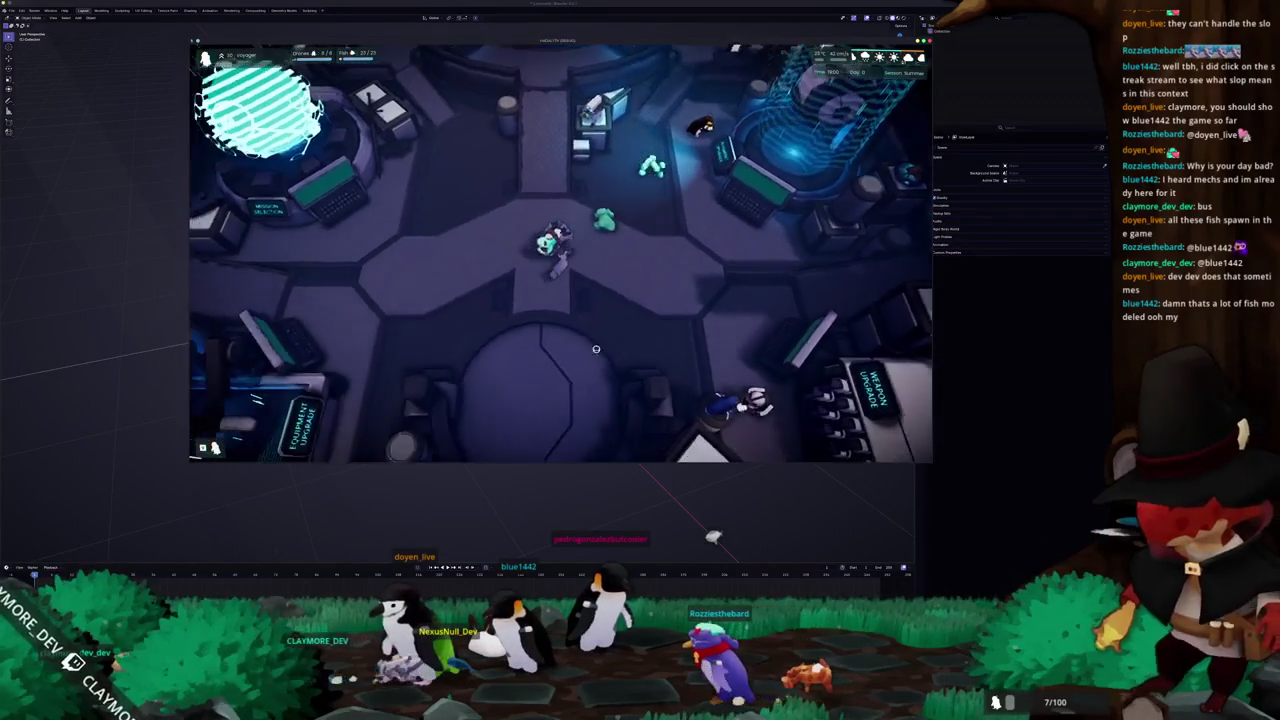
{"action": "key", "text": "e"}
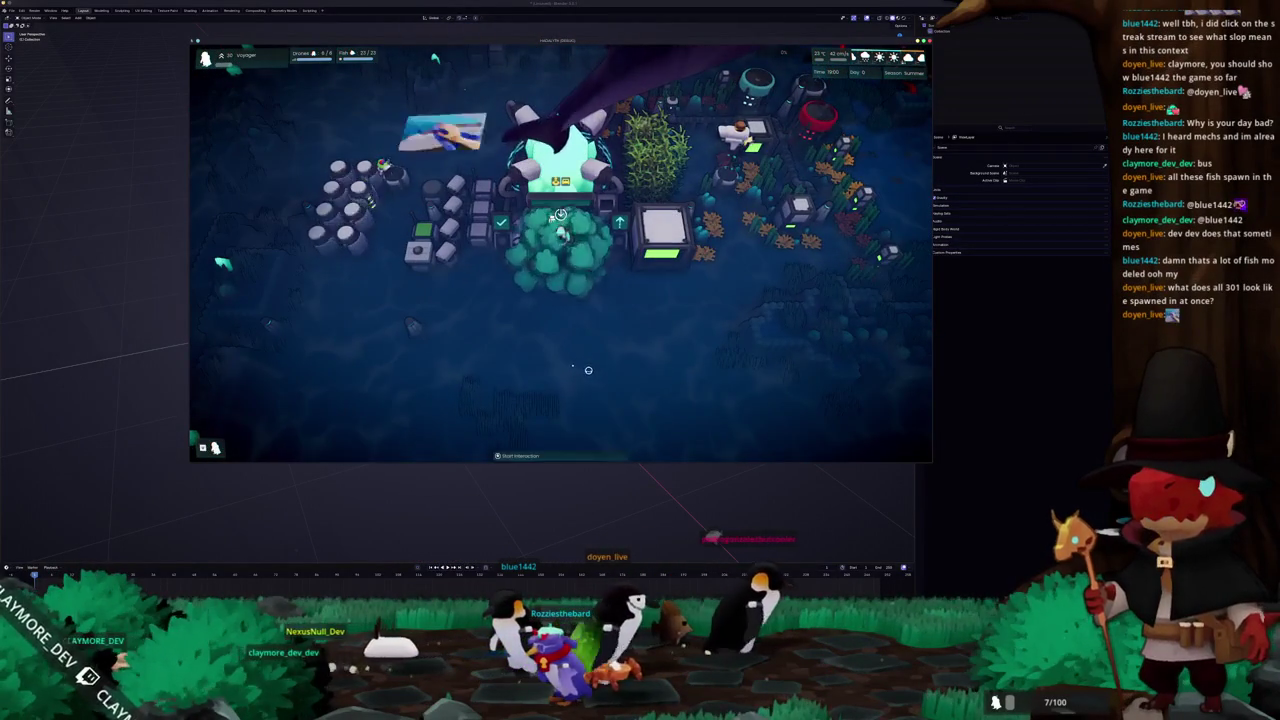
{"action": "key", "text": "e"}
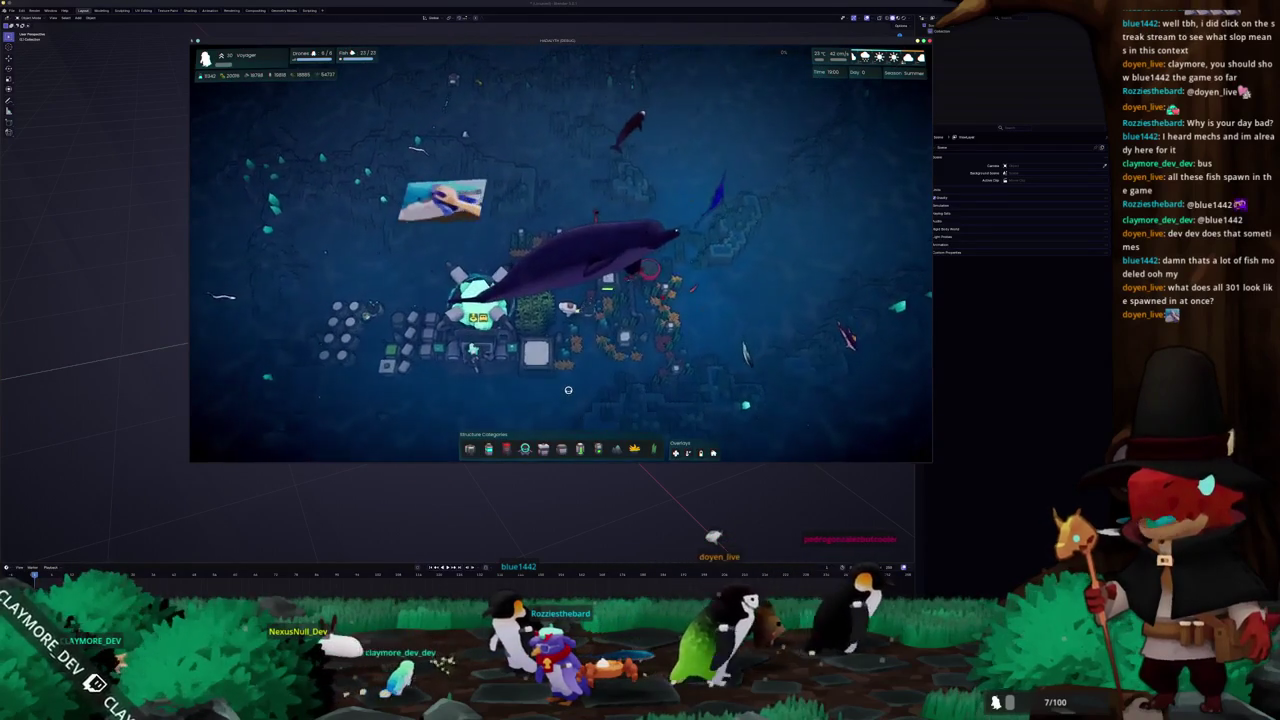
{"action": "left_click", "coordinate": [566, 370]}
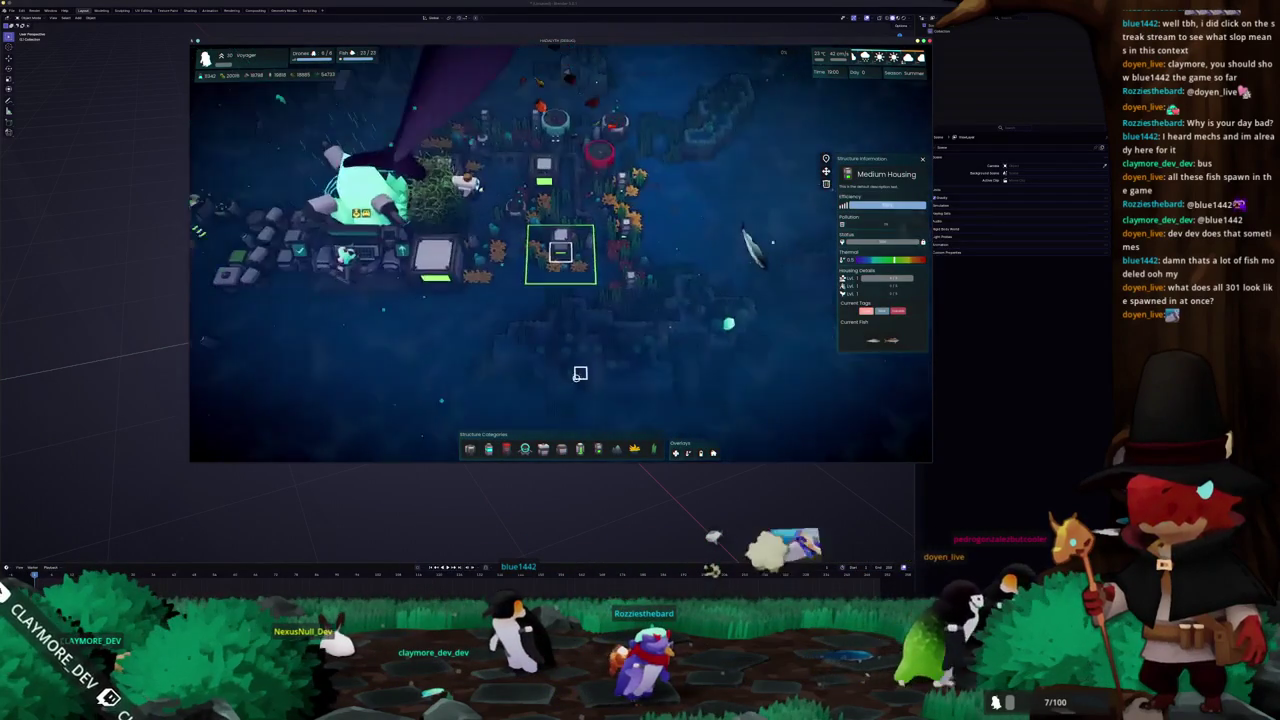
{"action": "key", "text": "Escape"}
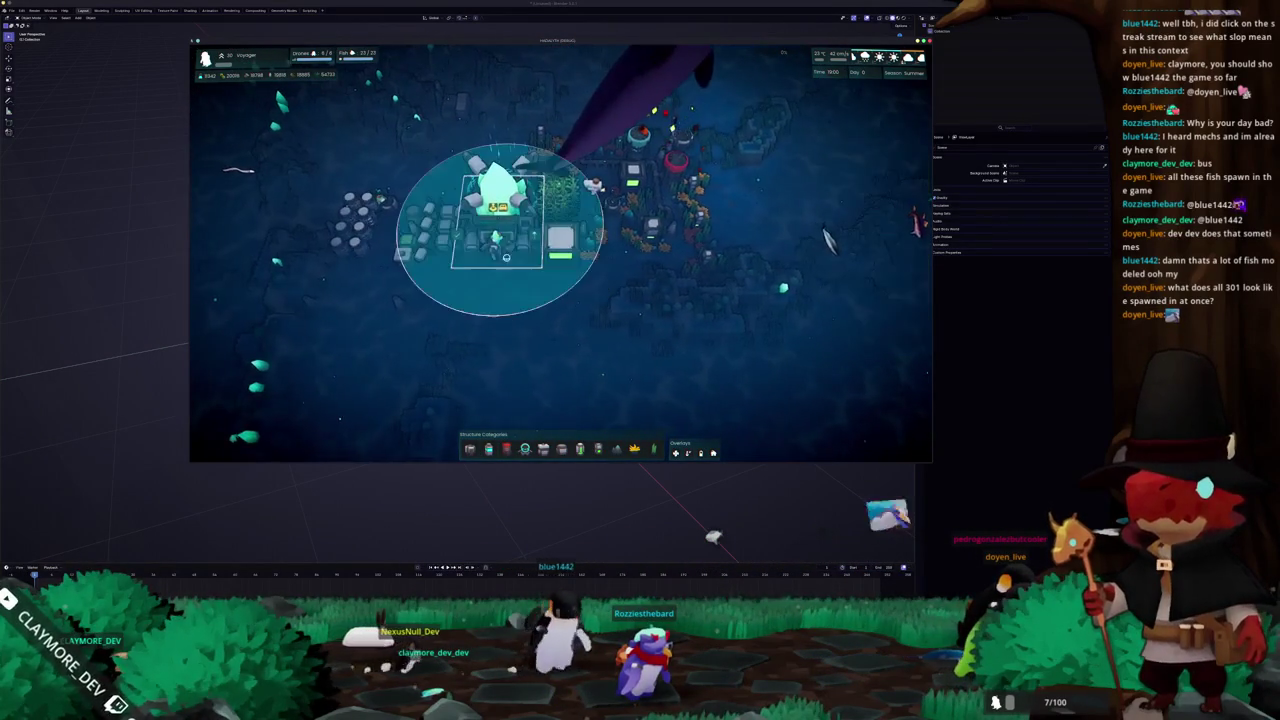
{"action": "scroll", "coordinate": [508, 292], "scroll_direction": "up", "scroll_amount": 2}
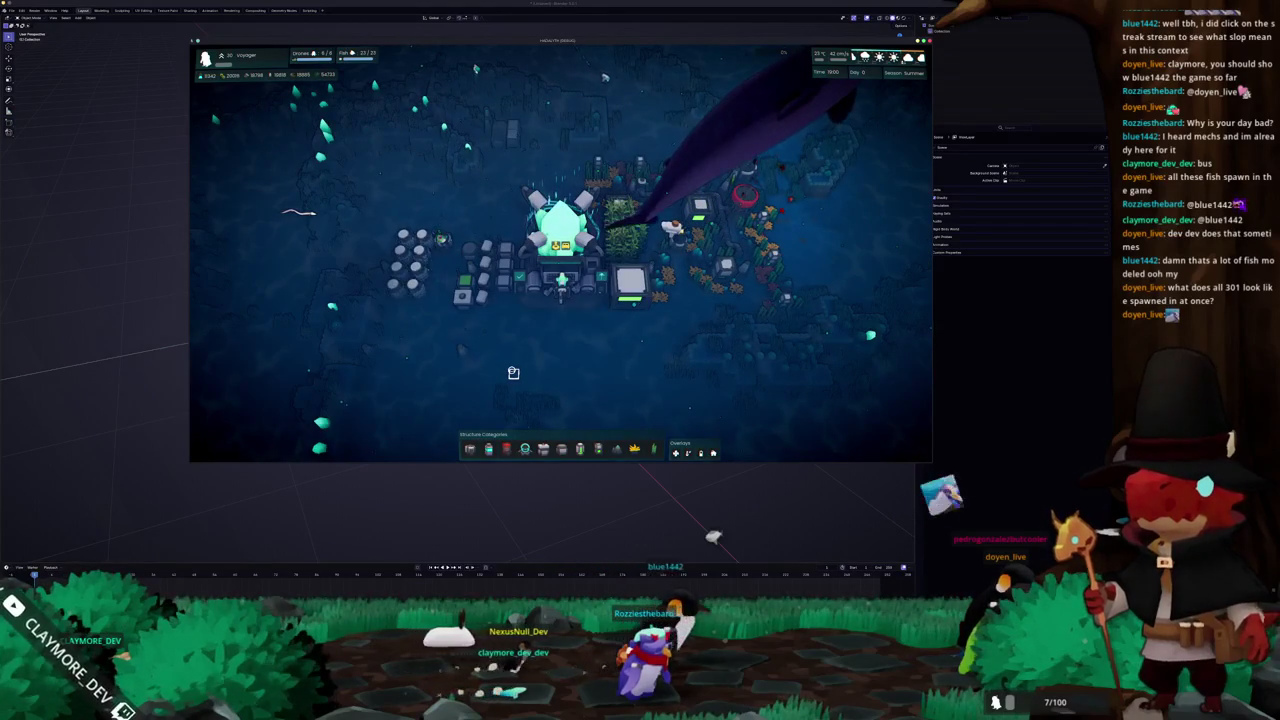
{"action": "scroll", "coordinate": [513, 372], "scroll_direction": "down", "scroll_amount": 2}
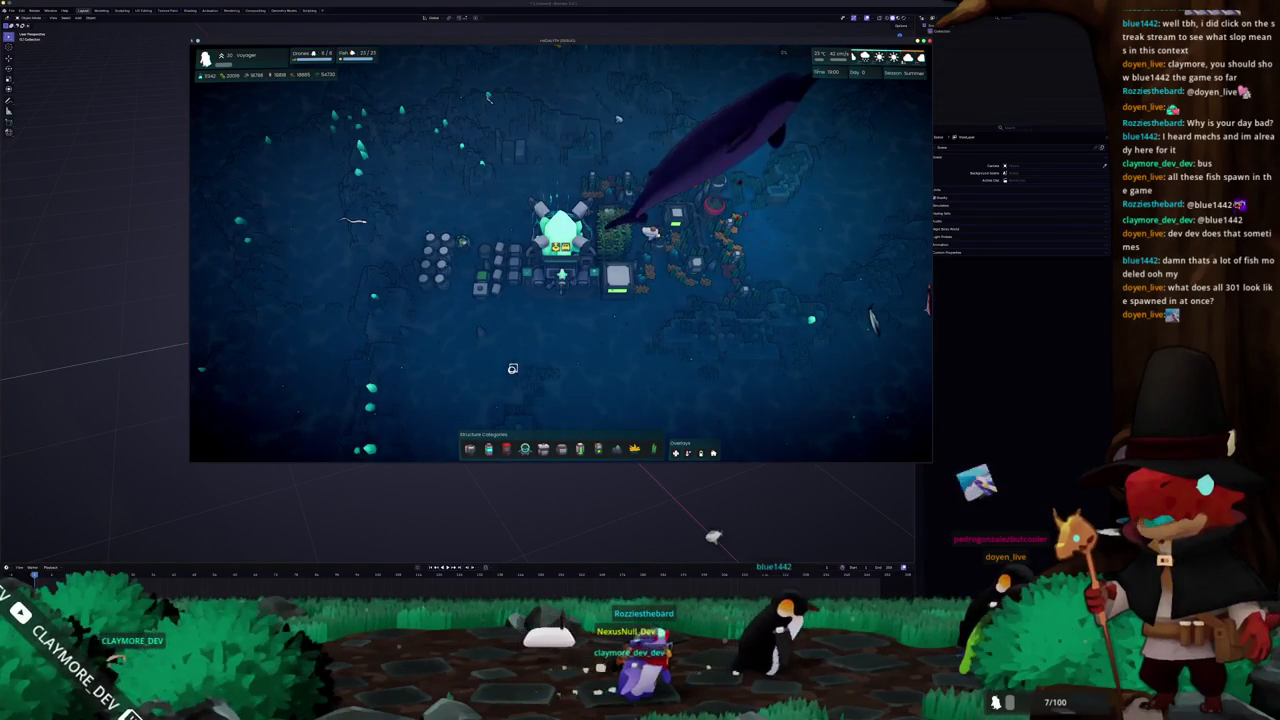
Show the heat map with structure ranges, switch to green coverage, then turn overlays off
{"action": "key", "text": "o"}
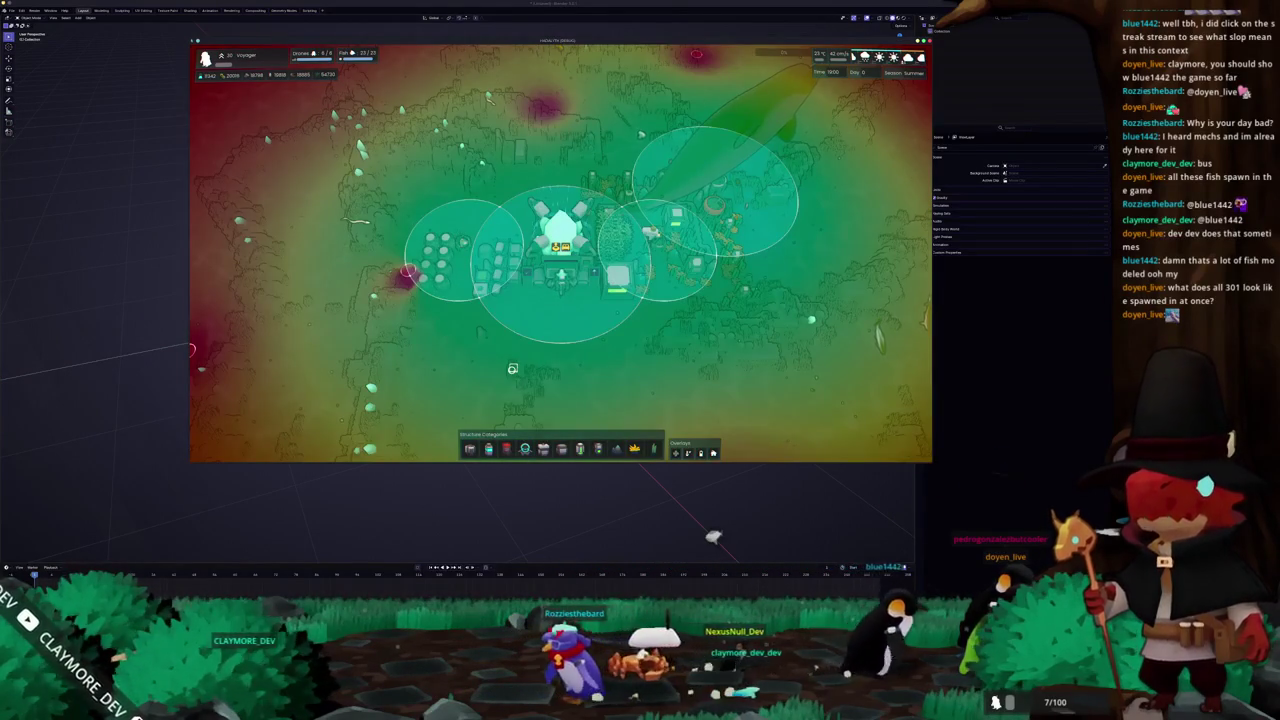
{"action": "key", "text": "a"}
{"action": "scroll", "coordinate": [512, 369], "scroll_direction": "up", "scroll_amount": 2}
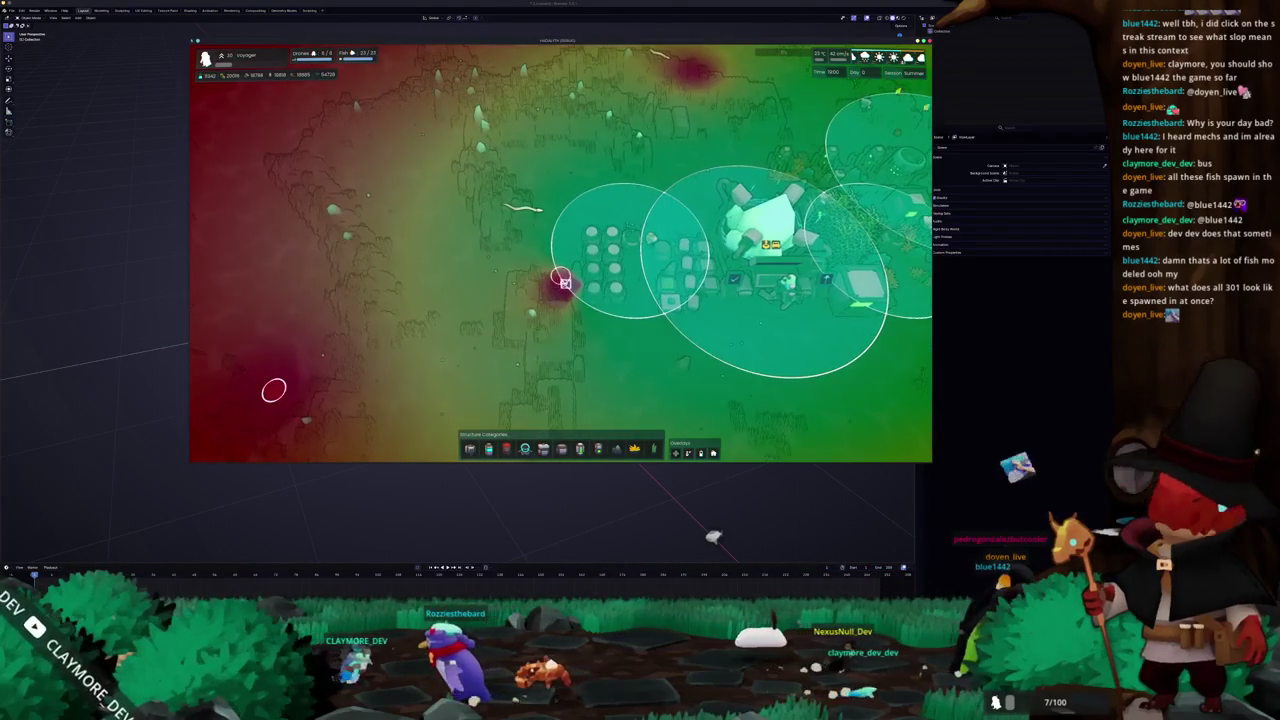
{"action": "scroll", "coordinate": [553, 332], "scroll_direction": "up", "scroll_amount": 3}
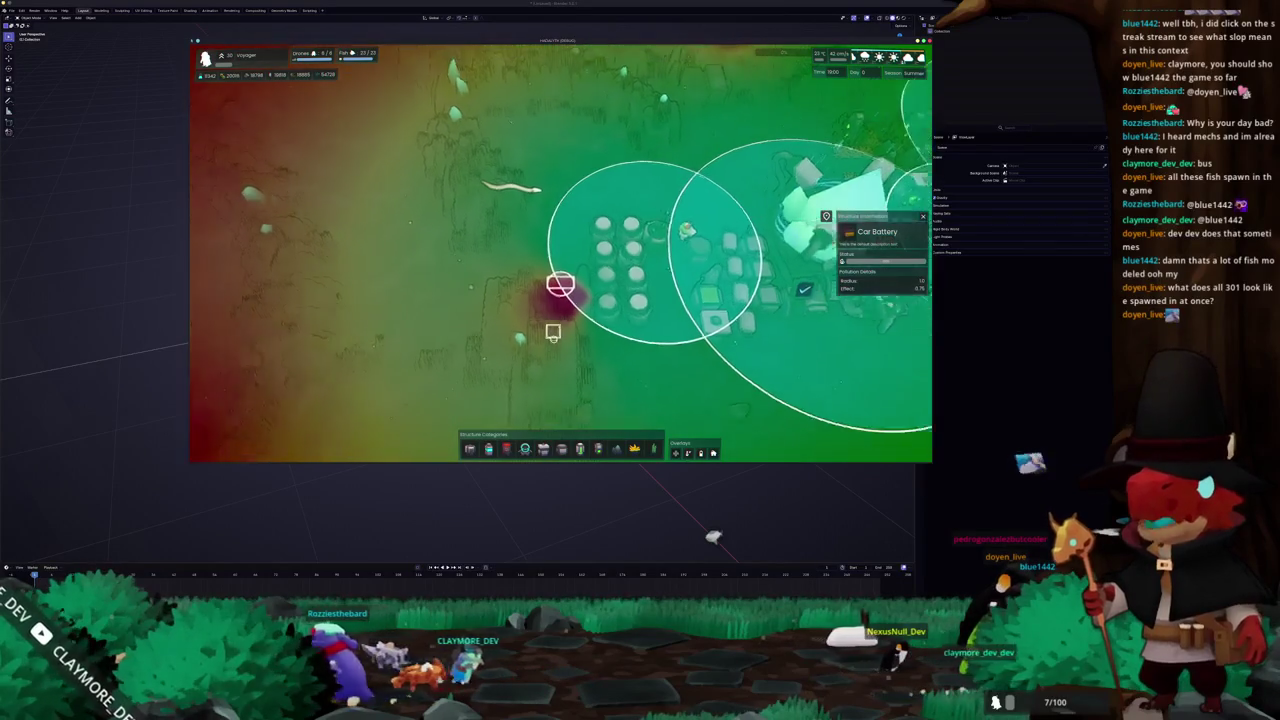
{"action": "scroll", "coordinate": [553, 332], "scroll_direction": "down", "scroll_amount": 2}
{"action": "scroll", "coordinate": [554, 344], "scroll_direction": "down", "scroll_amount": 3}
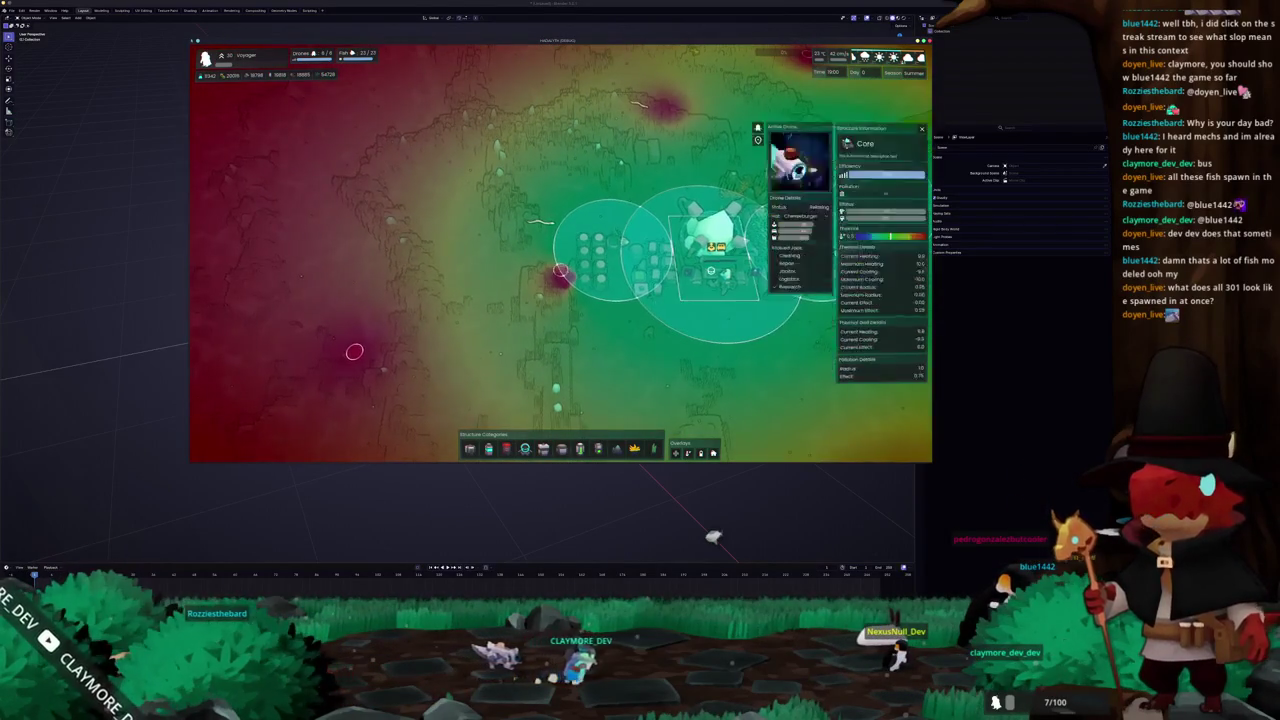
{"action": "key", "text": "Tab"}
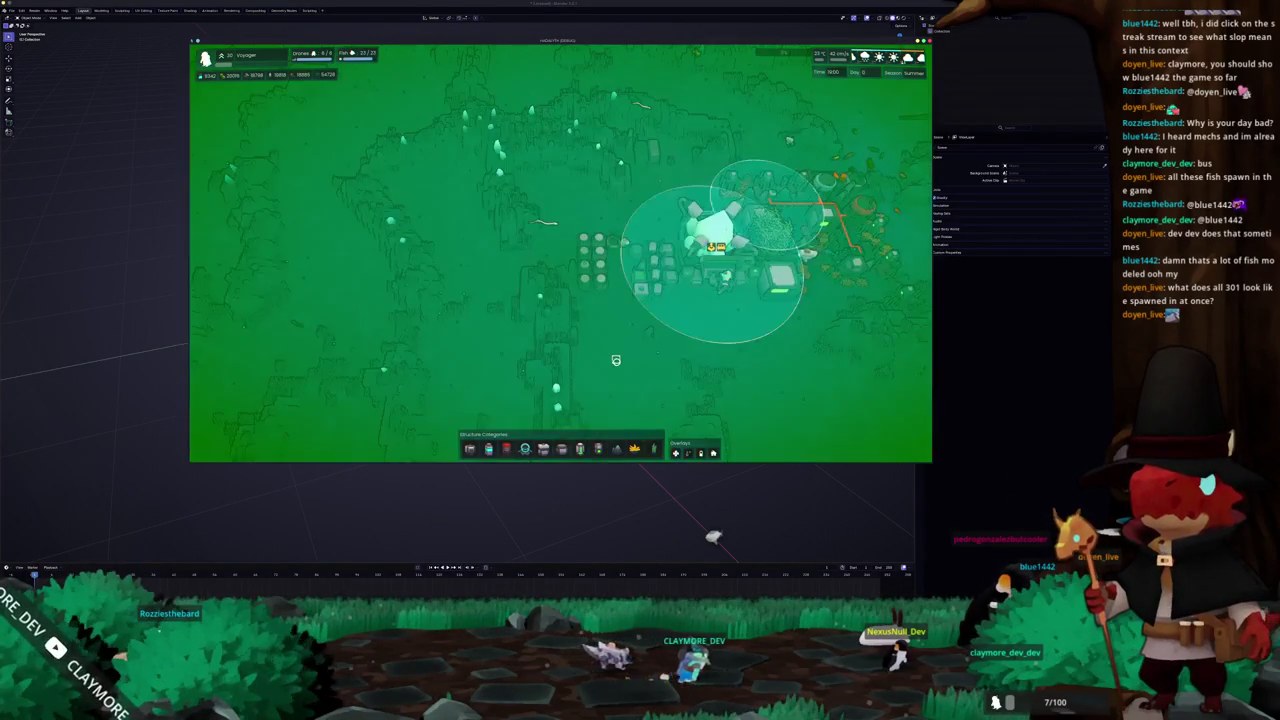
{"action": "key", "text": "Tab"}
{"action": "scroll", "coordinate": [616, 360], "scroll_direction": "up", "scroll_amount": 2}
{"action": "scroll", "coordinate": [616, 360], "scroll_direction": "up", "scroll_amount": 2}
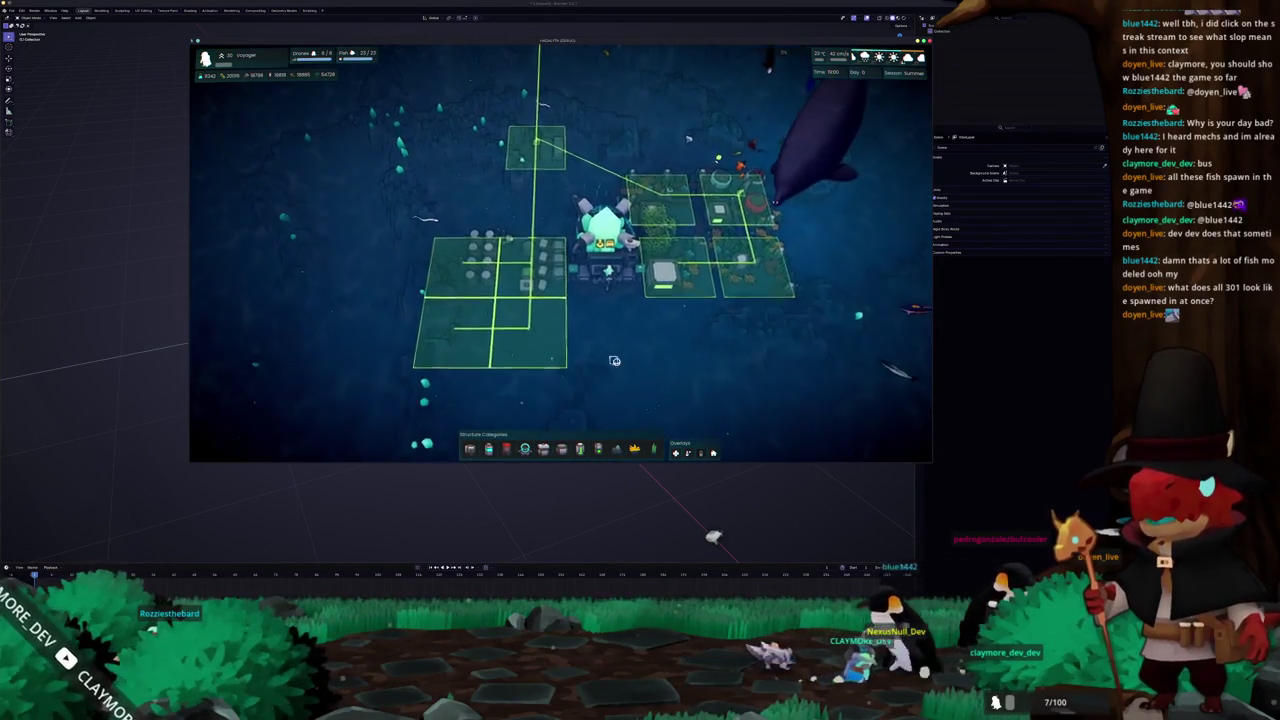
Rotate around the base and view a Small Housing plot's details
{"action": "key", "text": "e"}
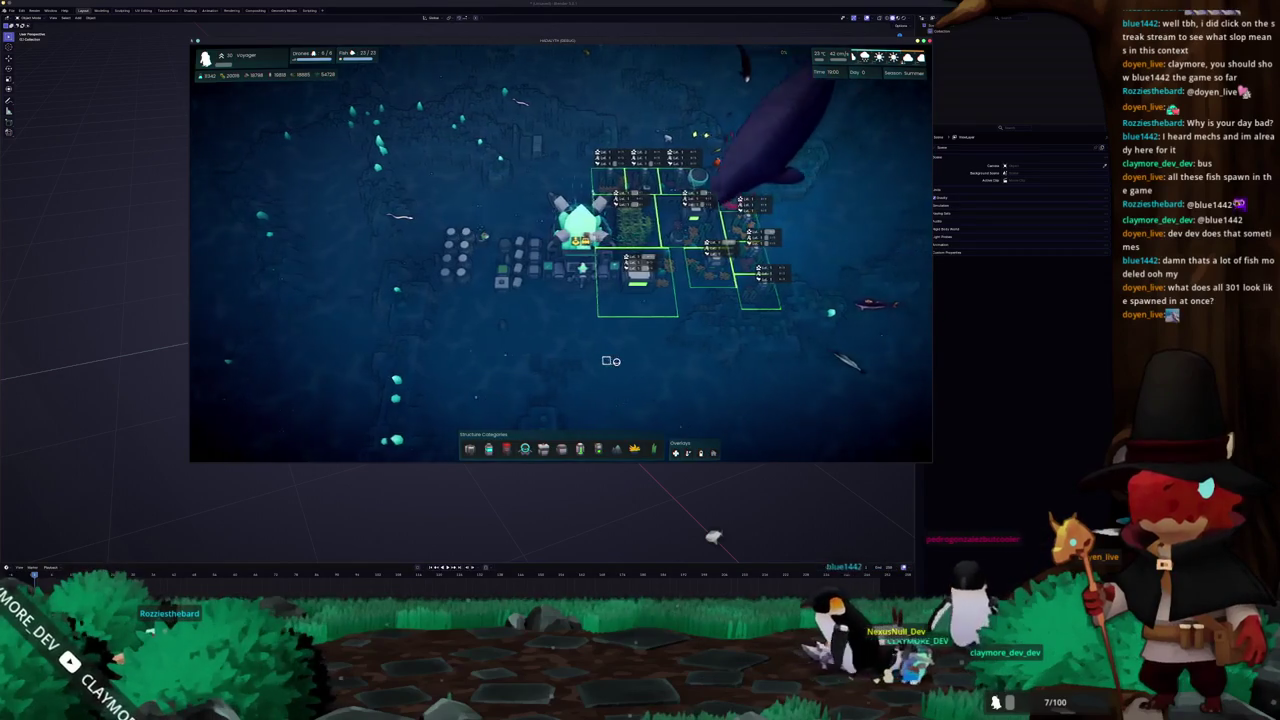
{"action": "scroll", "coordinate": [613, 363], "scroll_direction": "up", "scroll_amount": 2}
{"action": "scroll", "coordinate": [616, 361], "scroll_direction": "up", "scroll_amount": 2}
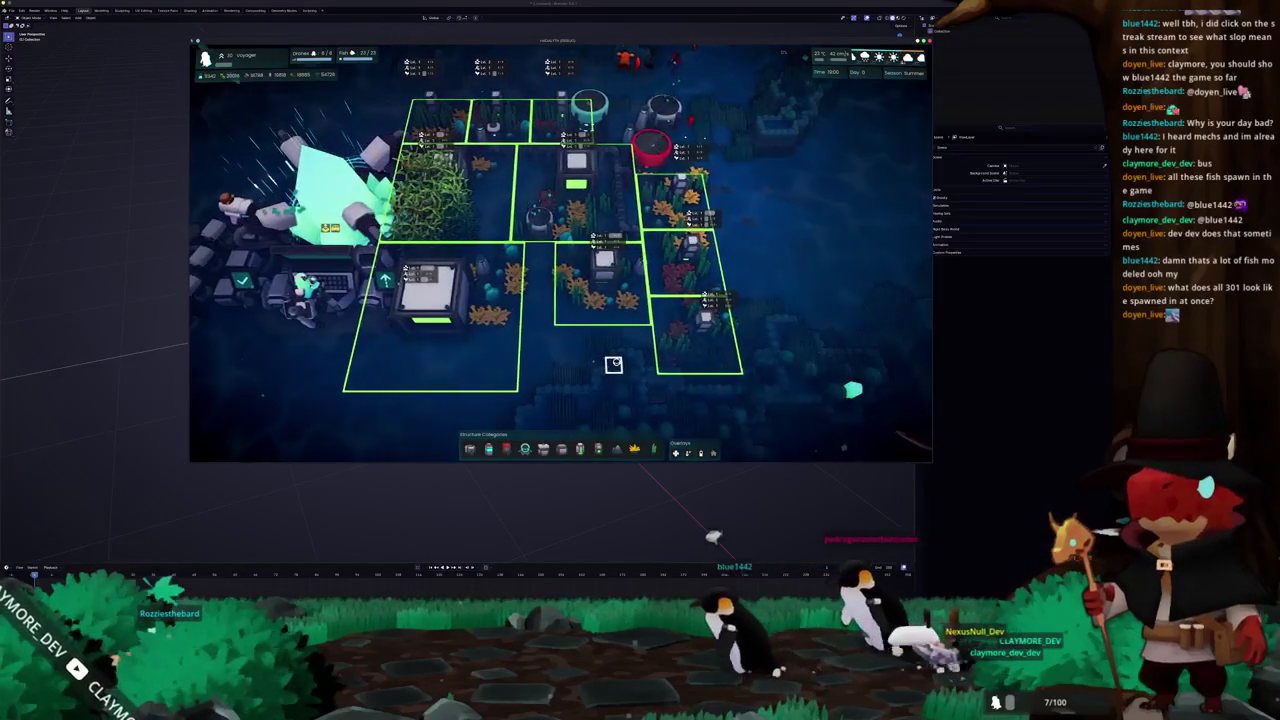
{"action": "scroll", "coordinate": [620, 360], "scroll_direction": "up", "scroll_amount": 2}
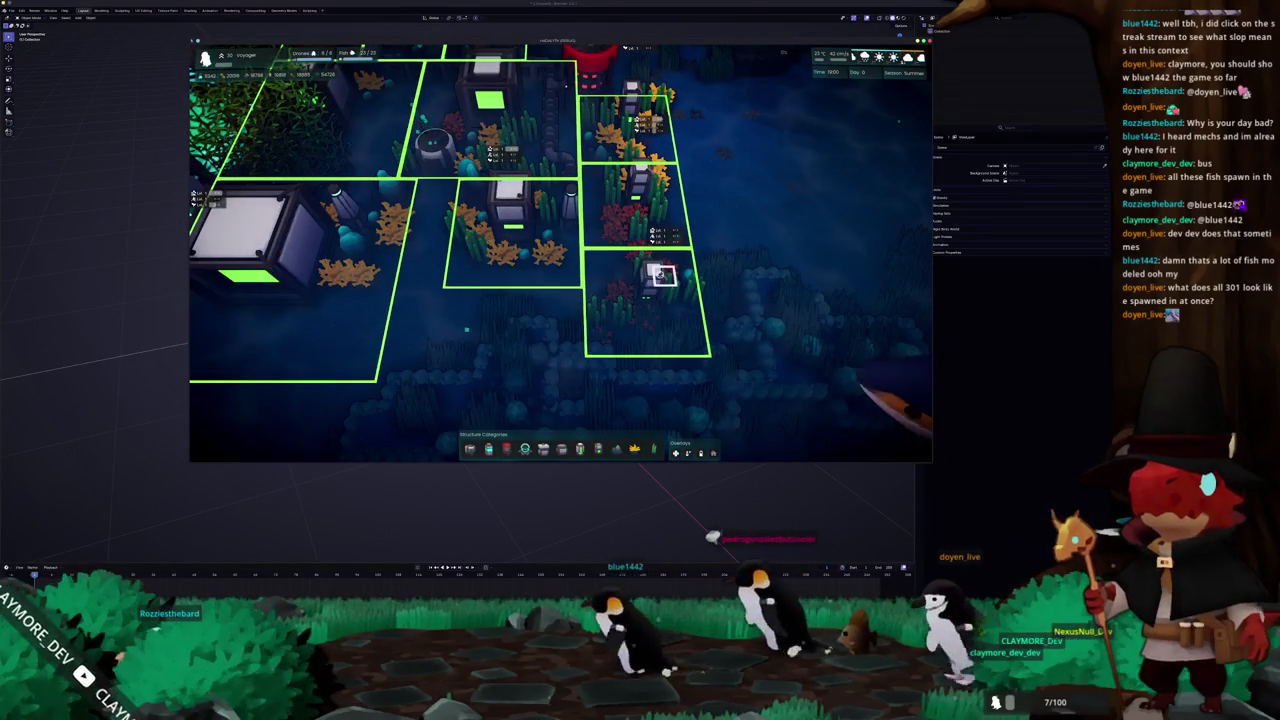
{"action": "left_click", "coordinate": [645, 292]}
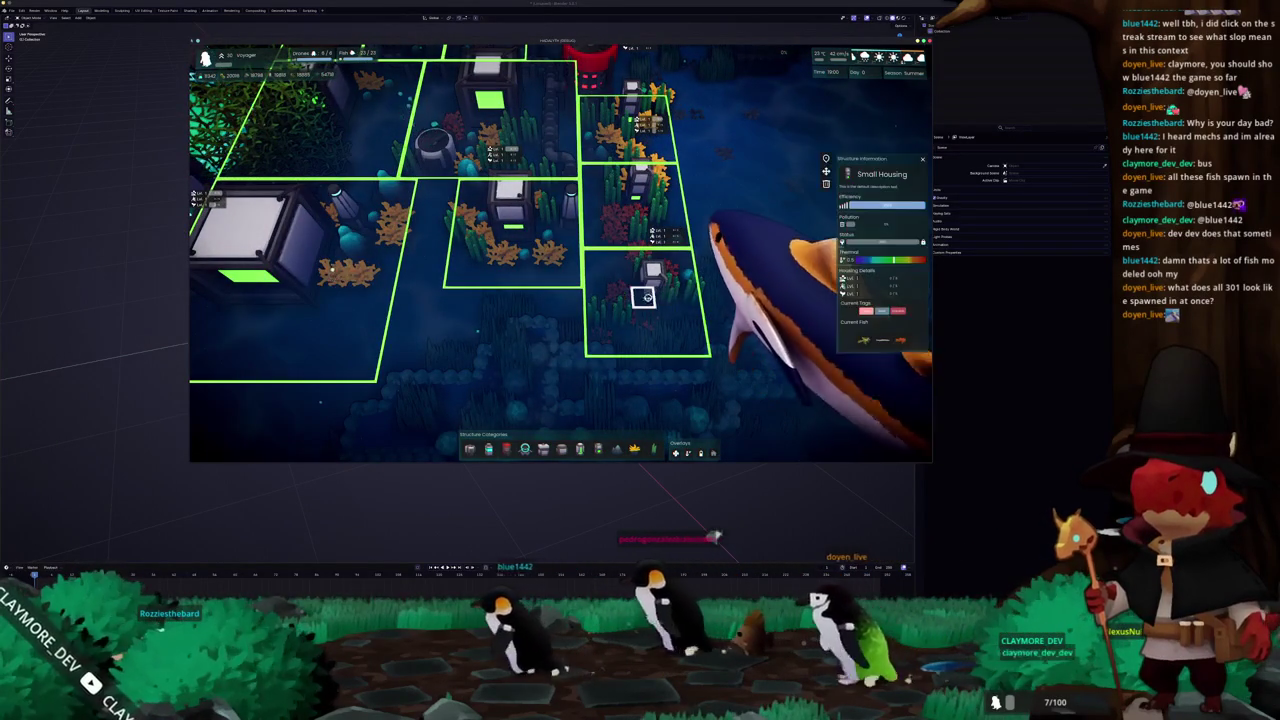
{"action": "key", "text": "w"}
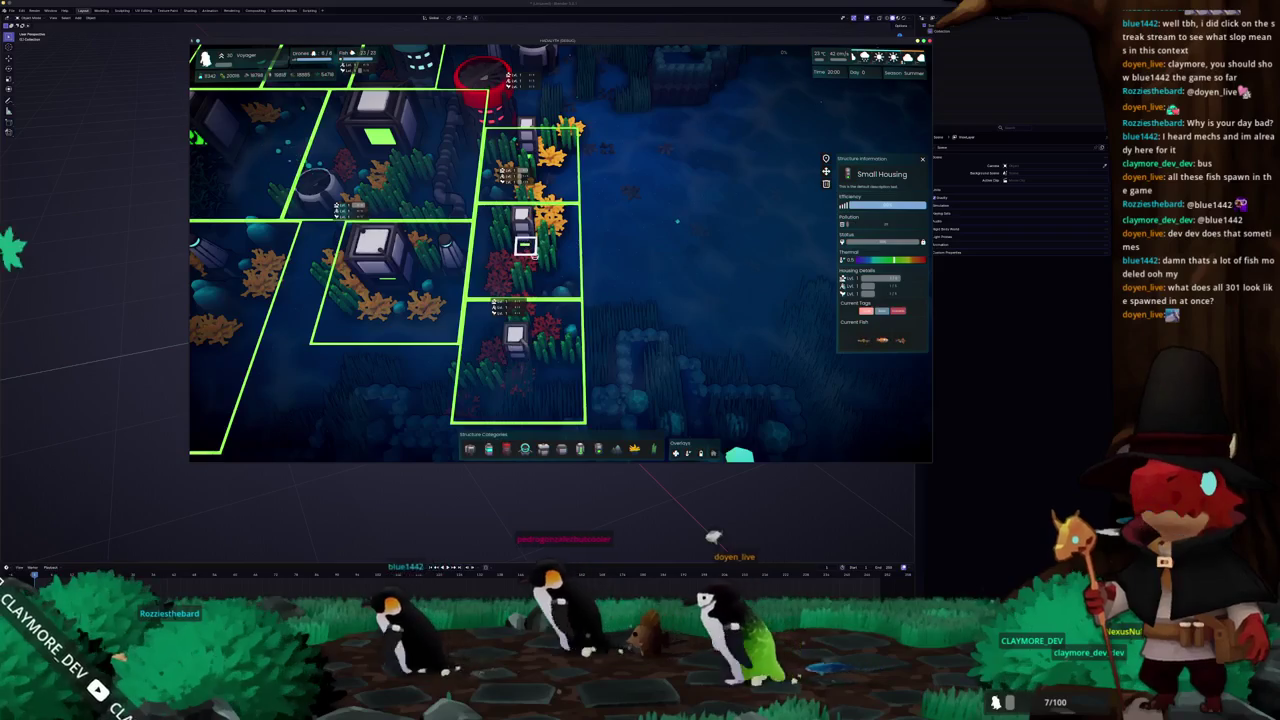
{"action": "scroll", "coordinate": [533, 275], "scroll_direction": "up", "scroll_amount": 2}
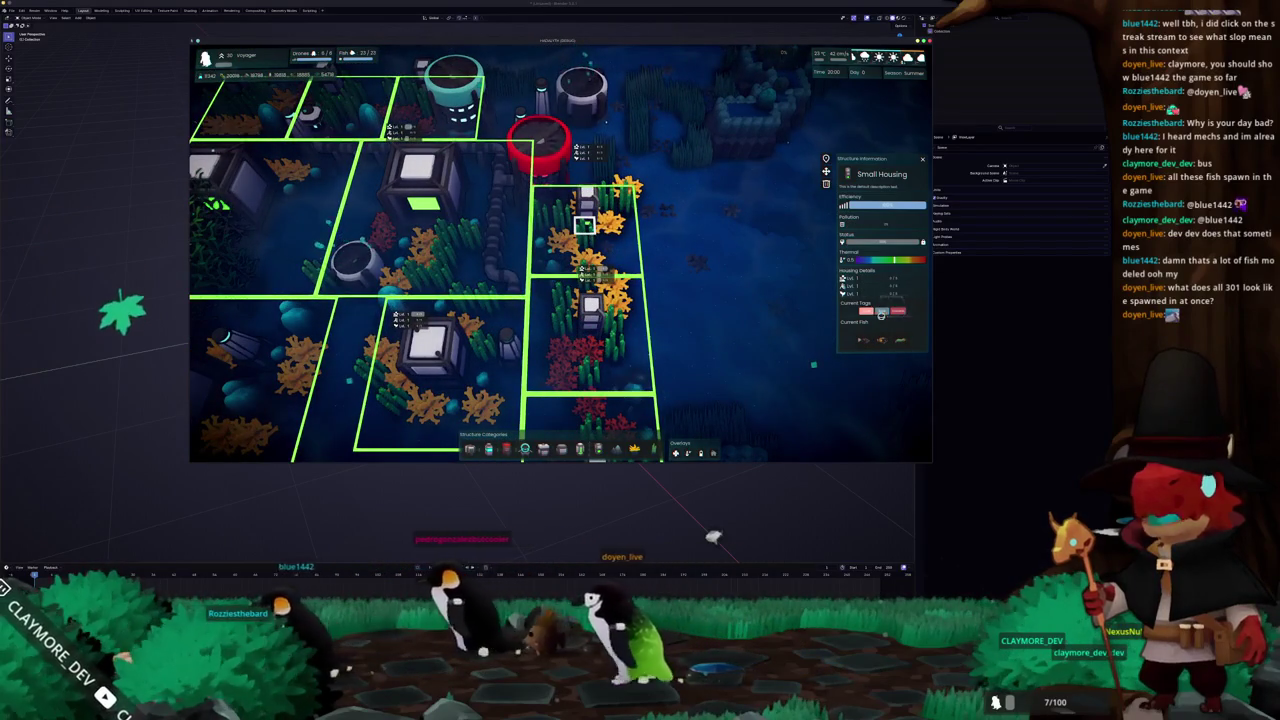
{"action": "scroll", "coordinate": [533, 275], "scroll_direction": "down", "scroll_amount": 2}
{"action": "scroll", "coordinate": [533, 275], "scroll_direction": "down", "scroll_amount": 2}
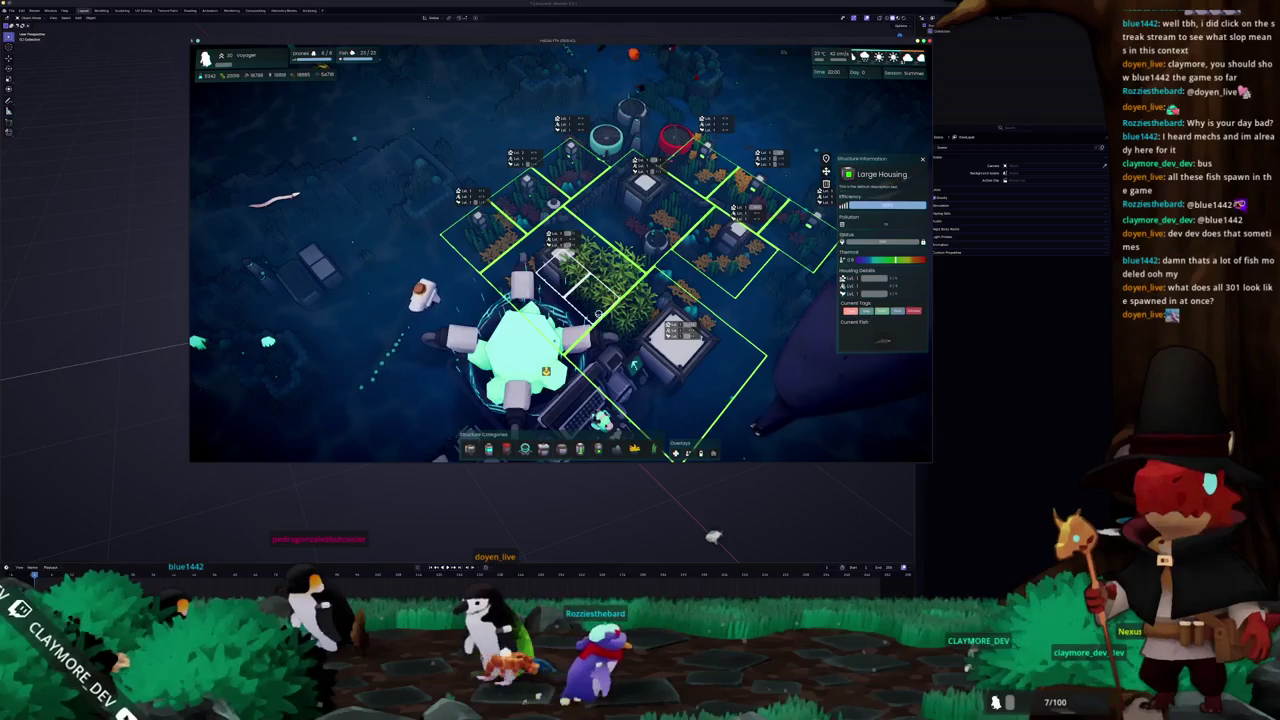
Inspect the Large Kelp Patch, the Core's radius and the Generalist Drone Hub details
{"action": "left_click", "coordinate": [633, 365]}
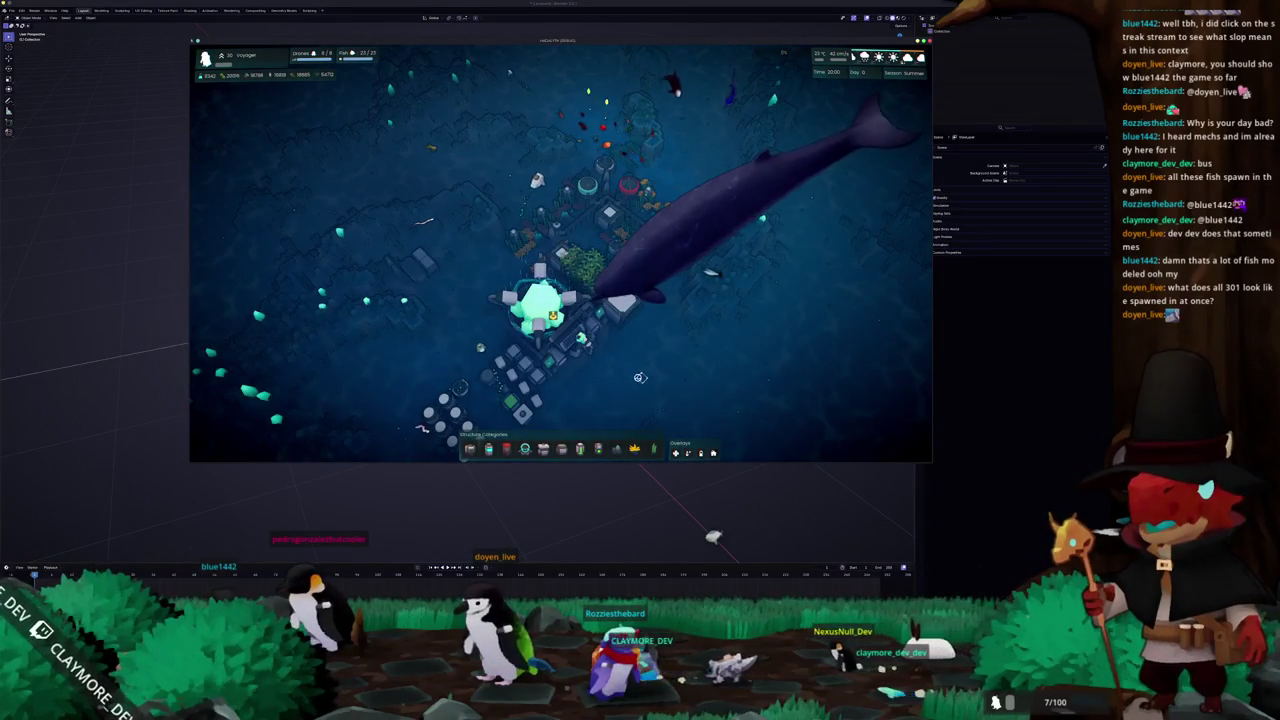
{"action": "left_click", "coordinate": [612, 370]}
{"action": "left_click", "coordinate": [590, 366]}
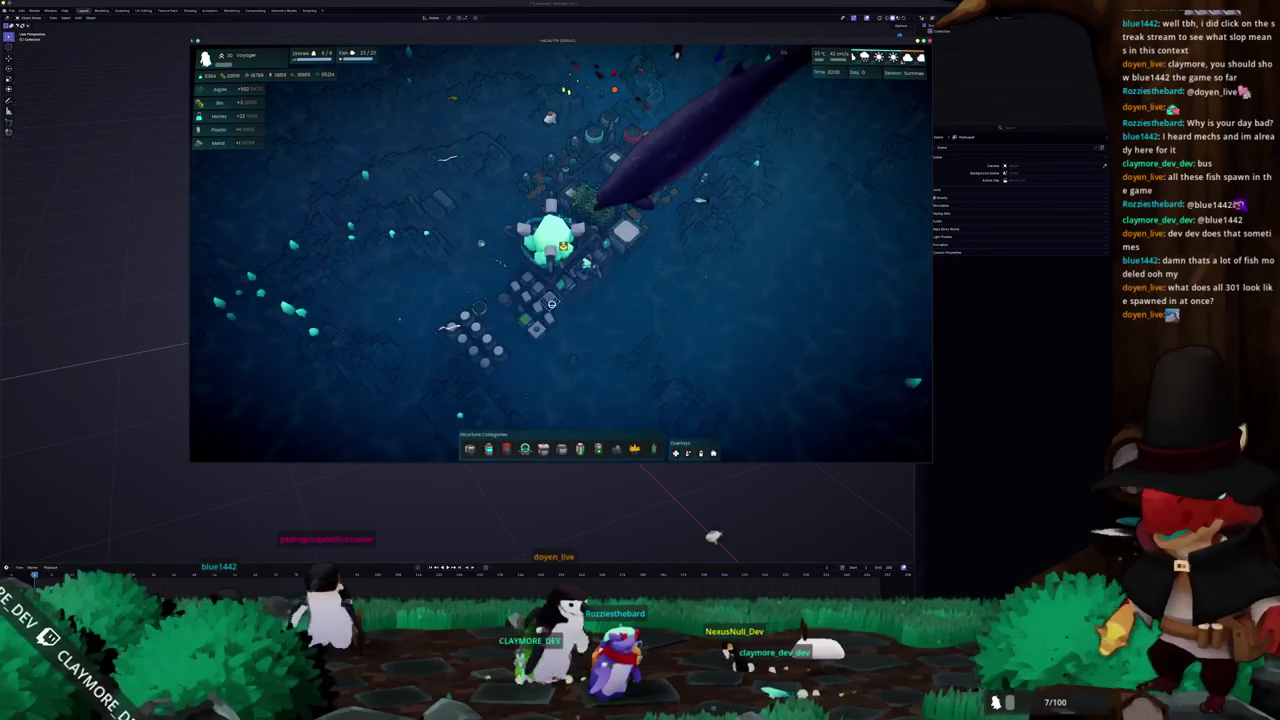
Jump to the active drone and try the Claymore Cap, Baseball Cap, Cheese and Newsboy hats
{"action": "scroll", "coordinate": [605, 350], "scroll_direction": "up", "scroll_amount": 3}
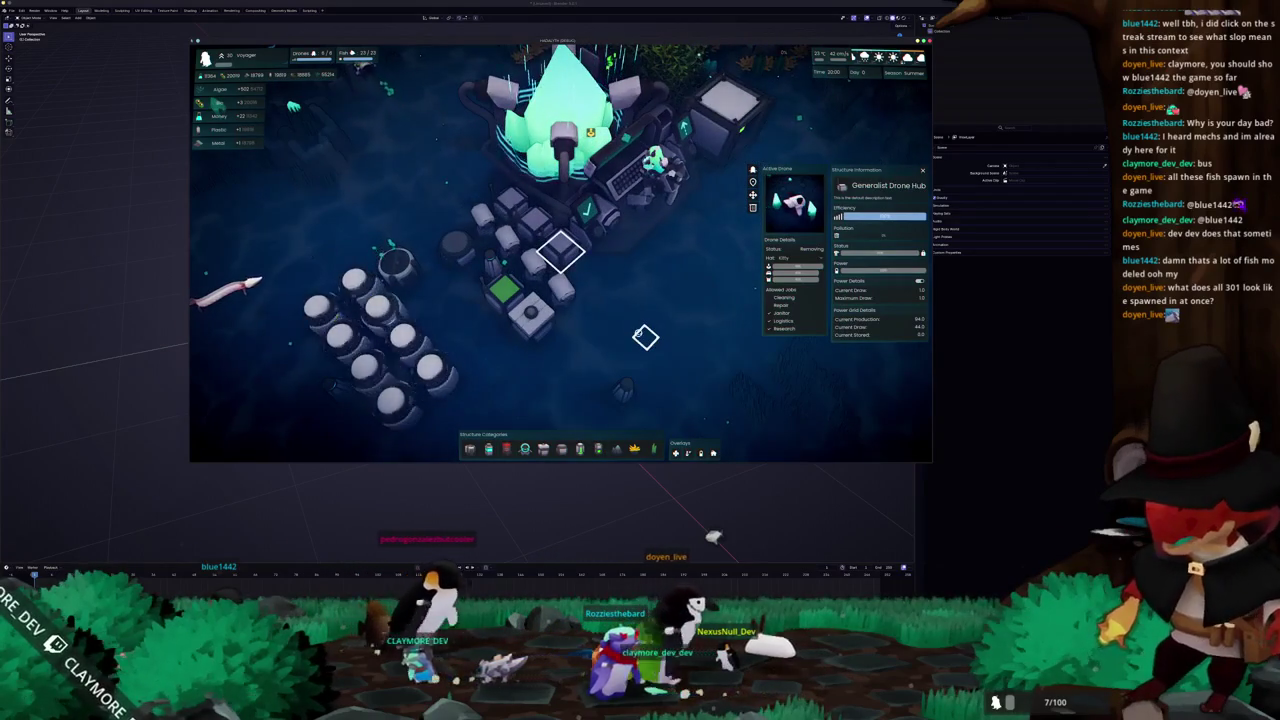
{"action": "left_click", "coordinate": [753, 171]}
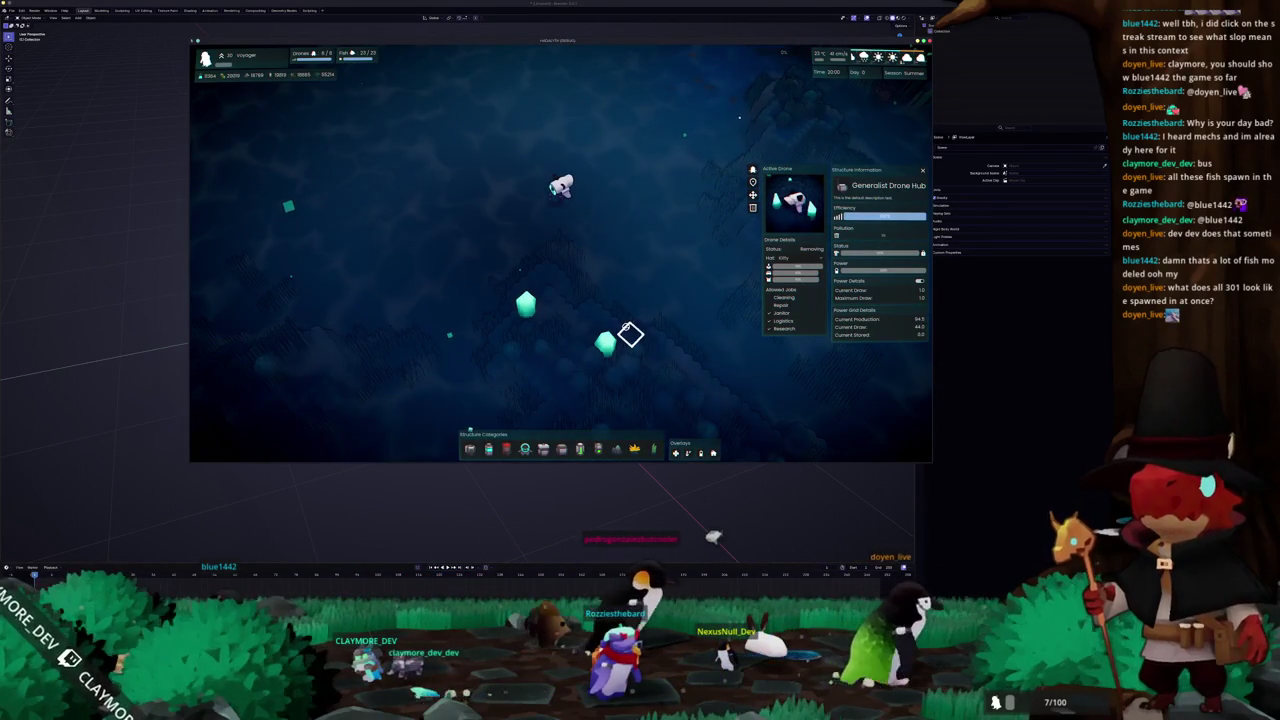
{"action": "left_click", "coordinate": [778, 260]}
{"action": "left_click", "coordinate": [800, 261]}
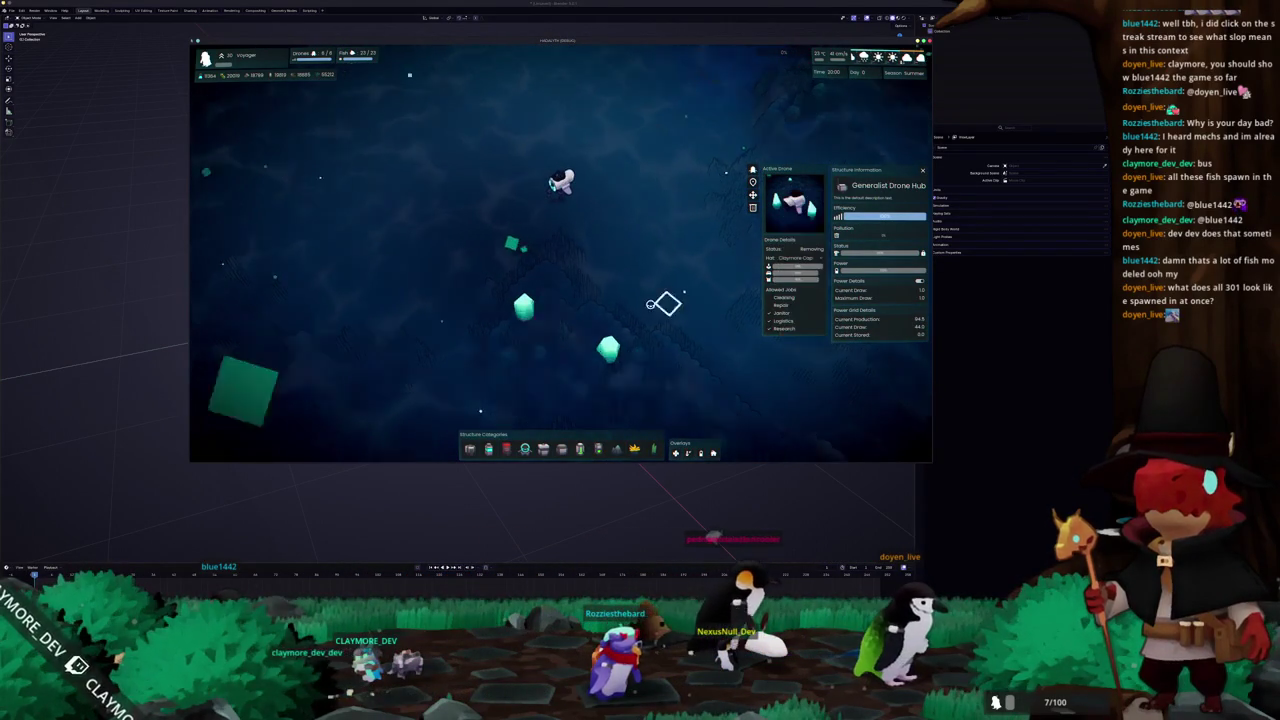
{"action": "left_click", "coordinate": [797, 257]}
{"action": "left_click", "coordinate": [800, 300]}
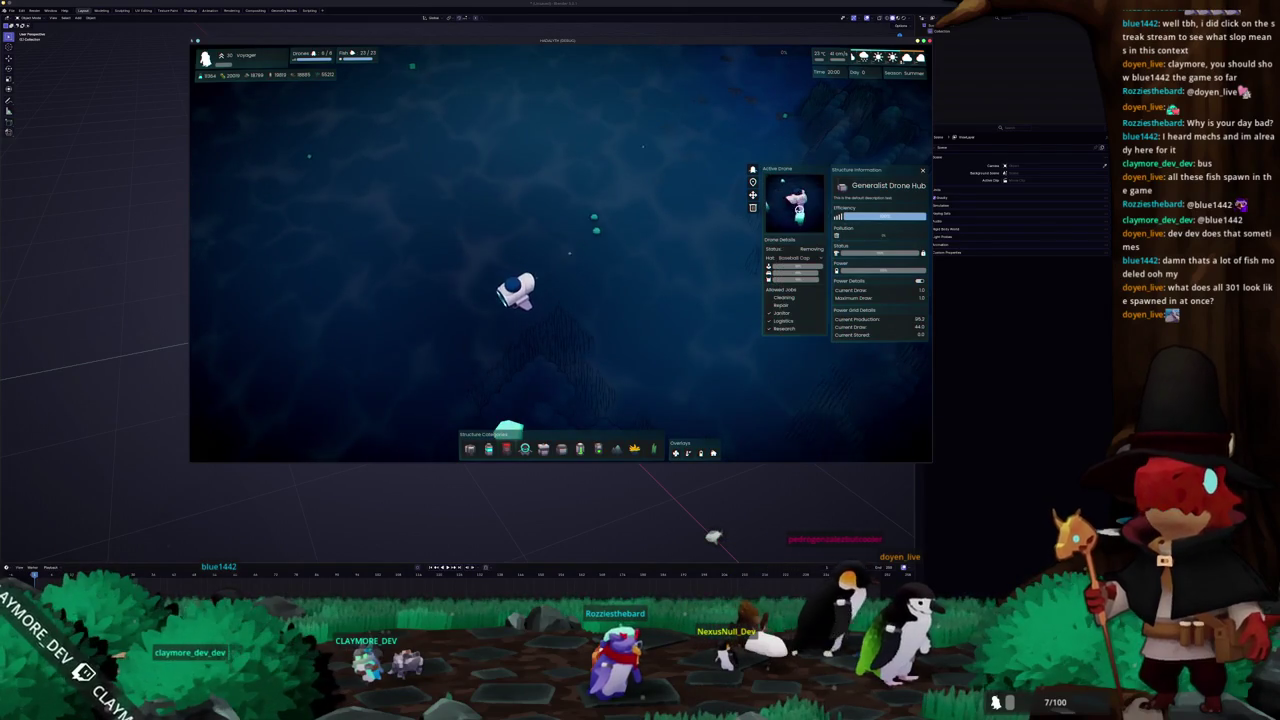
{"action": "left_click", "coordinate": [797, 257]}
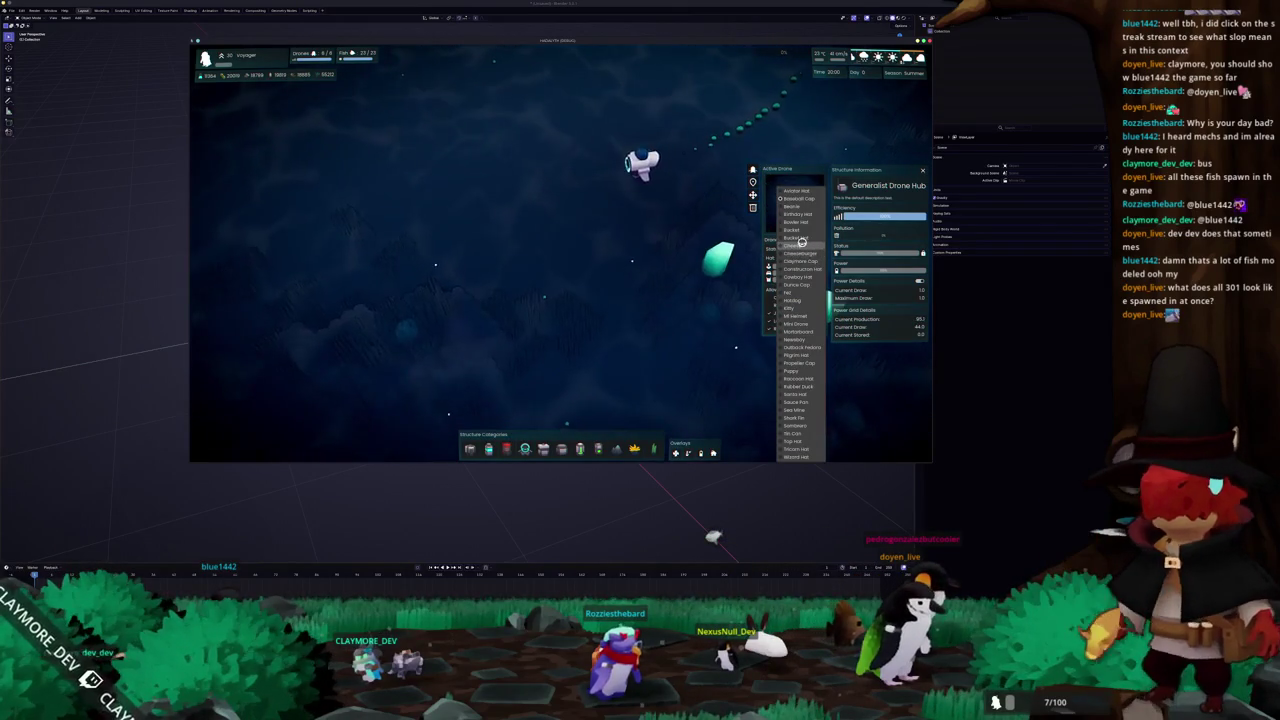
{"action": "left_click", "coordinate": [801, 240]}
{"action": "left_click", "coordinate": [797, 257]}
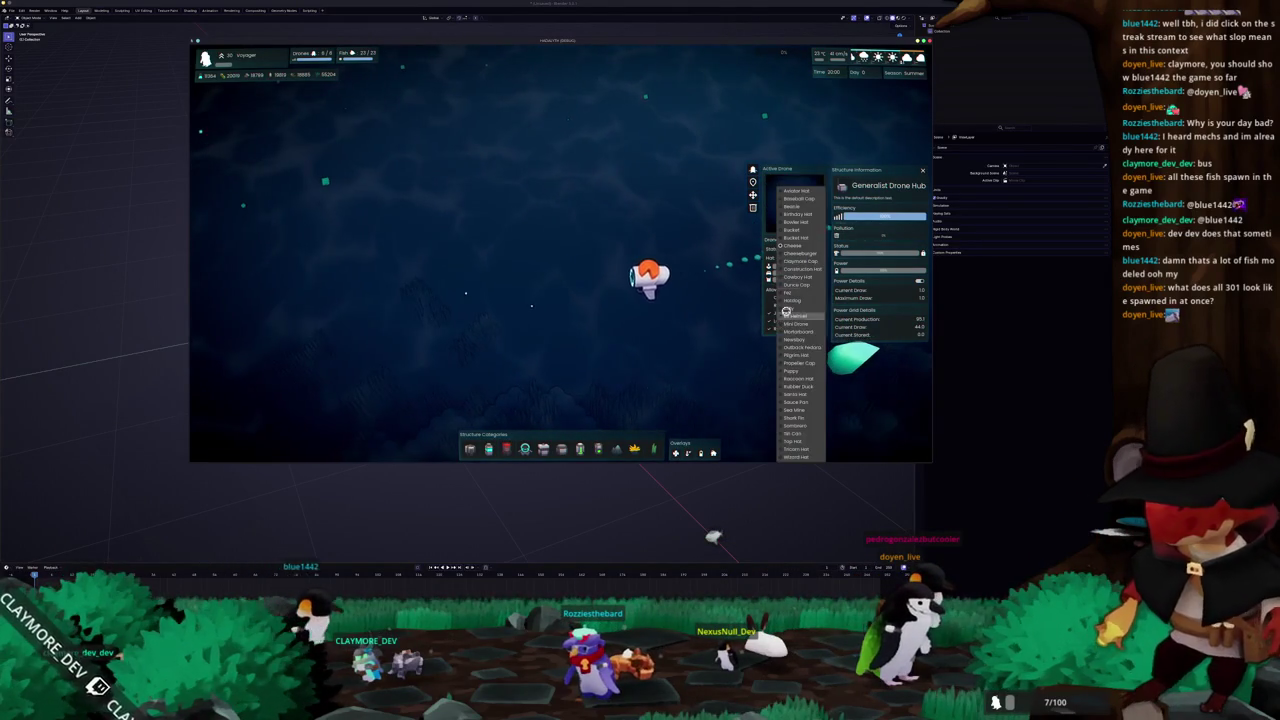
{"action": "left_click", "coordinate": [794, 341]}
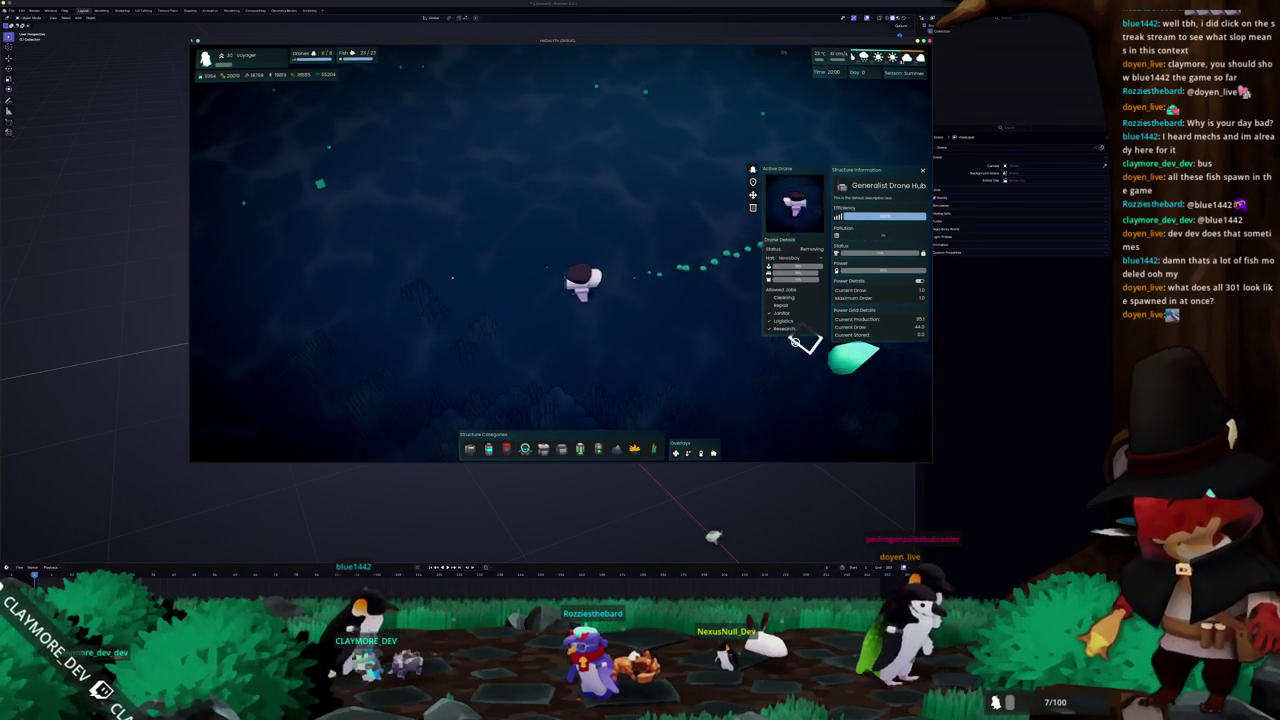
Try the Santa, Puppy, shark and other hats on the drone
{"action": "left_click", "coordinate": [798, 259]}
{"action": "left_click", "coordinate": [792, 394]}
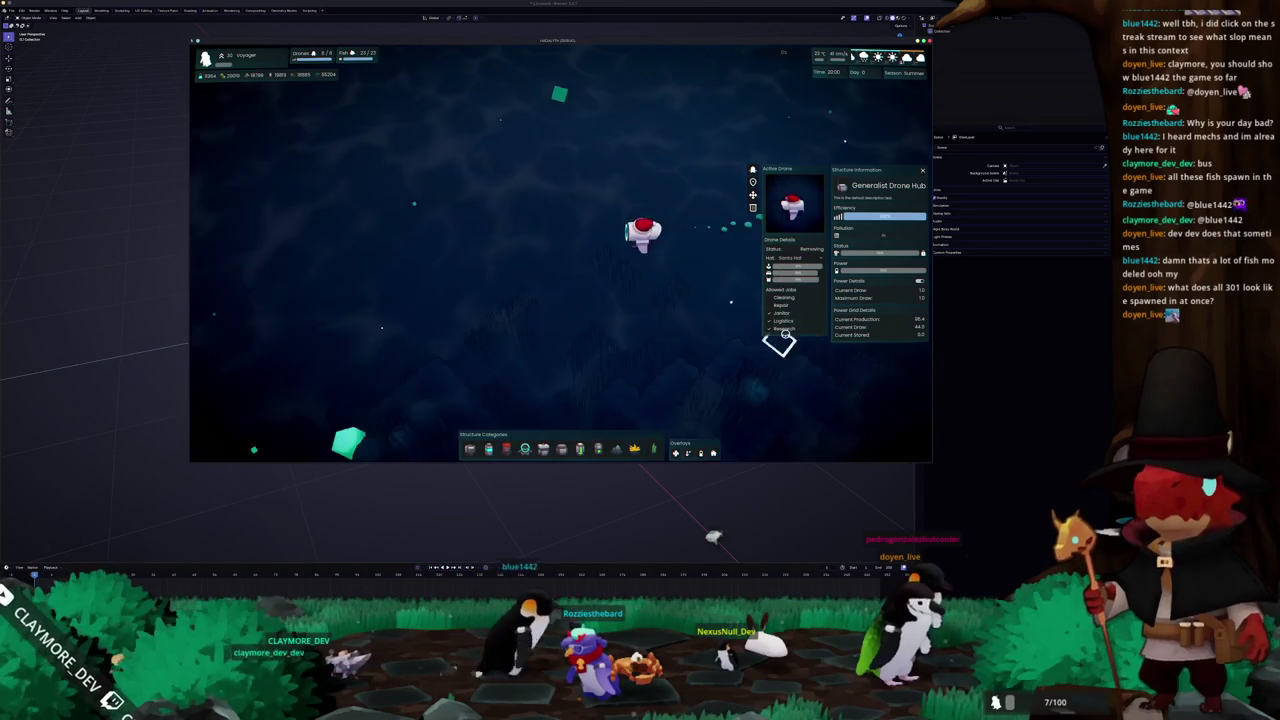
{"action": "left_click", "coordinate": [798, 259]}
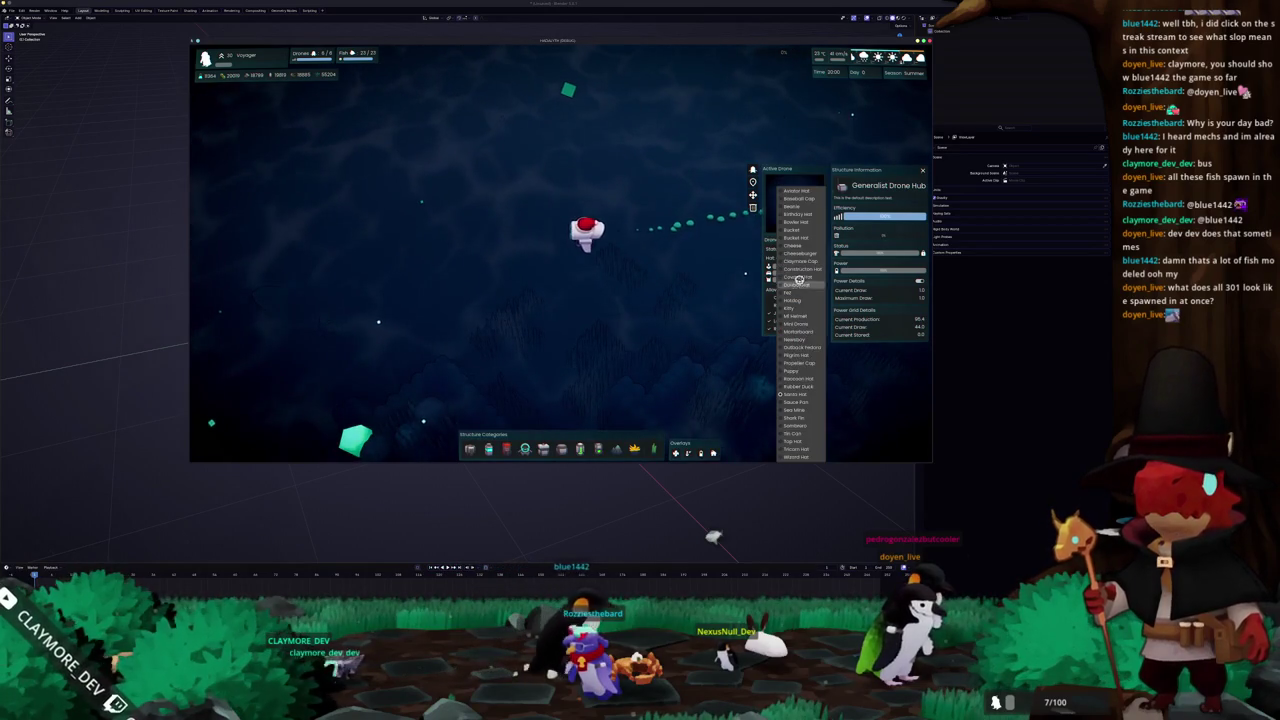
{"action": "left_click", "coordinate": [797, 371]}
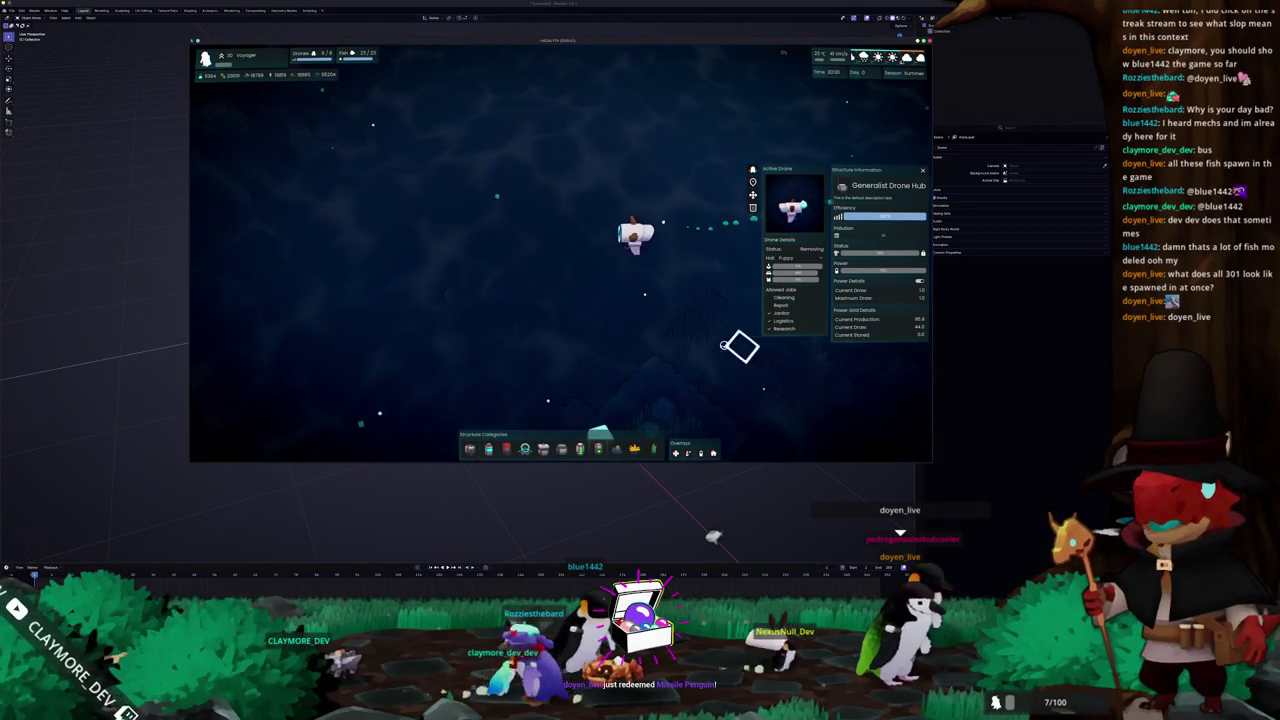
{"action": "left_click", "coordinate": [795, 259]}
{"action": "left_click", "coordinate": [795, 417]}
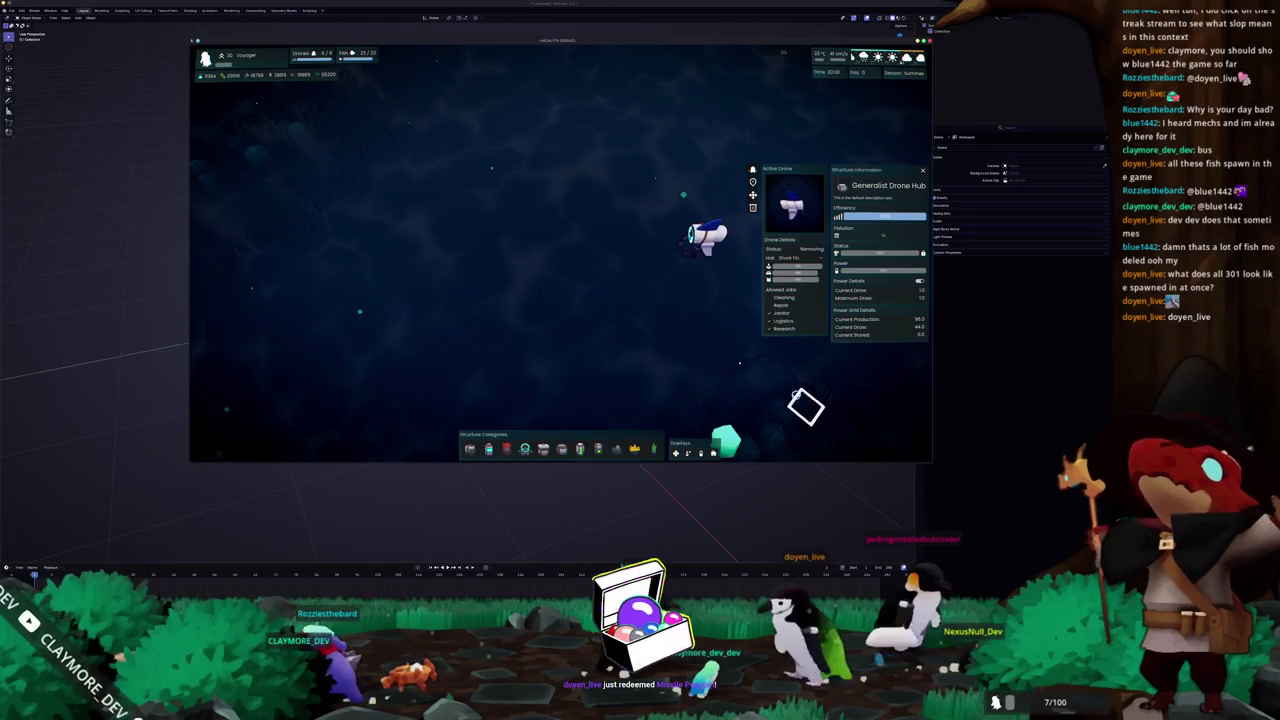
{"action": "left_click", "coordinate": [797, 258]}
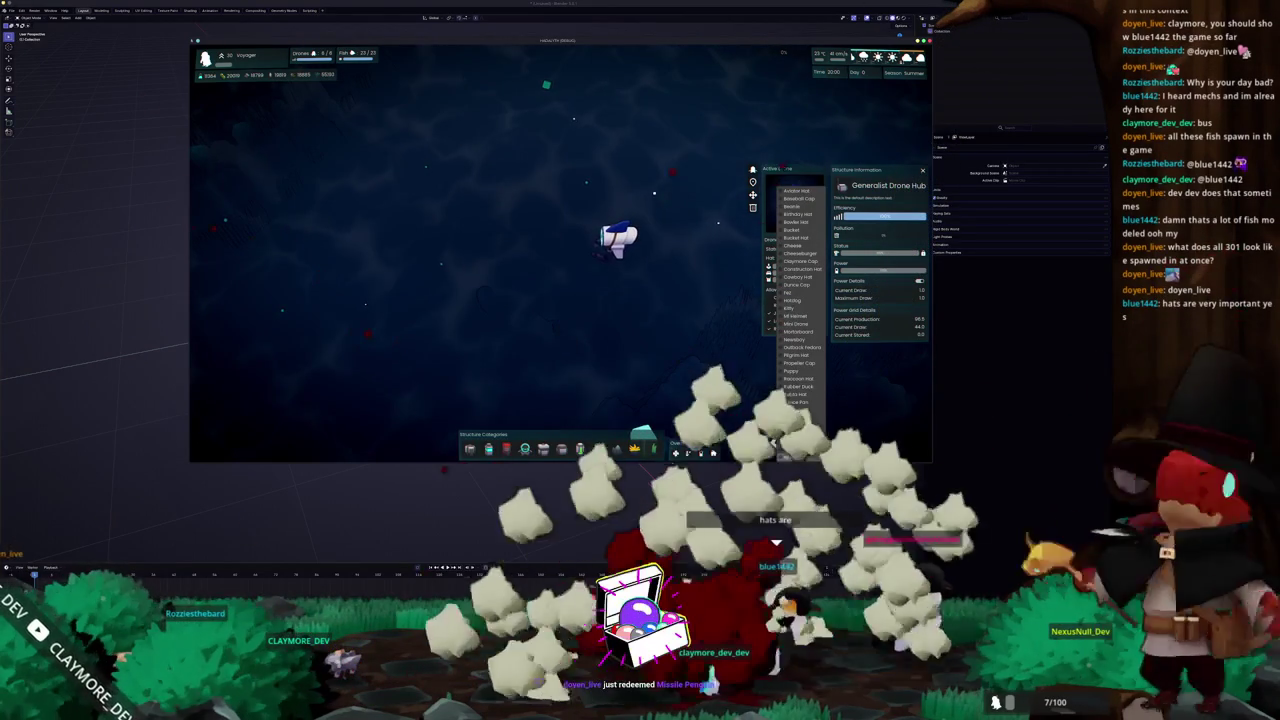
{"action": "left_click", "coordinate": [797, 380]}
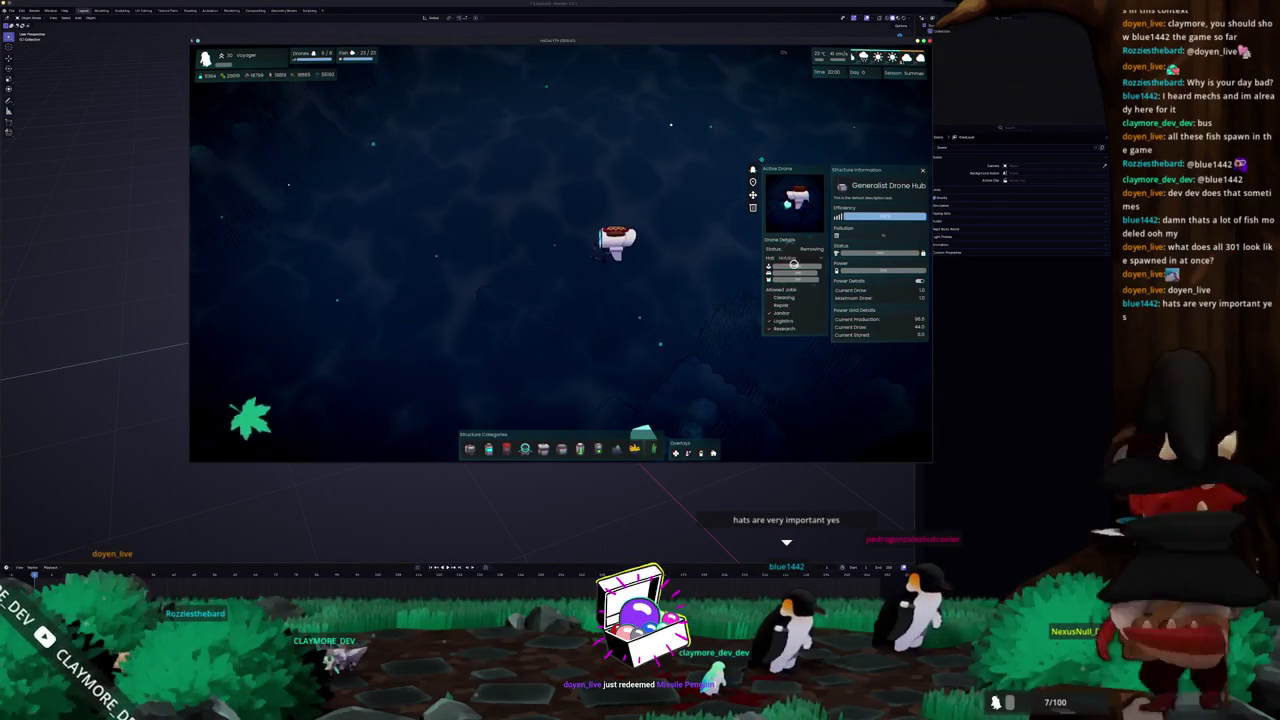
{"action": "left_click", "coordinate": [797, 258]}
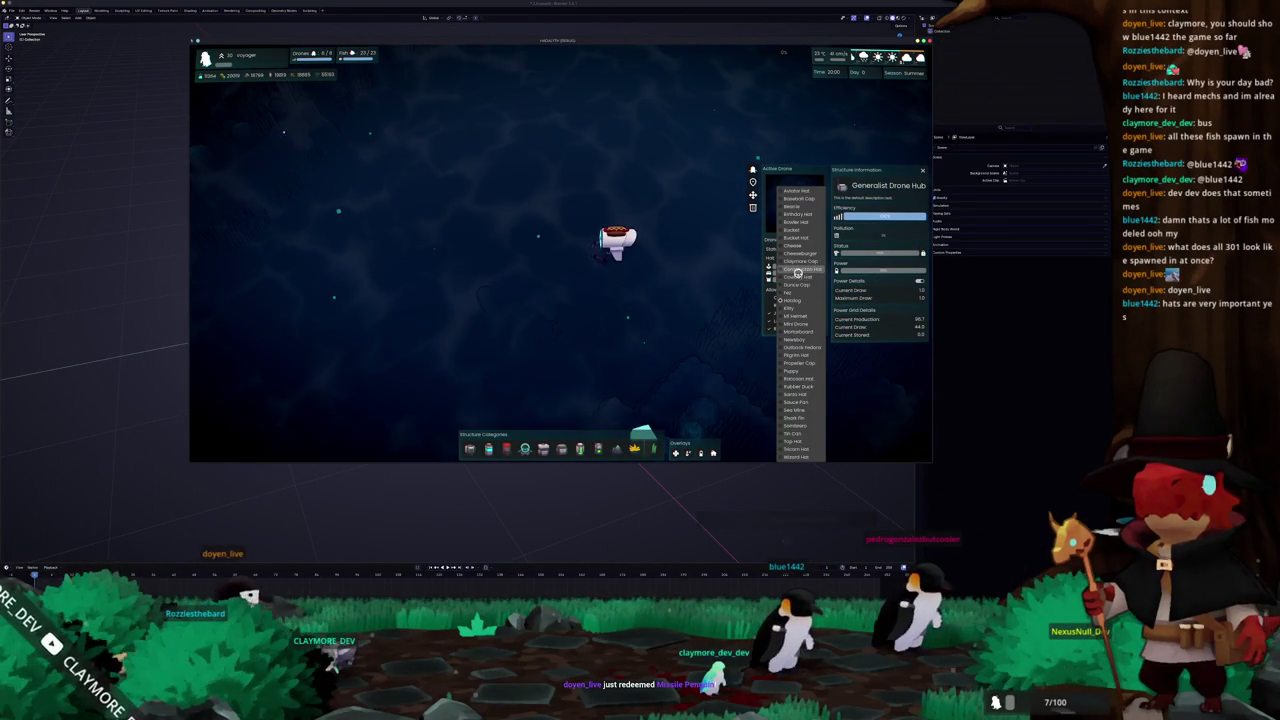
{"action": "left_click", "coordinate": [799, 269]}
Try the Cowboy Hat, settle on the Fez, close the details and launch the mission
{"action": "left_click", "coordinate": [797, 268]}
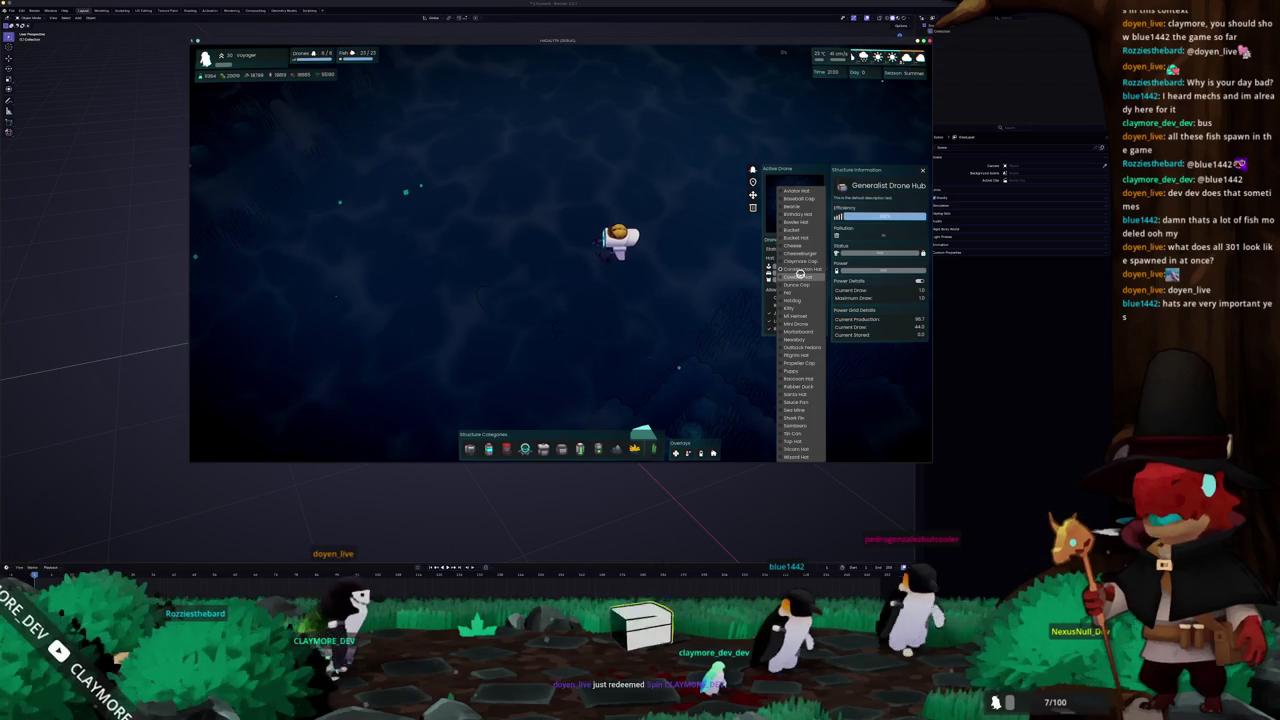
{"action": "left_click", "coordinate": [800, 275]}
{"action": "left_click", "coordinate": [801, 258]}
{"action": "left_click", "coordinate": [800, 293]}
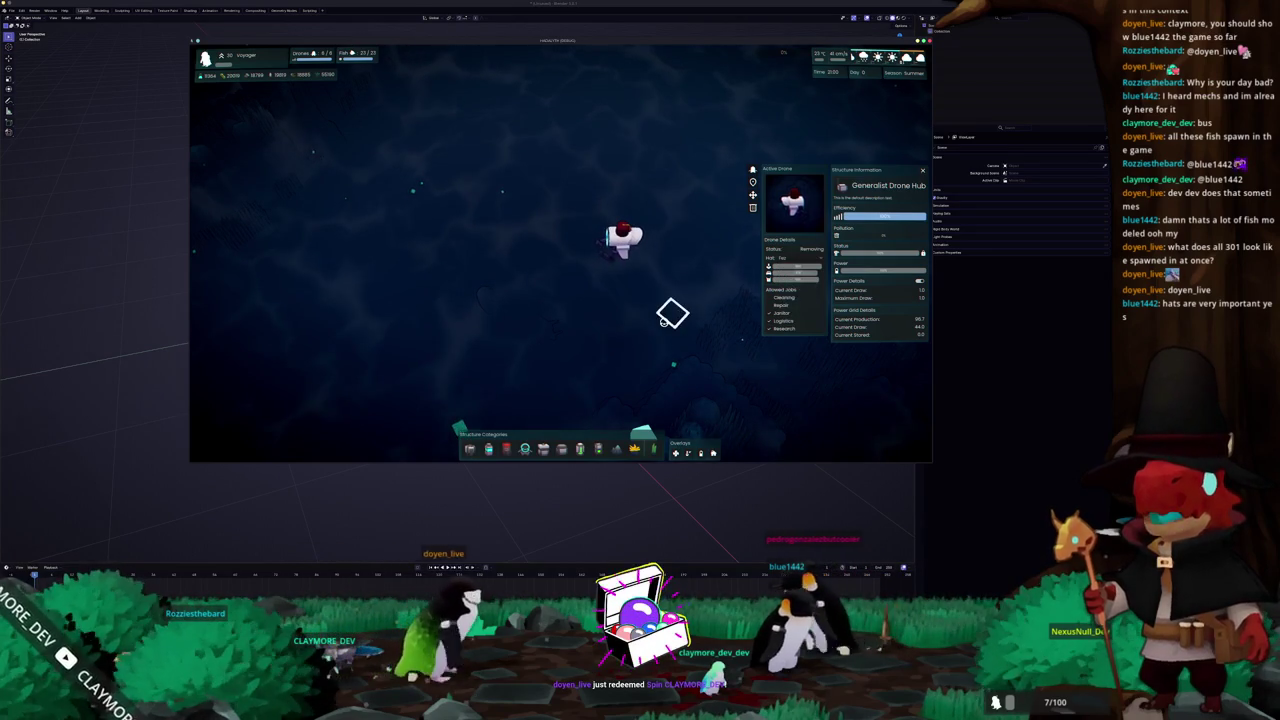
{"action": "left_click", "coordinate": [660, 325]}
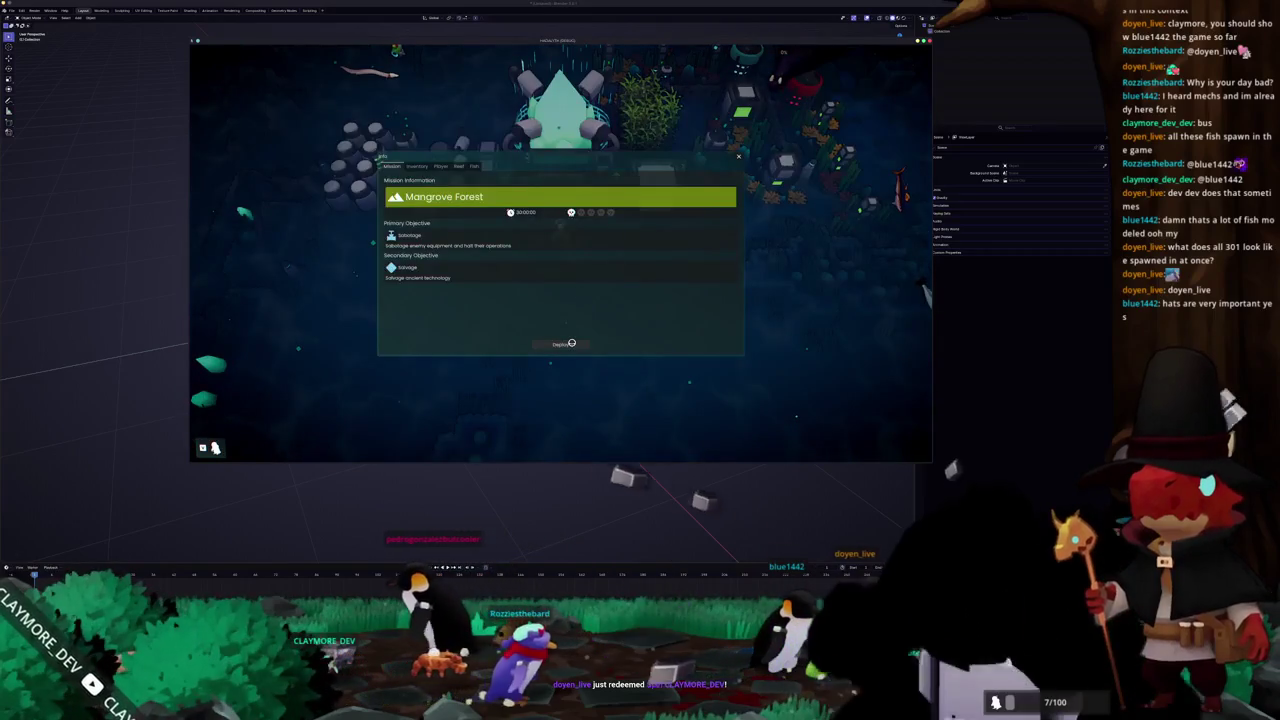
{"action": "left_click", "coordinate": [571, 343]}
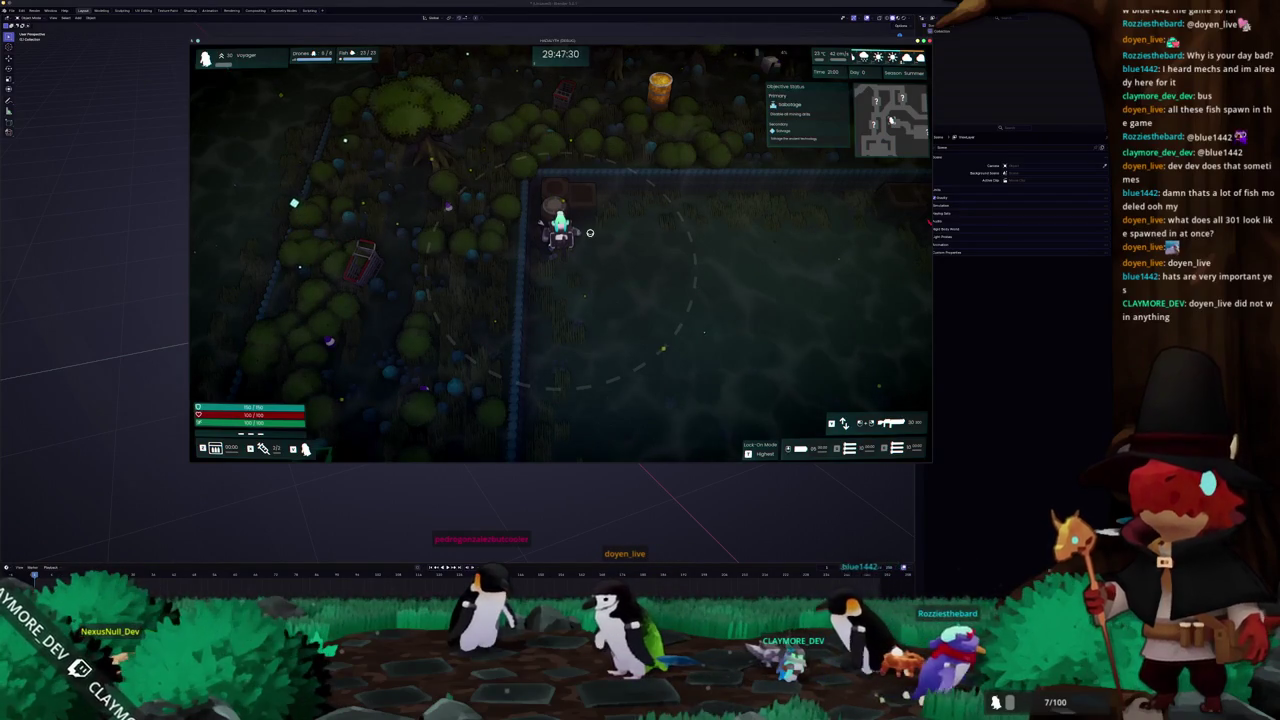
Explore the forest level's rooms, the walled garden and the fenced trees
{"action": "key", "text": "w"}
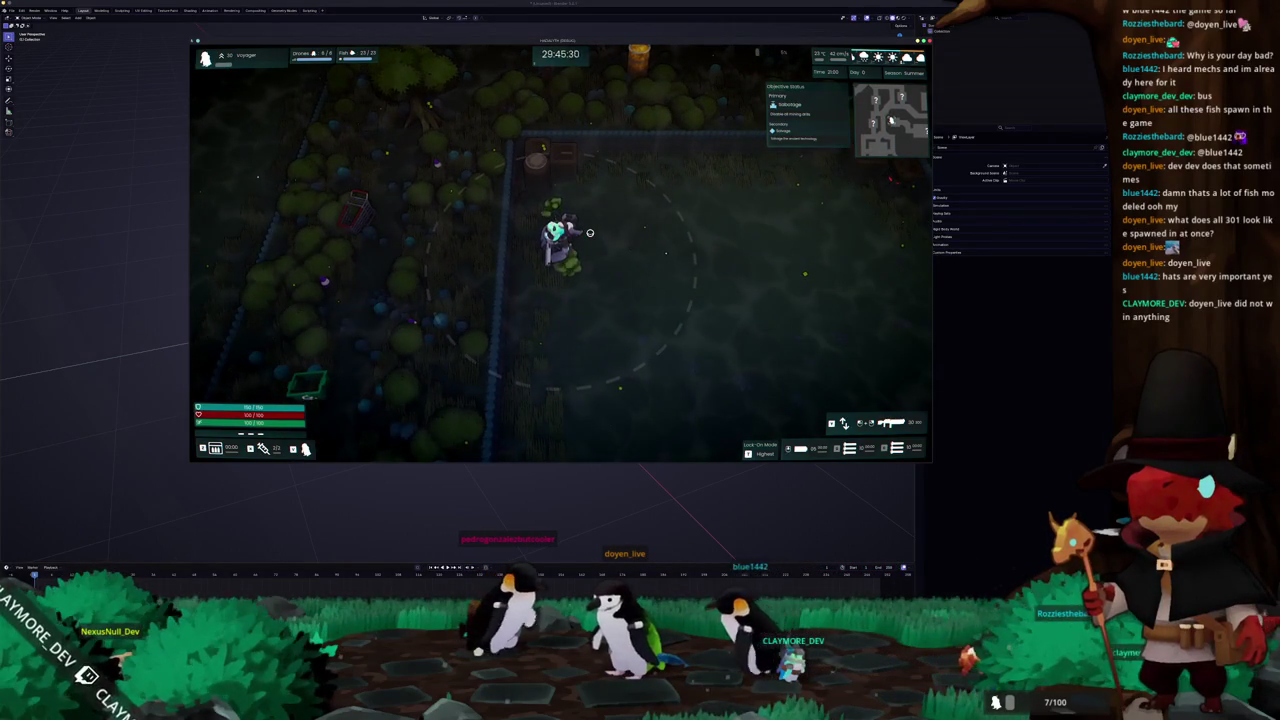
{"action": "key", "text": "a"}
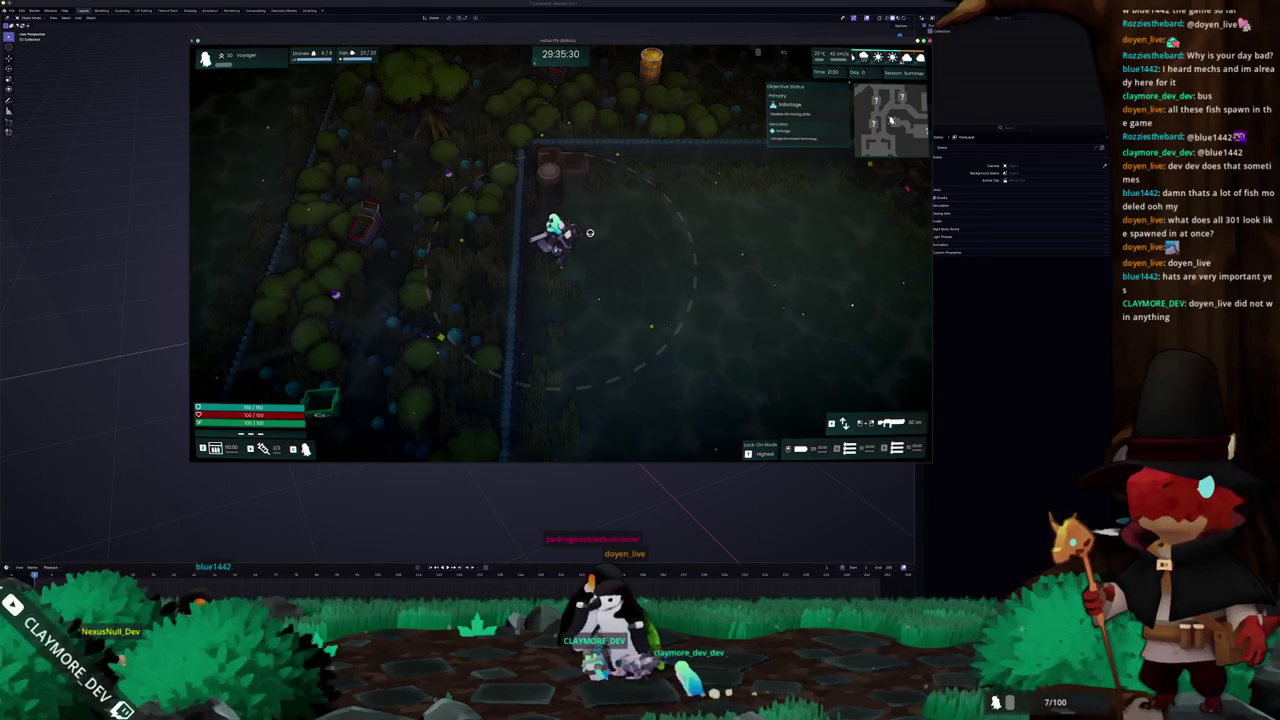
{"action": "key", "text": "d"}
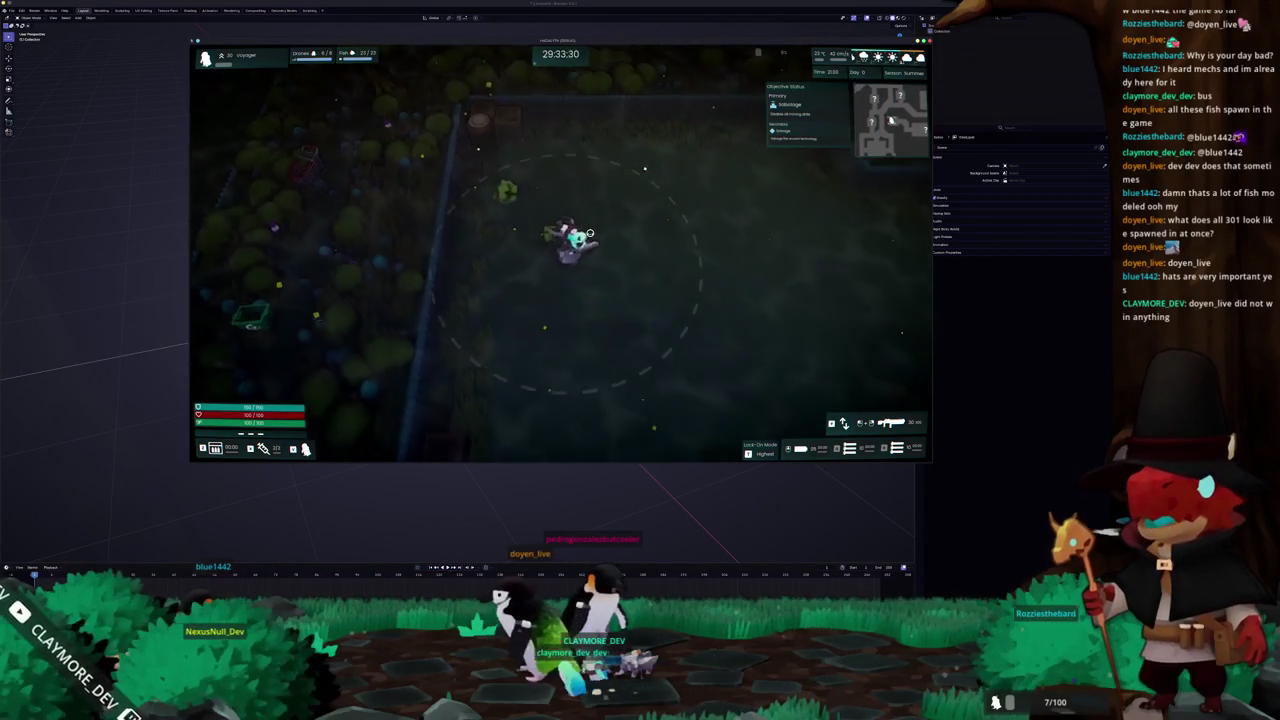
{"action": "key", "text": "d"}
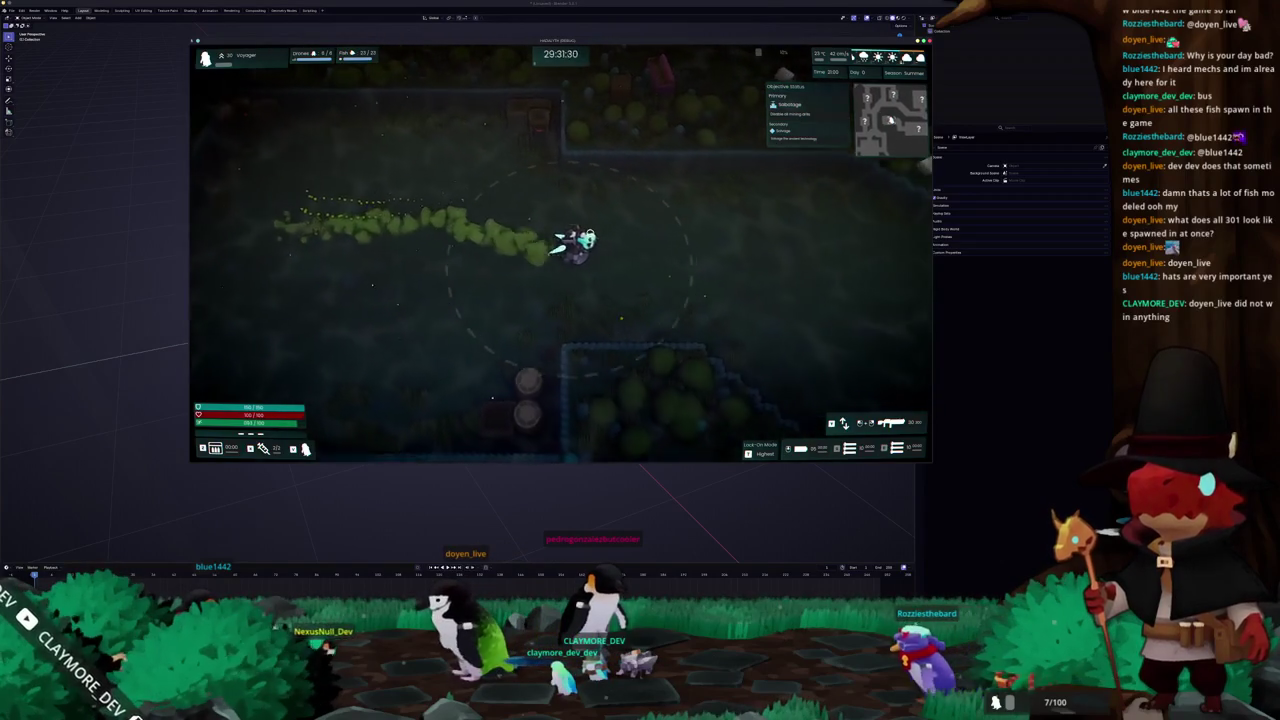
{"action": "key", "text": "s"}
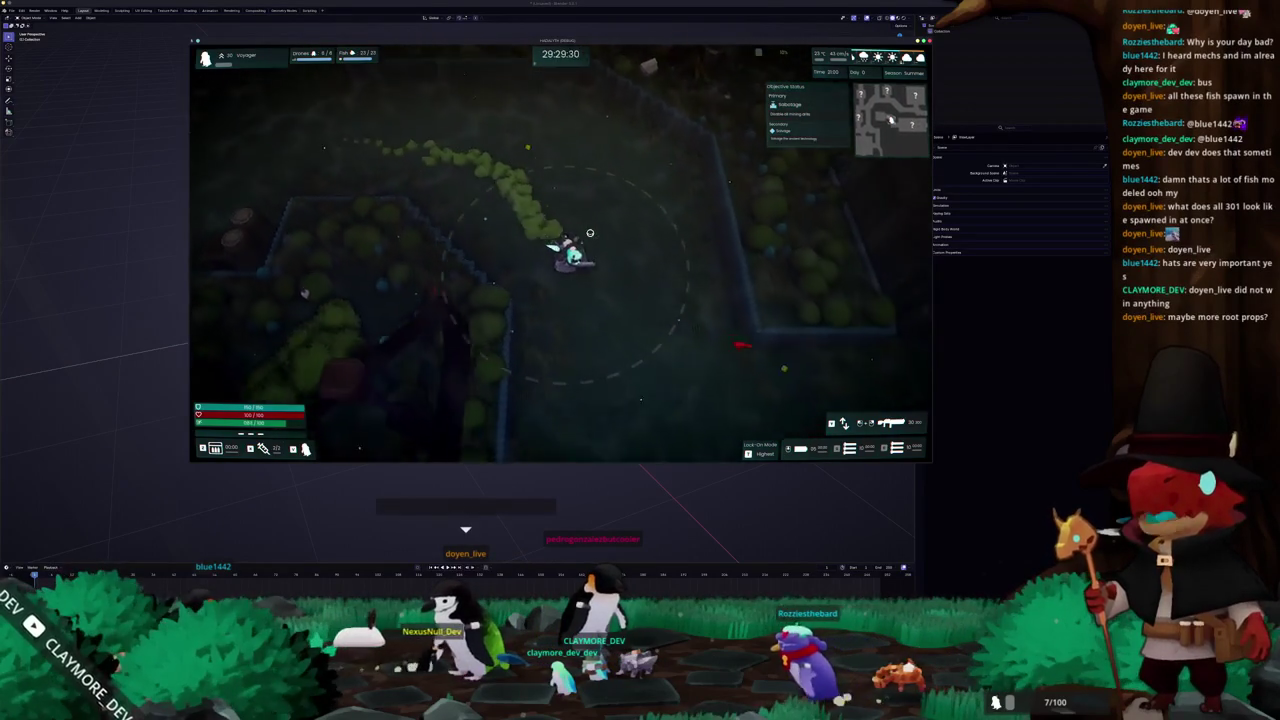
{"action": "key", "text": "w"}
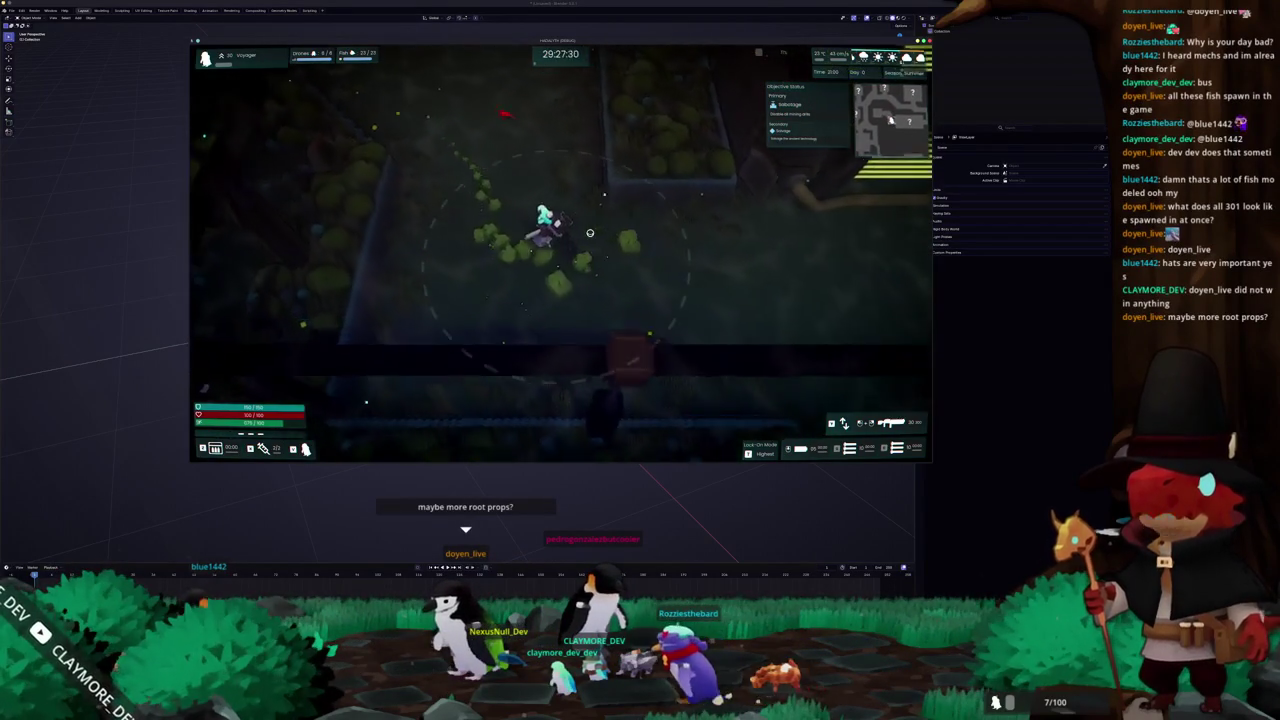
{"action": "key", "text": "s"}
{"action": "key", "text": "d"}
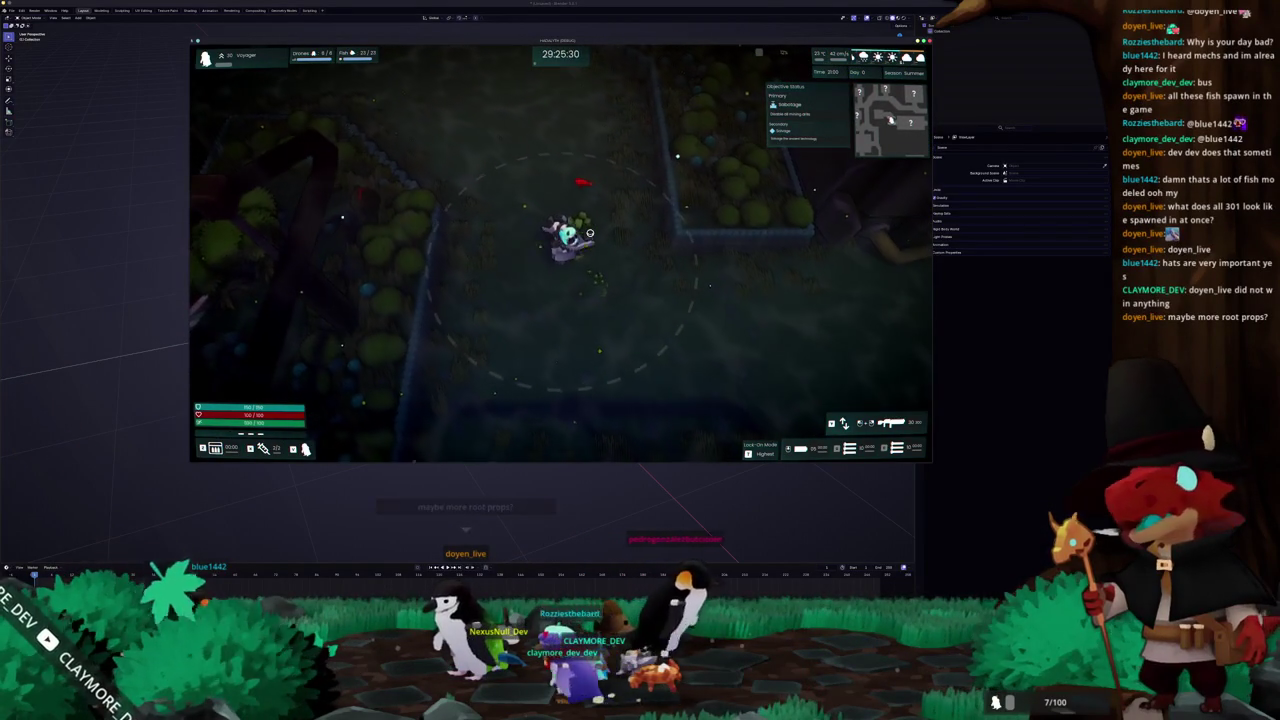
{"action": "key", "text": "a"}
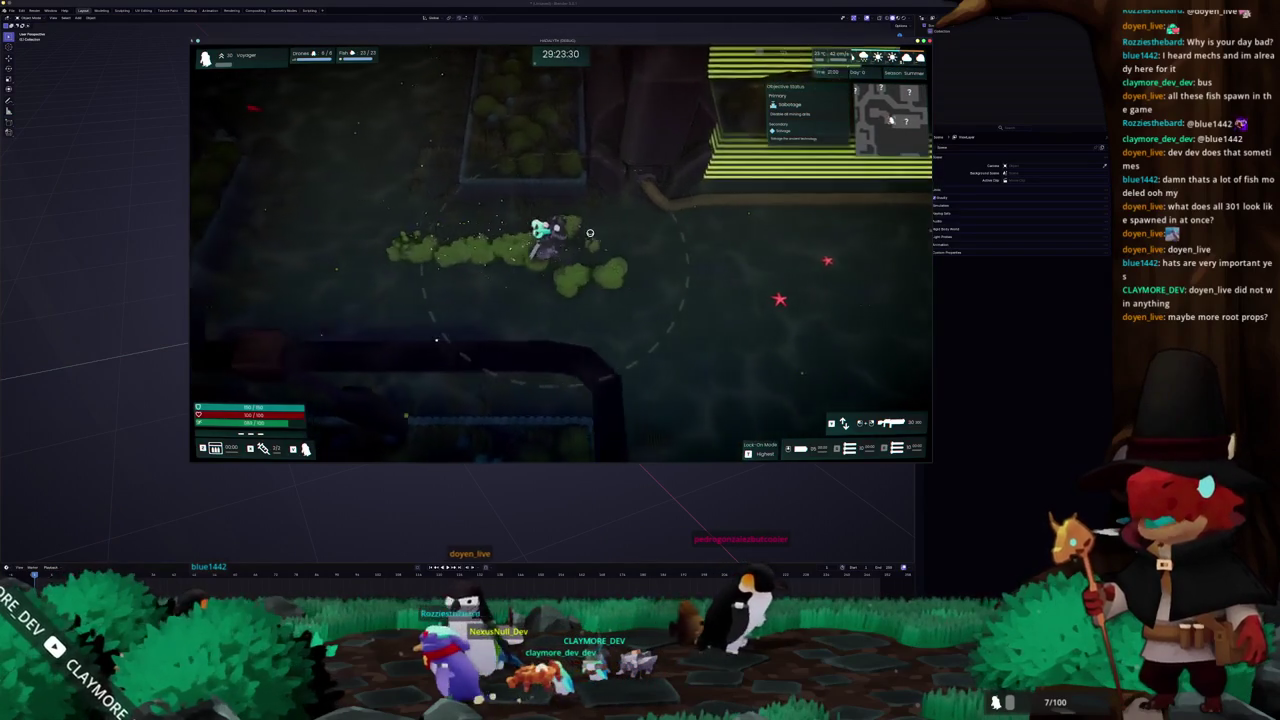
{"action": "key", "text": "s"}
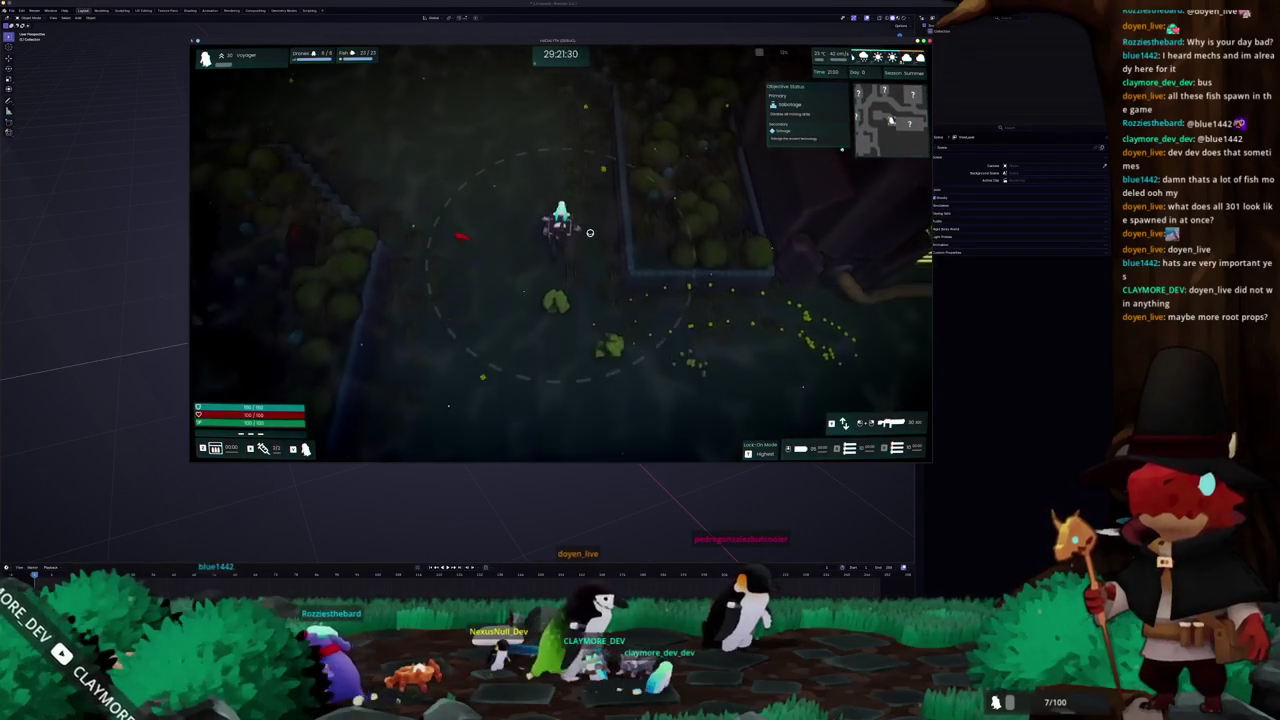
{"action": "key", "text": "w"}
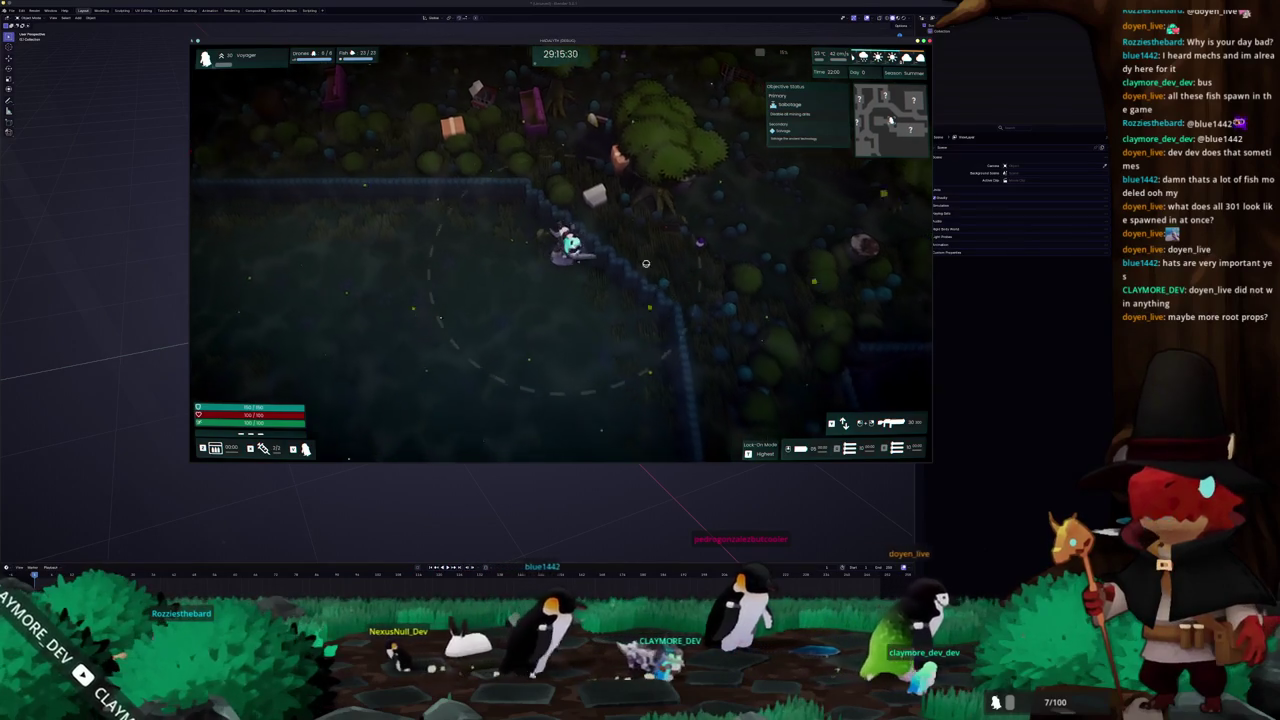
{"action": "key", "text": "w"}
{"action": "key", "text": "w"}
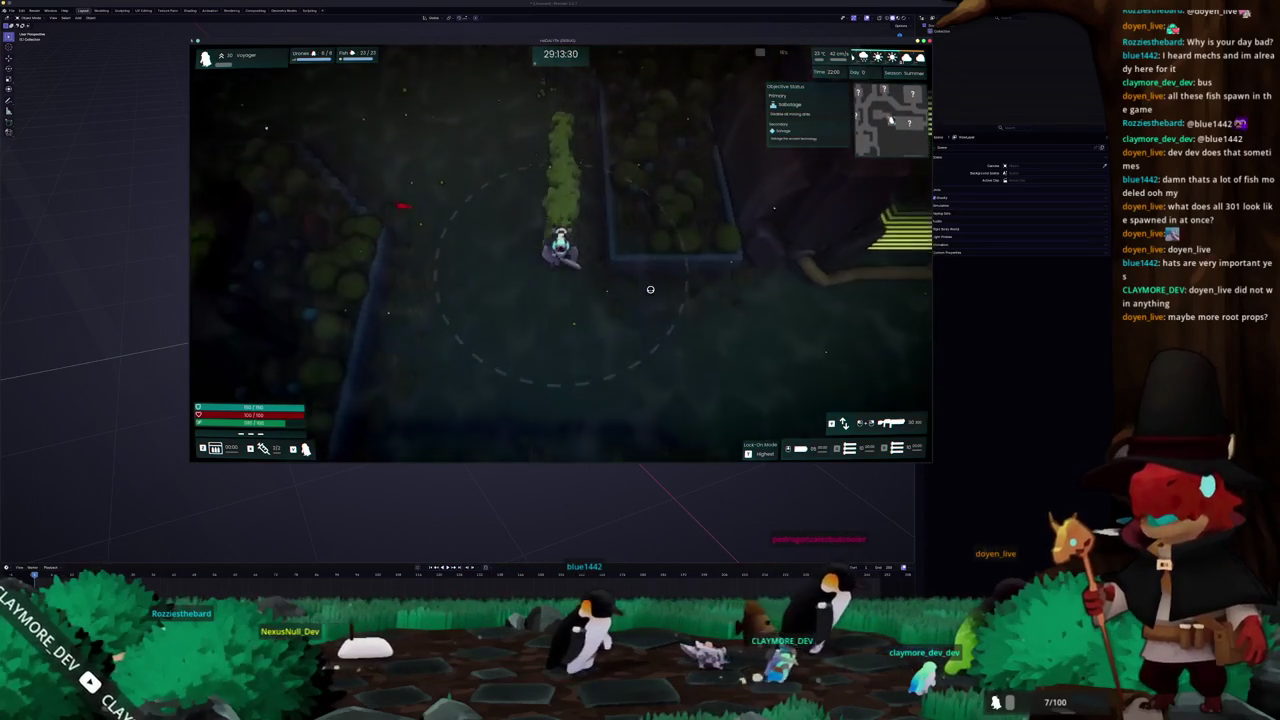
{"action": "key", "text": "w"}
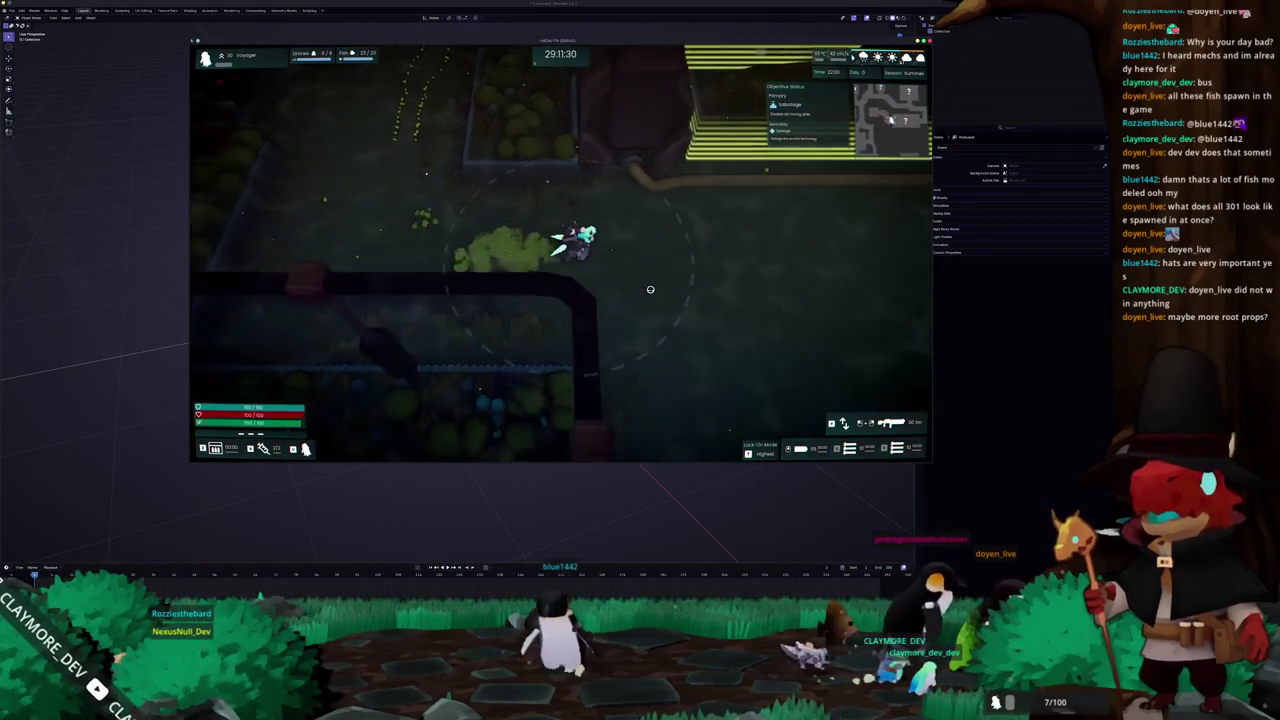
{"action": "key", "text": "s"}
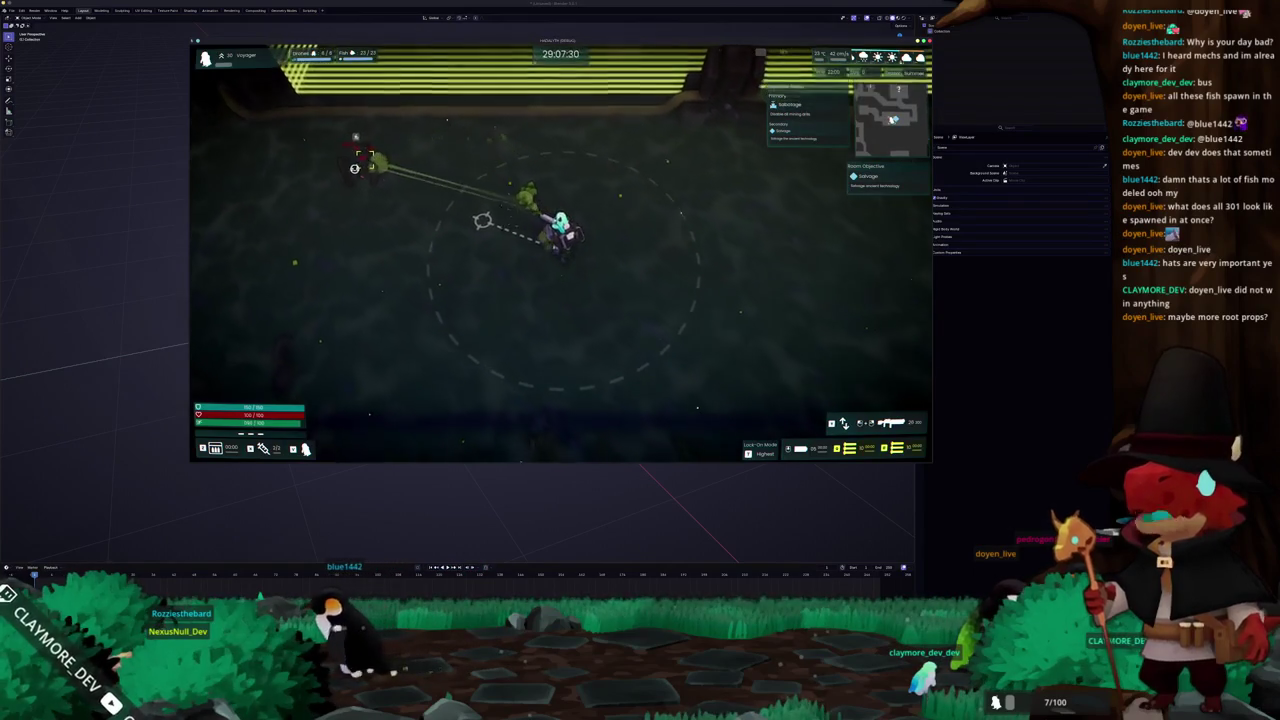
Harpoon the cluster of green fish and tow them along to the wall
{"action": "key", "text": "d"}
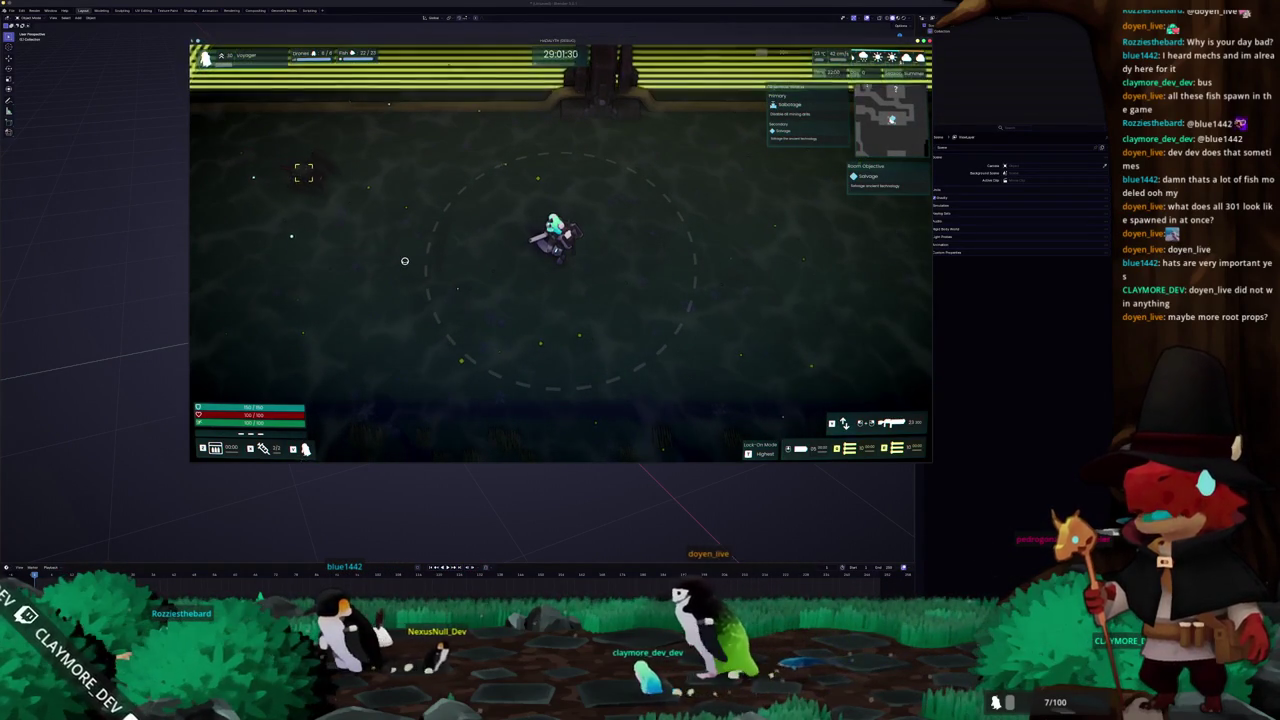
{"action": "left_click", "coordinate": [369, 207]}
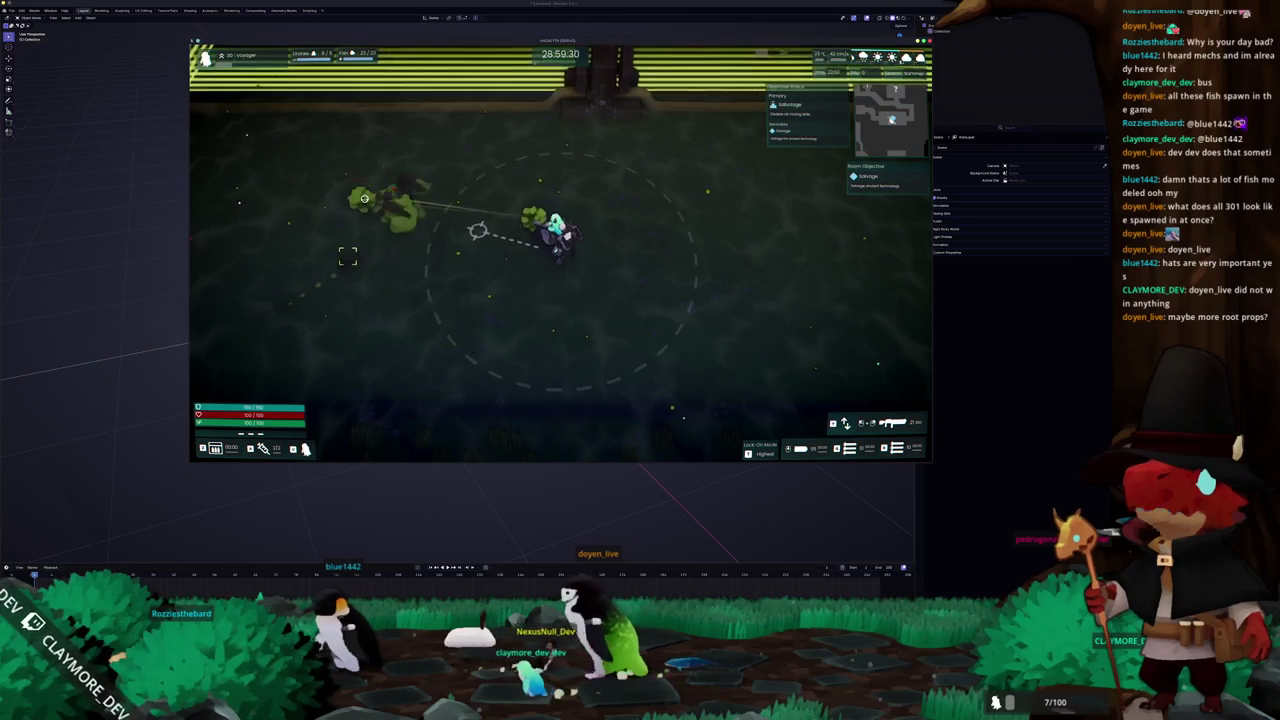
{"action": "key", "text": "w"}
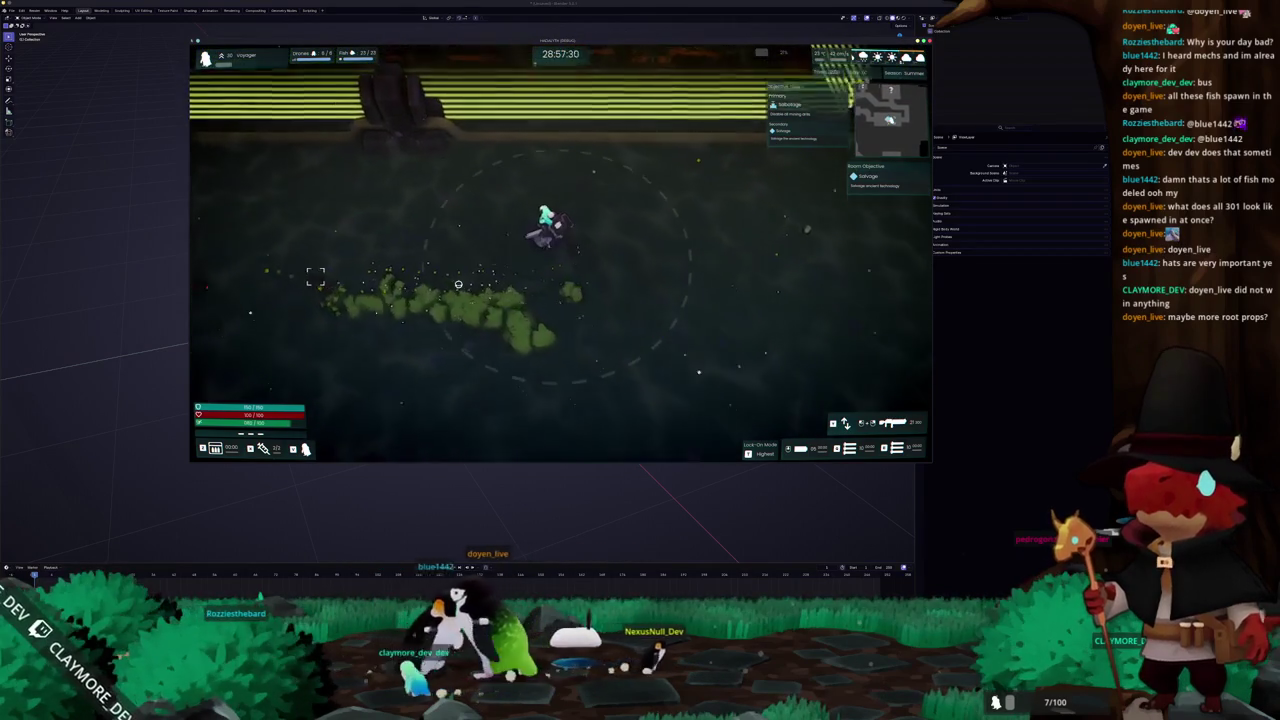
{"action": "key", "text": "d"}
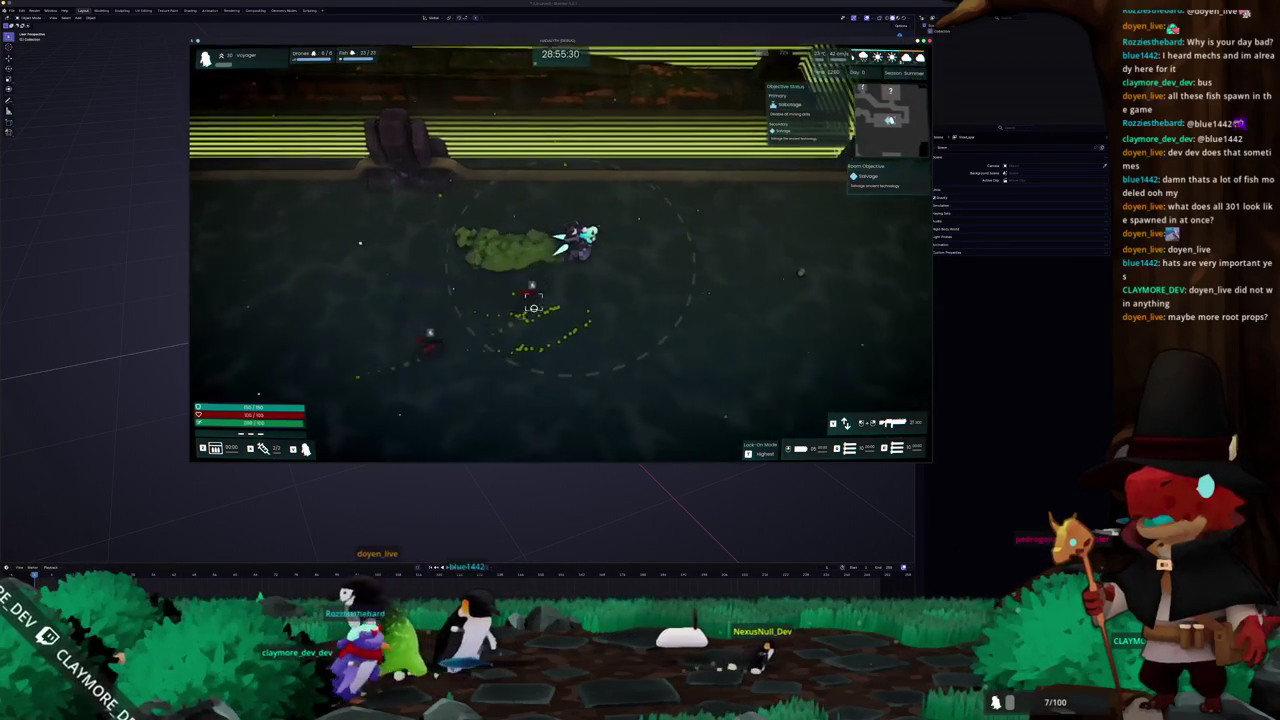
{"action": "key", "text": "a"}
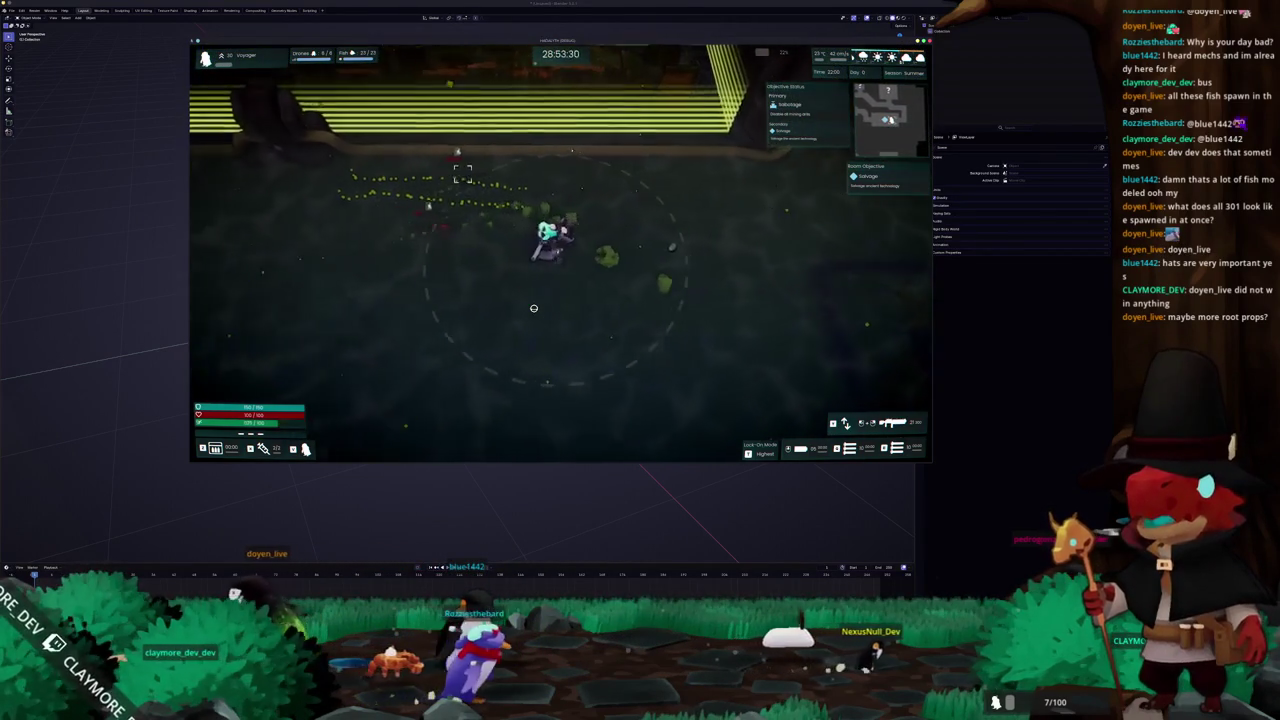
{"action": "key", "text": "w"}
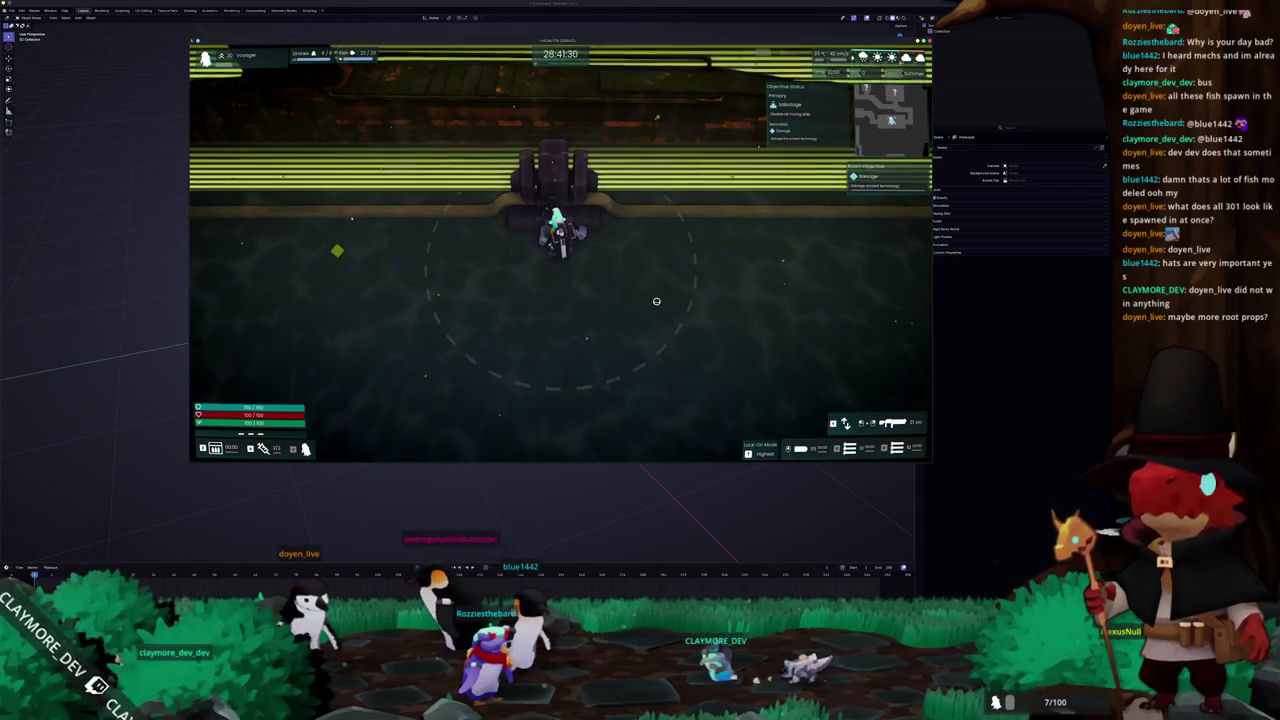
Dodge the enemy attacks moving up-right, then briefly check the mission info map
{"action": "key", "text": "s"}
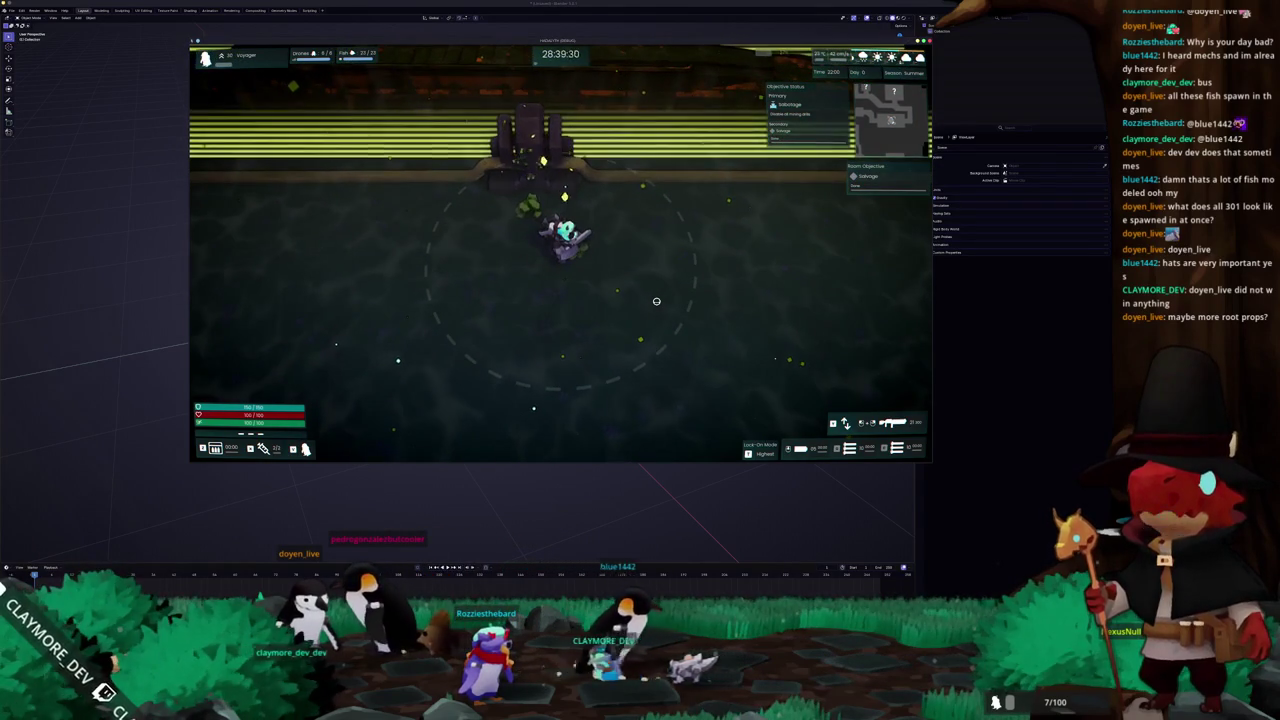
{"action": "key", "text": "a"}
{"action": "key", "text": "s"}
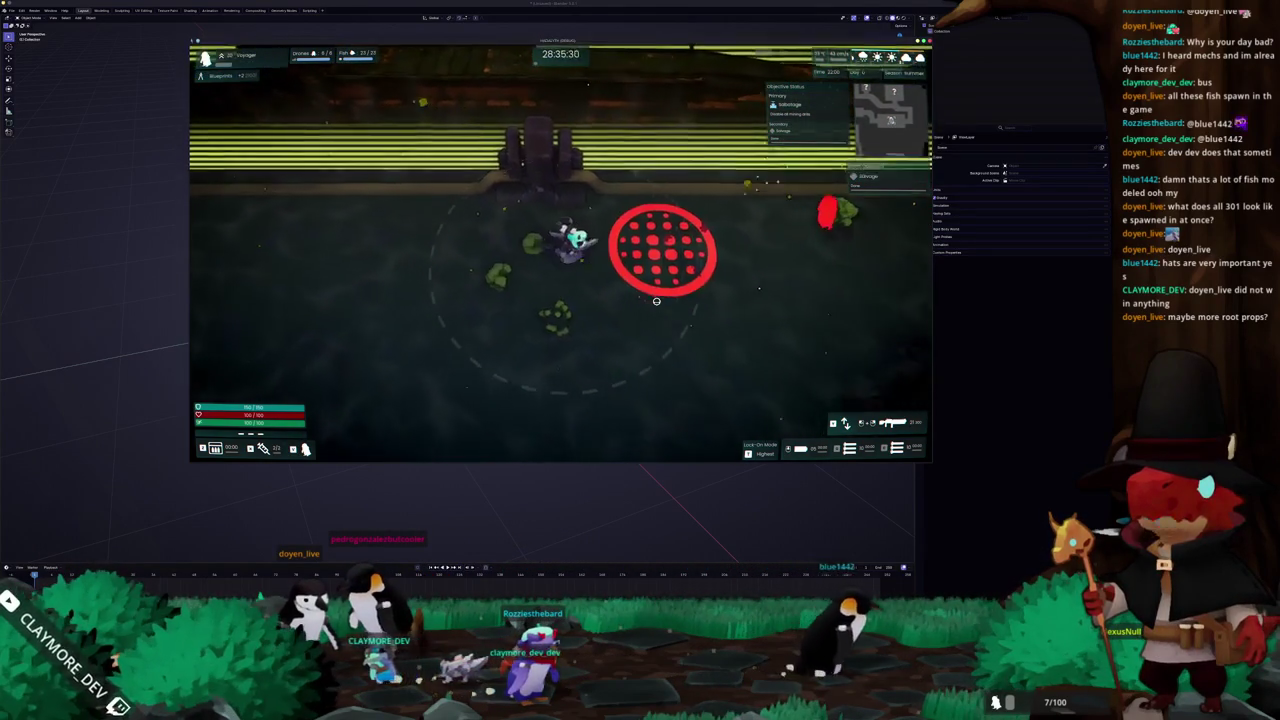
{"action": "key", "text": "d"}
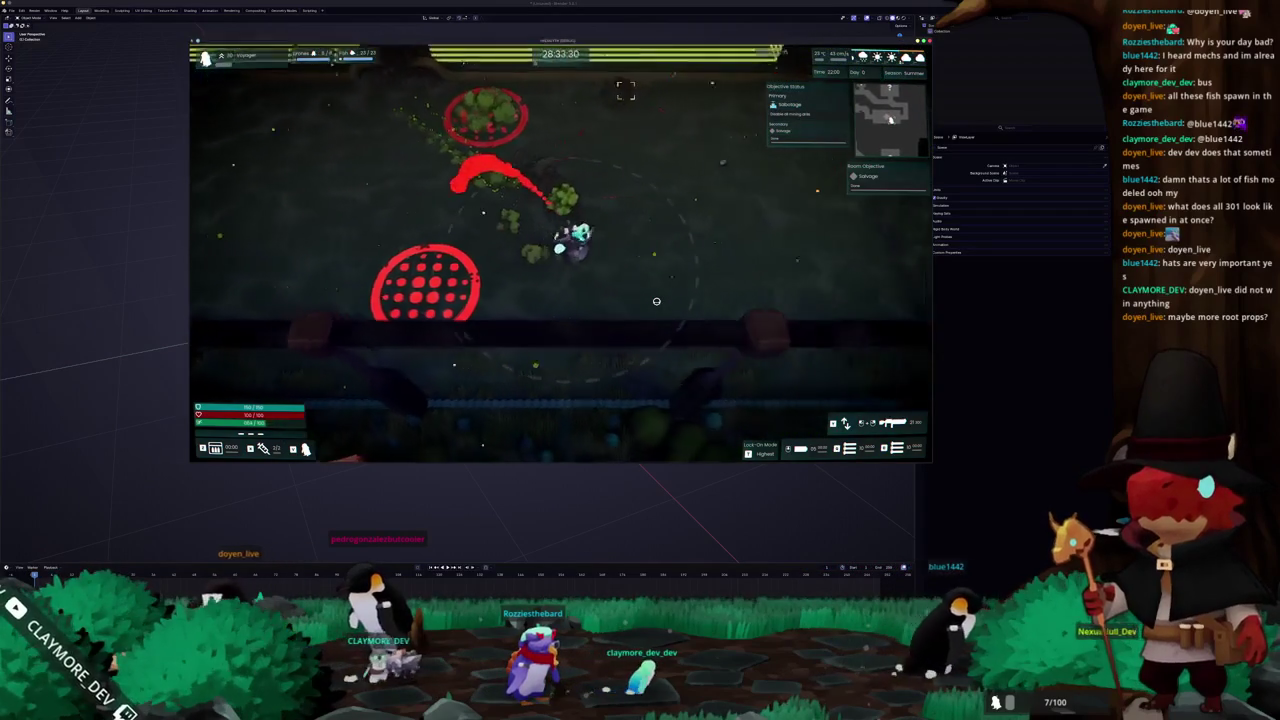
{"action": "key", "text": "w"}
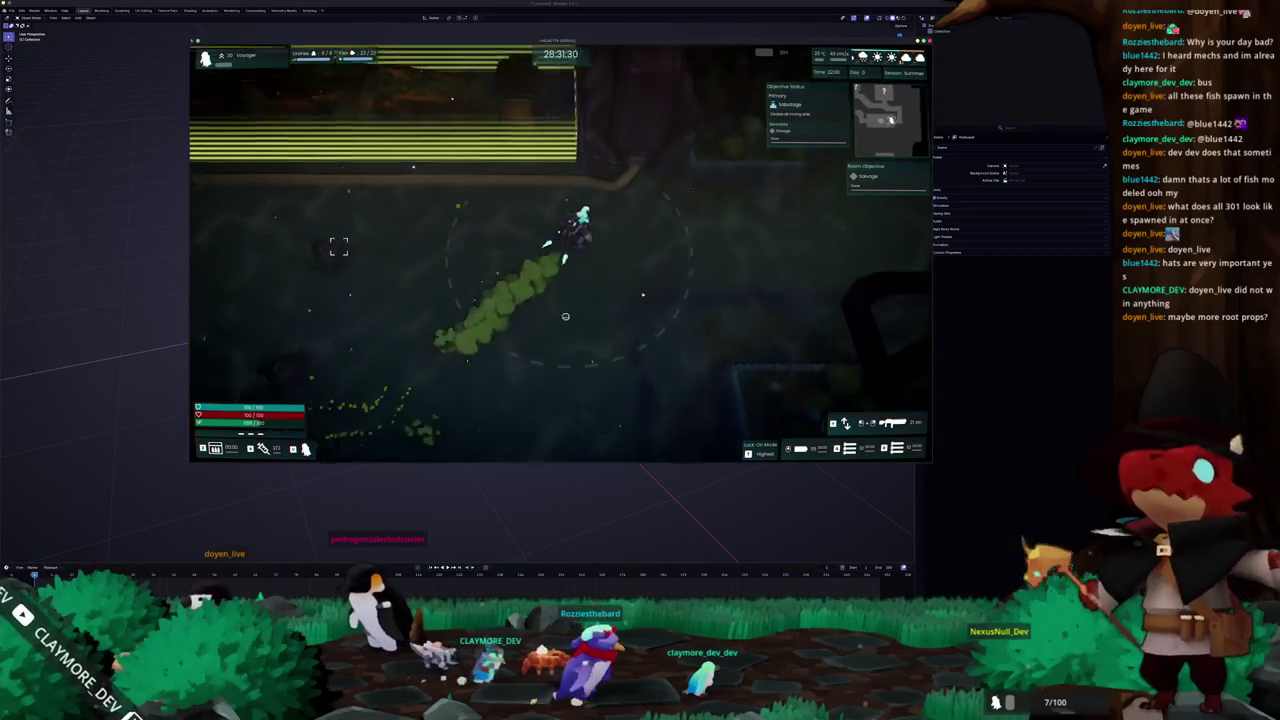
{"action": "key", "text": "w"}
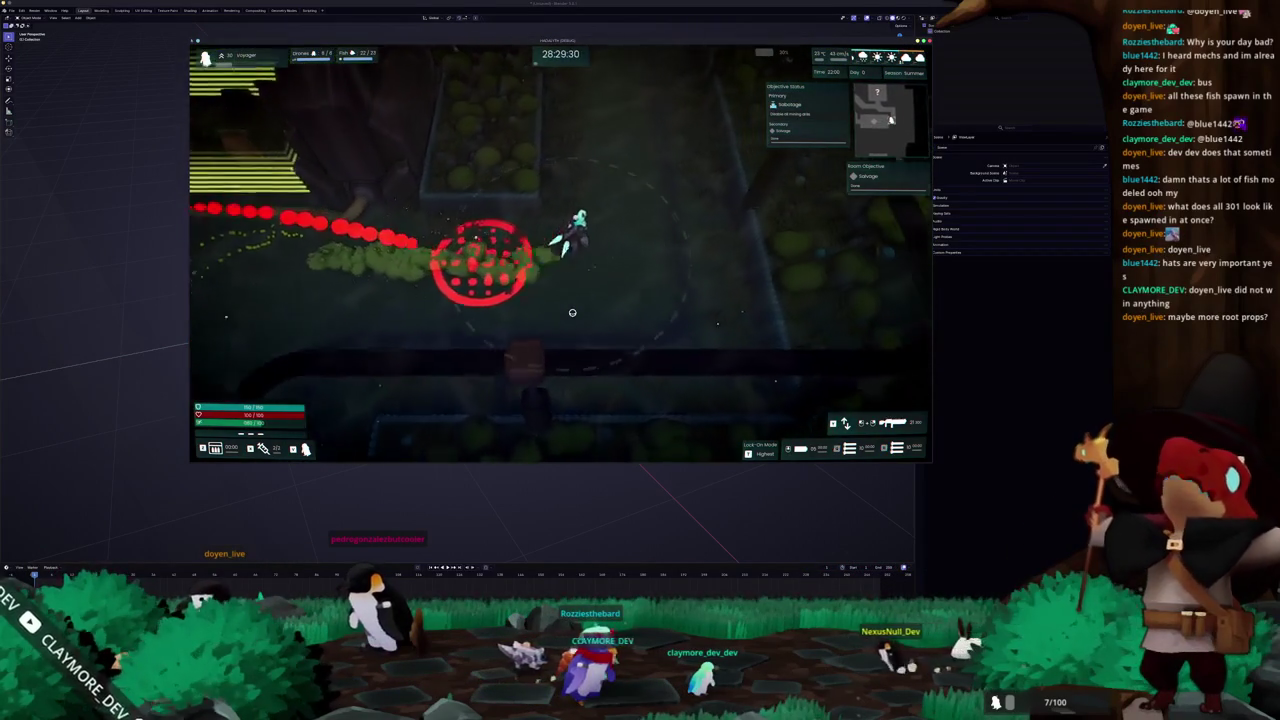
{"action": "key", "text": "w"}
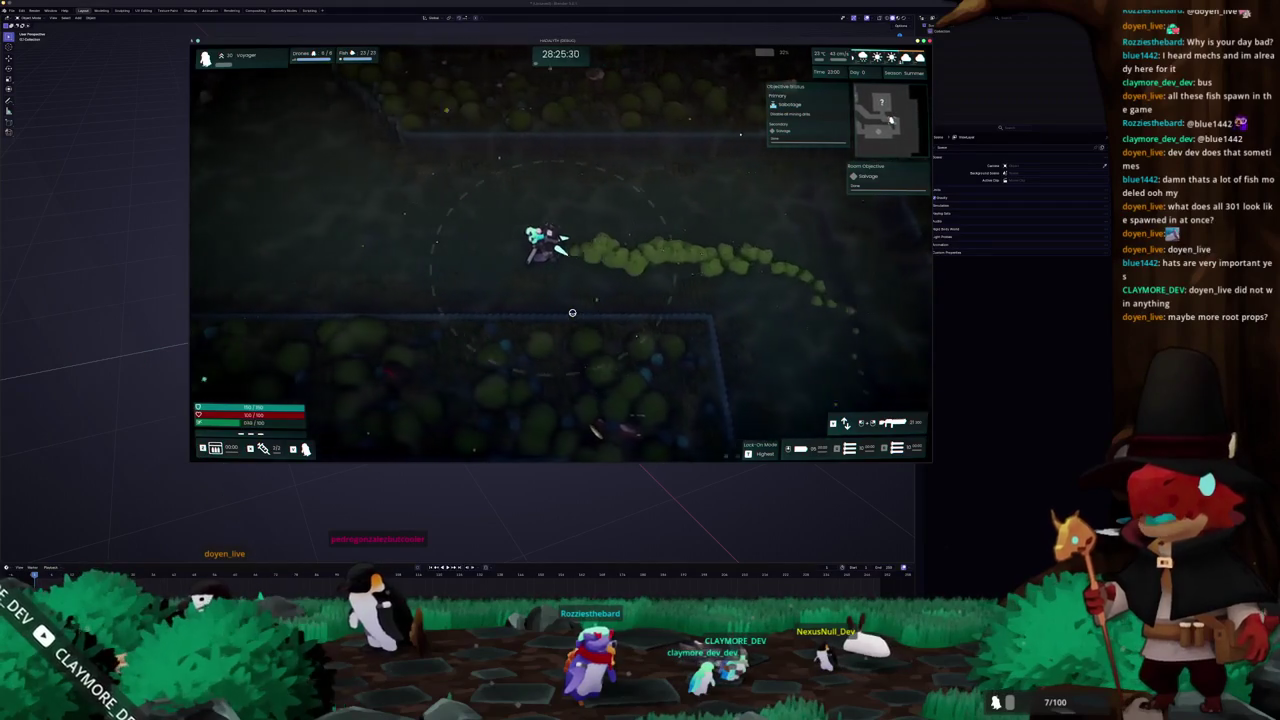
{"action": "key", "text": "Tab"}
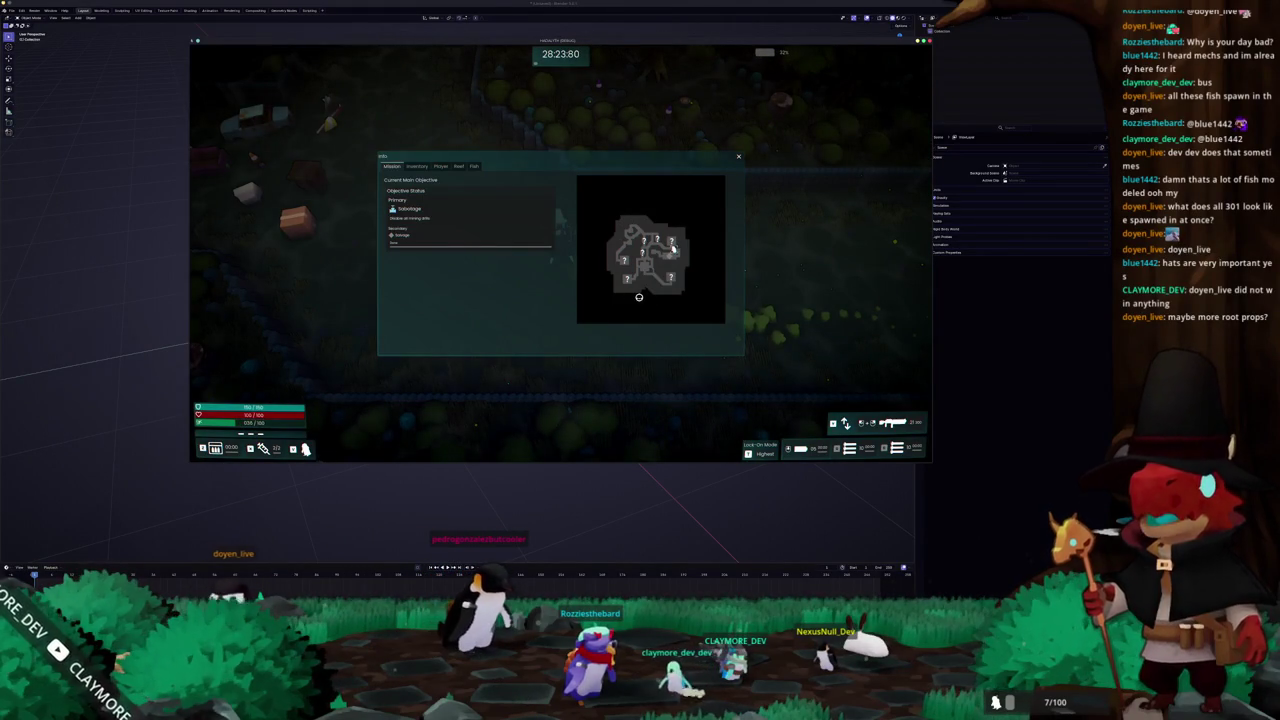
{"action": "key", "text": "Tab"}
Fight up through the next rooms, then pause the game with Esc
{"action": "key", "text": "w"}
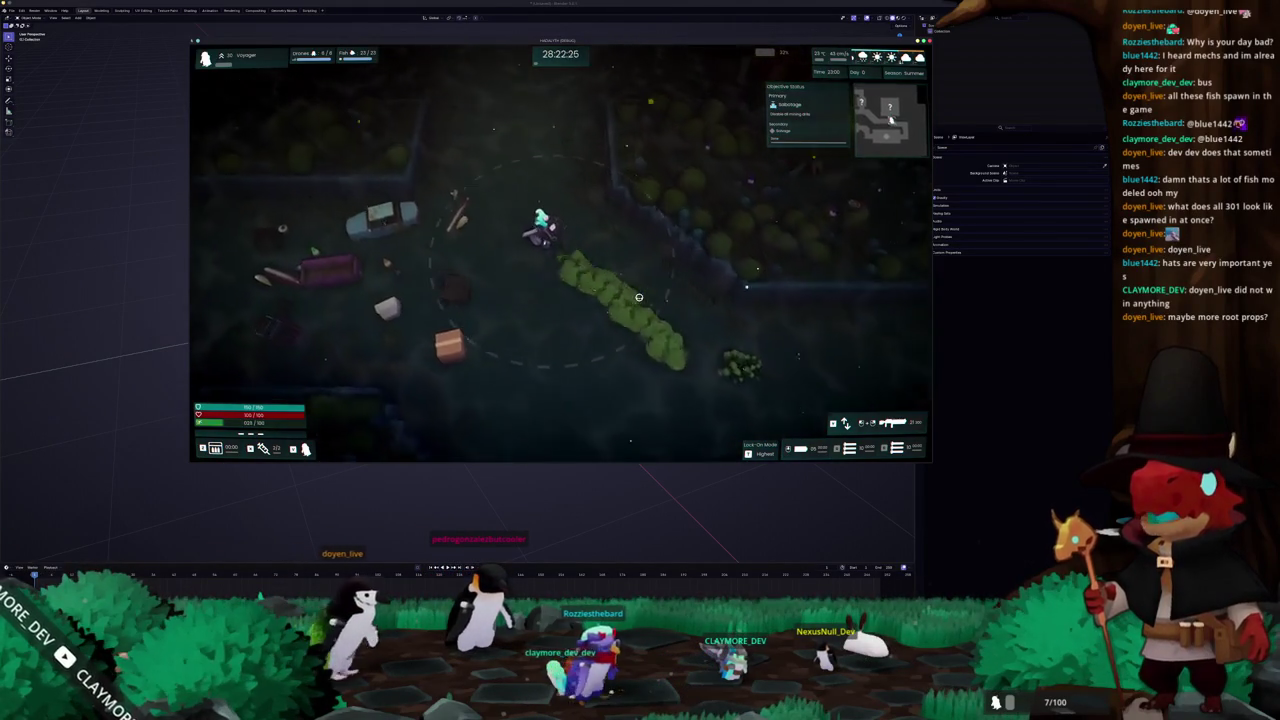
{"action": "key", "text": "w"}
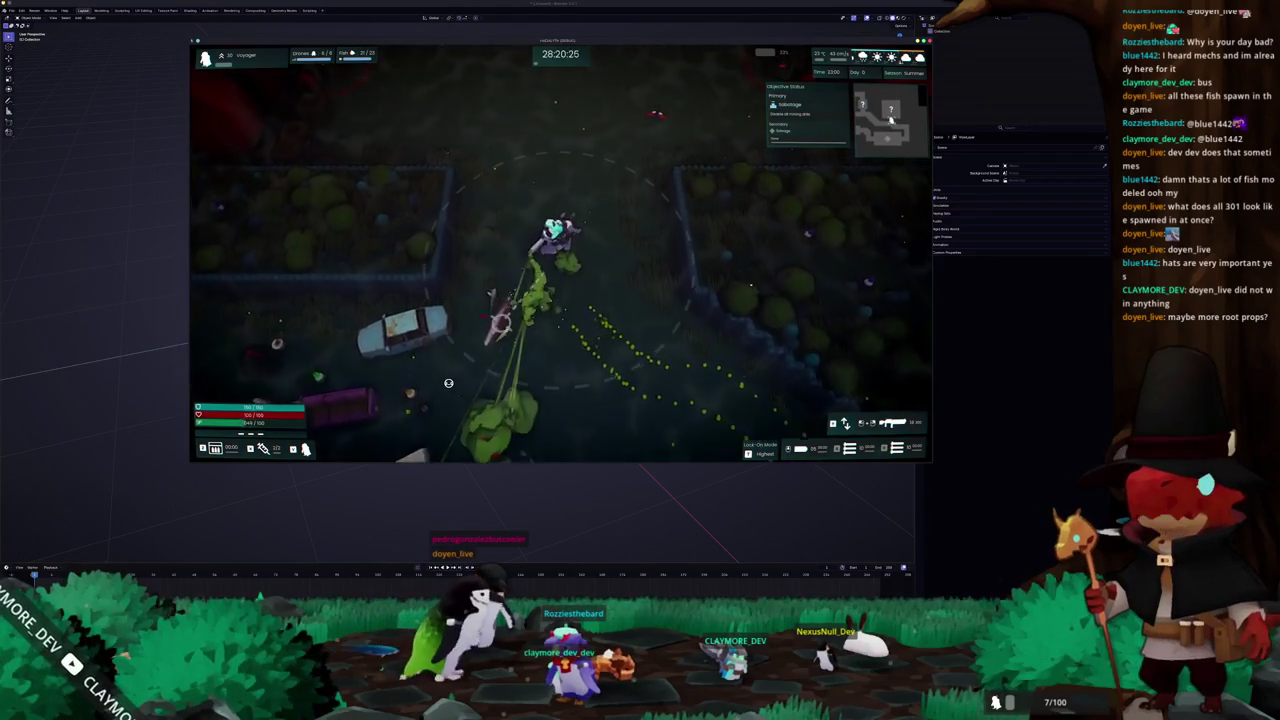
{"action": "key", "text": "w"}
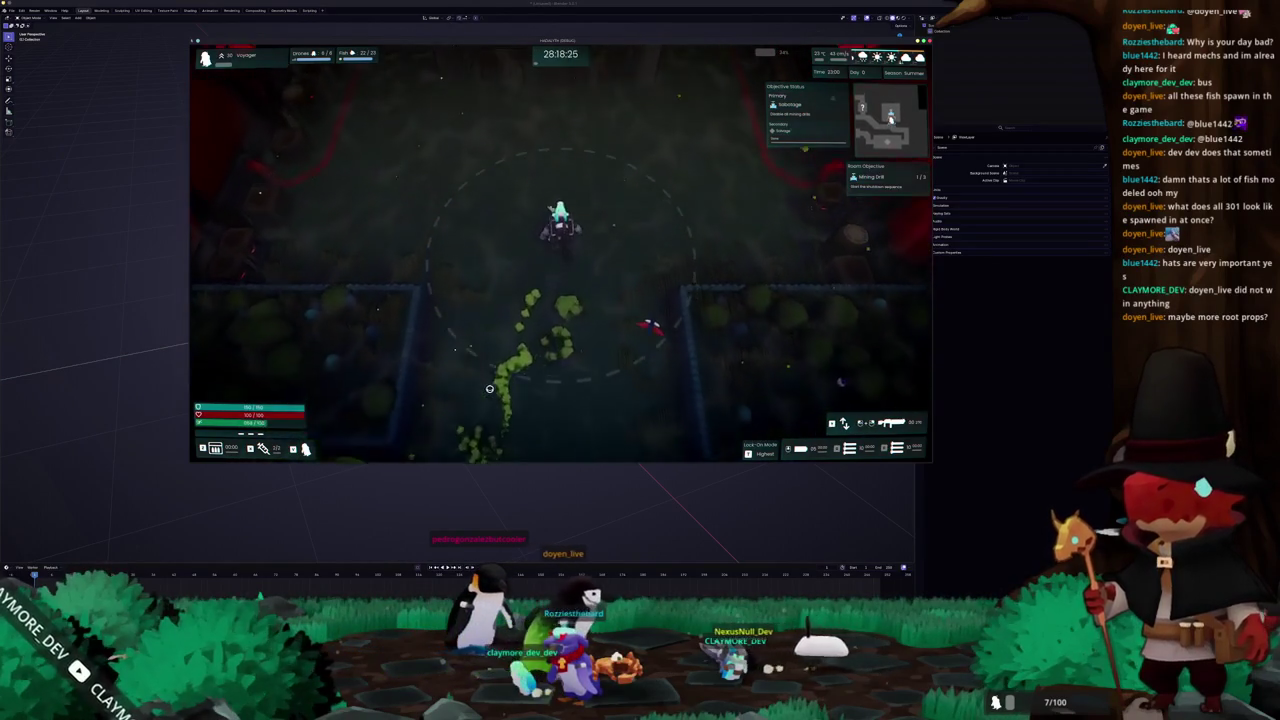
{"action": "key", "text": "w"}
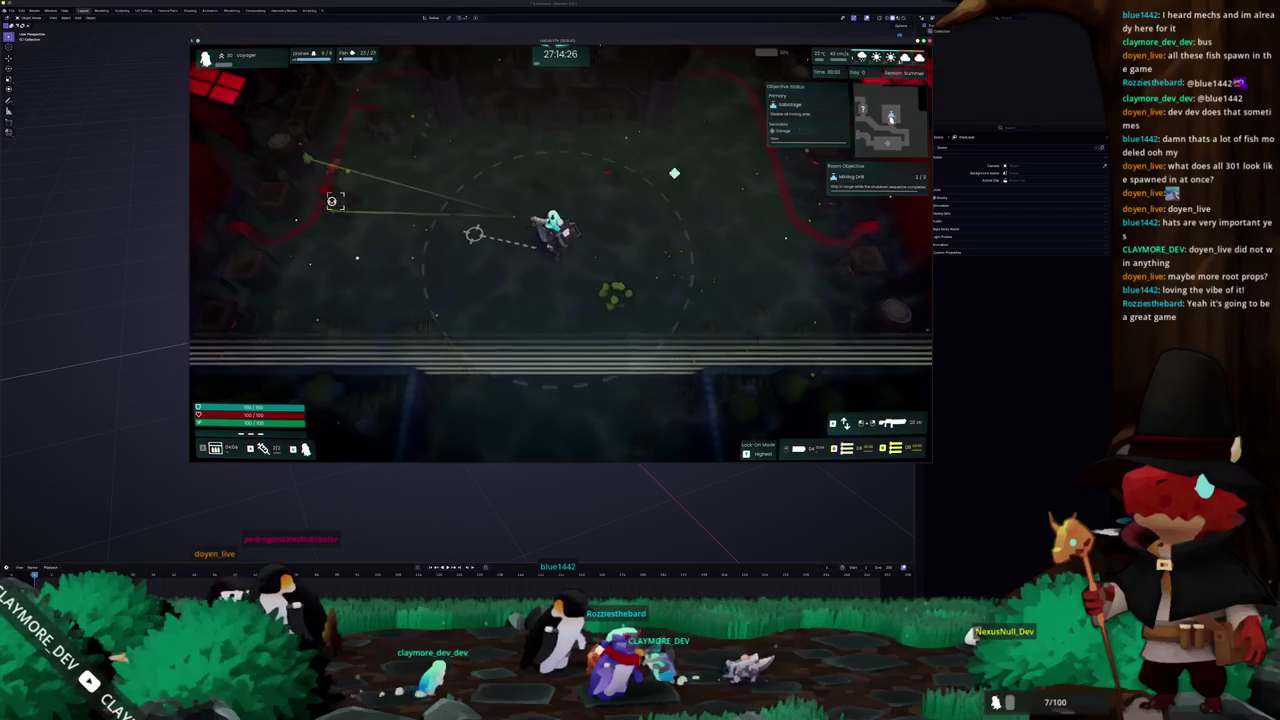
{"action": "key", "text": "Escape"}
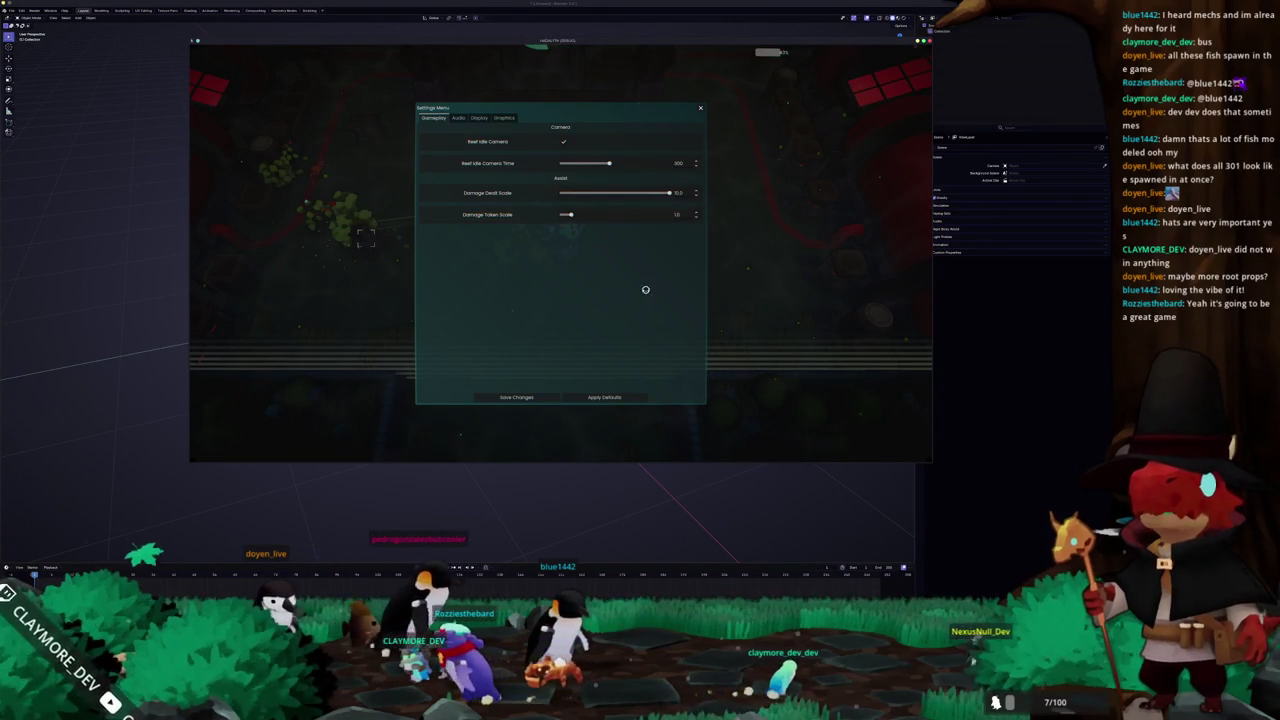
Close settings, play briefly, reopen Settings from the pause menu, then resume
{"action": "key", "text": "Escape"}
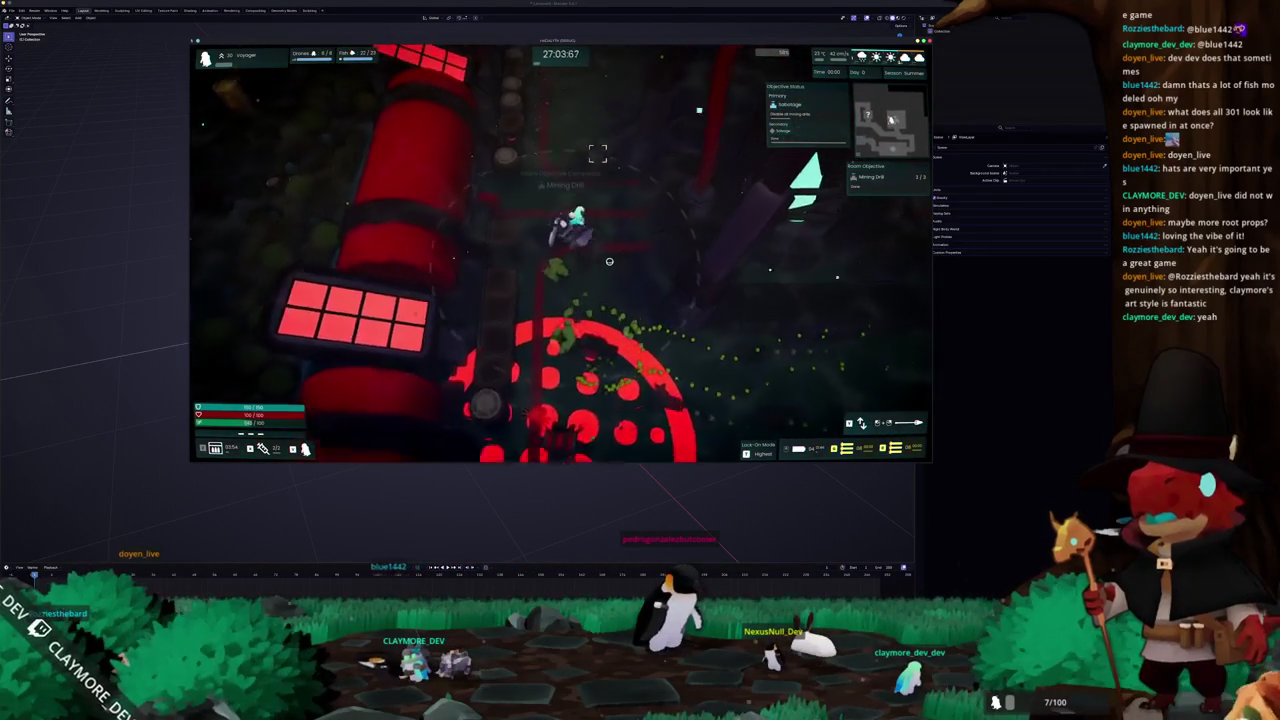
{"action": "key", "text": "Escape"}
{"action": "left_click", "coordinate": [564, 250]}
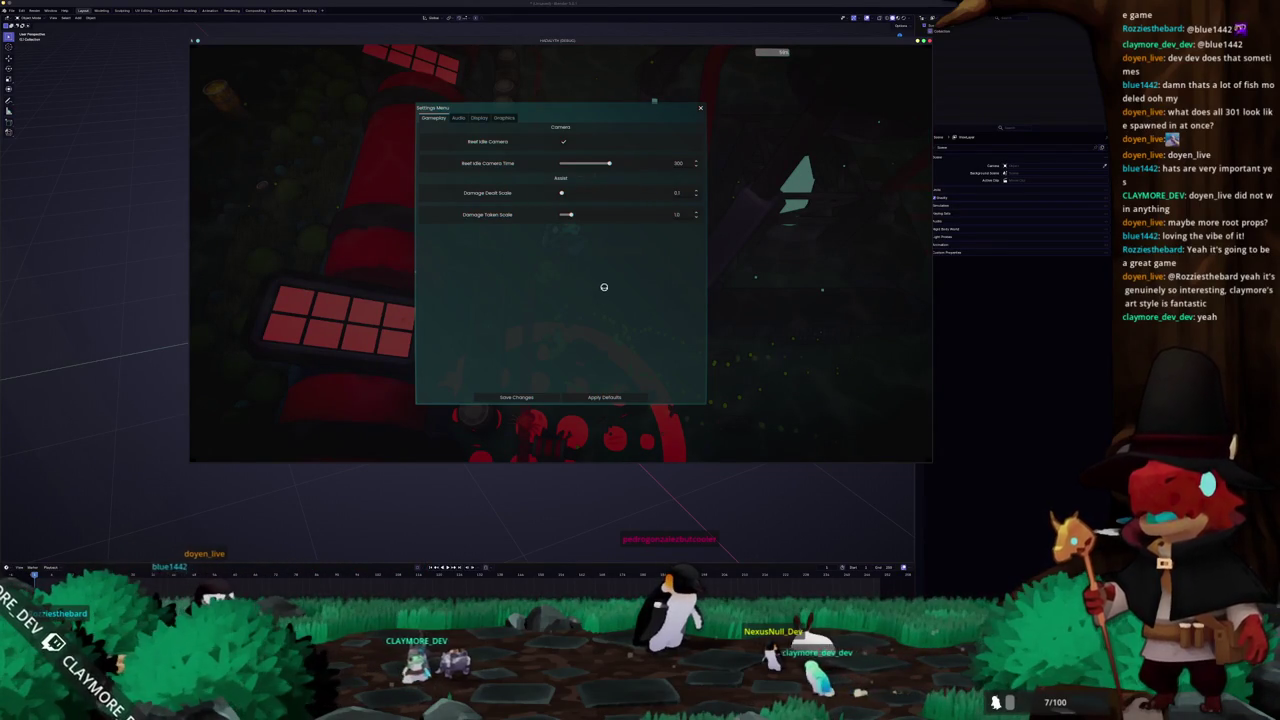
{"action": "key", "text": "Escape"}
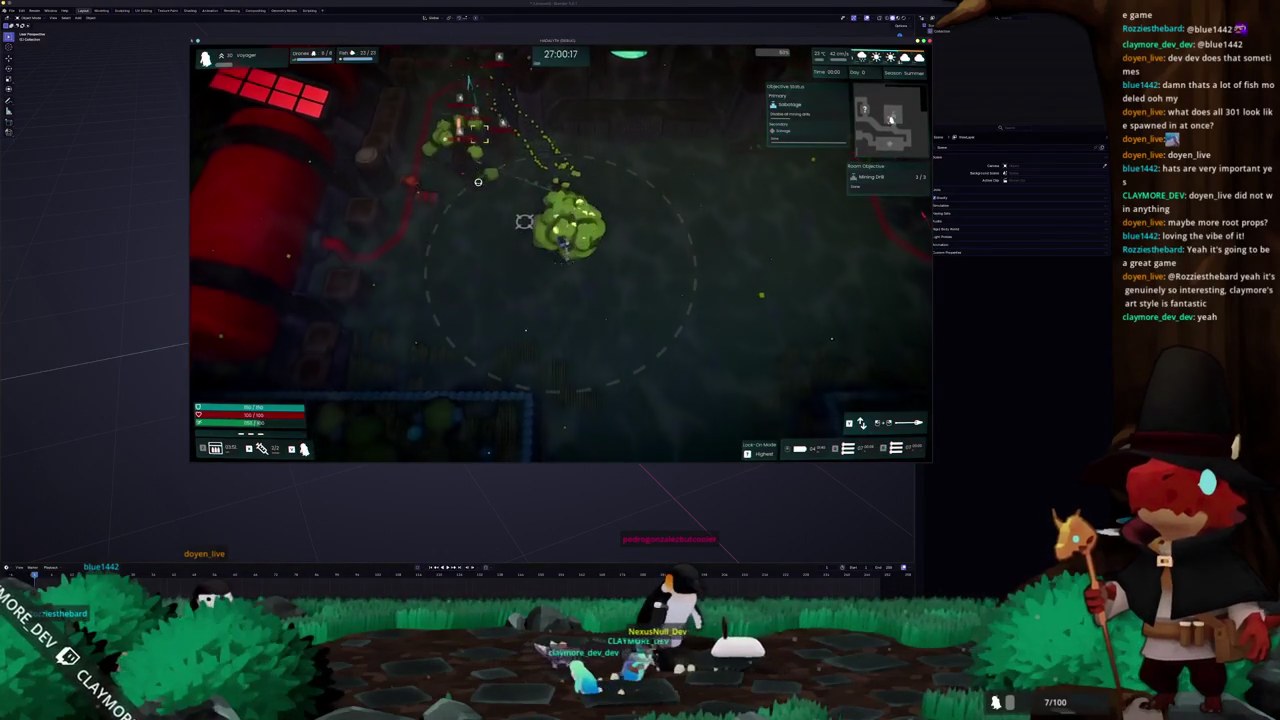
Move the character down, north, then down-right across the map
{"action": "key", "text": "s"}
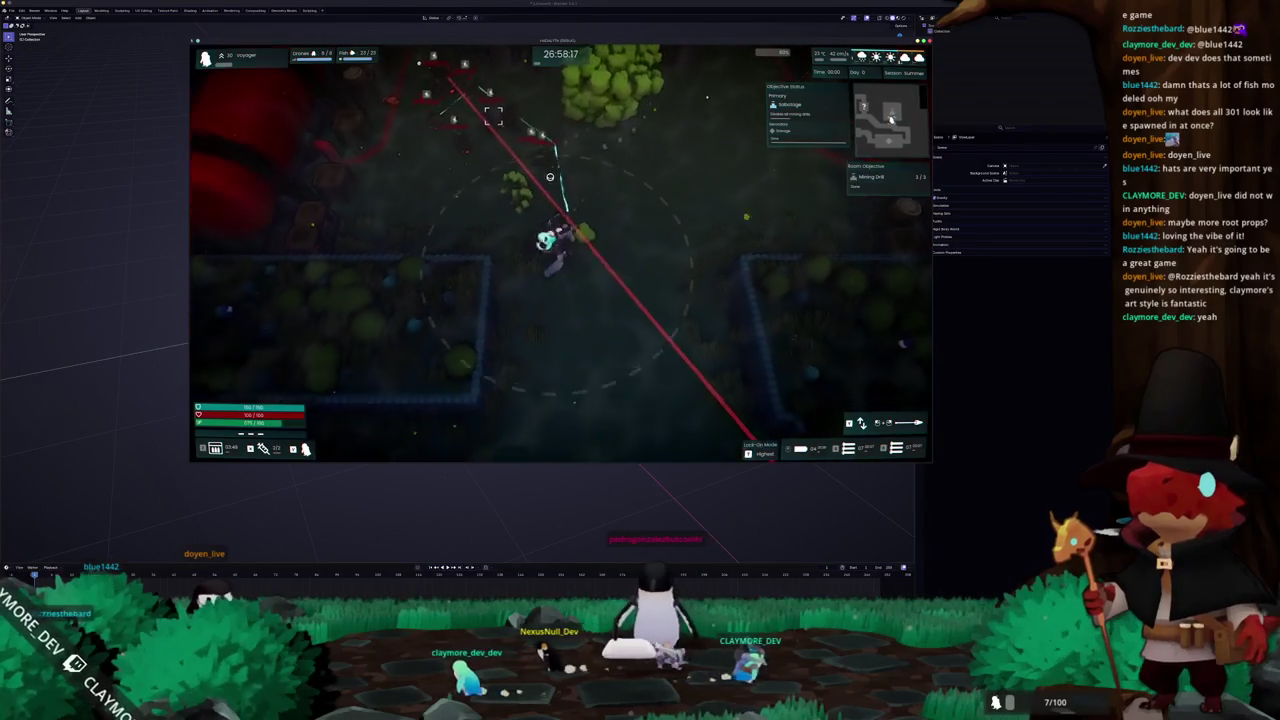
{"action": "key", "text": "w"}
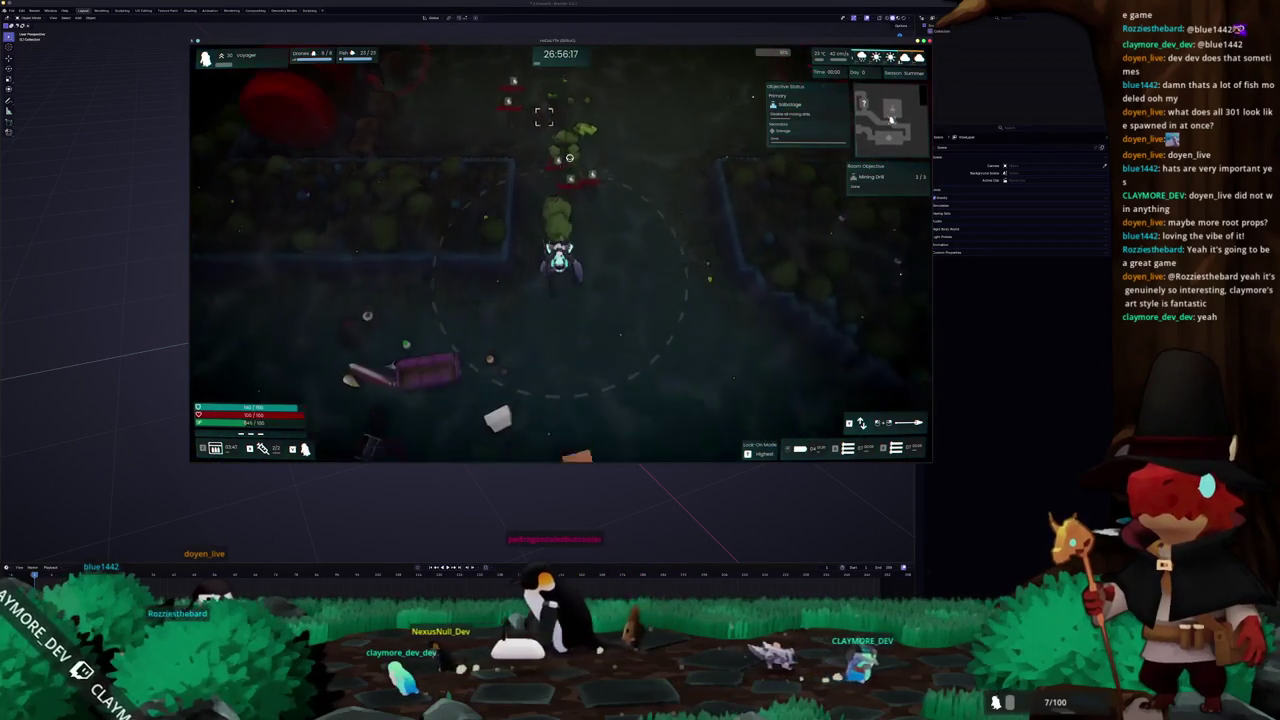
{"action": "key", "text": "d"}
{"action": "key", "text": "s"}
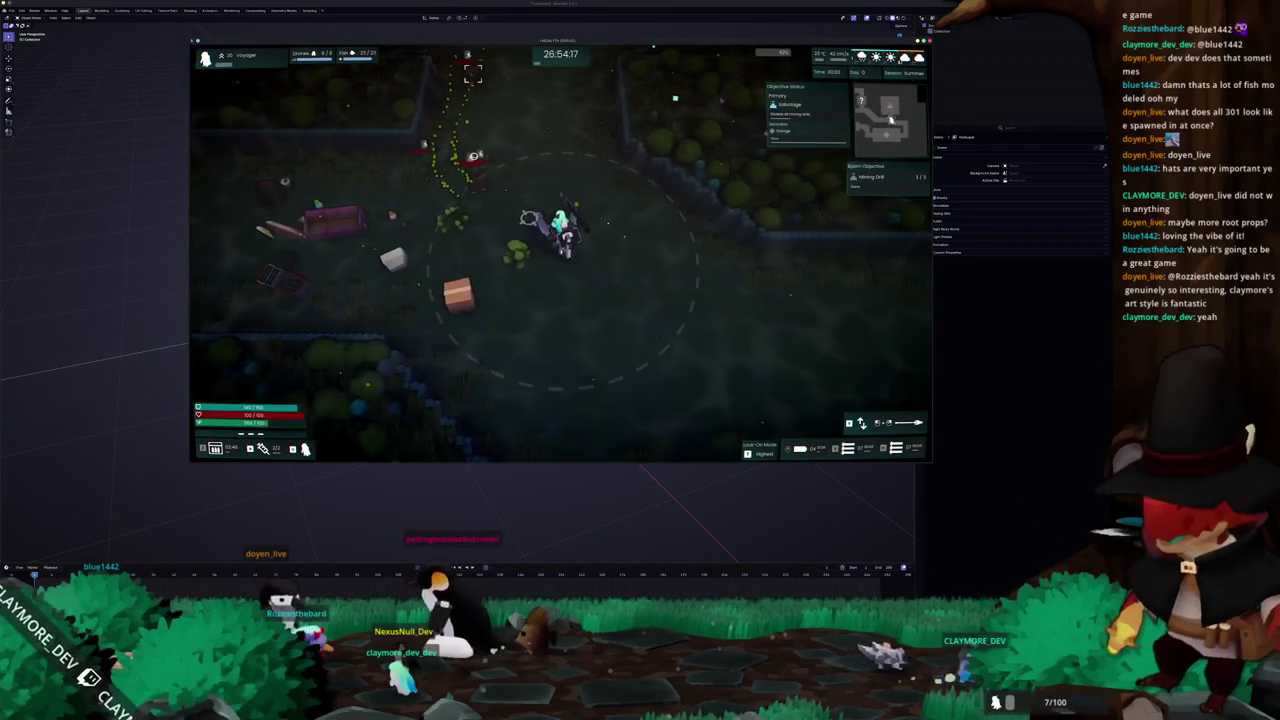
{"action": "key", "text": "d"}
{"action": "key", "text": "s"}
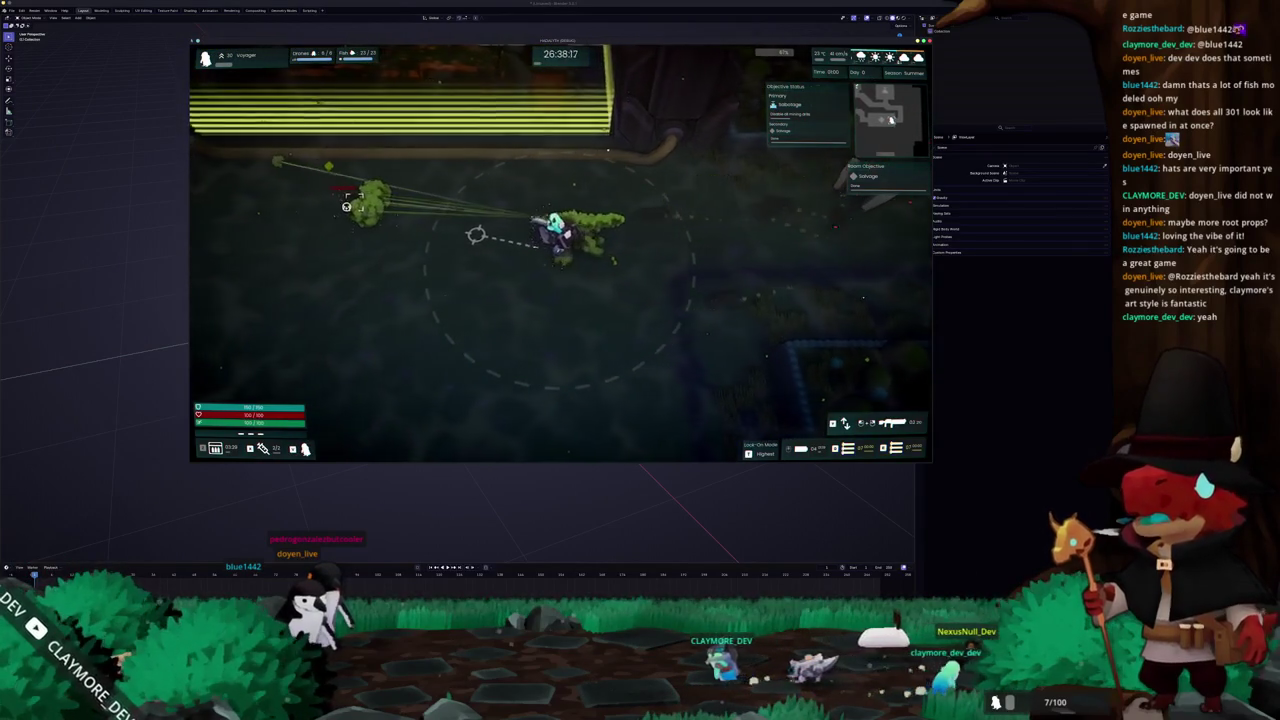
Nudge the Damage Dealt Scale slider slightly higher in Settings and resume play
{"action": "key", "text": "Escape"}
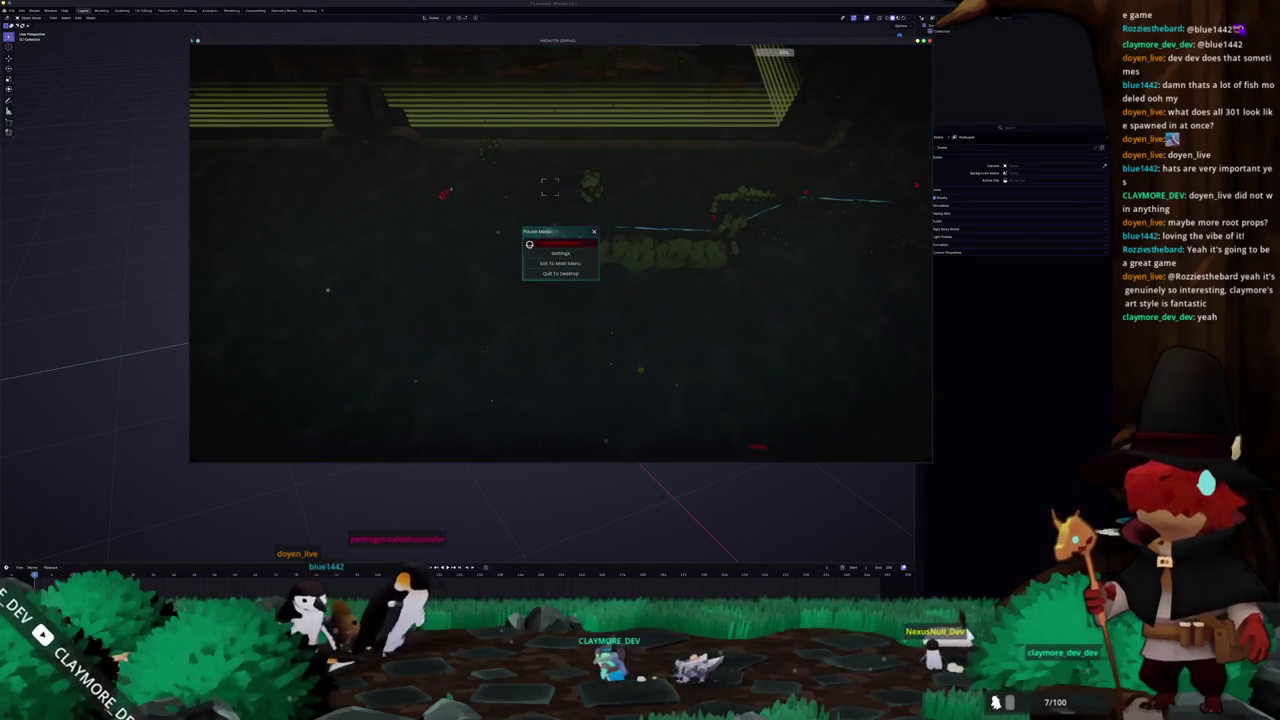
{"action": "left_click", "coordinate": [541, 253]}
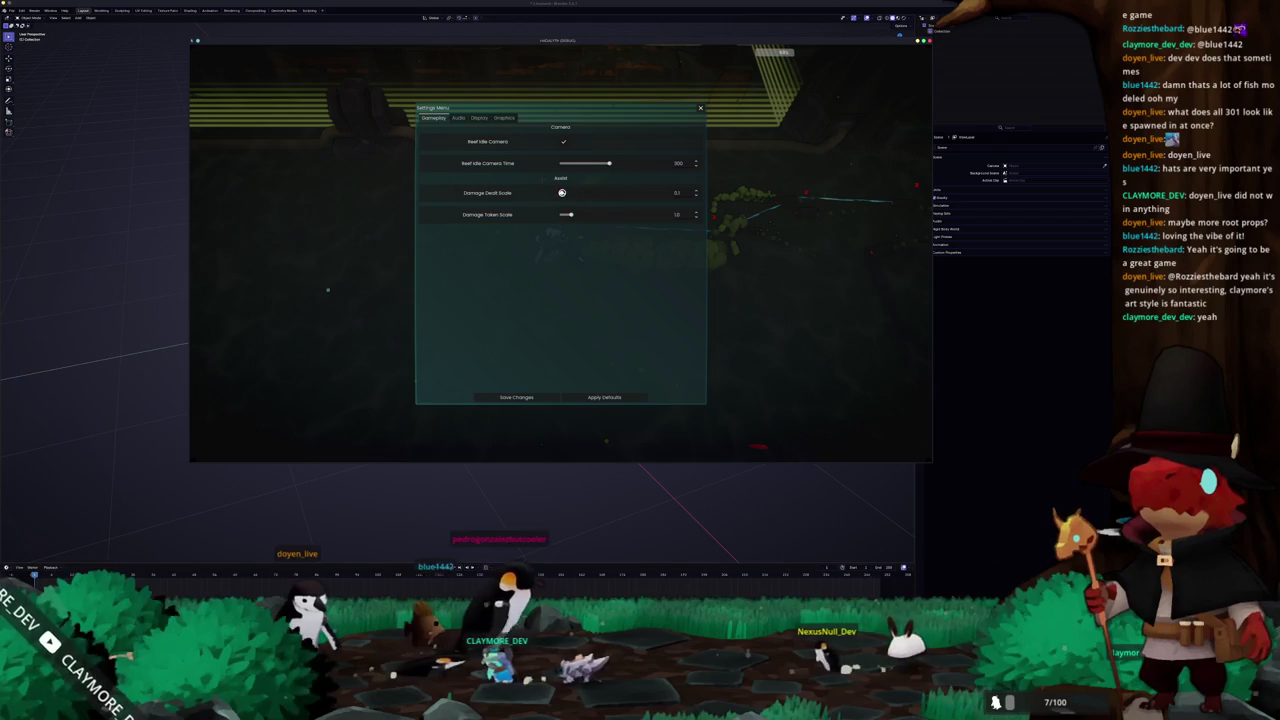
{"action": "left_click_drag", "start_coordinate": [562, 192], "coordinate": [583, 192]}
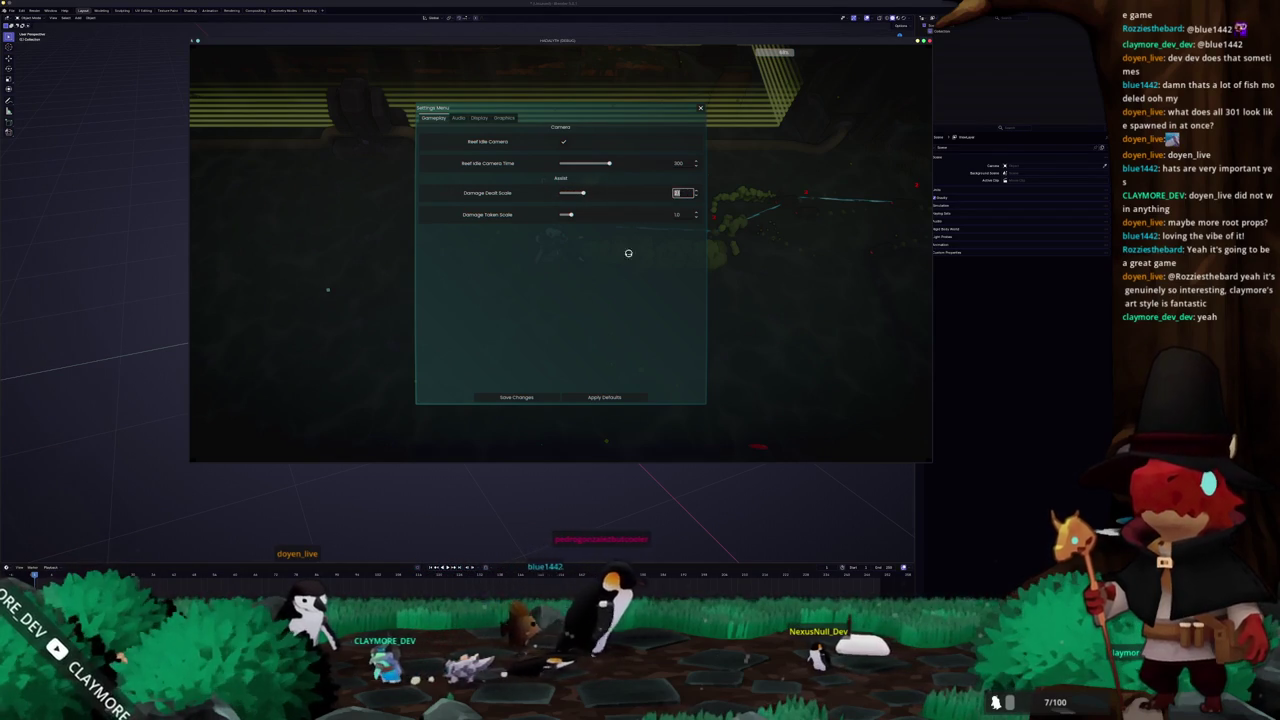
{"action": "key", "text": "Escape"}
{"action": "key", "text": "Escape"}
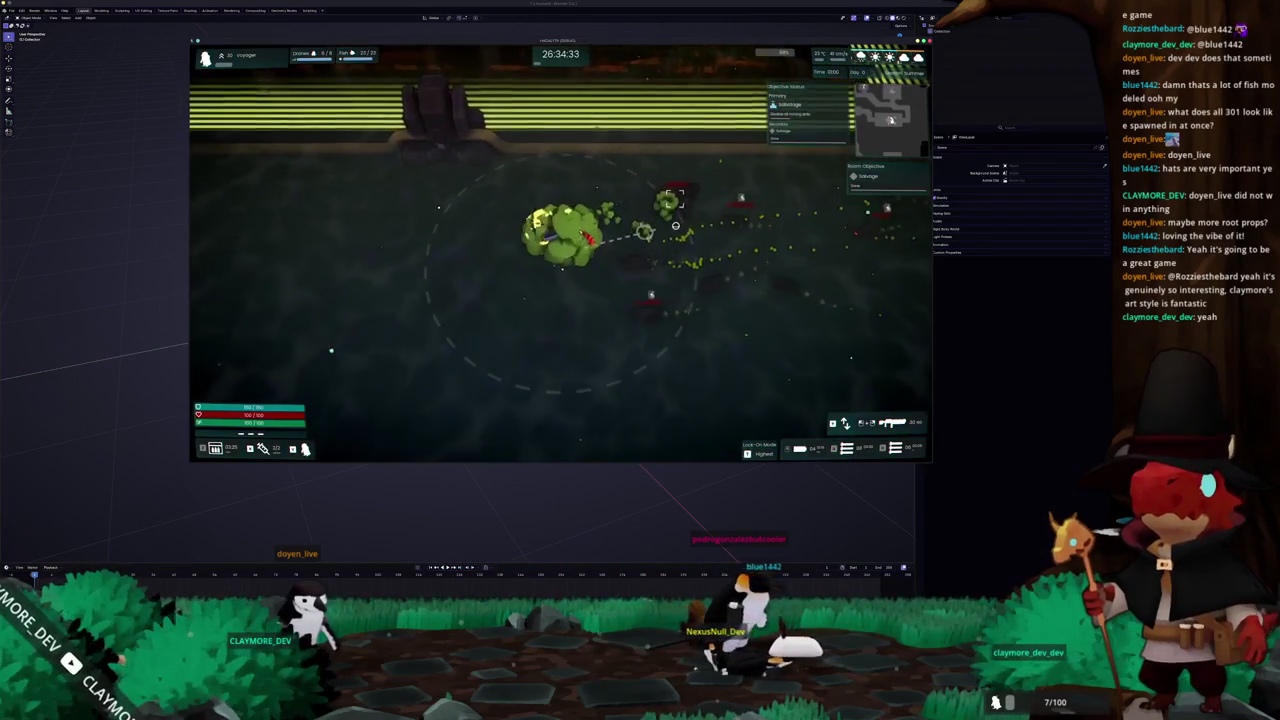
Walk the character north-west across the map and up past the yellow shipping containers
{"action": "key", "text": "s"}
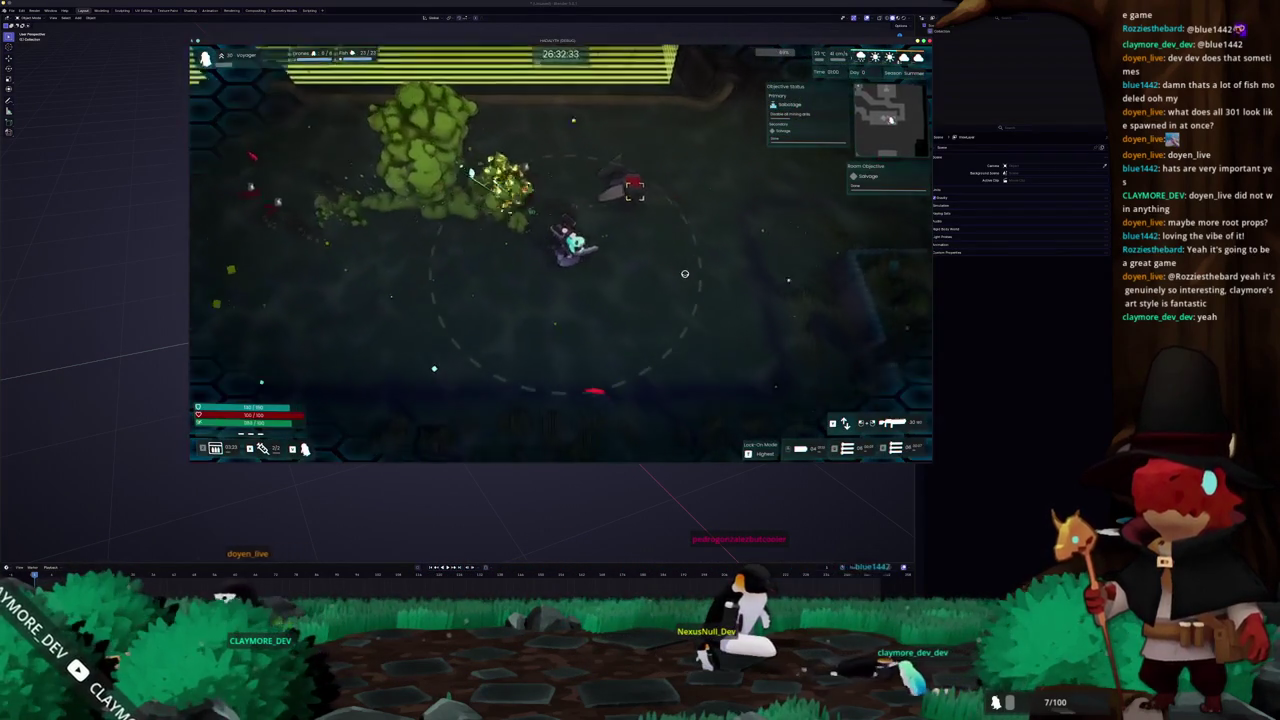
{"action": "key", "text": "w"}
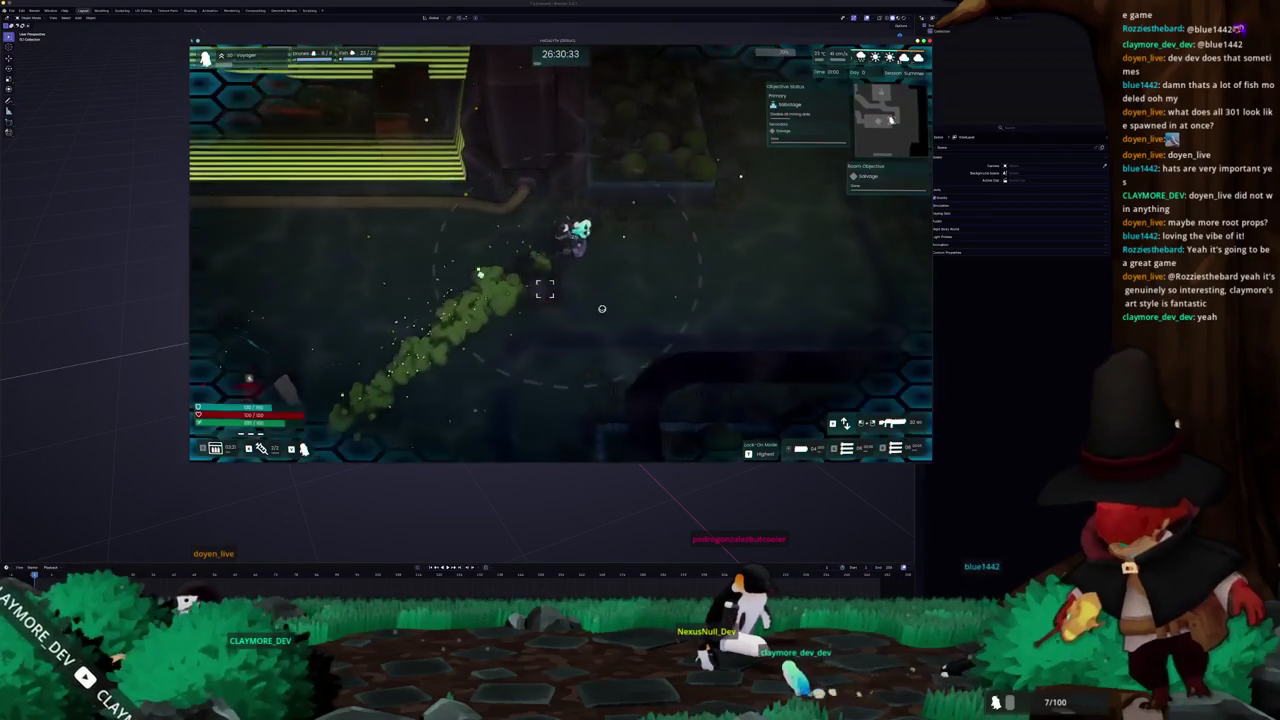
{"action": "key", "text": "s"}
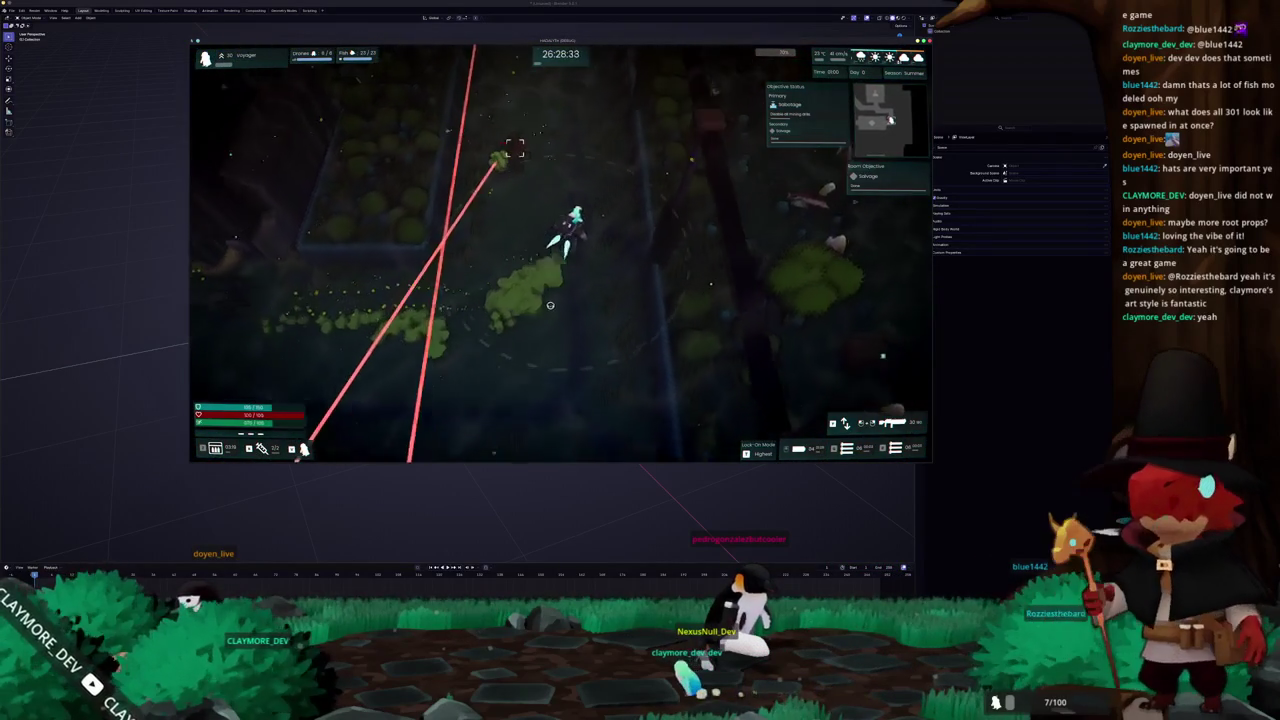
{"action": "key", "text": "w"}
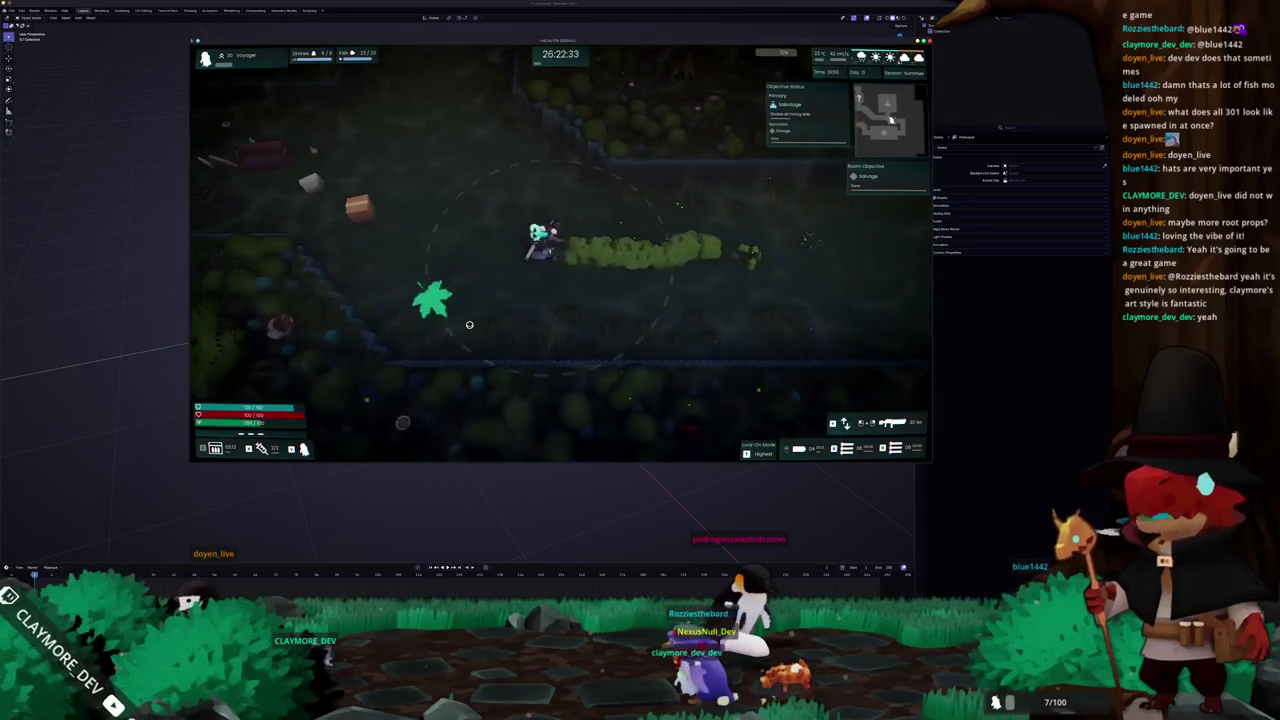
{"action": "key", "text": "w"}
{"action": "key", "text": "a"}
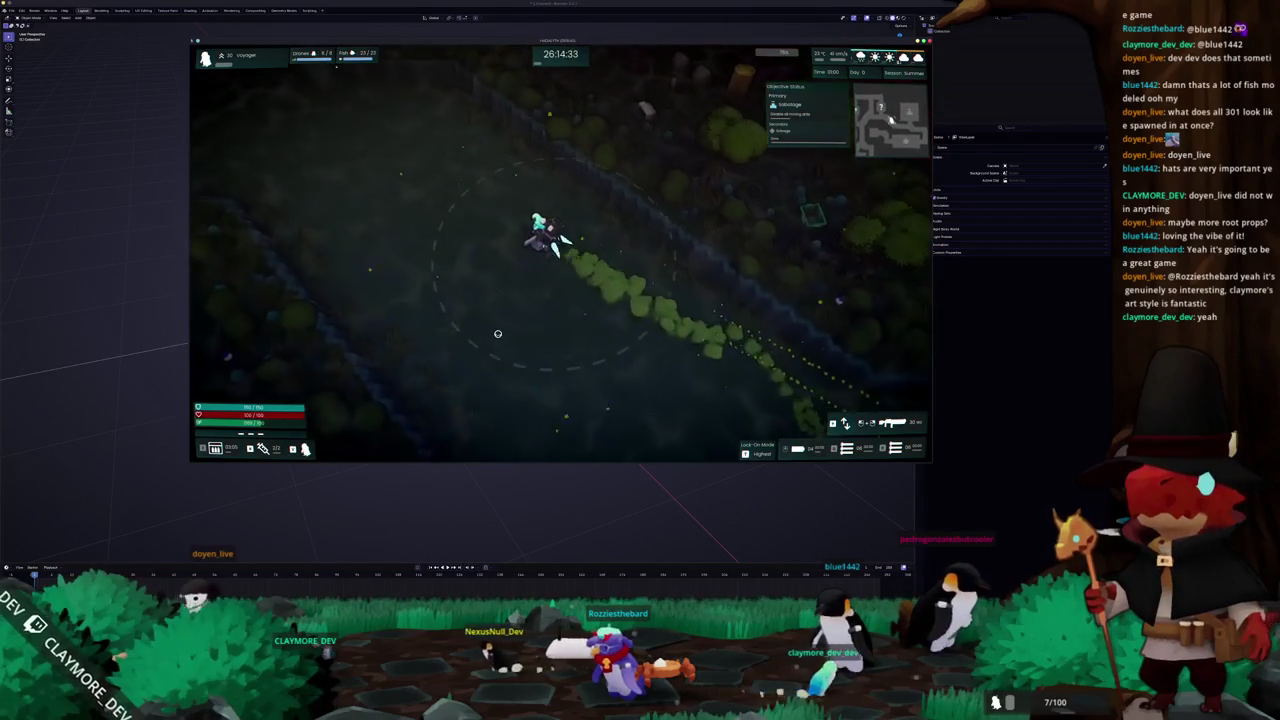
{"action": "key", "text": "w"}
{"action": "key", "text": "a"}
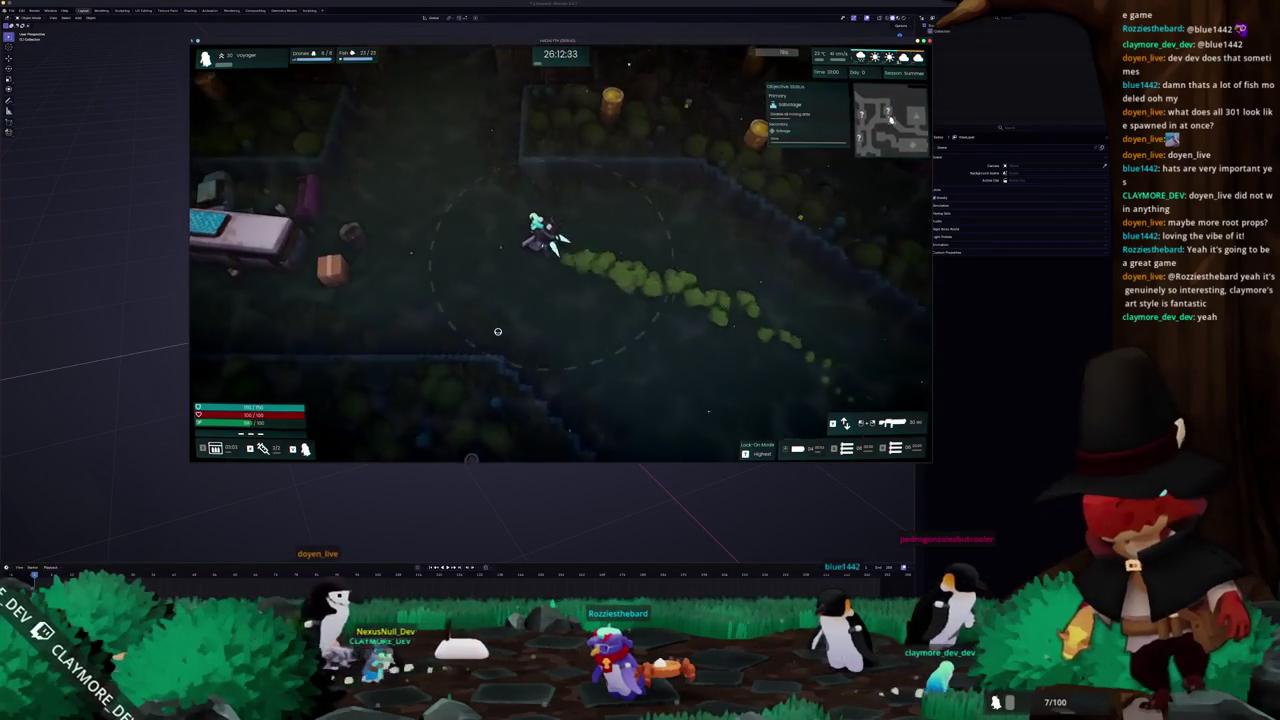
{"action": "key", "text": "w"}
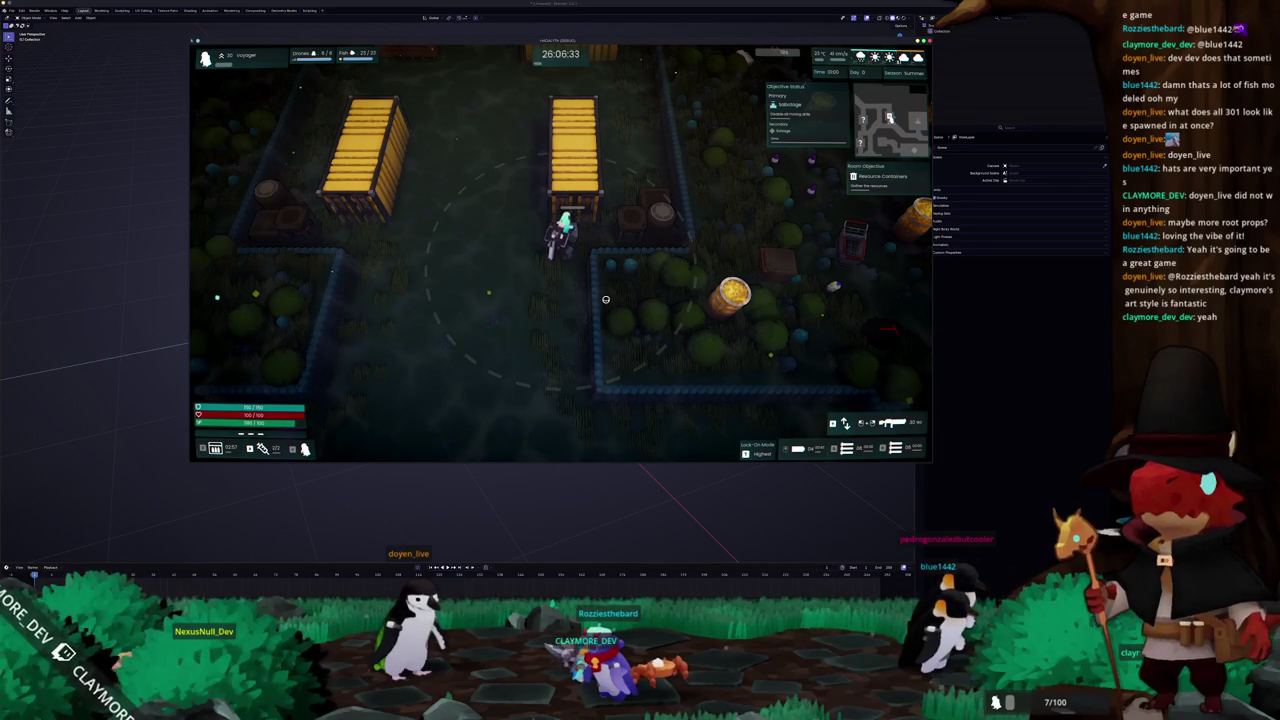
{"action": "key", "text": "w"}
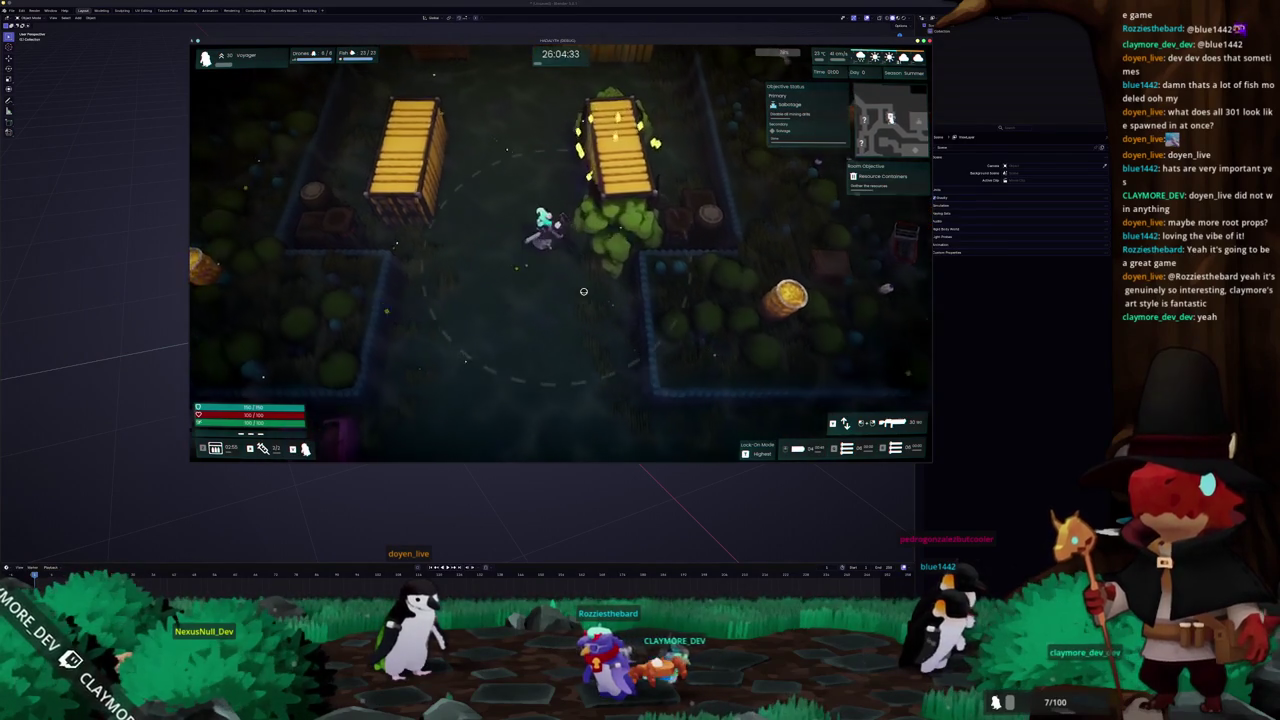
Continue left past the opened crate into the overgrown area with the parked vans
{"action": "key", "text": "a"}
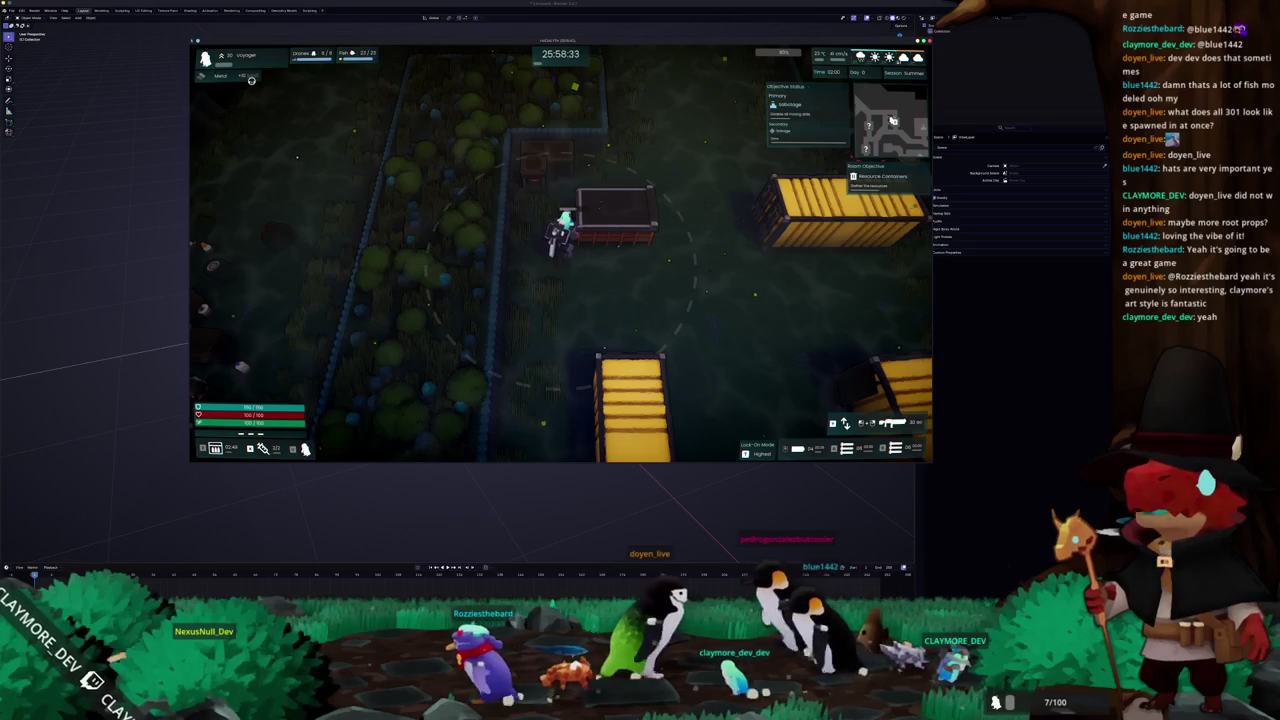
{"action": "key", "text": "e"}
{"action": "key", "text": "w"}
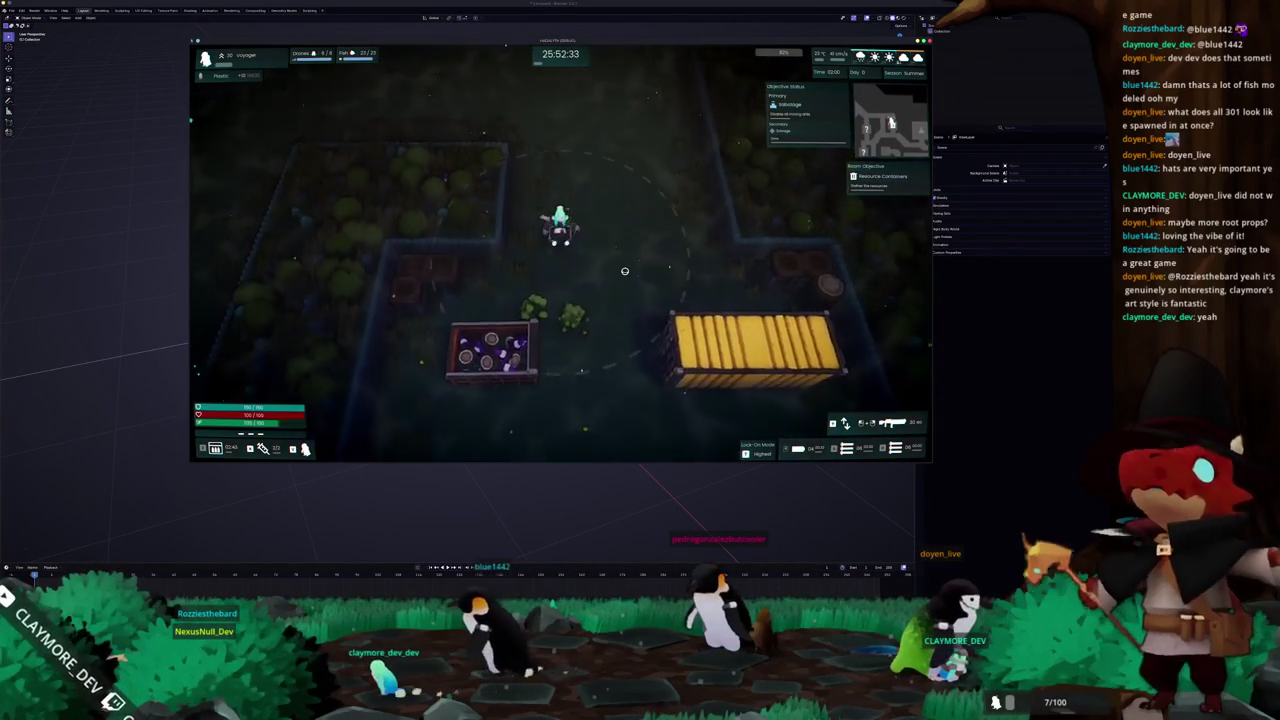
{"action": "key", "text": "w"}
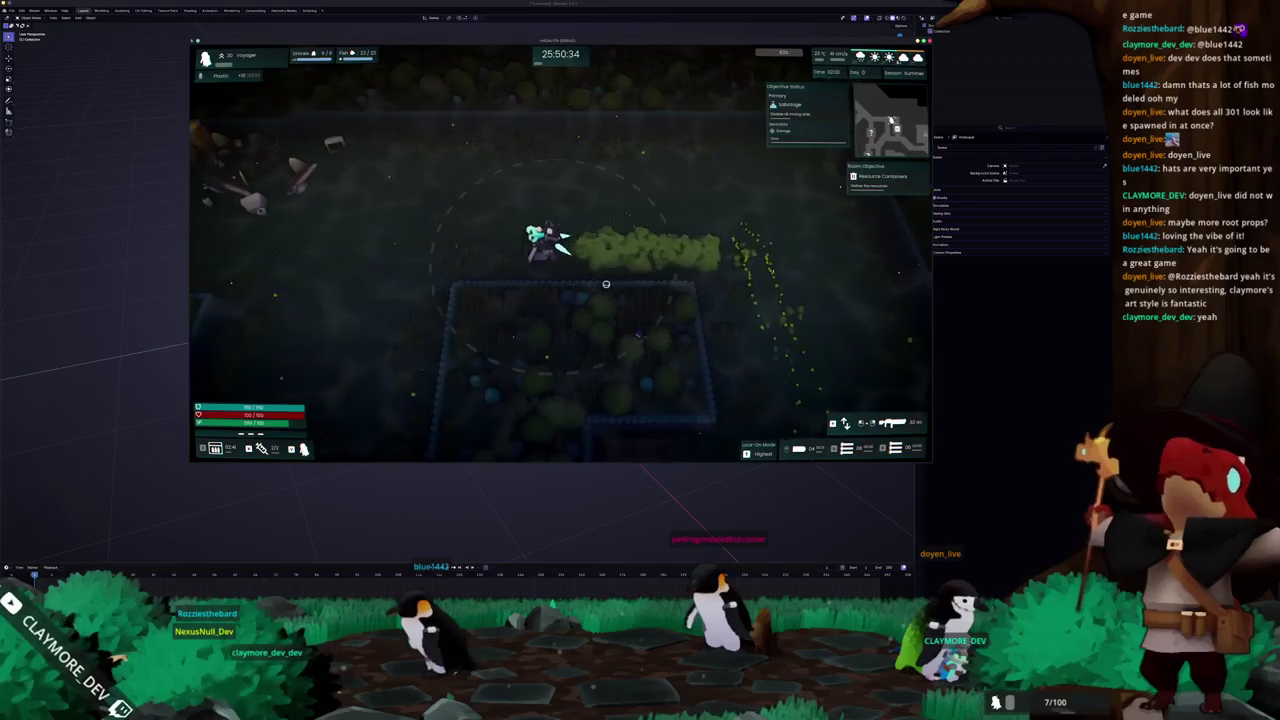
{"action": "key", "text": "a"}
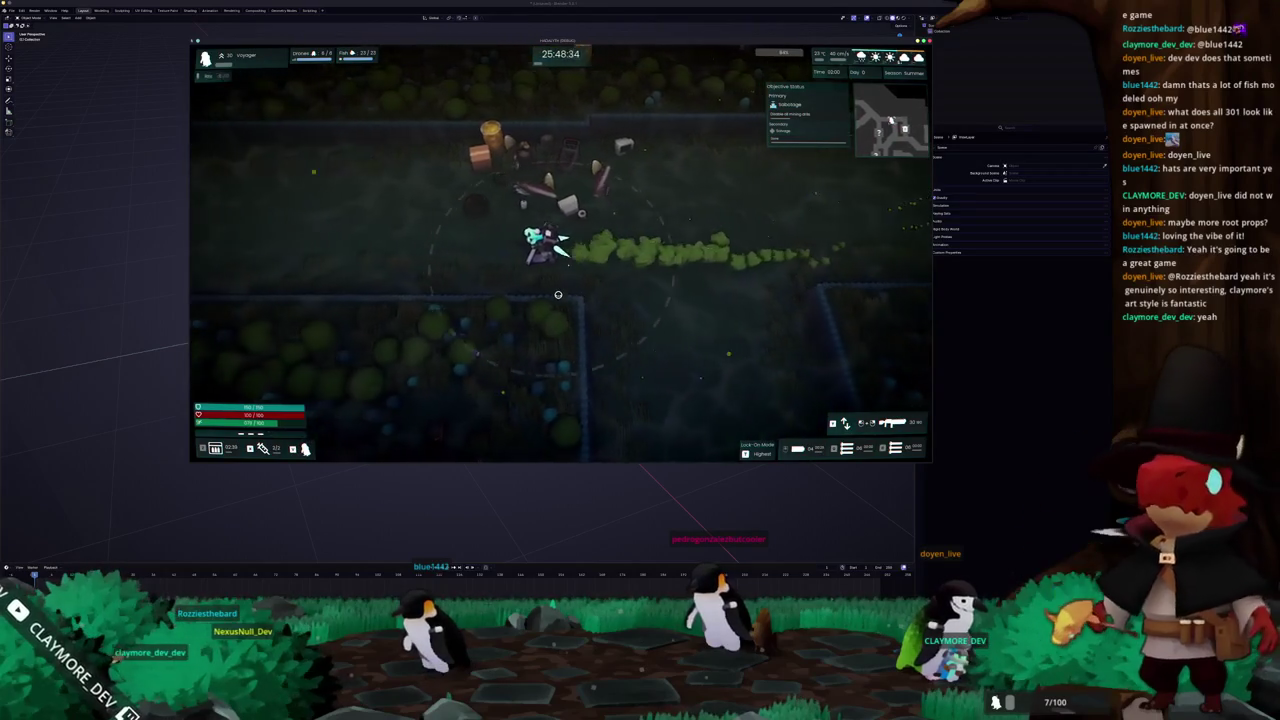
{"action": "key", "text": "a"}
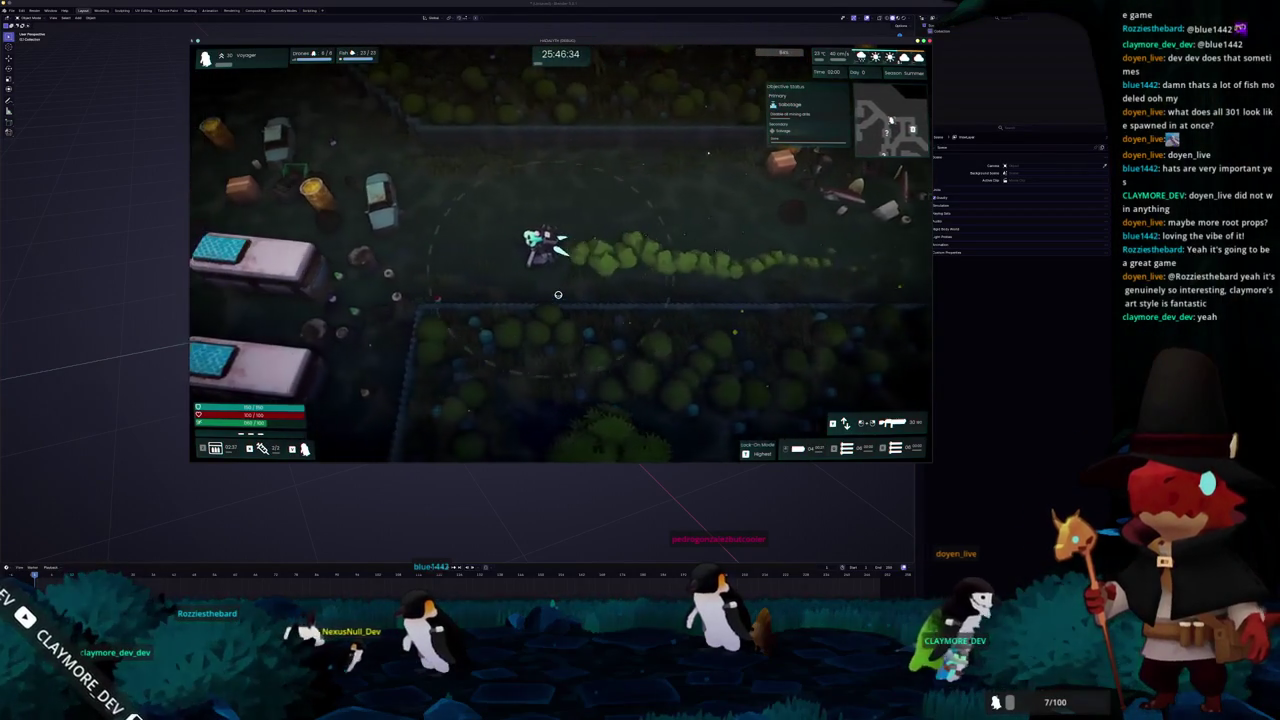
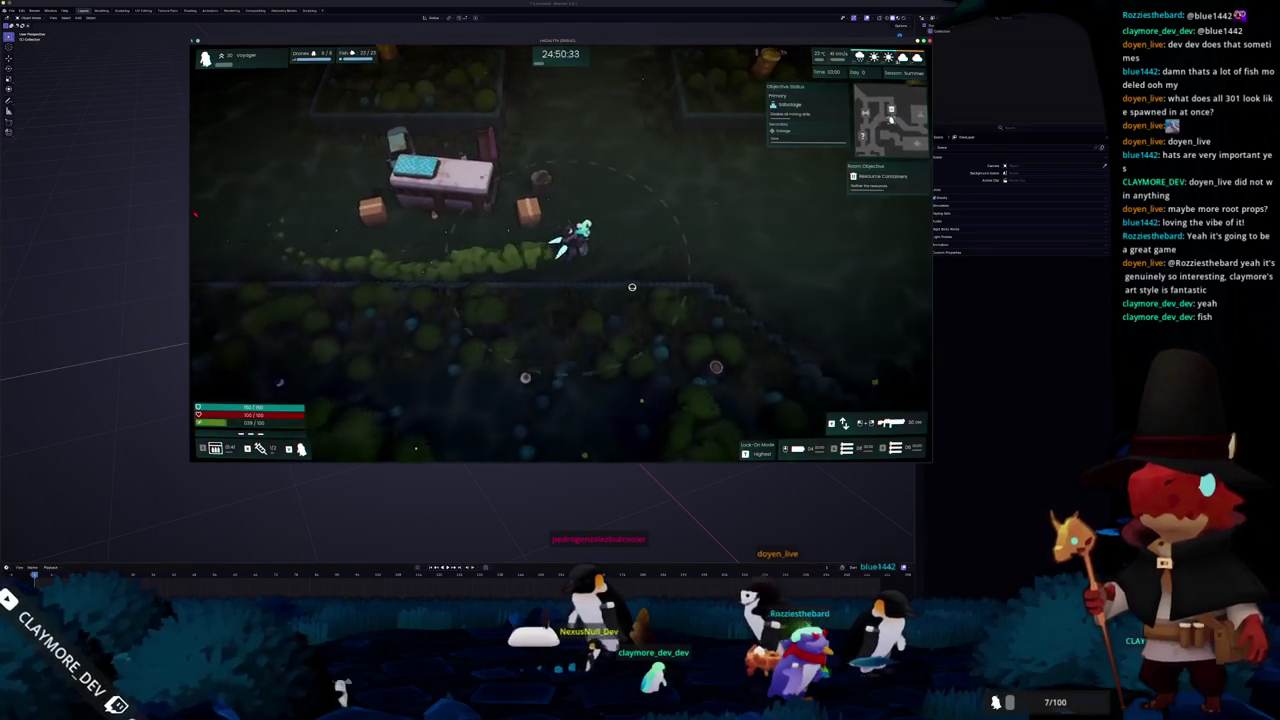
Return from the failed mission to the hub, then close the playtest for the assets file manager
{"action": "key", "text": "Escape"}
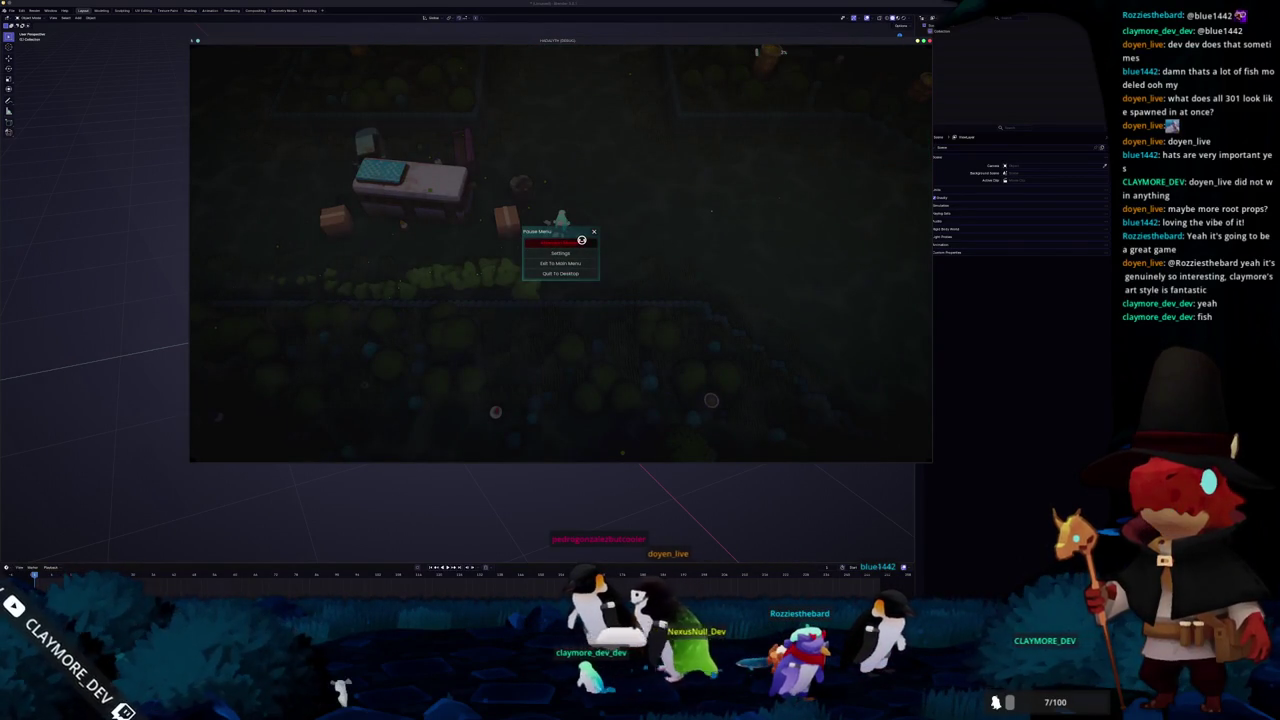
{"action": "left_click", "coordinate": [581, 241]}
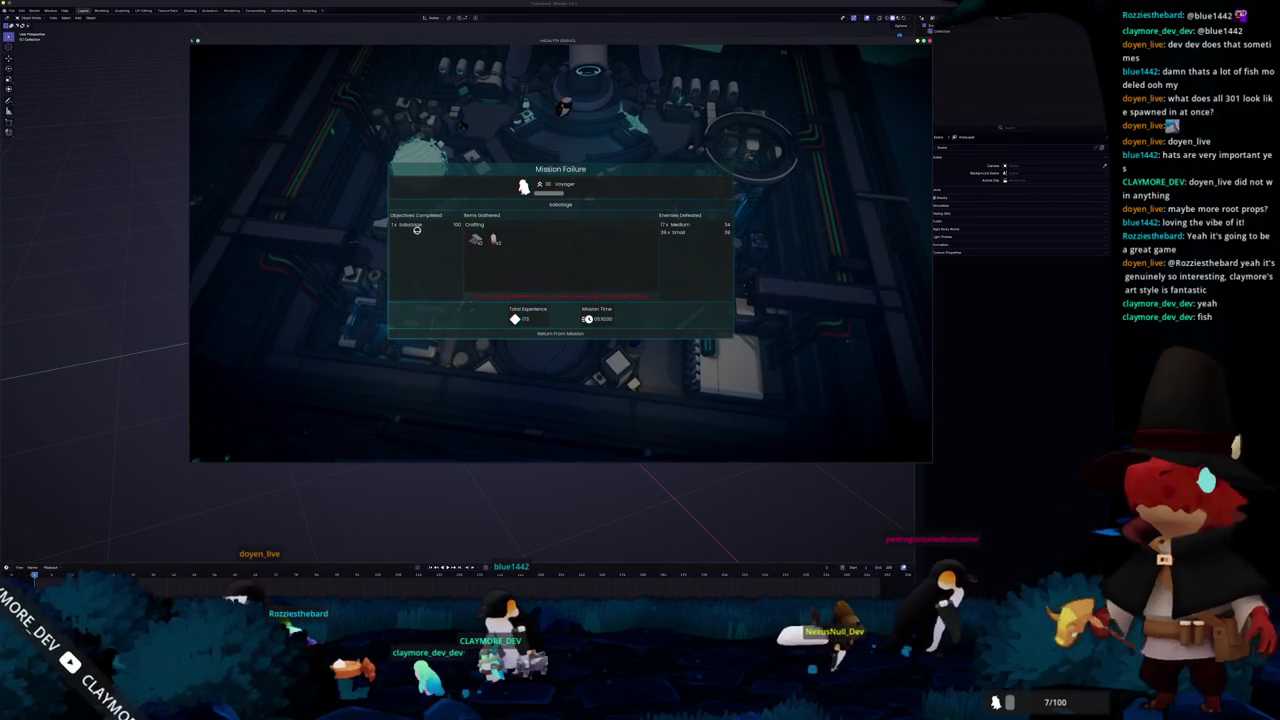
{"action": "left_click", "coordinate": [561, 332]}
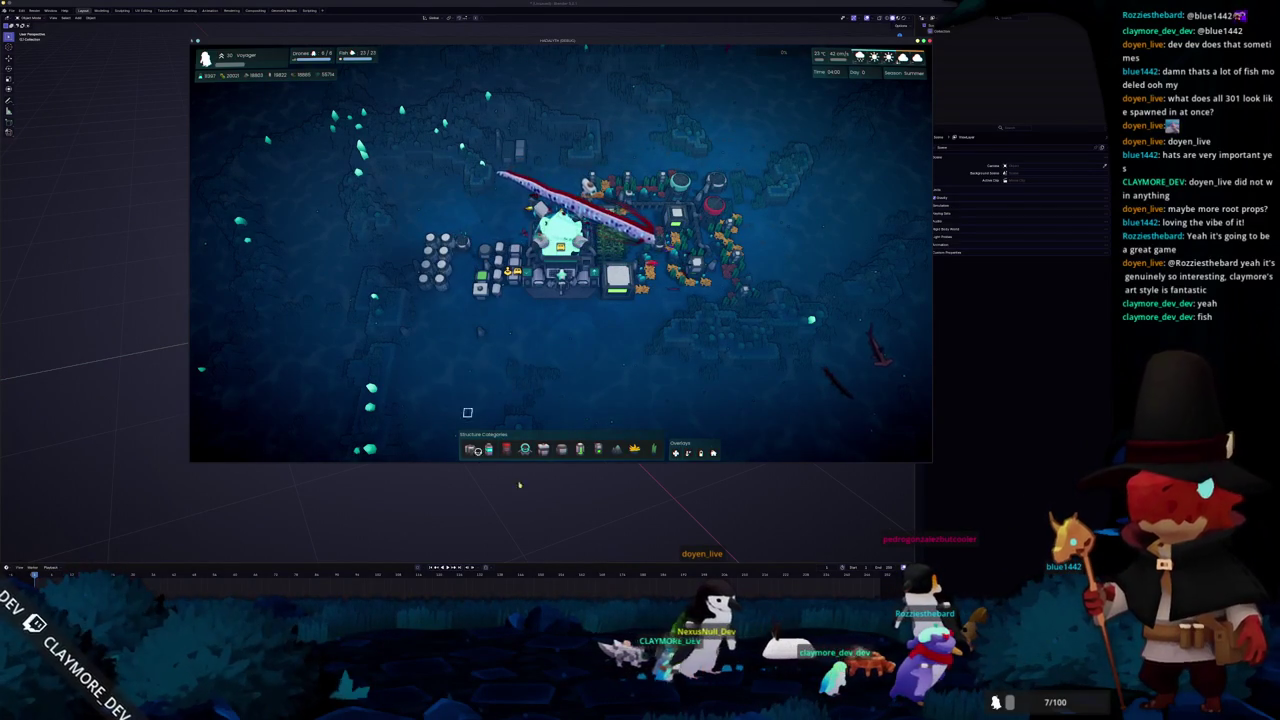
{"action": "left_click", "coordinate": [557, 521]}
{"action": "key", "text": "alt+Tab"}
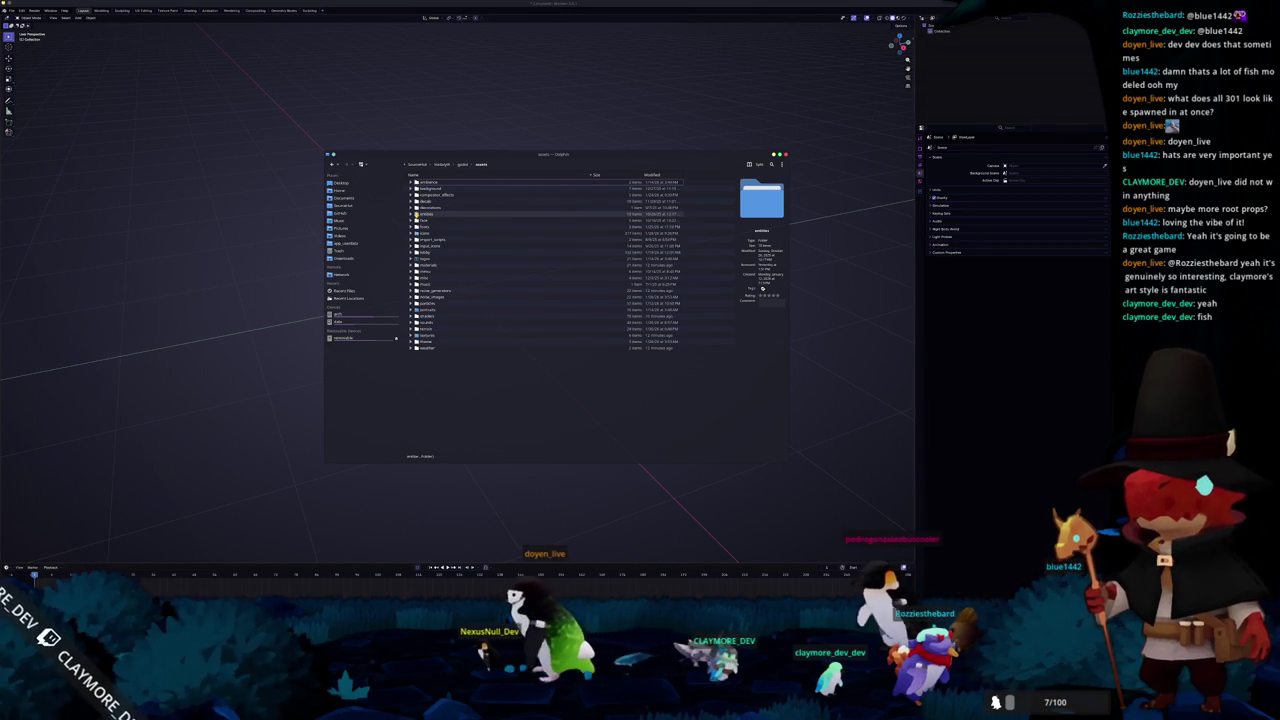
Expand the assets tree and create a new folder named roanoke_bass
{"action": "left_click", "coordinate": [411, 214]}
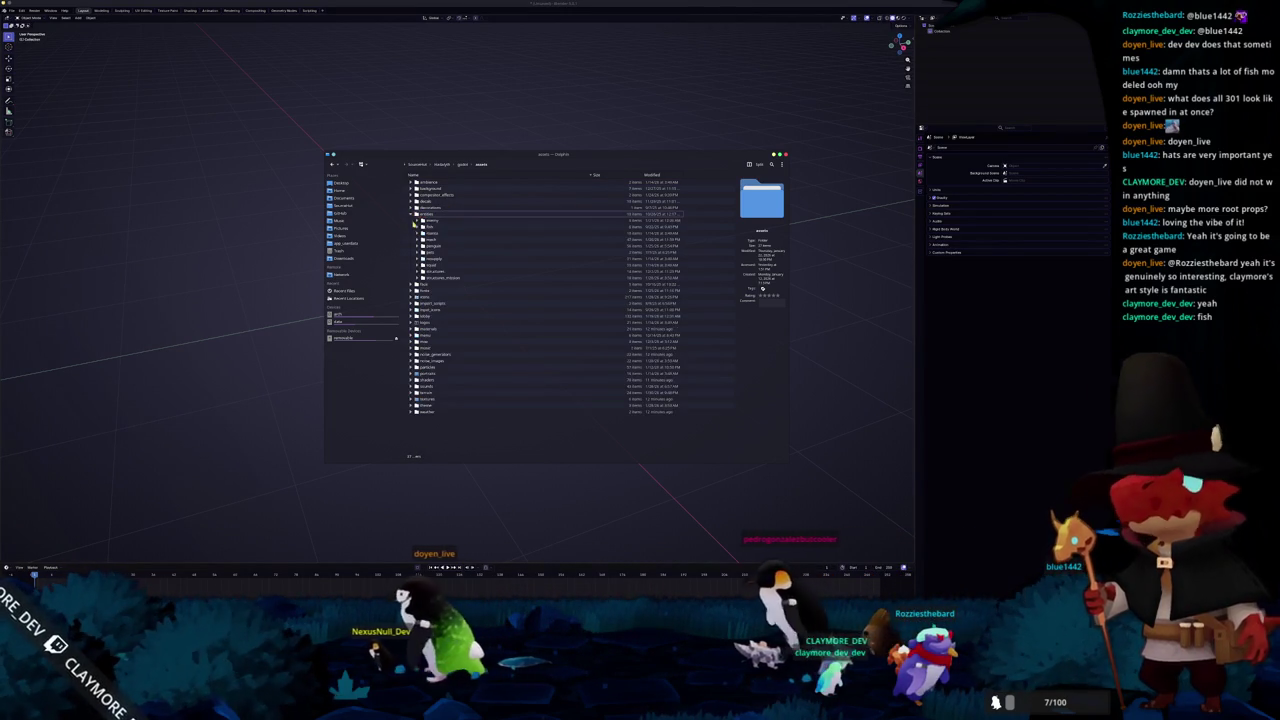
{"action": "left_click", "coordinate": [422, 226]}
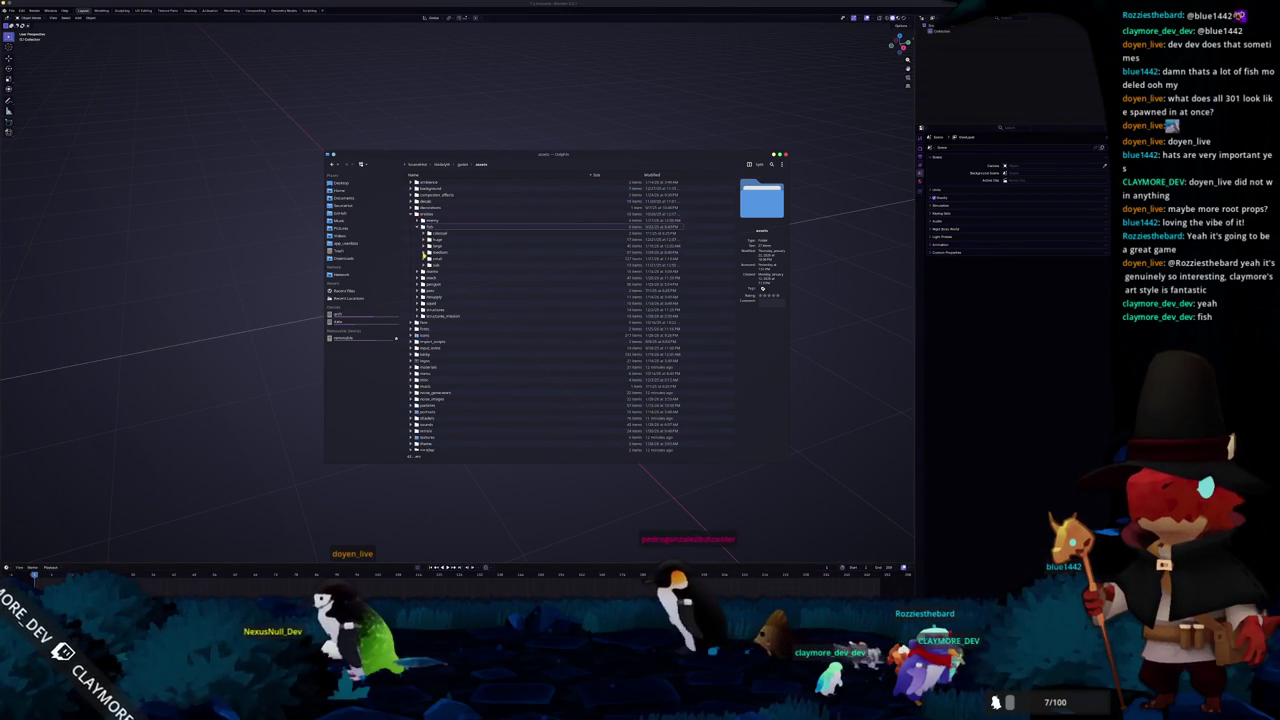
{"action": "left_click", "coordinate": [424, 254]}
{"action": "right_click", "coordinate": [452, 254]}
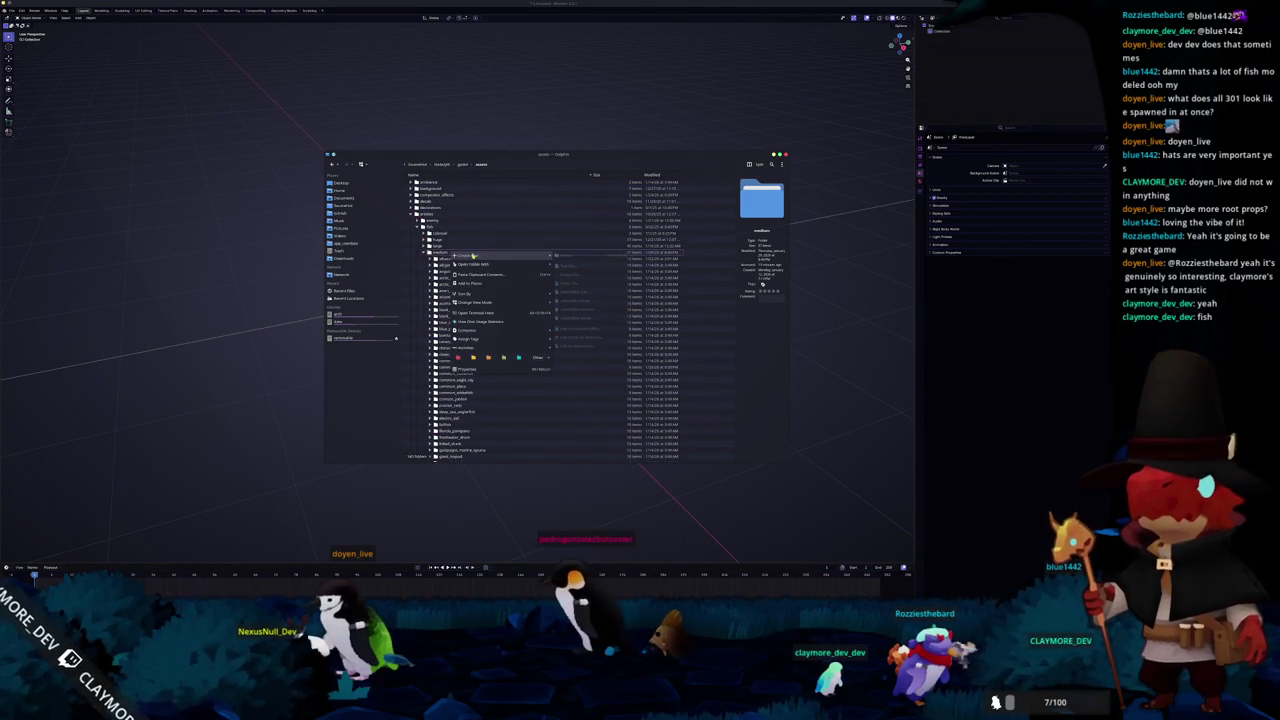
{"action": "left_click", "coordinate": [566, 256]}
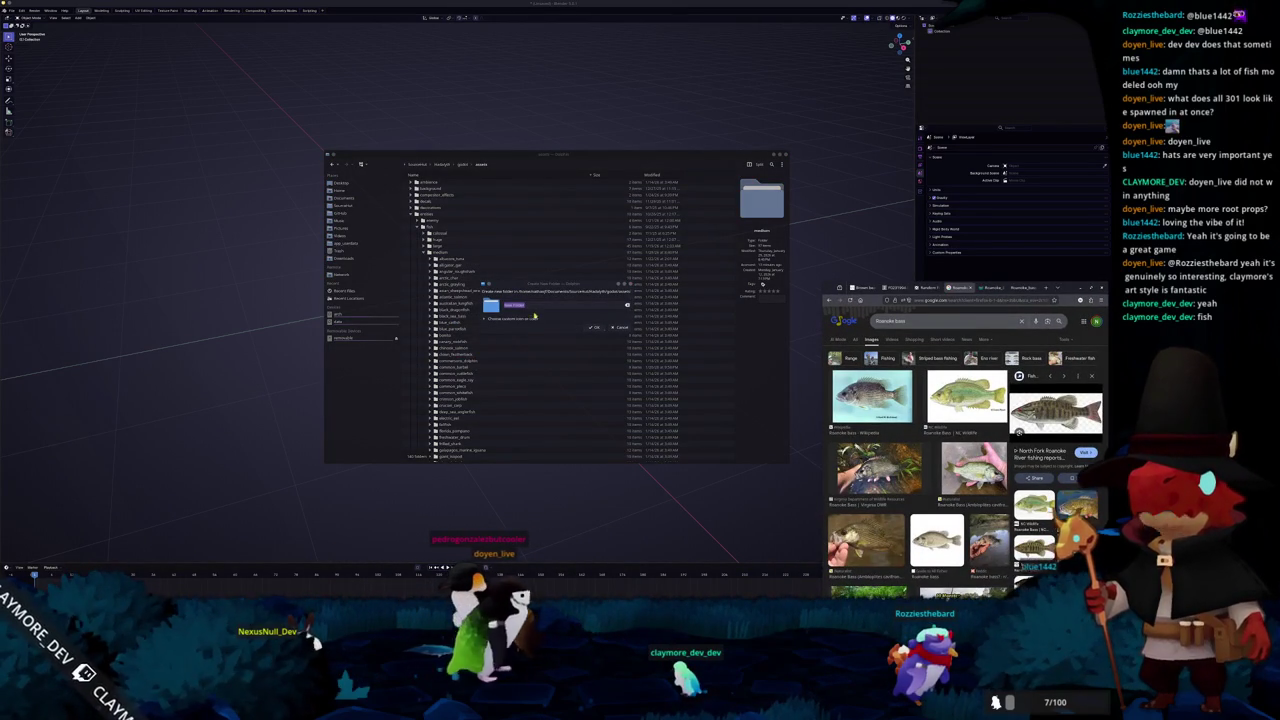
{"action": "type", "text": "meshes"}
{"action": "type", "text": "e_bass"}
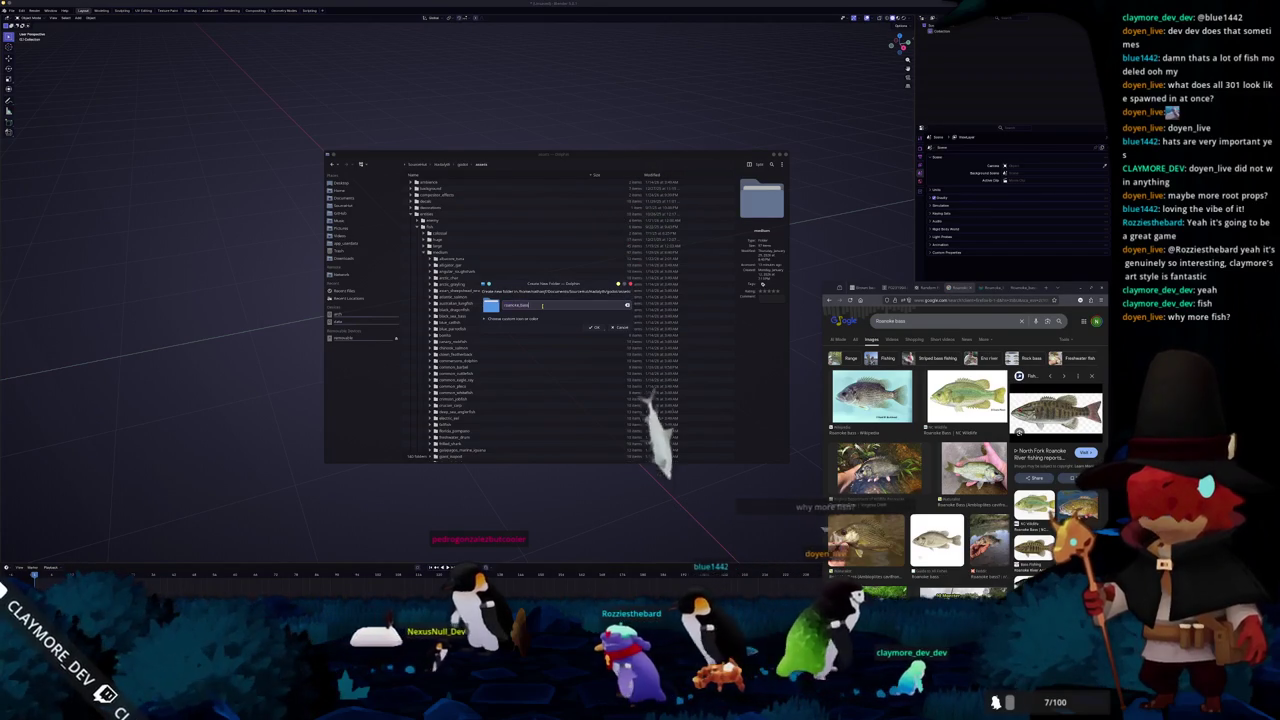
{"action": "key", "text": "Return"}
Move roanoke_bass into the medium fish folder and open it
{"action": "scroll", "coordinate": [537, 309], "scroll_direction": "down", "scroll_amount": 2}
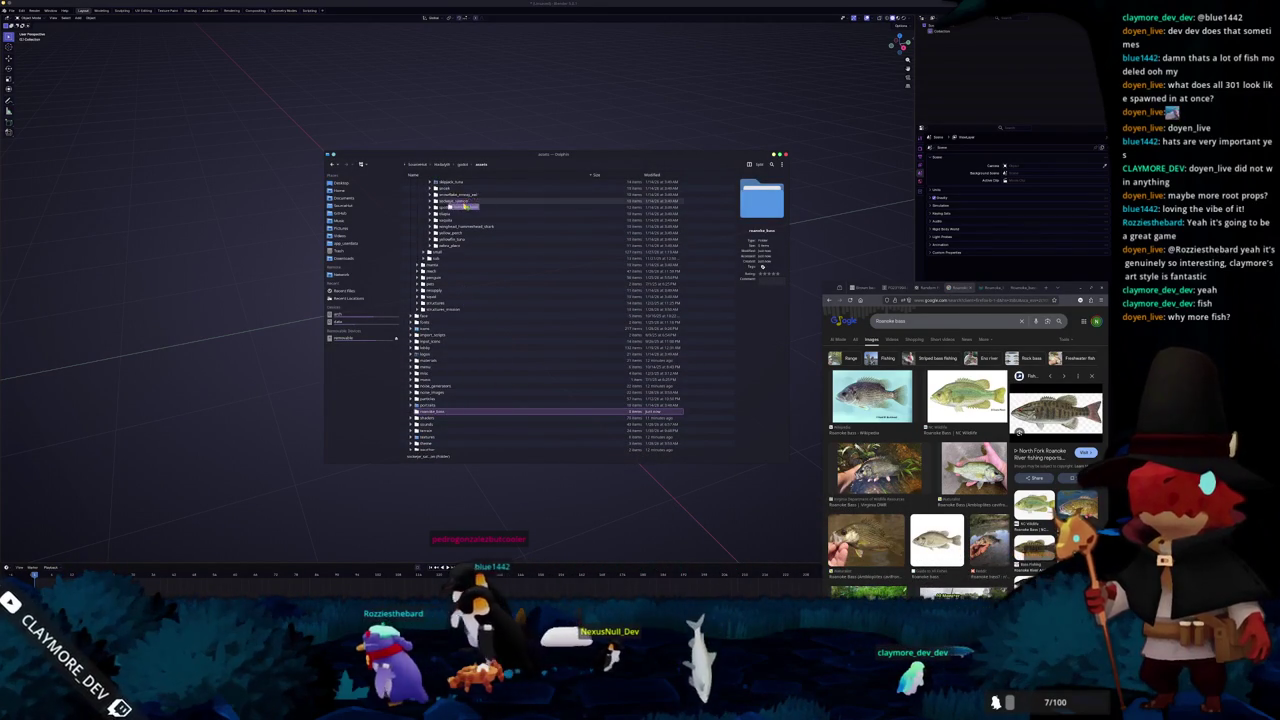
{"action": "left_click_drag", "start_coordinate": [478, 244], "coordinate": [467, 206]}
{"action": "left_click", "coordinate": [475, 207]}
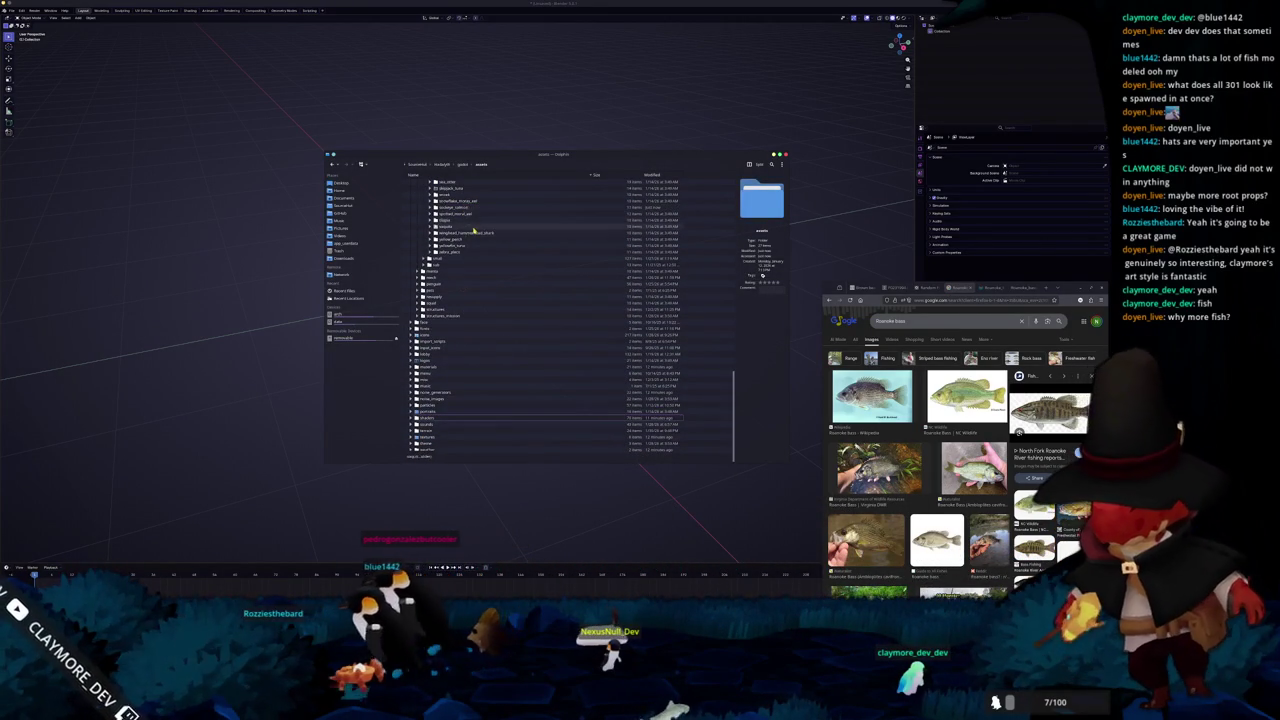
{"action": "scroll", "coordinate": [452, 332], "scroll_direction": "up", "scroll_amount": 5}
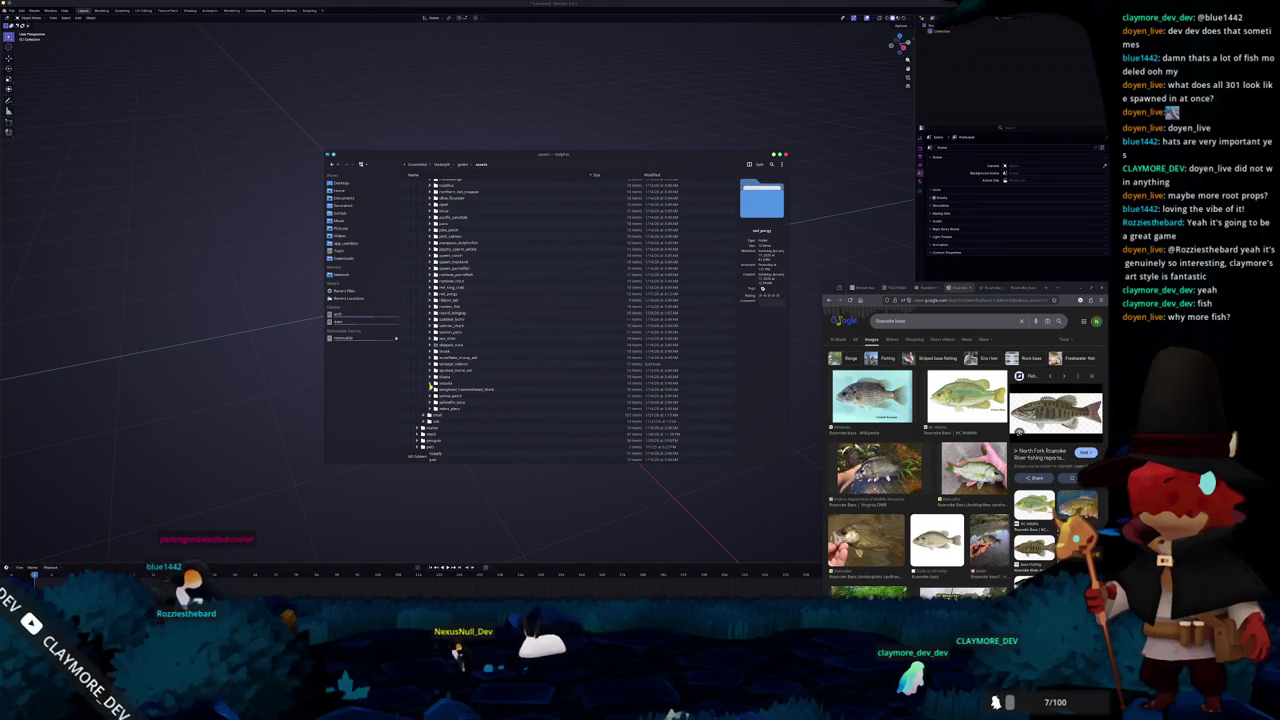
{"action": "left_click", "coordinate": [771, 164]}
{"action": "type", "text": "roan"}
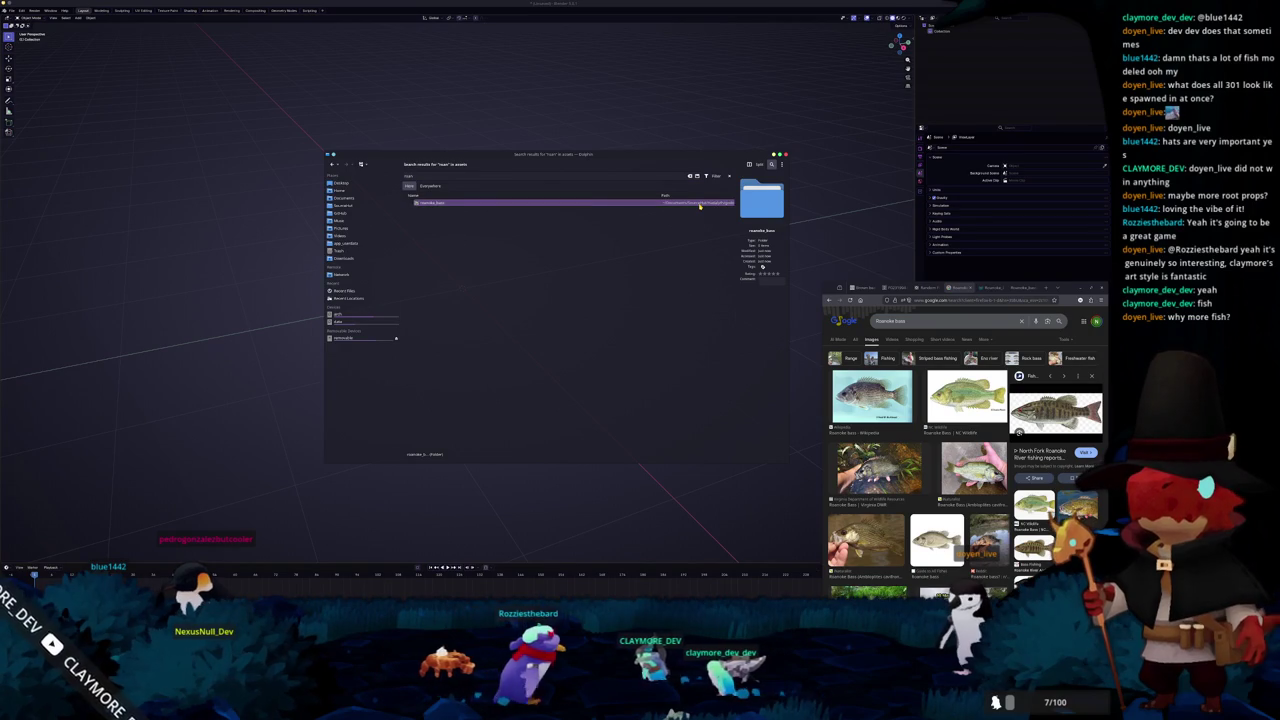
{"action": "key", "text": "Escape"}
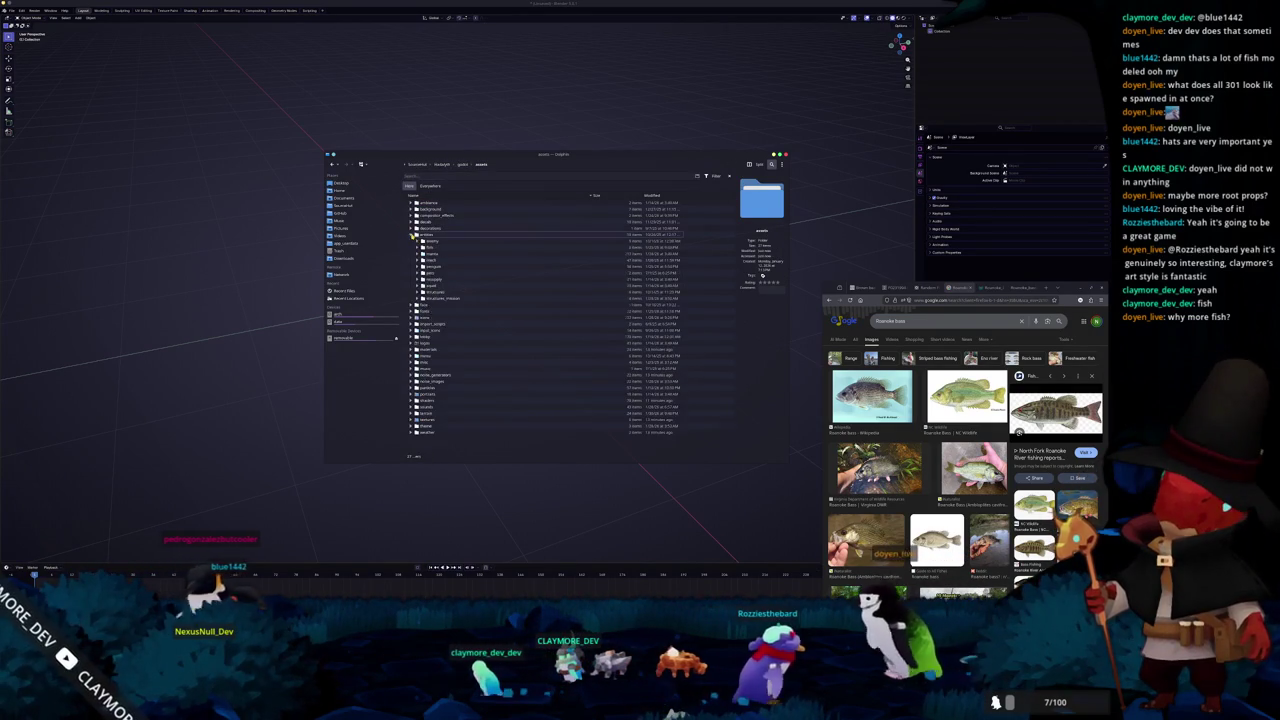
{"action": "double_click", "coordinate": [438, 276]}
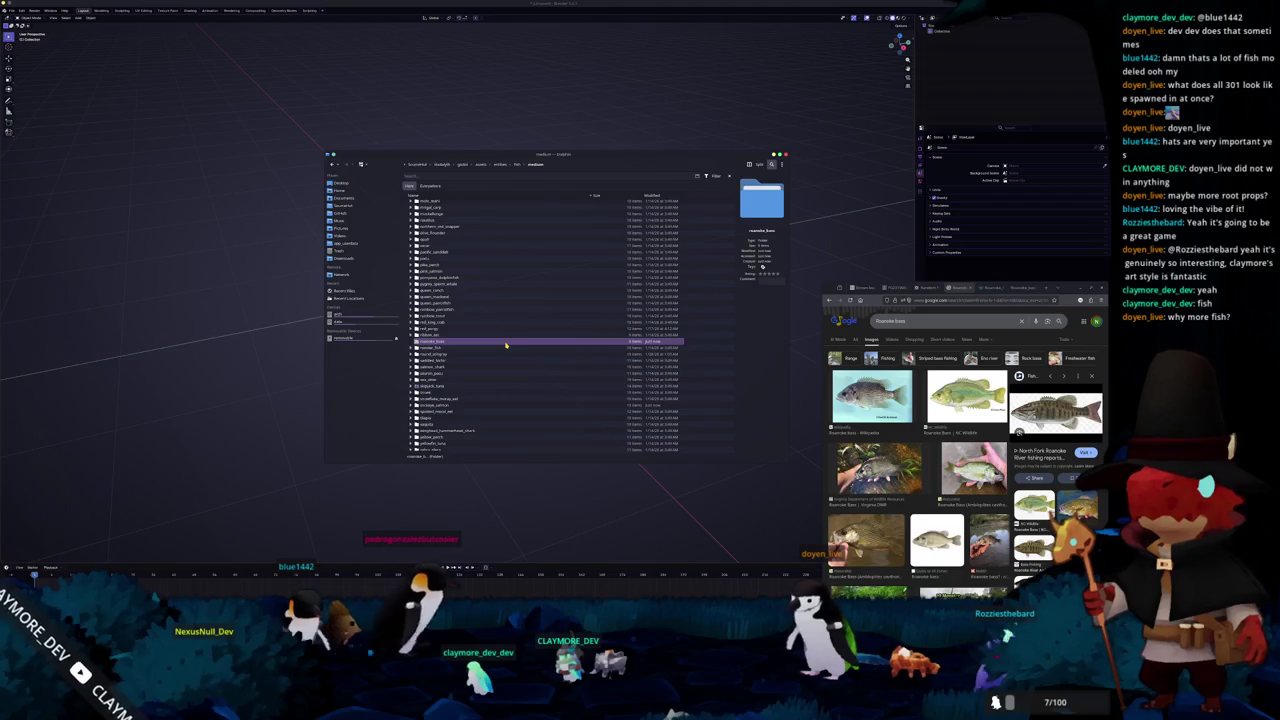
{"action": "double_click", "coordinate": [506, 345]}
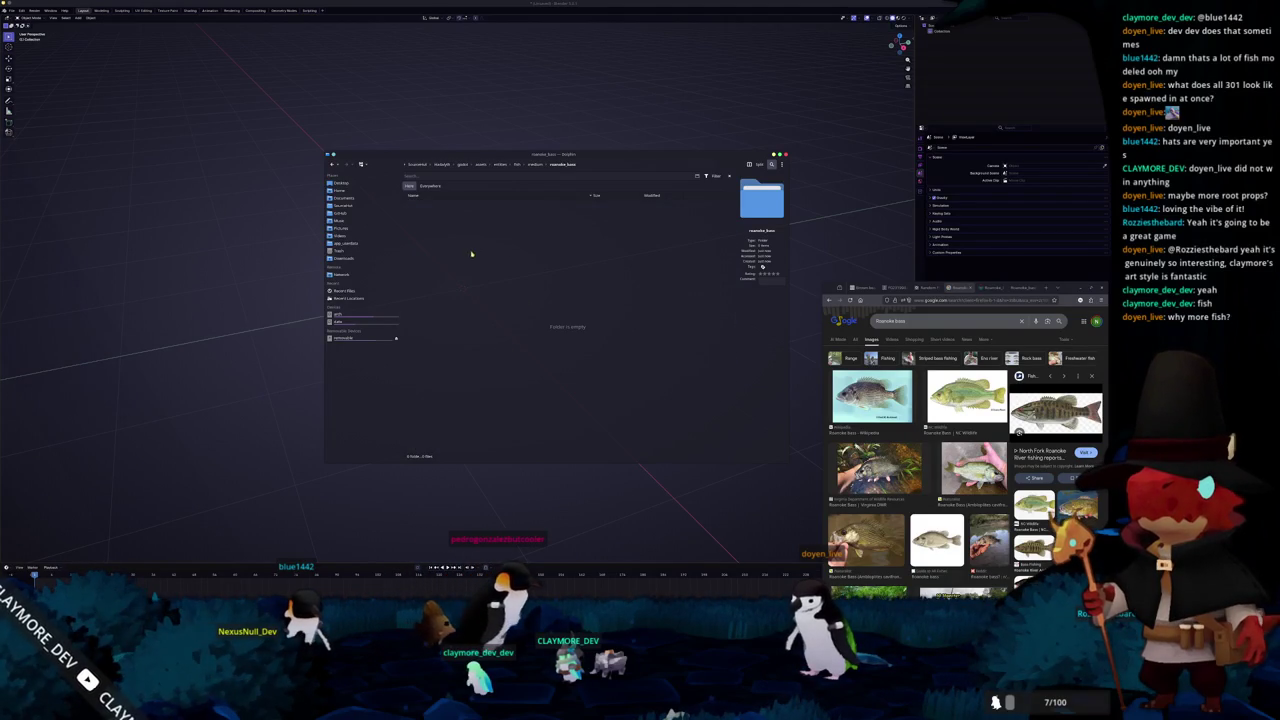
Create a 'references' folder inside roanoke_bass and open it
{"action": "left_click", "coordinate": [616, 330]}
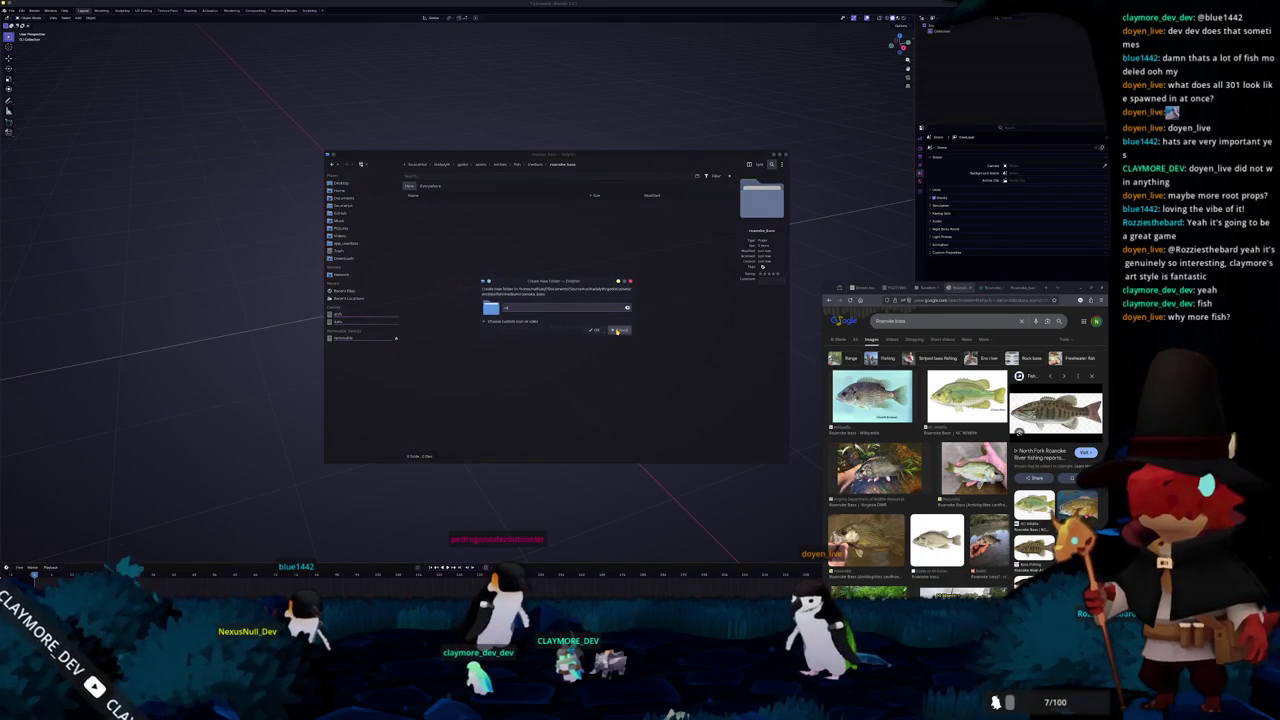
{"action": "type", "text": "els"}
{"action": "key", "text": "Return"}
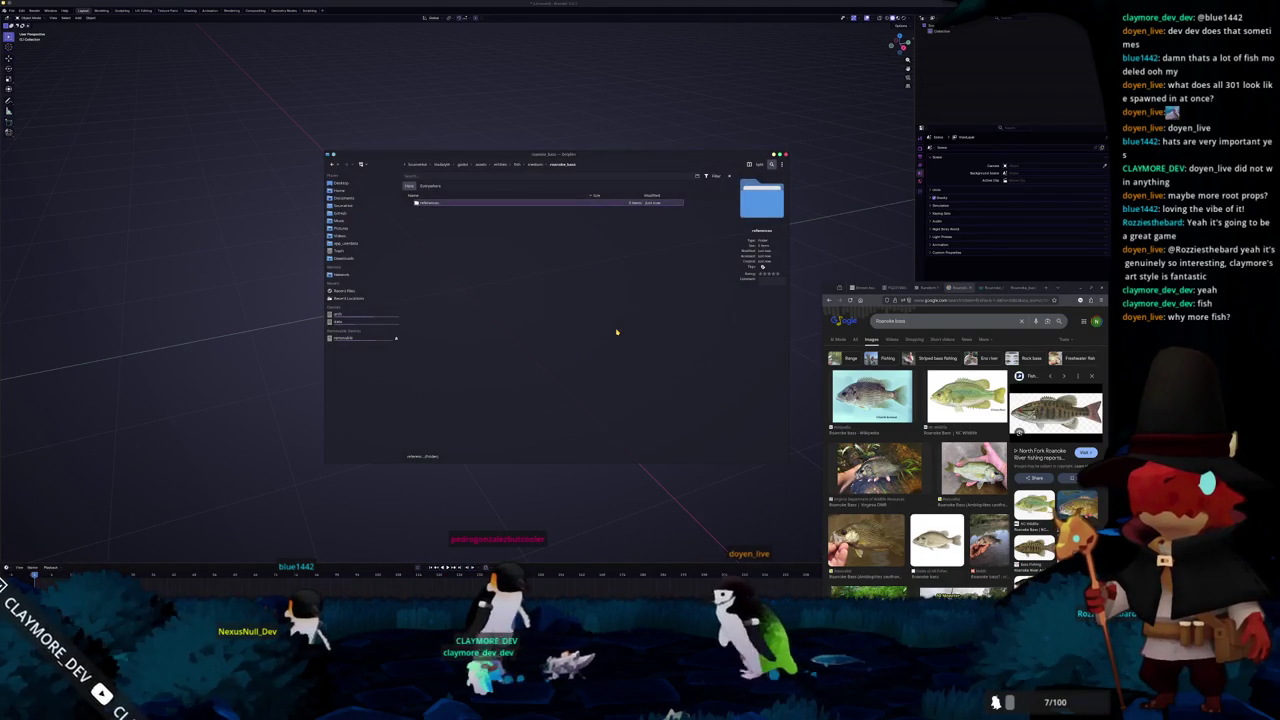
{"action": "key", "text": "Return"}
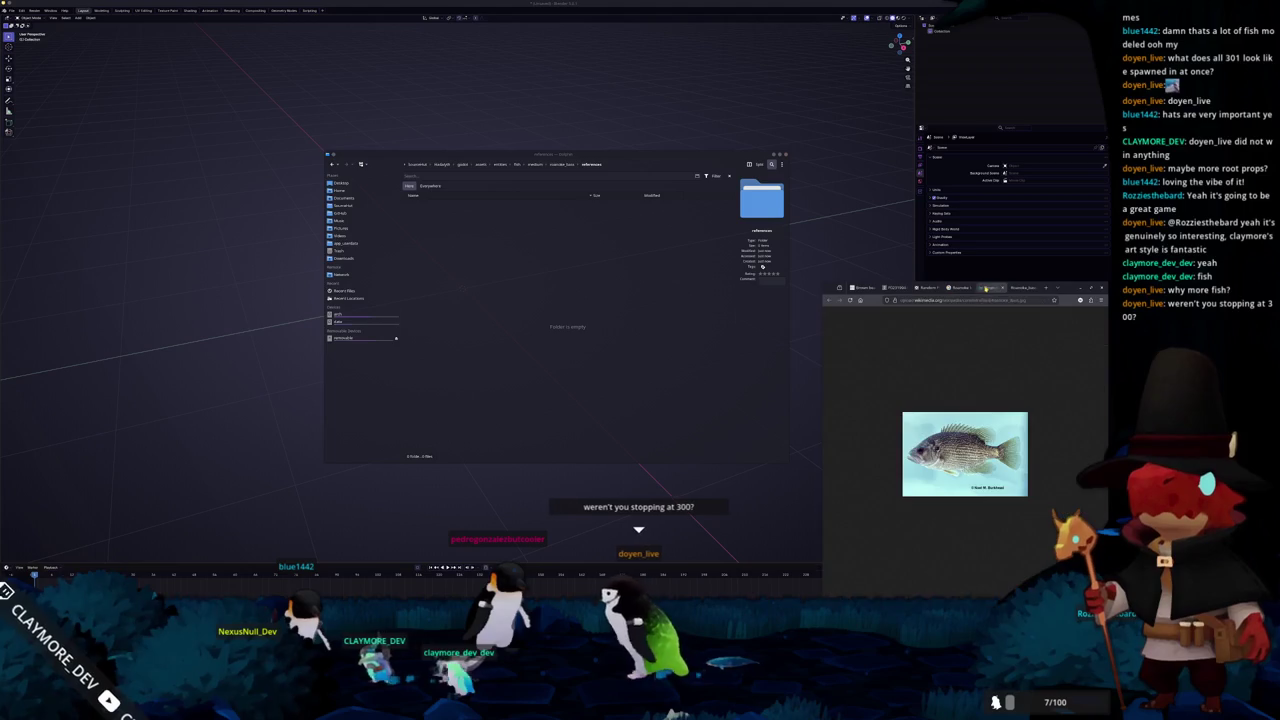
Copy two Roanoke bass images into the references folder and close the extra image tabs
{"action": "left_click_drag", "start_coordinate": [964, 453], "coordinate": [588, 270]}
{"action": "left_click", "coordinate": [588, 267]}
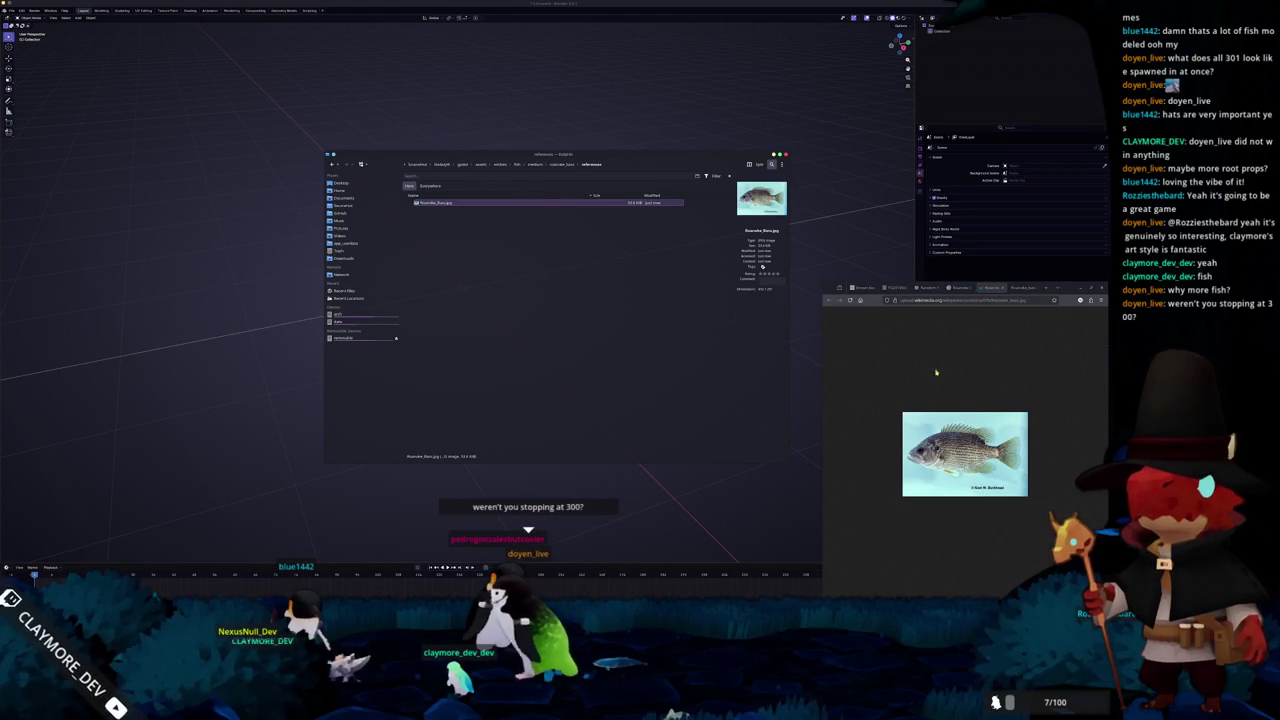
{"action": "left_click", "coordinate": [1022, 289]}
{"action": "left_click_drag", "start_coordinate": [965, 450], "coordinate": [576, 309]}
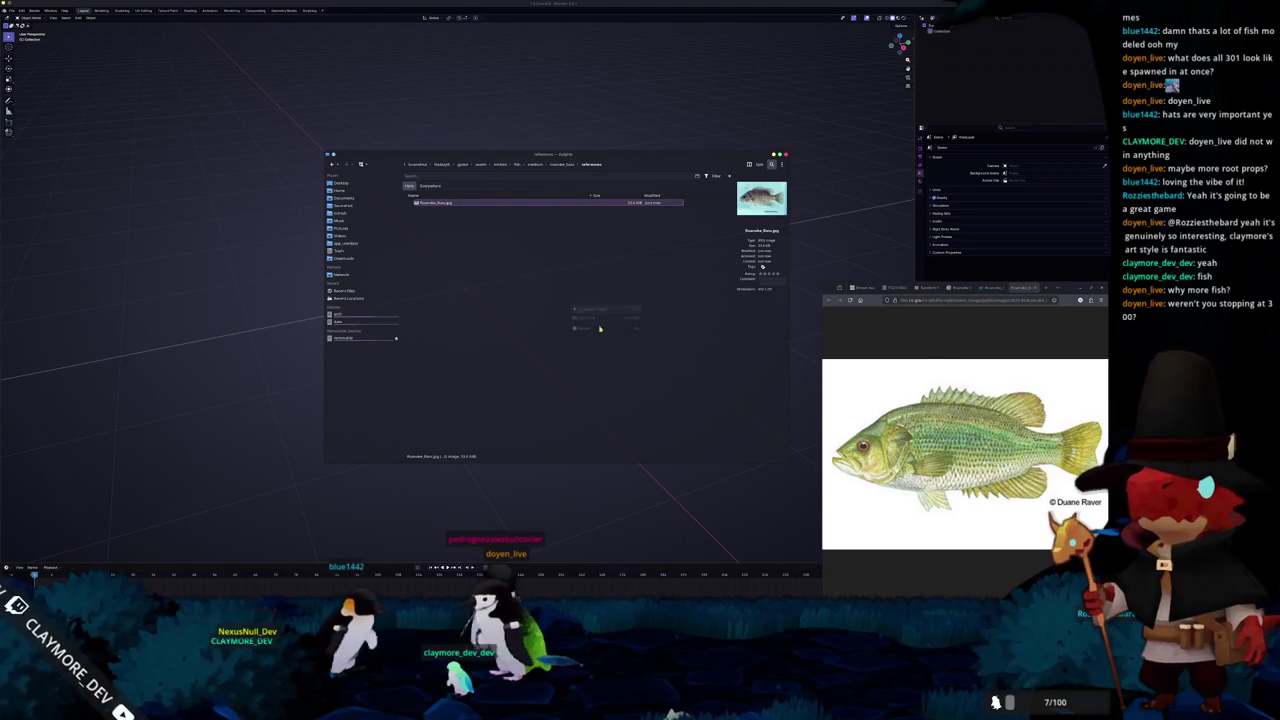
{"action": "left_click", "coordinate": [589, 320]}
{"action": "left_click", "coordinate": [1024, 289]}
{"action": "left_click", "coordinate": [1024, 289]}
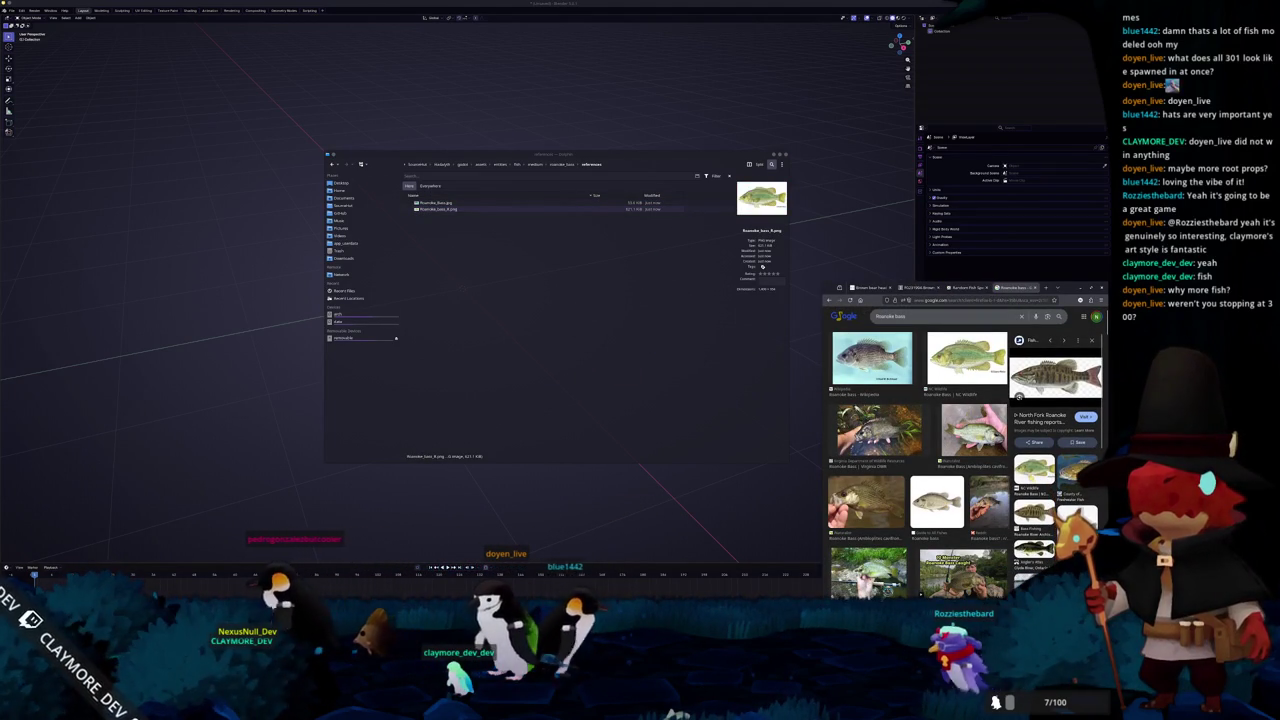
Open the striped bass image in a new tab, copy it into references, then close it
{"action": "left_click", "coordinate": [967, 358]}
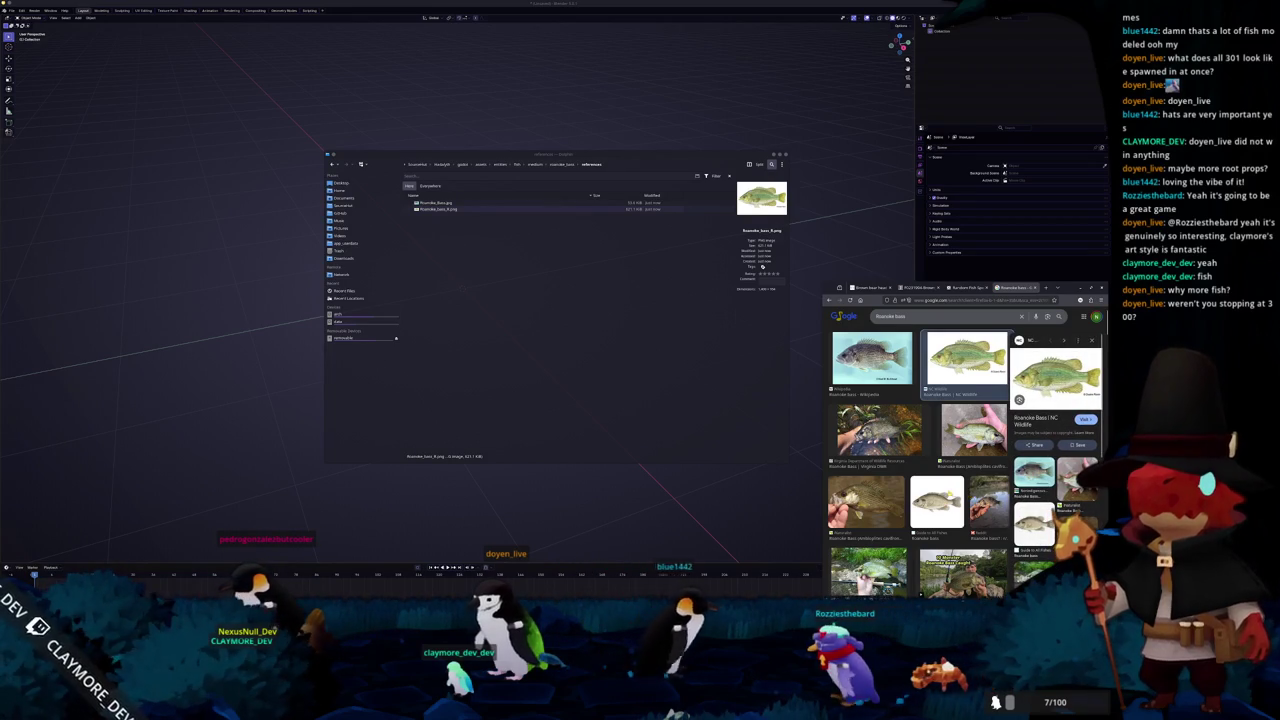
{"action": "scroll", "coordinate": [918, 460], "scroll_direction": "down", "scroll_amount": 2}
{"action": "scroll", "coordinate": [918, 460], "scroll_direction": "down", "scroll_amount": 2}
{"action": "scroll", "coordinate": [918, 460], "scroll_direction": "down", "scroll_amount": 2}
{"action": "scroll", "coordinate": [918, 460], "scroll_direction": "down", "scroll_amount": 2}
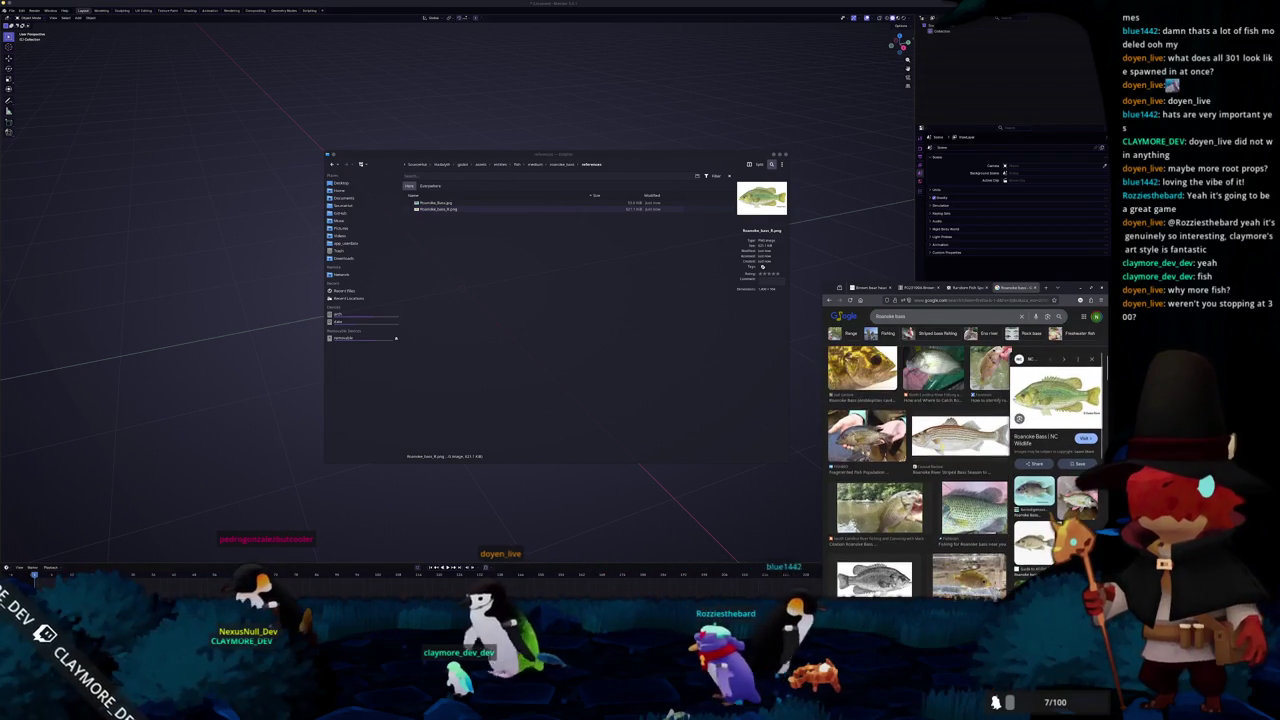
{"action": "left_click", "coordinate": [960, 435]}
{"action": "right_click", "coordinate": [984, 386]}
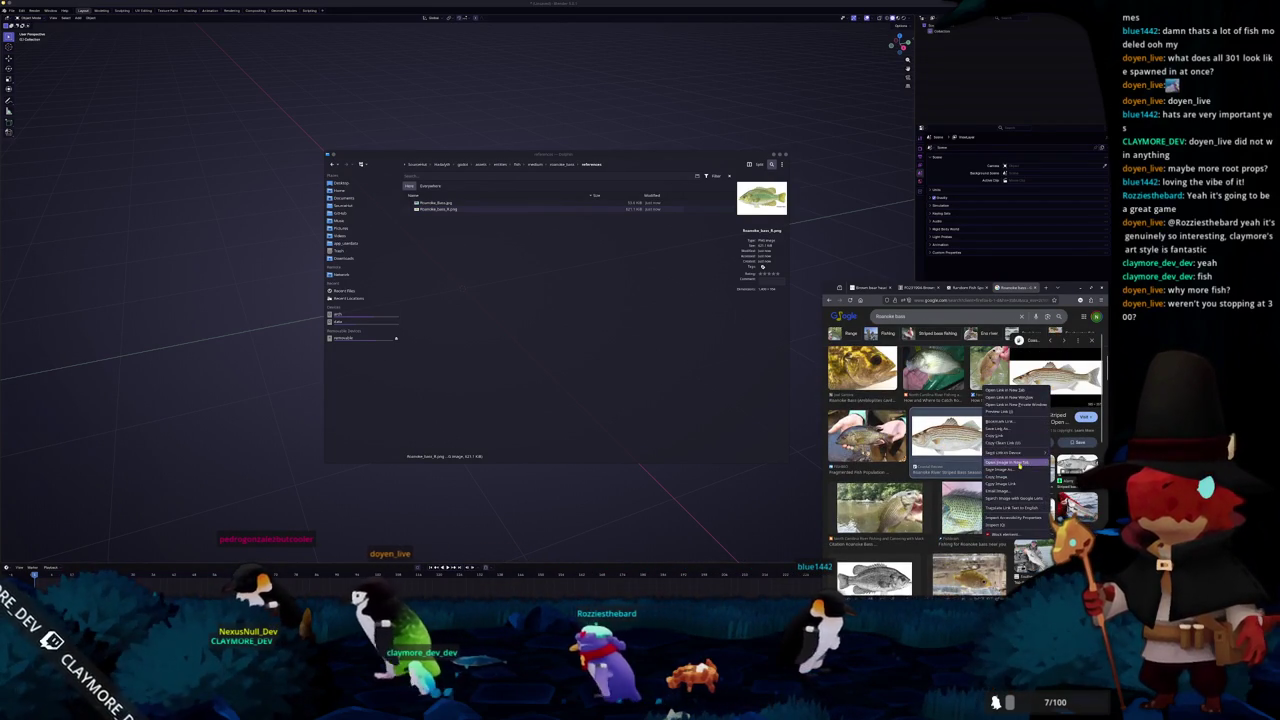
{"action": "left_click", "coordinate": [1015, 463]}
{"action": "left_click_drag", "start_coordinate": [965, 453], "coordinate": [562, 330]}
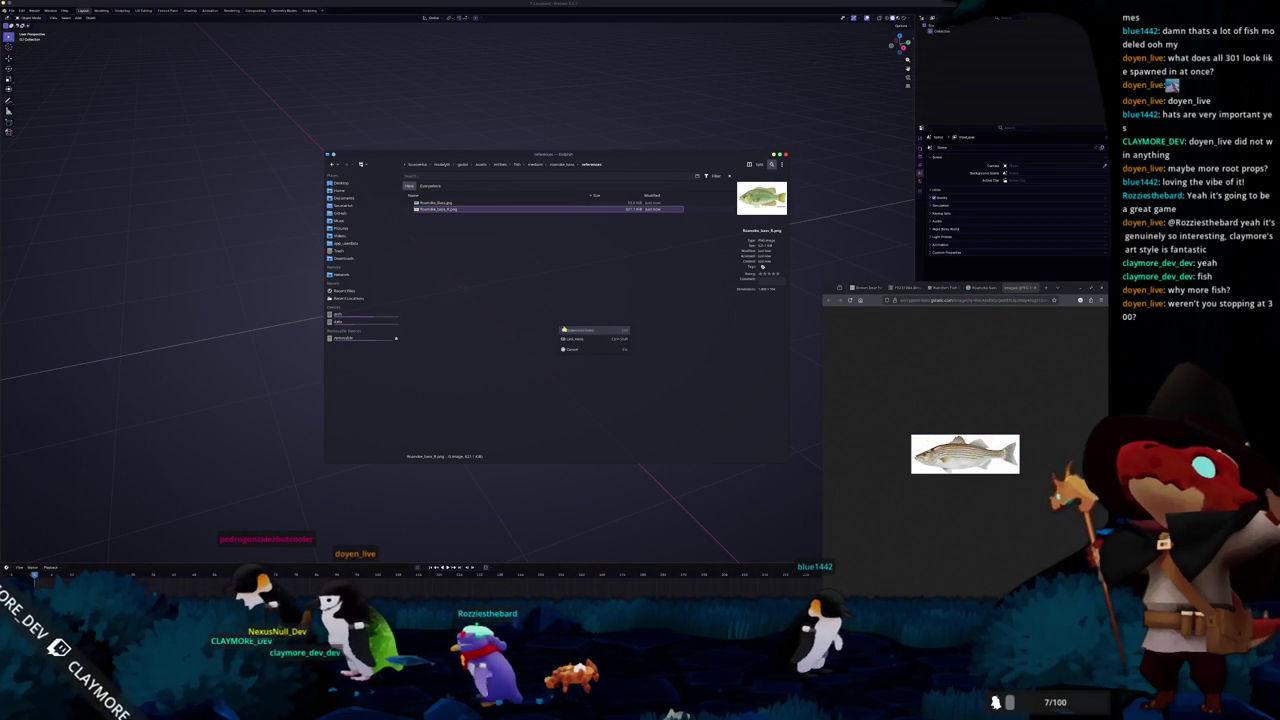
{"action": "left_click", "coordinate": [578, 330]}
{"action": "key", "text": "ctrl+w"}
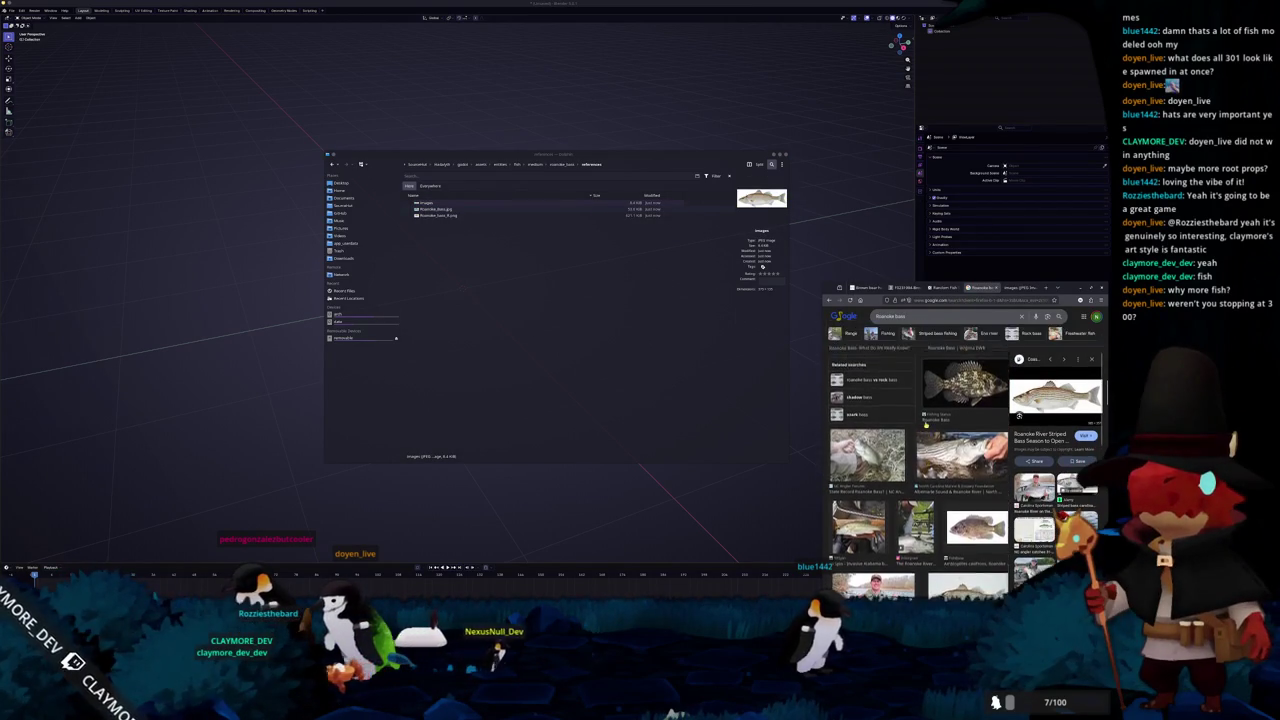
Scroll further through the bass image results and preview the smallmouth bass picture
{"action": "scroll", "coordinate": [925, 428], "scroll_direction": "down", "scroll_amount": 3}
{"action": "scroll", "coordinate": [918, 460], "scroll_direction": "down", "scroll_amount": 1}
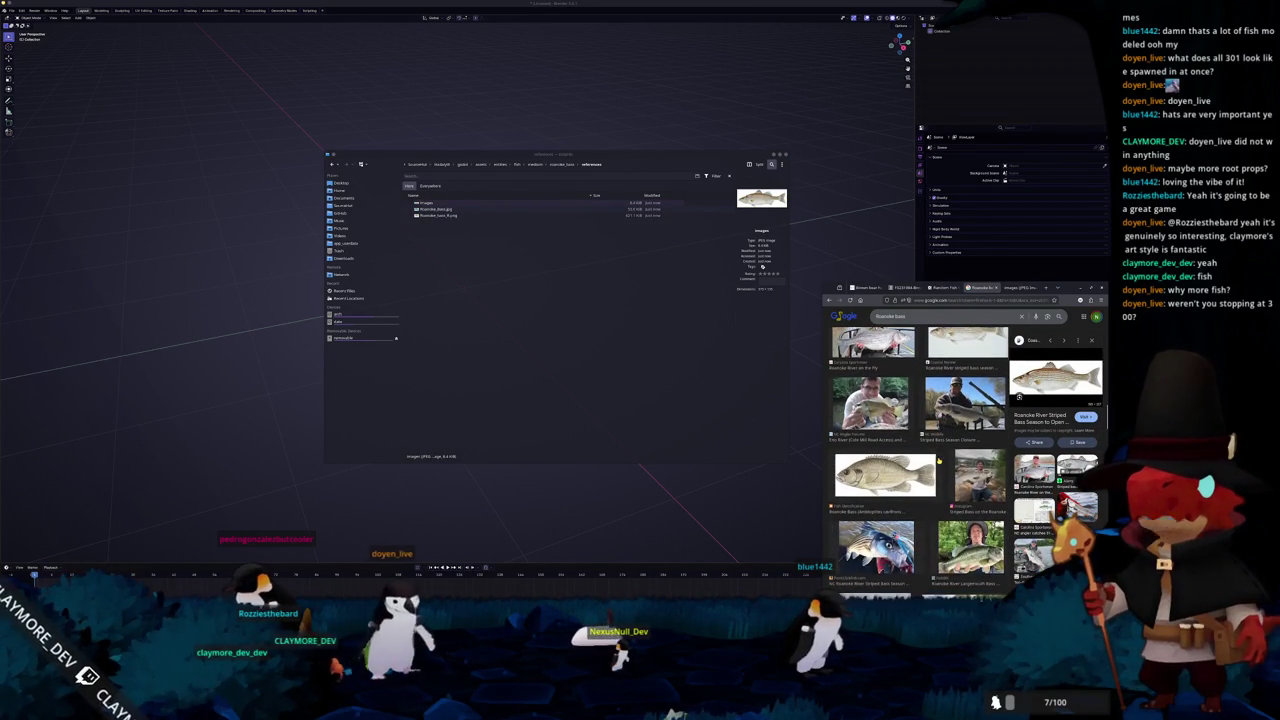
{"action": "scroll", "coordinate": [914, 466], "scroll_direction": "down", "scroll_amount": 1}
{"action": "scroll", "coordinate": [914, 466], "scroll_direction": "down", "scroll_amount": 1}
{"action": "scroll", "coordinate": [914, 466], "scroll_direction": "down", "scroll_amount": 1}
{"action": "scroll", "coordinate": [914, 466], "scroll_direction": "down", "scroll_amount": 1}
{"action": "scroll", "coordinate": [914, 466], "scroll_direction": "down", "scroll_amount": 1}
{"action": "scroll", "coordinate": [914, 466], "scroll_direction": "down", "scroll_amount": 1}
{"action": "scroll", "coordinate": [914, 466], "scroll_direction": "down", "scroll_amount": 1}
{"action": "scroll", "coordinate": [914, 466], "scroll_direction": "down", "scroll_amount": 1}
{"action": "scroll", "coordinate": [914, 466], "scroll_direction": "down", "scroll_amount": 1}
{"action": "scroll", "coordinate": [914, 466], "scroll_direction": "down", "scroll_amount": 2}
{"action": "scroll", "coordinate": [914, 466], "scroll_direction": "down", "scroll_amount": 1}
{"action": "scroll", "coordinate": [914, 466], "scroll_direction": "down", "scroll_amount": 2}
{"action": "scroll", "coordinate": [919, 473], "scroll_direction": "down", "scroll_amount": 2}
{"action": "scroll", "coordinate": [919, 473], "scroll_direction": "down", "scroll_amount": 1}
{"action": "scroll", "coordinate": [919, 473], "scroll_direction": "down", "scroll_amount": 1}
{"action": "scroll", "coordinate": [919, 473], "scroll_direction": "down", "scroll_amount": 1}
{"action": "scroll", "coordinate": [919, 473], "scroll_direction": "down", "scroll_amount": 1}
{"action": "left_click", "coordinate": [900, 440]}
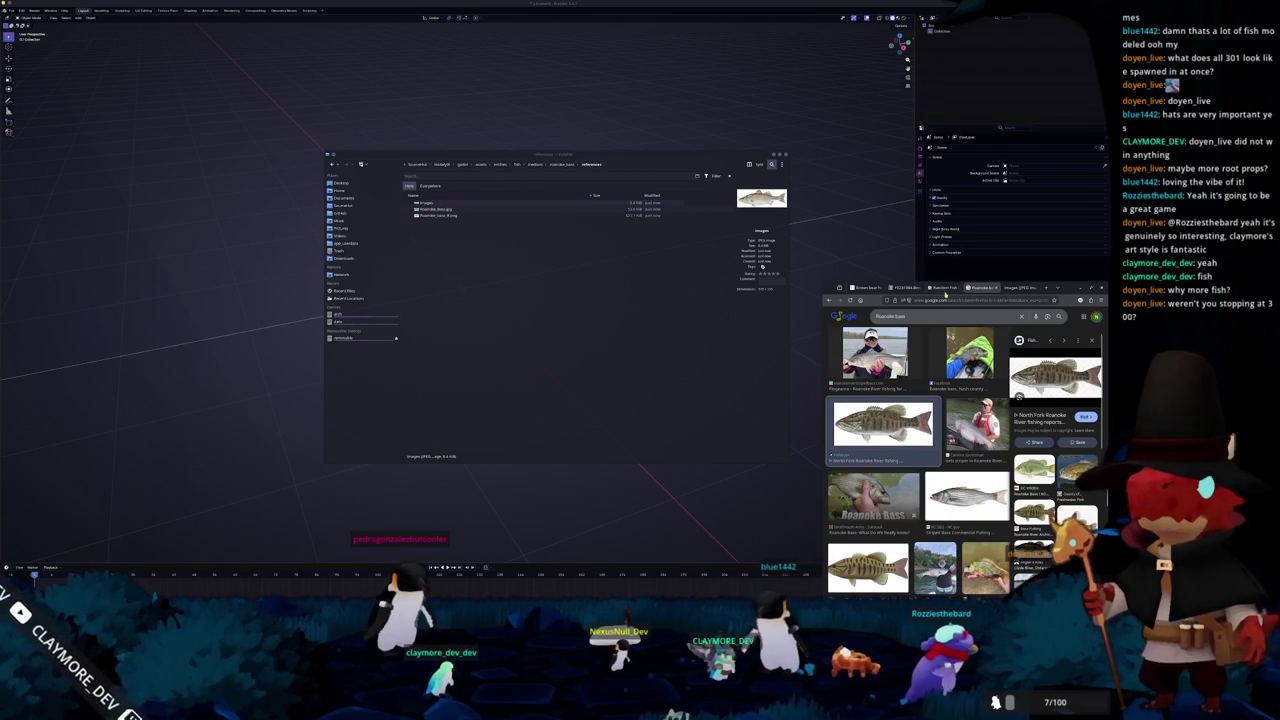
Generate two more species on the Random Fish Species Generator, then return to the bass results
{"action": "left_click", "coordinate": [948, 288]}
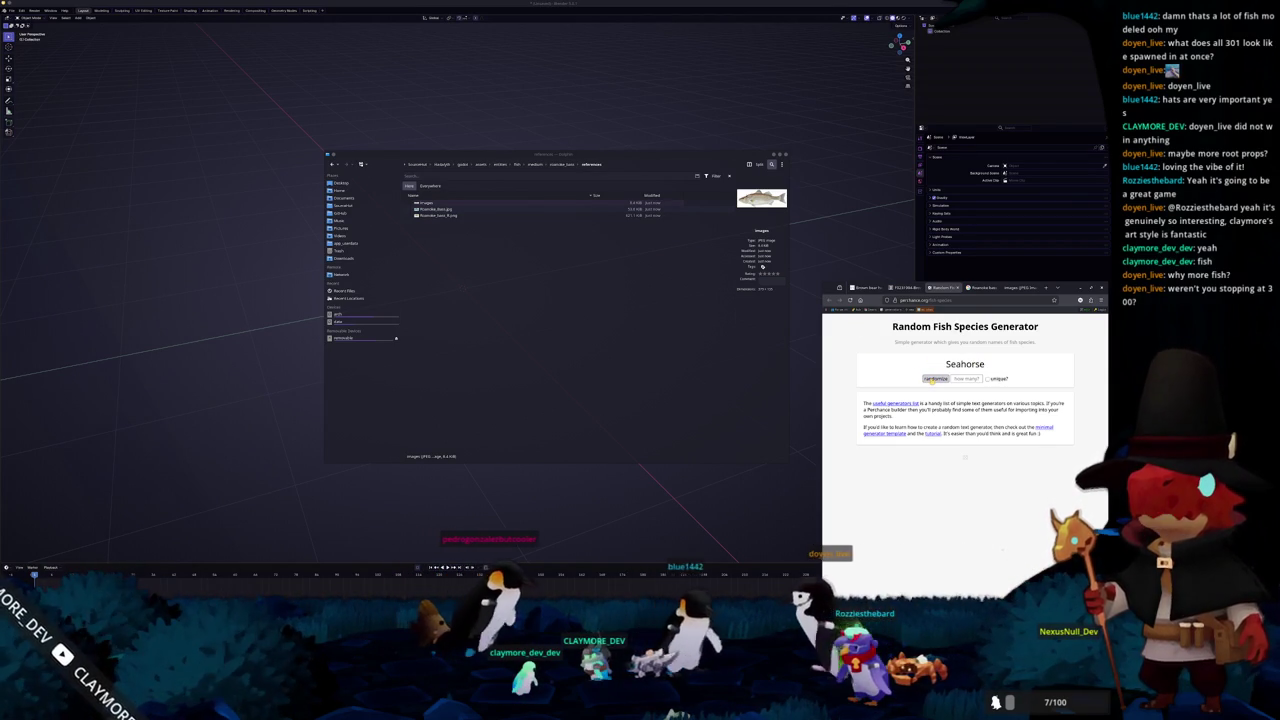
{"action": "left_click", "coordinate": [932, 379]}
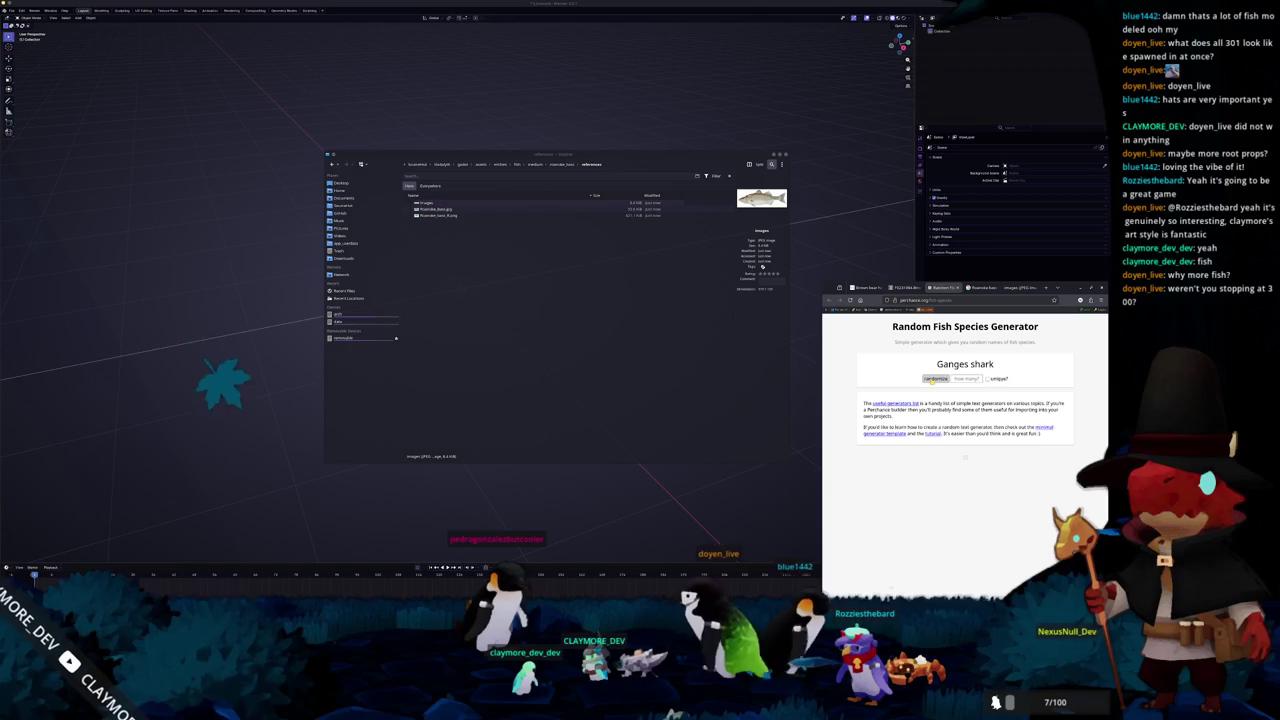
{"action": "left_click", "coordinate": [932, 379]}
{"action": "left_click", "coordinate": [1006, 290]}
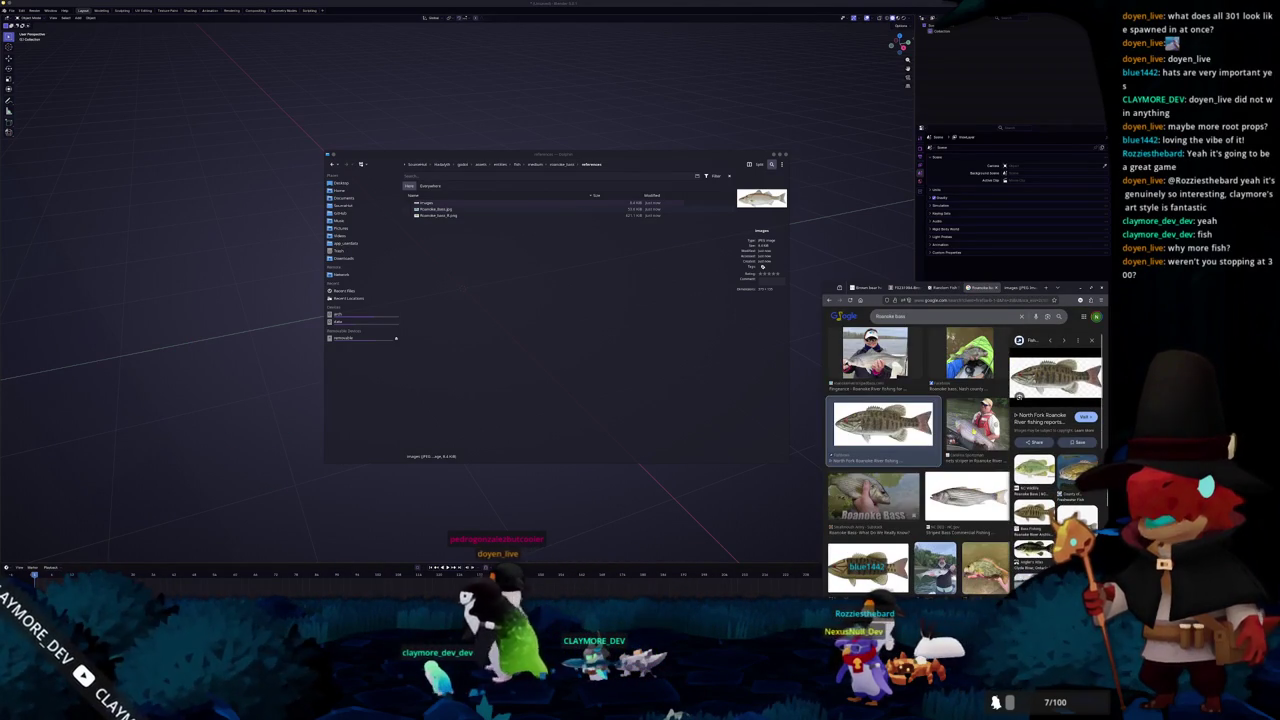
Open the smallmouth bass picture on its own and drag it toward the references folder
{"action": "scroll", "coordinate": [883, 422], "scroll_direction": "down", "scroll_amount": 1}
{"action": "left_click", "coordinate": [966, 417]}
{"action": "scroll", "coordinate": [915, 460], "scroll_direction": "up", "scroll_amount": 3}
{"action": "left_click", "coordinate": [883, 500]}
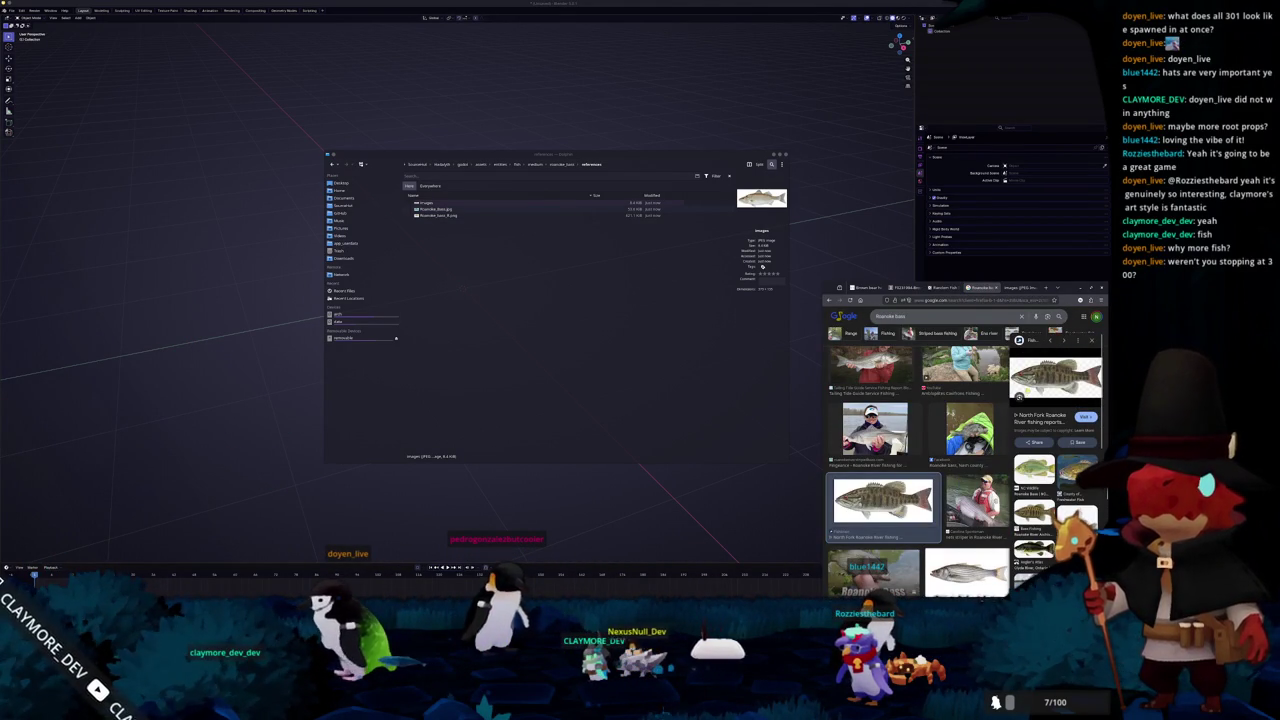
{"action": "left_click", "coordinate": [1060, 457]}
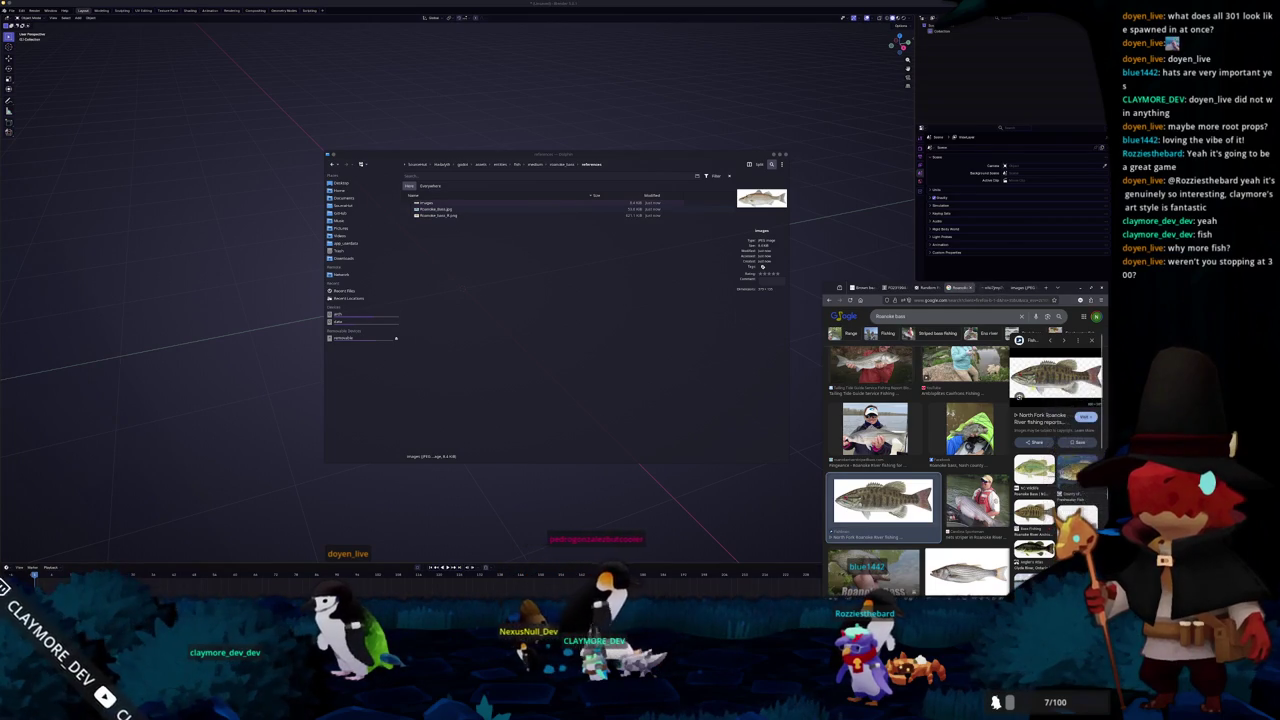
{"action": "left_click", "coordinate": [991, 287]}
{"action": "left_click_drag", "start_coordinate": [960, 450], "coordinate": [602, 314]}
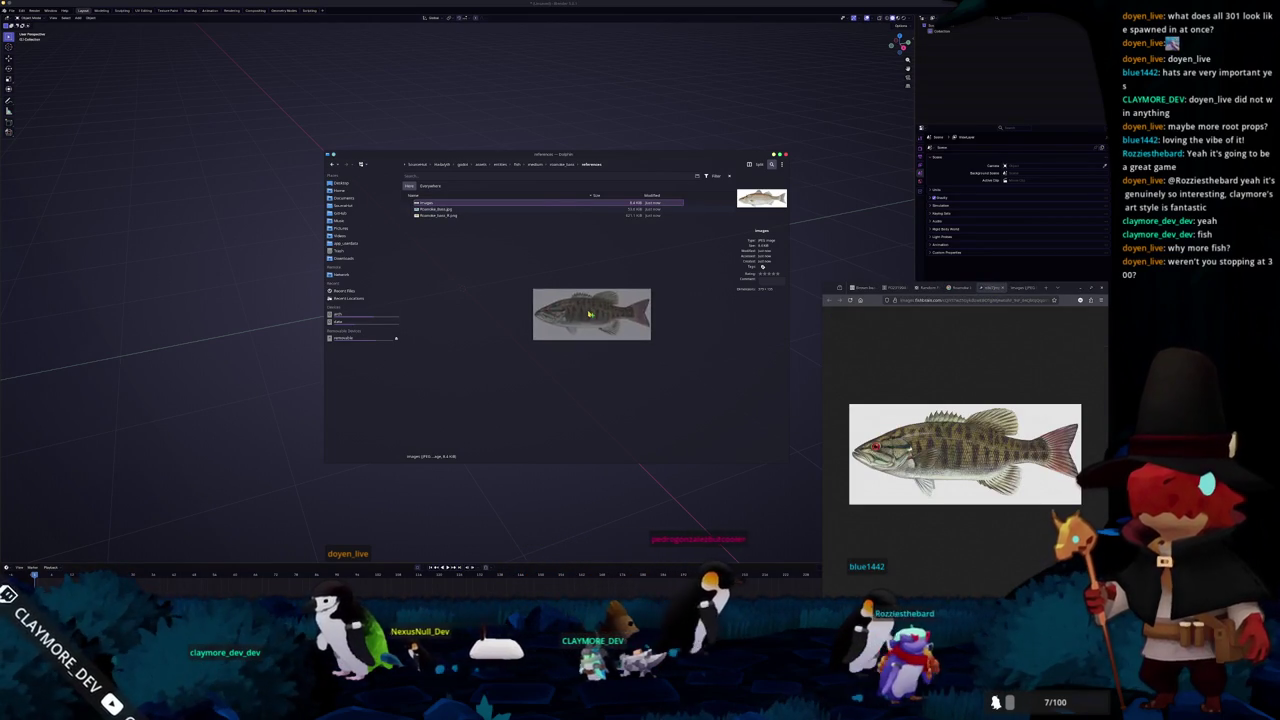
Save the smallmouth bass and another image into references, and drop the striped bass into Blender
{"action": "left_click", "coordinate": [603, 315]}
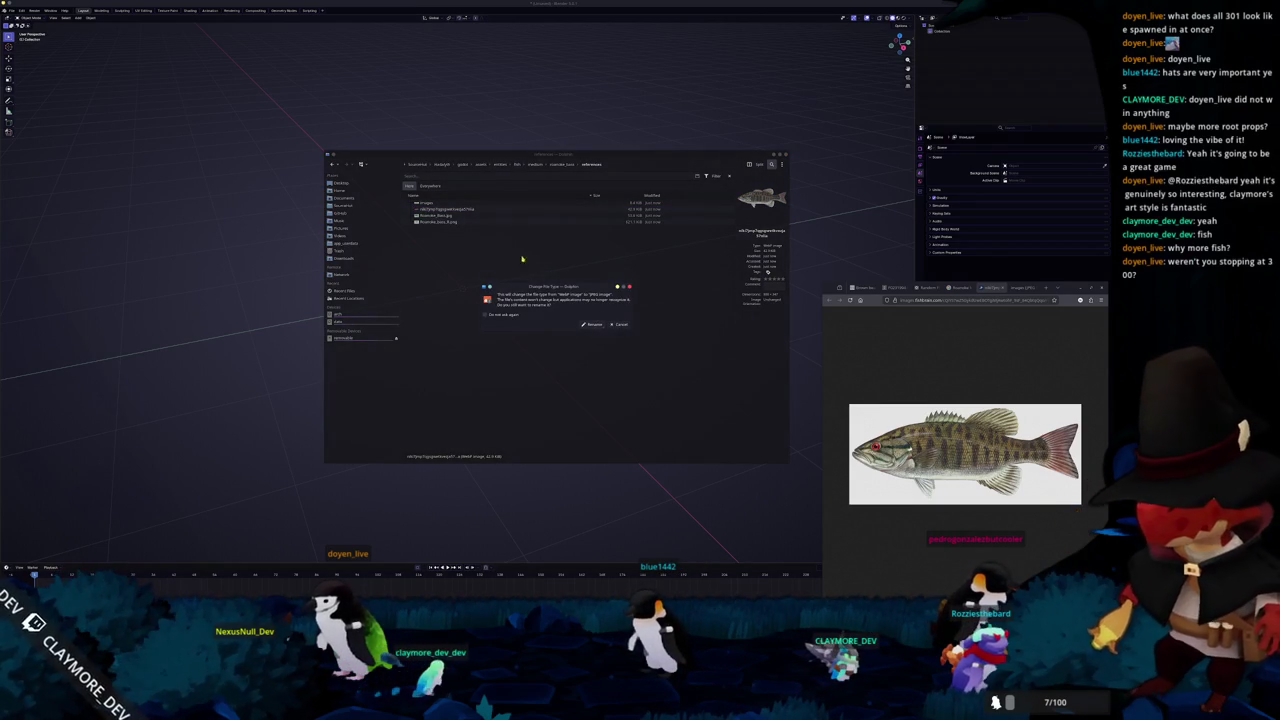
{"action": "key", "text": "Return"}
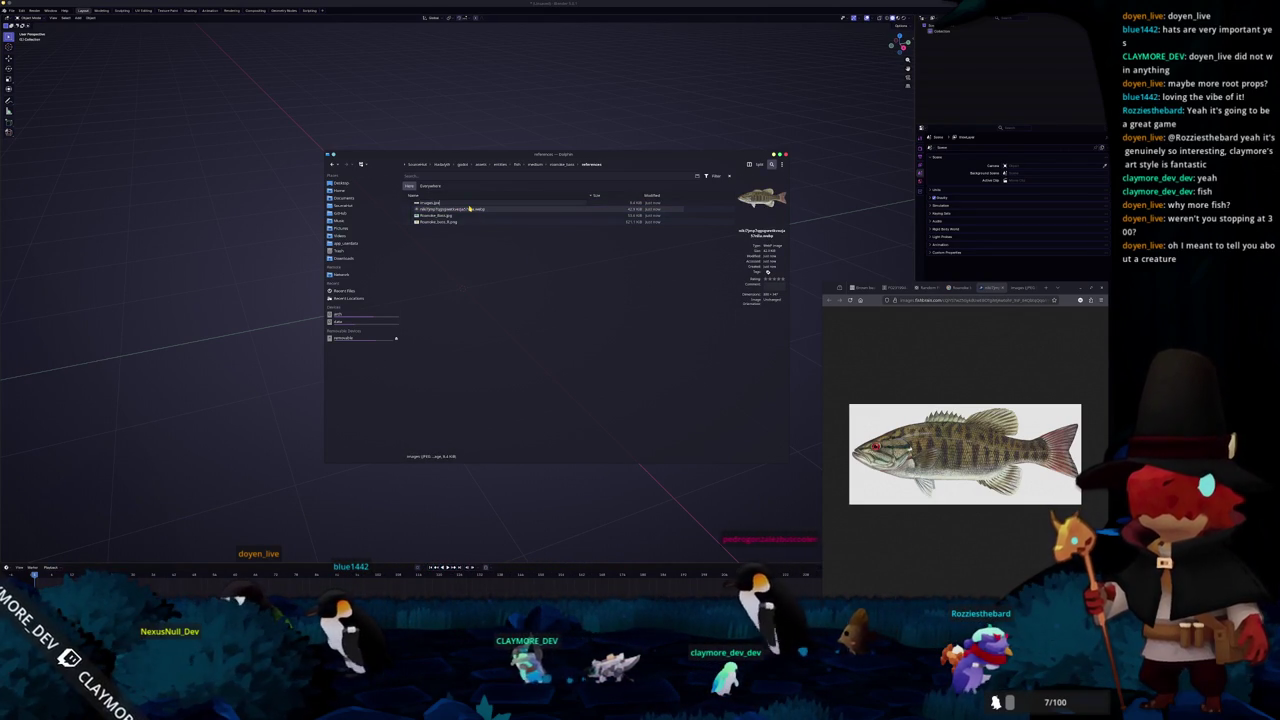
{"action": "key", "text": "ctrl+v"}
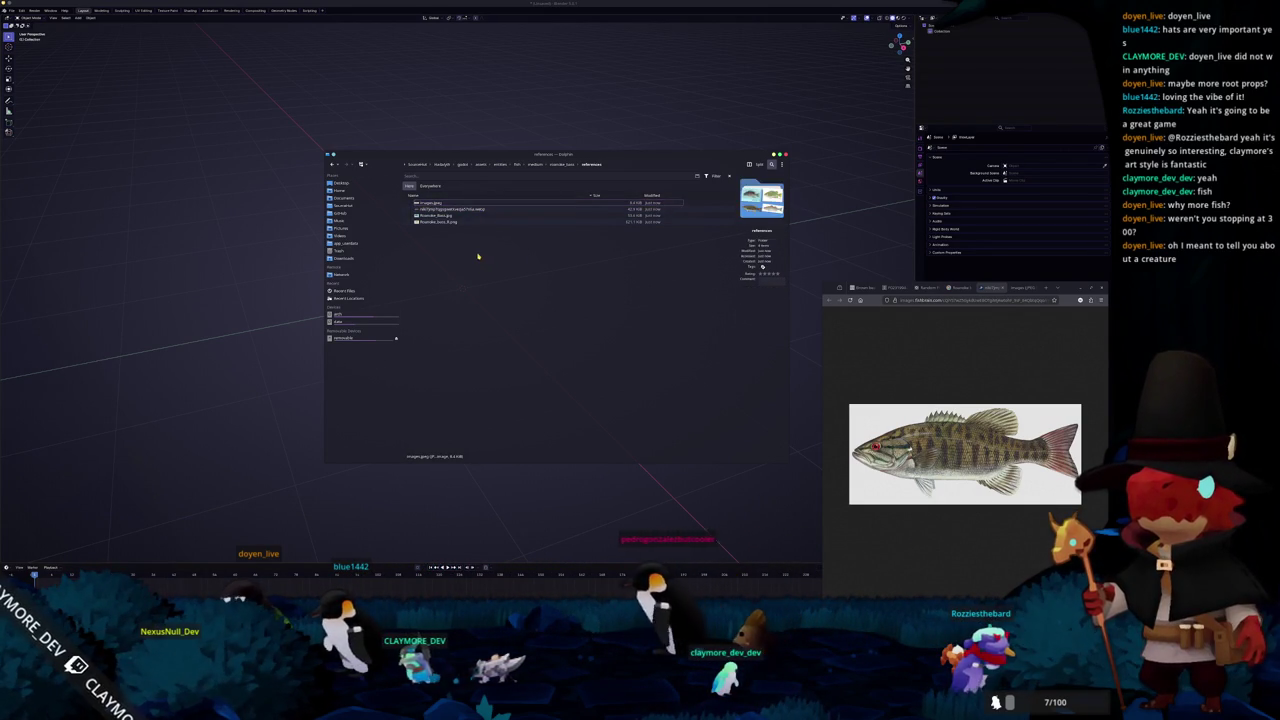
{"action": "mouse_move", "coordinate": [435, 203]}
{"action": "left_mouse_down"}
{"action": "mouse_move", "coordinate": [390, 204]}
{"action": "mouse_move", "coordinate": [260, 310]}
{"action": "left_mouse_up"}
{"action": "key", "text": "alt+Tab"}
Paste the smallmouth bass image, move it right of the striped bass, and scale it down
{"action": "key", "text": "ctrl+v"}
{"action": "scroll", "coordinate": [388, 285], "scroll_direction": "down", "scroll_amount": 4}
{"action": "key", "text": "g"}
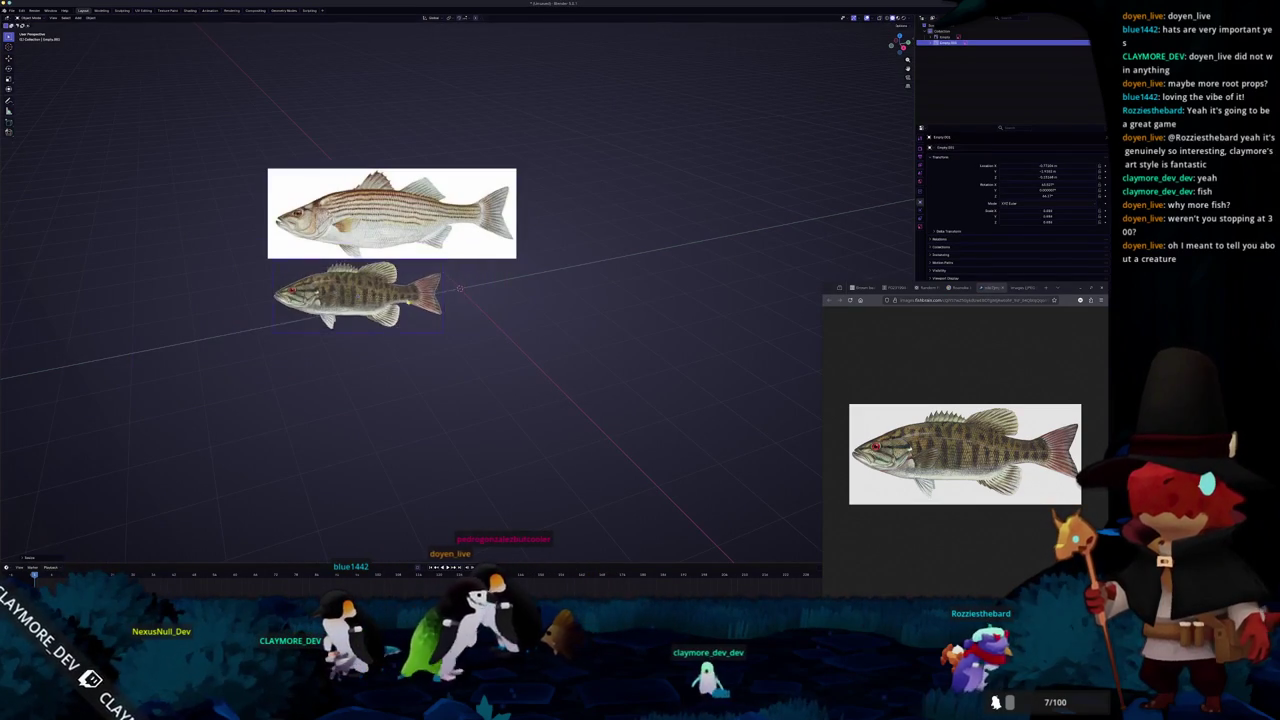
{"action": "key", "text": "s"}
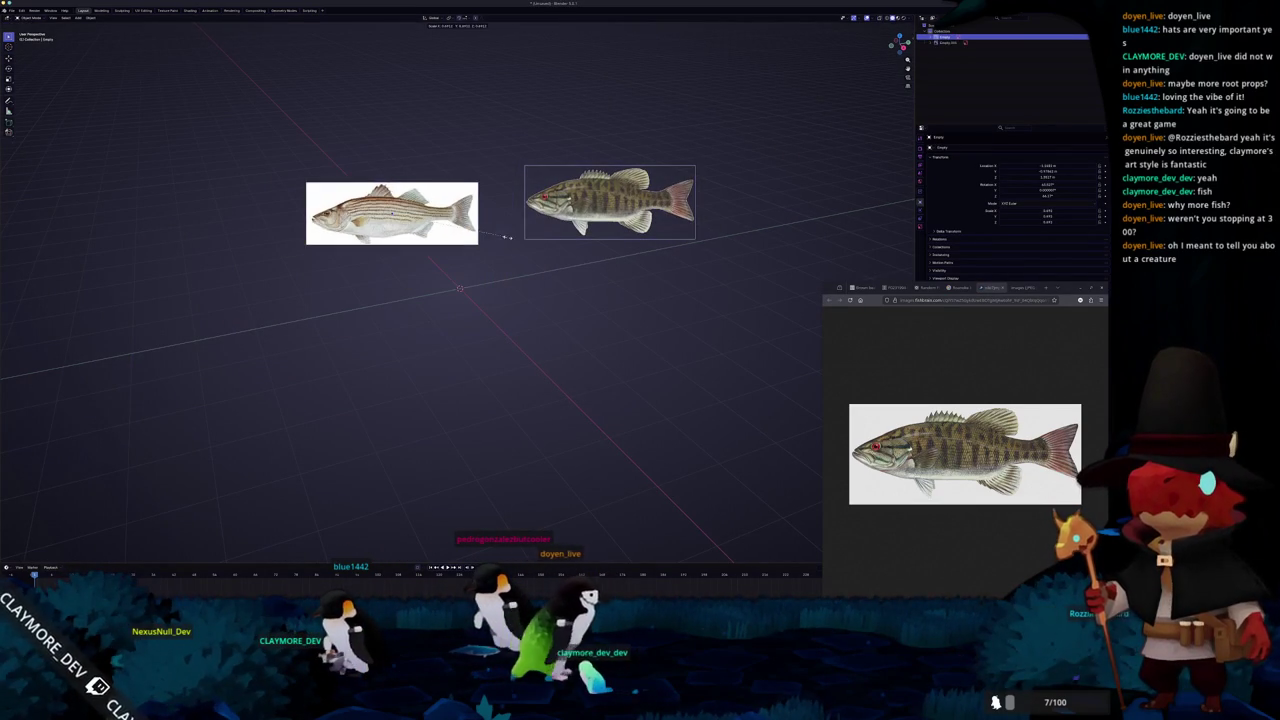
{"action": "key", "text": "g"}
{"action": "key", "text": "s"}
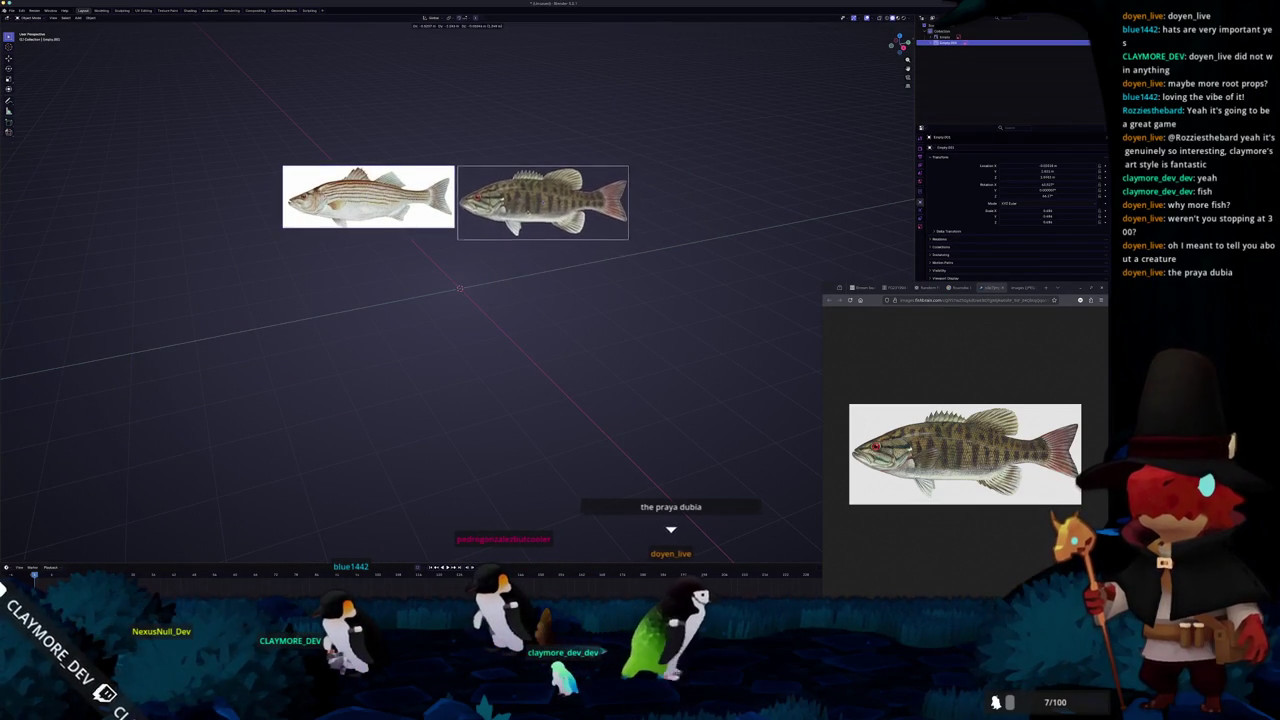
{"action": "left_click", "coordinate": [608, 232]}
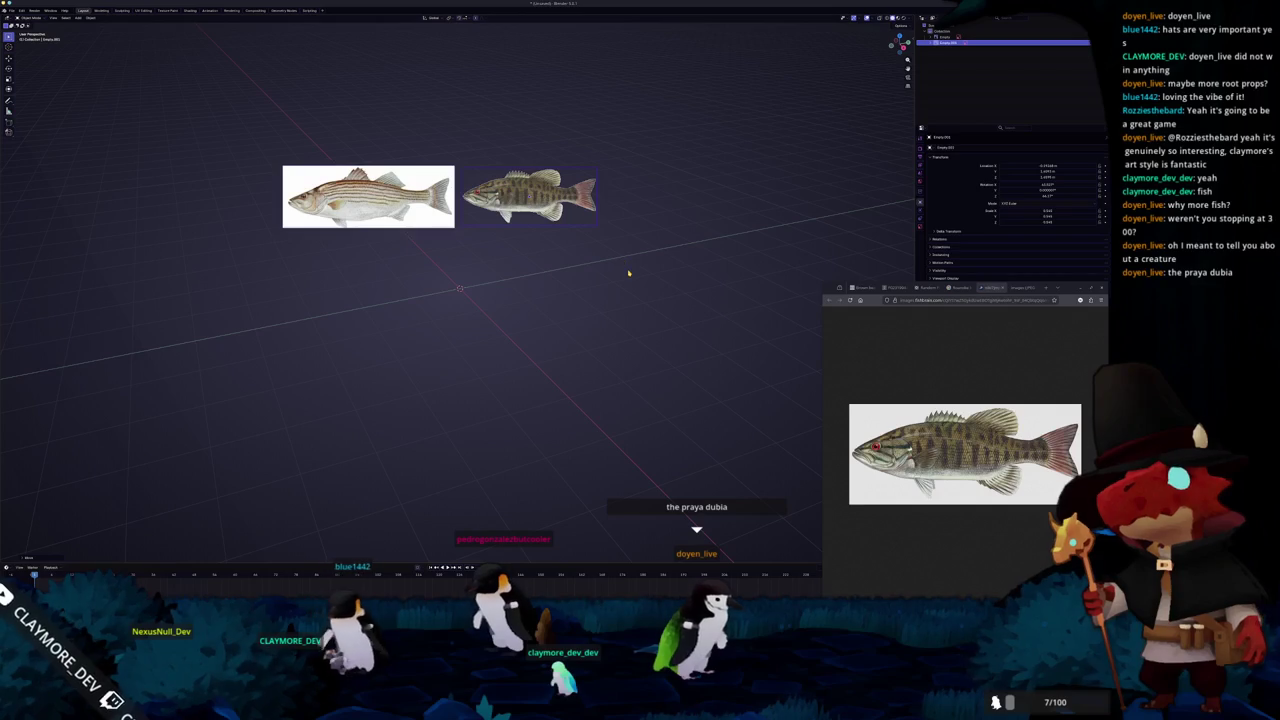
{"action": "key", "text": "alt+Tab"}
{"action": "key", "text": "alt+Tab"}
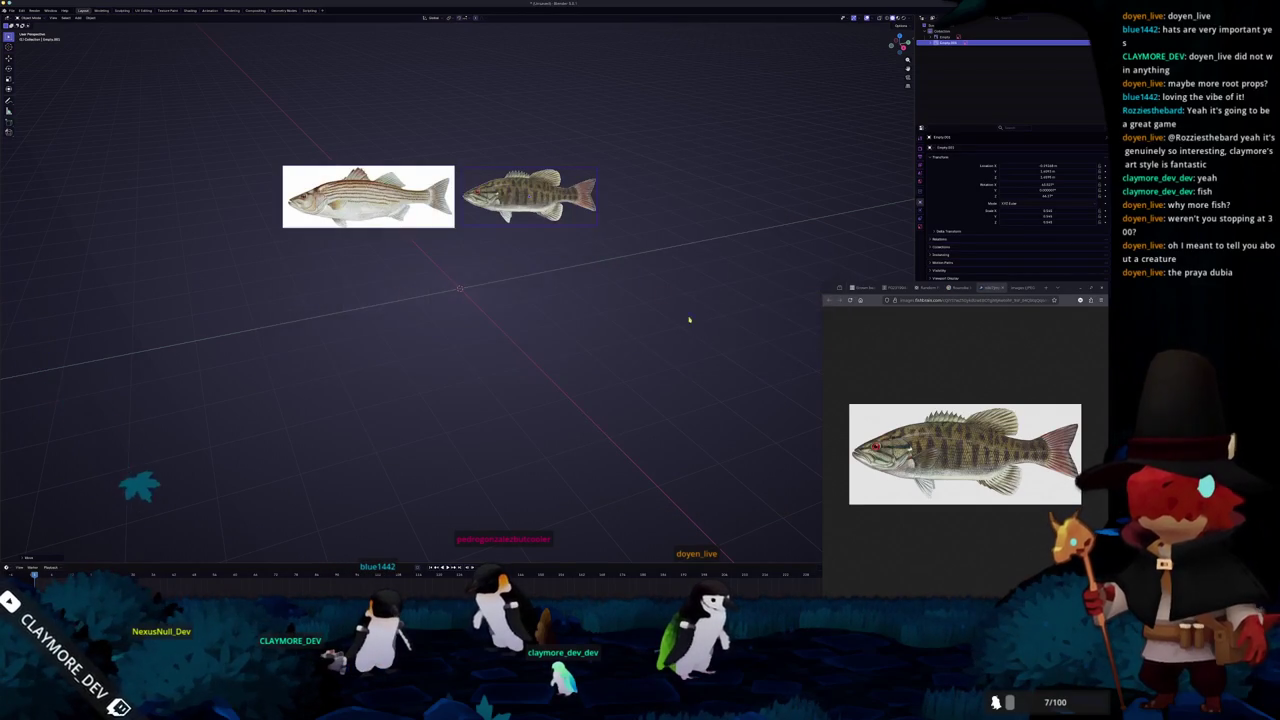
Search Google Images for 'praya dubia' and widen the browser to see more results
{"action": "left_click", "coordinate": [1019, 289]}
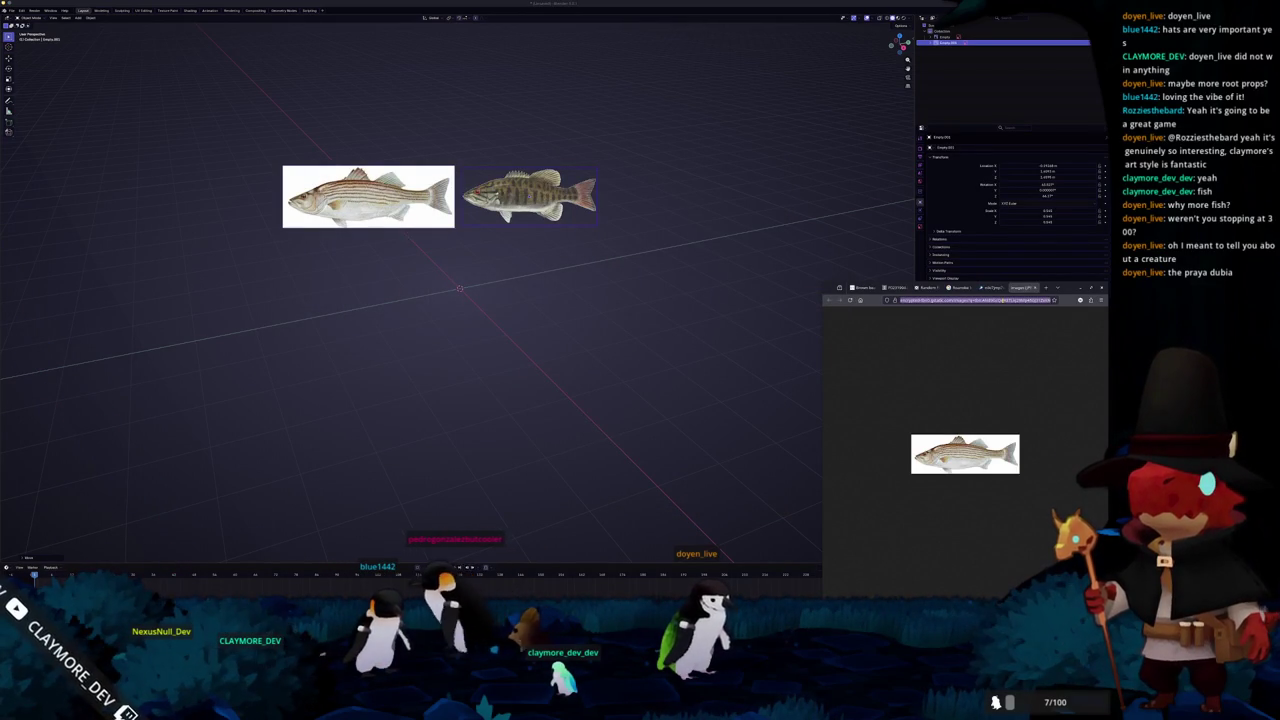
{"action": "type", "text": "praya"}
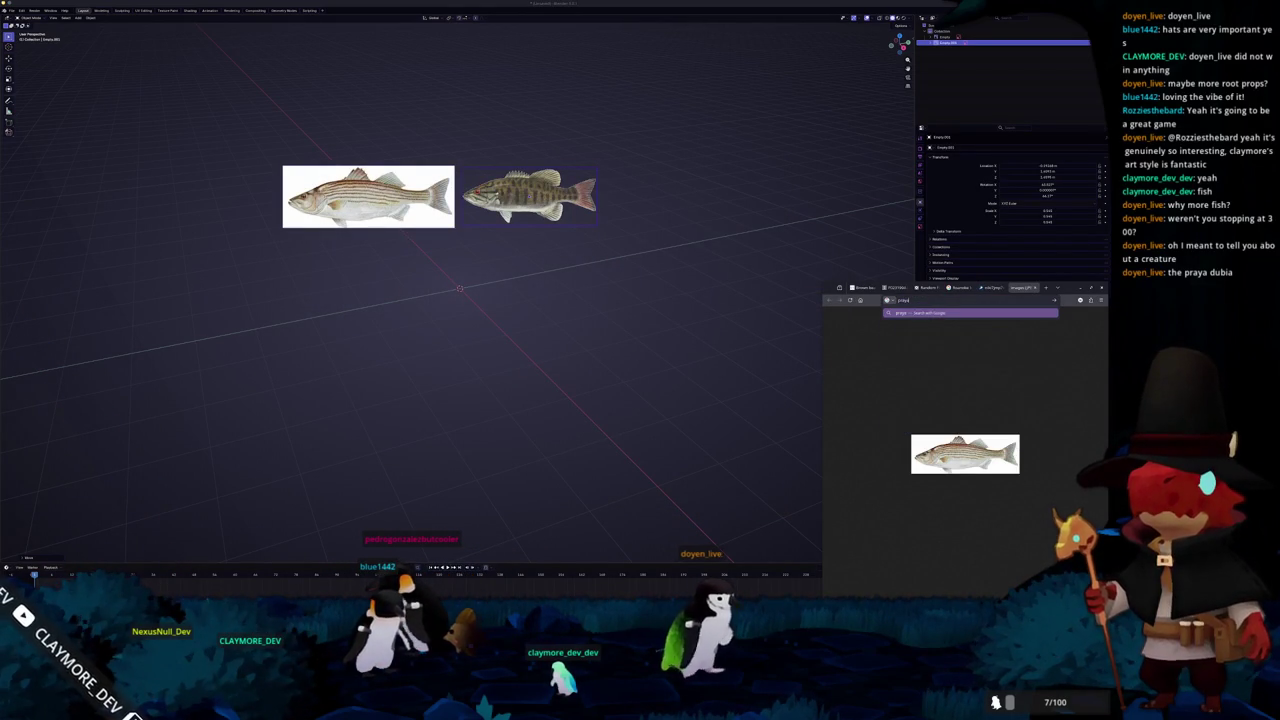
{"action": "type", "text": " dubia"}
{"action": "key", "text": "Return"}
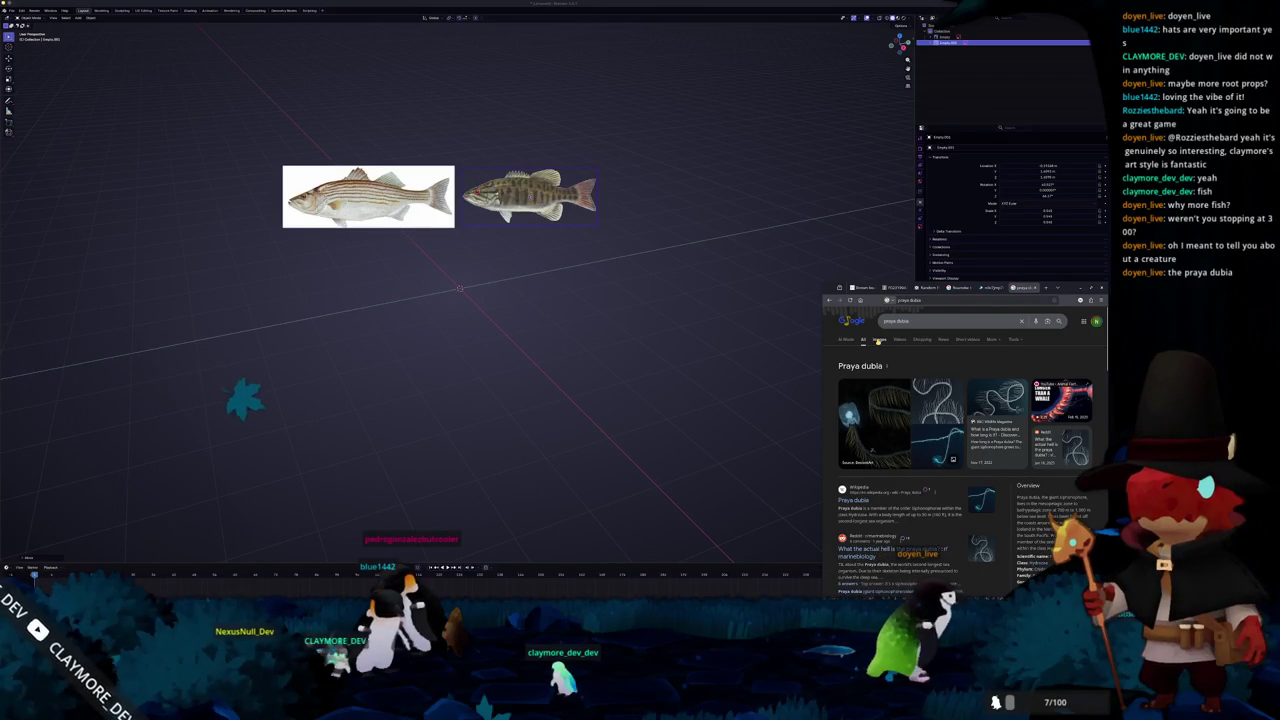
{"action": "left_click", "coordinate": [879, 340]}
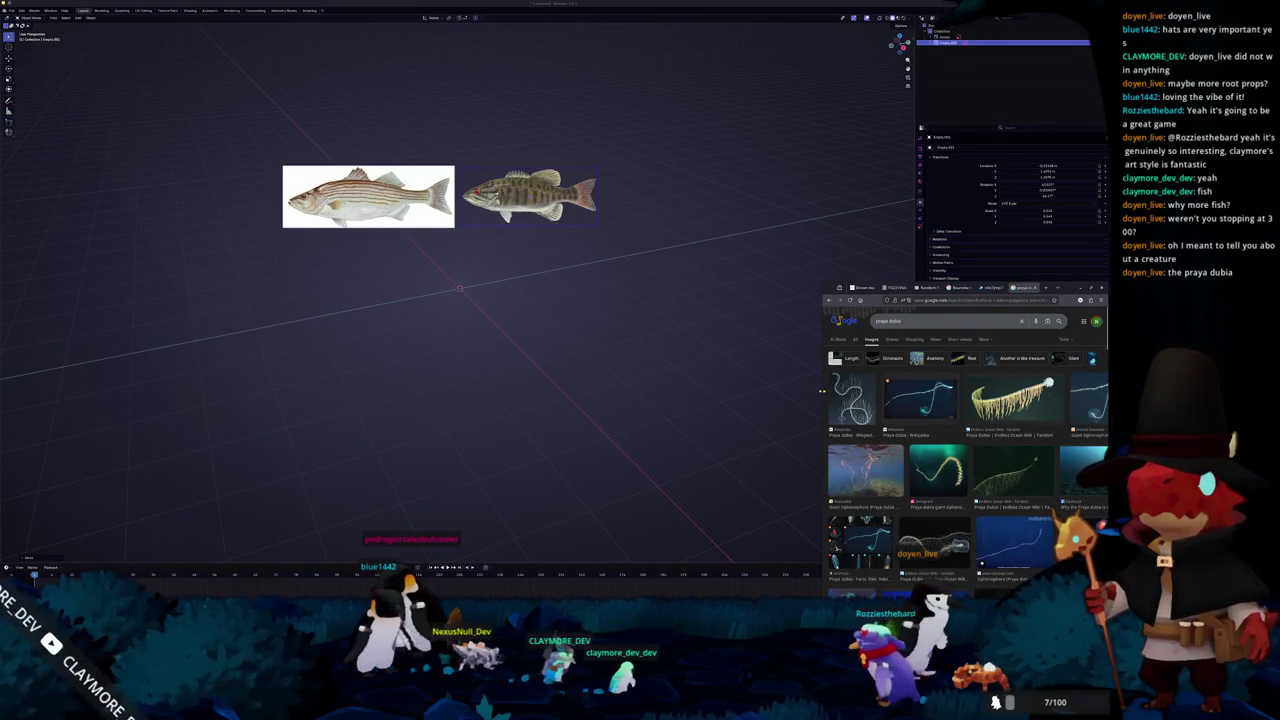
{"action": "left_click_drag", "start_coordinate": [822, 390], "coordinate": [679, 390]}
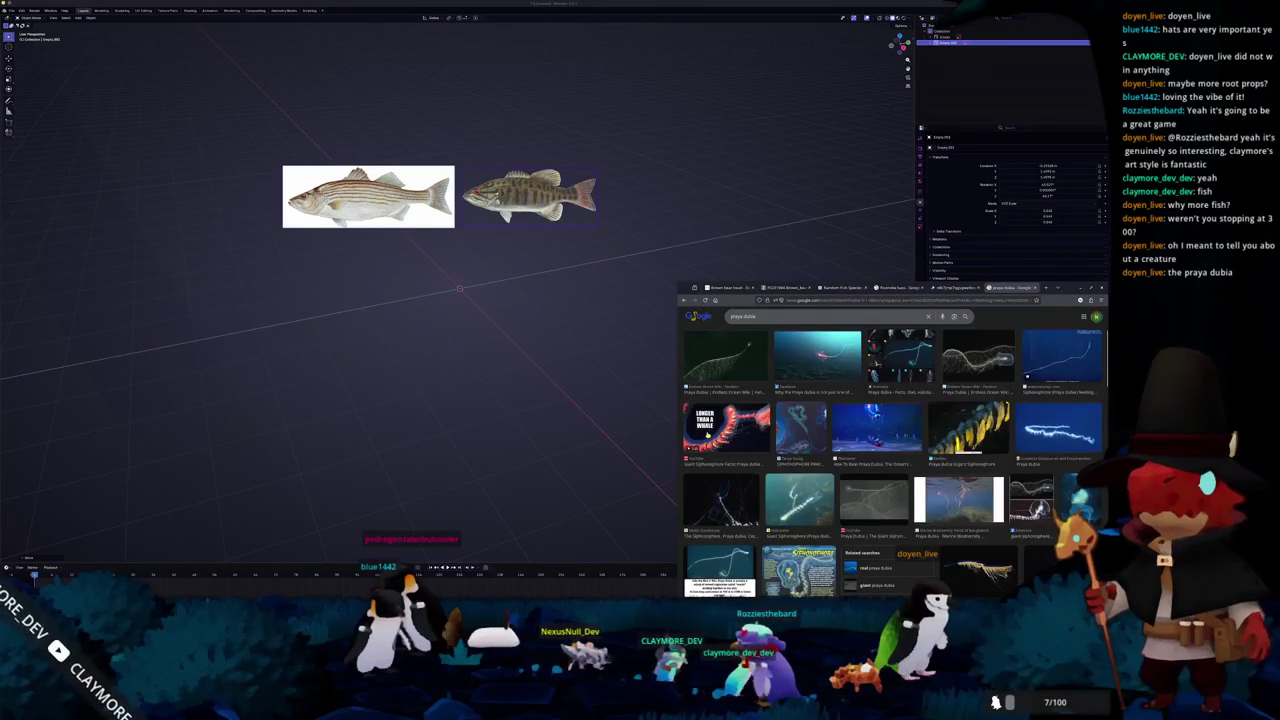
{"action": "scroll", "coordinate": [708, 434], "scroll_direction": "down", "scroll_amount": 2}
{"action": "scroll", "coordinate": [708, 434], "scroll_direction": "down", "scroll_amount": 1}
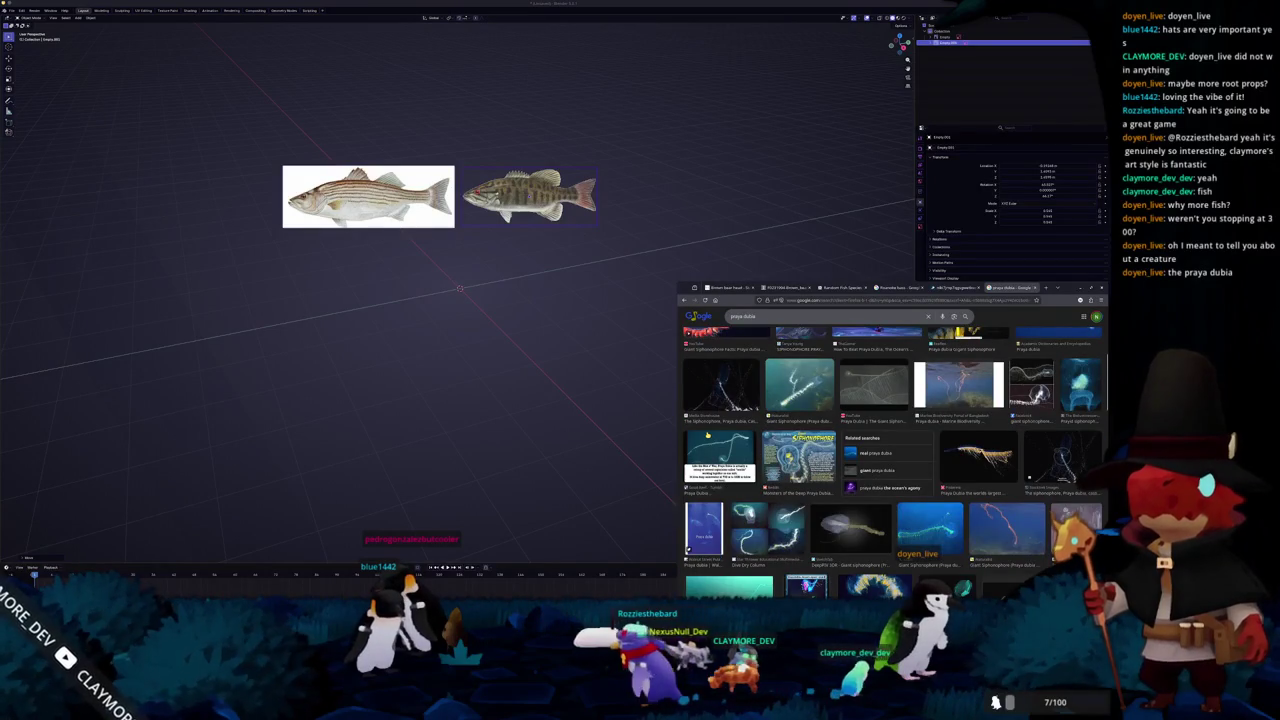
{"action": "scroll", "coordinate": [708, 434], "scroll_direction": "up", "scroll_amount": 2}
{"action": "scroll", "coordinate": [708, 434], "scroll_direction": "up", "scroll_amount": 1}
{"action": "scroll", "coordinate": [708, 434], "scroll_direction": "up", "scroll_amount": 1}
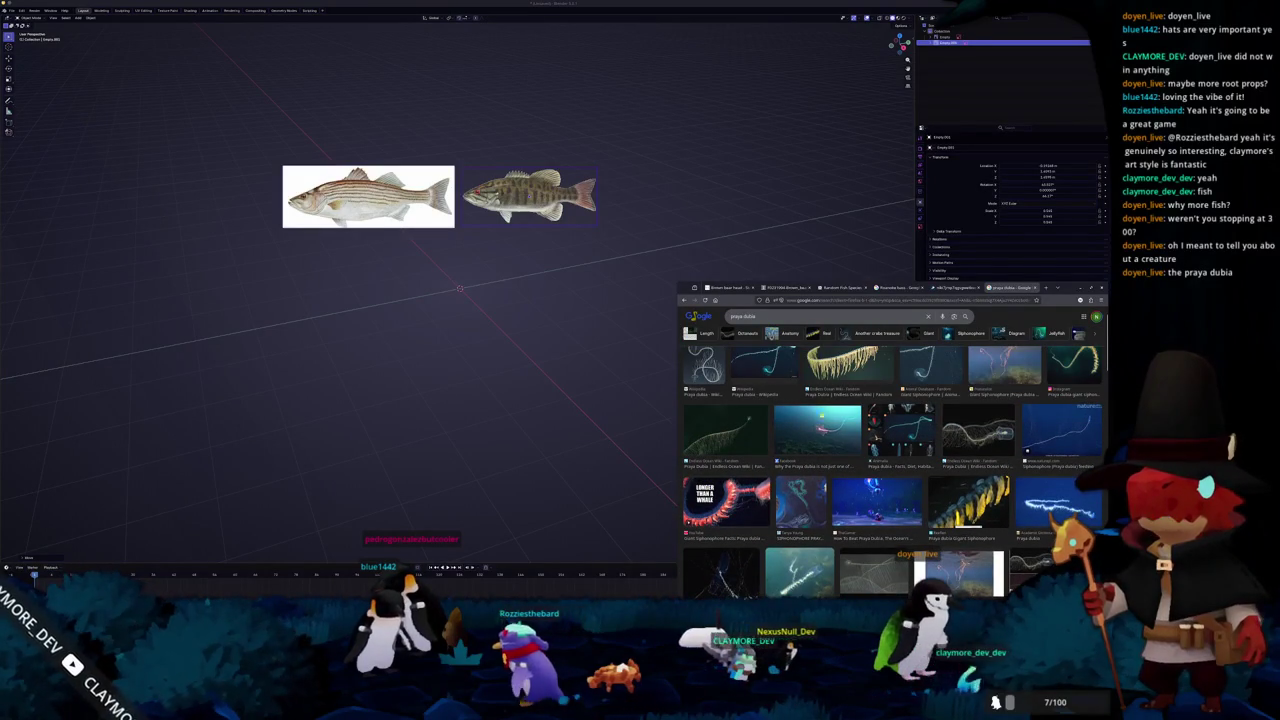
Preview the Facebook, golden wiki and blue Wikipedia praya dubia images, then browse further down
{"action": "left_click", "coordinate": [817, 433]}
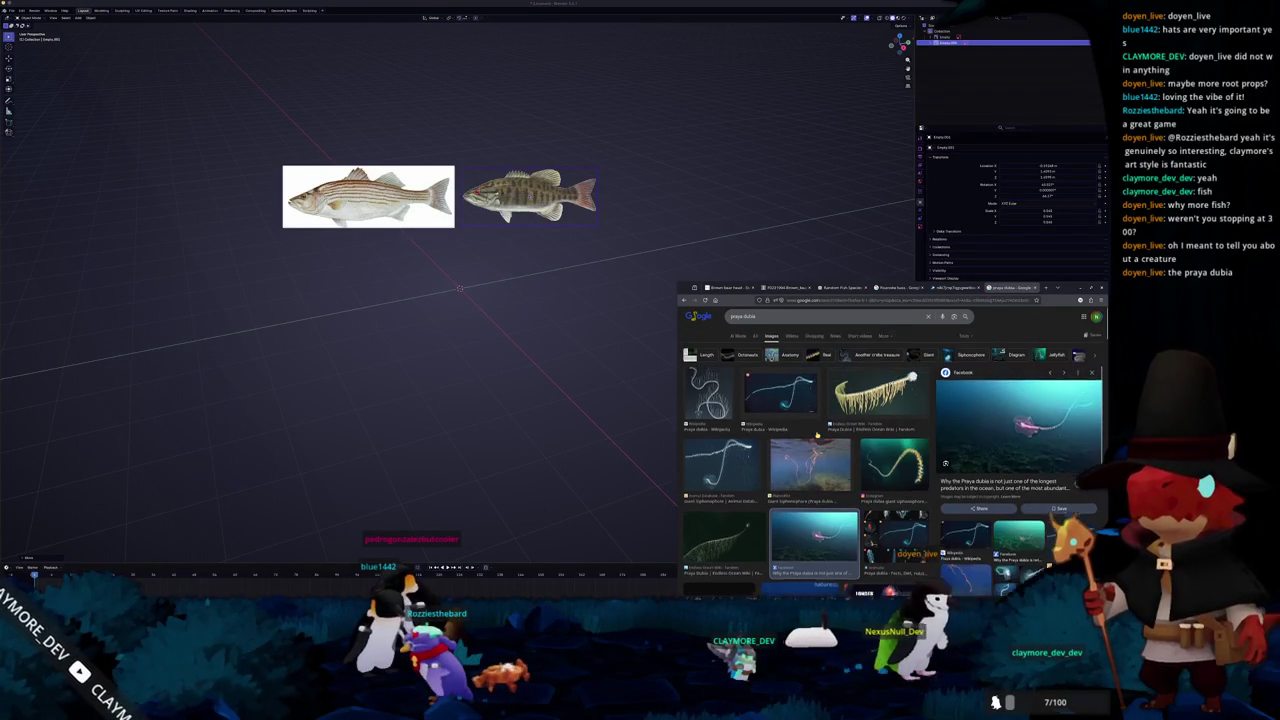
{"action": "left_click", "coordinate": [876, 398]}
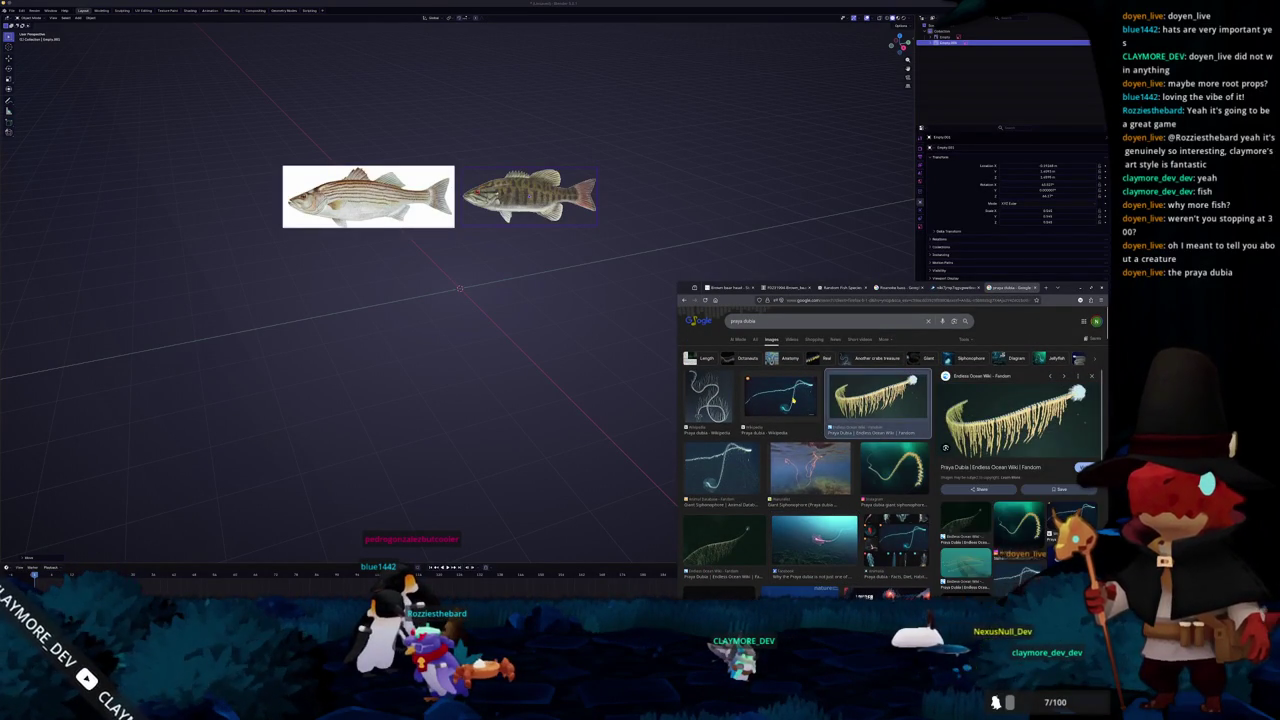
{"action": "left_click", "coordinate": [793, 403]}
{"action": "scroll", "coordinate": [803, 464], "scroll_direction": "down", "scroll_amount": 3}
{"action": "scroll", "coordinate": [803, 464], "scroll_direction": "down", "scroll_amount": 3}
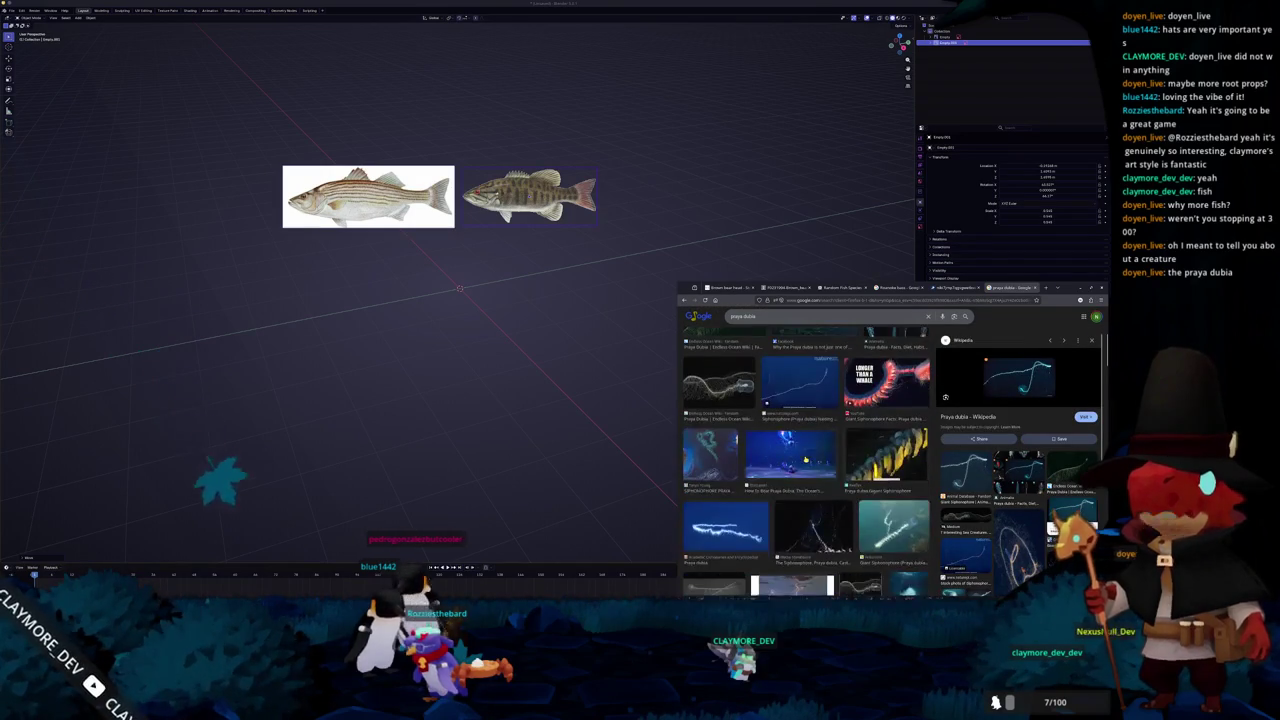
{"action": "scroll", "coordinate": [804, 462], "scroll_direction": "down", "scroll_amount": 3}
{"action": "scroll", "coordinate": [805, 459], "scroll_direction": "down", "scroll_amount": 3}
{"action": "scroll", "coordinate": [805, 459], "scroll_direction": "down", "scroll_amount": 1}
{"action": "scroll", "coordinate": [805, 459], "scroll_direction": "down", "scroll_amount": 1}
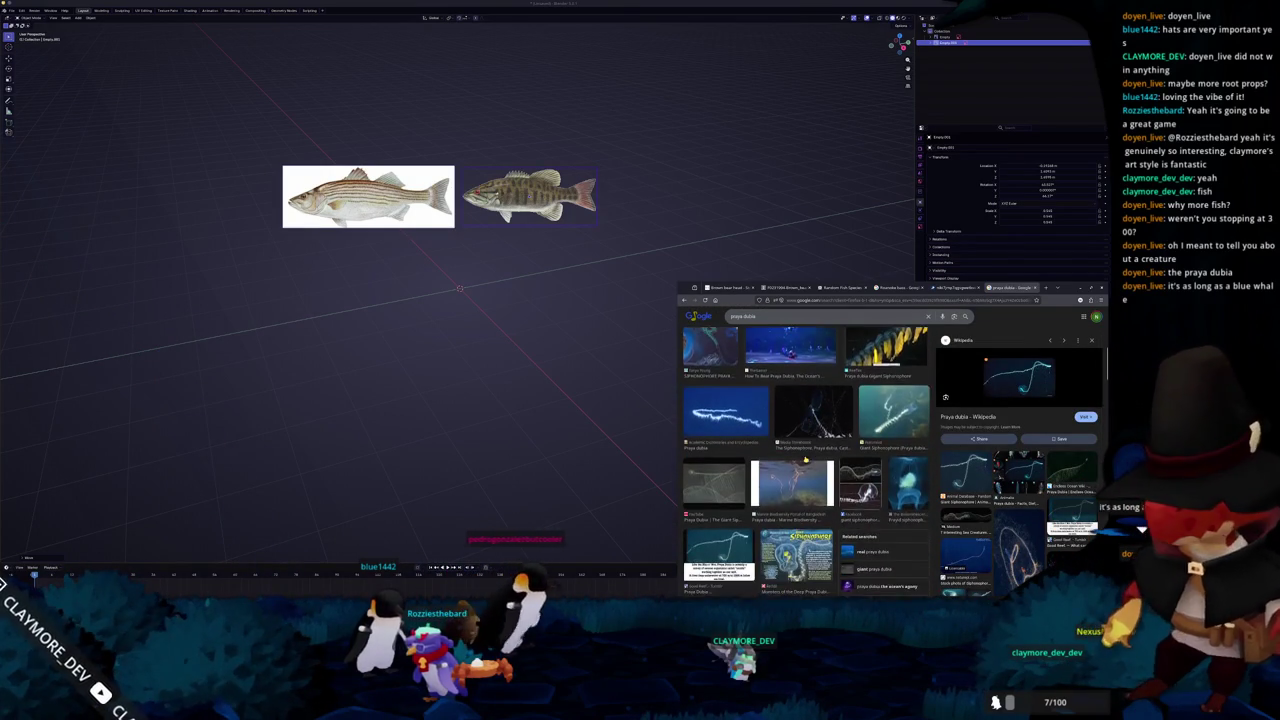
{"action": "scroll", "coordinate": [805, 459], "scroll_direction": "down", "scroll_amount": 1}
{"action": "scroll", "coordinate": [805, 459], "scroll_direction": "down", "scroll_amount": 1}
{"action": "scroll", "coordinate": [805, 459], "scroll_direction": "down", "scroll_amount": 1}
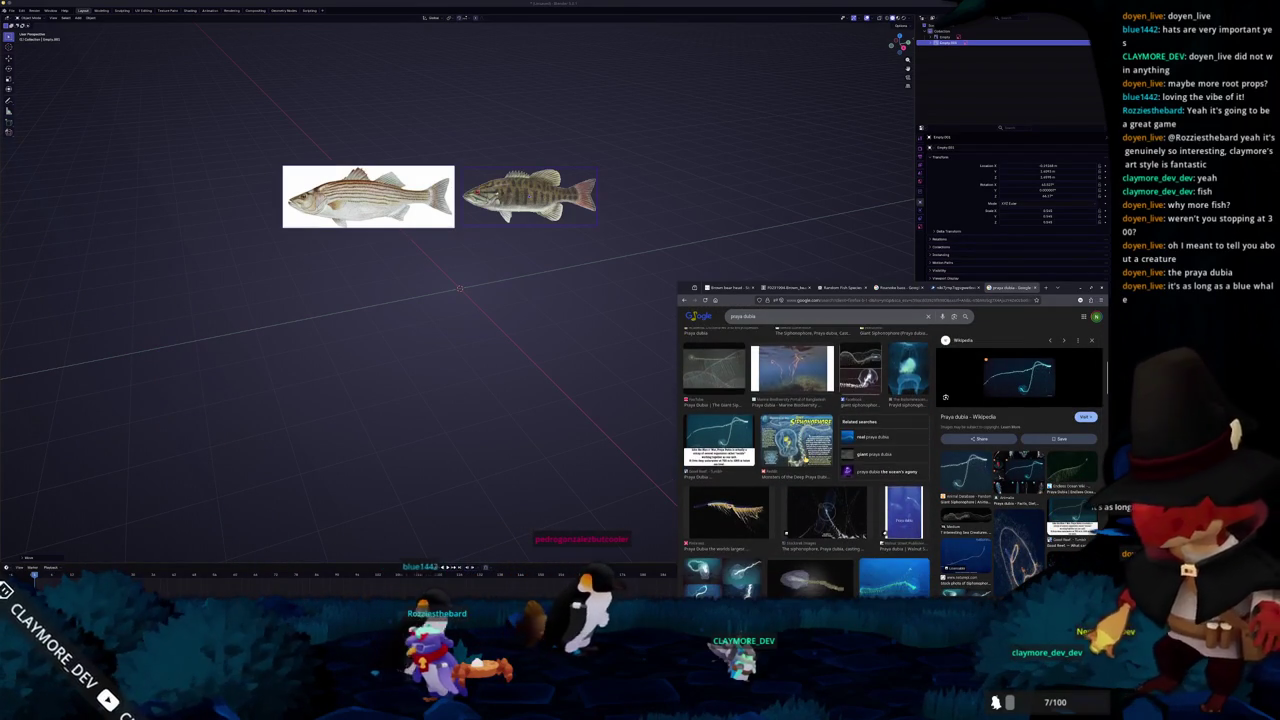
{"action": "scroll", "coordinate": [805, 459], "scroll_direction": "down", "scroll_amount": 1}
{"action": "scroll", "coordinate": [805, 459], "scroll_direction": "down", "scroll_amount": 2}
{"action": "scroll", "coordinate": [805, 459], "scroll_direction": "down", "scroll_amount": 1}
{"action": "scroll", "coordinate": [805, 459], "scroll_direction": "down", "scroll_amount": 1}
{"action": "scroll", "coordinate": [808, 470], "scroll_direction": "down", "scroll_amount": 1}
{"action": "scroll", "coordinate": [808, 470], "scroll_direction": "down", "scroll_amount": 1}
{"action": "scroll", "coordinate": [808, 470], "scroll_direction": "down", "scroll_amount": 1}
{"action": "scroll", "coordinate": [808, 470], "scroll_direction": "down", "scroll_amount": 1}
{"action": "scroll", "coordinate": [790, 470], "scroll_direction": "down", "scroll_amount": 1}
{"action": "scroll", "coordinate": [790, 470], "scroll_direction": "down", "scroll_amount": 1}
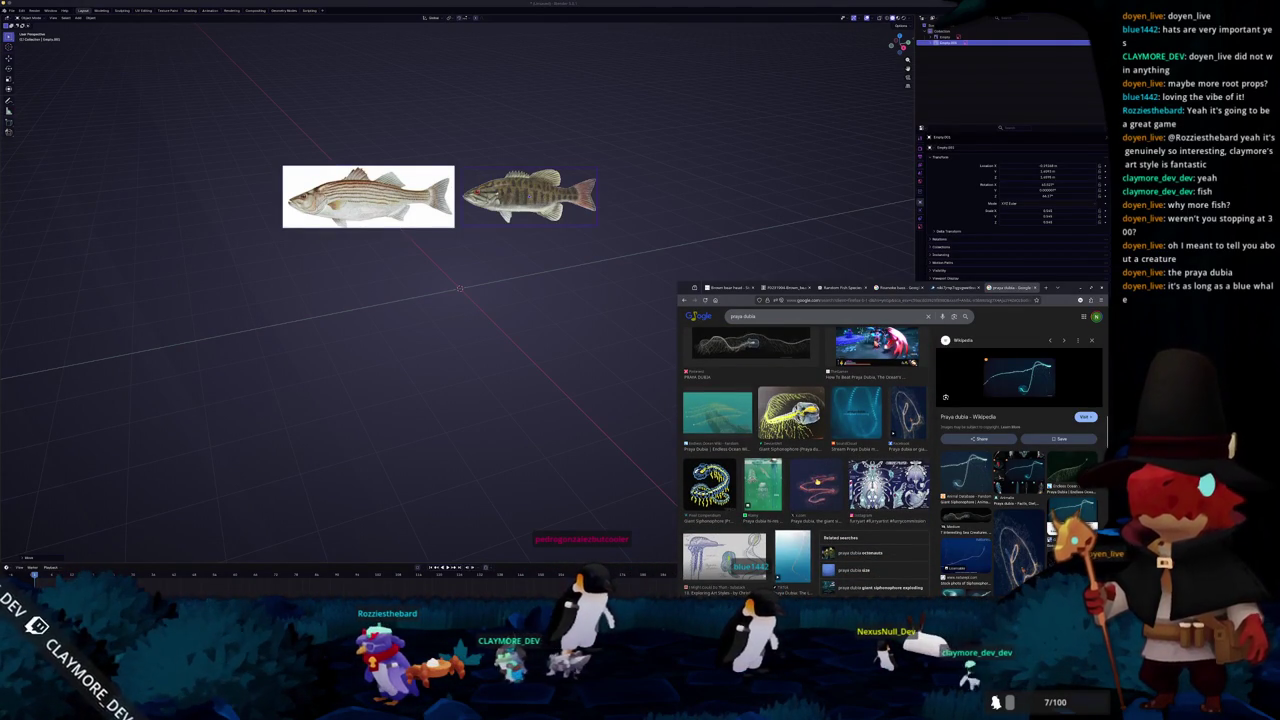
Preview the red and teal images and open the Praya Dubia Endless Ocean Wiki page
{"action": "left_click", "coordinate": [817, 481]}
{"action": "left_click", "coordinate": [742, 421]}
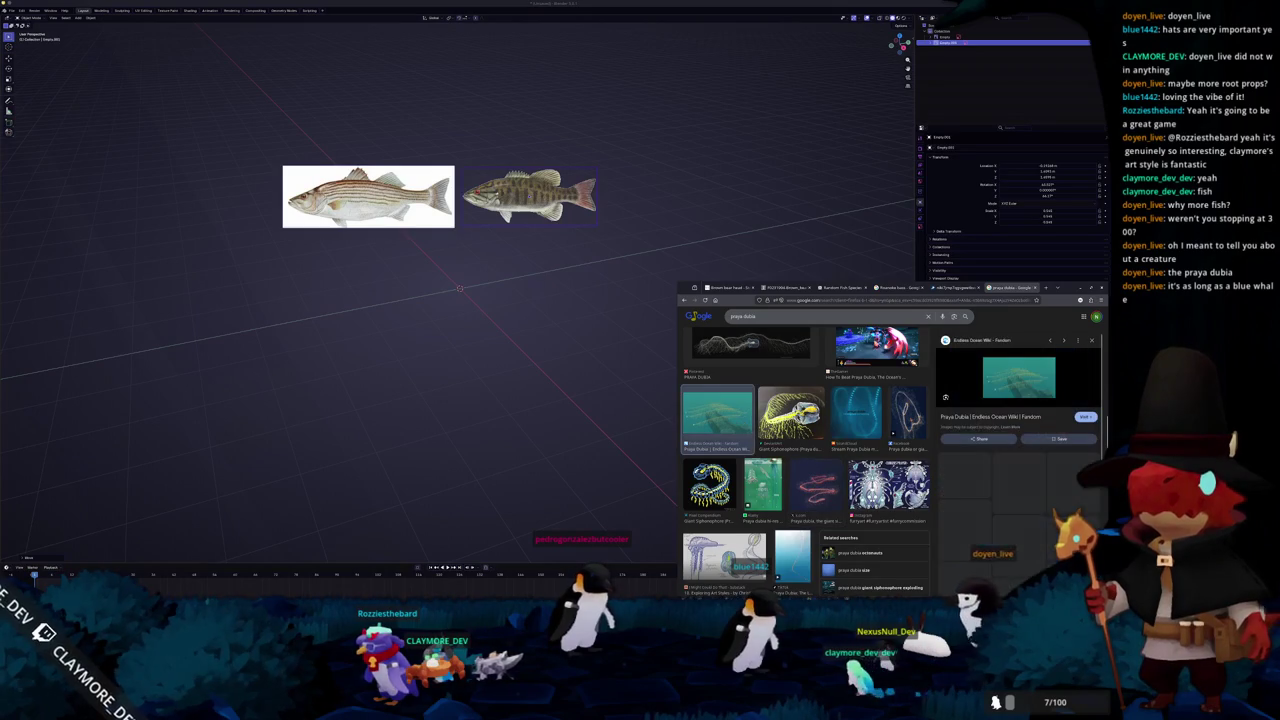
{"action": "scroll", "coordinate": [805, 470], "scroll_direction": "down", "scroll_amount": 3}
{"action": "scroll", "coordinate": [805, 470], "scroll_direction": "down", "scroll_amount": 3}
{"action": "scroll", "coordinate": [805, 470], "scroll_direction": "down", "scroll_amount": 3}
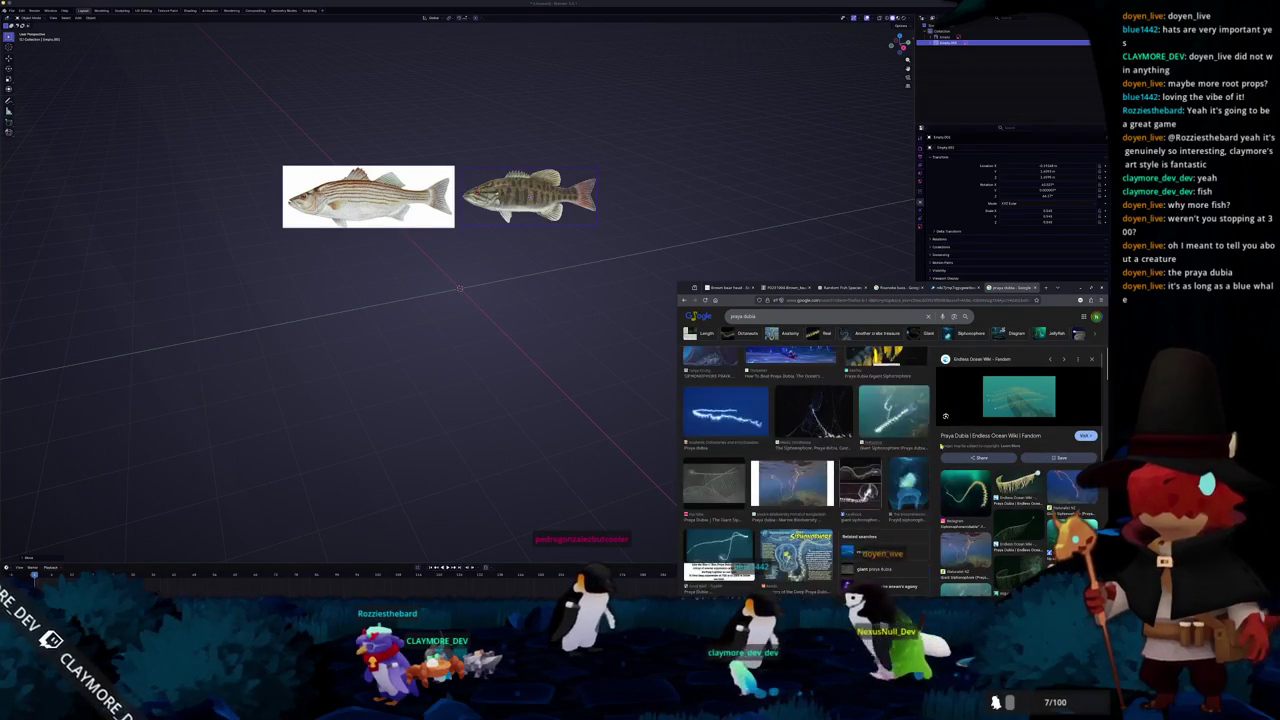
{"action": "left_click", "coordinate": [986, 435]}
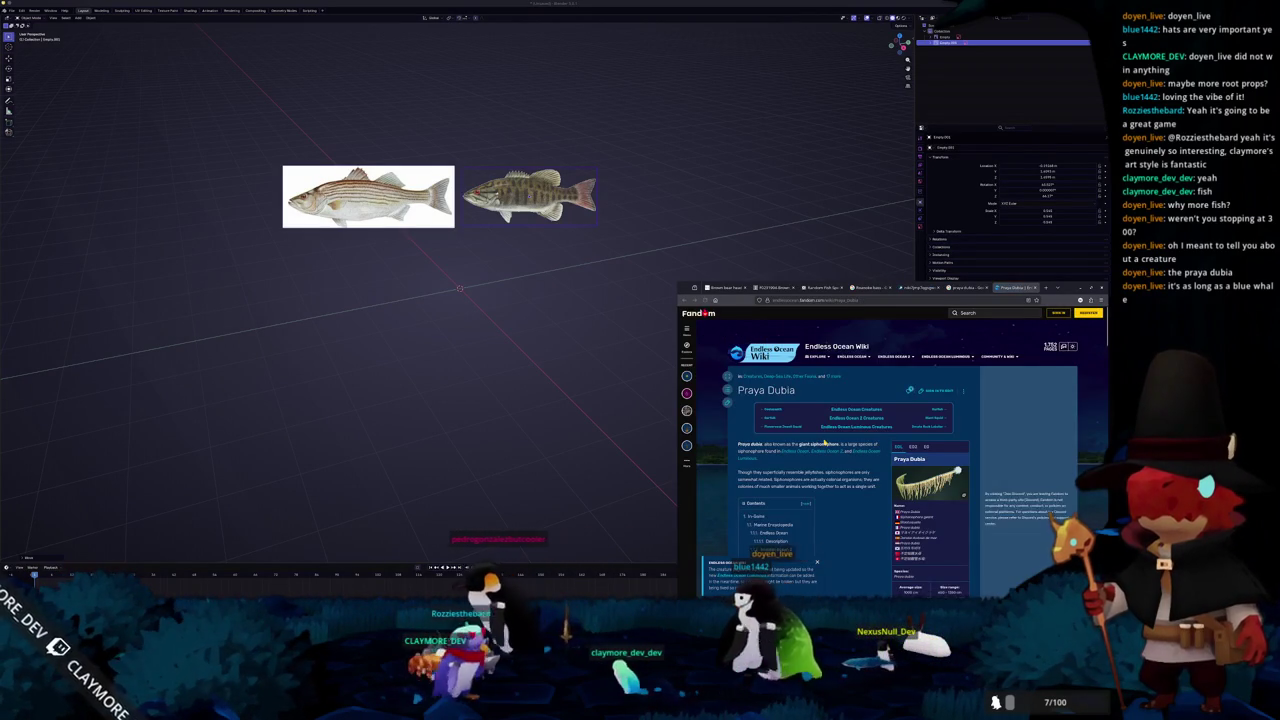
Scroll down to the Praya Dubia page's Gallery and open a picture in the large viewer
{"action": "scroll", "coordinate": [824, 442], "scroll_direction": "down", "scroll_amount": 3}
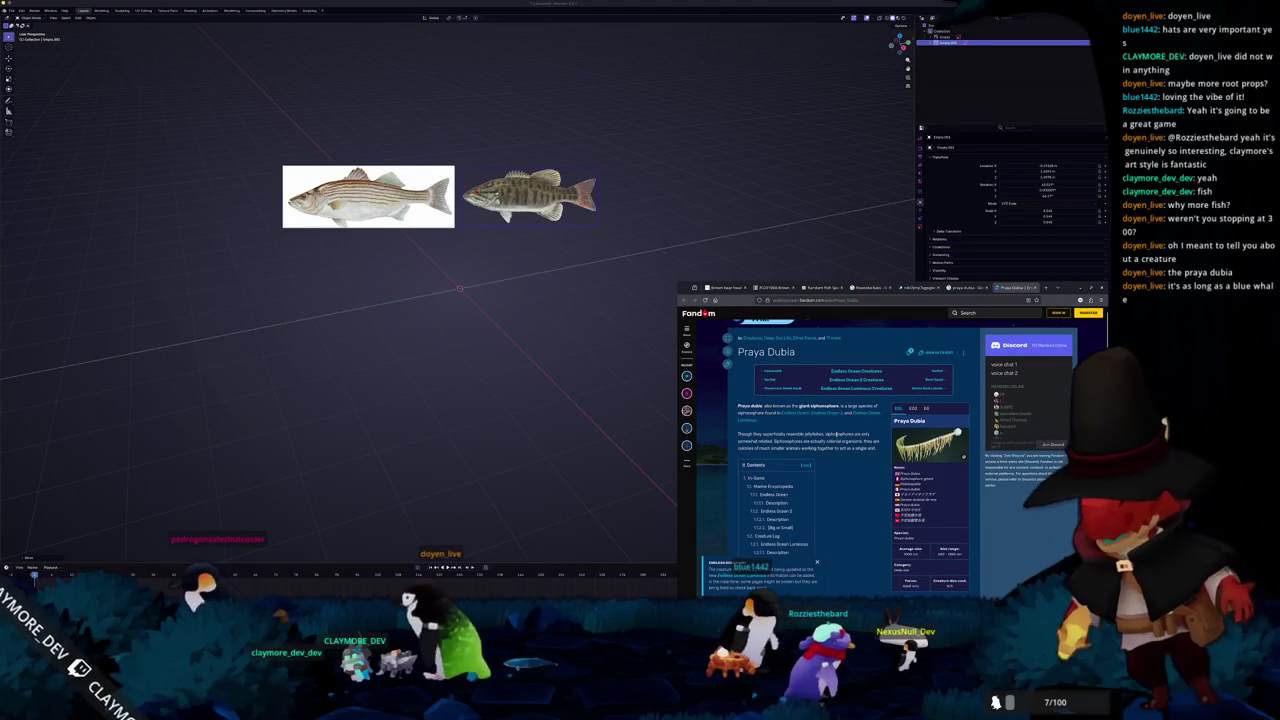
{"action": "scroll", "coordinate": [837, 437], "scroll_direction": "down", "scroll_amount": 1}
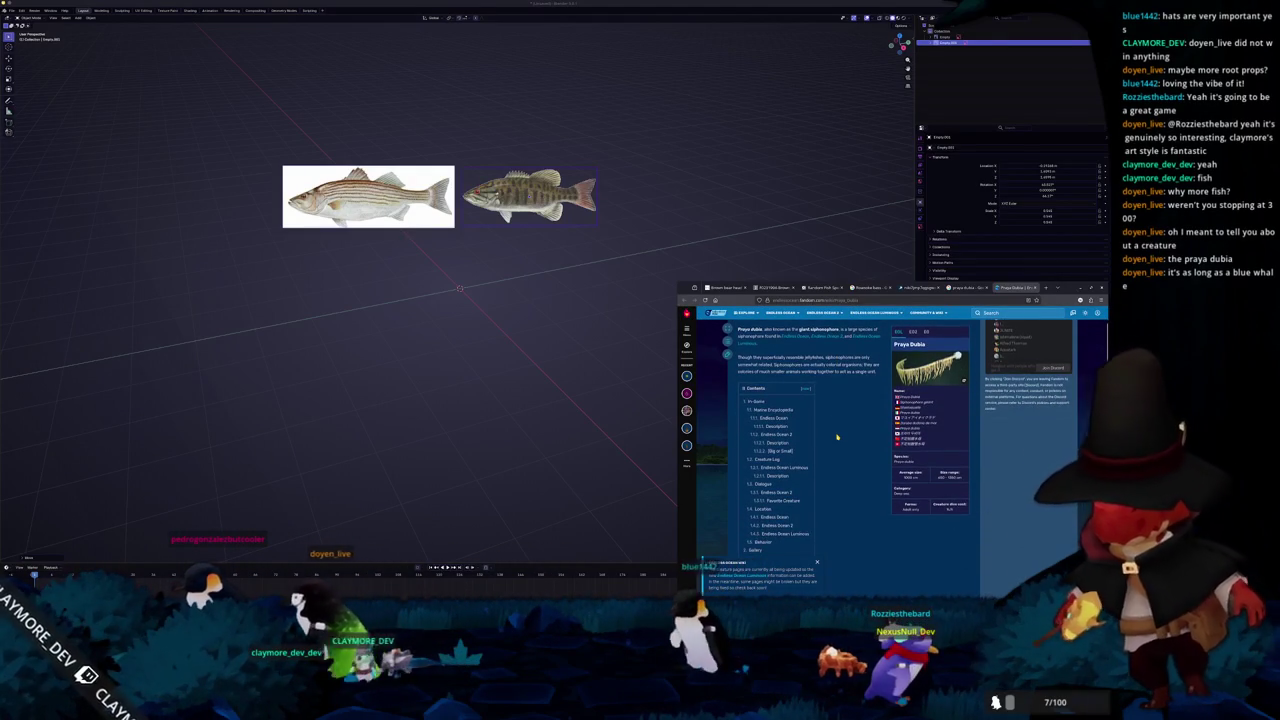
{"action": "scroll", "coordinate": [837, 437], "scroll_direction": "down", "scroll_amount": 1}
{"action": "scroll", "coordinate": [837, 437], "scroll_direction": "down", "scroll_amount": 3}
{"action": "scroll", "coordinate": [837, 437], "scroll_direction": "down", "scroll_amount": 3}
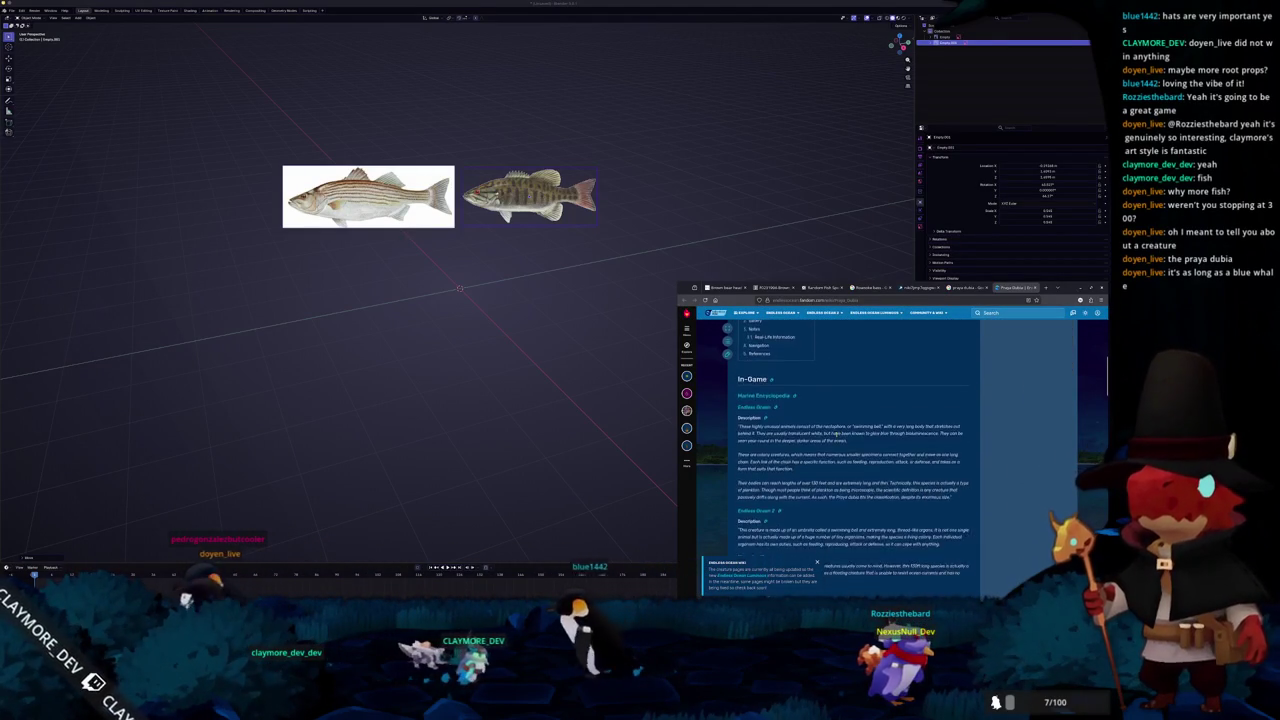
{"action": "scroll", "coordinate": [837, 437], "scroll_direction": "down", "scroll_amount": 4}
{"action": "scroll", "coordinate": [837, 437], "scroll_direction": "down", "scroll_amount": 4}
{"action": "scroll", "coordinate": [837, 438], "scroll_direction": "down", "scroll_amount": 3}
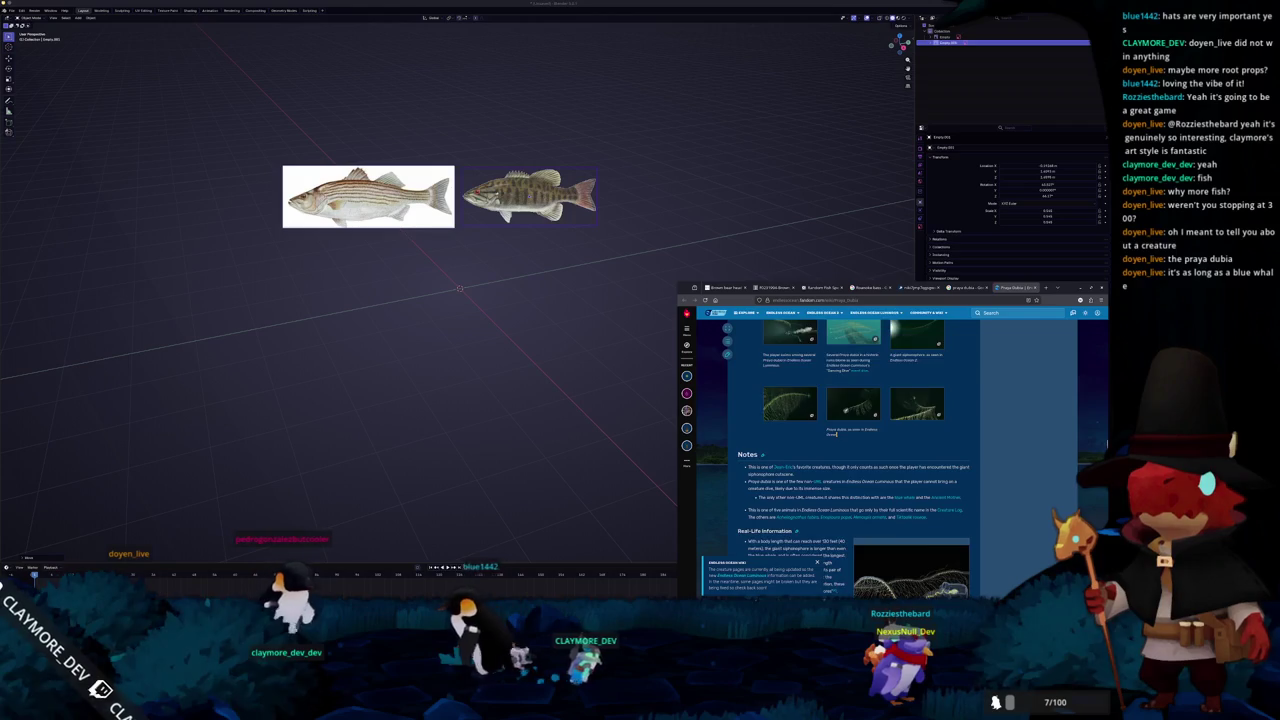
{"action": "scroll", "coordinate": [837, 435], "scroll_direction": "up", "scroll_amount": 2}
{"action": "left_click", "coordinate": [846, 477]}
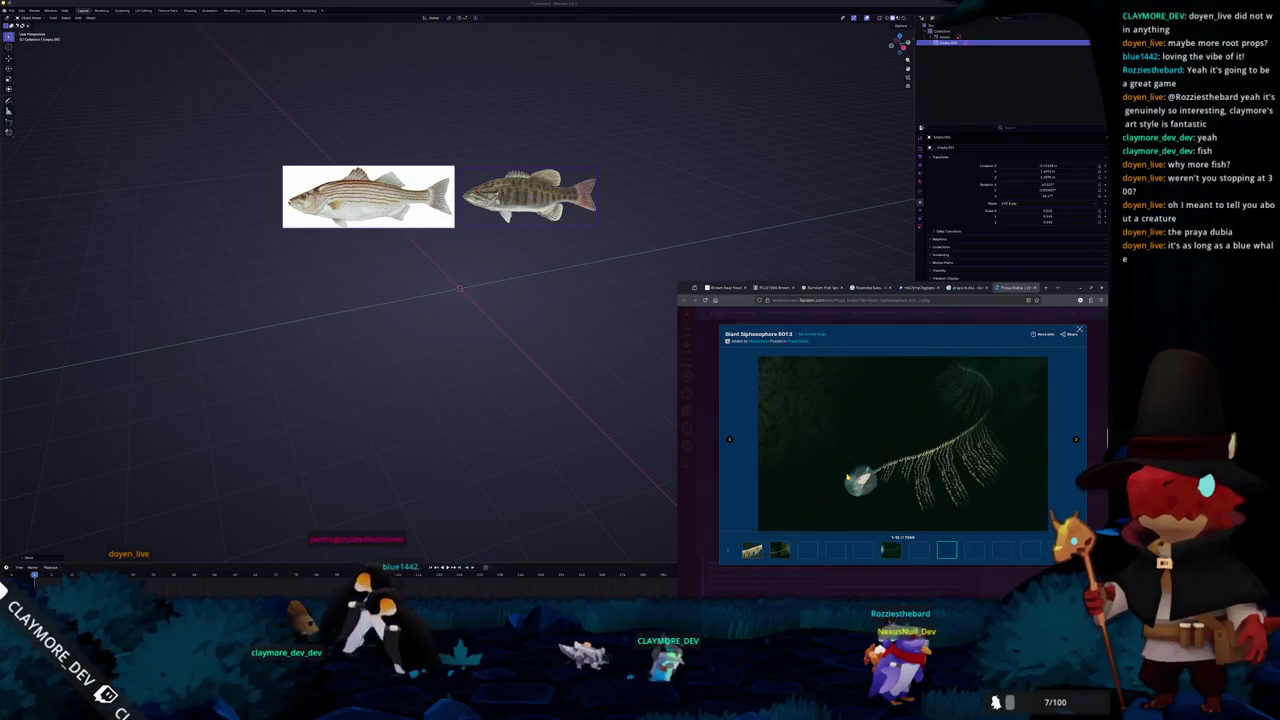
Step back and forth through the first gallery pictures, including the siphonophore photos
{"action": "left_click", "coordinate": [728, 440]}
{"action": "left_click", "coordinate": [728, 440]}
{"action": "left_click", "coordinate": [728, 440]}
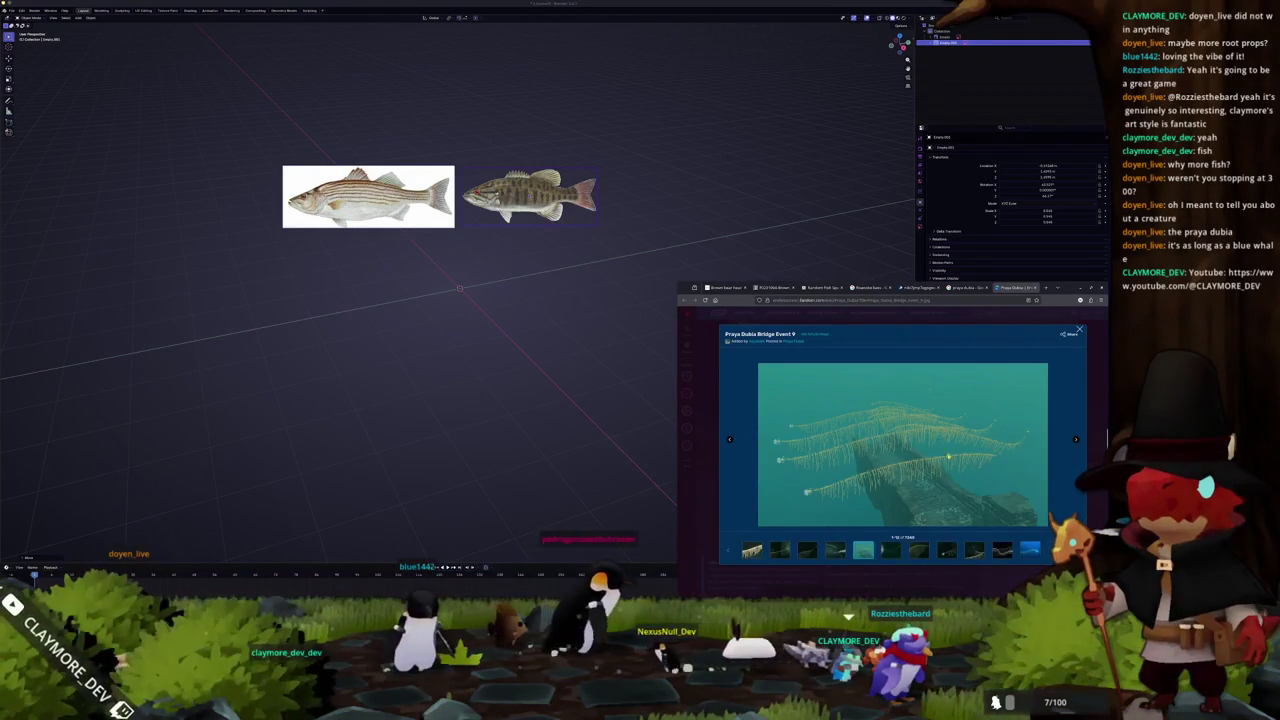
{"action": "left_click", "coordinate": [1072, 439]}
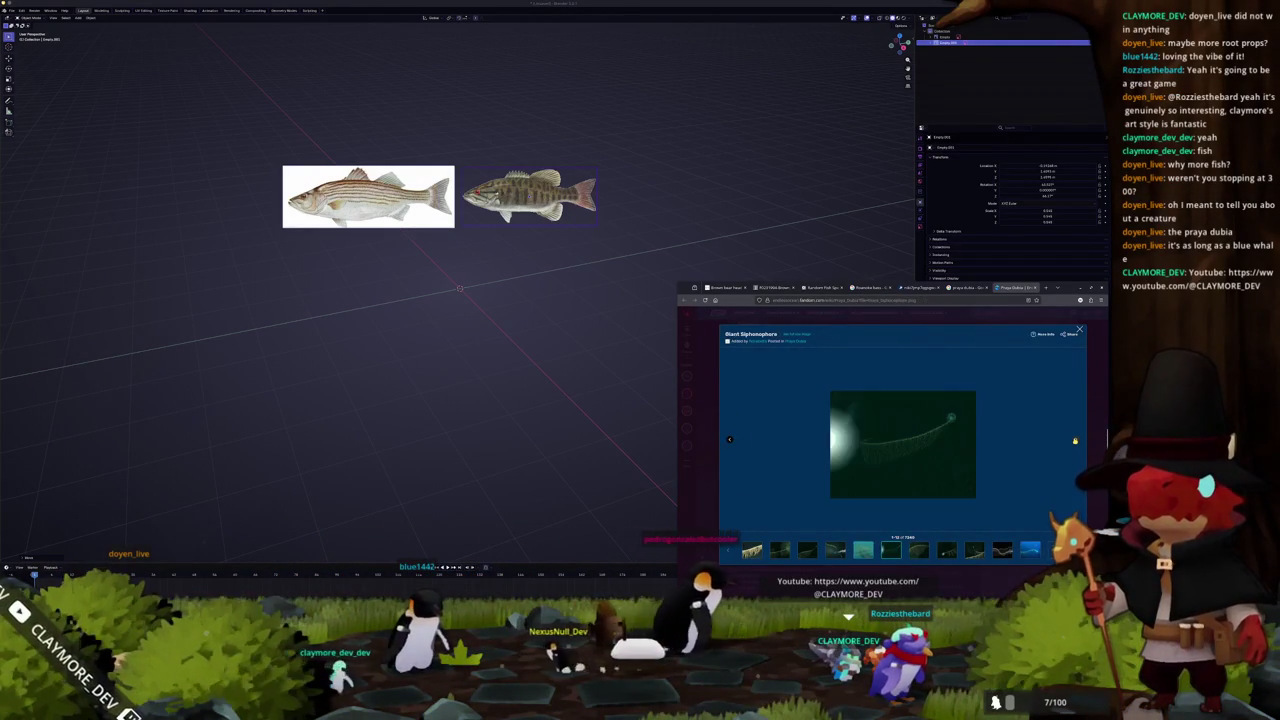
{"action": "left_click", "coordinate": [1074, 440]}
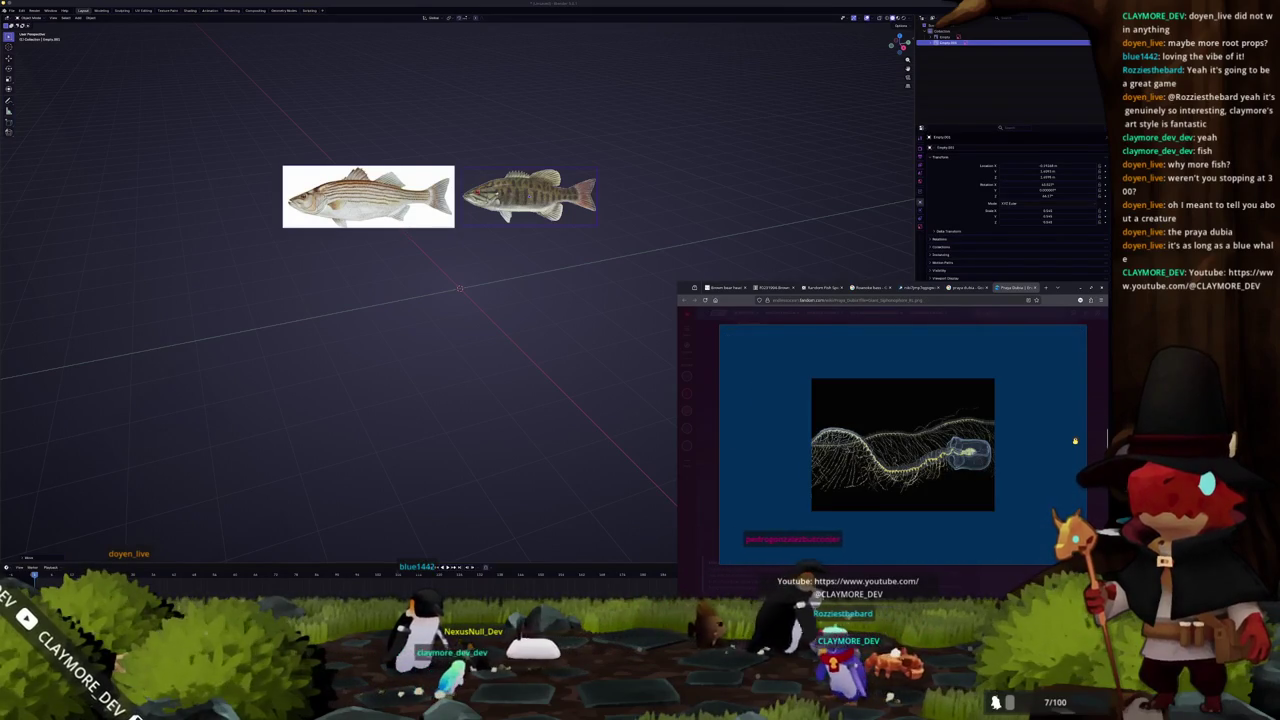
{"action": "left_click", "coordinate": [1076, 439]}
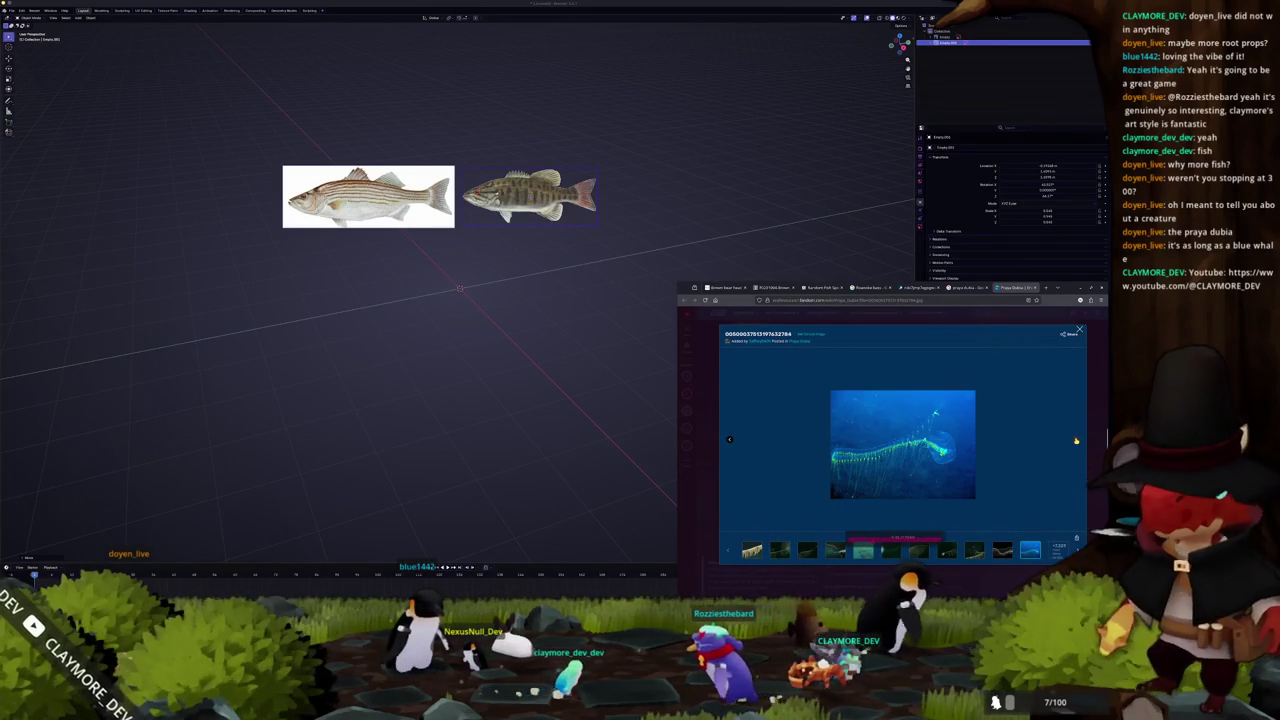
{"action": "left_click", "coordinate": [1076, 440]}
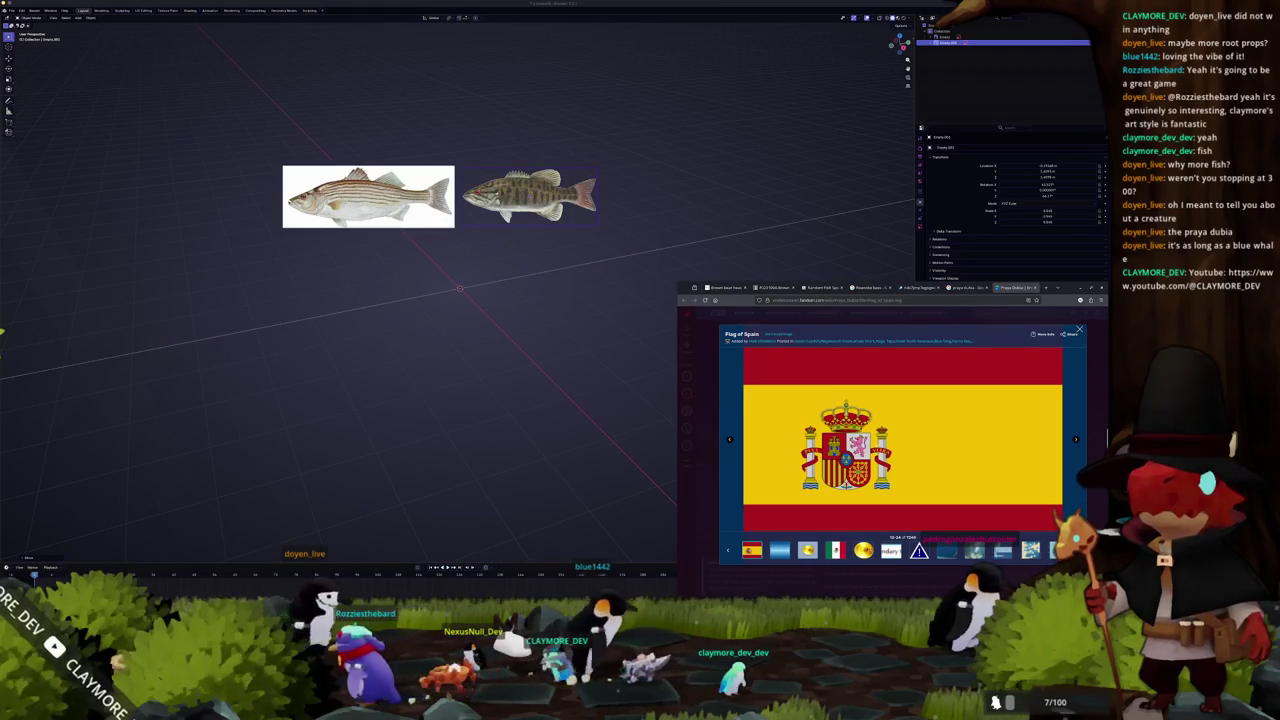
Continue past Legendary Creatures, Wild Channel 4 and the Valka Castle map, then return to the Narwhal Partner Horn
{"action": "left_click", "coordinate": [1075, 440]}
{"action": "left_click", "coordinate": [1075, 440]}
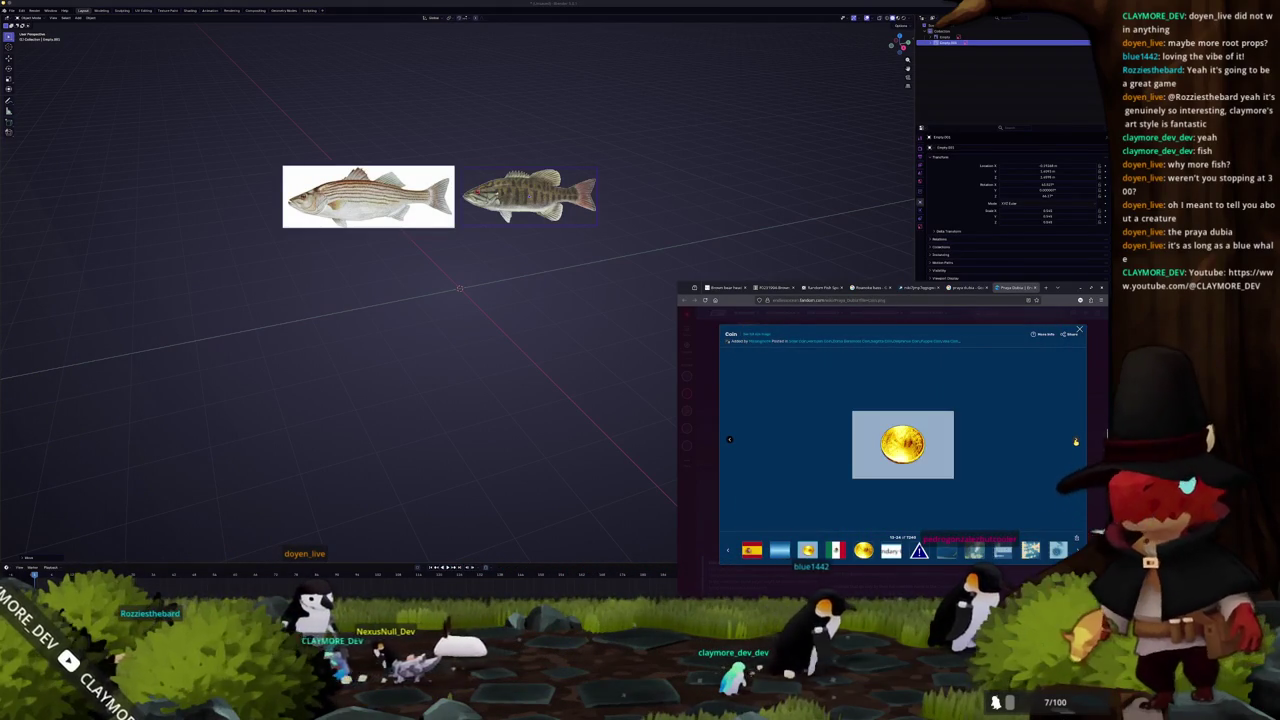
{"action": "left_click", "coordinate": [1075, 440]}
{"action": "left_click", "coordinate": [1075, 440]}
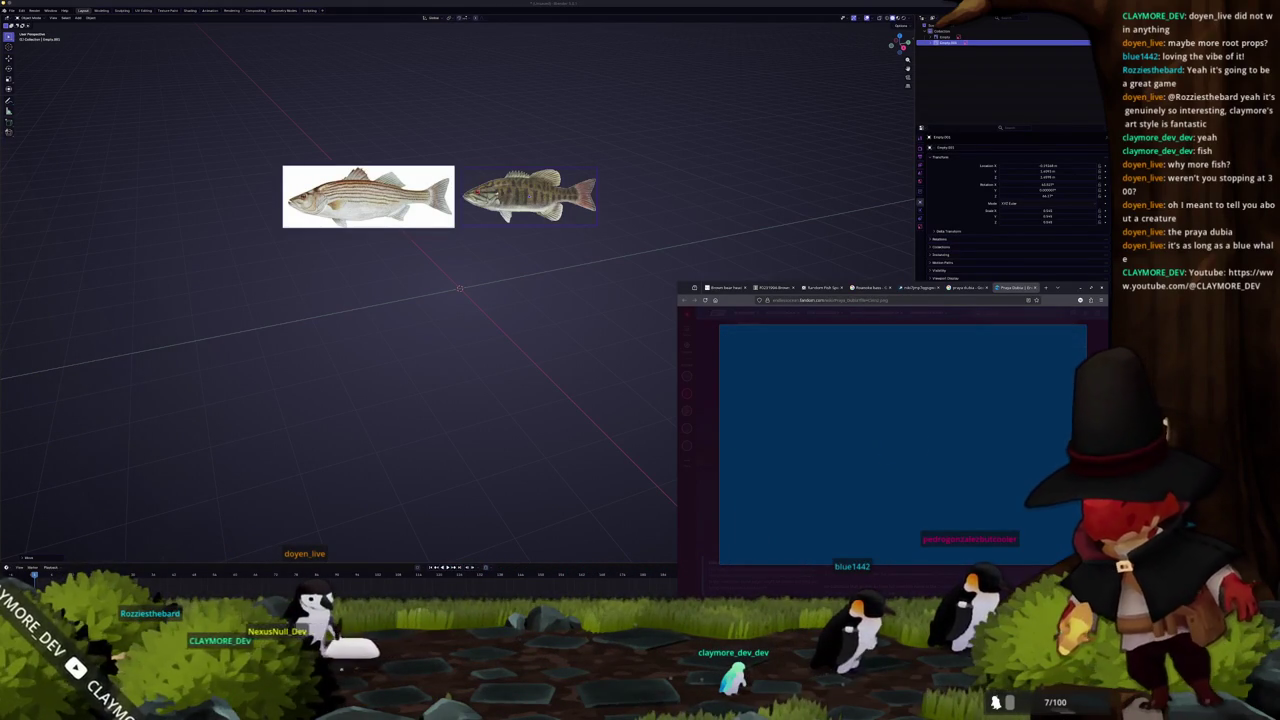
{"action": "left_click", "coordinate": [1074, 440]}
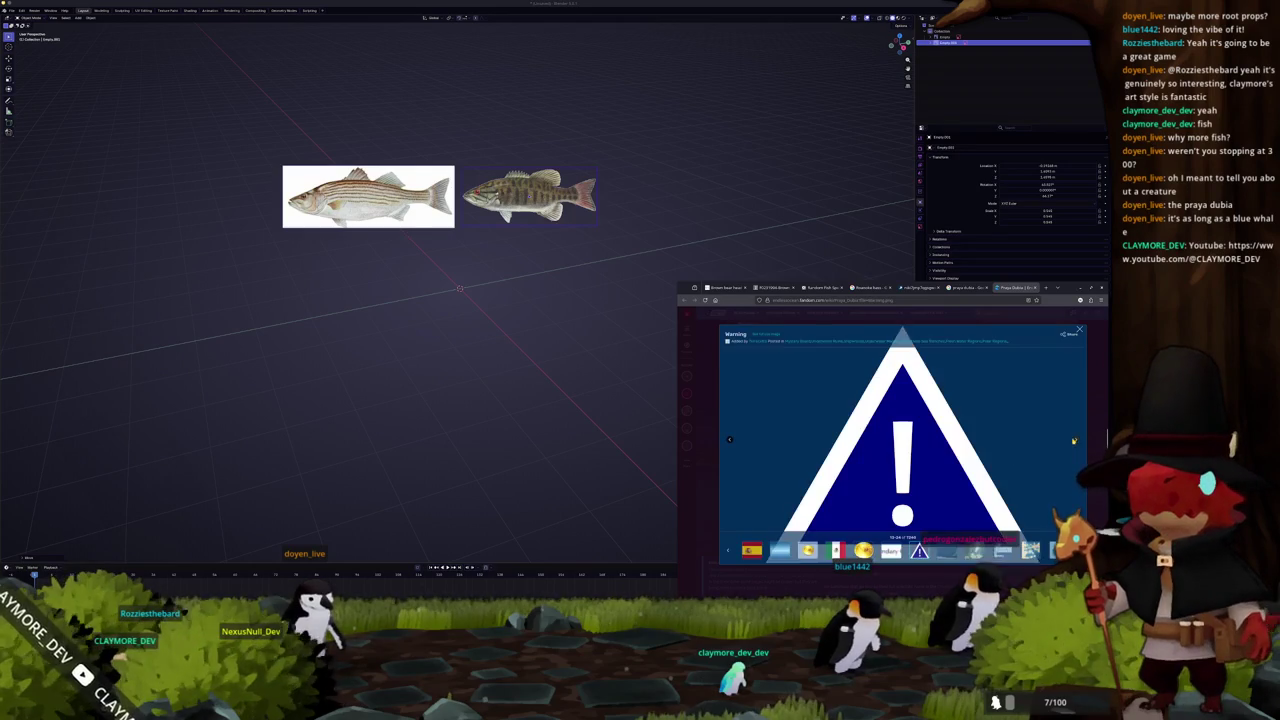
{"action": "left_click", "coordinate": [1075, 440]}
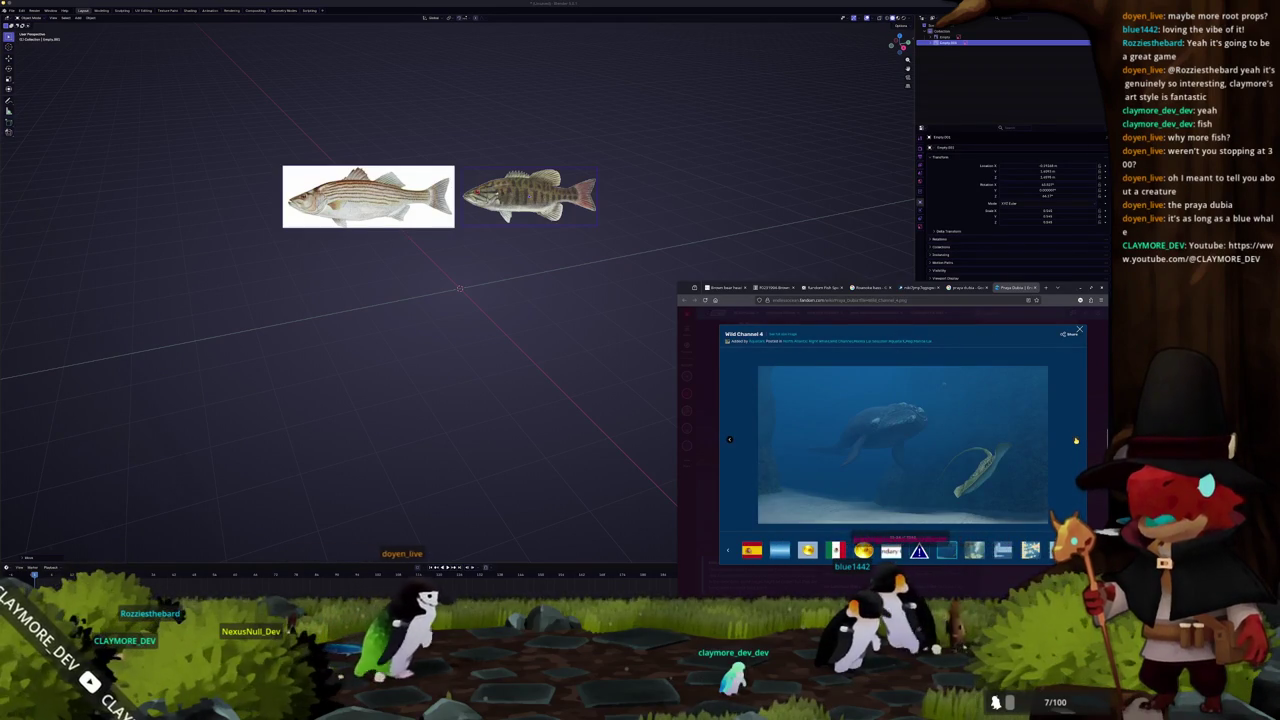
{"action": "left_click", "coordinate": [1075, 440]}
{"action": "left_click", "coordinate": [1075, 440]}
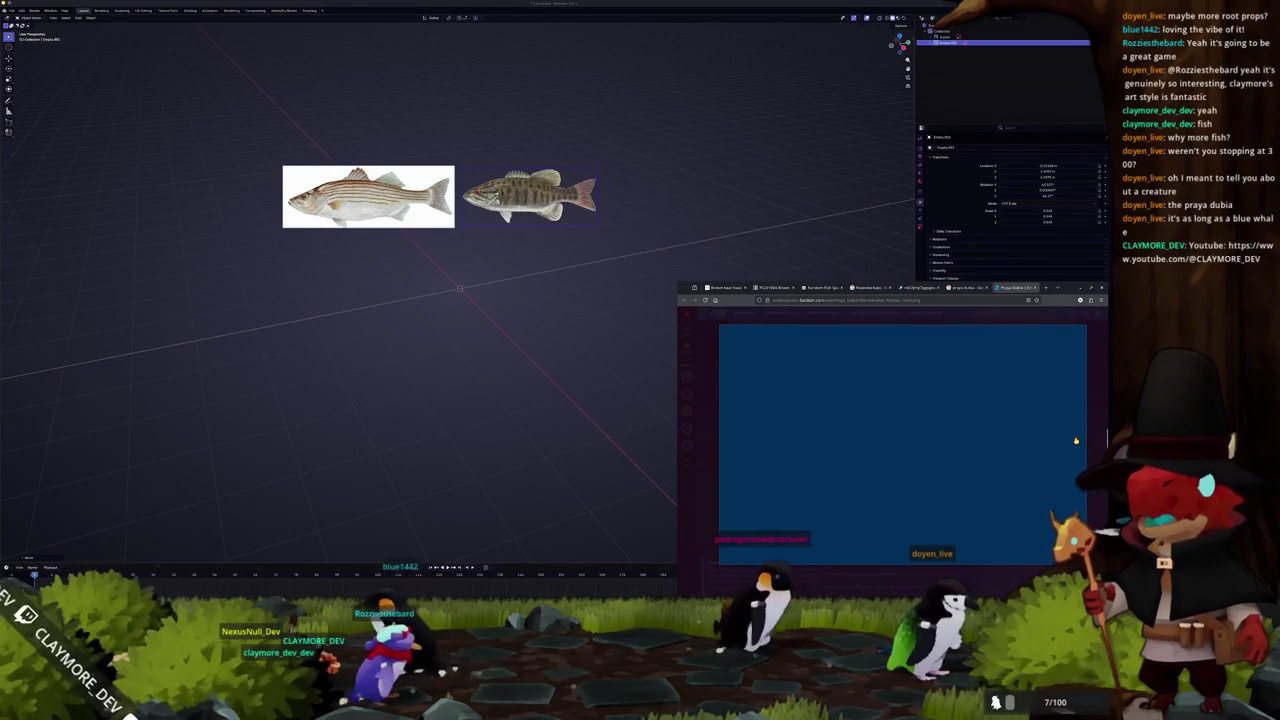
{"action": "left_click", "coordinate": [730, 441]}
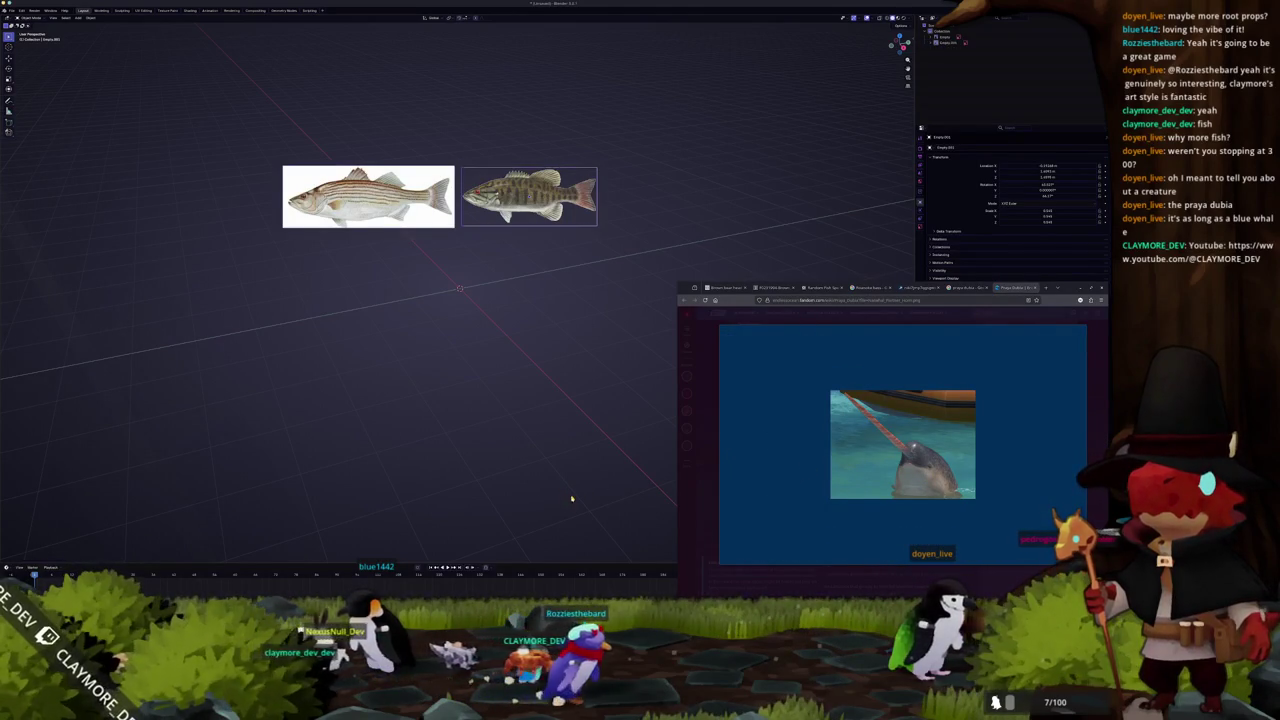
Drag a third fish image from the references folder into the scene and scale it down
{"action": "key", "text": "alt+Tab"}
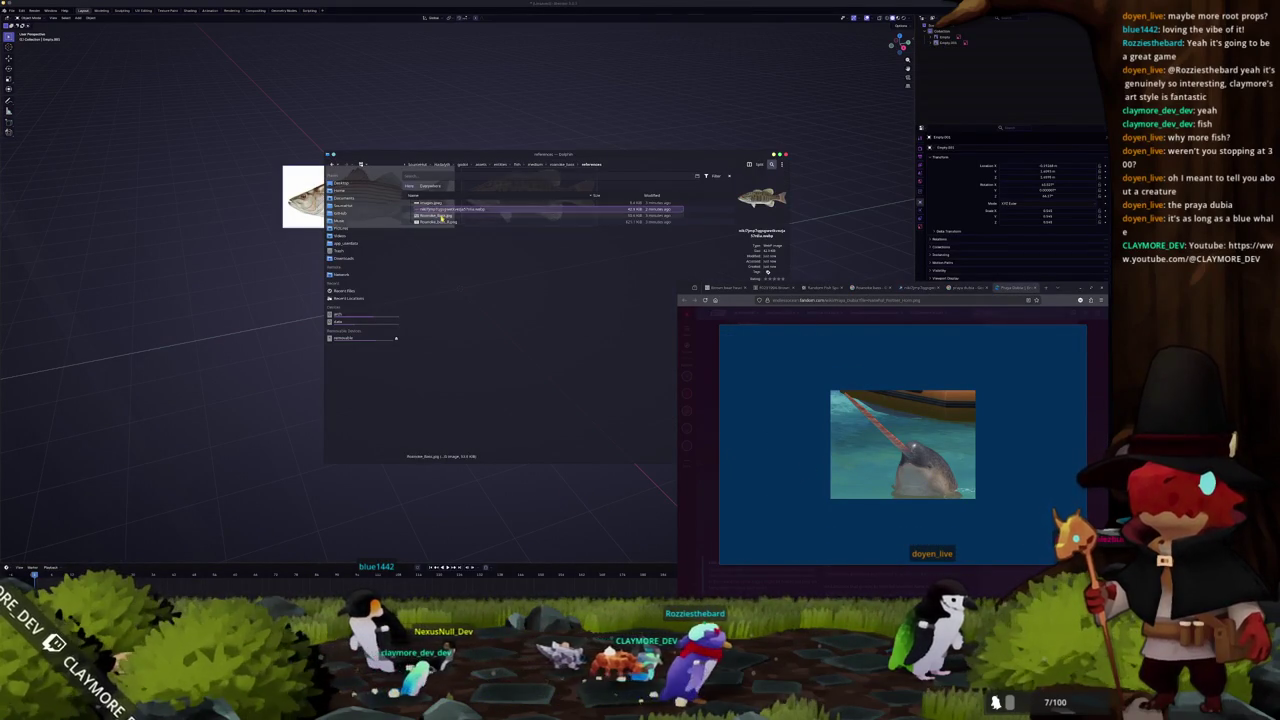
{"action": "left_click_drag", "start_coordinate": [440, 218], "coordinate": [580, 90]}
{"action": "key", "text": "s"}
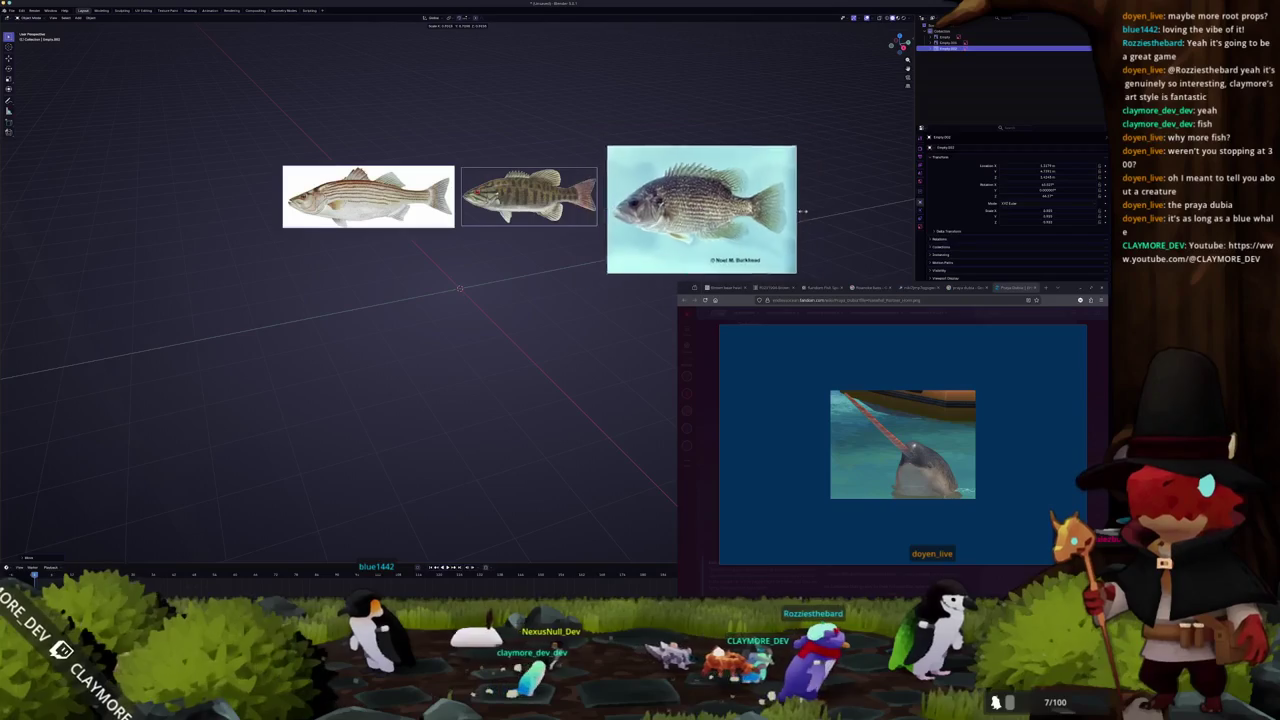
{"action": "left_click", "coordinate": [650, 240]}
Add the green fish image as a reference and shrink it to match the others
{"action": "key", "text": "alt+Tab"}
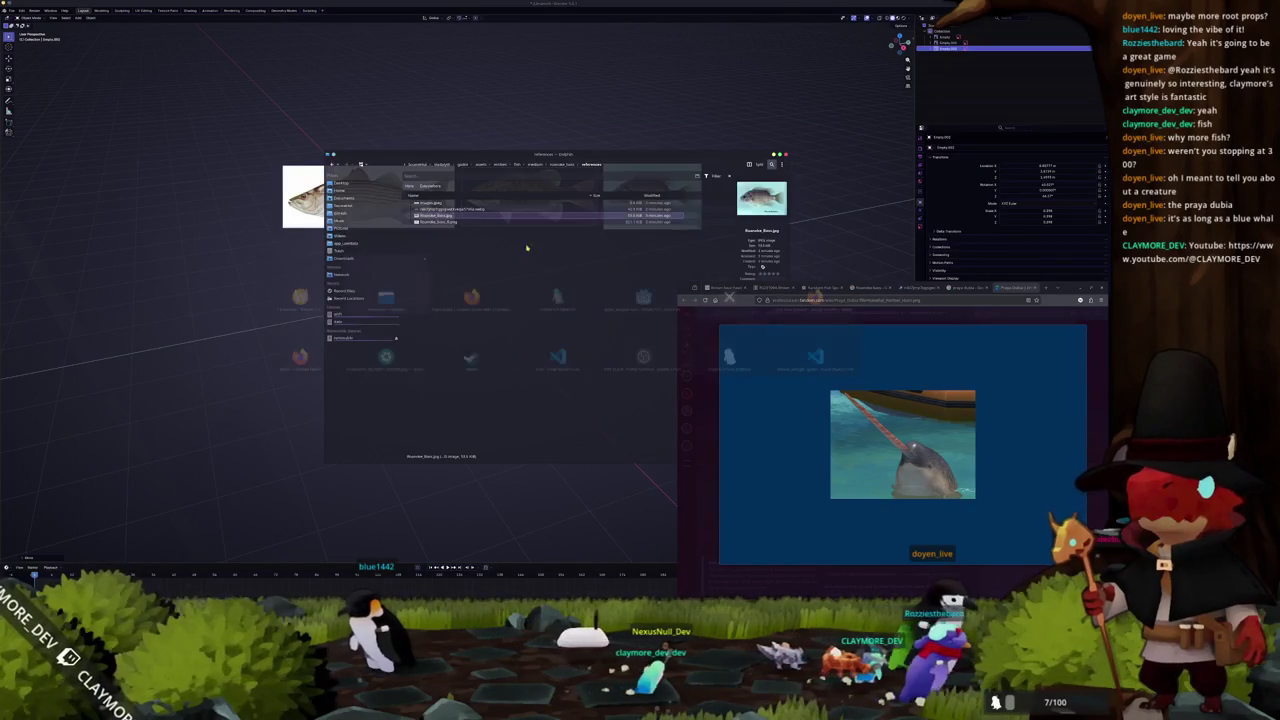
{"action": "left_click_drag", "start_coordinate": [440, 221], "coordinate": [635, 120]}
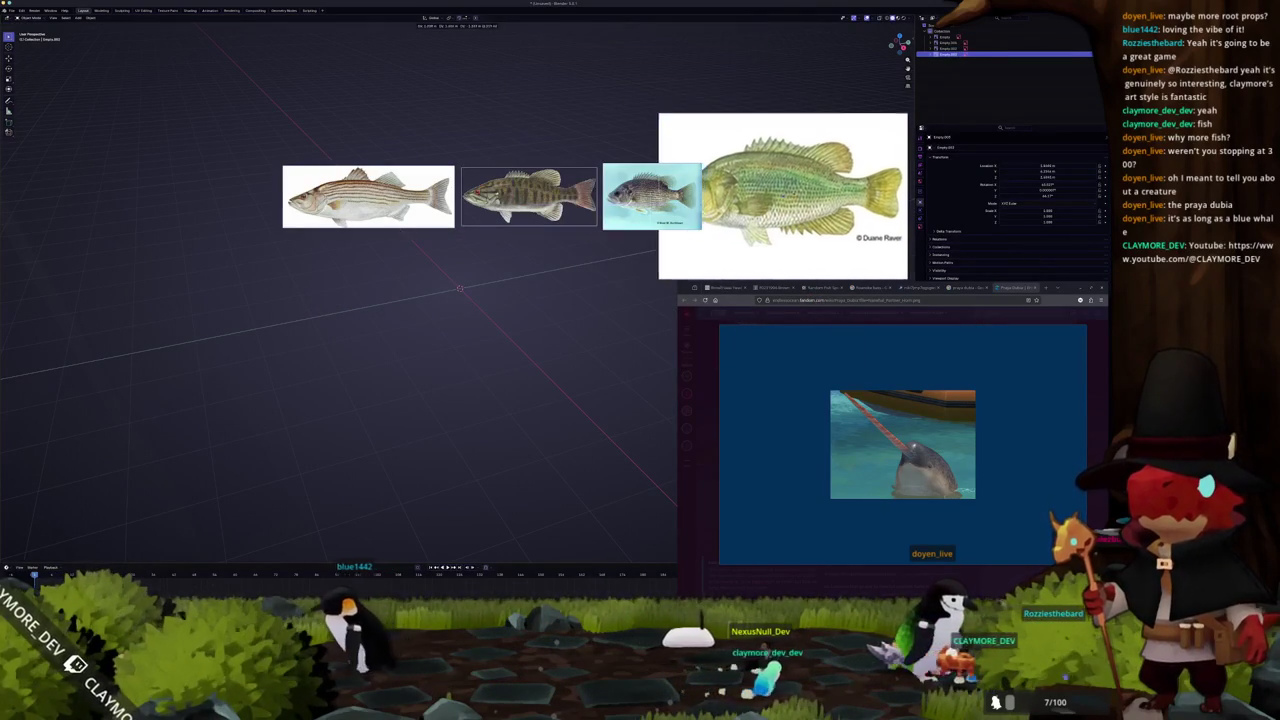
{"action": "key", "text": "s"}
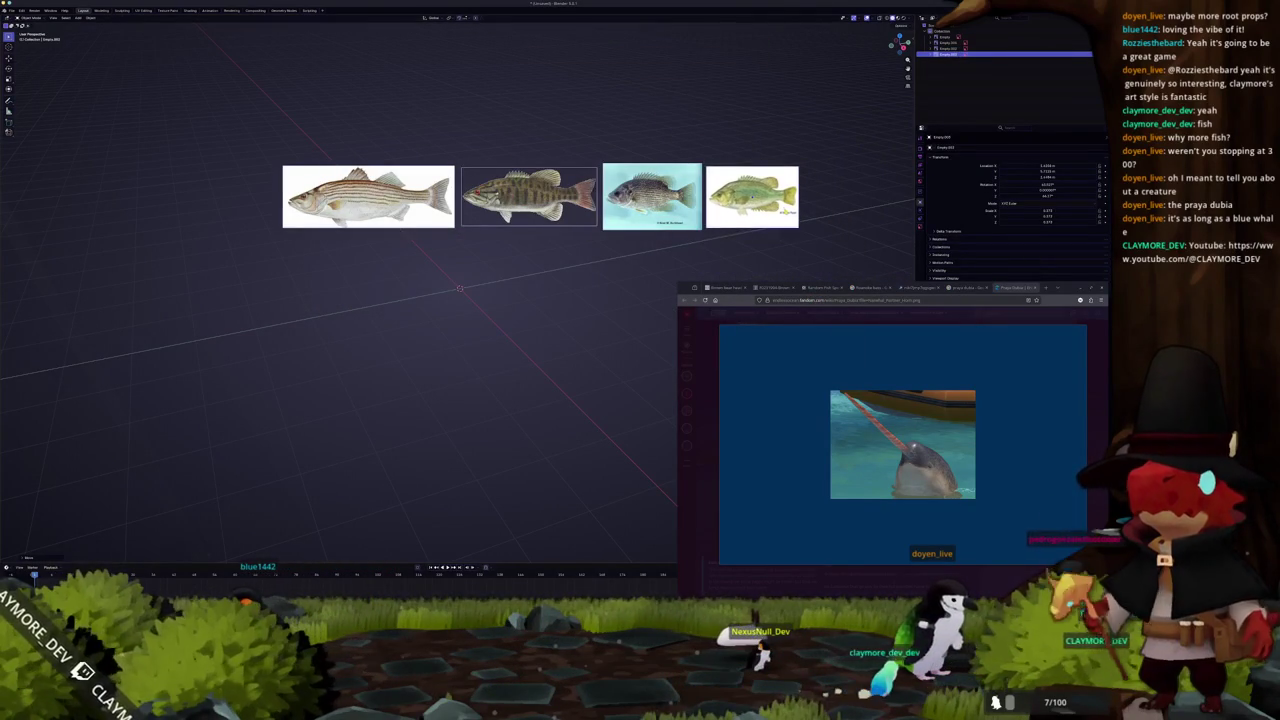
{"action": "left_click", "coordinate": [790, 210]}
Nudge the green fish into line, then search 'fandom wikia' and open the Minecraft Wiki's main article
{"action": "key", "text": "g"}
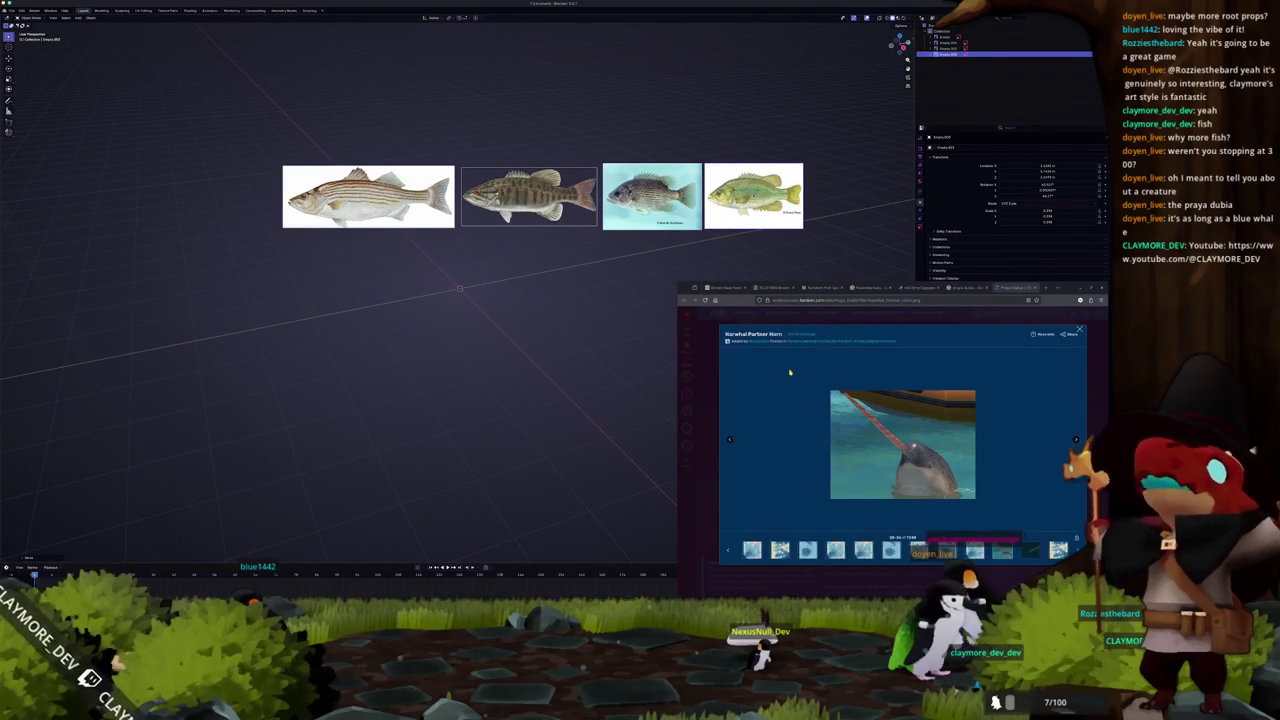
{"action": "key", "text": "ctrl+l"}
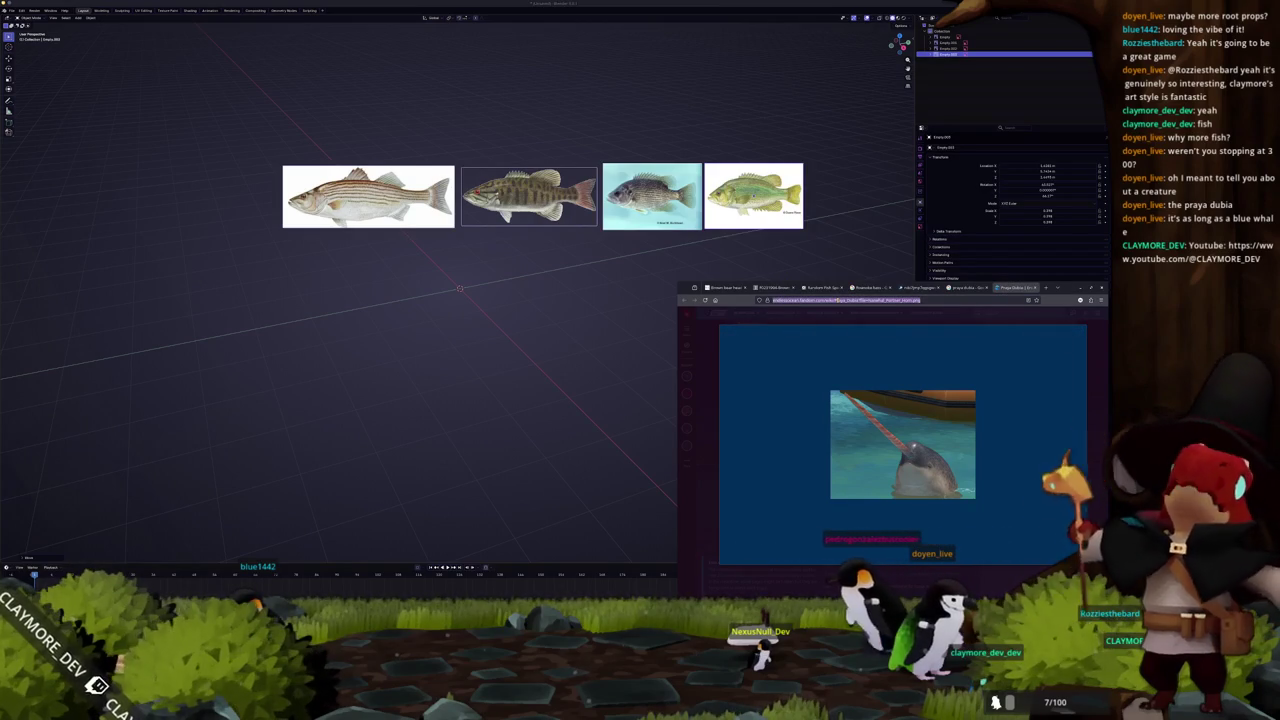
{"action": "type", "text": "fandom wikia"}
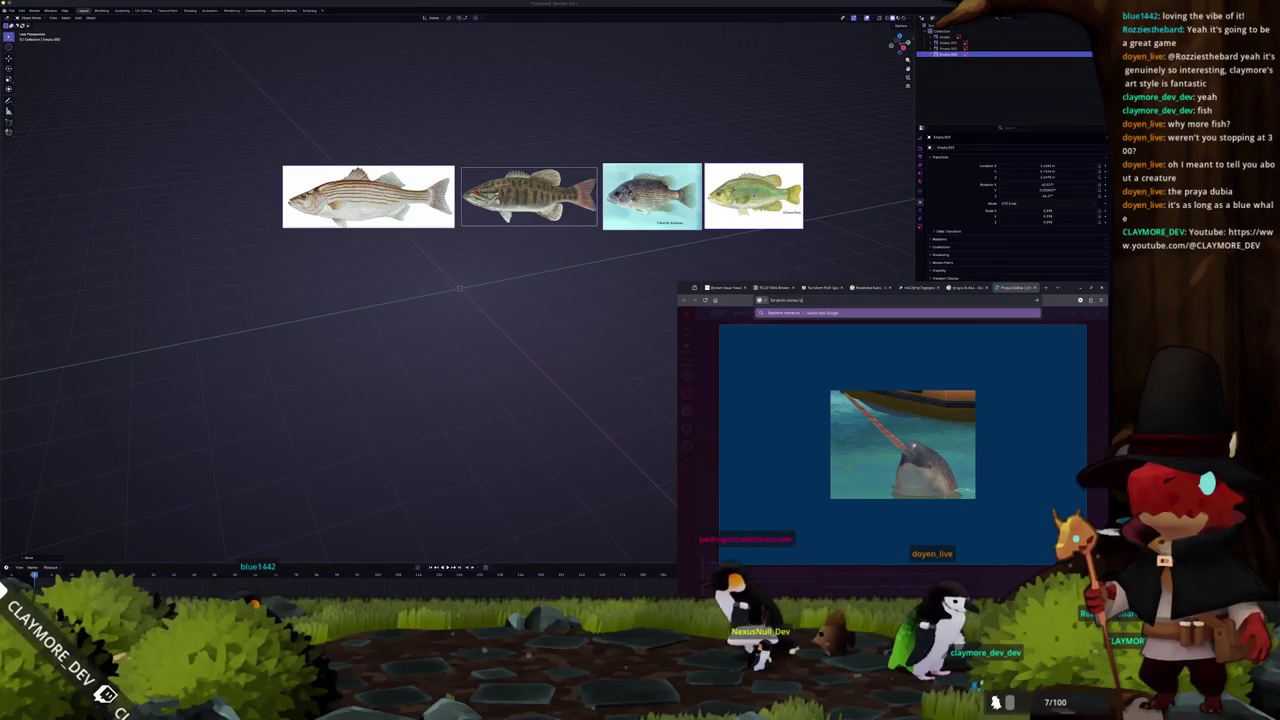
{"action": "key", "text": "Return"}
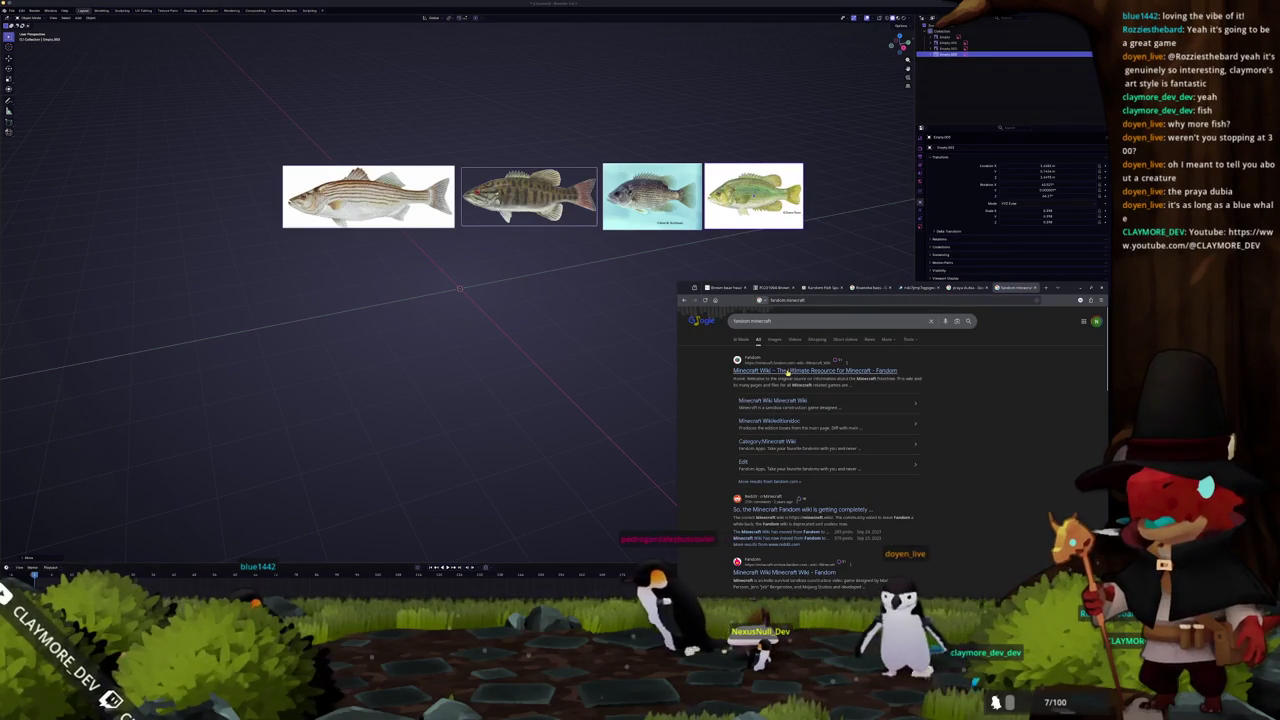
{"action": "left_click", "coordinate": [787, 371]}
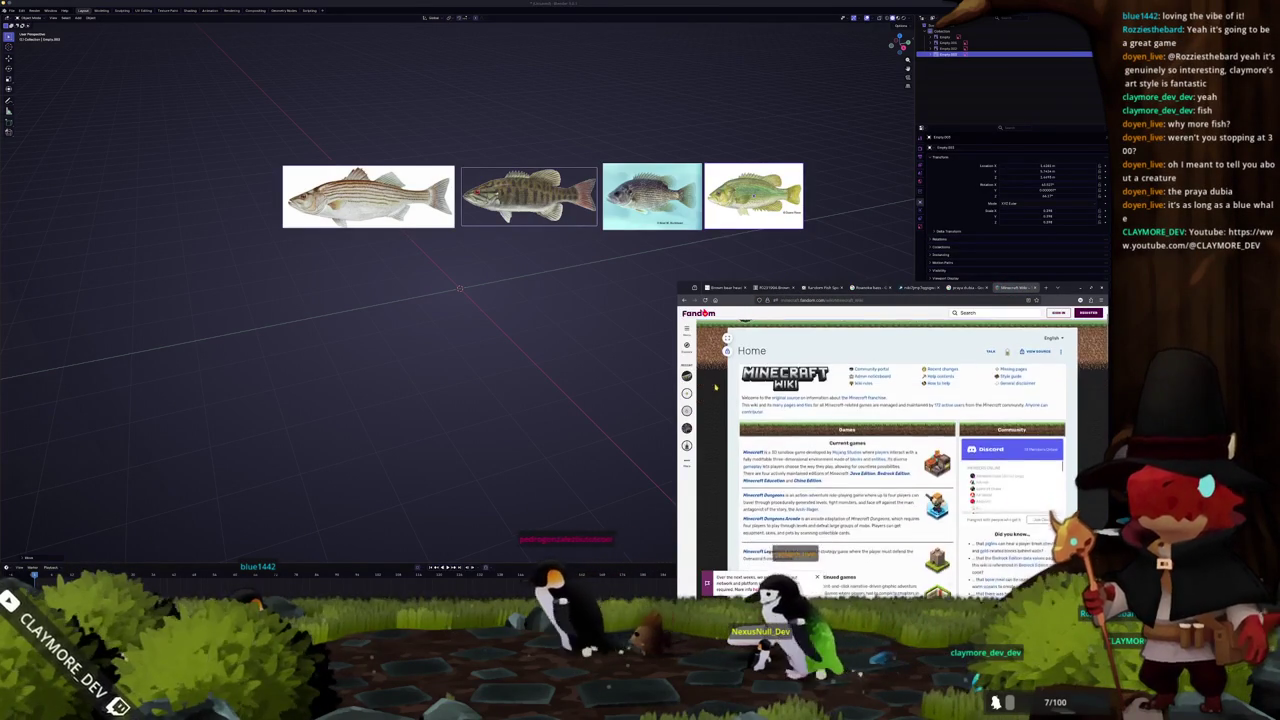
{"action": "scroll", "coordinate": [715, 387], "scroll_direction": "down", "scroll_amount": 3}
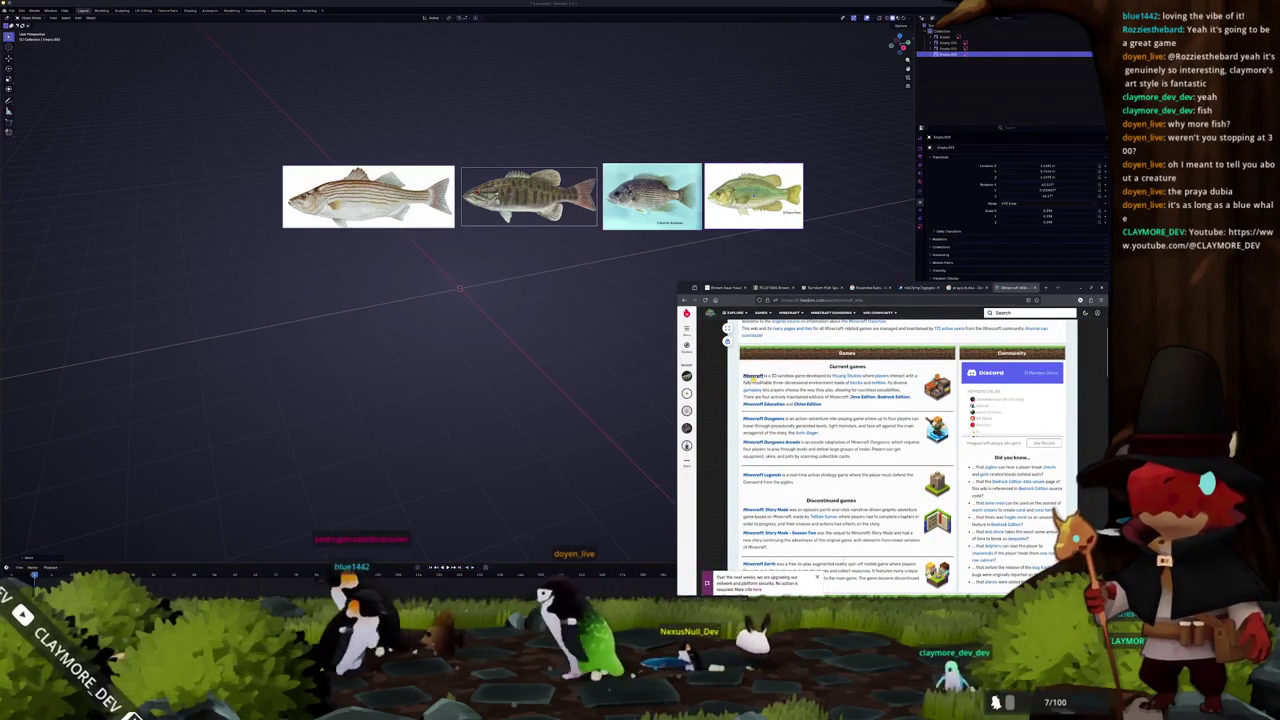
{"action": "left_click", "coordinate": [752, 375]}
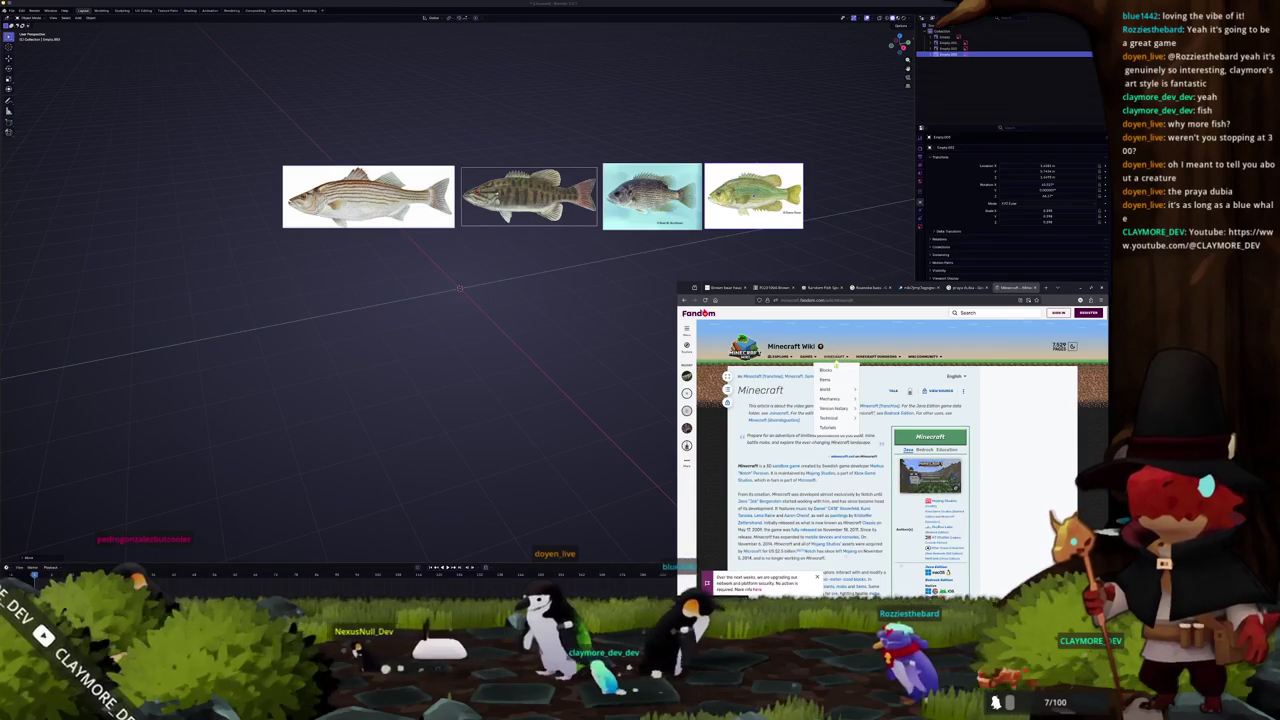
{"action": "mouse_move", "coordinate": [834, 408]}
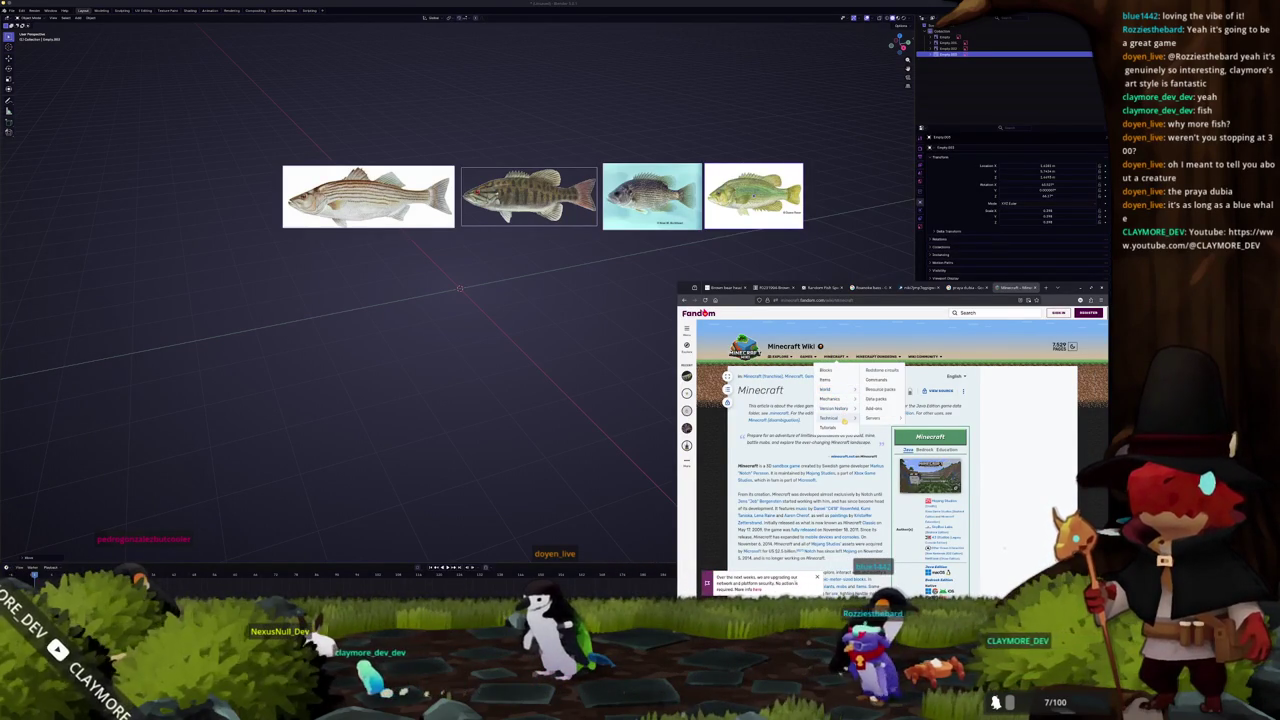
Read through the Redstone circuits article, then switch to the praya dubia tab and minimize the browser
{"action": "left_click", "coordinate": [880, 370]}
{"action": "scroll", "coordinate": [840, 411], "scroll_direction": "down", "scroll_amount": 5}
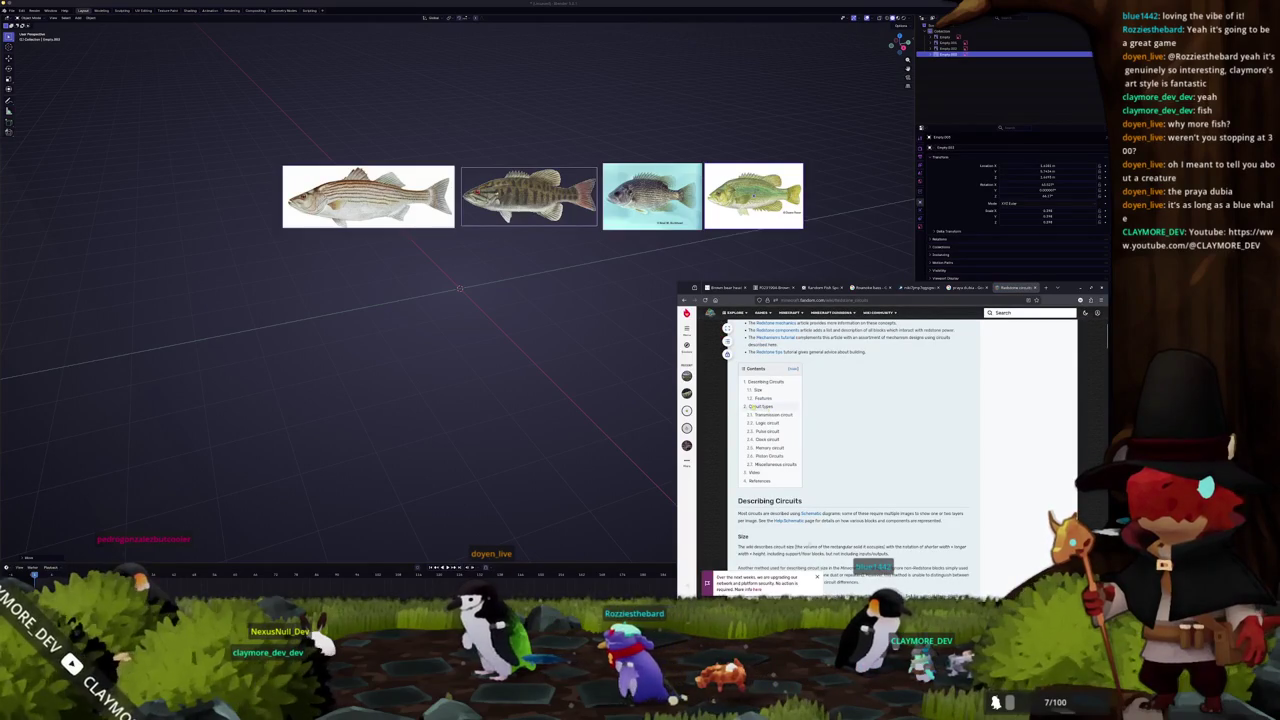
{"action": "left_click", "coordinate": [761, 423]}
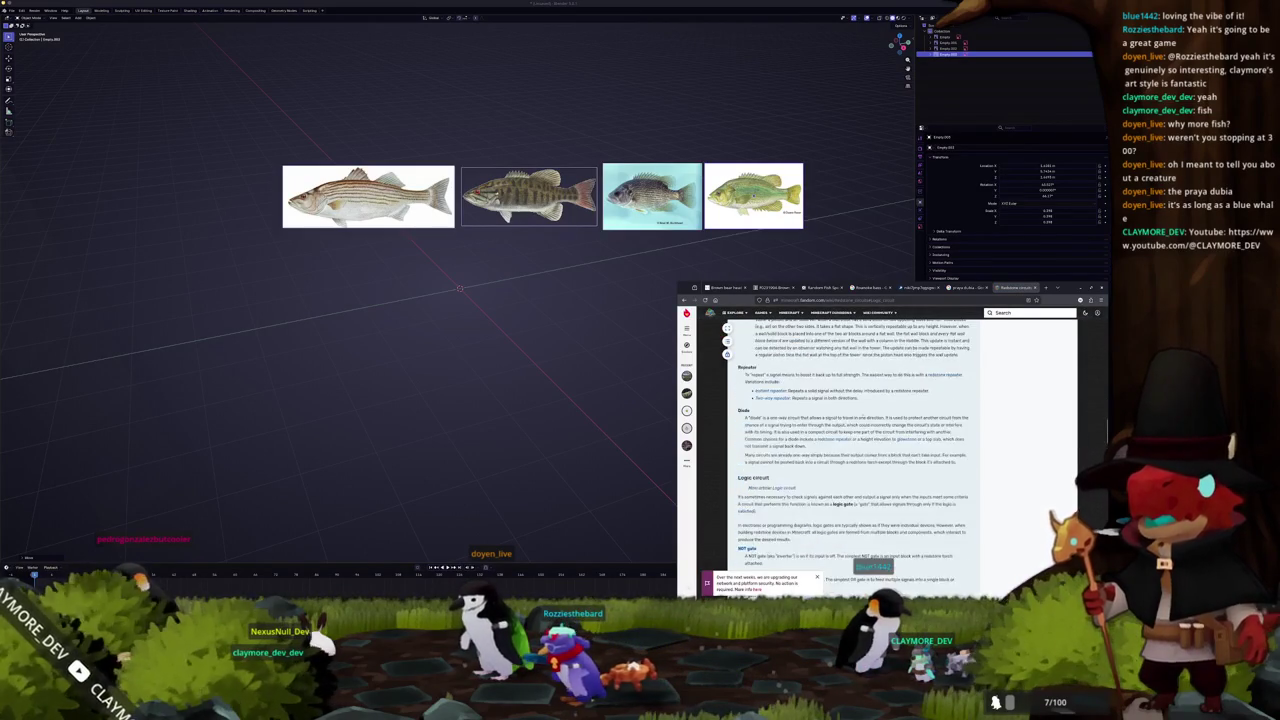
{"action": "scroll", "coordinate": [850, 450], "scroll_direction": "up", "scroll_amount": 2}
{"action": "scroll", "coordinate": [850, 450], "scroll_direction": "up", "scroll_amount": 2}
{"action": "scroll", "coordinate": [850, 450], "scroll_direction": "up", "scroll_amount": 2}
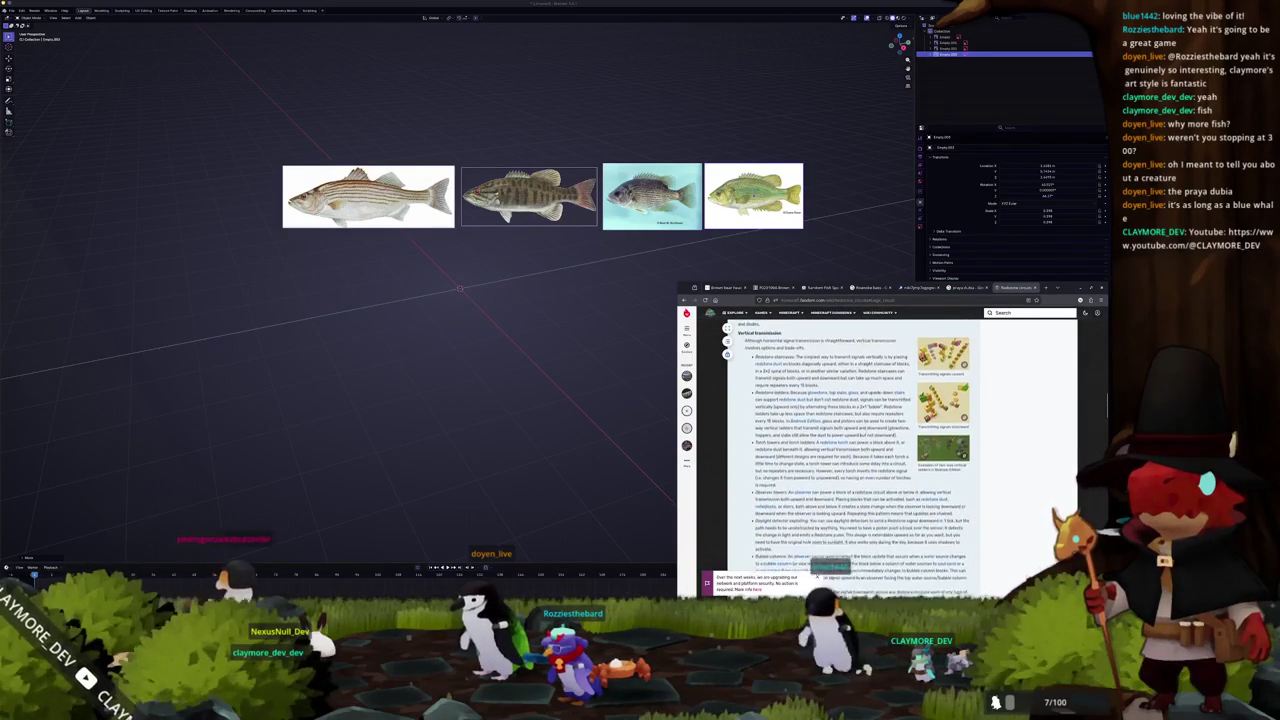
{"action": "scroll", "coordinate": [850, 450], "scroll_direction": "up", "scroll_amount": 2}
{"action": "scroll", "coordinate": [858, 430], "scroll_direction": "down", "scroll_amount": 3}
{"action": "scroll", "coordinate": [858, 430], "scroll_direction": "down", "scroll_amount": 3}
{"action": "scroll", "coordinate": [858, 432], "scroll_direction": "down", "scroll_amount": 2}
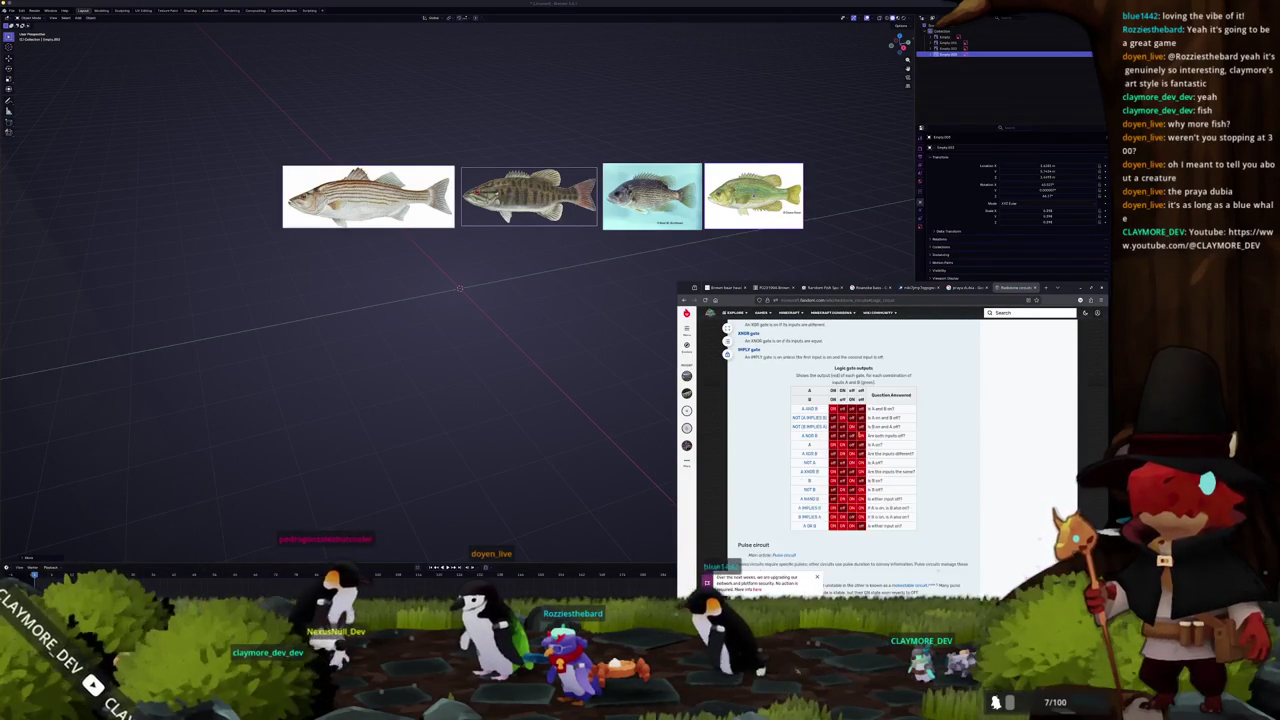
{"action": "scroll", "coordinate": [778, 453], "scroll_direction": "down", "scroll_amount": 2}
{"action": "scroll", "coordinate": [778, 453], "scroll_direction": "down", "scroll_amount": 2}
{"action": "scroll", "coordinate": [778, 453], "scroll_direction": "down", "scroll_amount": 2}
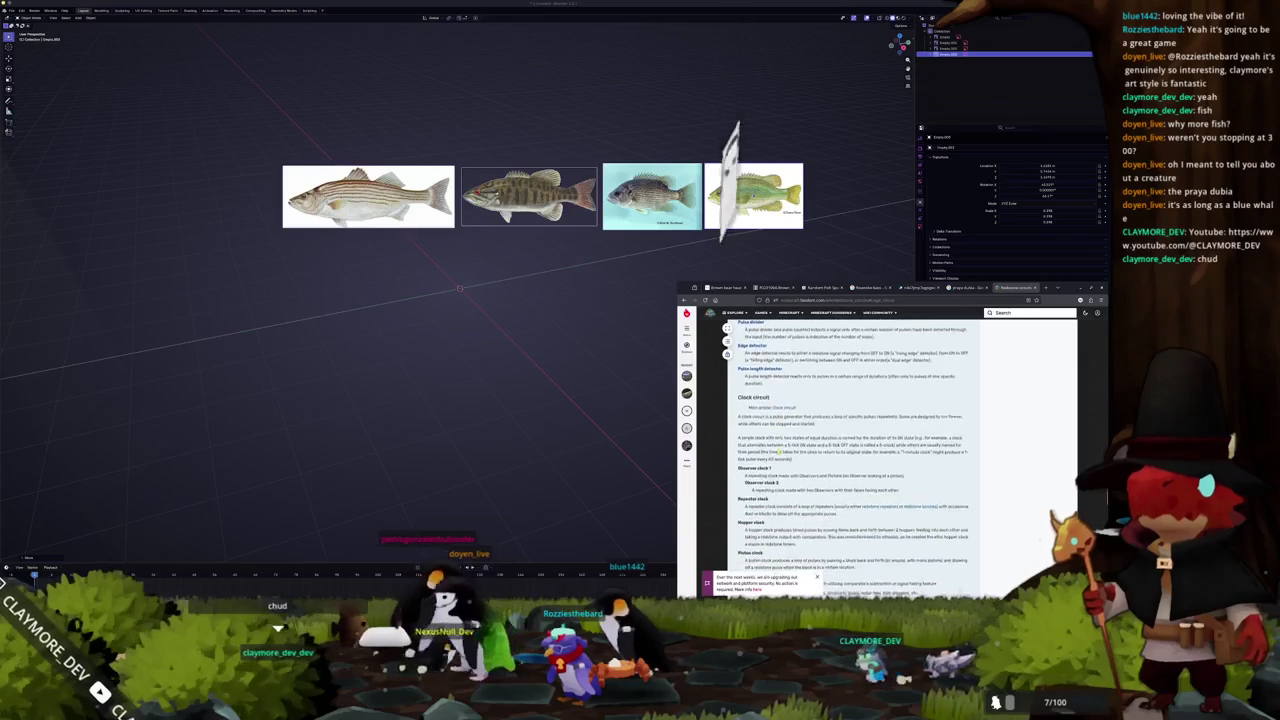
{"action": "scroll", "coordinate": [778, 453], "scroll_direction": "down", "scroll_amount": 2}
{"action": "scroll", "coordinate": [850, 450], "scroll_direction": "down", "scroll_amount": 2}
{"action": "scroll", "coordinate": [850, 450], "scroll_direction": "down", "scroll_amount": 2}
{"action": "scroll", "coordinate": [850, 450], "scroll_direction": "down", "scroll_amount": 2}
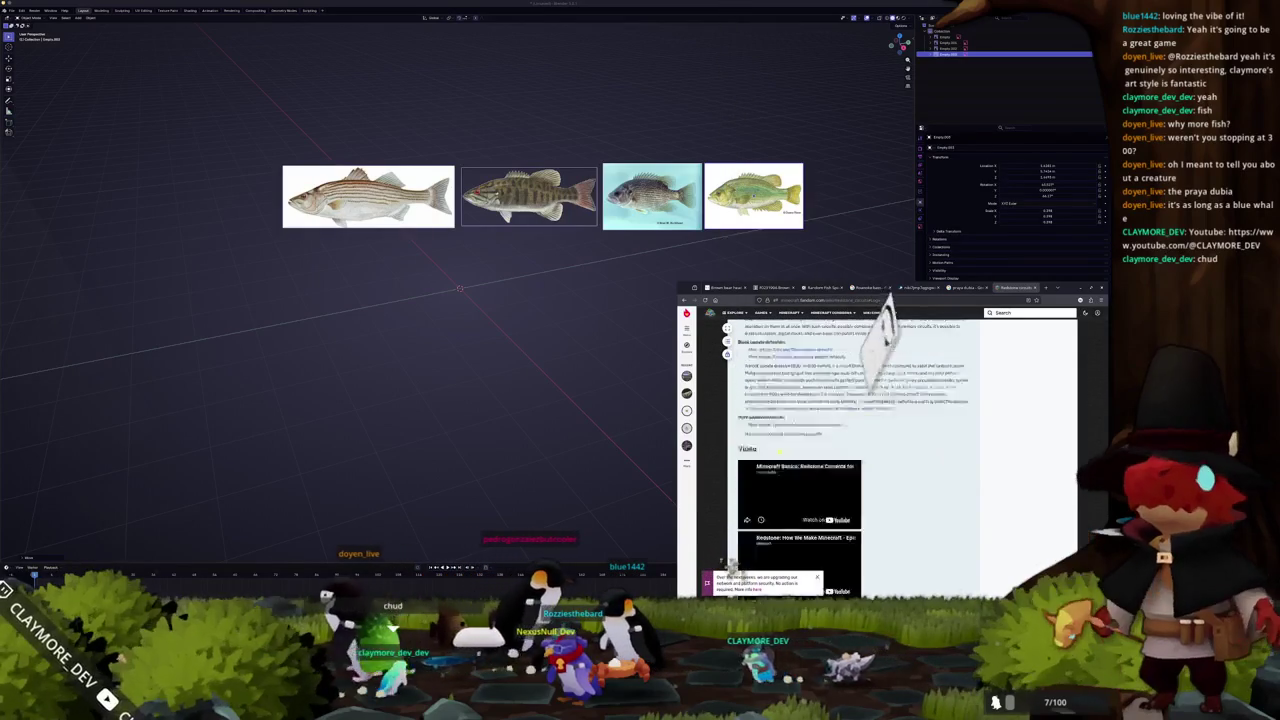
{"action": "scroll", "coordinate": [910, 440], "scroll_direction": "down", "scroll_amount": 2}
{"action": "scroll", "coordinate": [910, 440], "scroll_direction": "up", "scroll_amount": 3}
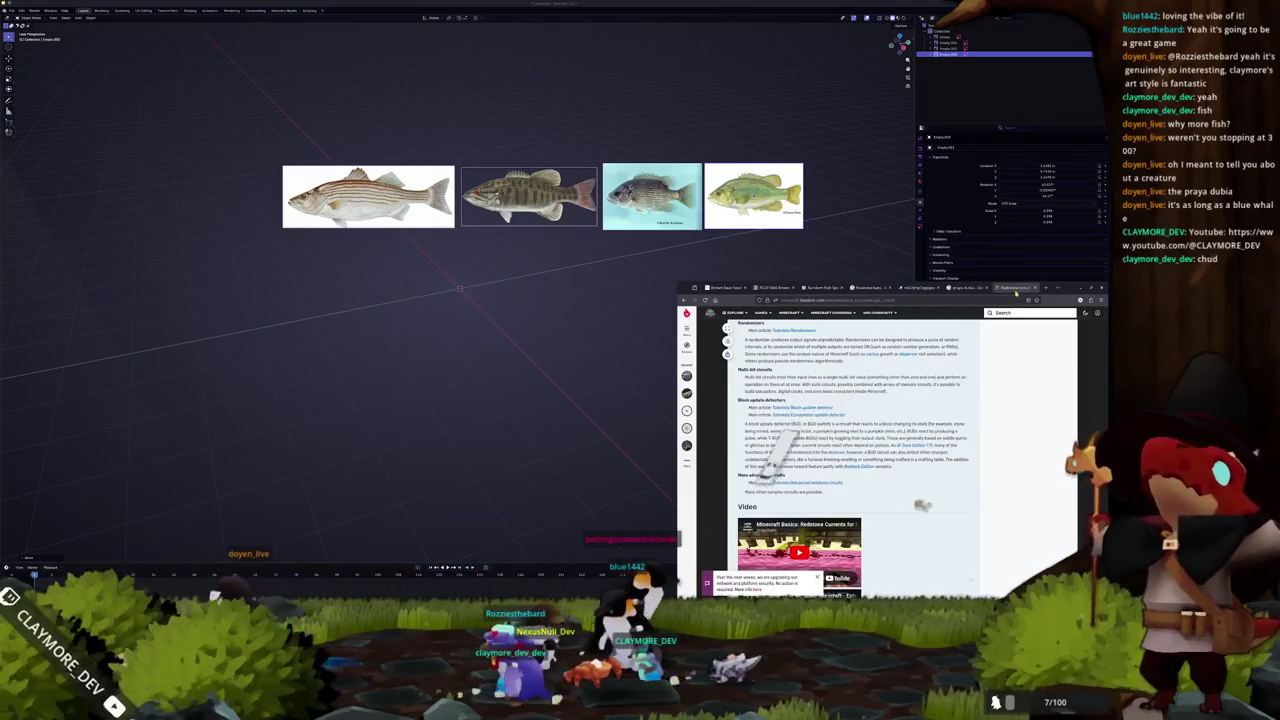
{"action": "left_click", "coordinate": [1013, 288]}
{"action": "left_click", "coordinate": [1070, 288]}
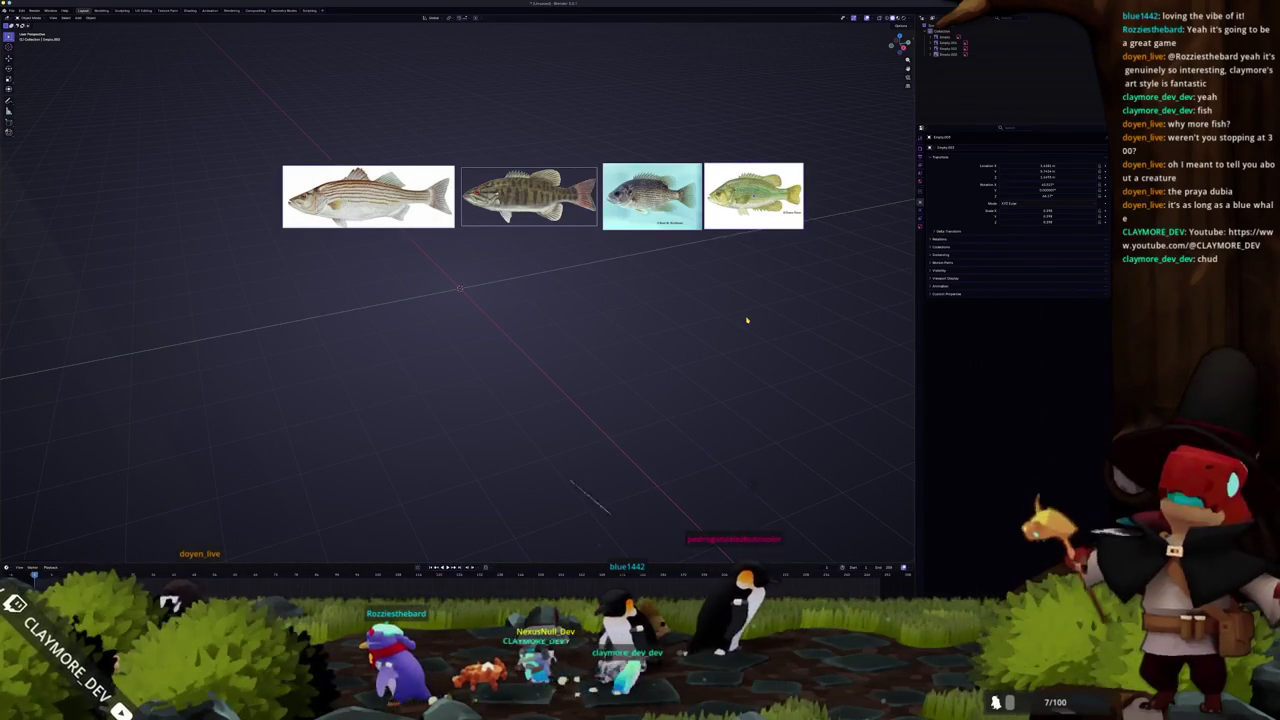
Move and enlarge the striped-bass and smallmouth bass images, placing the smallmouth below the striped bass
{"action": "left_click", "coordinate": [368, 197]}
{"action": "key", "text": "g"}
{"action": "key", "text": "s"}
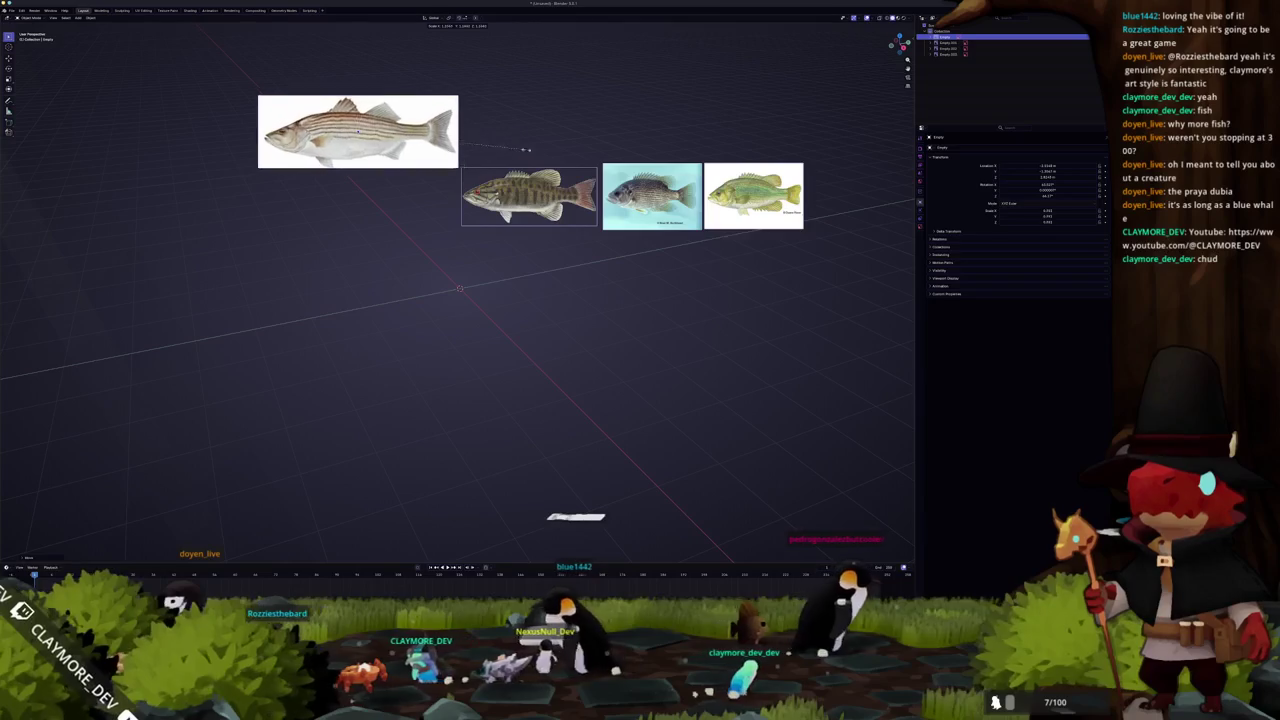
{"action": "left_click", "coordinate": [529, 196]}
{"action": "key", "text": "g"}
{"action": "left_click", "coordinate": [400, 235]}
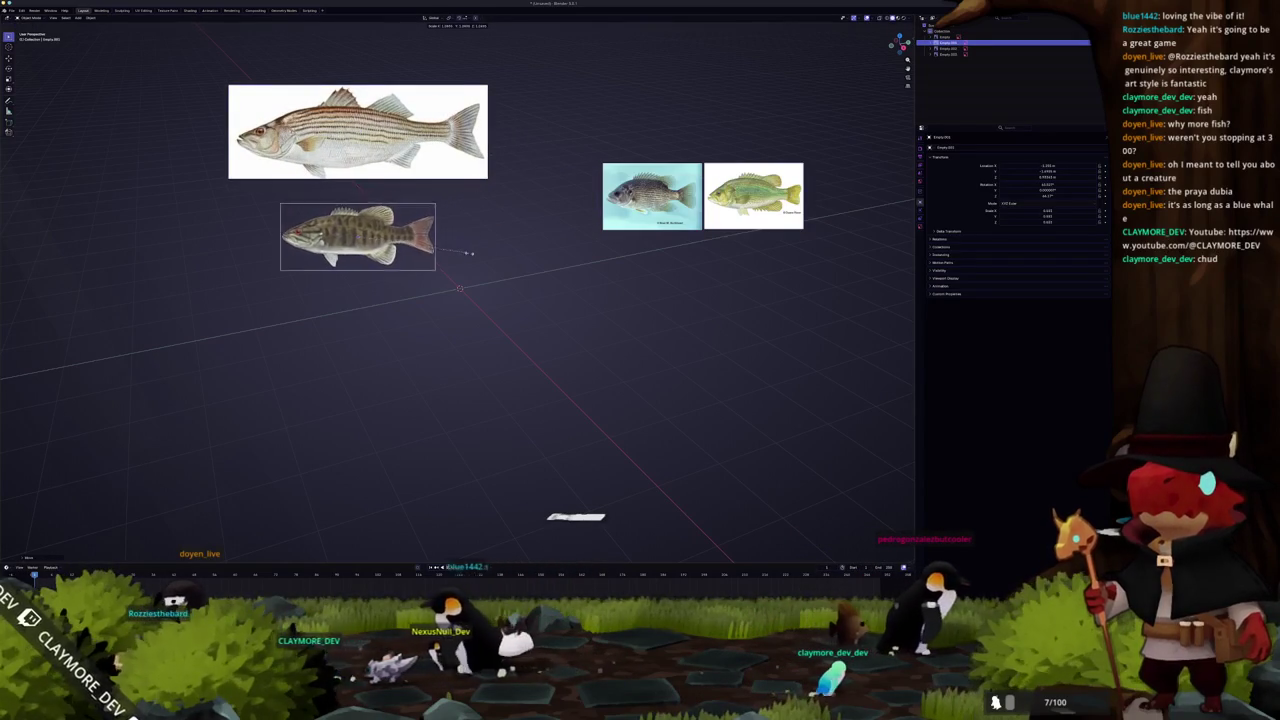
{"action": "key", "text": "s"}
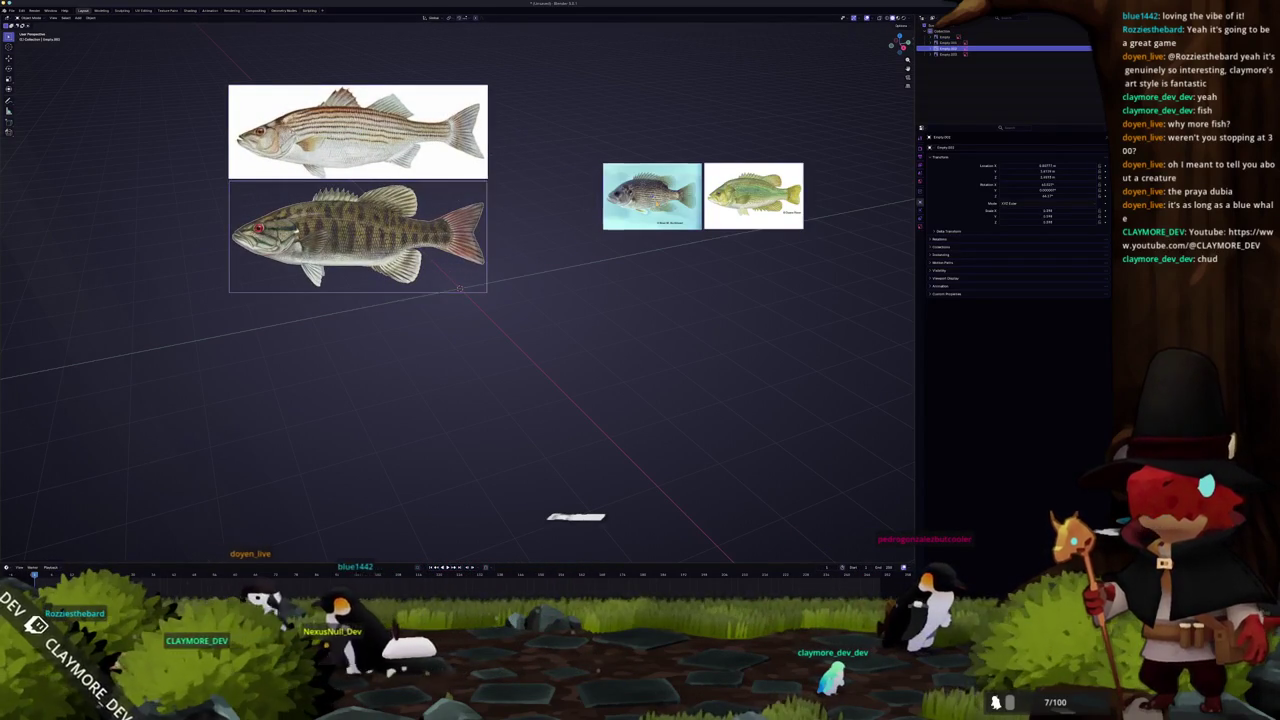
Enlarge the blue and green sunfish images, placing green below blue on the right
{"action": "left_click", "coordinate": [658, 204]}
{"action": "key", "text": "s"}
{"action": "key", "text": "g"}
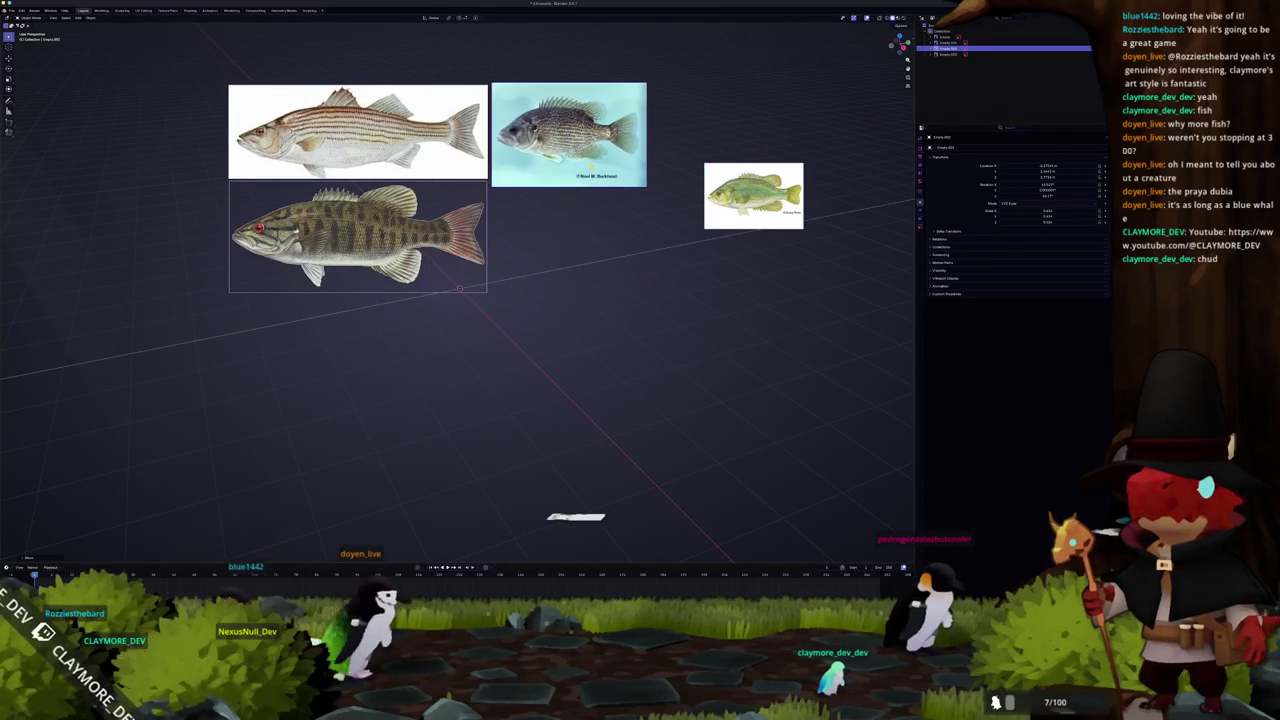
{"action": "key", "text": "g"}
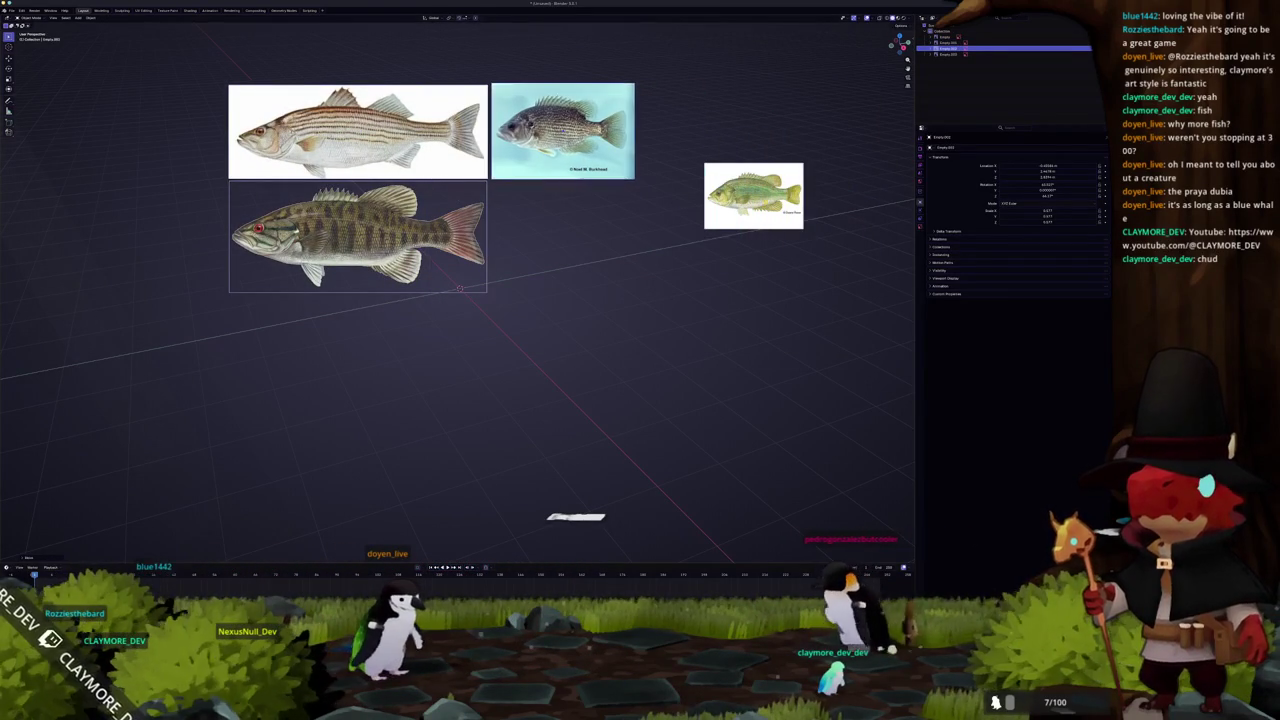
{"action": "left_click", "coordinate": [753, 195]}
{"action": "key", "text": "g"}
{"action": "left_click", "coordinate": [654, 246]}
{"action": "key", "text": "s"}
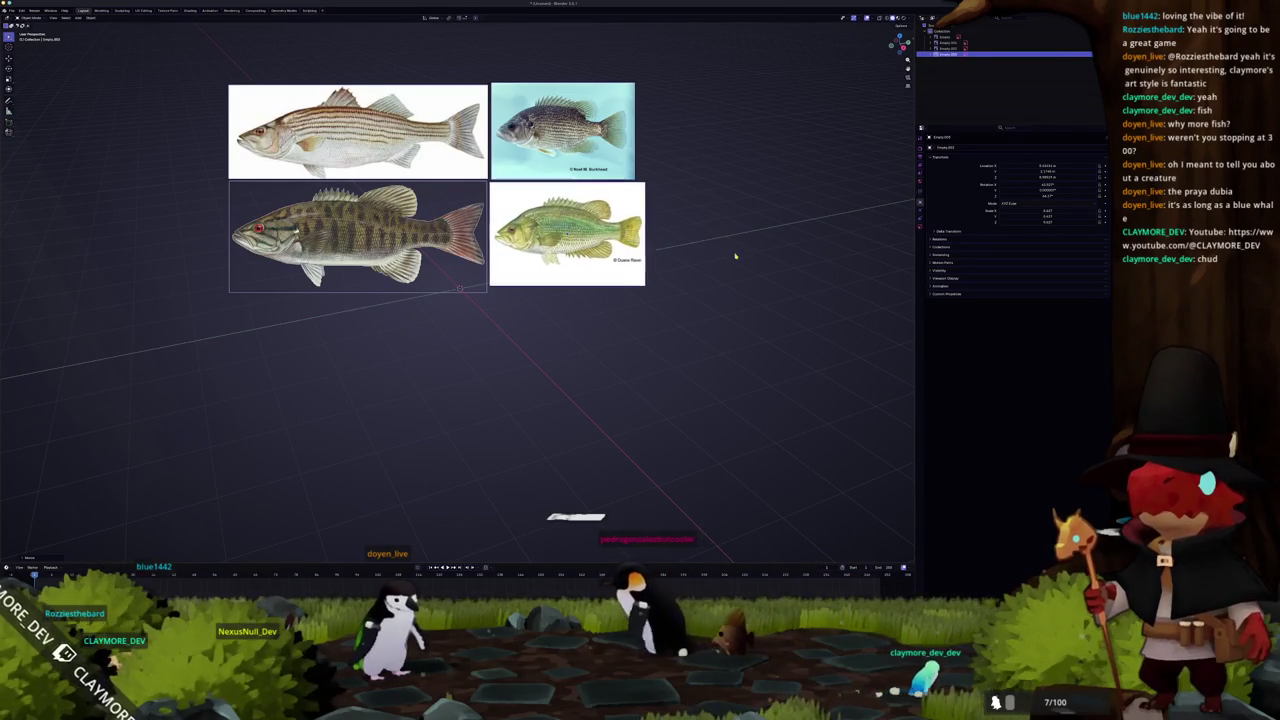
{"action": "left_click", "coordinate": [737, 253]}
{"action": "key", "text": "g"}
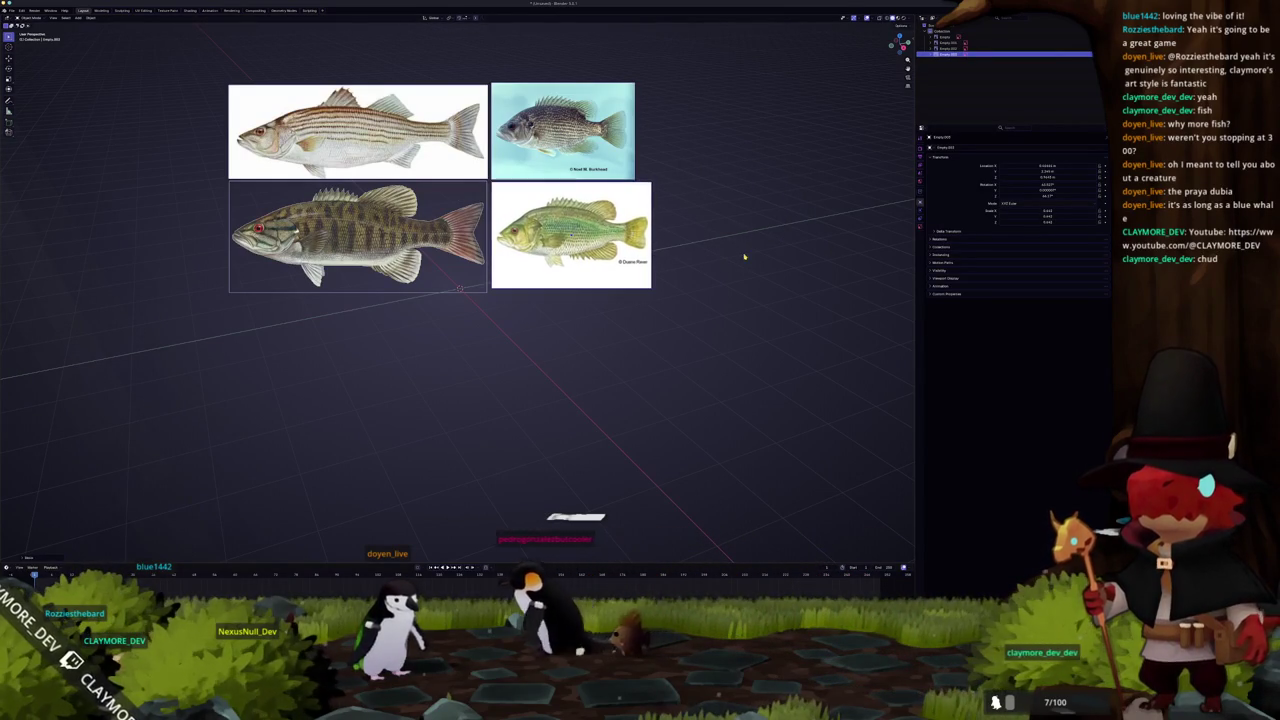
Select all four fish images and shift them together along the X axis
{"action": "scroll", "coordinate": [721, 248], "scroll_direction": "down", "scroll_amount": 2}
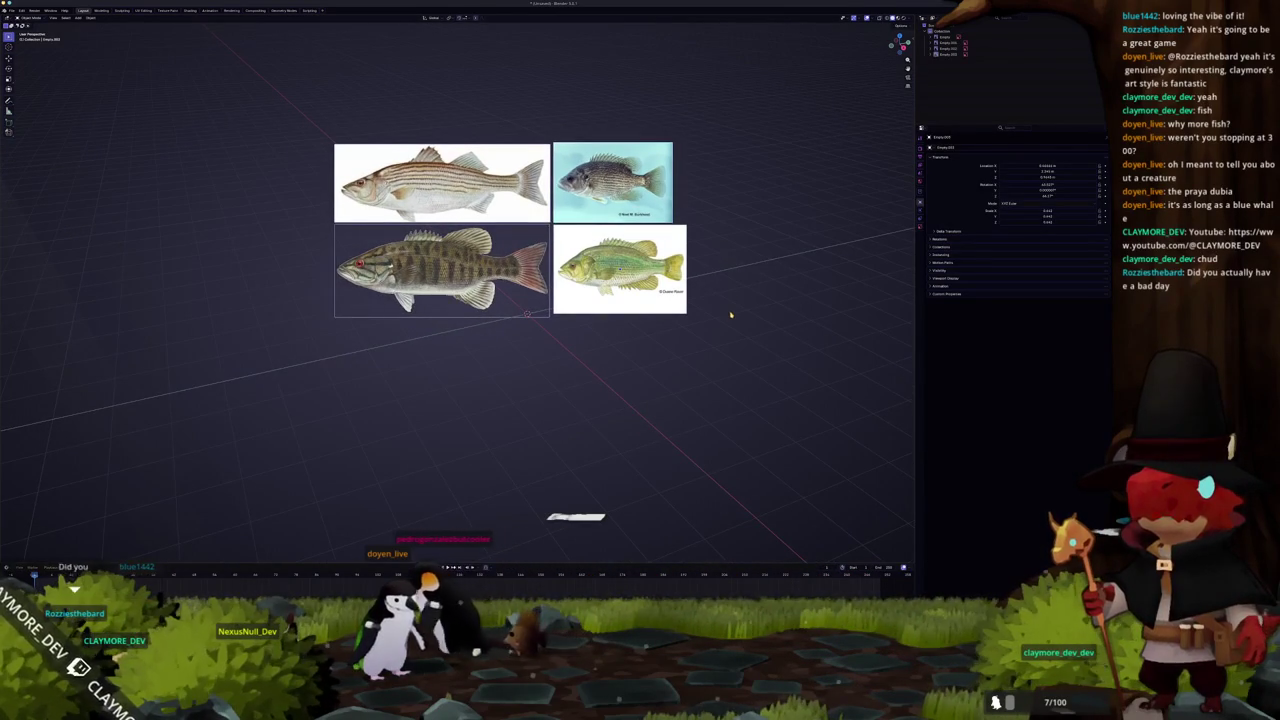
{"action": "middle_click_drag", "start_coordinate": [729, 315], "coordinate": [751, 321], "text": "shift"}
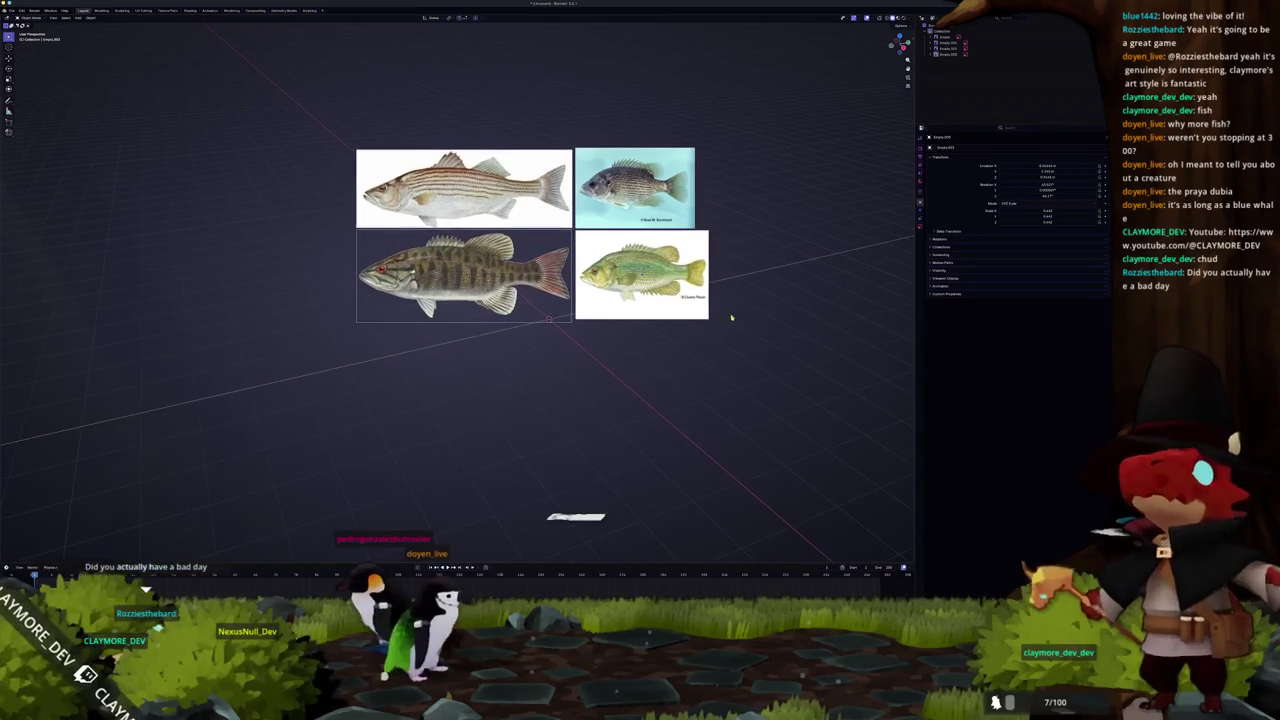
{"action": "left_click_drag", "start_coordinate": [783, 337], "coordinate": [691, 377]}
{"action": "right_click", "coordinate": [461, 345]}
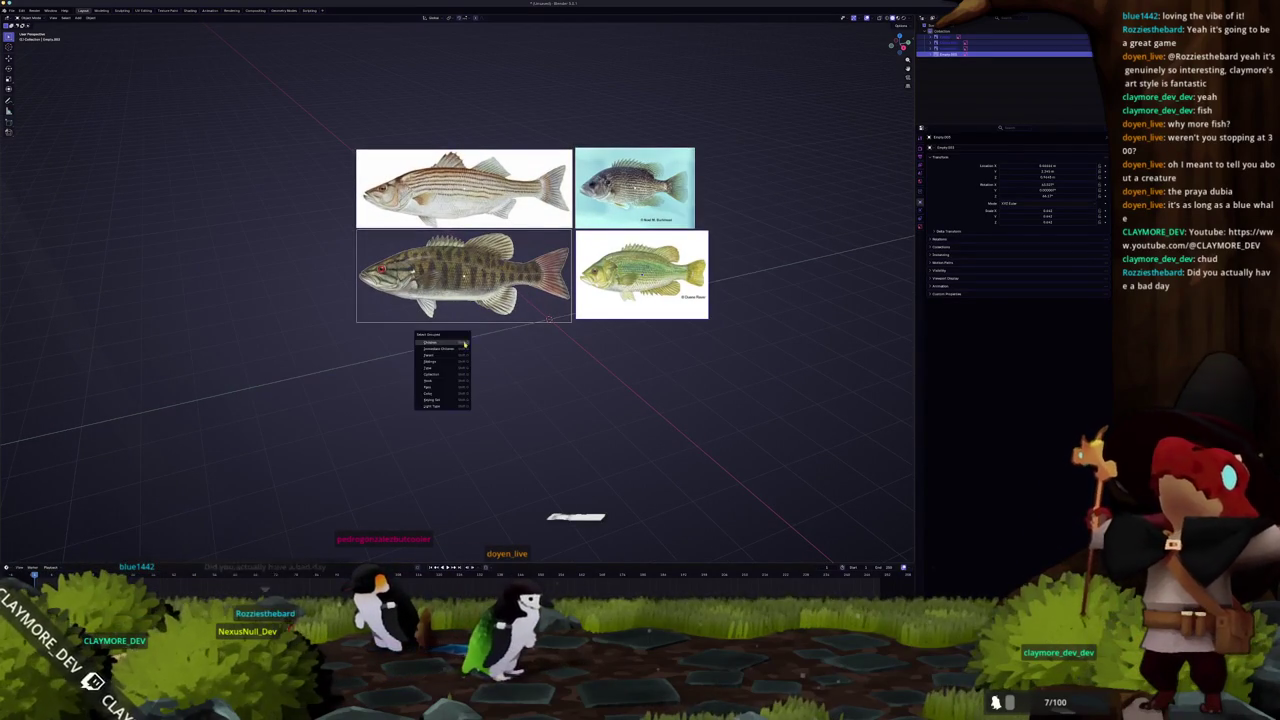
{"action": "key", "text": "g"}
{"action": "key", "text": "x"}
{"action": "left_click", "coordinate": [618, 277]}
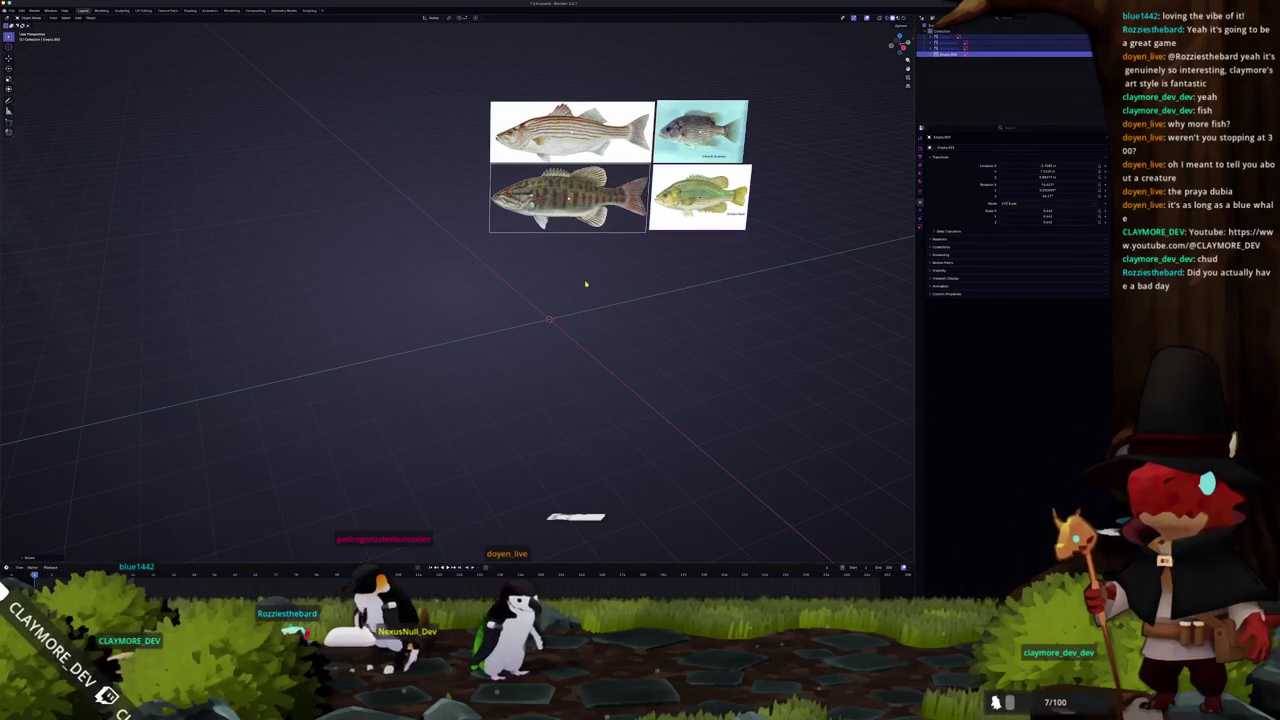
{"action": "left_click", "coordinate": [603, 284]}
Recentre the view and pick the striped-bass image from among the overlapping ones
{"action": "scroll", "coordinate": [577, 279], "scroll_direction": "down", "scroll_amount": 1}
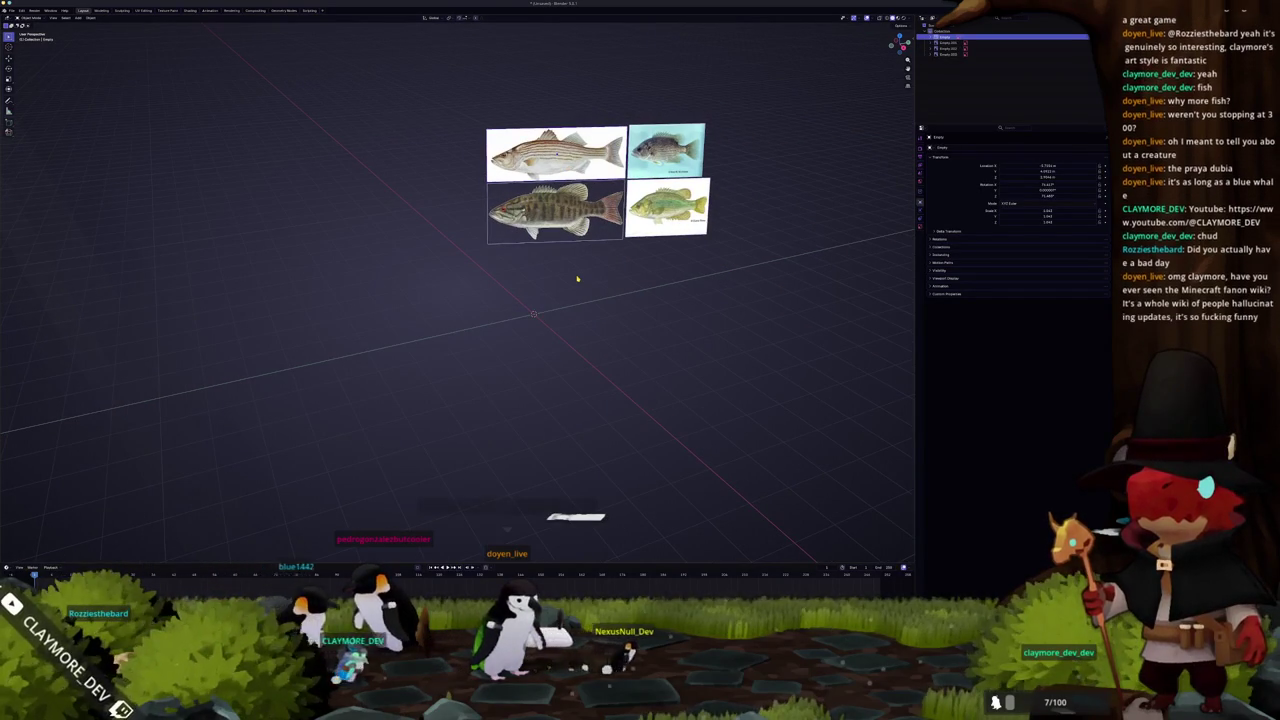
{"action": "middle_click_drag", "start_coordinate": [581, 268], "coordinate": [573, 291], "text": "shift"}
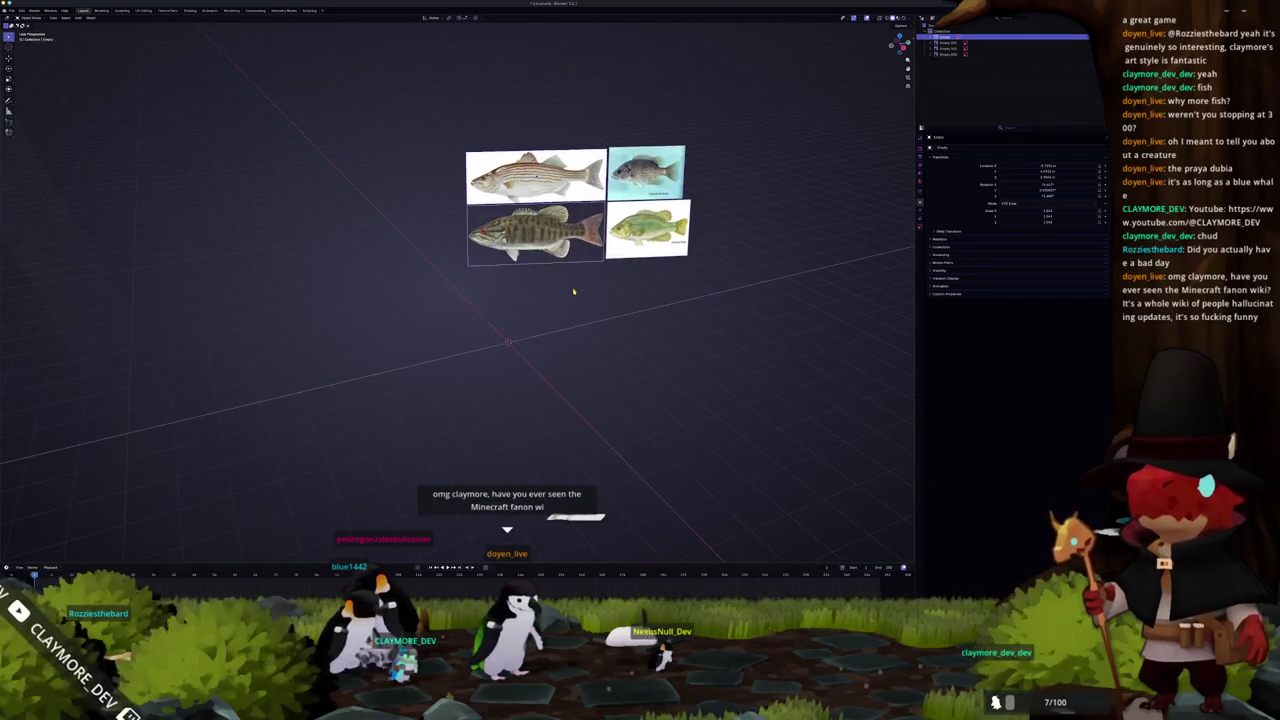
{"action": "left_click", "coordinate": [537, 238]}
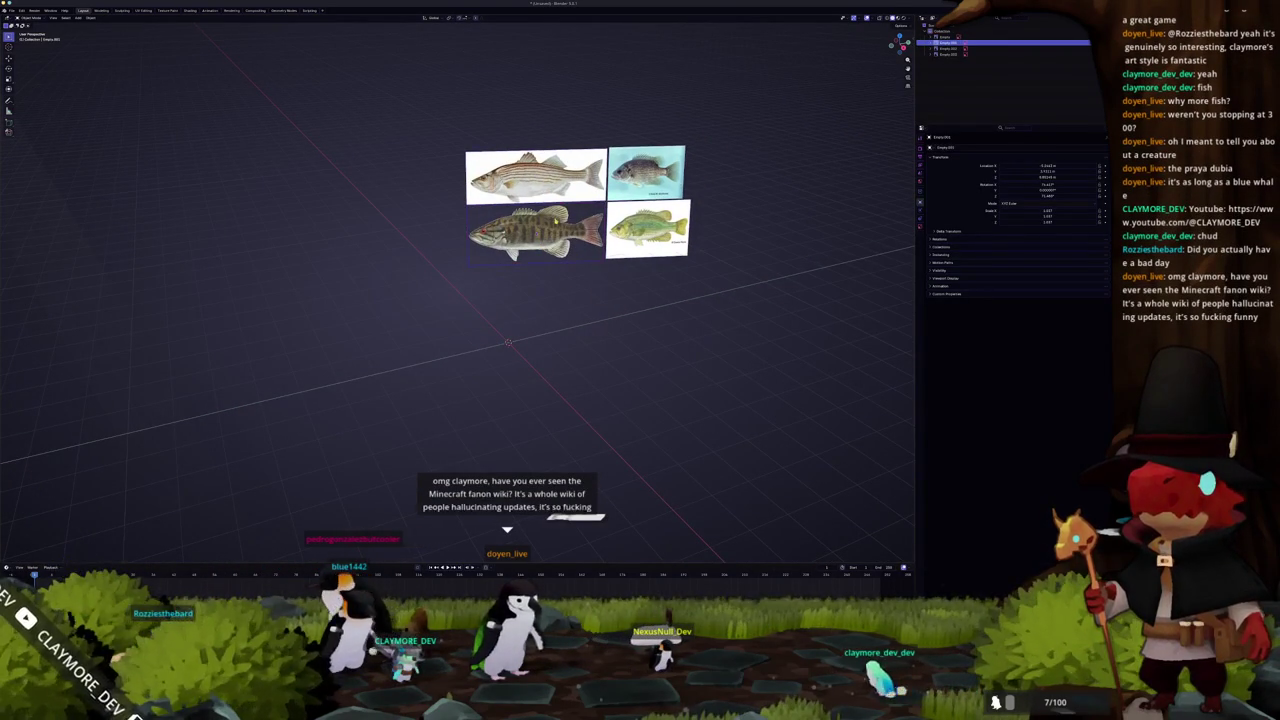
{"action": "left_click", "coordinate": [537, 238]}
{"action": "left_click", "coordinate": [537, 238]}
{"action": "left_click", "coordinate": [537, 238]}
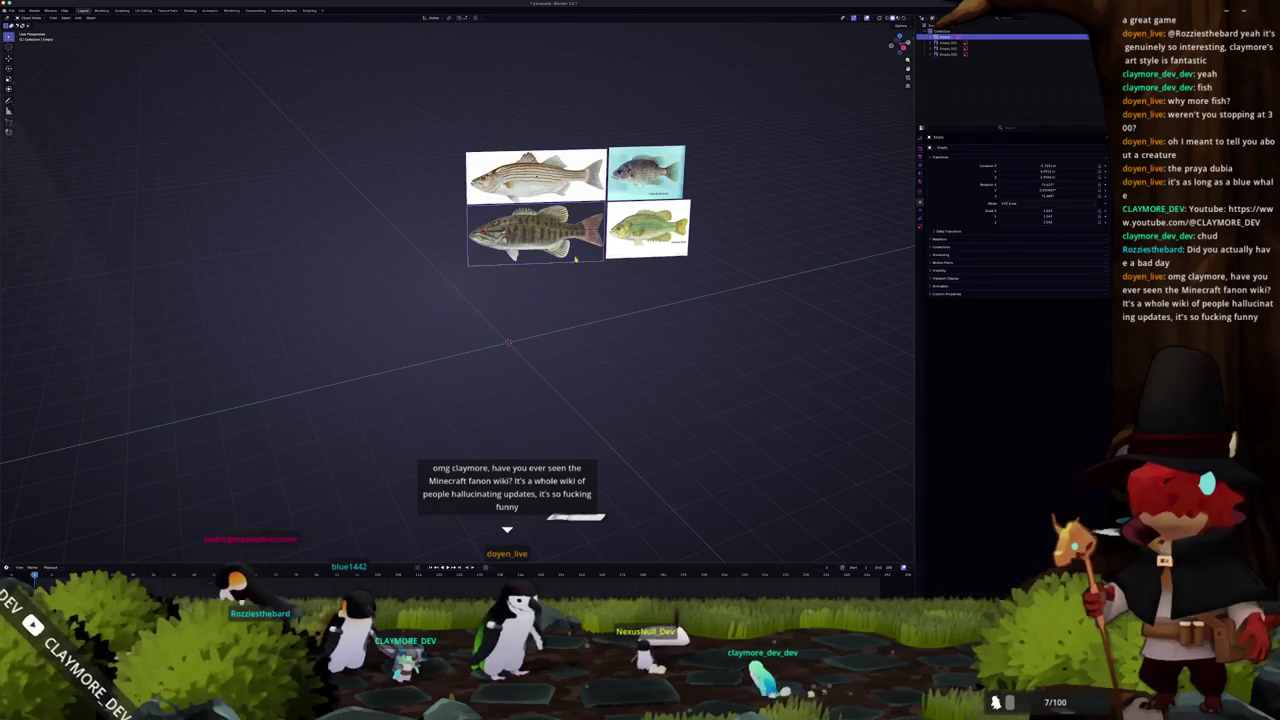
Rotate the striped-bass image 90 degrees around Z and slide it along X toward the smallmouth bass
{"action": "key", "text": "r"}
{"action": "type", "text": "z"}
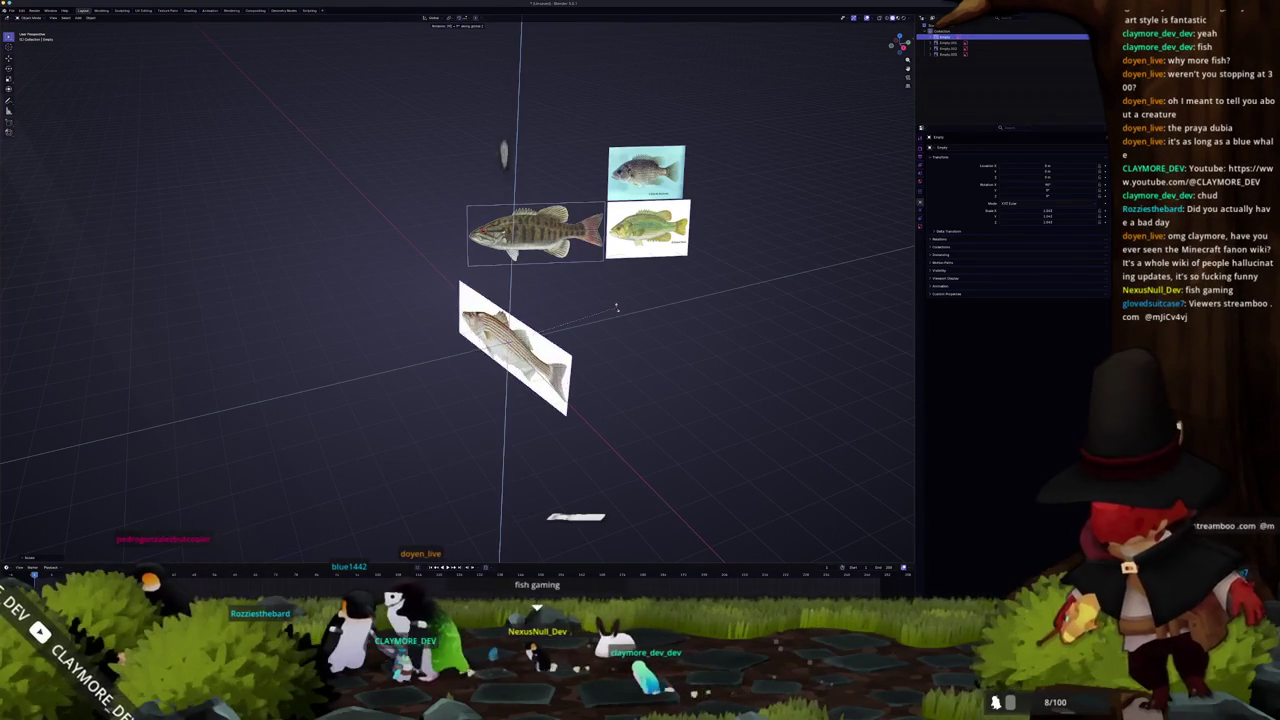
{"action": "type", "text": "90"}
{"action": "key", "text": "Return"}
{"action": "key", "text": "g"}
{"action": "key", "text": "x"}
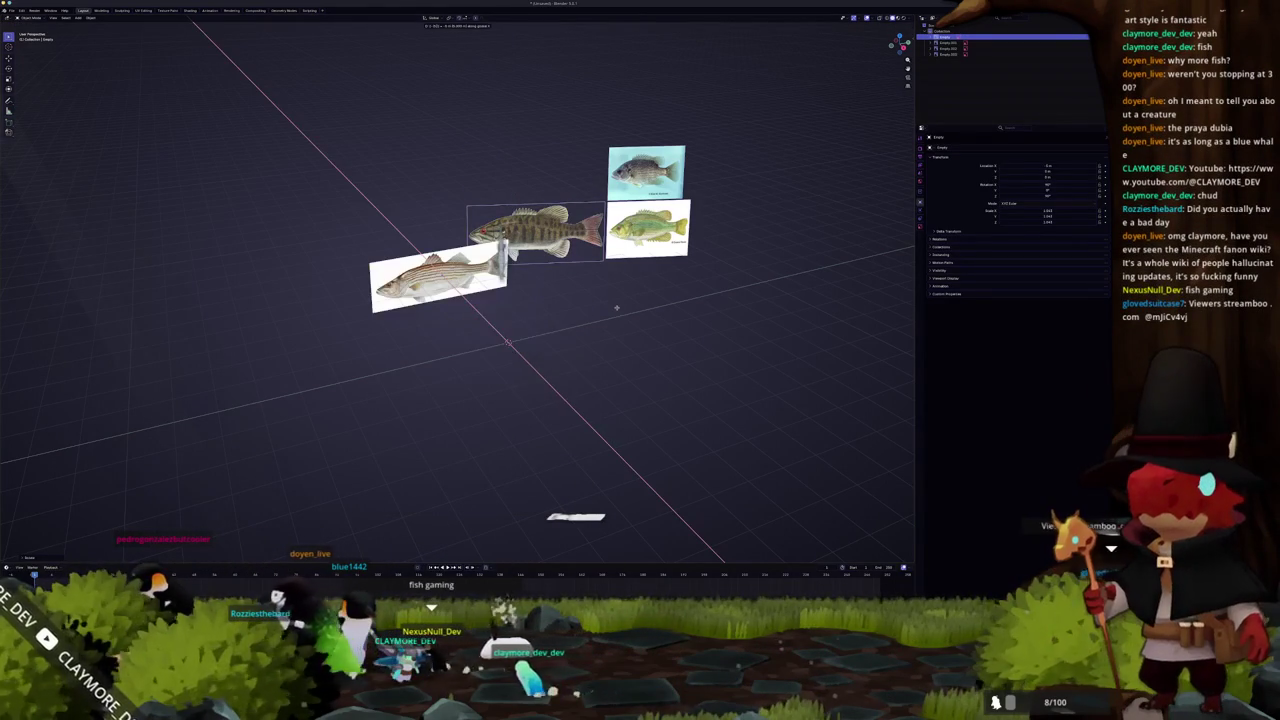
{"action": "key", "text": "KP_3"}
{"action": "scroll", "coordinate": [457, 292], "scroll_direction": "up", "scroll_amount": 2}
{"action": "key", "text": "g"}
{"action": "scroll", "coordinate": [832, 246], "scroll_direction": "up", "scroll_amount": 3}
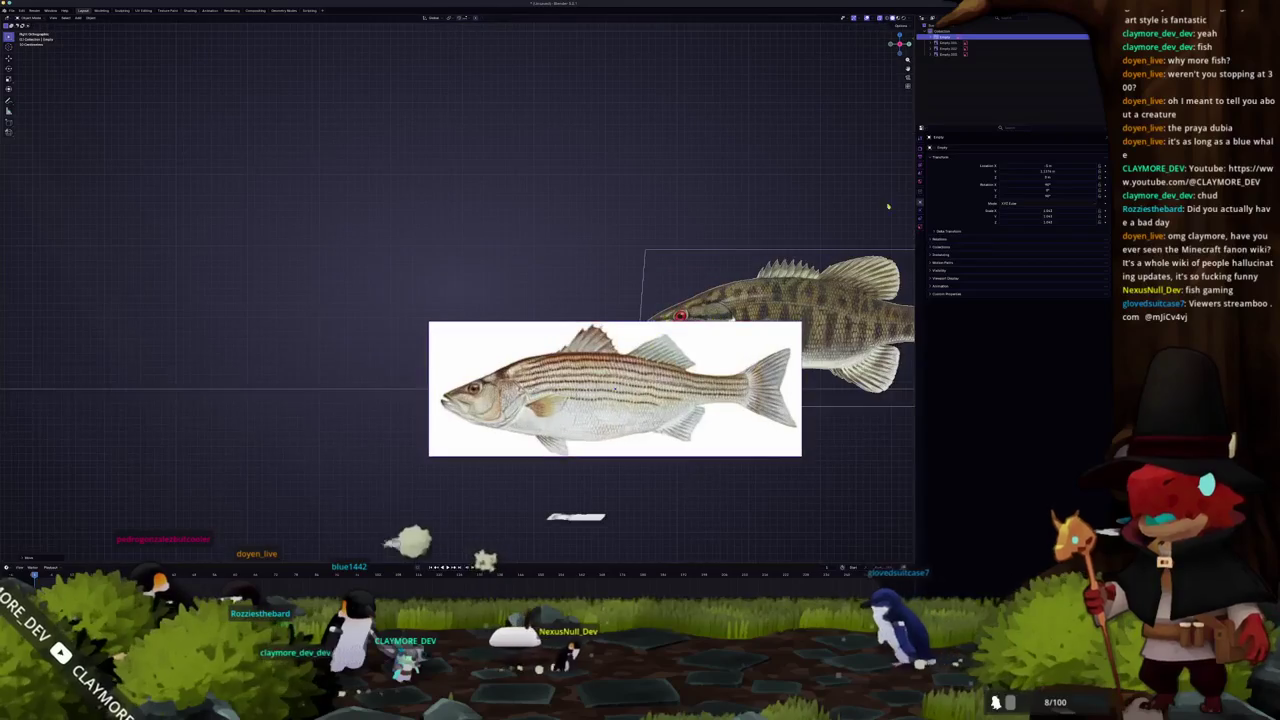
Make the striped-bass image semi-transparent, then rotate it about Z and slide it into place
{"action": "left_click", "coordinate": [921, 227]}
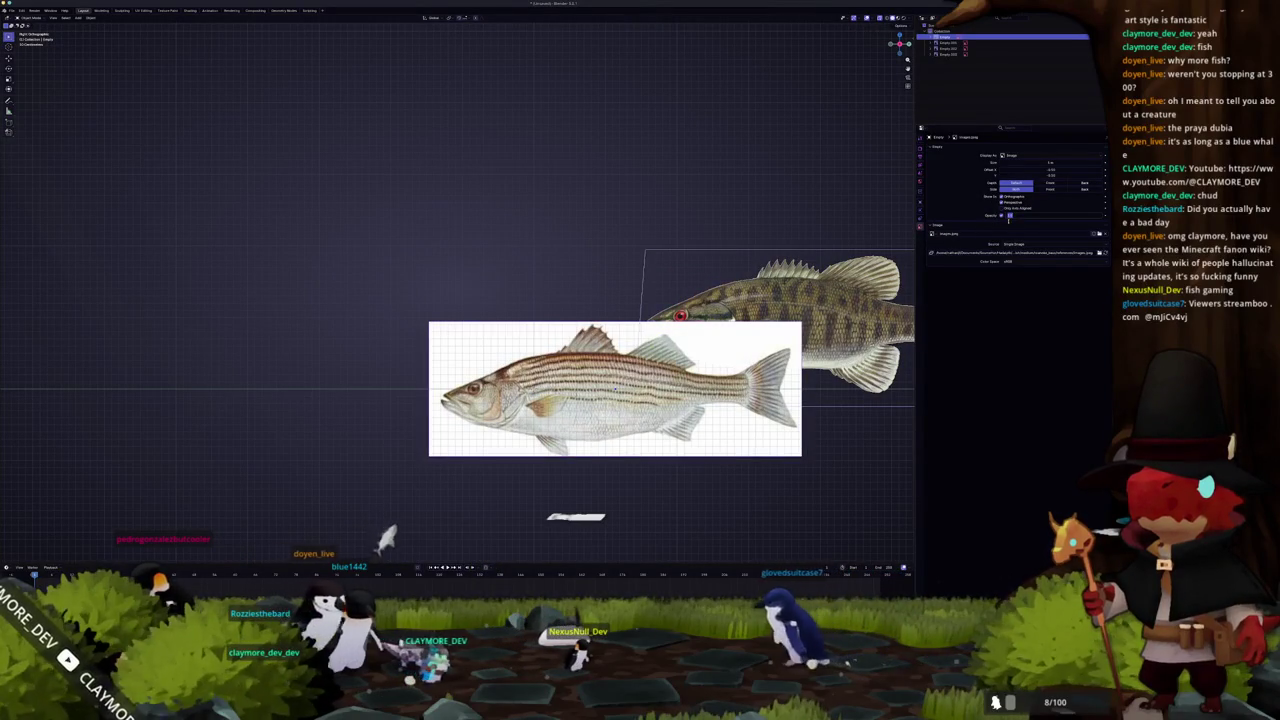
{"action": "left_click", "coordinate": [1003, 215]}
{"action": "key", "text": "r"}
{"action": "key", "text": "z"}
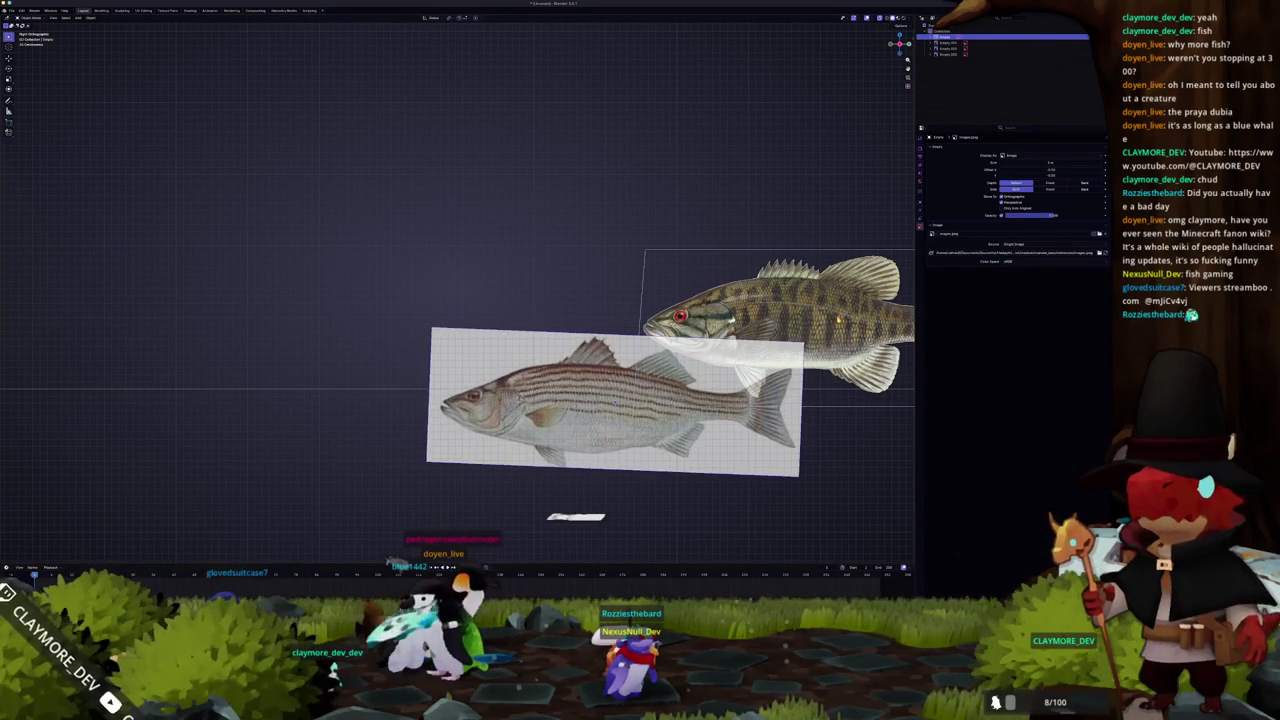
{"action": "key", "text": "g"}
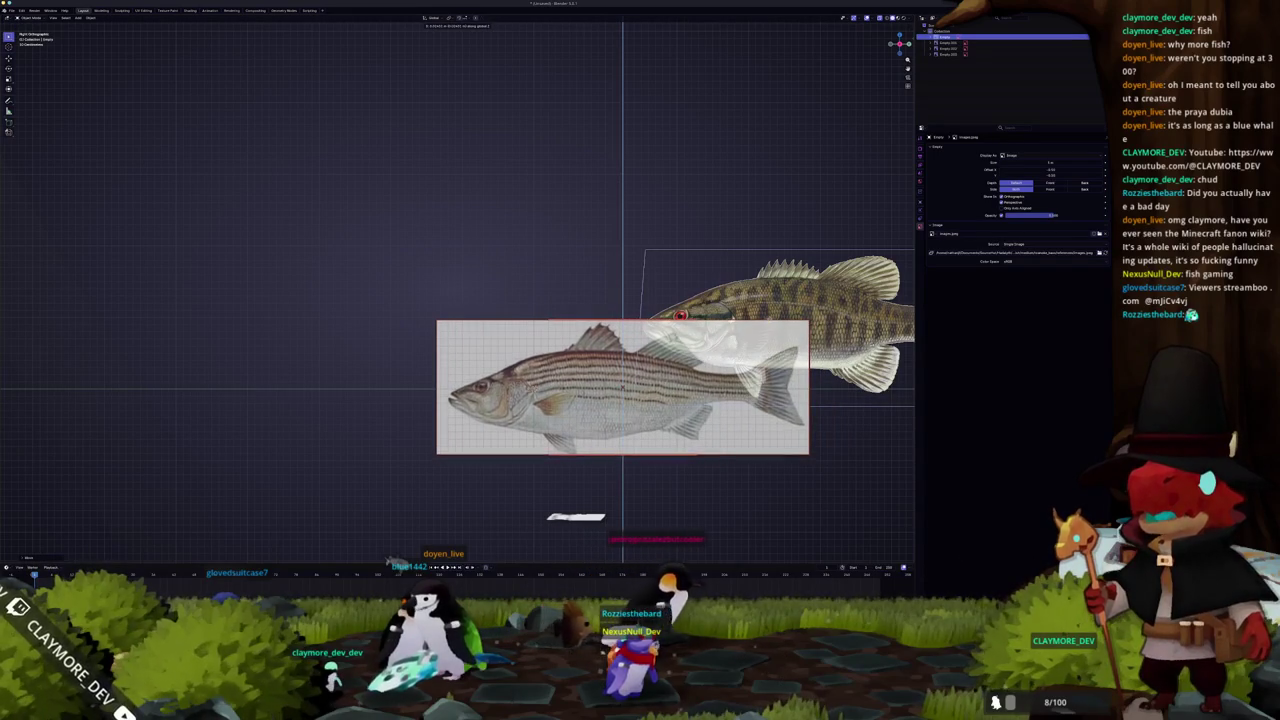
{"action": "scroll", "coordinate": [812, 308], "scroll_direction": "down", "scroll_amount": 4}
Move the smallmouth bass image straight up along Z and view the images at an angle
{"action": "key", "text": "g"}
{"action": "key", "text": "z"}
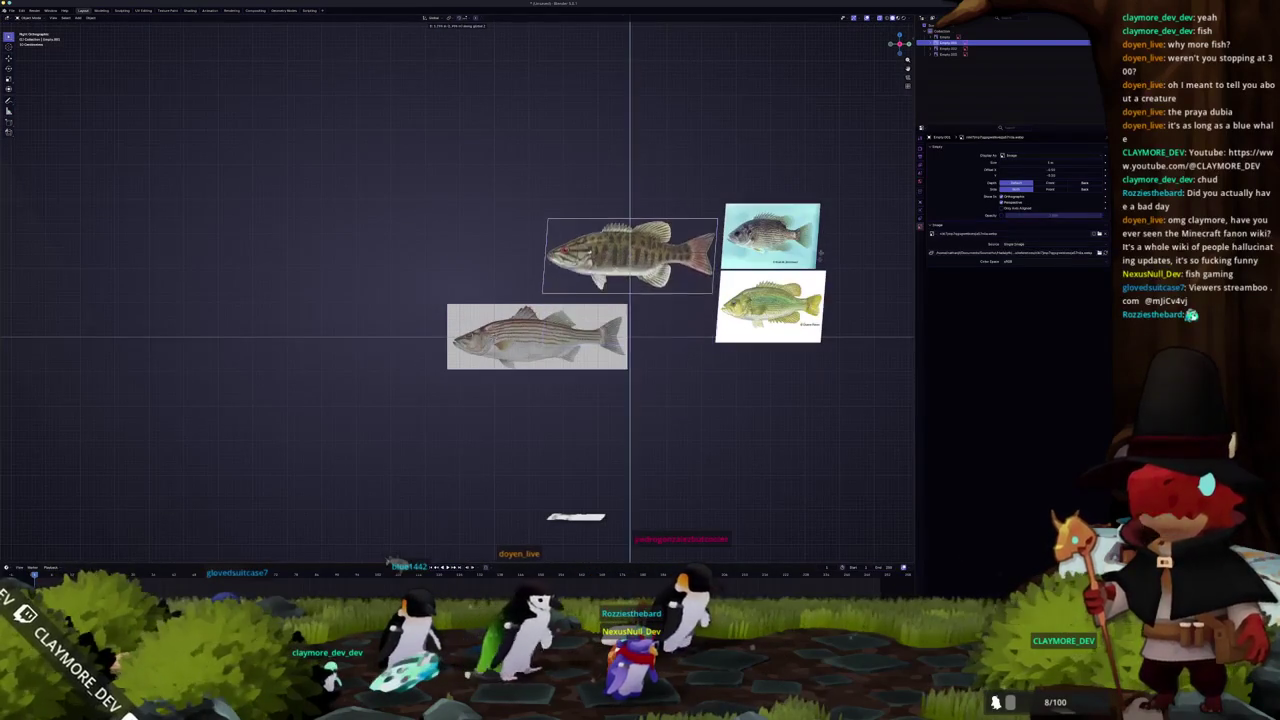
{"action": "middle_click_drag", "start_coordinate": [640, 340], "coordinate": [671, 345]}
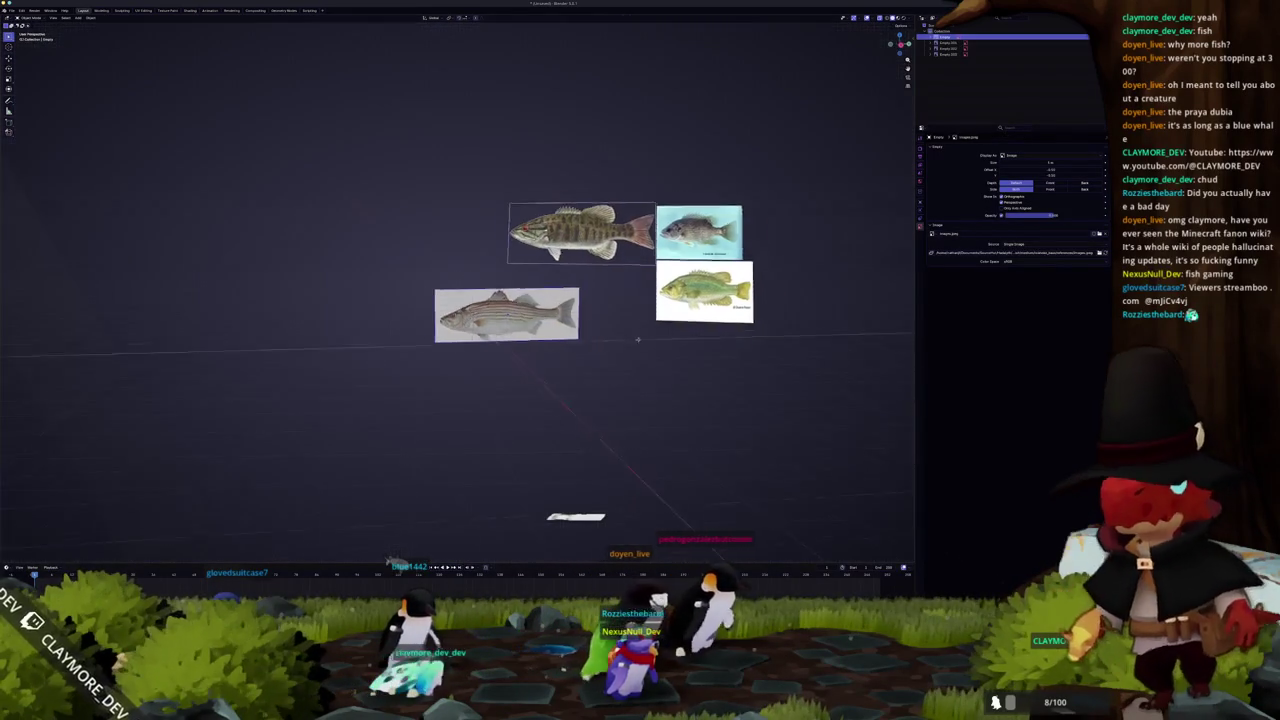
{"action": "key", "text": "shift+a"}
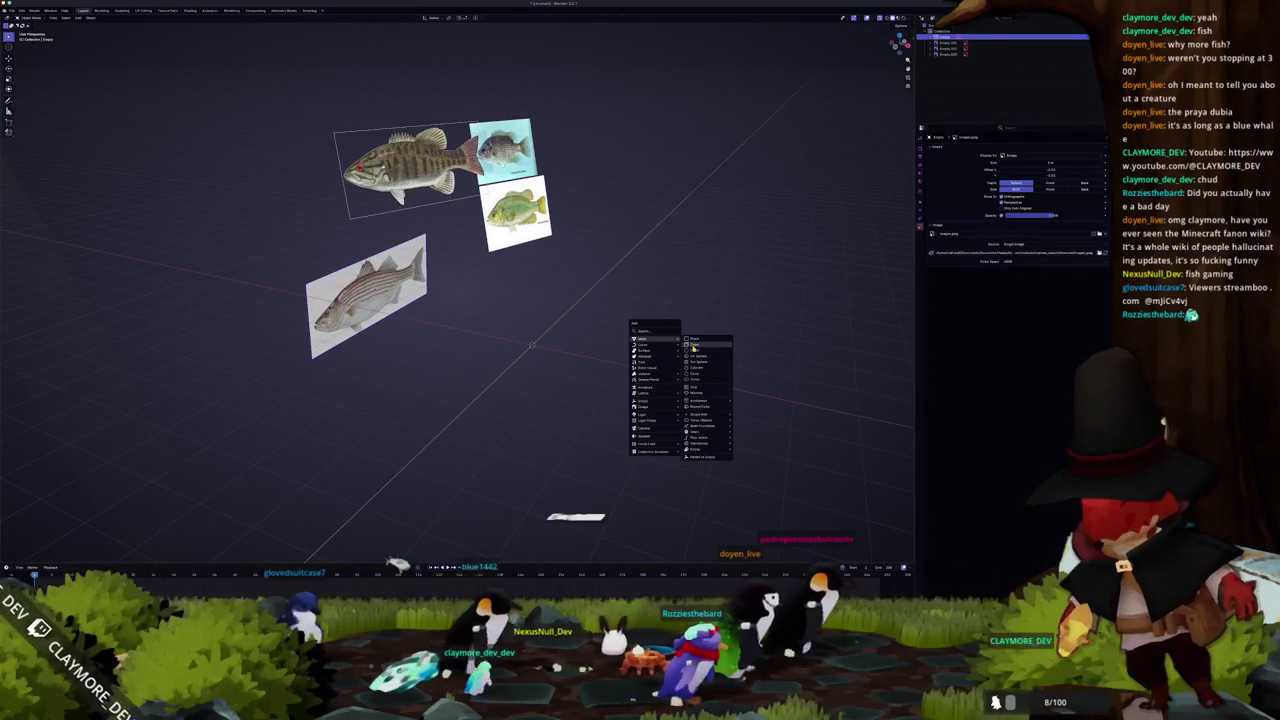
Add a cube to the scene and bring up the file browser with Ctrl+O
{"action": "left_click", "coordinate": [693, 344]}
{"action": "key", "text": "ctrl+o"}
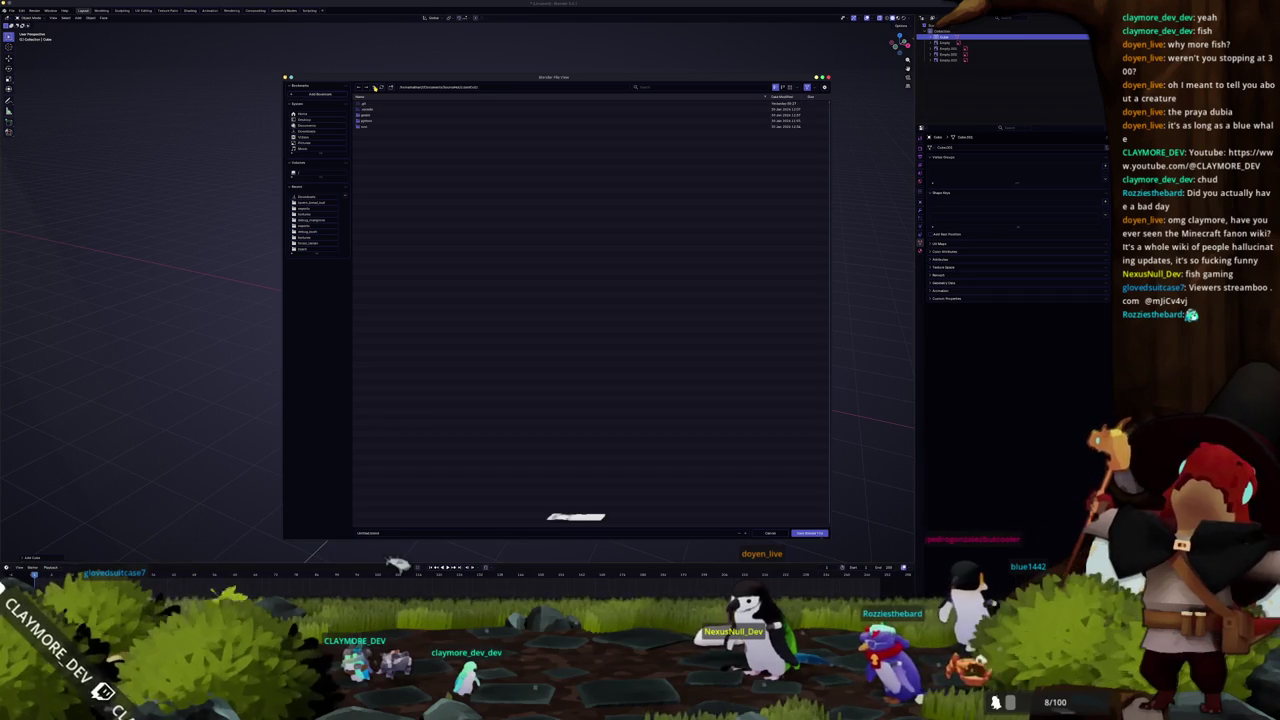
Navigate down through the project folders to the nearly empty destination folder and save as roanoke_bass.blend
{"action": "left_click", "coordinate": [374, 88]}
{"action": "double_click", "coordinate": [372, 119]}
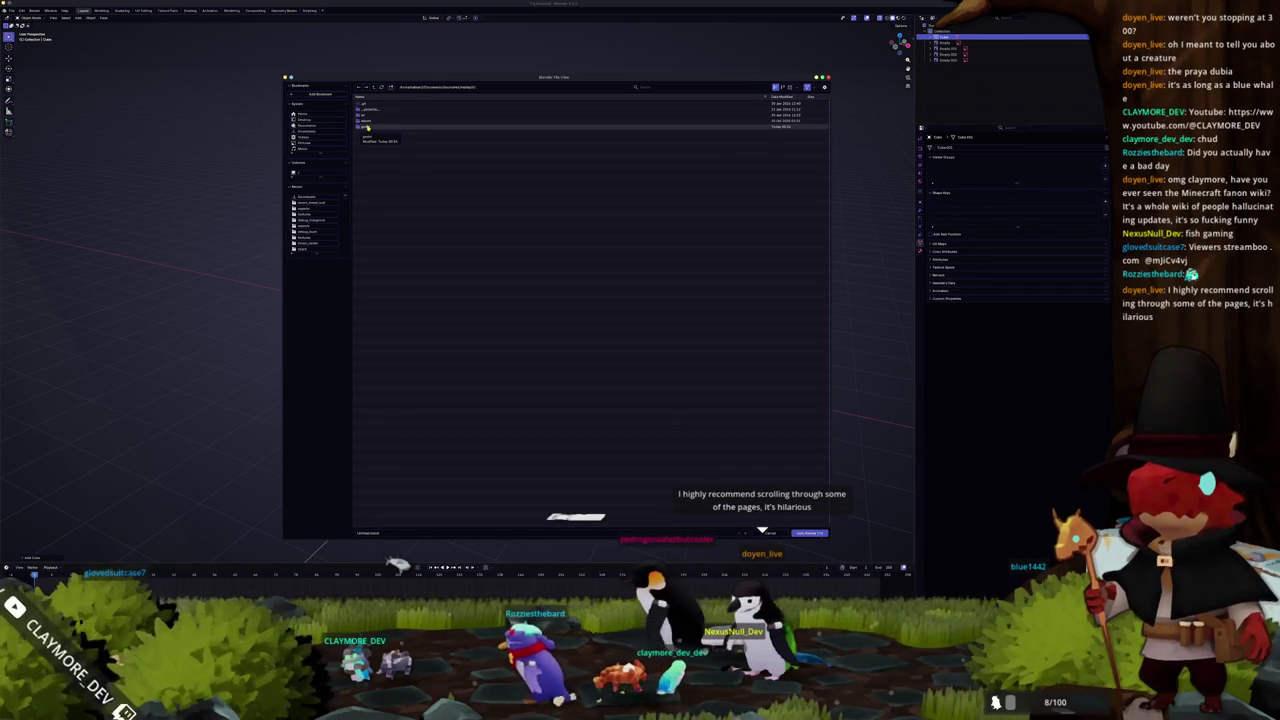
{"action": "double_click", "coordinate": [367, 127]}
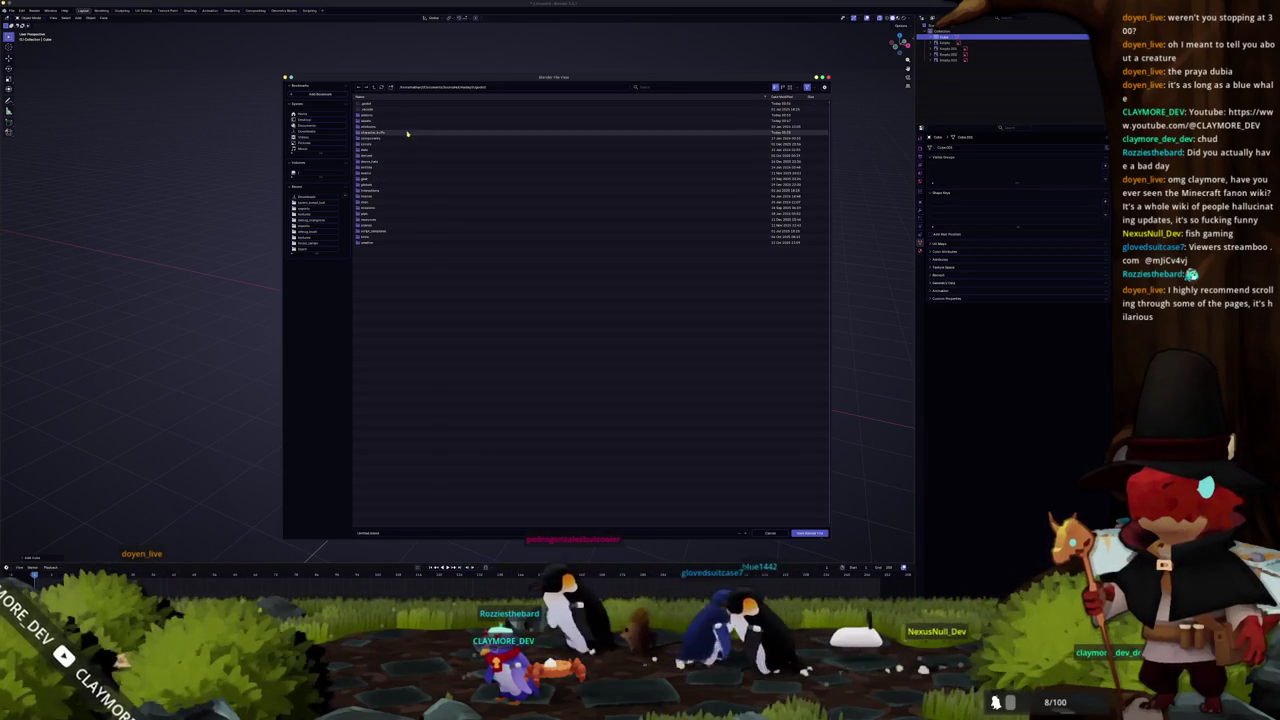
{"action": "double_click", "coordinate": [368, 124]}
{"action": "left_click", "coordinate": [376, 133]}
{"action": "double_click", "coordinate": [376, 133]}
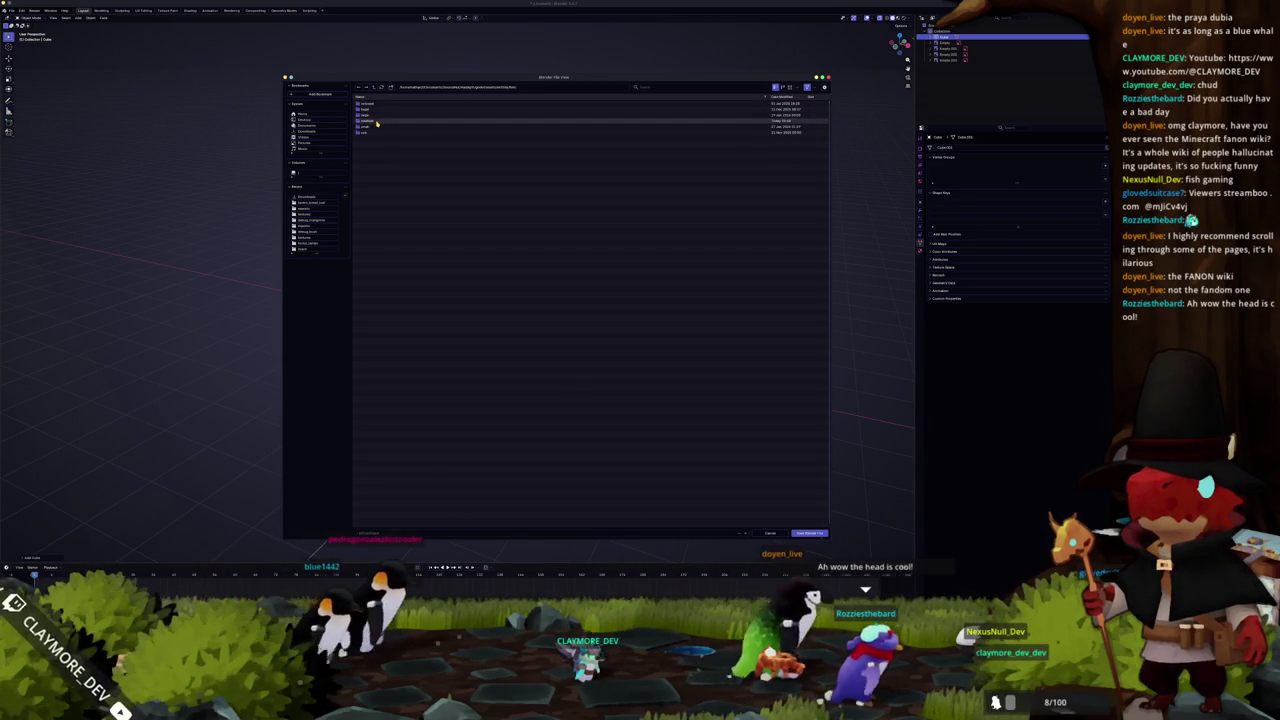
{"action": "double_click", "coordinate": [378, 121]}
{"action": "scroll", "coordinate": [395, 400], "scroll_direction": "down", "scroll_amount": 5}
{"action": "double_click", "coordinate": [391, 432]}
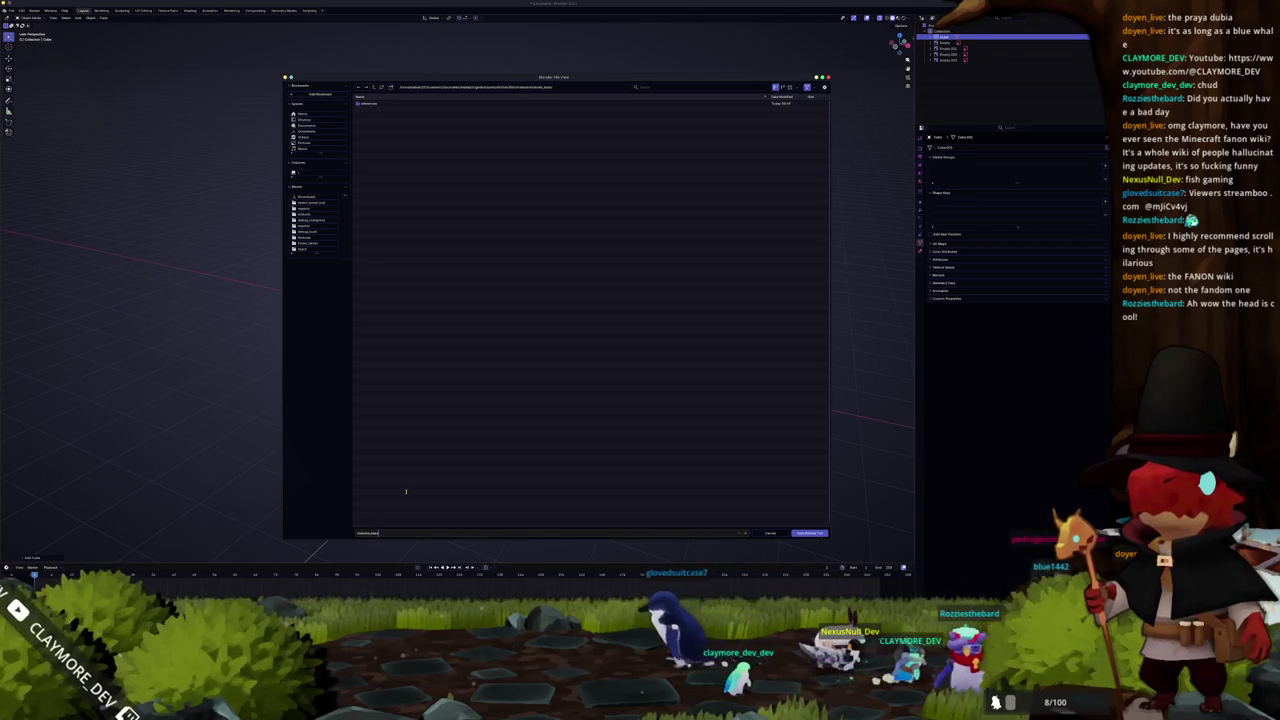
{"action": "key", "text": "Return"}
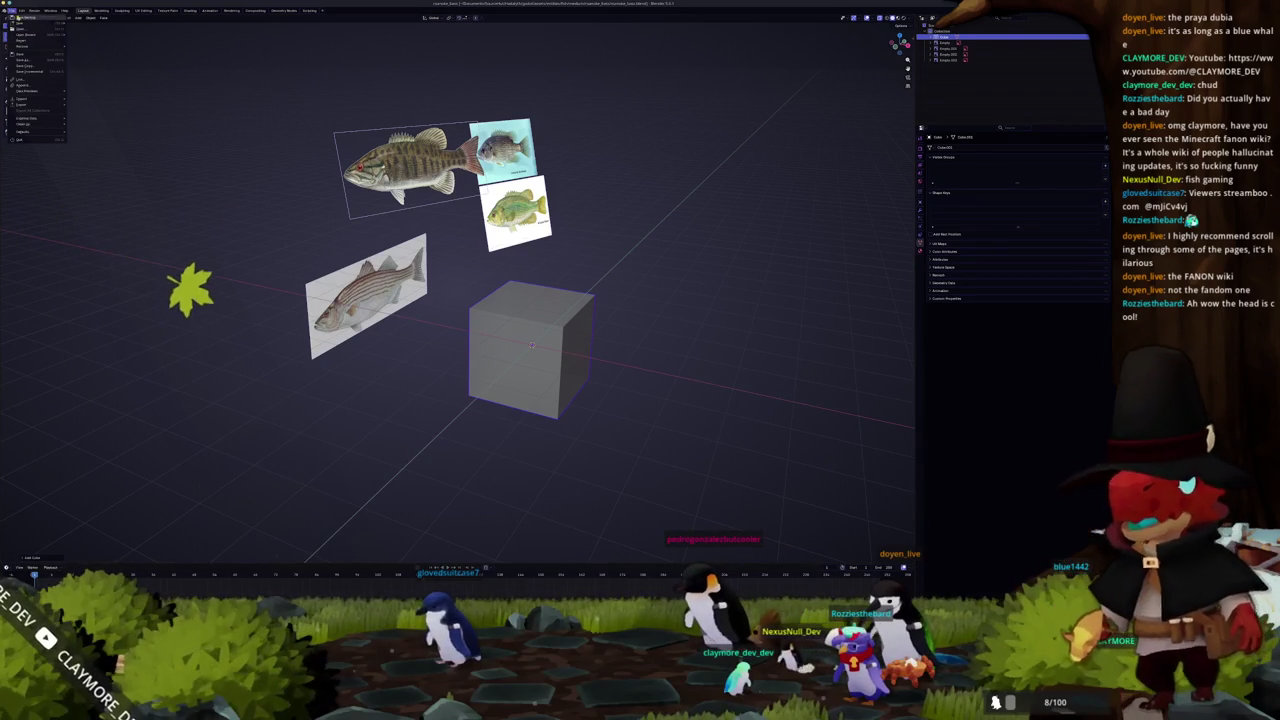
Load the bear character project from the recent files list and orbit around the models
{"action": "left_click", "coordinate": [11, 10]}
{"action": "mouse_move", "coordinate": [26, 34]}
{"action": "left_click", "coordinate": [88, 34]}
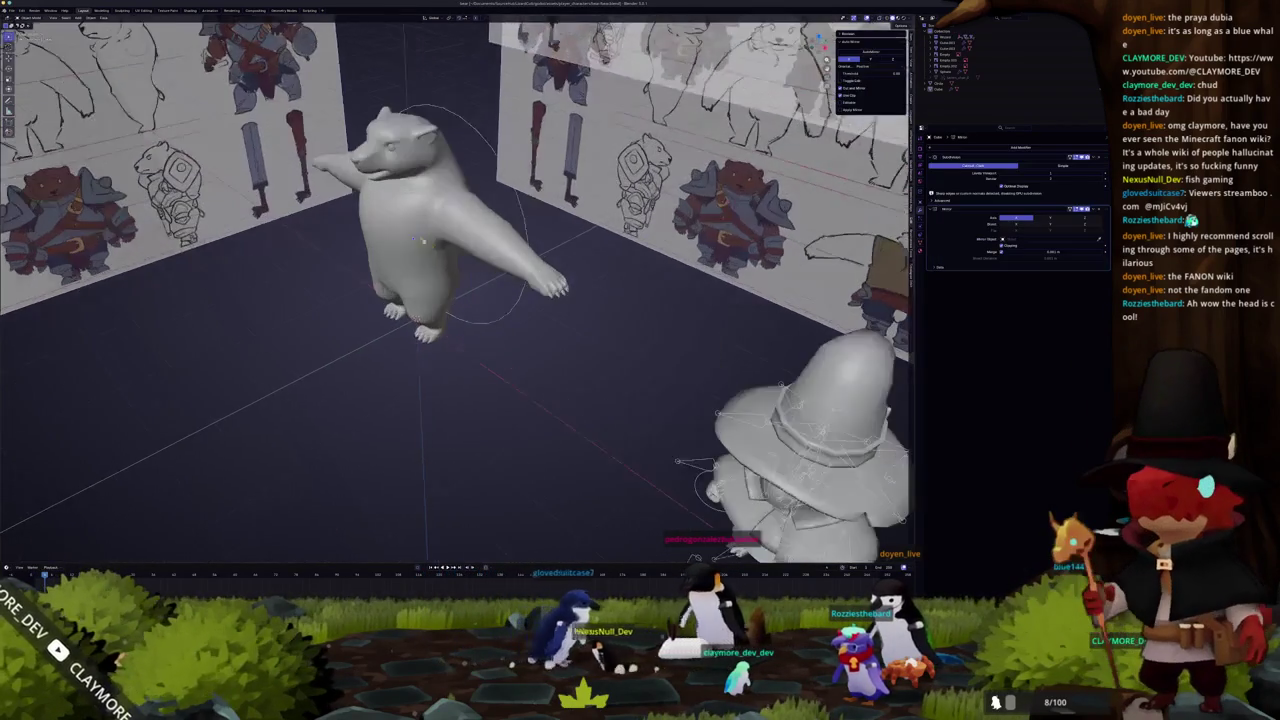
{"action": "mouse_move", "coordinate": [412, 238]}
{"action": "middle_mouse_down"}
{"action": "mouse_move", "coordinate": [325, 296]}
{"action": "mouse_move", "coordinate": [308, 325]}
{"action": "middle_mouse_up"}
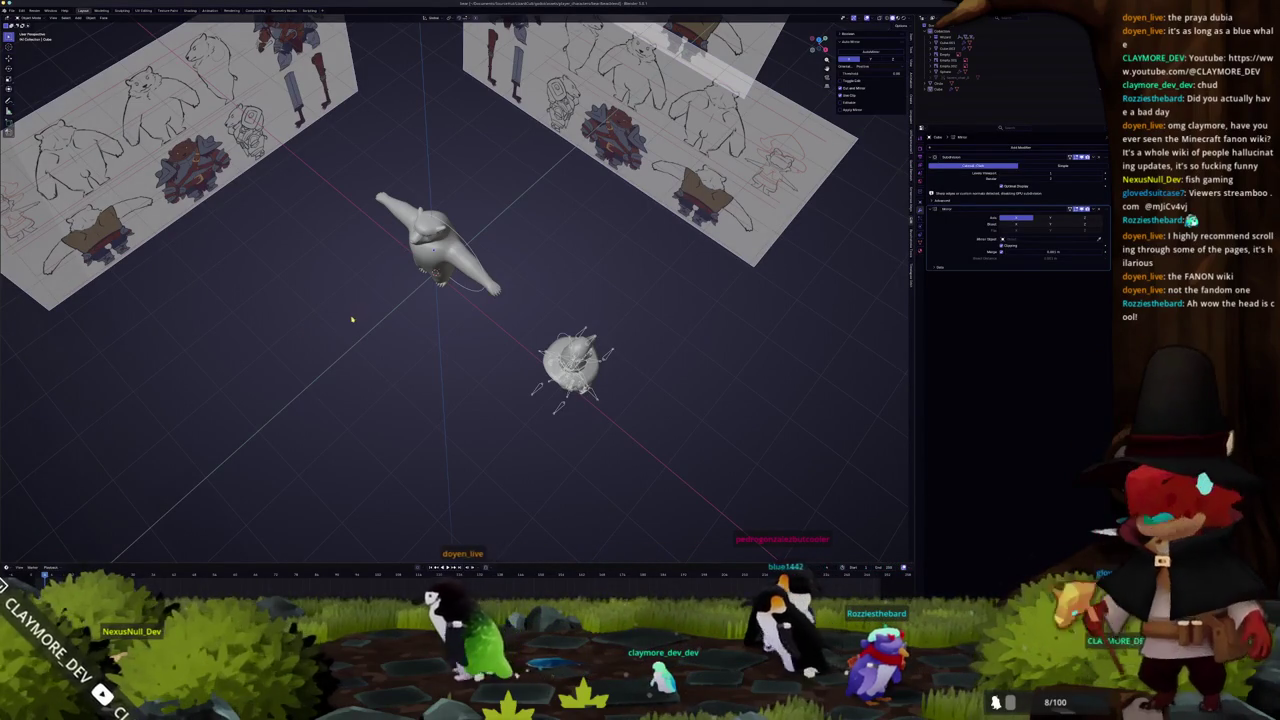
{"action": "middle_click_drag", "start_coordinate": [331, 319], "coordinate": [355, 307]}
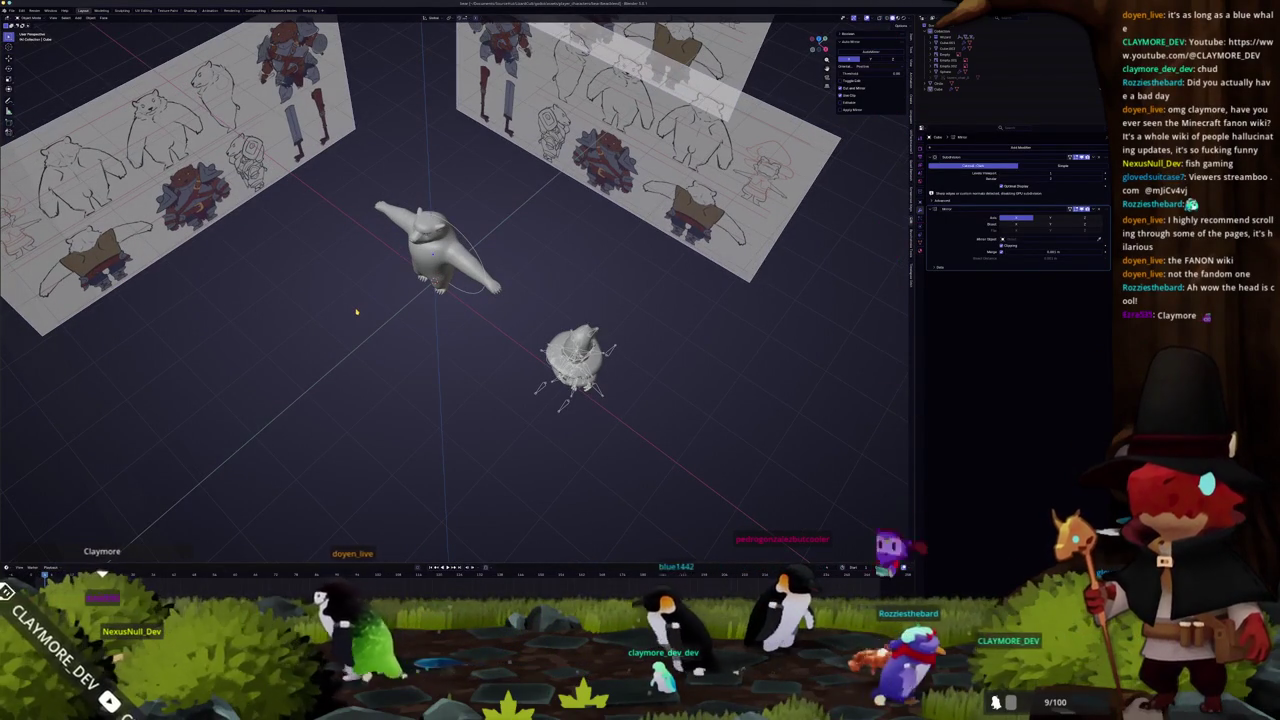
Select the bear, zoom in to a near-front view, and enter Edit Mode on its mesh
{"action": "left_click", "coordinate": [421, 262]}
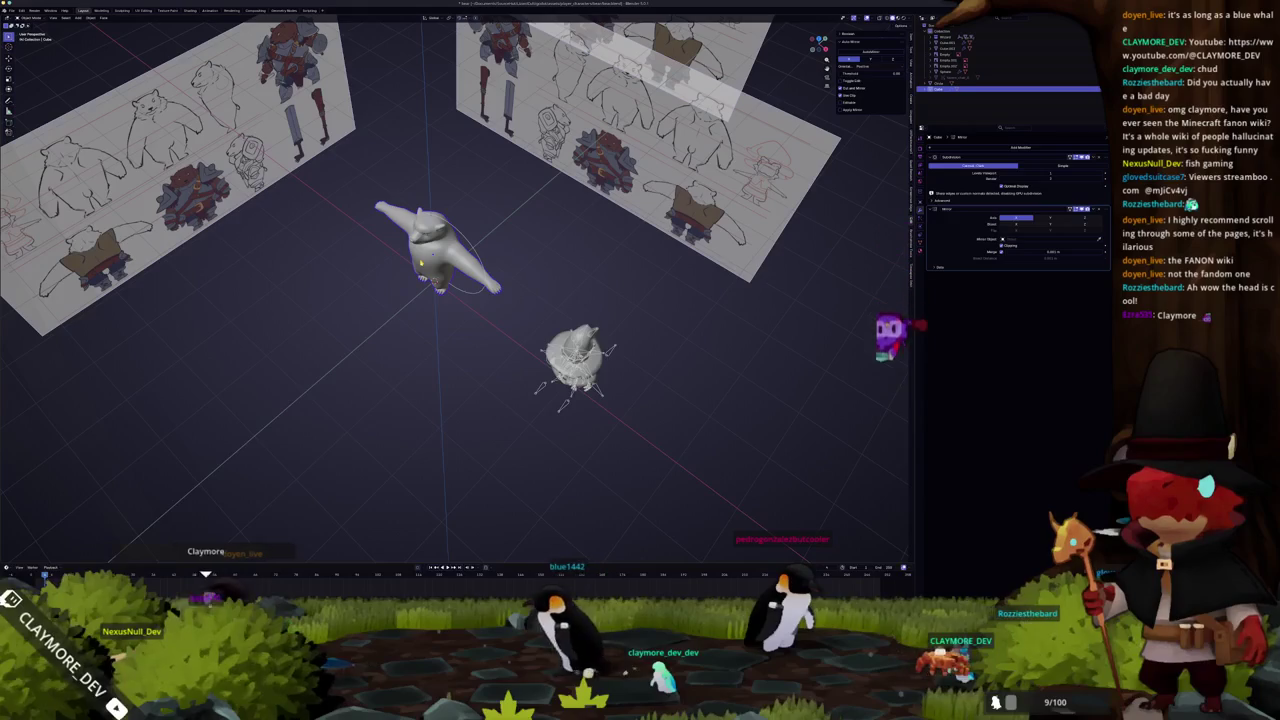
{"action": "middle_click_drag", "start_coordinate": [421, 262], "coordinate": [470, 290]}
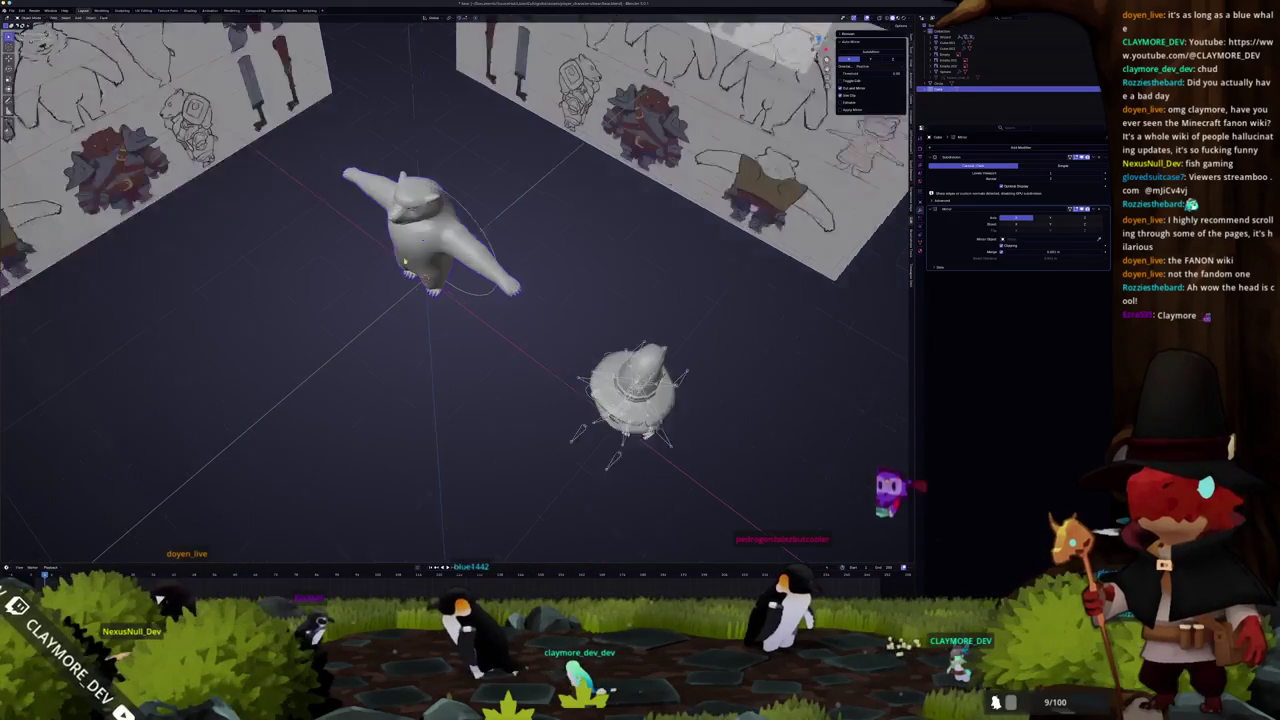
{"action": "scroll", "coordinate": [470, 290], "scroll_direction": "up", "scroll_amount": 3}
{"action": "scroll", "coordinate": [490, 300], "scroll_direction": "up", "scroll_amount": 3}
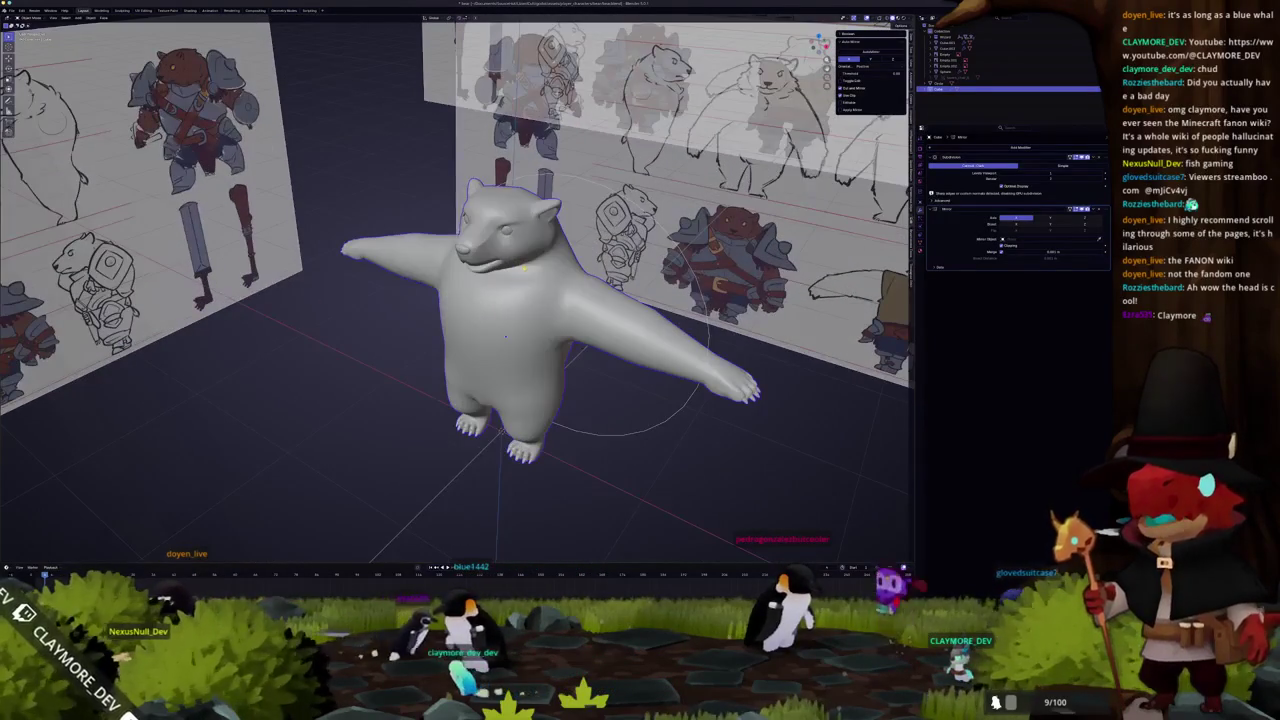
{"action": "middle_click_drag", "start_coordinate": [531, 255], "coordinate": [573, 222]}
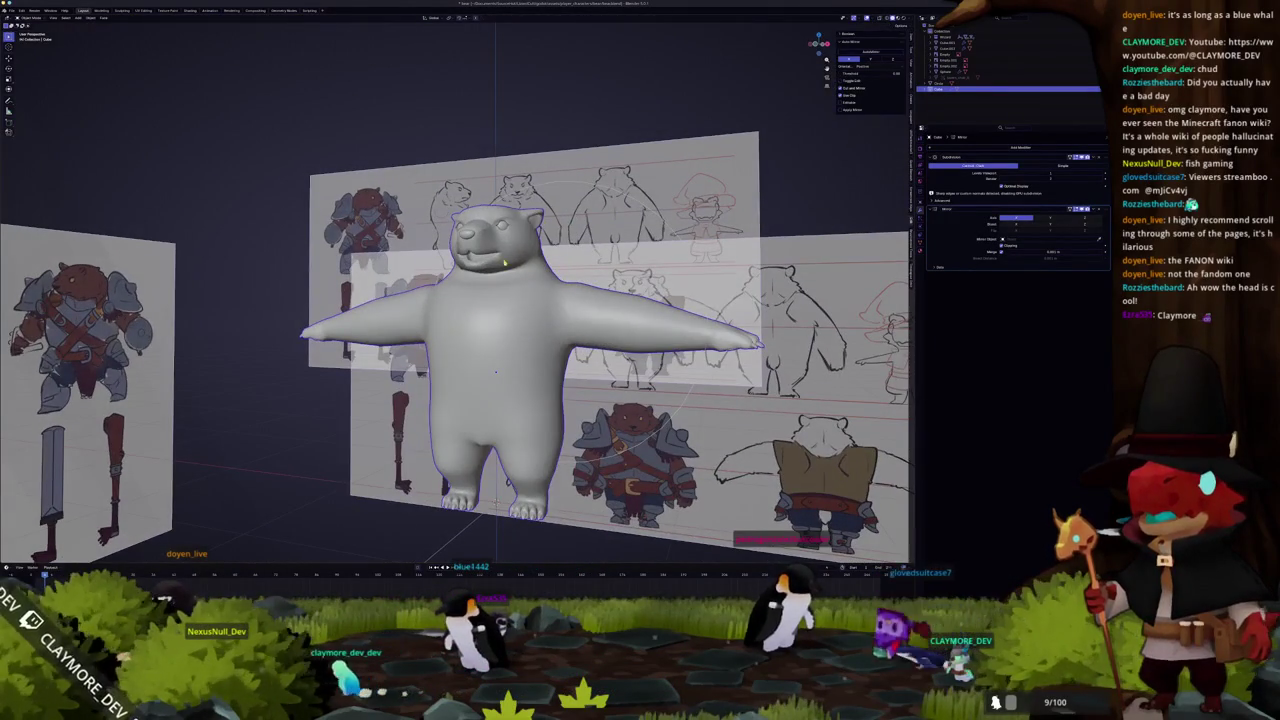
{"action": "key", "text": "Tab"}
{"action": "scroll", "coordinate": [505, 263], "scroll_direction": "up", "scroll_amount": 3}
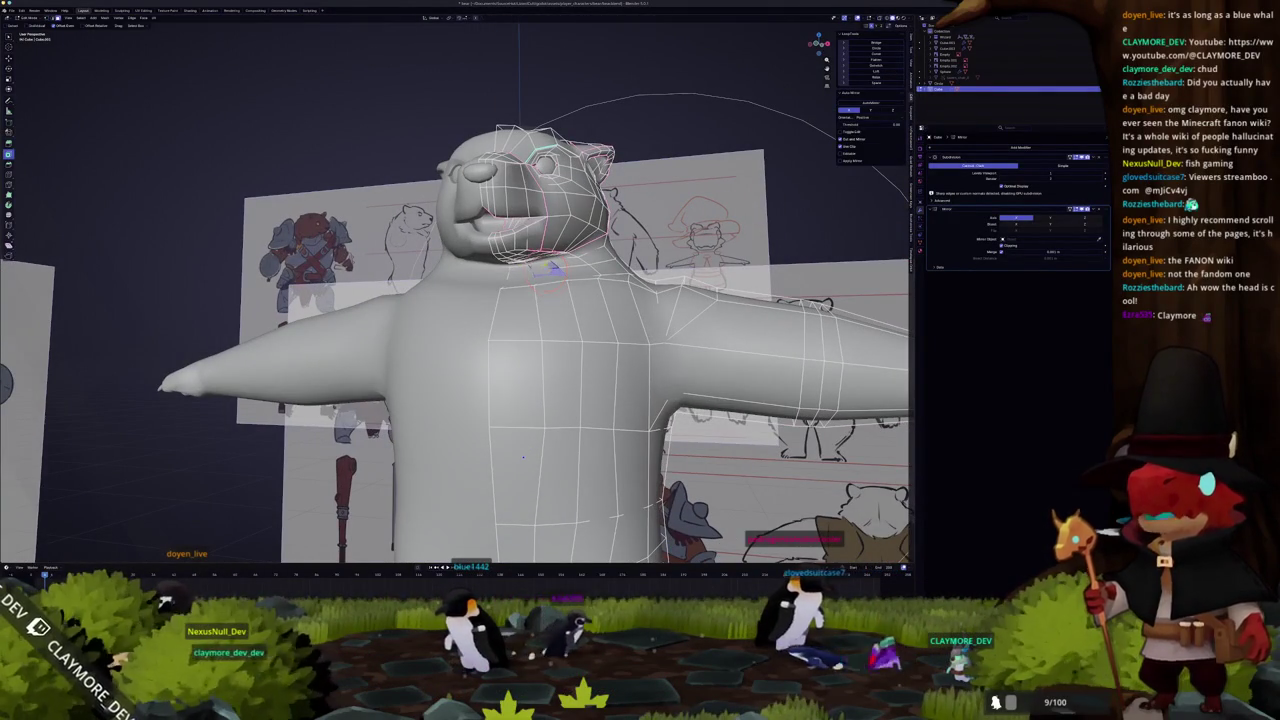
Turn on X-ray in Edit Mode and switch to the side orthographic view (Numpad 3) over the sketch
{"action": "mouse_move", "coordinate": [523, 456]}
{"action": "middle_mouse_down"}
{"action": "mouse_move", "coordinate": [600, 464]}
{"action": "mouse_move", "coordinate": [500, 365]}
{"action": "mouse_move", "coordinate": [372, 283]}
{"action": "mouse_move", "coordinate": [570, 278]}
{"action": "middle_mouse_up"}
{"action": "scroll", "coordinate": [541, 392], "scroll_direction": "down", "scroll_amount": 3}
{"action": "key", "text": "Tab"}
{"action": "scroll", "coordinate": [462, 270], "scroll_direction": "up", "scroll_amount": 3}
{"action": "key", "text": "Tab"}
{"action": "key", "text": "alt+z"}
{"action": "mouse_move", "coordinate": [527, 390]}
{"action": "middle_mouse_down"}
{"action": "mouse_move", "coordinate": [745, 497]}
{"action": "mouse_move", "coordinate": [730, 493]}
{"action": "middle_mouse_up"}
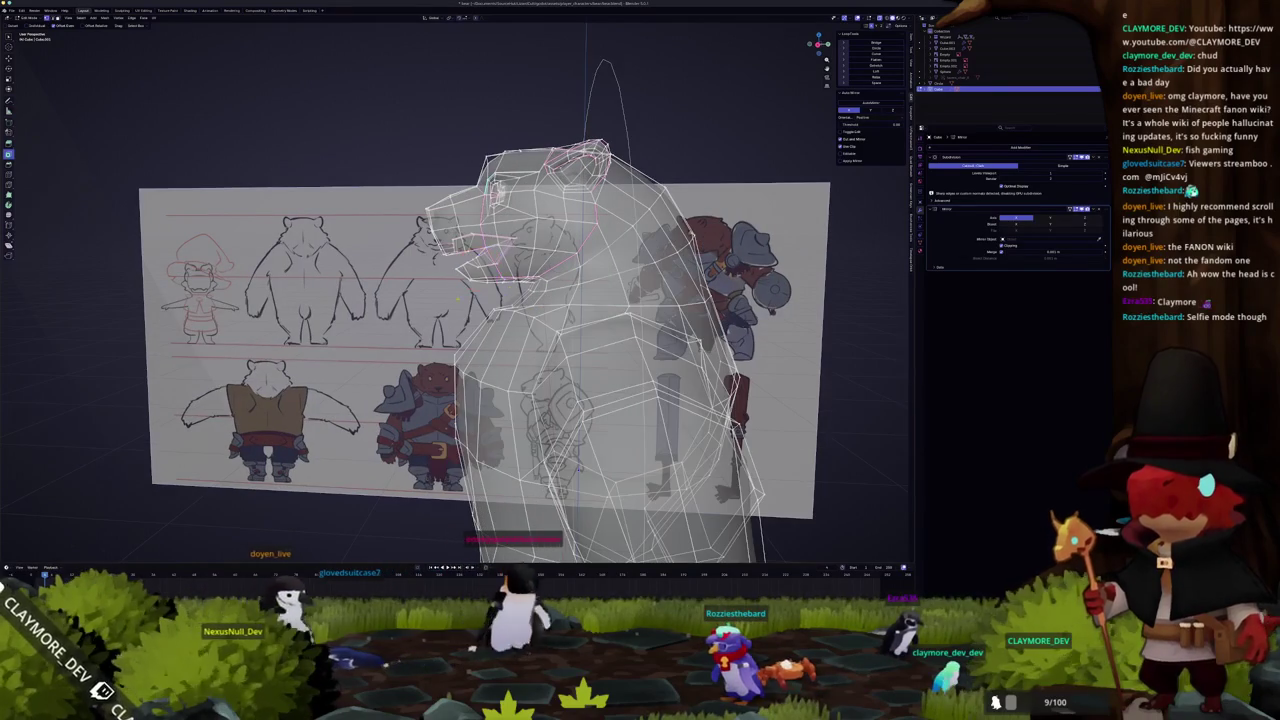
{"action": "key", "text": "KP_3"}
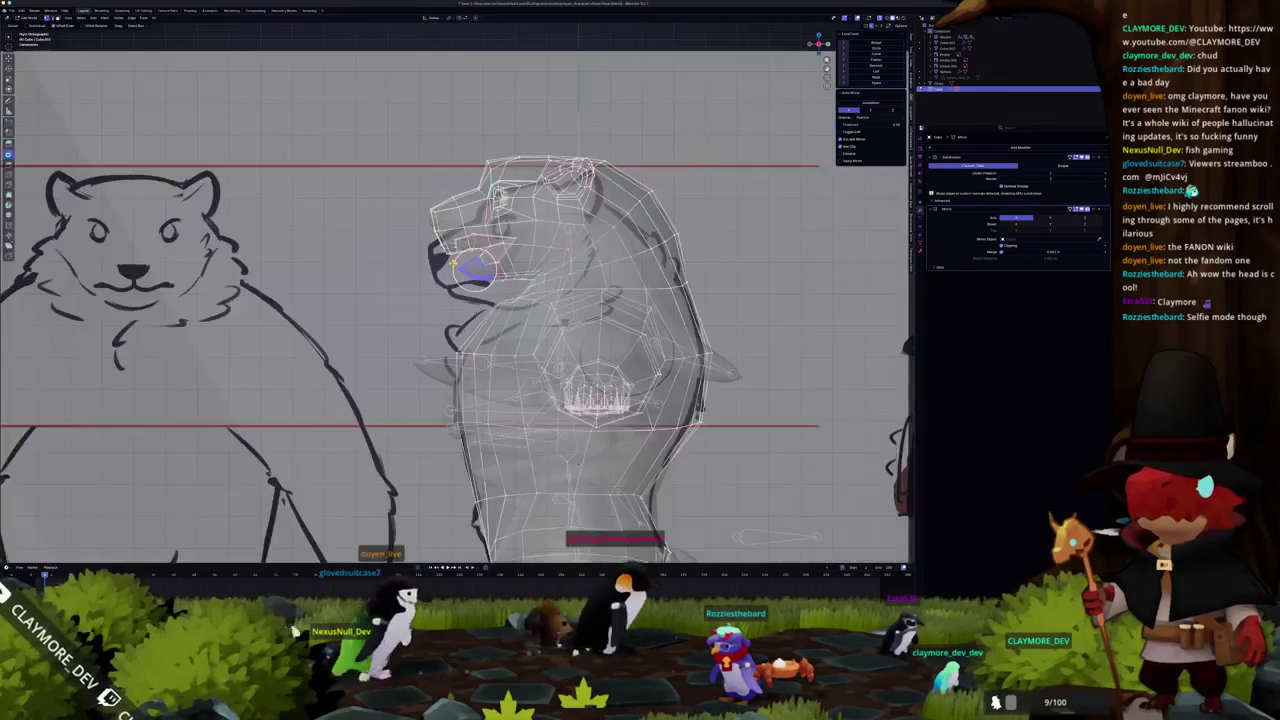
Move the mouth vertices upward to follow the side-view sketch
{"action": "scroll", "coordinate": [458, 300], "scroll_direction": "up", "scroll_amount": 2}
{"action": "scroll", "coordinate": [458, 300], "scroll_direction": "up", "scroll_amount": 2}
{"action": "key", "text": "g"}
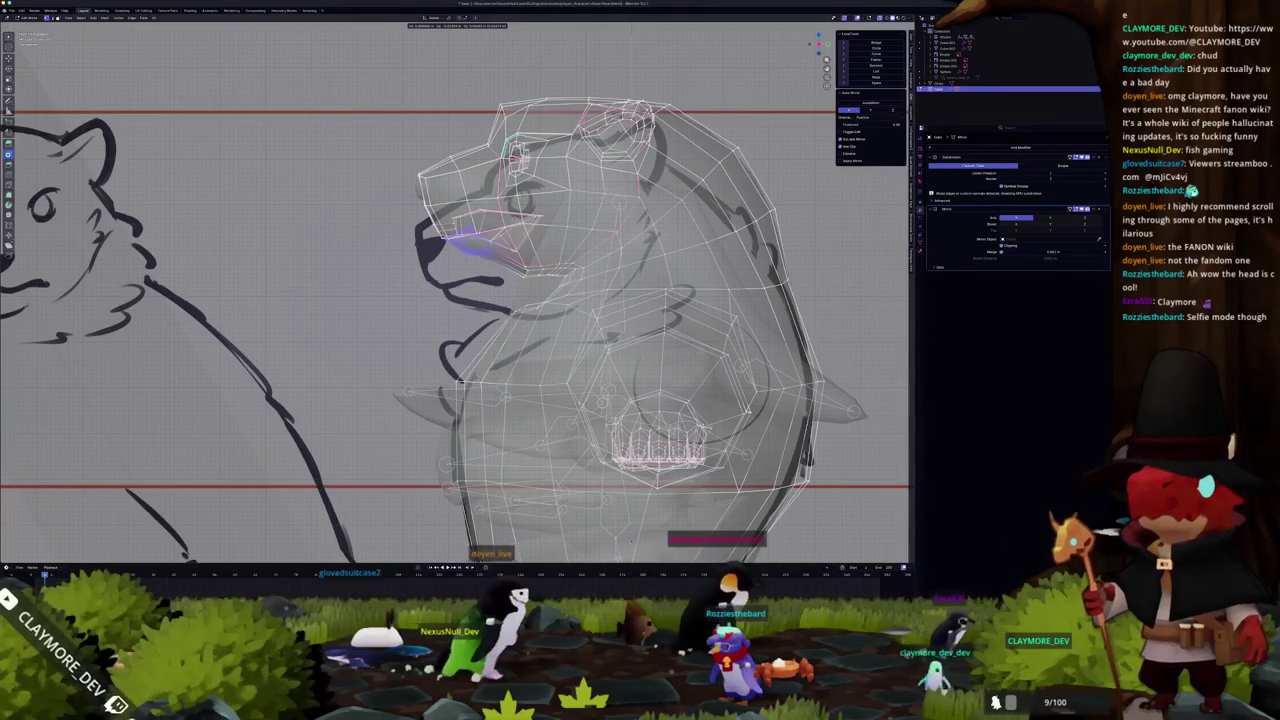
{"action": "key", "text": "Return"}
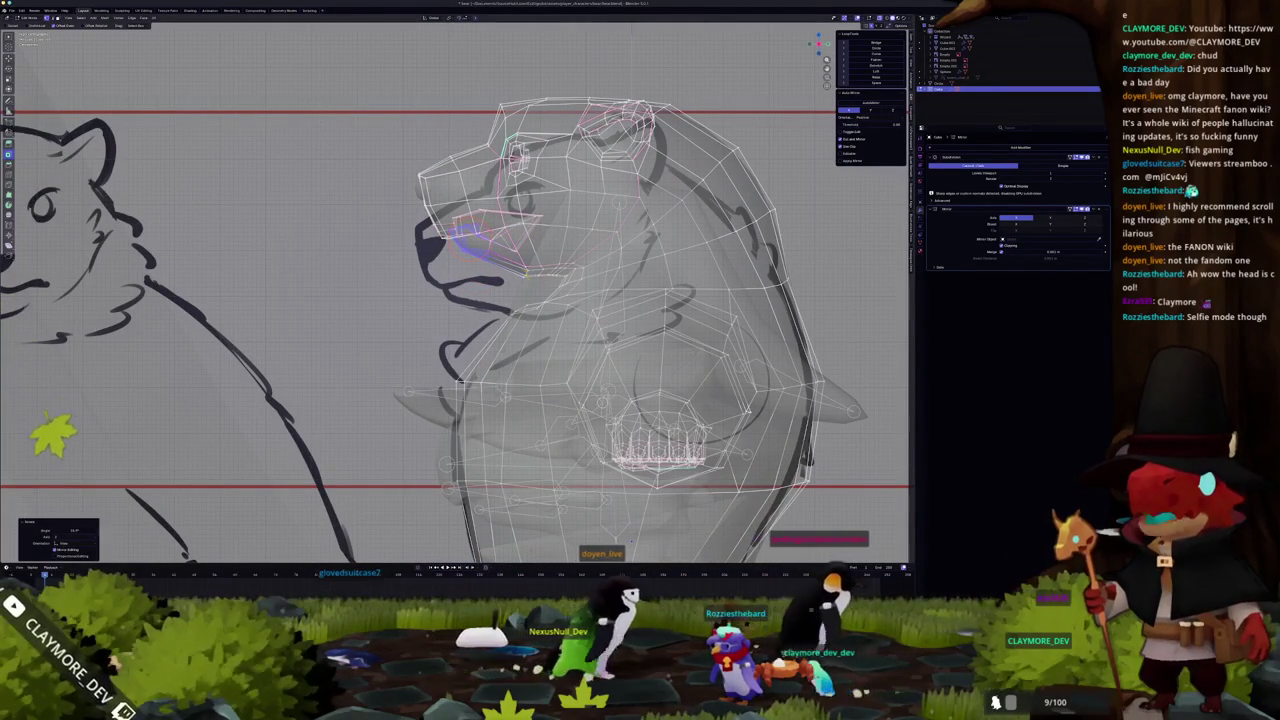
Move the jaw vertices to match the sketch's jawline
{"action": "scroll", "coordinate": [531, 258], "scroll_direction": "up", "scroll_amount": 2}
{"action": "scroll", "coordinate": [548, 252], "scroll_direction": "up", "scroll_amount": 1}
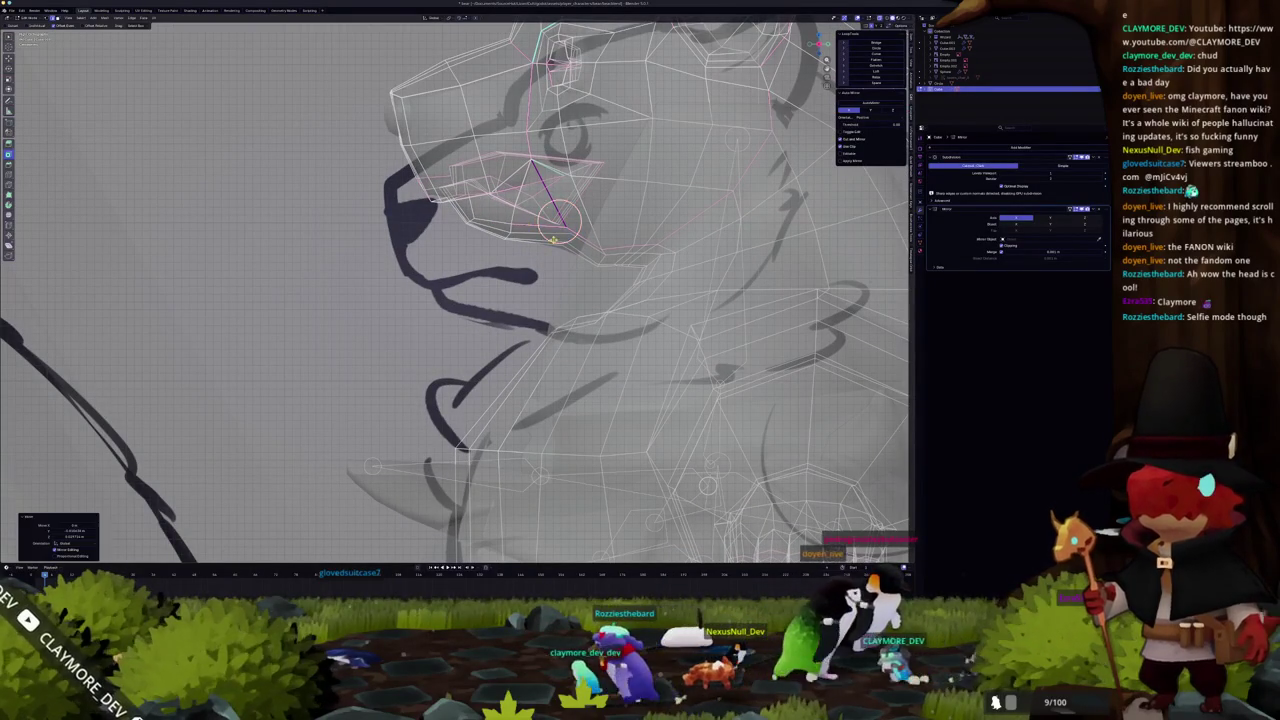
{"action": "scroll", "coordinate": [560, 240], "scroll_direction": "up", "scroll_amount": 1}
{"action": "scroll", "coordinate": [560, 240], "scroll_direction": "up", "scroll_amount": 1}
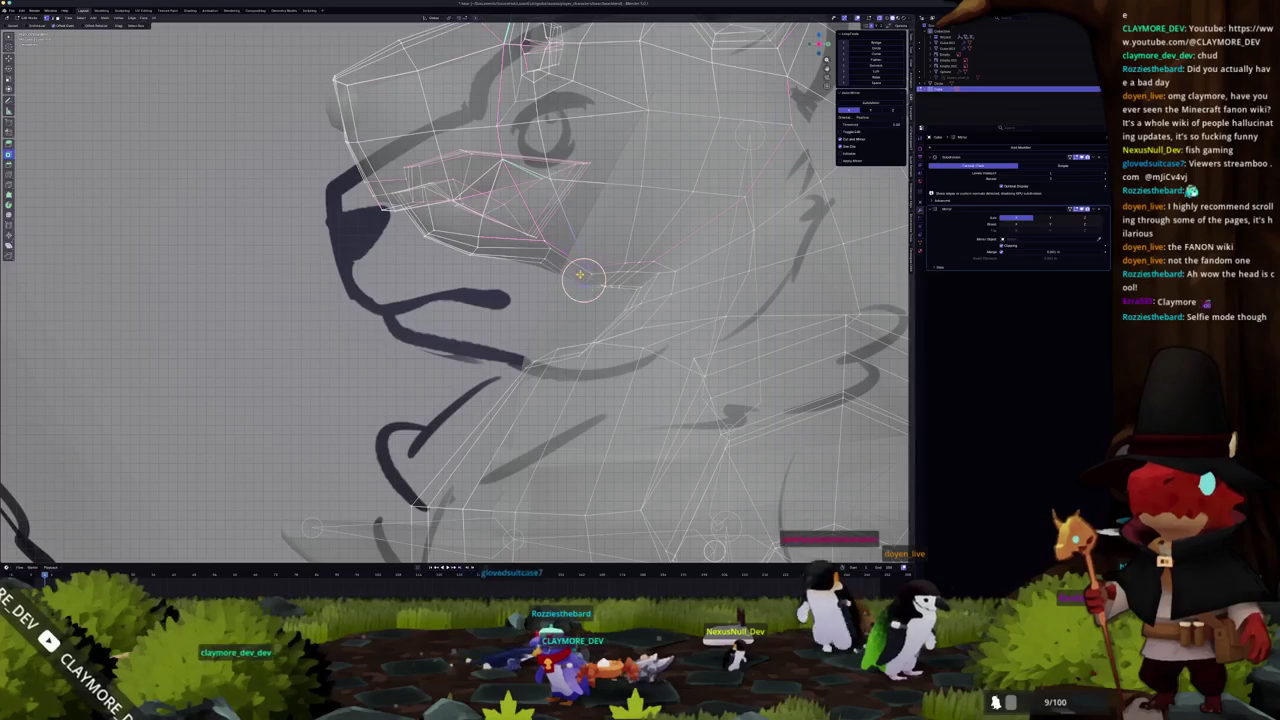
{"action": "key", "text": "g"}
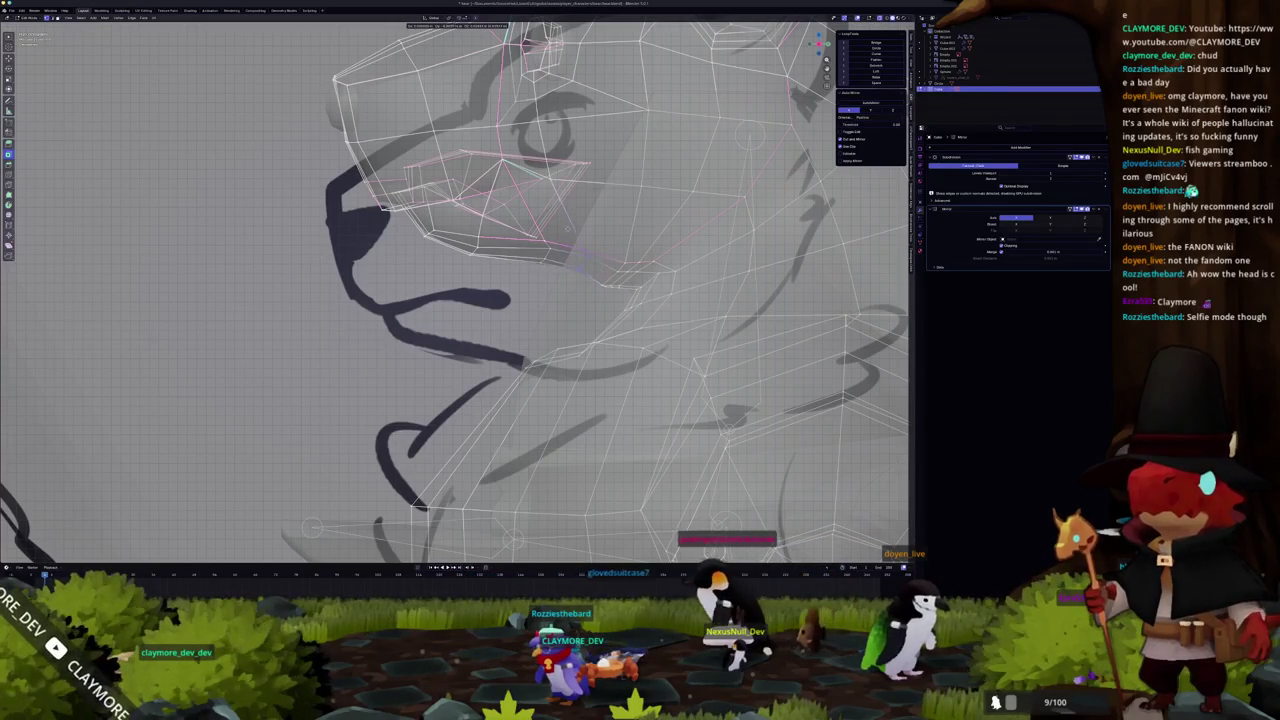
{"action": "left_click", "coordinate": [560, 240]}
{"action": "scroll", "coordinate": [560, 240], "scroll_direction": "down", "scroll_amount": 5}
{"action": "middle_click_drag", "start_coordinate": [560, 240], "coordinate": [565, 277]}
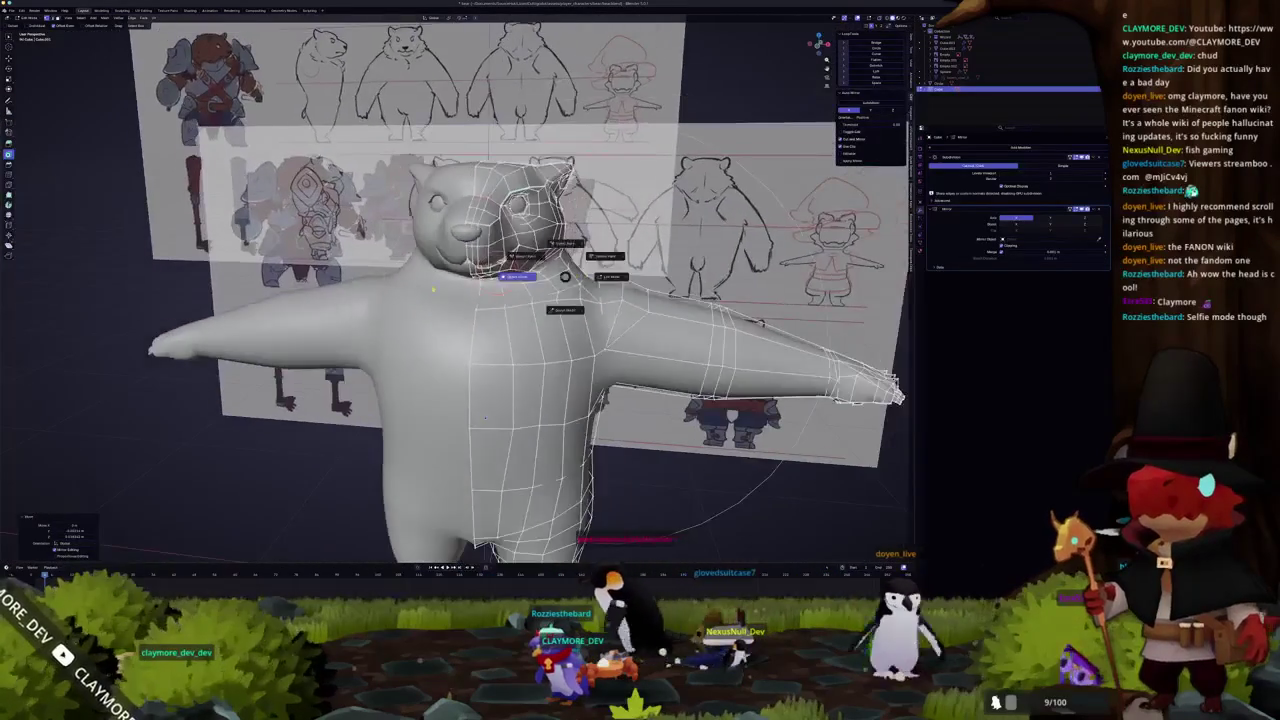
{"action": "left_click", "coordinate": [518, 276]}
{"action": "scroll", "coordinate": [528, 410], "scroll_direction": "down", "scroll_amount": 3}
{"action": "mouse_move", "coordinate": [528, 410]}
{"action": "middle_mouse_down"}
{"action": "mouse_move", "coordinate": [600, 410]}
{"action": "mouse_move", "coordinate": [497, 393]}
{"action": "middle_mouse_up"}
{"action": "scroll", "coordinate": [528, 410], "scroll_direction": "up", "scroll_amount": 3}
{"action": "key", "text": "Tab"}
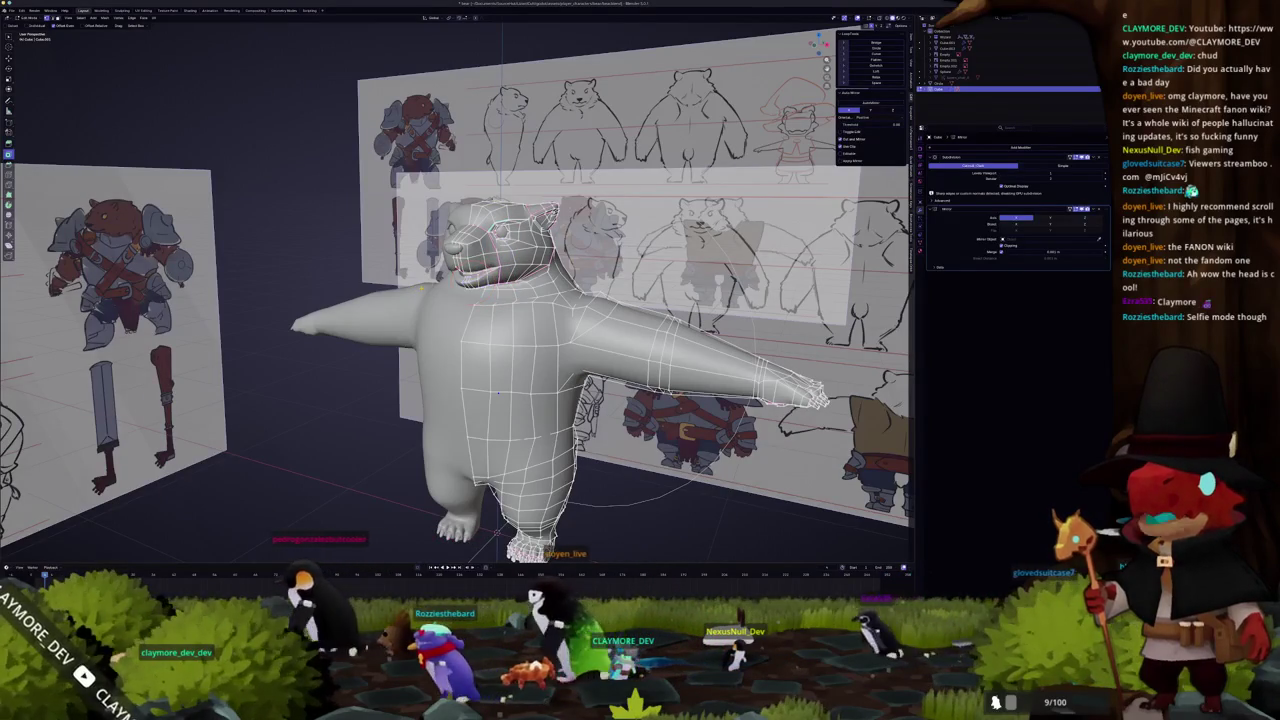
{"action": "scroll", "coordinate": [497, 393], "scroll_direction": "up", "scroll_amount": 3}
{"action": "scroll", "coordinate": [497, 393], "scroll_direction": "up", "scroll_amount": 3}
{"action": "scroll", "coordinate": [497, 393], "scroll_direction": "up", "scroll_amount": 2}
{"action": "mouse_move", "coordinate": [497, 393]}
{"action": "middle_mouse_down"}
{"action": "mouse_move", "coordinate": [409, 291]}
{"action": "mouse_move", "coordinate": [410, 176]}
{"action": "mouse_move", "coordinate": [422, 200]}
{"action": "middle_mouse_up"}
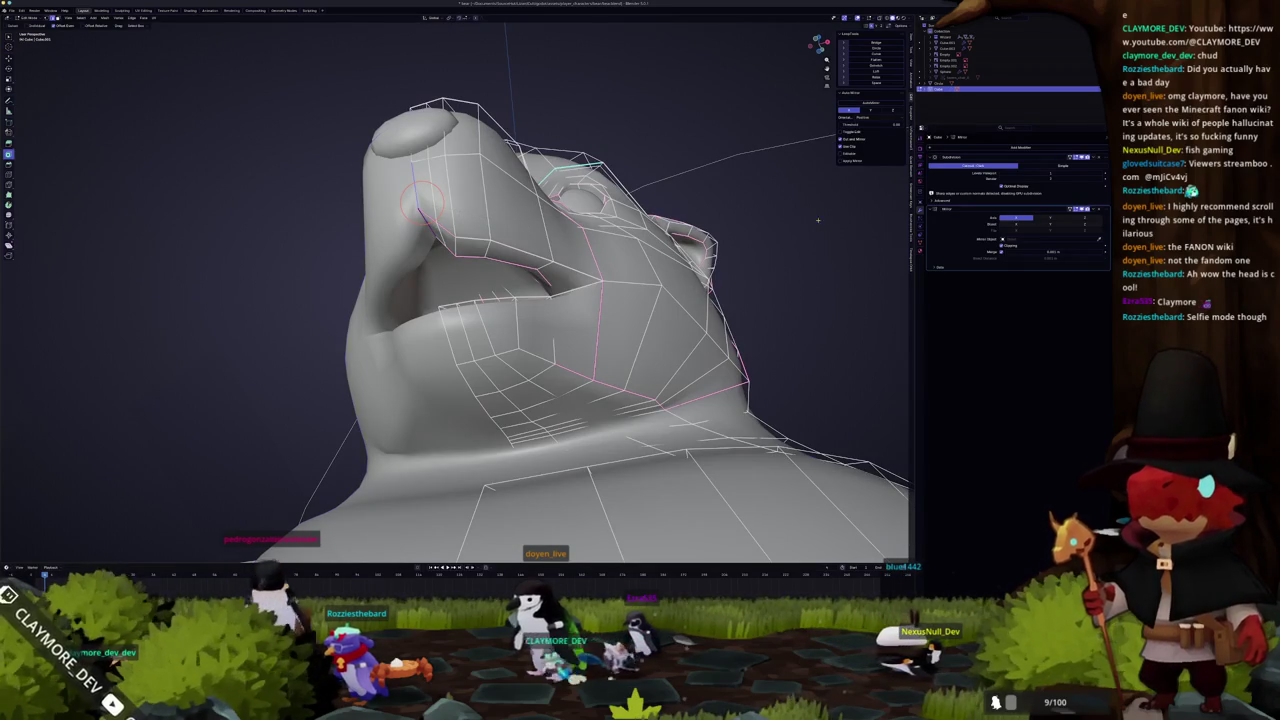
{"action": "key", "text": "Tab"}
{"action": "key", "text": "ctrl+a"}
{"action": "key", "text": "Tab"}
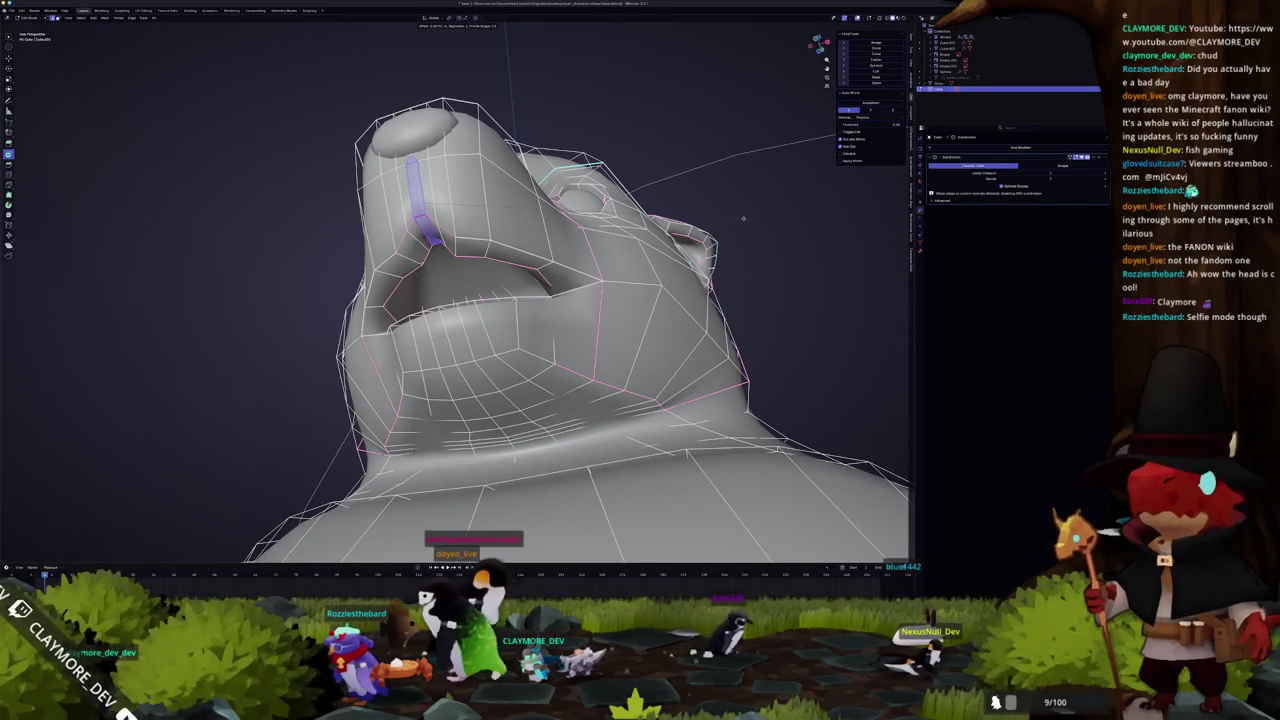
{"action": "left_click", "coordinate": [742, 217]}
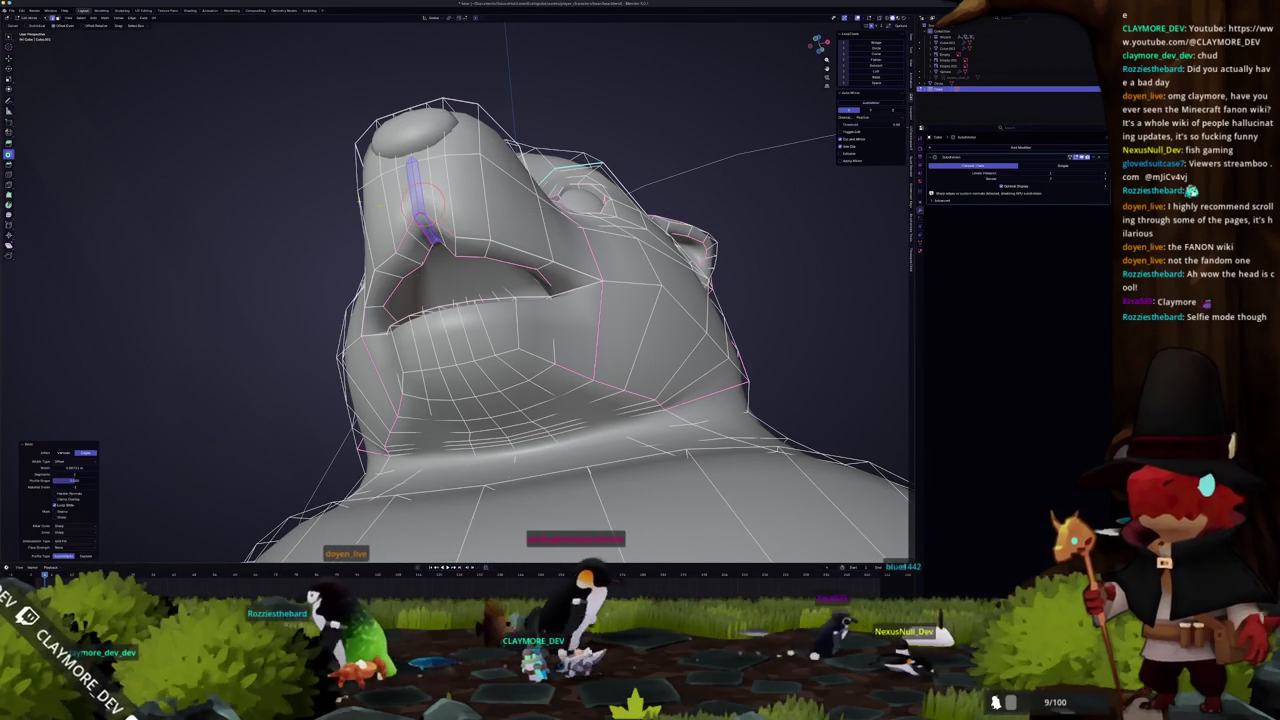
{"action": "key", "text": "ctrl+z"}
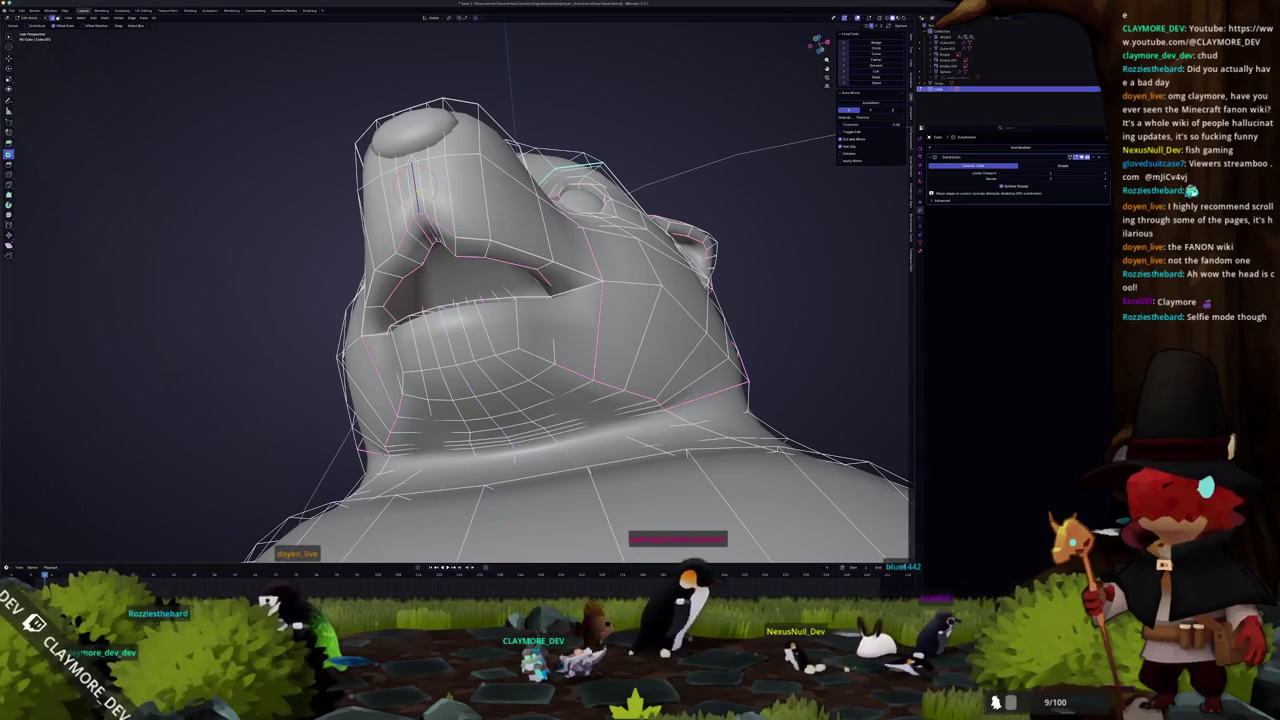
{"action": "key", "text": "alt+z"}
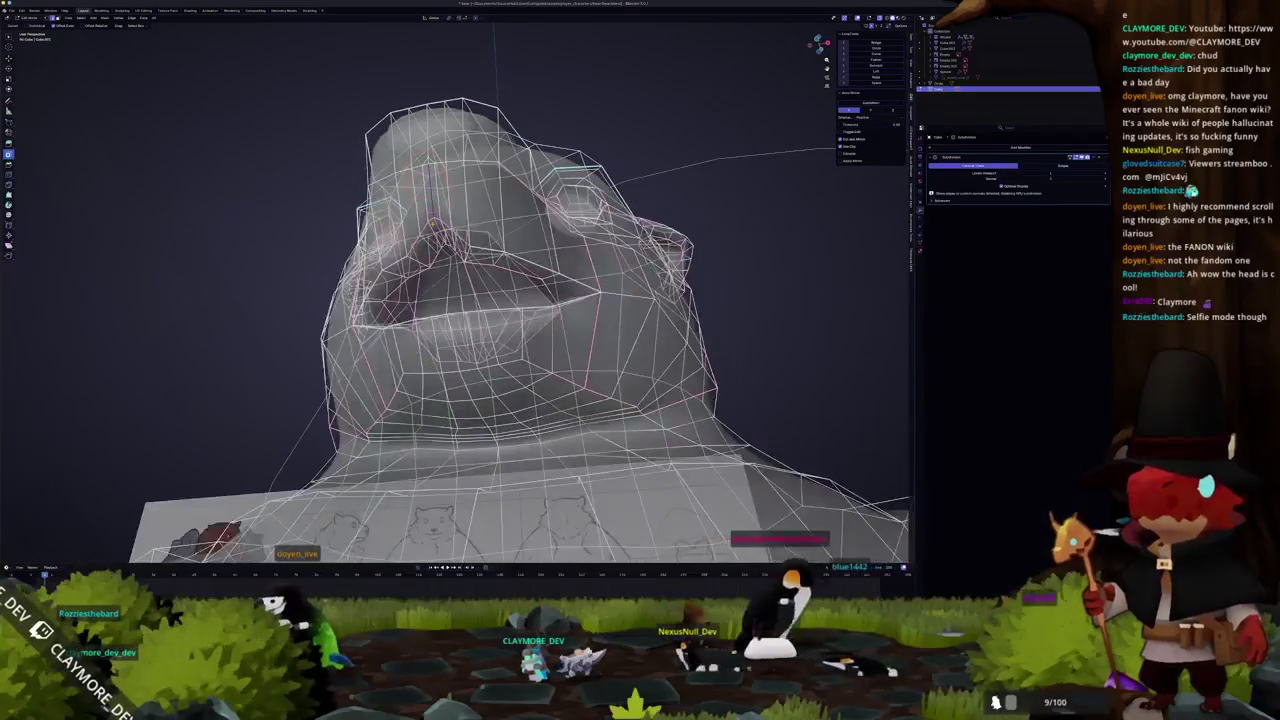
{"action": "middle_click_drag", "start_coordinate": [450, 250], "coordinate": [450, 330]}
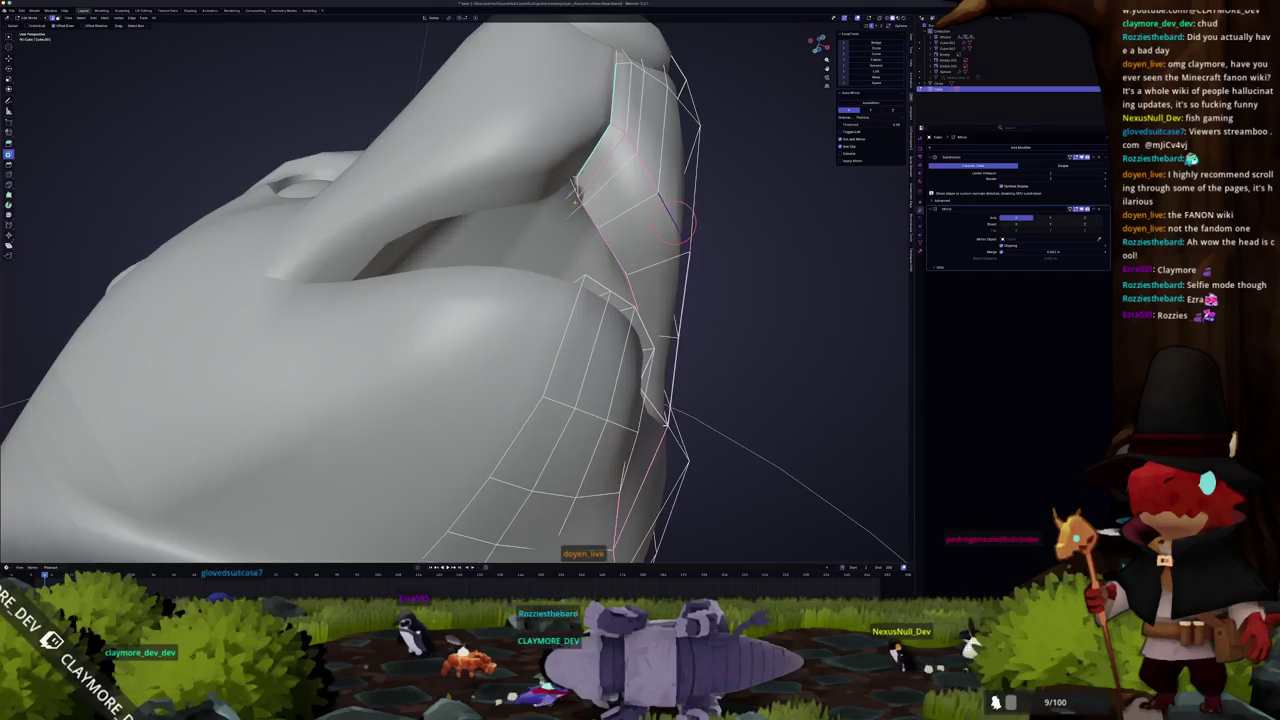
Scale the selected edges along the head fold and check the smoothed result
{"action": "middle_click_drag", "start_coordinate": [575, 185], "coordinate": [561, 224]}
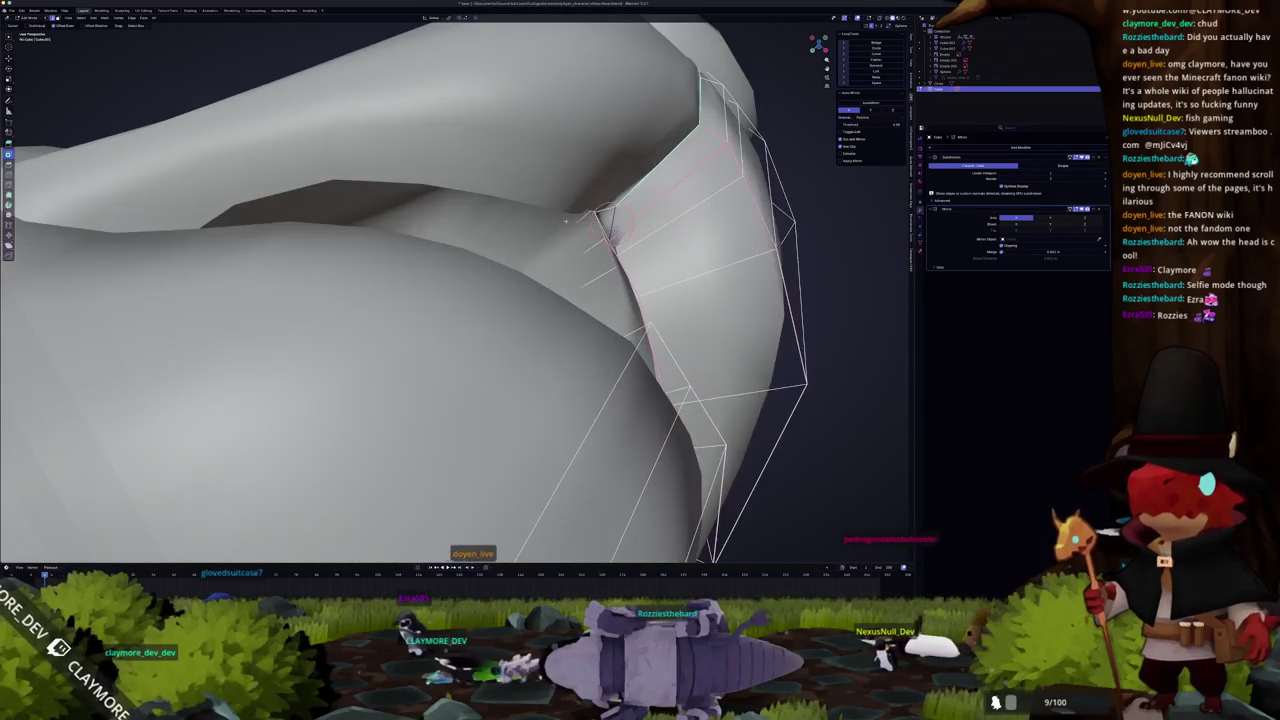
{"action": "key", "text": "s"}
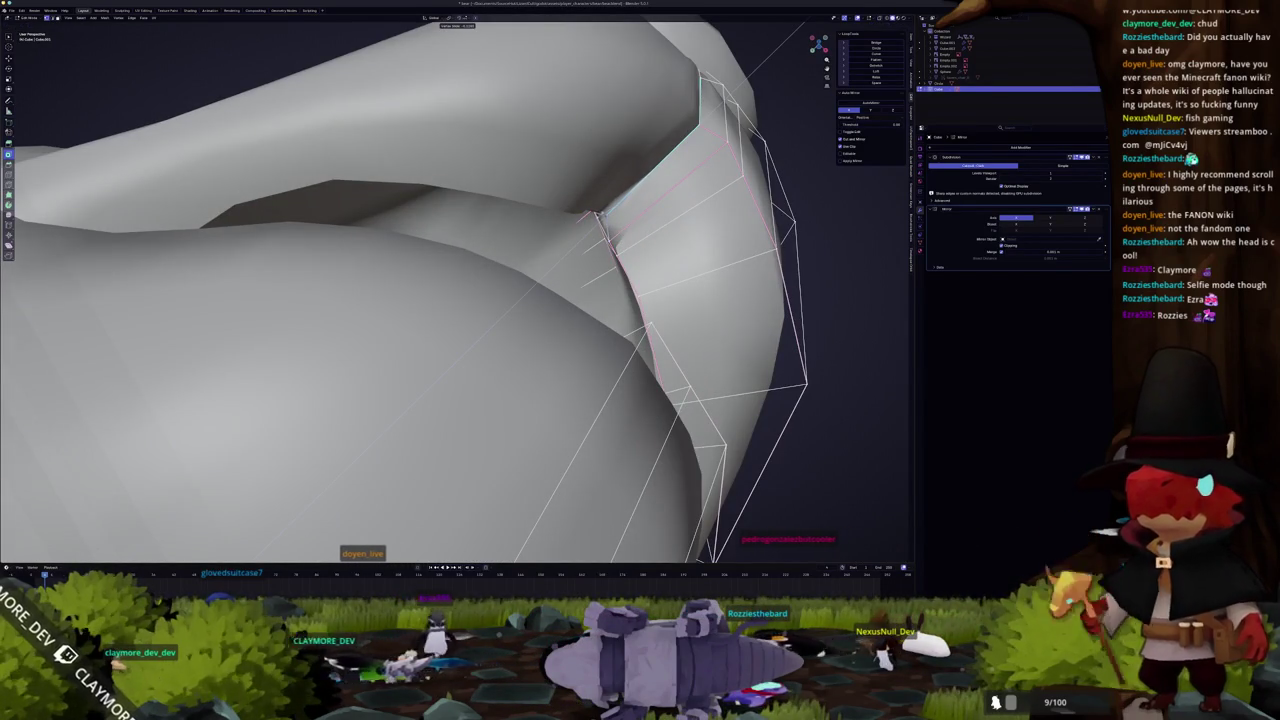
{"action": "left_click", "coordinate": [600, 214]}
{"action": "key", "text": "Tab"}
{"action": "mouse_move", "coordinate": [610, 214]}
{"action": "middle_mouse_down"}
{"action": "mouse_move", "coordinate": [557, 251]}
{"action": "mouse_move", "coordinate": [575, 308]}
{"action": "mouse_move", "coordinate": [548, 362]}
{"action": "mouse_move", "coordinate": [530, 340]}
{"action": "middle_mouse_up"}
{"action": "key", "text": "Tab"}
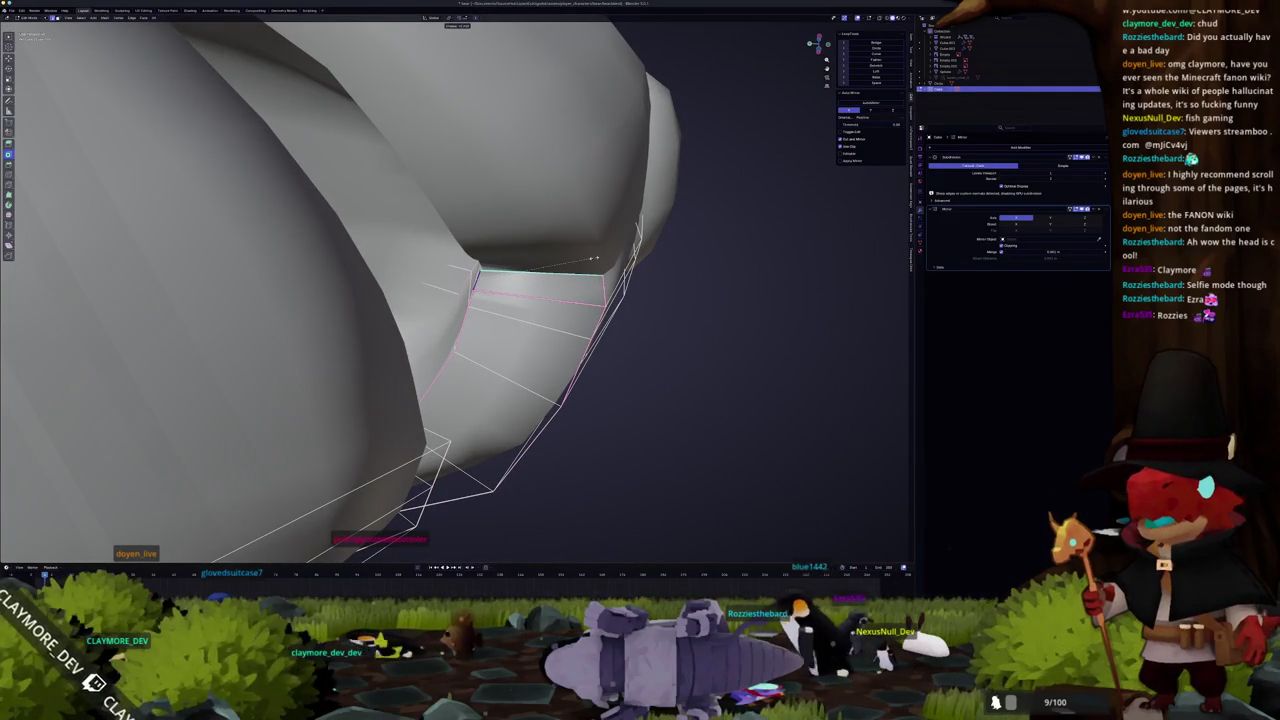
Apply an edge crease to the fold edge, circle-select more fold edges, and return to Object Mode
{"action": "mouse_move", "coordinate": [594, 258]}
{"action": "middle_mouse_down"}
{"action": "mouse_move", "coordinate": [510, 258]}
{"action": "mouse_move", "coordinate": [449, 278]}
{"action": "mouse_move", "coordinate": [415, 262]}
{"action": "mouse_move", "coordinate": [430, 256]}
{"action": "middle_mouse_up"}
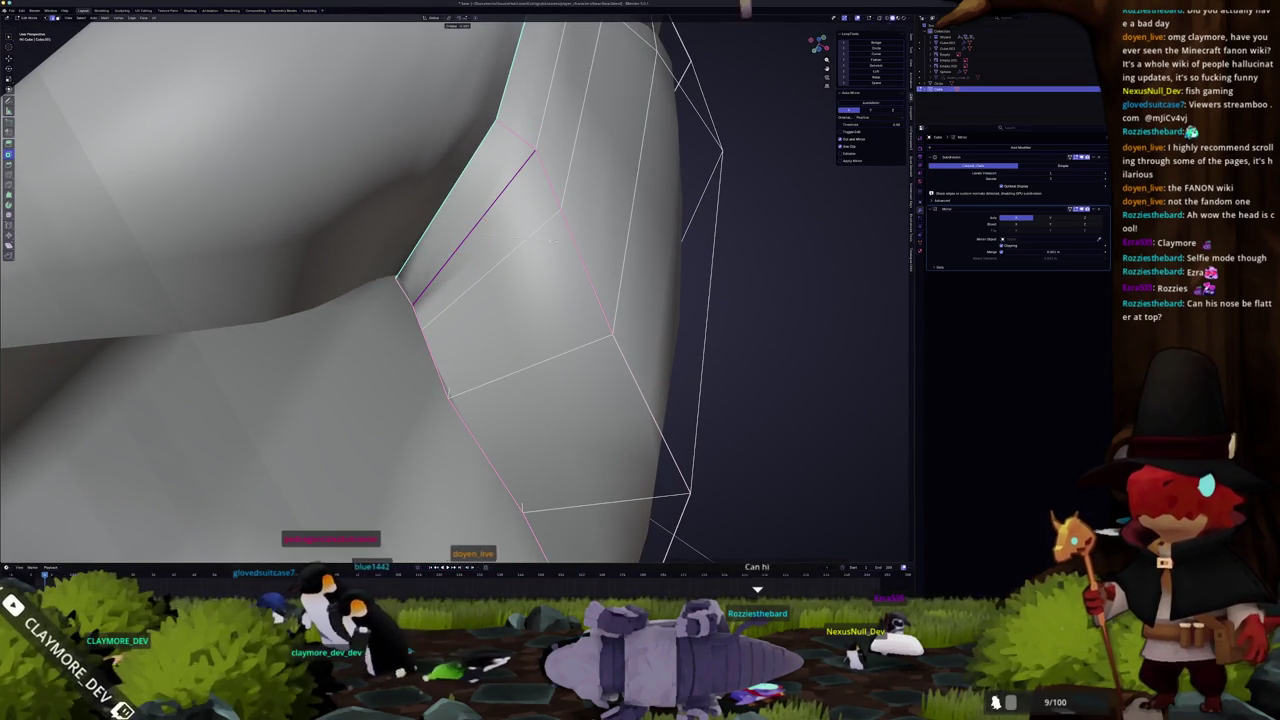
{"action": "key", "text": "shift+e"}
{"action": "left_click", "coordinate": [468, 232]}
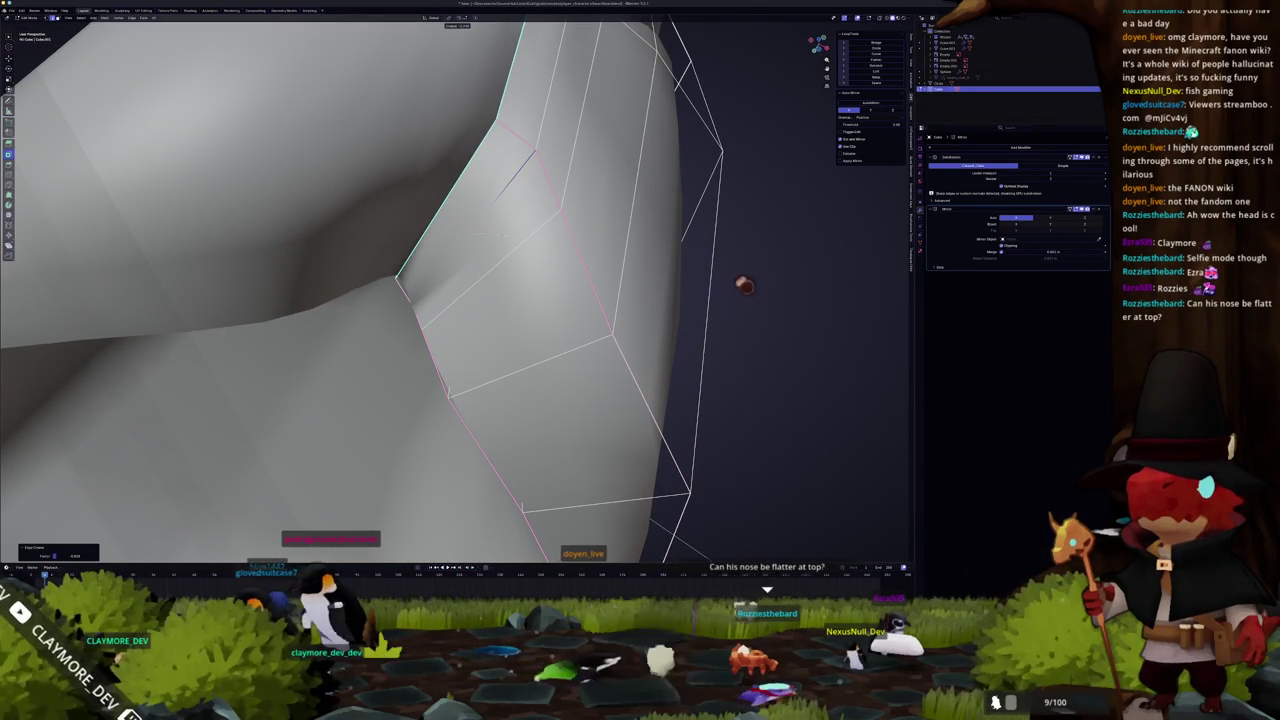
{"action": "left_click", "coordinate": [468, 232]}
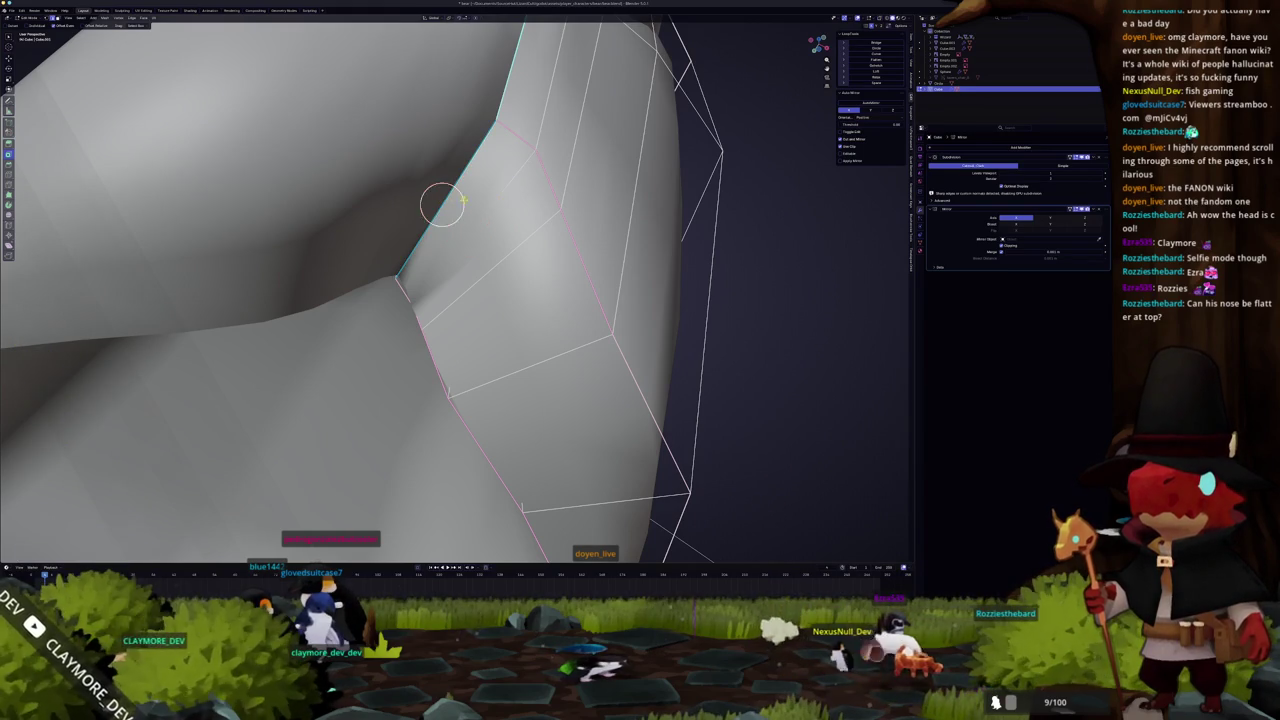
{"action": "key", "text": "Escape"}
{"action": "key", "text": "Tab"}
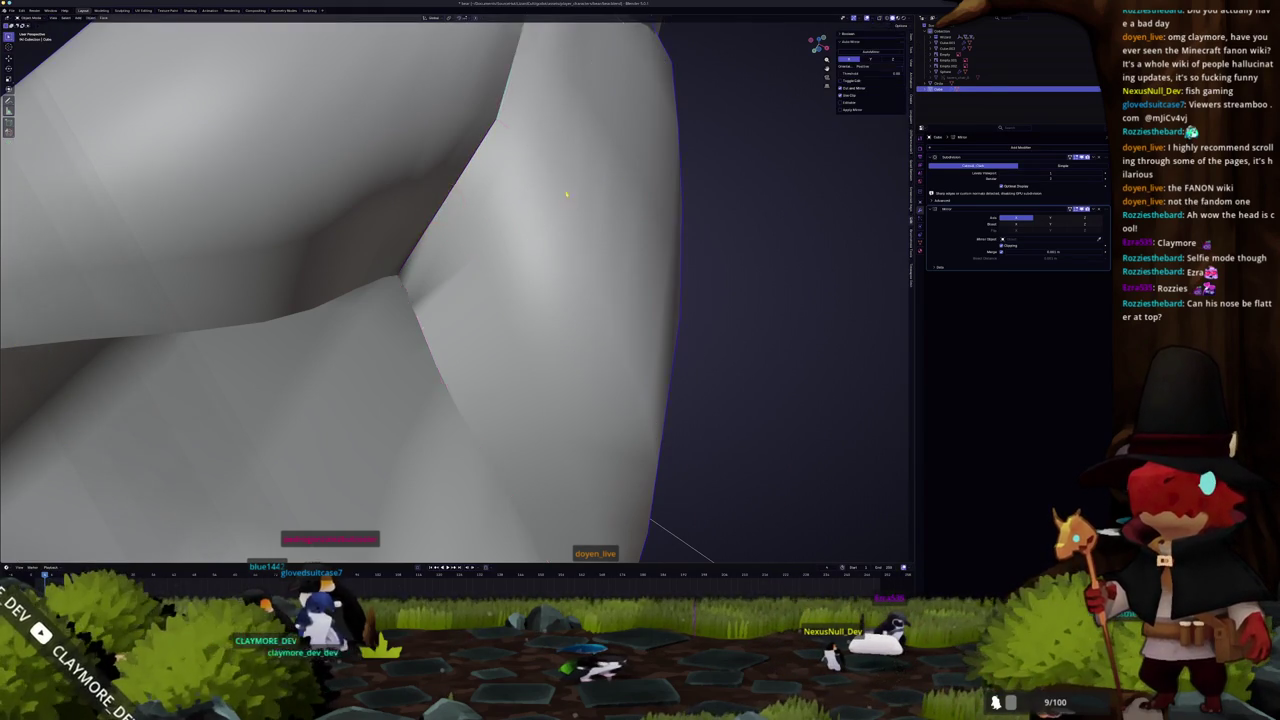
Select the bear's nose object from a front view of the face
{"action": "scroll", "coordinate": [546, 200], "scroll_direction": "down", "scroll_amount": 5}
{"action": "scroll", "coordinate": [534, 209], "scroll_direction": "down", "scroll_amount": 5}
{"action": "scroll", "coordinate": [488, 216], "scroll_direction": "down", "scroll_amount": 3}
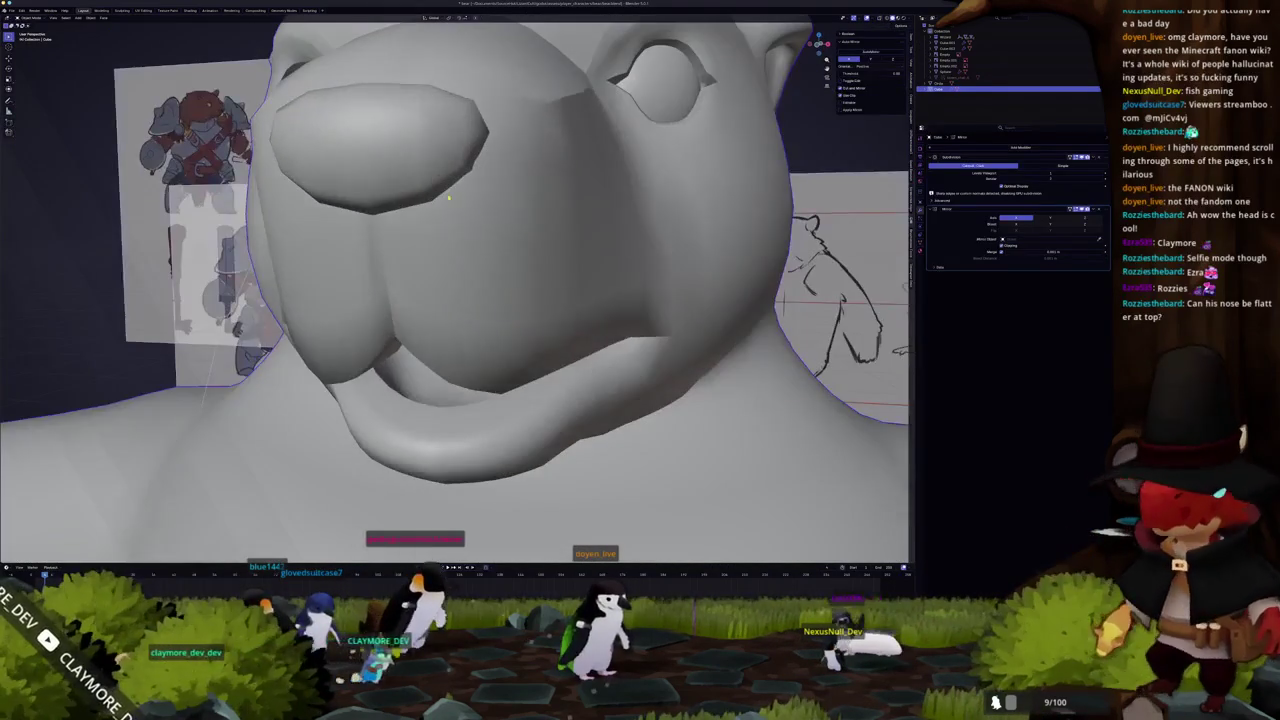
{"action": "middle_click_drag", "start_coordinate": [417, 180], "coordinate": [380, 222]}
{"action": "left_click", "coordinate": [380, 222]}
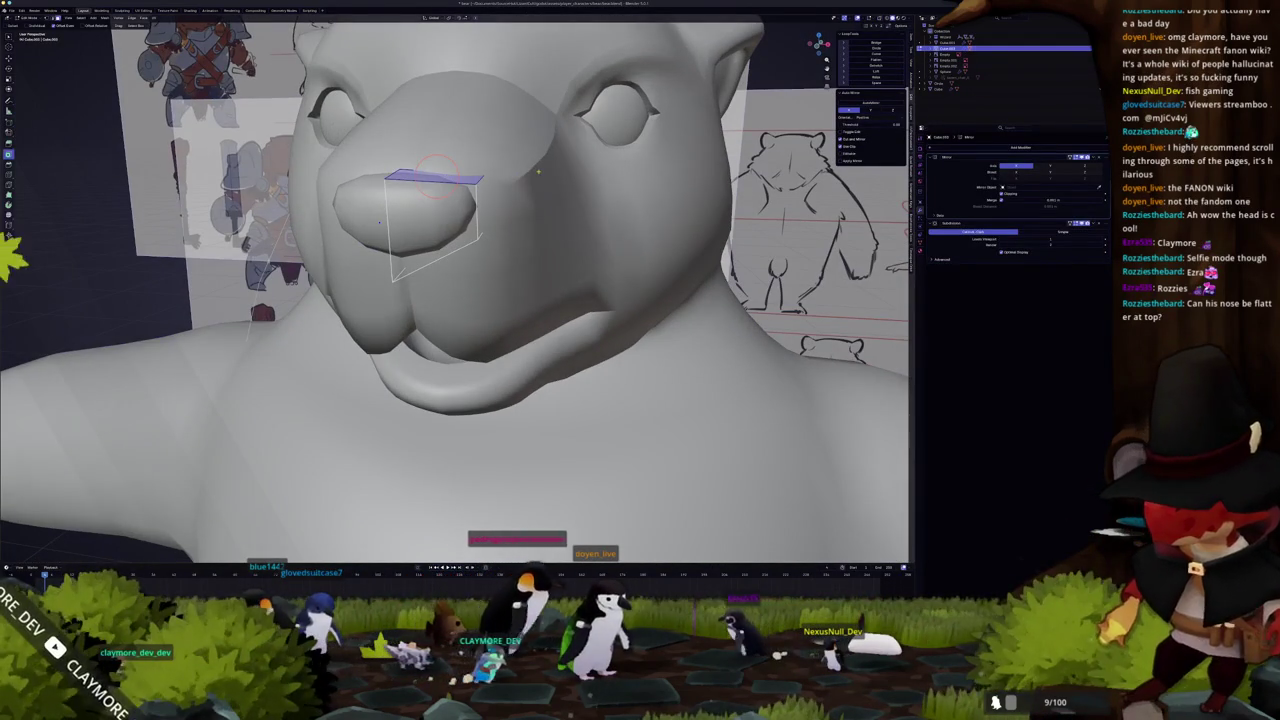
{"action": "key", "text": "Tab"}
Enter Edit Mode on the nose and compare it to the references with X-ray on and off
{"action": "middle_click_drag", "start_coordinate": [533, 185], "coordinate": [433, 205]}
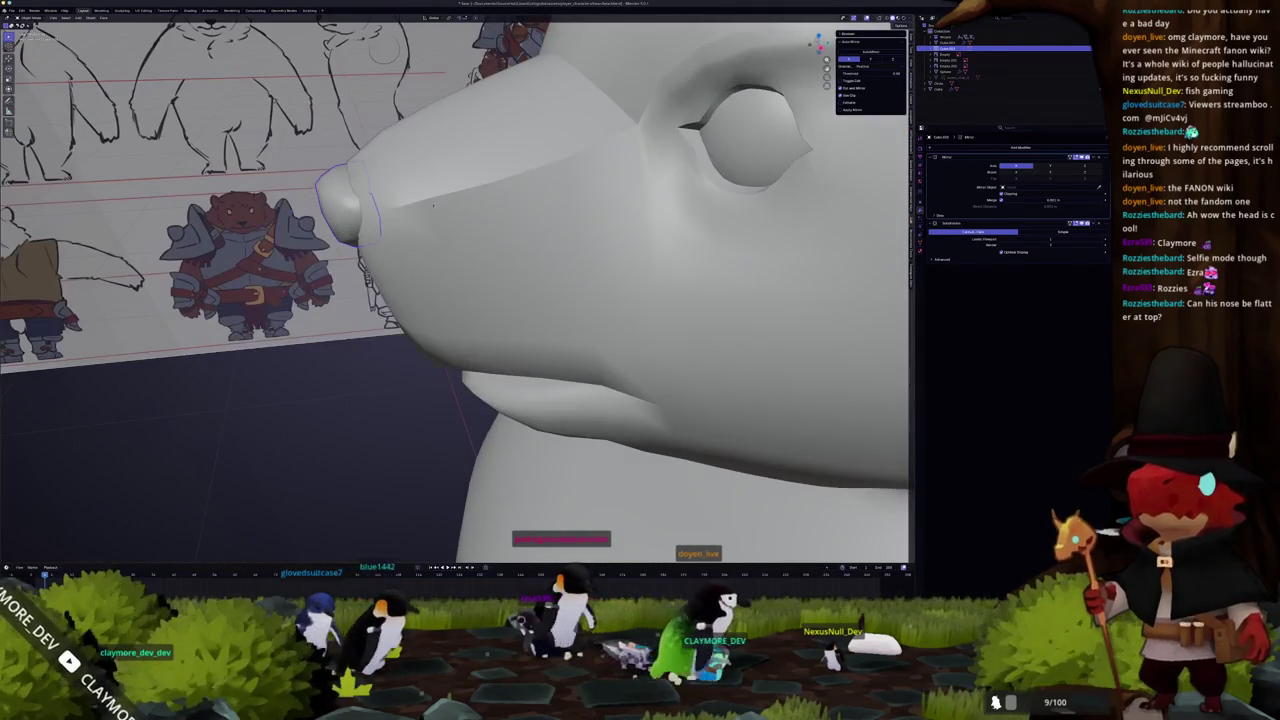
{"action": "key", "text": "Tab"}
{"action": "key", "text": "alt+z"}
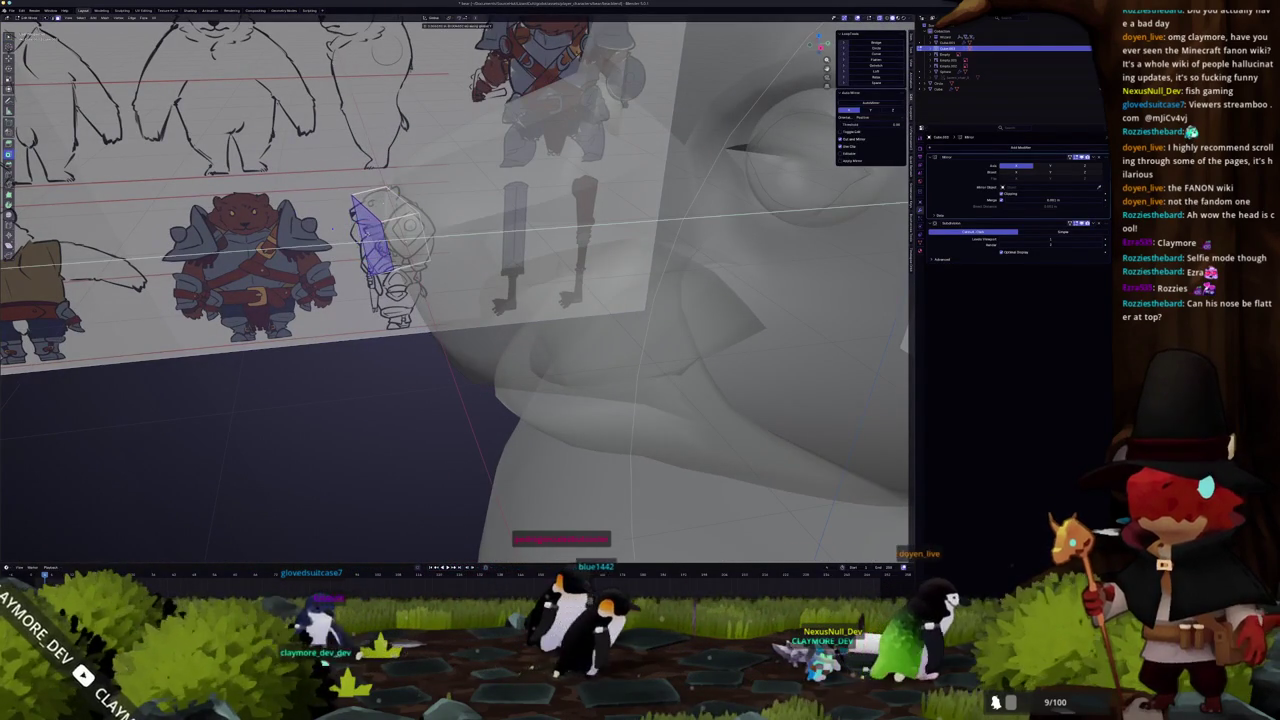
{"action": "key", "text": "alt+z"}
{"action": "middle_click_drag", "start_coordinate": [333, 229], "coordinate": [350, 238]}
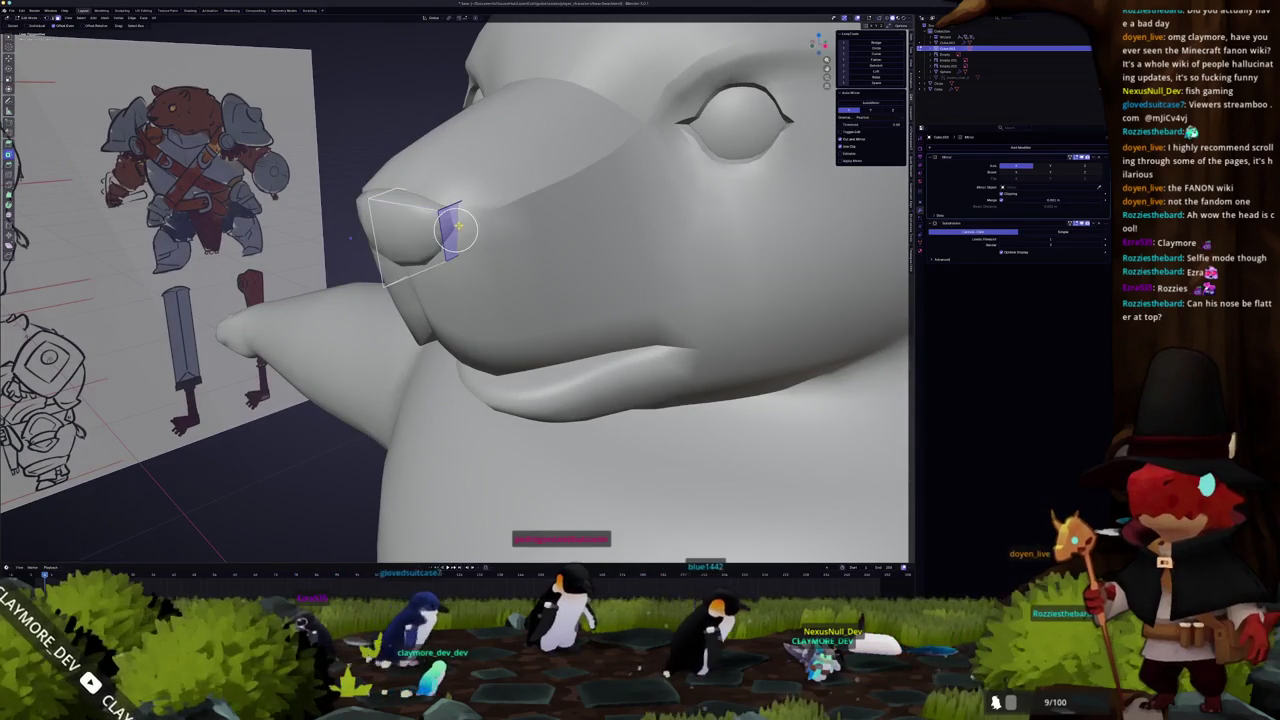
{"action": "key", "text": "alt+z"}
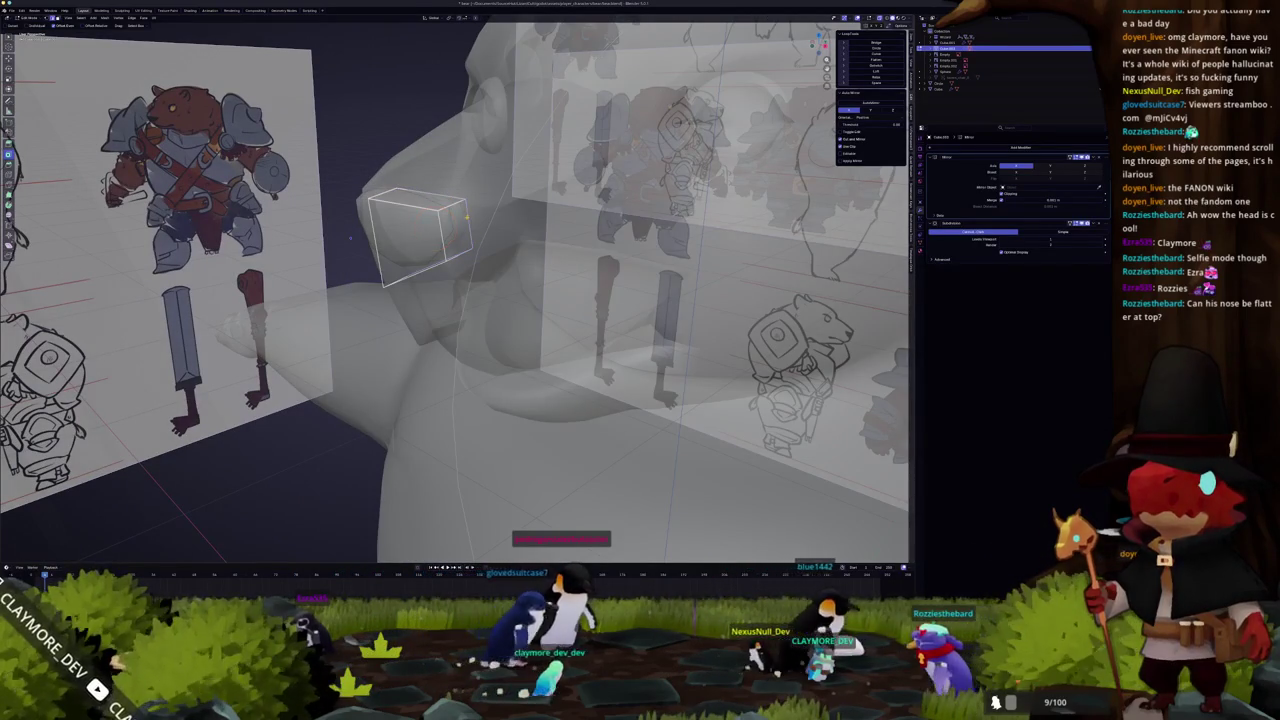
{"action": "key", "text": "alt+z"}
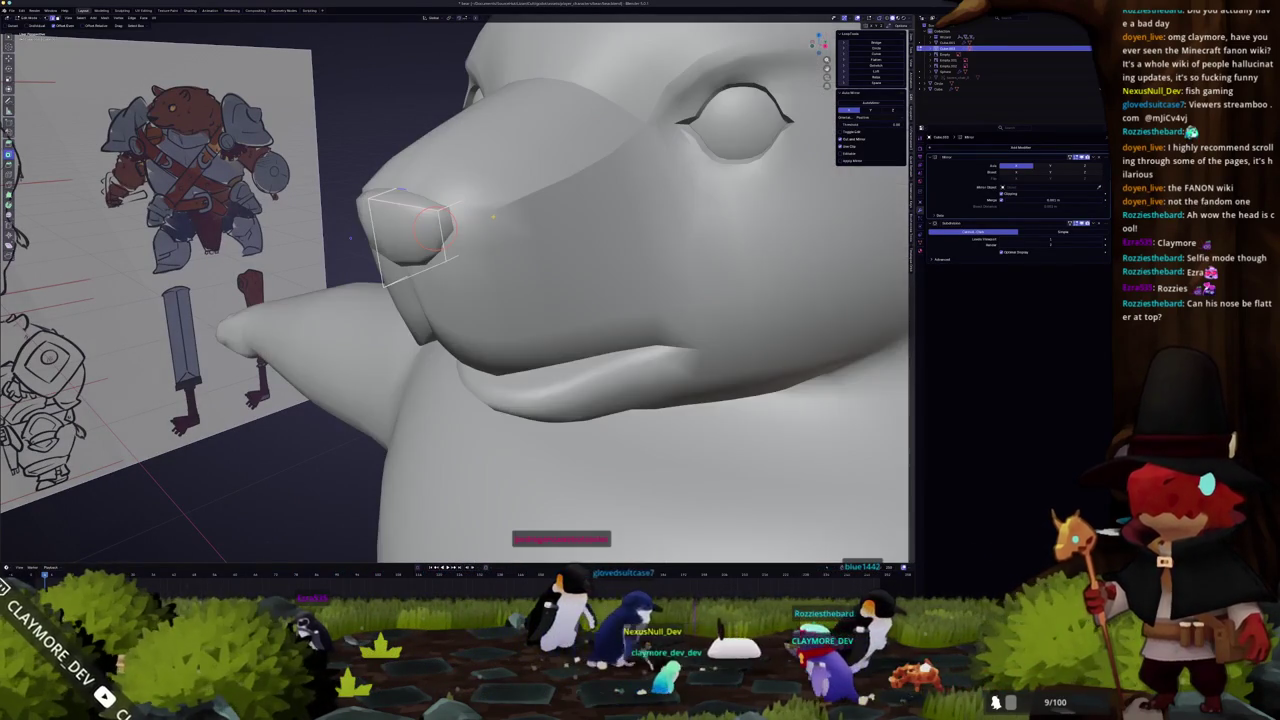
{"action": "right_click", "coordinate": [494, 214]}
{"action": "key", "text": "Escape"}
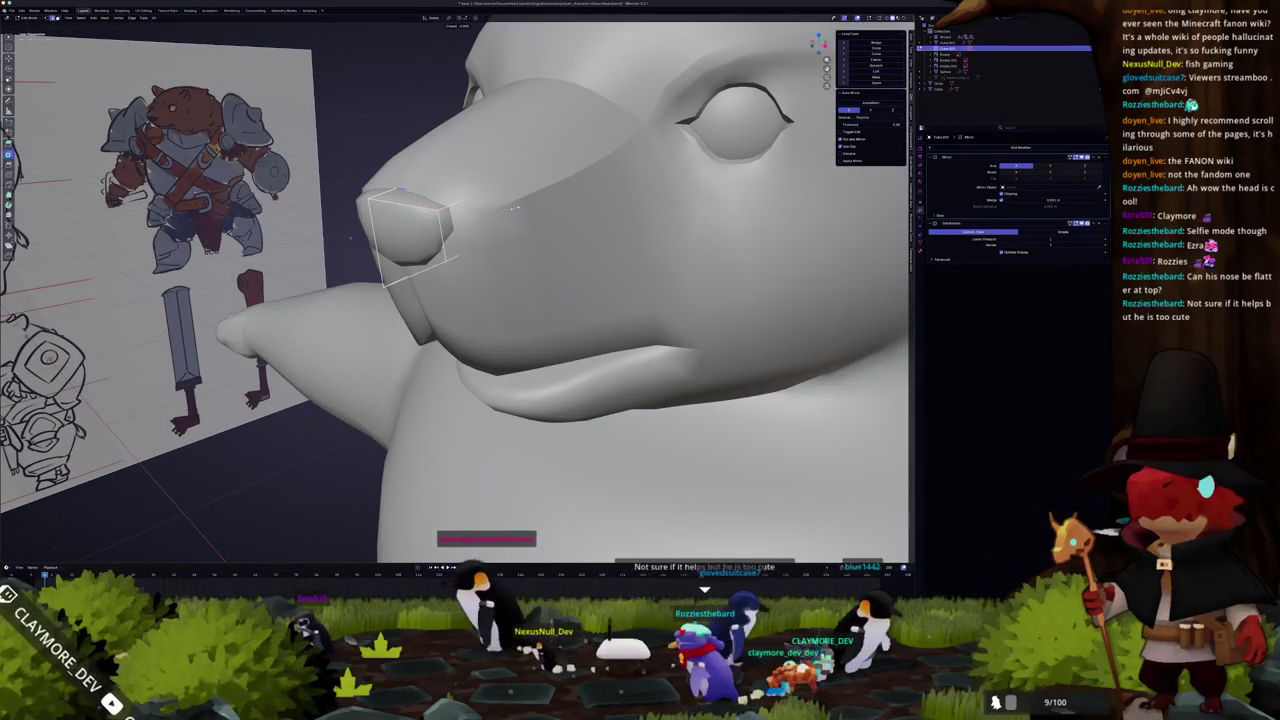
Scale the nose's top face to flatten it
{"action": "left_click", "coordinate": [605, 190]}
{"action": "mouse_move", "coordinate": [605, 190]}
{"action": "middle_mouse_down"}
{"action": "mouse_move", "coordinate": [558, 204]}
{"action": "mouse_move", "coordinate": [568, 198]}
{"action": "middle_mouse_up"}
{"action": "key", "text": "s"}
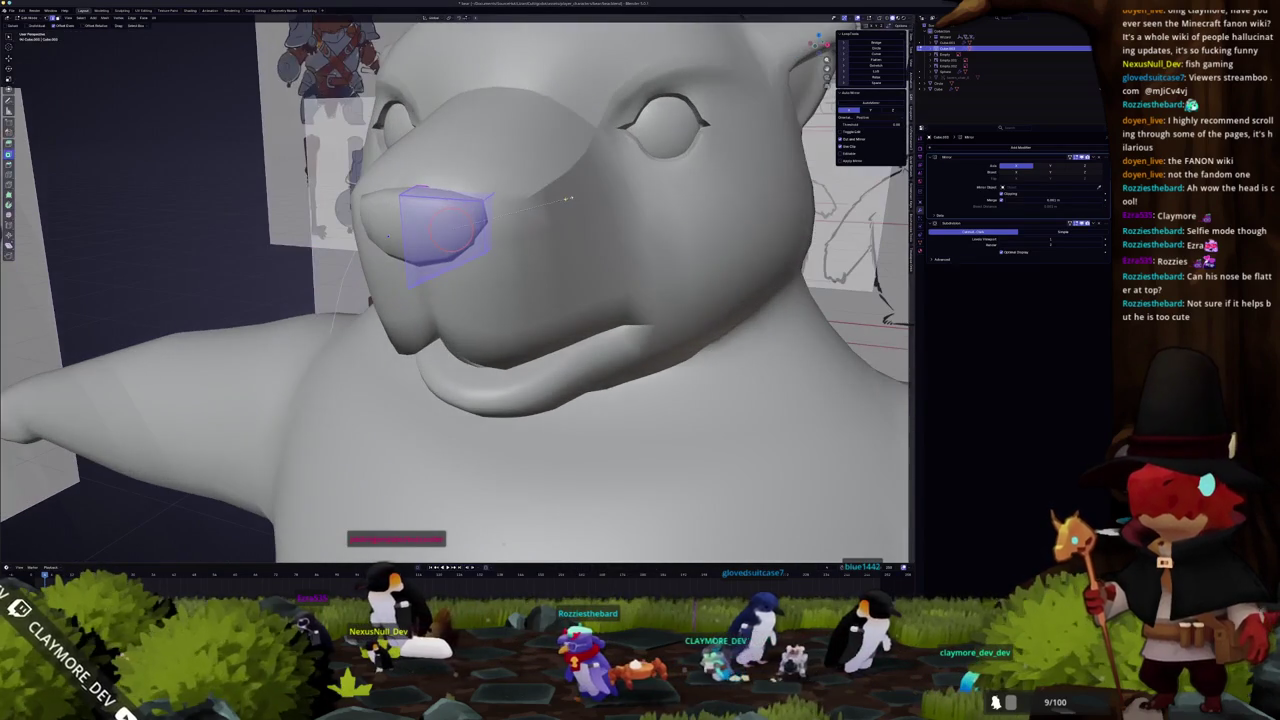
{"action": "left_click", "coordinate": [575, 199]}
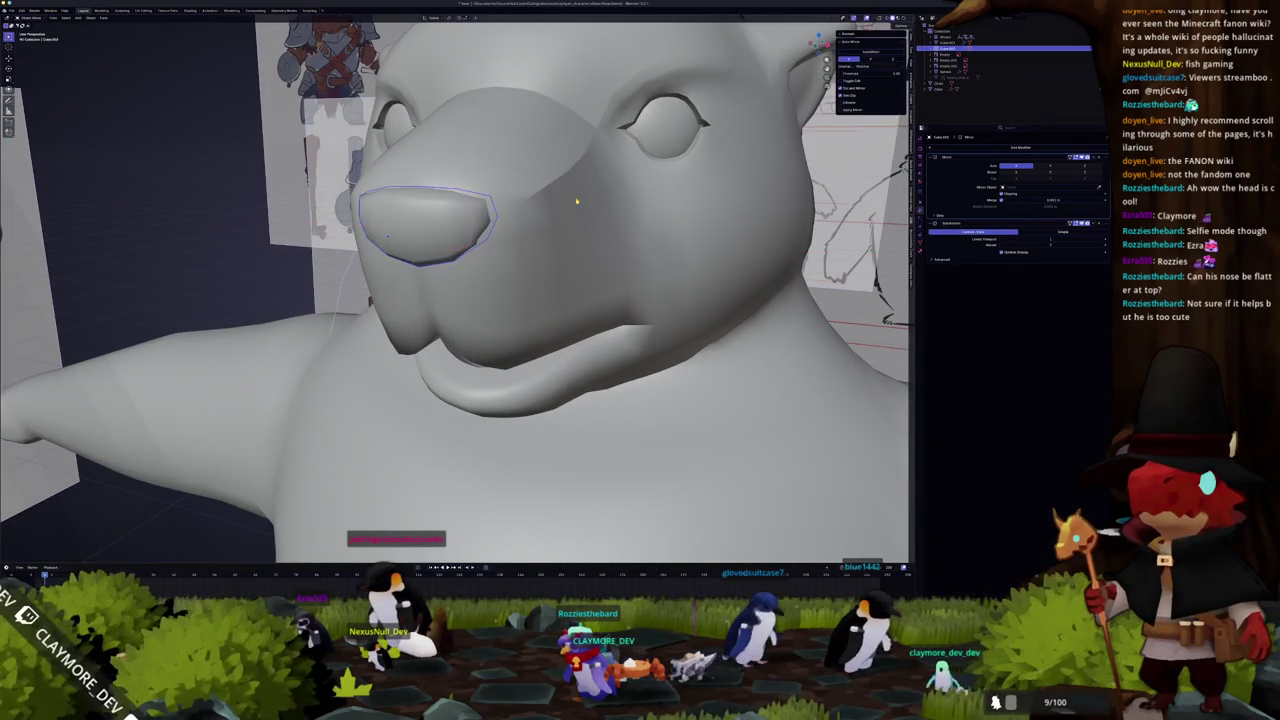
{"action": "scroll", "coordinate": [575, 199], "scroll_direction": "down", "scroll_amount": 3}
{"action": "scroll", "coordinate": [575, 199], "scroll_direction": "down", "scroll_amount": 3}
{"action": "mouse_move", "coordinate": [575, 199]}
{"action": "middle_mouse_down"}
{"action": "mouse_move", "coordinate": [520, 230]}
{"action": "mouse_move", "coordinate": [405, 227]}
{"action": "mouse_move", "coordinate": [450, 225]}
{"action": "mouse_move", "coordinate": [560, 285]}
{"action": "mouse_move", "coordinate": [459, 150]}
{"action": "mouse_move", "coordinate": [470, 170]}
{"action": "middle_mouse_up"}
Select the bear head mesh instead of the wizard armature and enter Edit Mode
{"action": "scroll", "coordinate": [572, 293], "scroll_direction": "up", "scroll_amount": 2}
{"action": "scroll", "coordinate": [470, 170], "scroll_direction": "up", "scroll_amount": 2}
{"action": "scroll", "coordinate": [470, 170], "scroll_direction": "up", "scroll_amount": 2}
{"action": "left_click", "coordinate": [471, 195]}
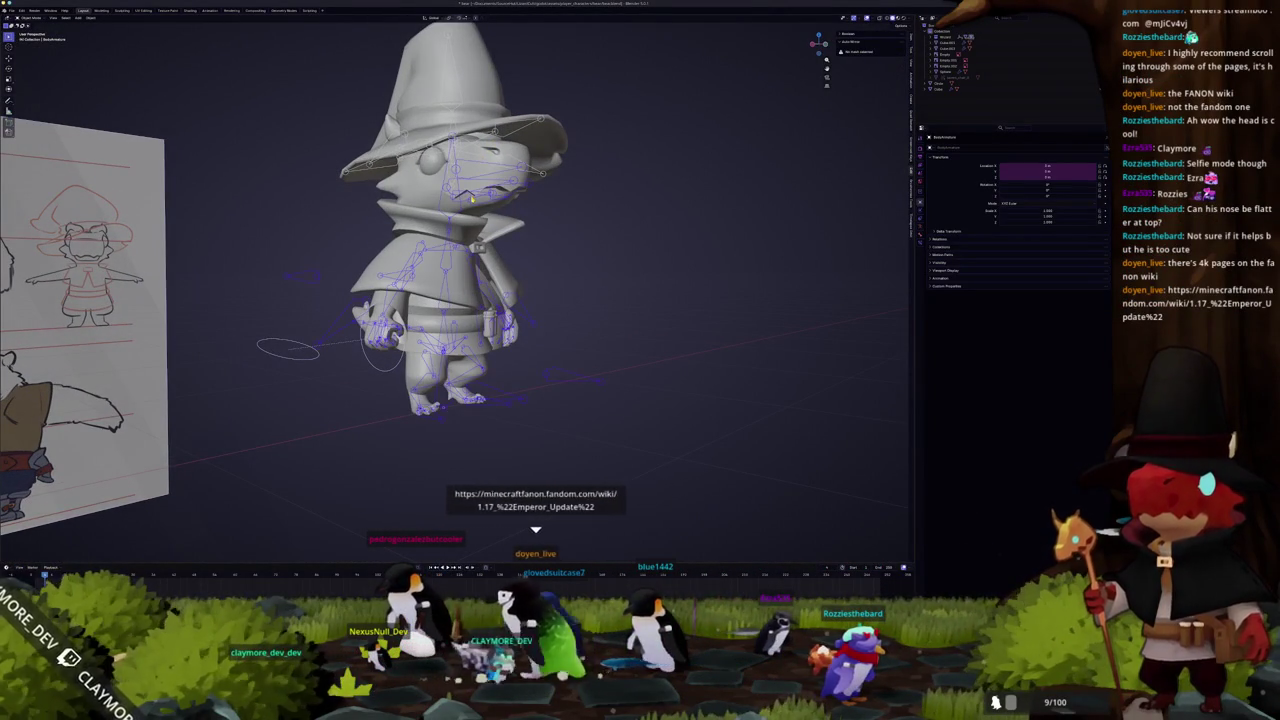
{"action": "mouse_move", "coordinate": [471, 197]}
{"action": "middle_mouse_down"}
{"action": "mouse_move", "coordinate": [436, 203]}
{"action": "mouse_move", "coordinate": [470, 200]}
{"action": "middle_mouse_up"}
{"action": "scroll", "coordinate": [455, 200], "scroll_direction": "down", "scroll_amount": 3}
{"action": "scroll", "coordinate": [470, 200], "scroll_direction": "up", "scroll_amount": 3}
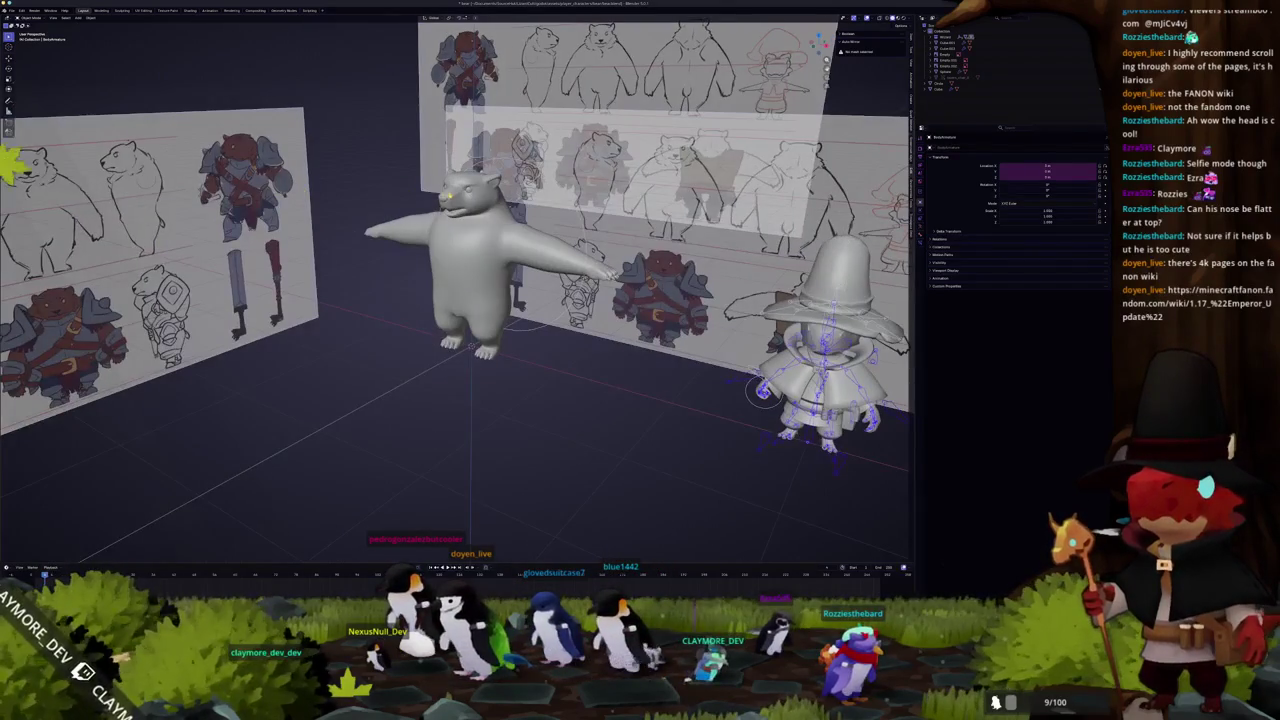
{"action": "left_click", "coordinate": [470, 260]}
{"action": "key", "text": "Tab"}
Frame the selected eye edges (numpad period) and inspect them with X-ray
{"action": "scroll", "coordinate": [486, 380], "scroll_direction": "up", "scroll_amount": 4}
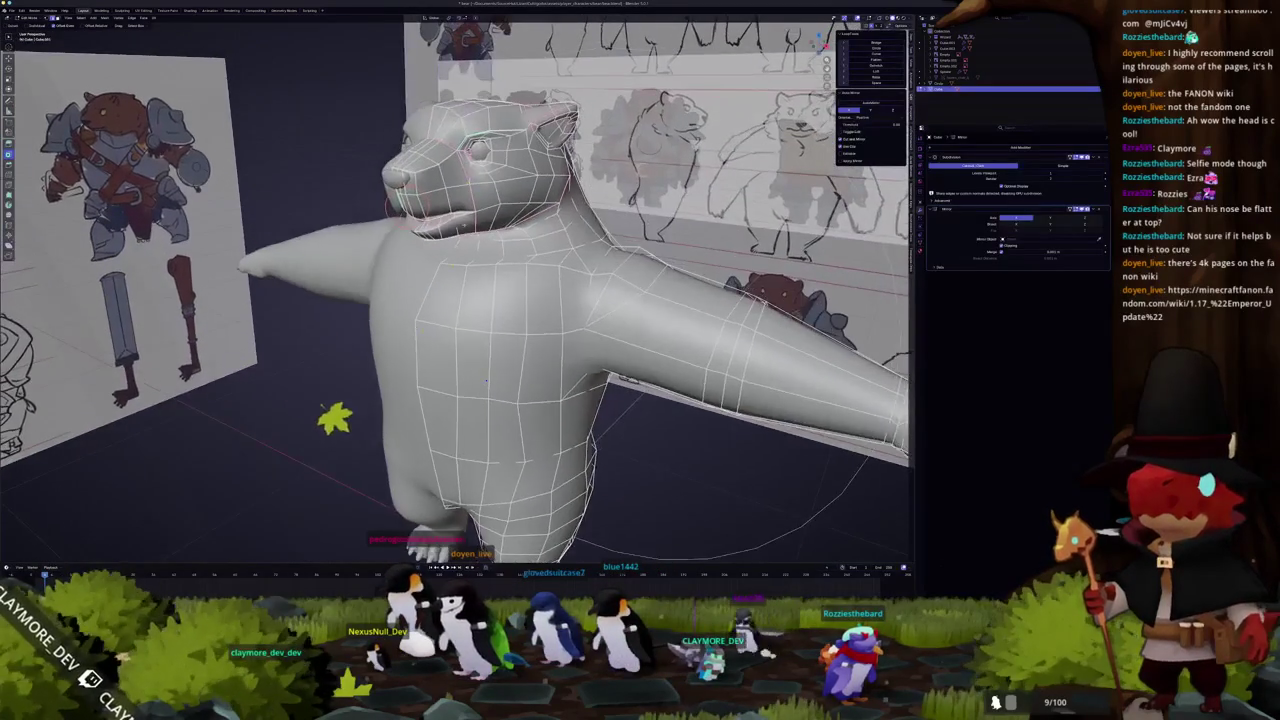
{"action": "scroll", "coordinate": [486, 380], "scroll_direction": "up", "scroll_amount": 2}
{"action": "middle_click_drag", "start_coordinate": [486, 380], "coordinate": [488, 487]}
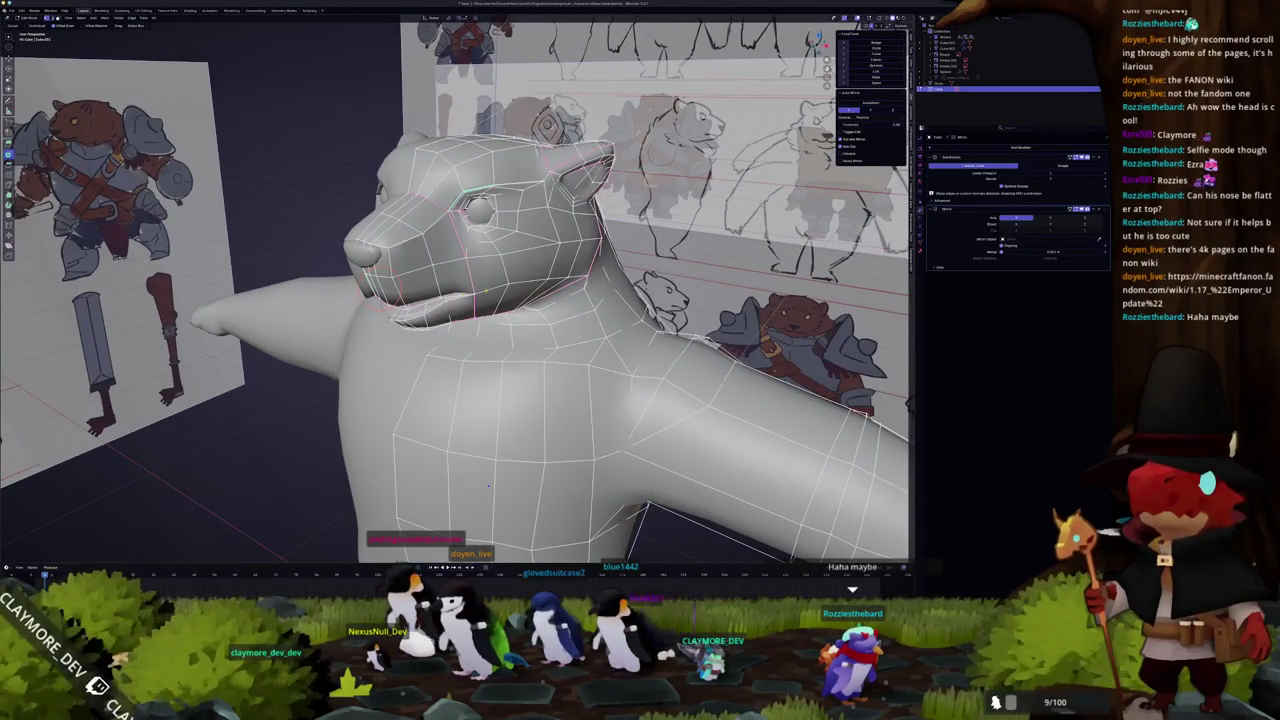
{"action": "key", "text": "KP_Decimal"}
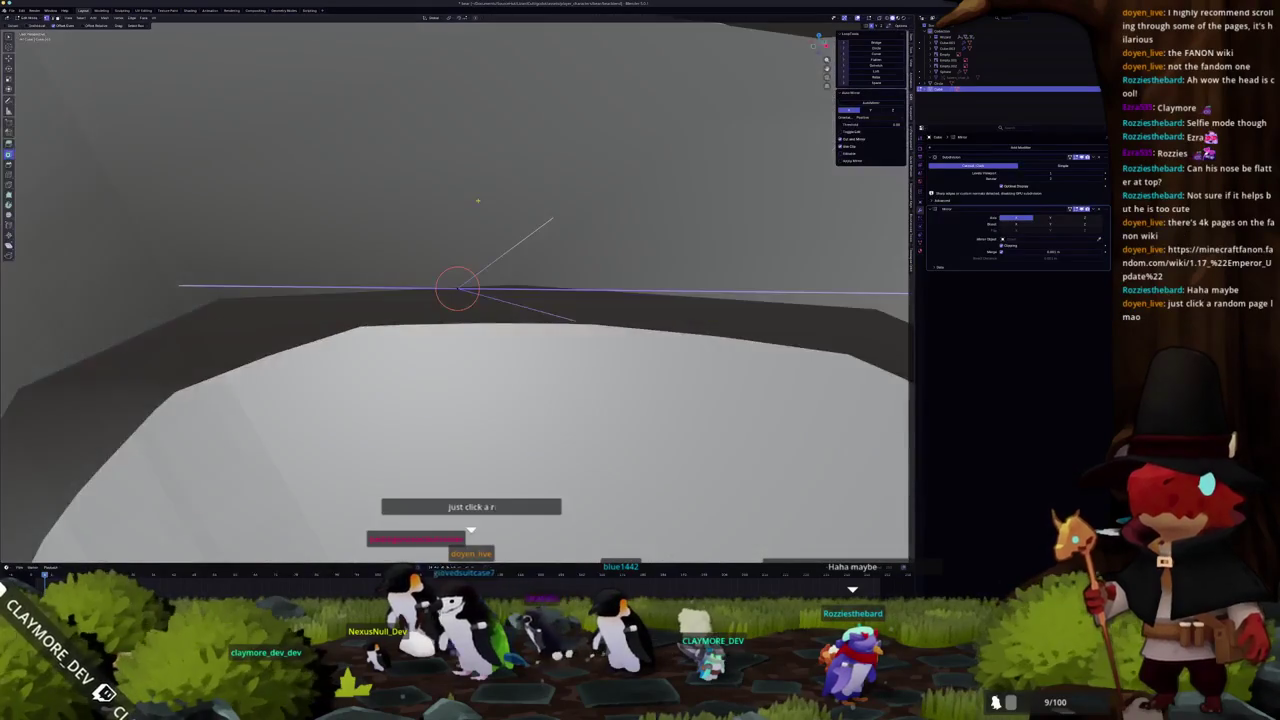
{"action": "scroll", "coordinate": [461, 187], "scroll_direction": "down", "scroll_amount": 2}
{"action": "scroll", "coordinate": [461, 187], "scroll_direction": "down", "scroll_amount": 2}
{"action": "scroll", "coordinate": [461, 187], "scroll_direction": "down", "scroll_amount": 3}
{"action": "scroll", "coordinate": [466, 170], "scroll_direction": "down", "scroll_amount": 2}
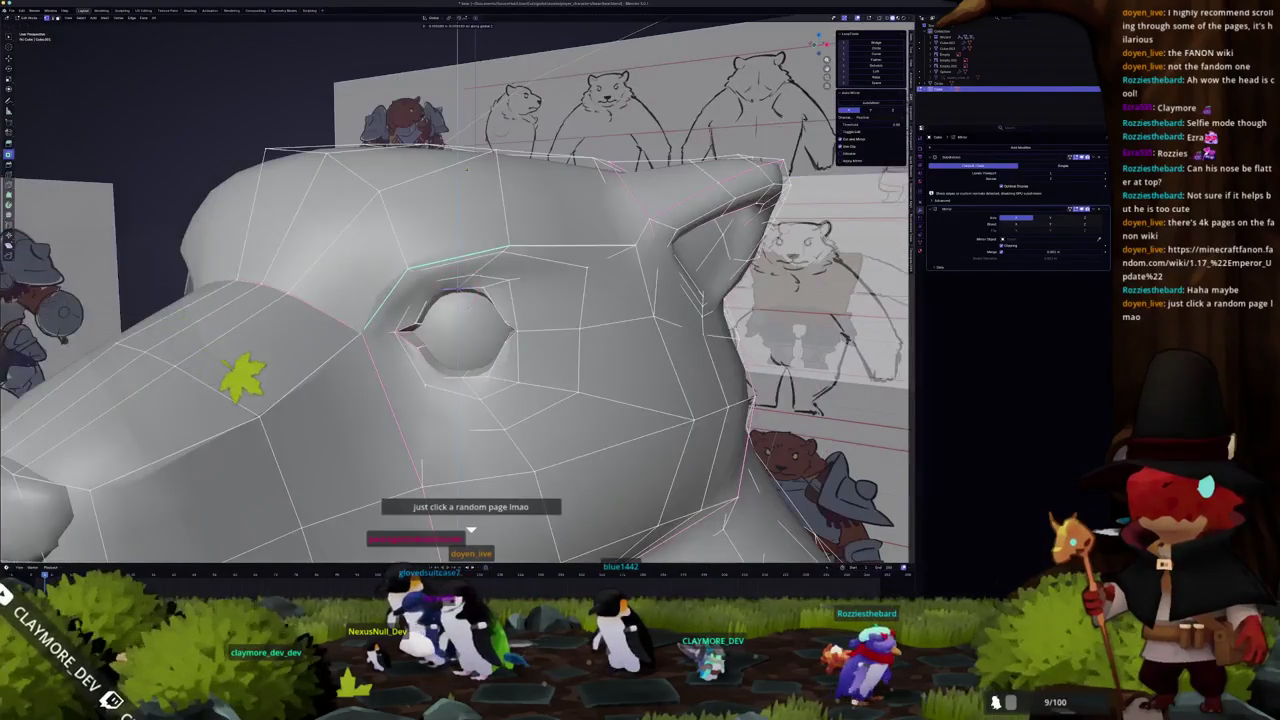
{"action": "scroll", "coordinate": [466, 172], "scroll_direction": "up", "scroll_amount": 2}
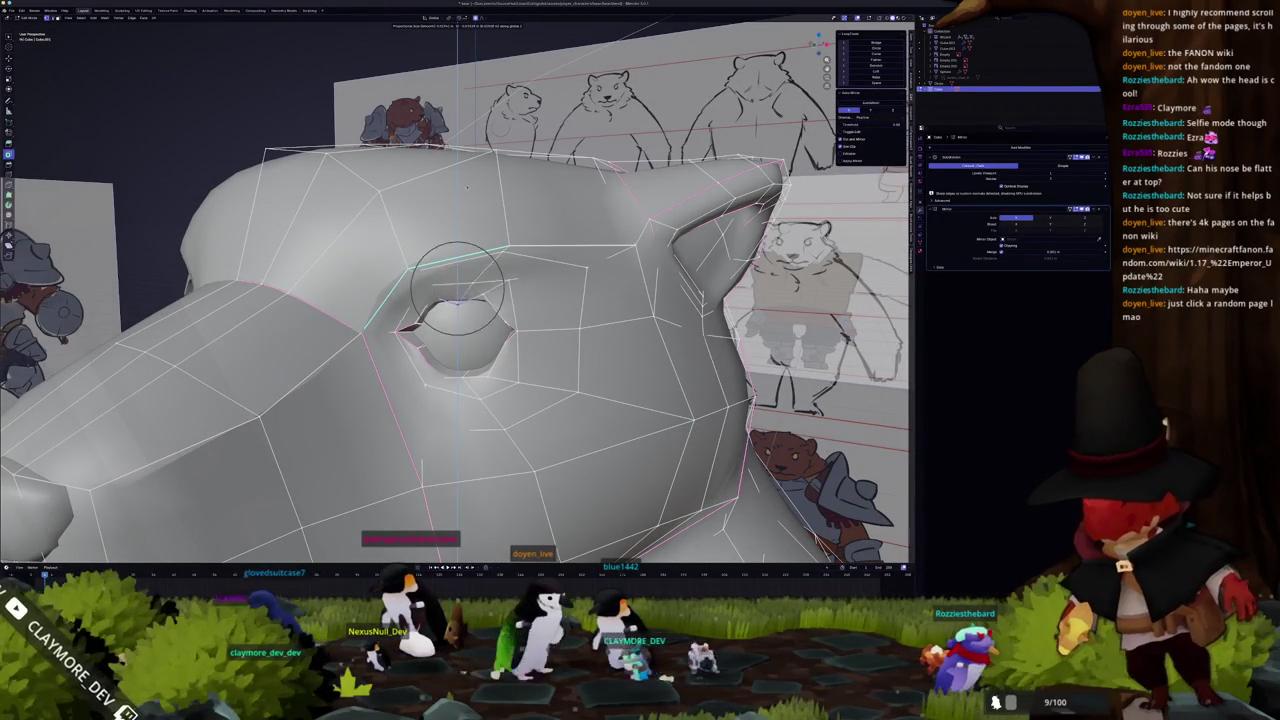
{"action": "scroll", "coordinate": [468, 183], "scroll_direction": "up", "scroll_amount": 2}
{"action": "scroll", "coordinate": [468, 186], "scroll_direction": "down", "scroll_amount": 3}
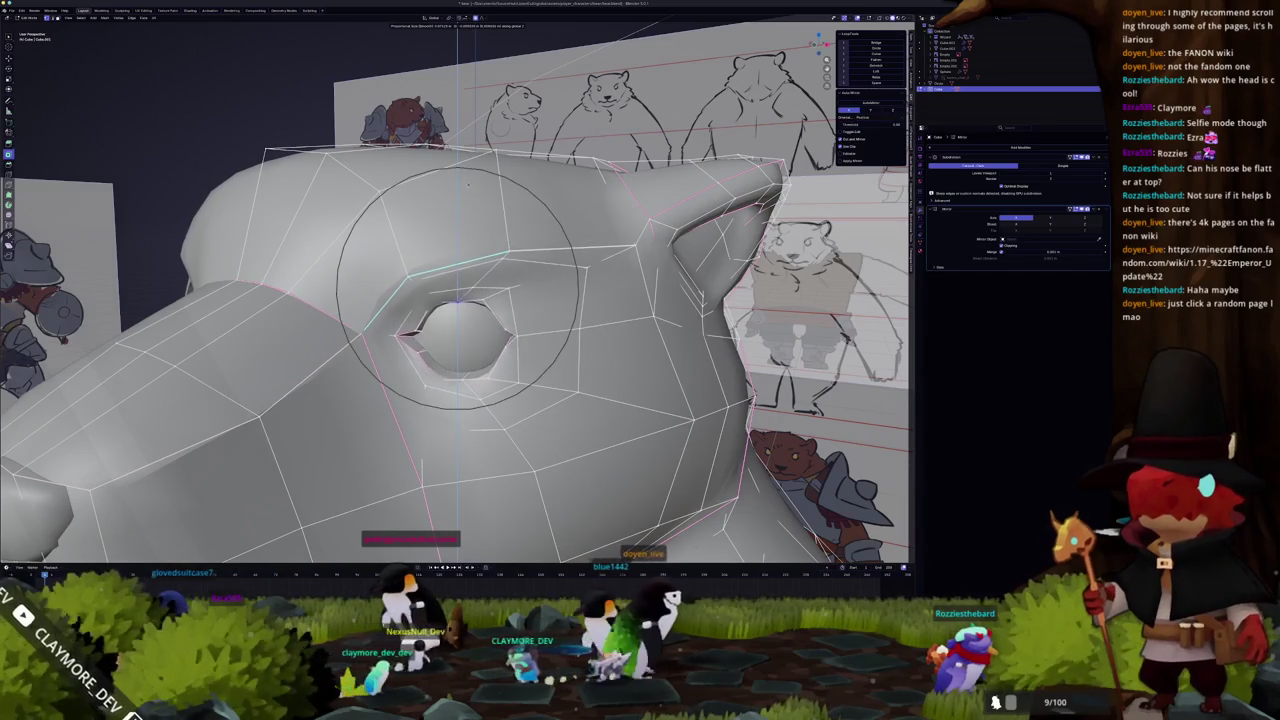
{"action": "key", "text": "alt+z"}
{"action": "middle_click_drag", "start_coordinate": [457, 287], "coordinate": [459, 286]}
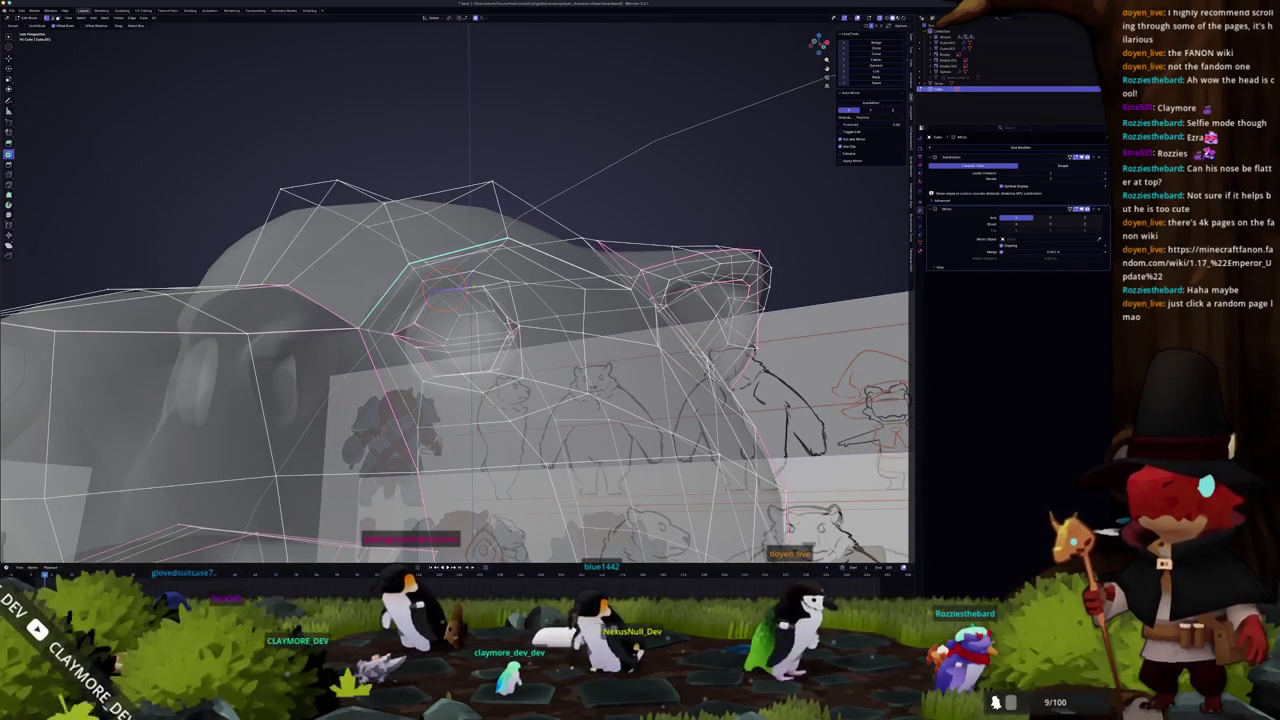
{"action": "key", "text": "alt+z"}
{"action": "scroll", "coordinate": [481, 286], "scroll_direction": "up", "scroll_amount": 3}
Move the eye edges with proportional editing, enlarging the falloff radius
{"action": "key", "text": "g"}
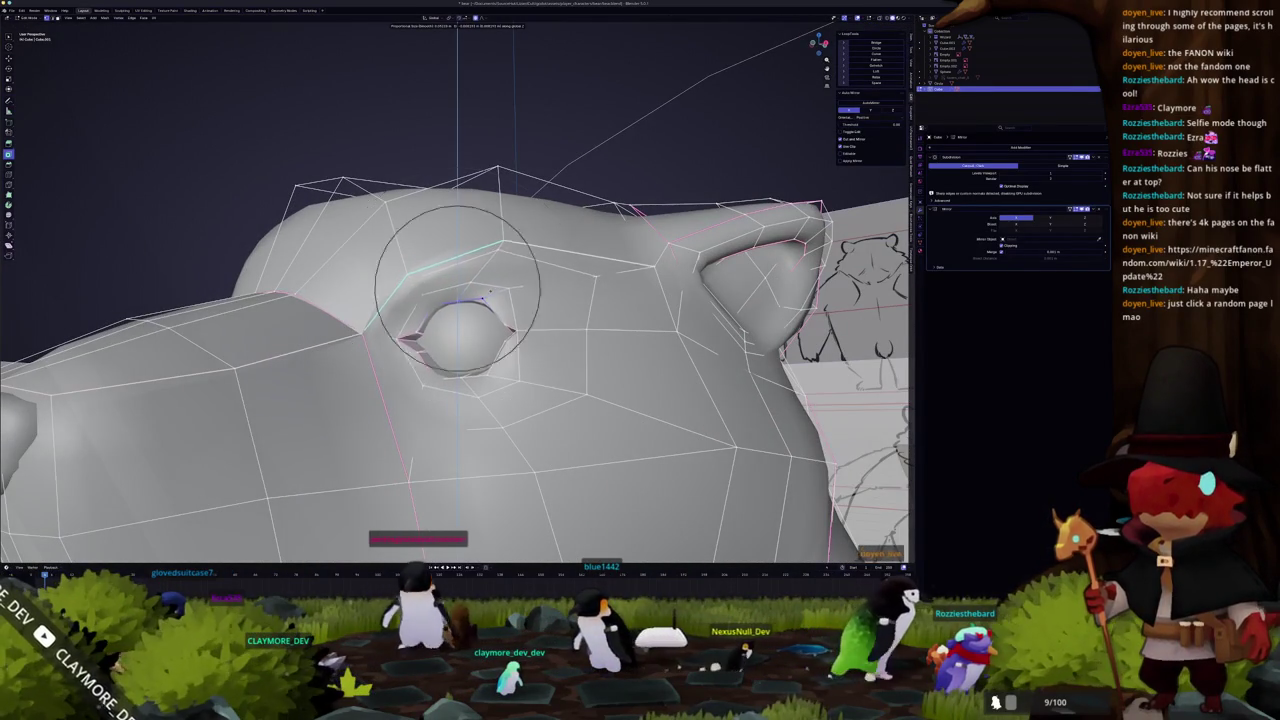
{"action": "scroll", "coordinate": [481, 297], "scroll_direction": "up", "scroll_amount": 8}
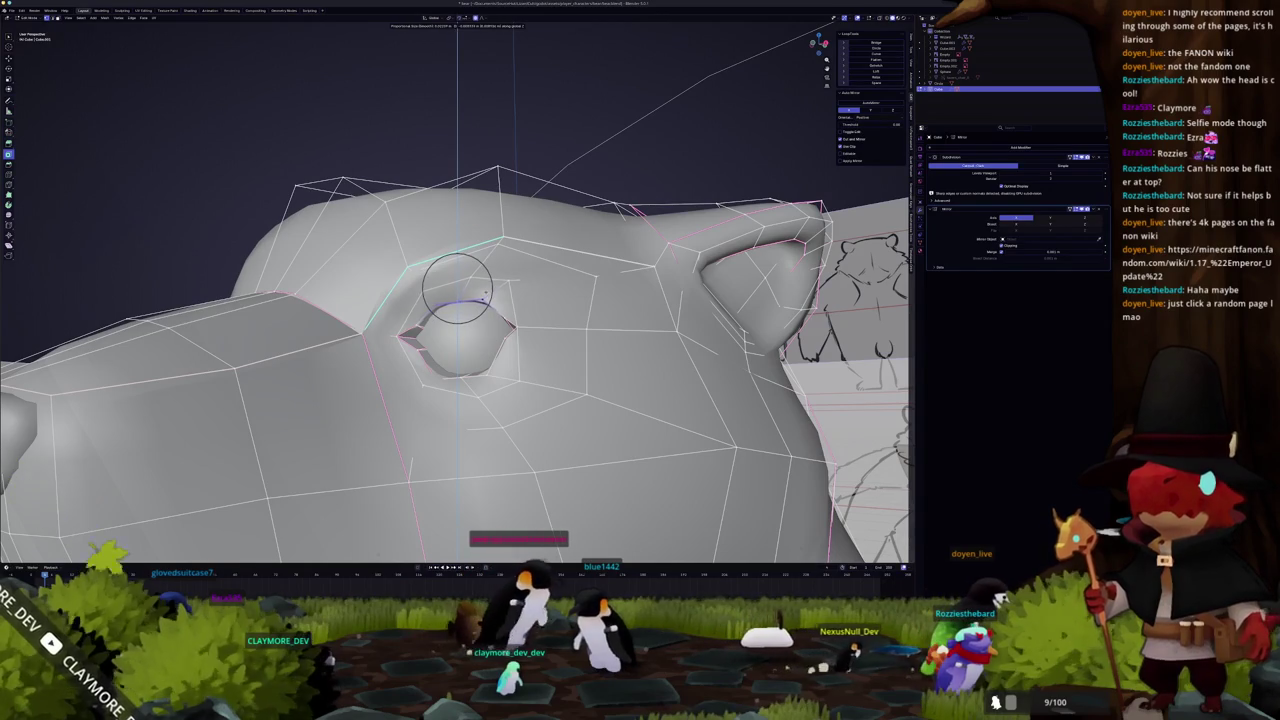
{"action": "left_click", "coordinate": [485, 292]}
{"action": "middle_click_drag", "start_coordinate": [485, 292], "coordinate": [437, 365]}
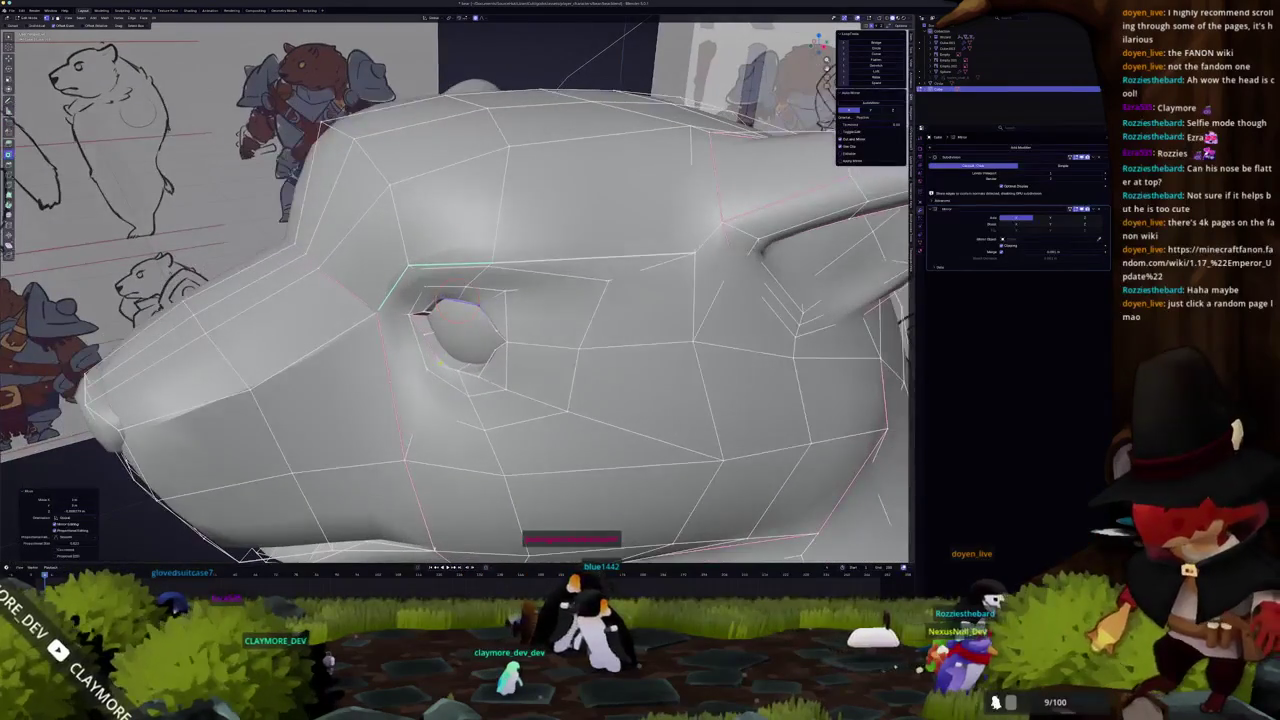
Move the brow edges vertically along Z and return to Object Mode
{"action": "key", "text": "g"}
{"action": "key", "text": "z"}
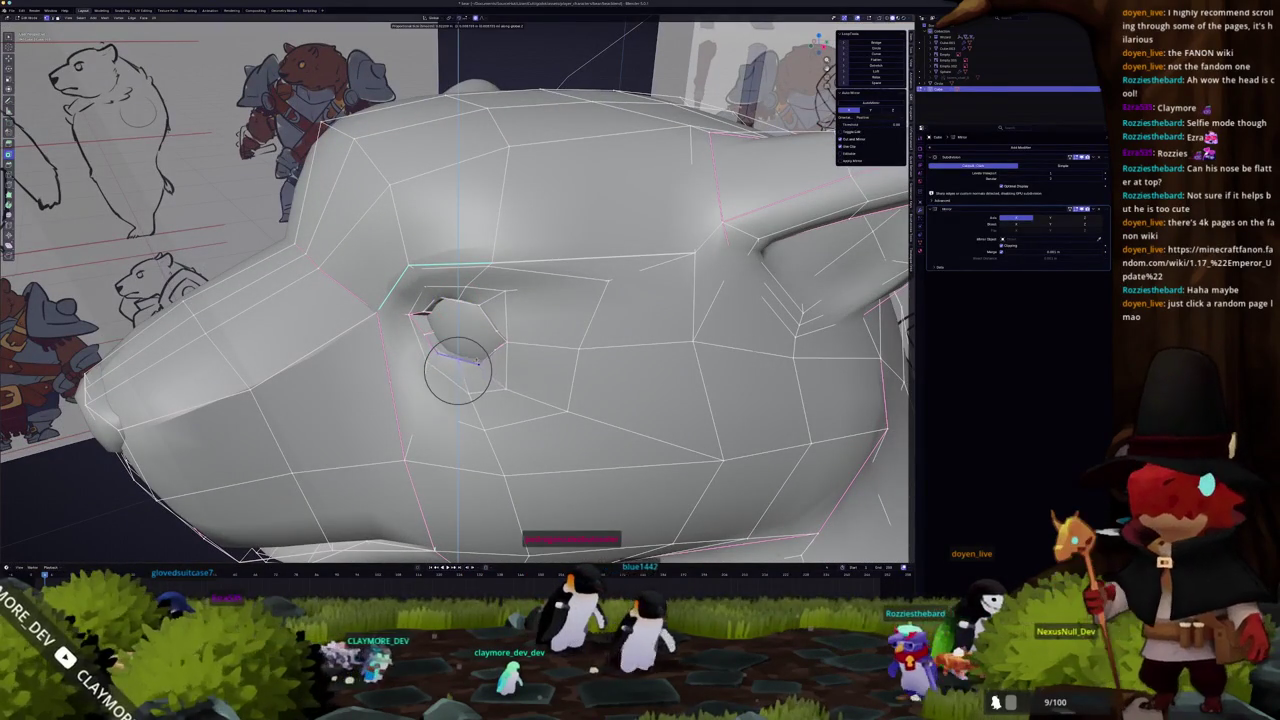
{"action": "key", "text": "Return"}
{"action": "middle_click_drag", "start_coordinate": [458, 370], "coordinate": [520, 330]}
{"action": "scroll", "coordinate": [458, 300], "scroll_direction": "down", "scroll_amount": 4}
{"action": "key", "text": "Tab"}
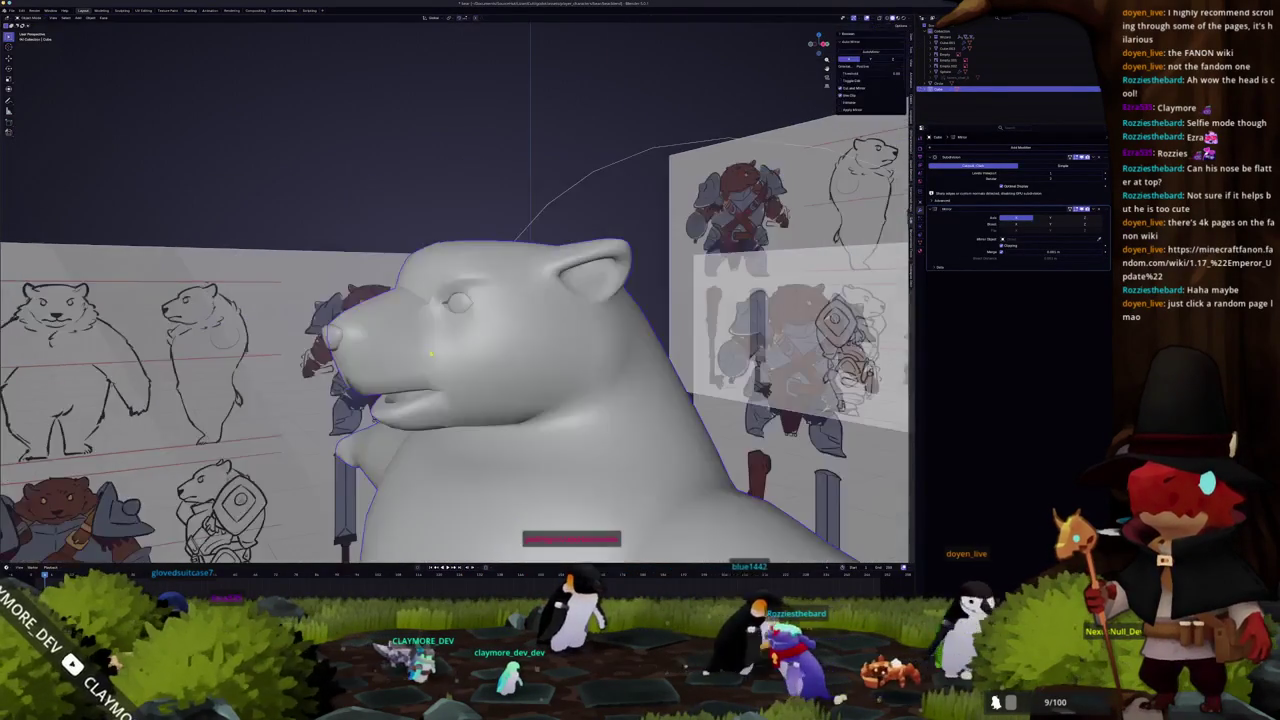
Raise the brow edge loop above the eye along the Z axis
{"action": "key", "text": "Tab"}
{"action": "middle_click_drag", "start_coordinate": [470, 523], "coordinate": [460, 330]}
{"action": "scroll", "coordinate": [460, 330], "scroll_direction": "up", "scroll_amount": 3}
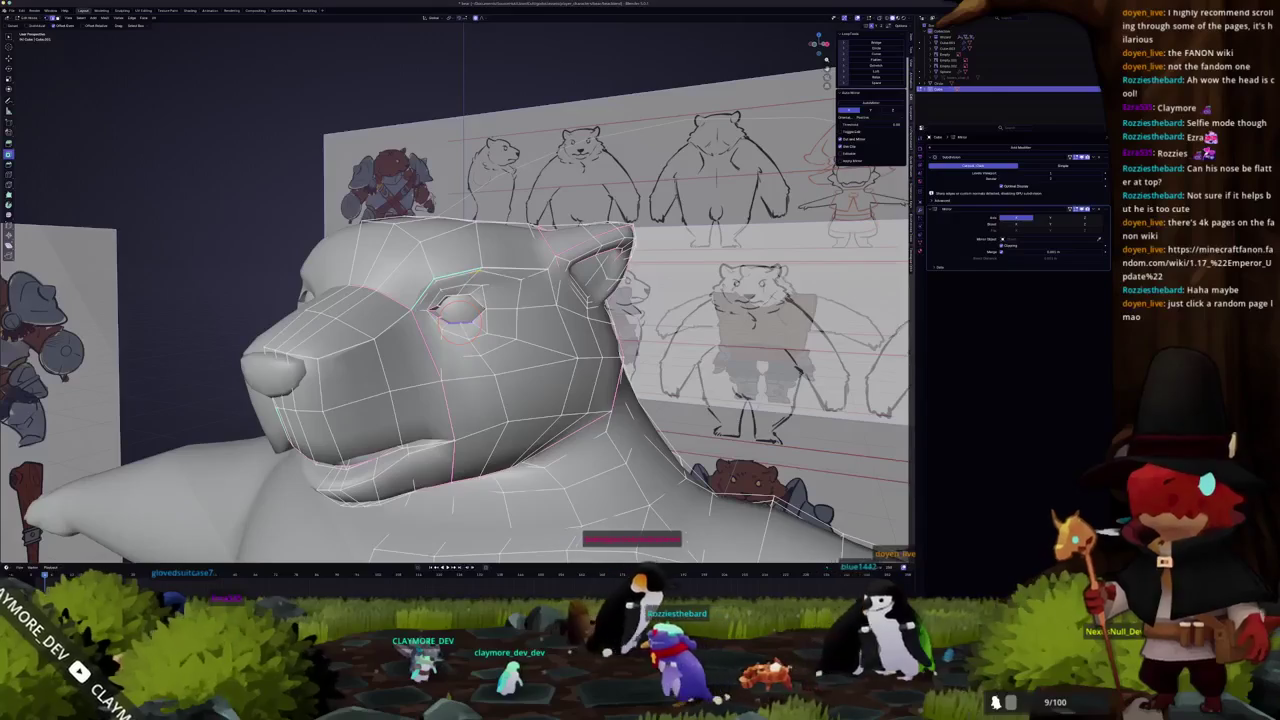
{"action": "key", "text": "g"}
{"action": "key", "text": "z"}
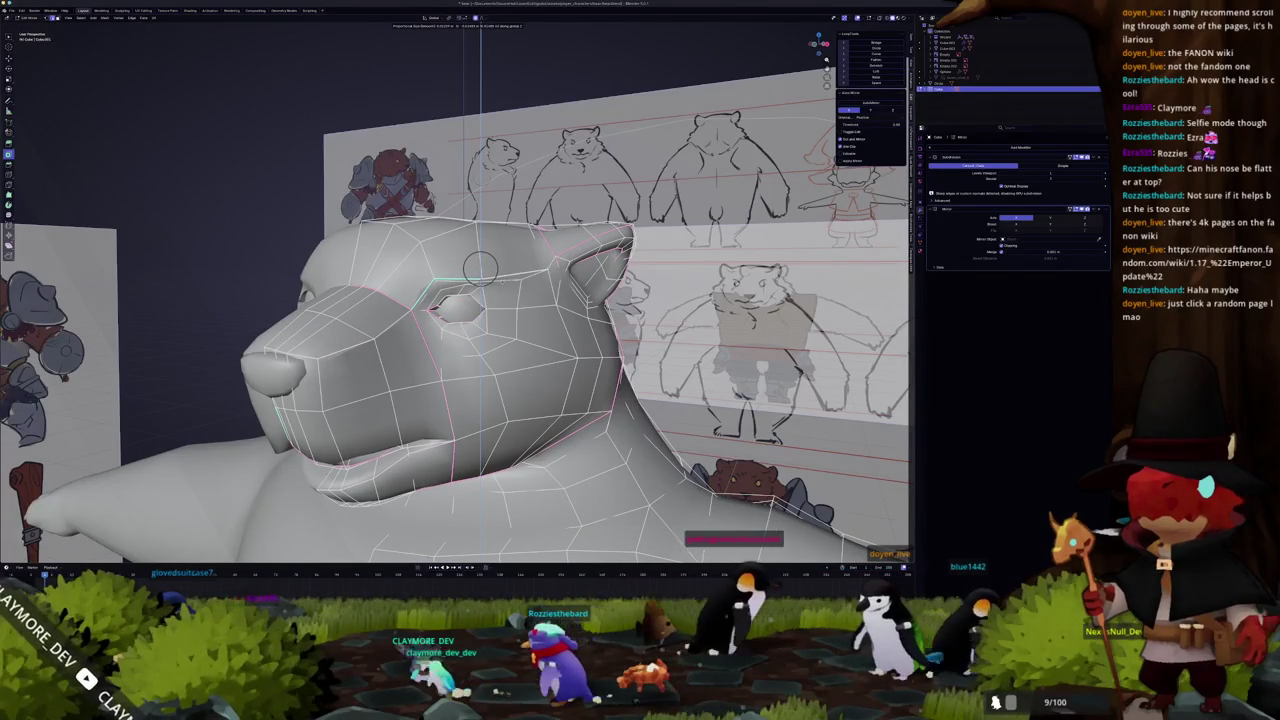
{"action": "left_click", "coordinate": [480, 268]}
{"action": "key", "text": "g"}
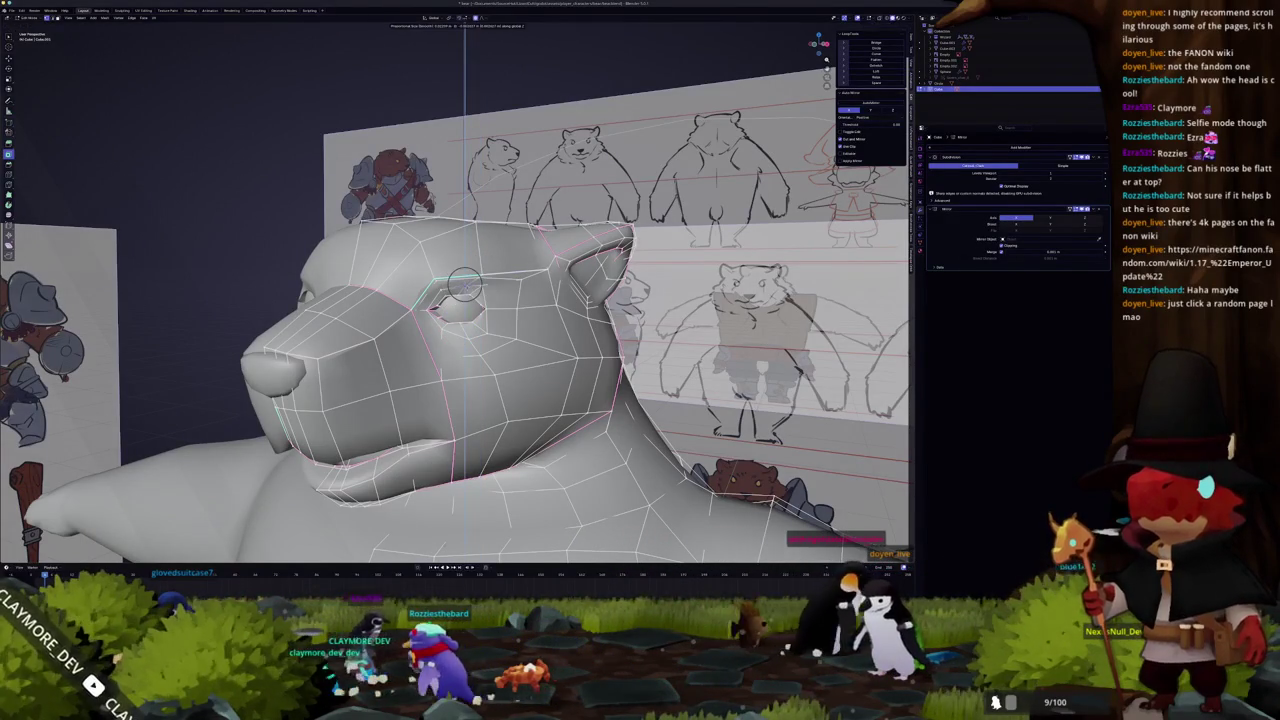
{"action": "left_click", "coordinate": [468, 289]}
Adjust the head vertices along one axis, check with X-ray, and return to Object Mode
{"action": "key", "text": "Tab"}
{"action": "key", "text": "Tab"}
{"action": "mouse_move", "coordinate": [468, 289]}
{"action": "middle_mouse_down"}
{"action": "mouse_move", "coordinate": [440, 300]}
{"action": "mouse_move", "coordinate": [412, 270]}
{"action": "middle_mouse_up"}
{"action": "key", "text": "g"}
{"action": "key", "text": "z"}
{"action": "left_click", "coordinate": [437, 283]}
{"action": "key", "text": "Tab"}
{"action": "key", "text": "alt+z"}
{"action": "key", "text": "Tab"}
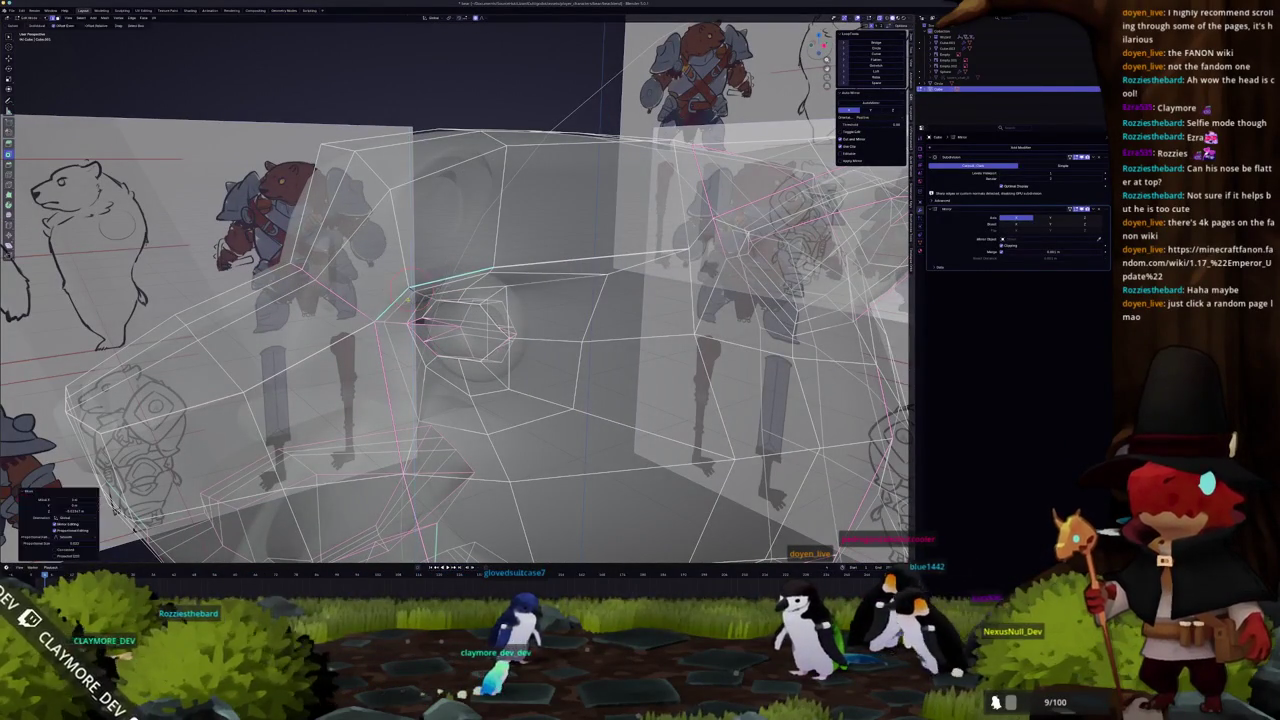
{"action": "key", "text": "Tab"}
{"action": "key", "text": "alt+z"}
{"action": "mouse_move", "coordinate": [411, 268]}
{"action": "middle_mouse_down"}
{"action": "mouse_move", "coordinate": [430, 300]}
{"action": "mouse_move", "coordinate": [430, 533]}
{"action": "mouse_move", "coordinate": [418, 548]}
{"action": "middle_mouse_up"}
{"action": "scroll", "coordinate": [430, 300], "scroll_direction": "down", "scroll_amount": 3}
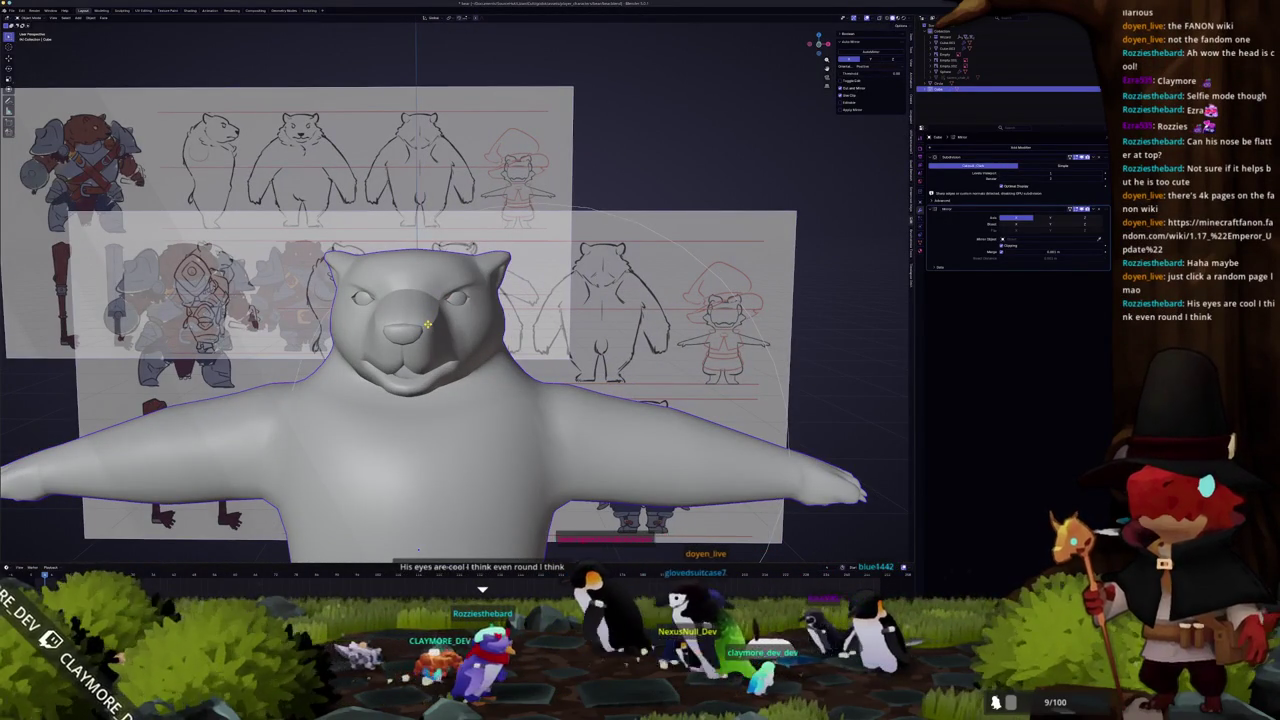
Select the edge just above the bear's eye in Edit Mode
{"action": "mouse_move", "coordinate": [418, 548]}
{"action": "middle_mouse_down"}
{"action": "mouse_move", "coordinate": [471, 481]}
{"action": "mouse_move", "coordinate": [466, 492]}
{"action": "middle_mouse_up"}
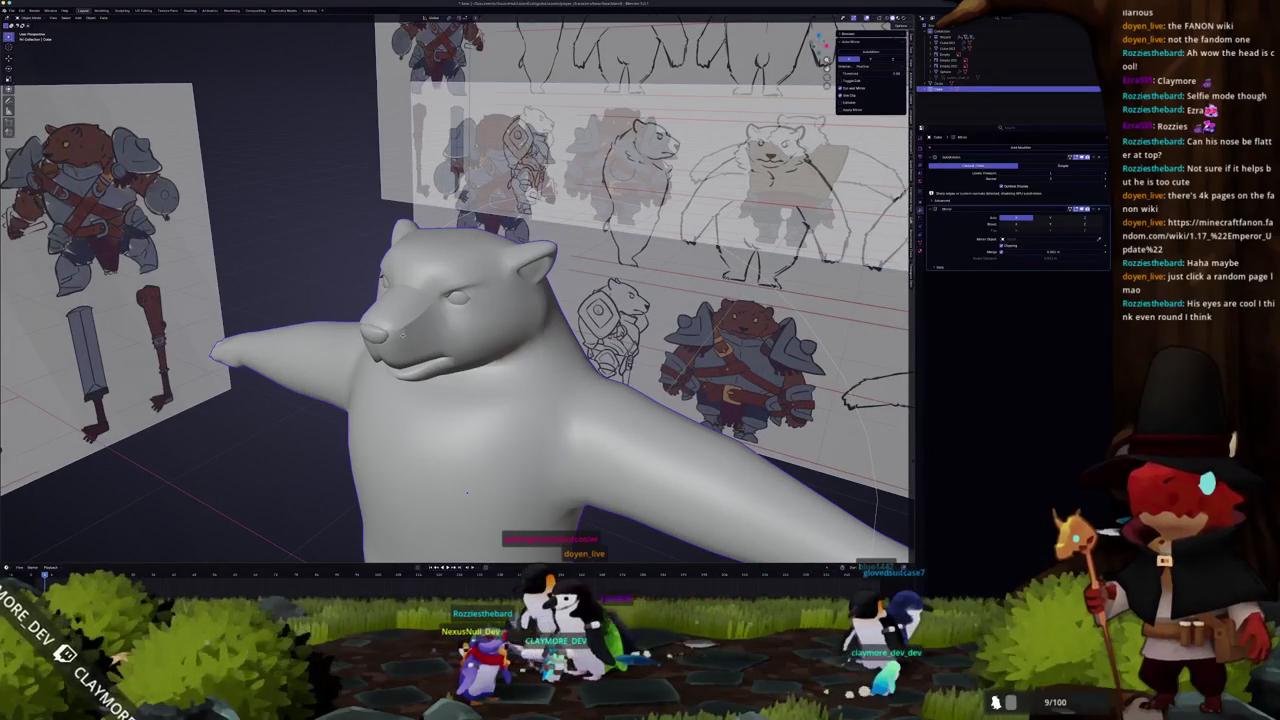
{"action": "key", "text": "Tab"}
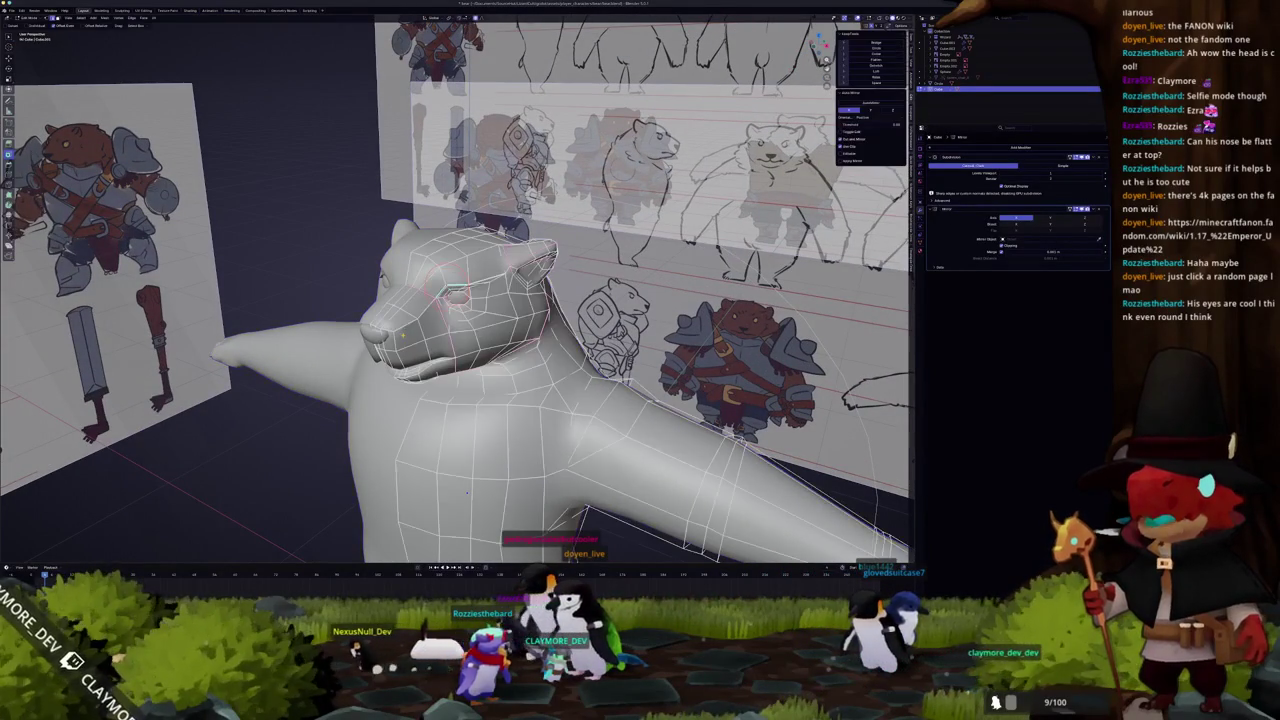
{"action": "key", "text": "Tab"}
{"action": "key", "text": "Tab"}
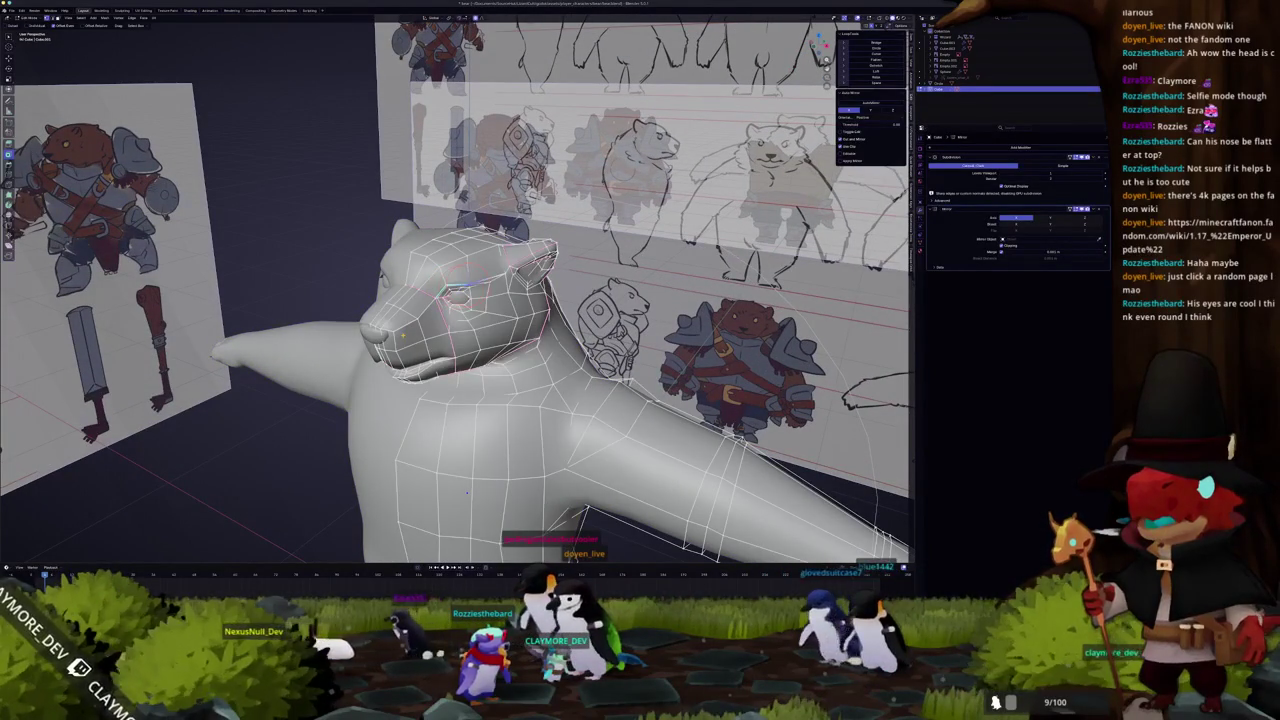
{"action": "scroll", "coordinate": [466, 491], "scroll_direction": "up", "scroll_amount": 3}
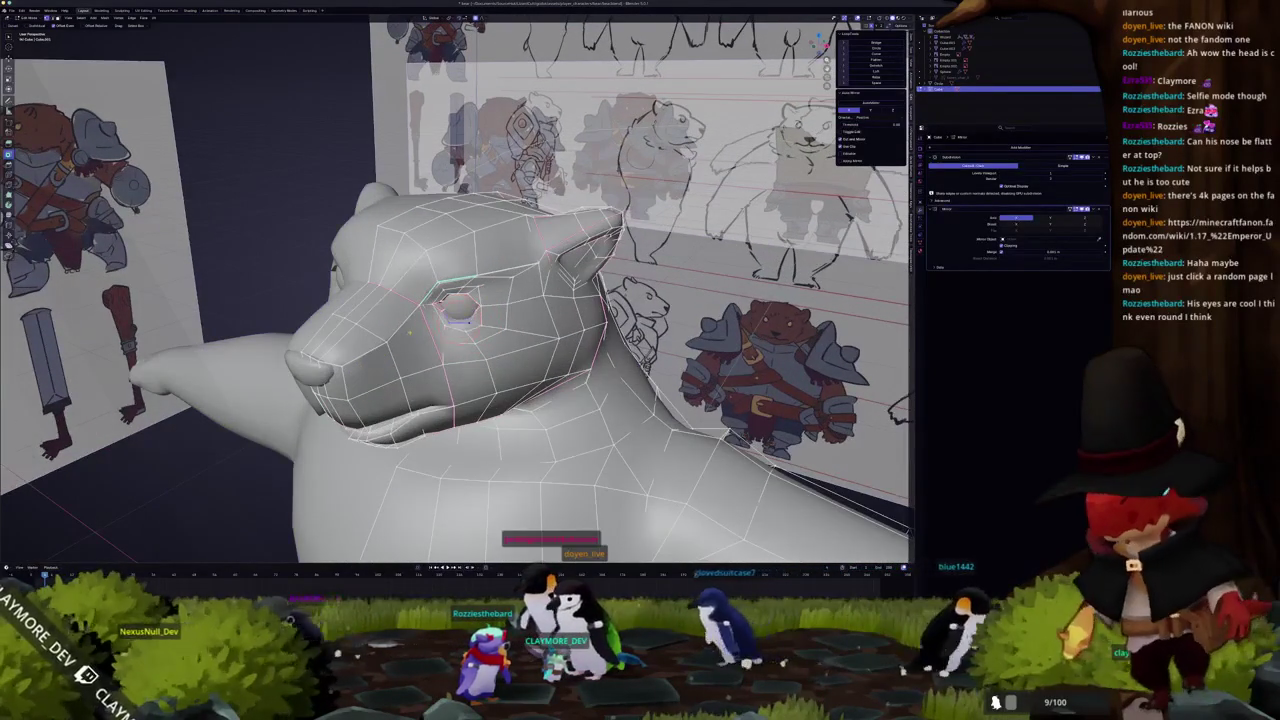
{"action": "scroll", "coordinate": [458, 300], "scroll_direction": "up", "scroll_amount": 2}
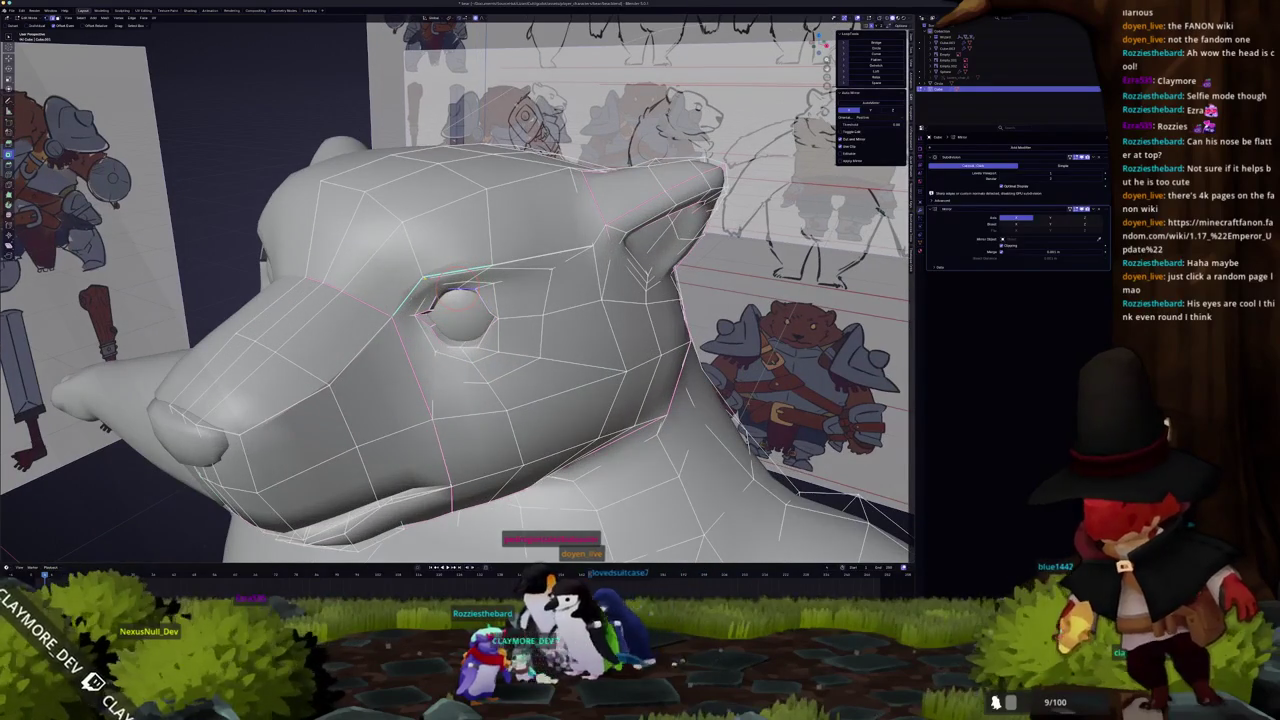
{"action": "left_click", "coordinate": [450, 276]}
From a front view, raise that edge along Z with proportional falloff
{"action": "middle_click_drag", "start_coordinate": [418, 313], "coordinate": [419, 314]}
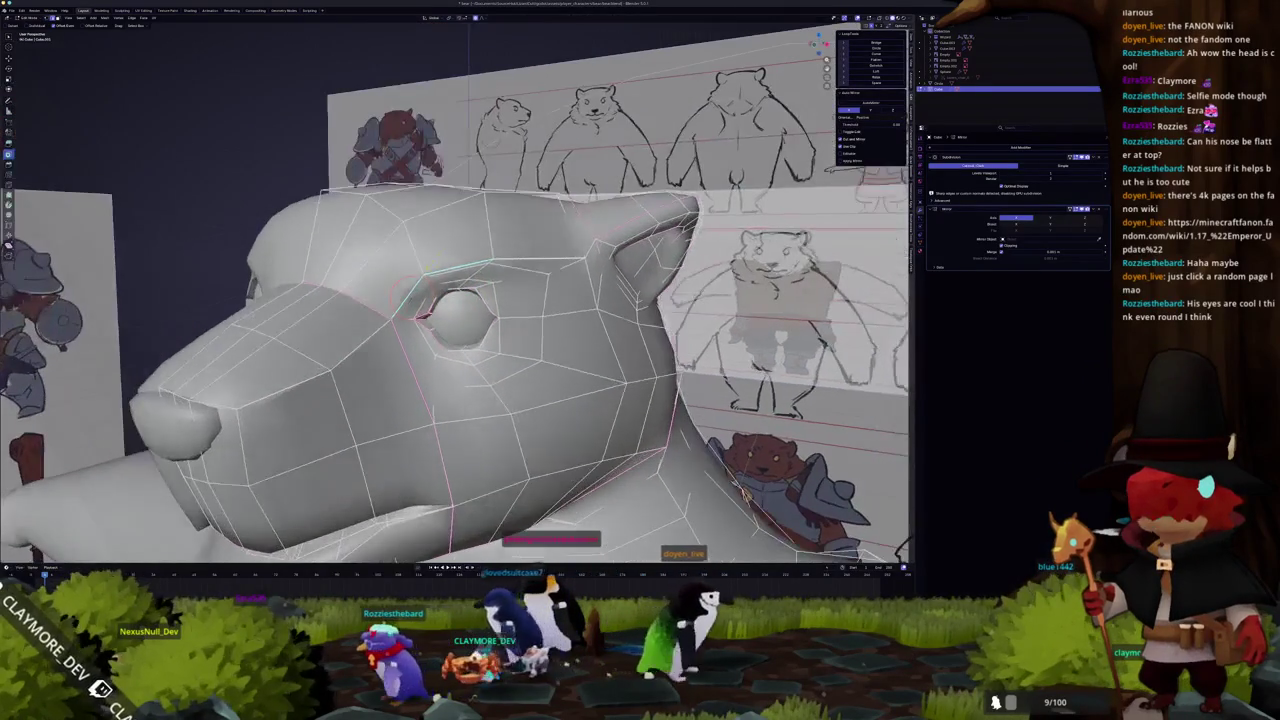
{"action": "middle_click_drag", "start_coordinate": [426, 270], "coordinate": [425, 274]}
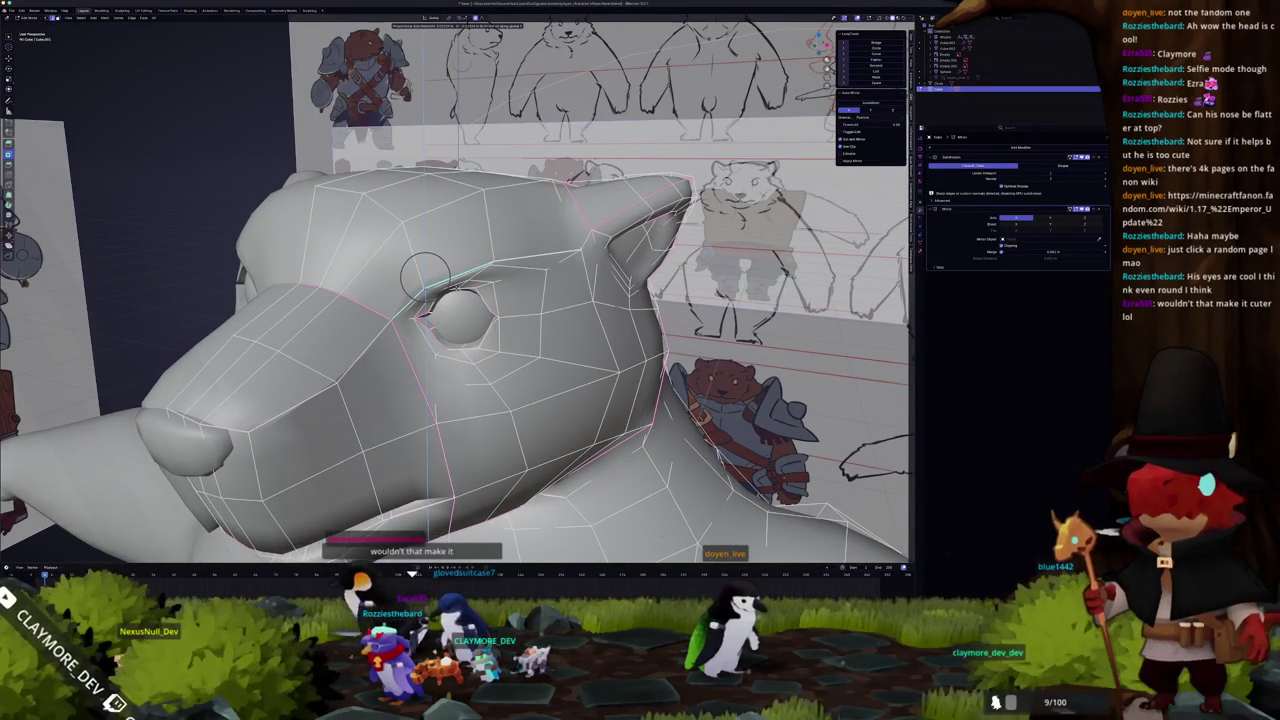
{"action": "middle_click_drag", "start_coordinate": [425, 275], "coordinate": [434, 279]}
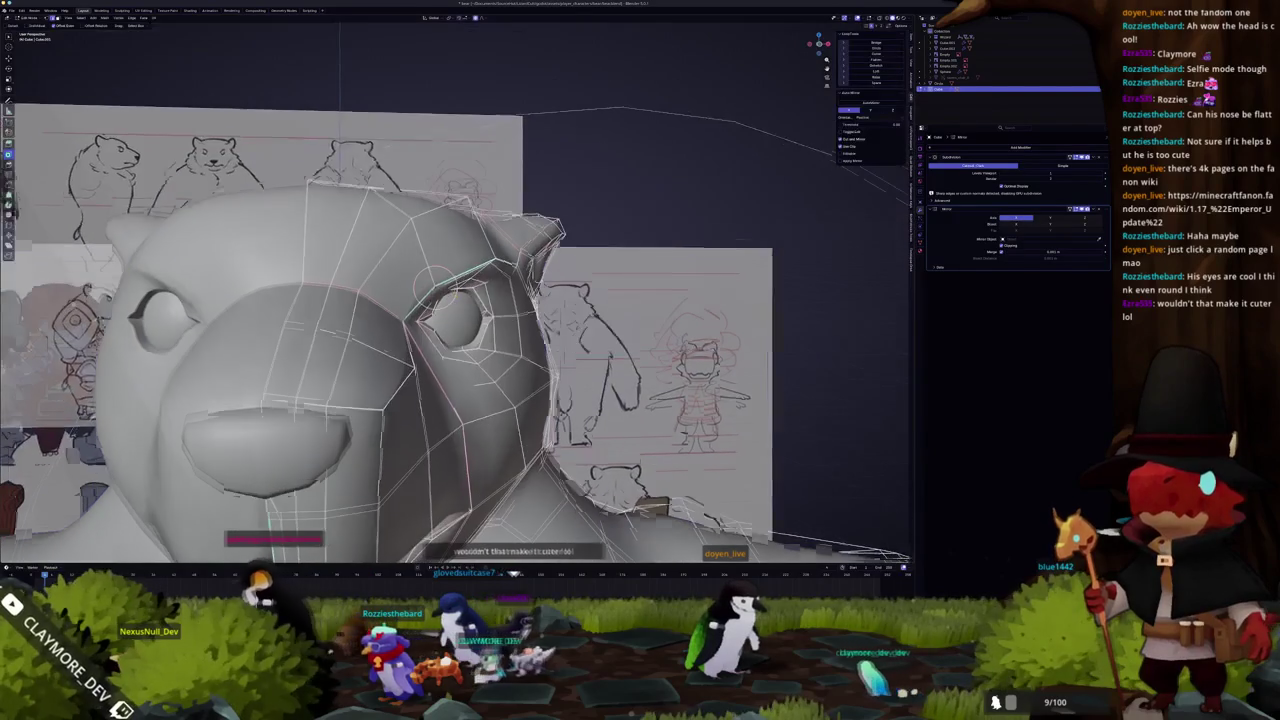
{"action": "key", "text": "g"}
{"action": "key", "text": "z"}
{"action": "left_click", "coordinate": [435, 283]}
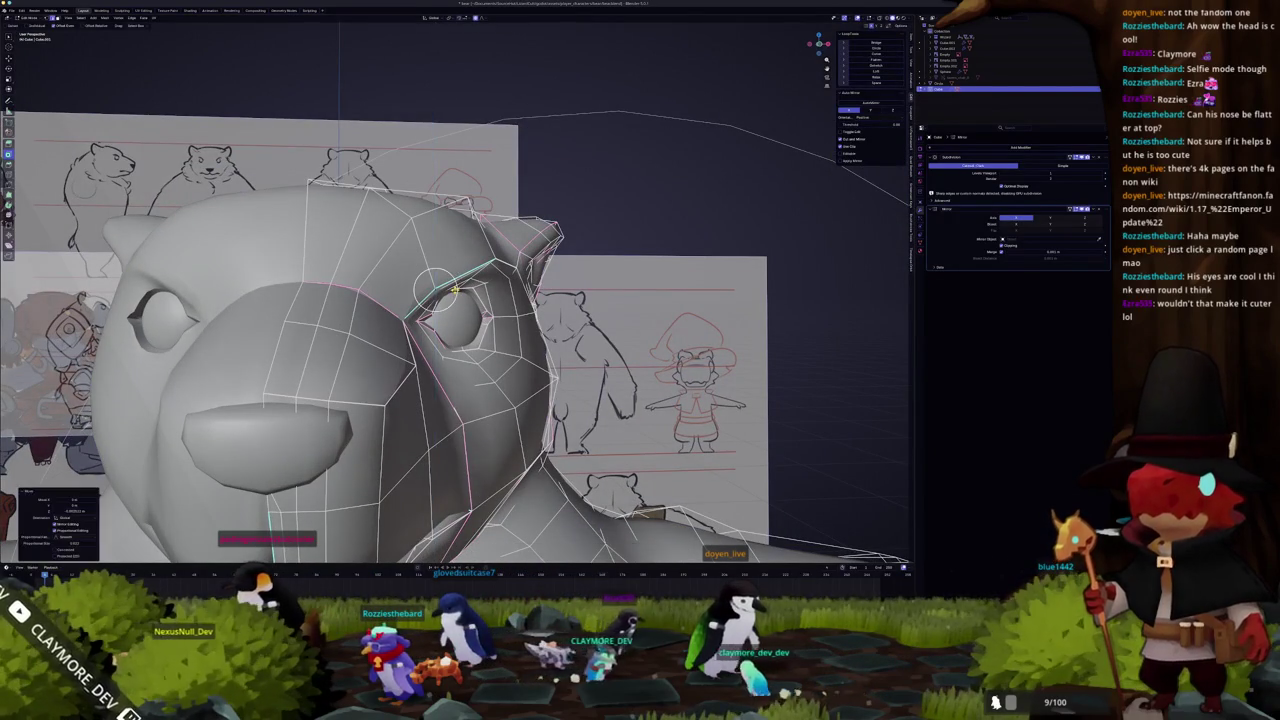
Move the brow vertices vertically along Z, then view the whole smoothed bear
{"action": "middle_click_drag", "start_coordinate": [436, 290], "coordinate": [380, 285]}
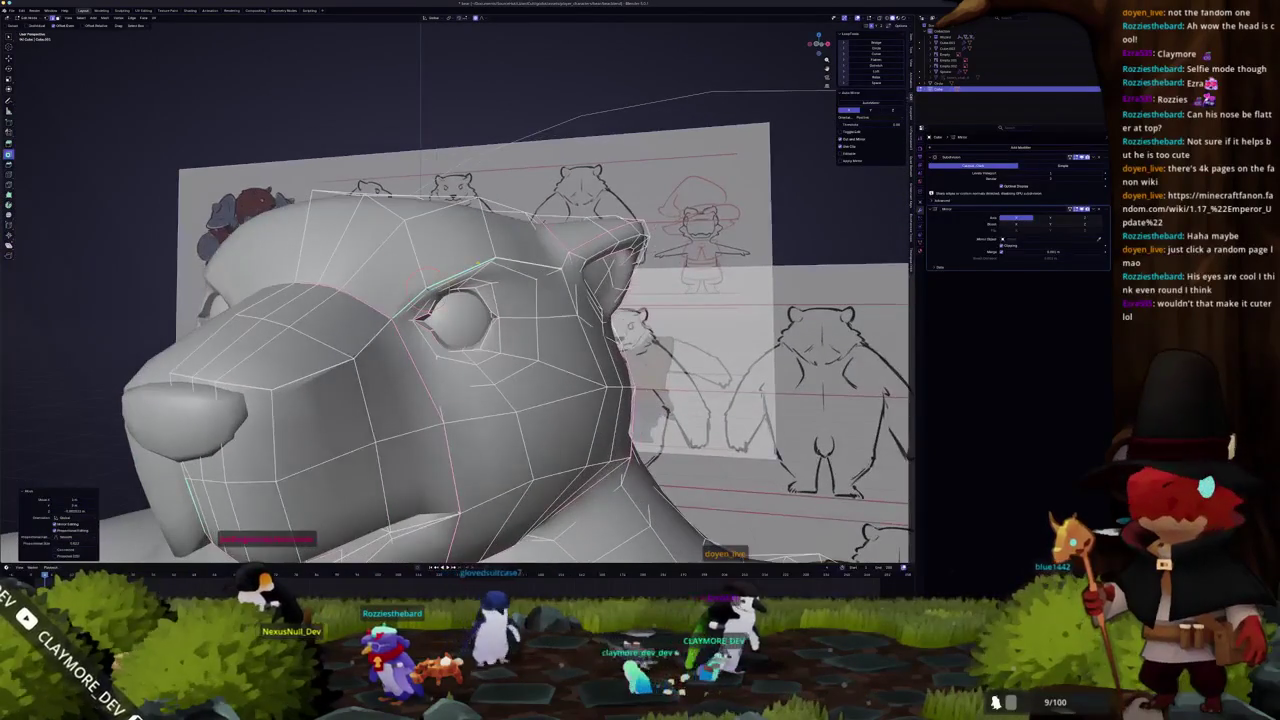
{"action": "key", "text": "g"}
{"action": "key", "text": "z"}
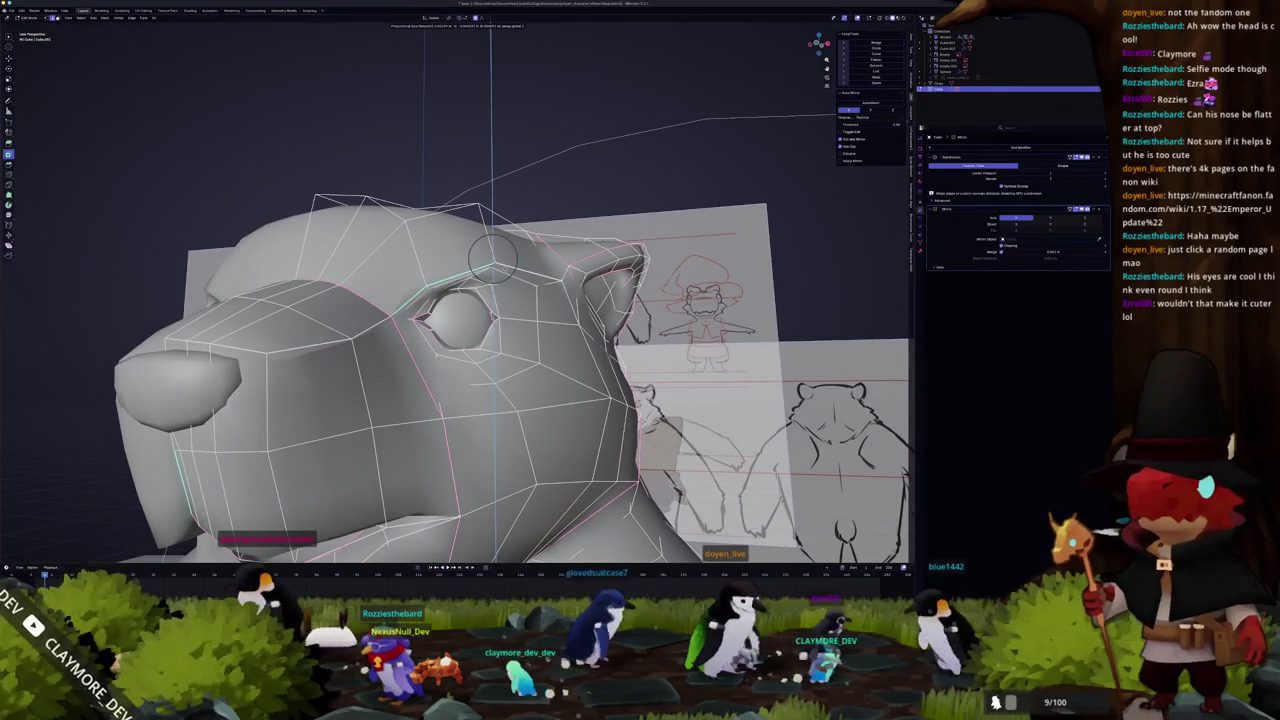
{"action": "left_click", "coordinate": [492, 258]}
{"action": "key", "text": "Tab"}
{"action": "scroll", "coordinate": [470, 290], "scroll_direction": "down", "scroll_amount": 3}
{"action": "mouse_move", "coordinate": [470, 290]}
{"action": "middle_mouse_down"}
{"action": "mouse_move", "coordinate": [460, 312]}
{"action": "mouse_move", "coordinate": [485, 302]}
{"action": "mouse_move", "coordinate": [412, 293]}
{"action": "mouse_move", "coordinate": [441, 369]}
{"action": "middle_mouse_up"}
Adjust further vertices around the muzzle and nose, then check the result in Object Mode
{"action": "key", "text": "Tab"}
{"action": "left_click", "coordinate": [437, 322]}
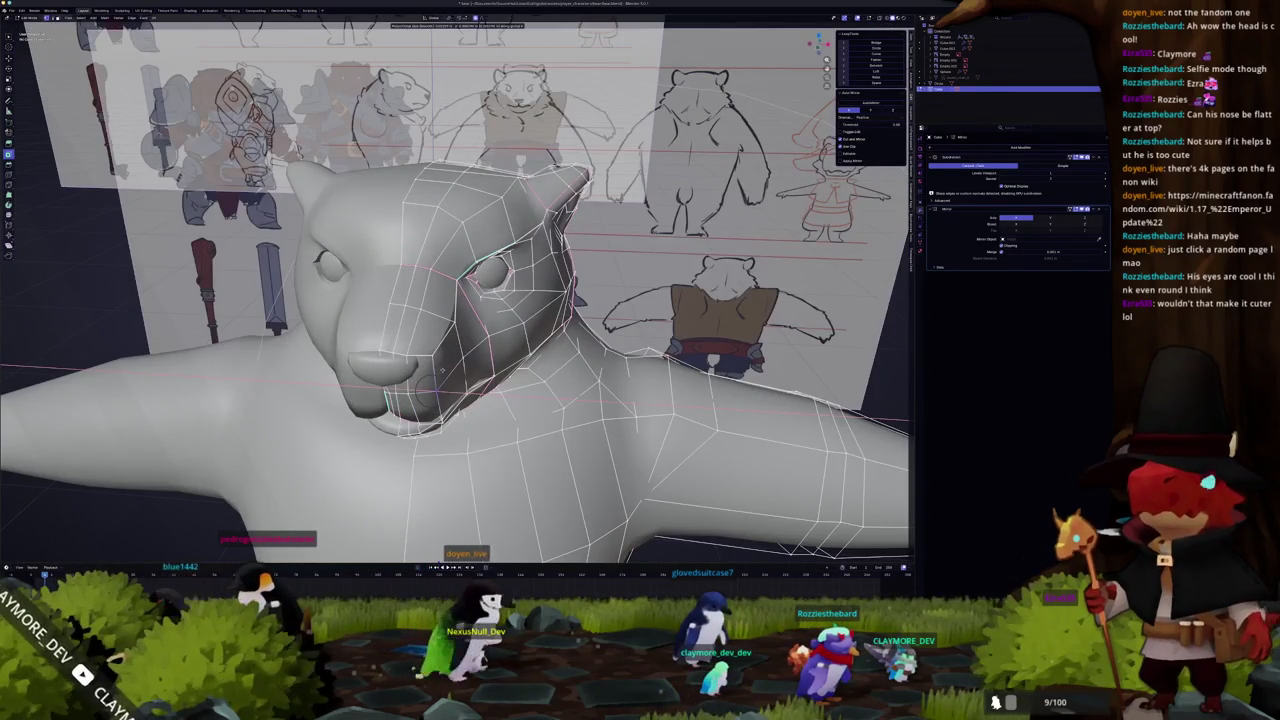
{"action": "left_click", "coordinate": [441, 370]}
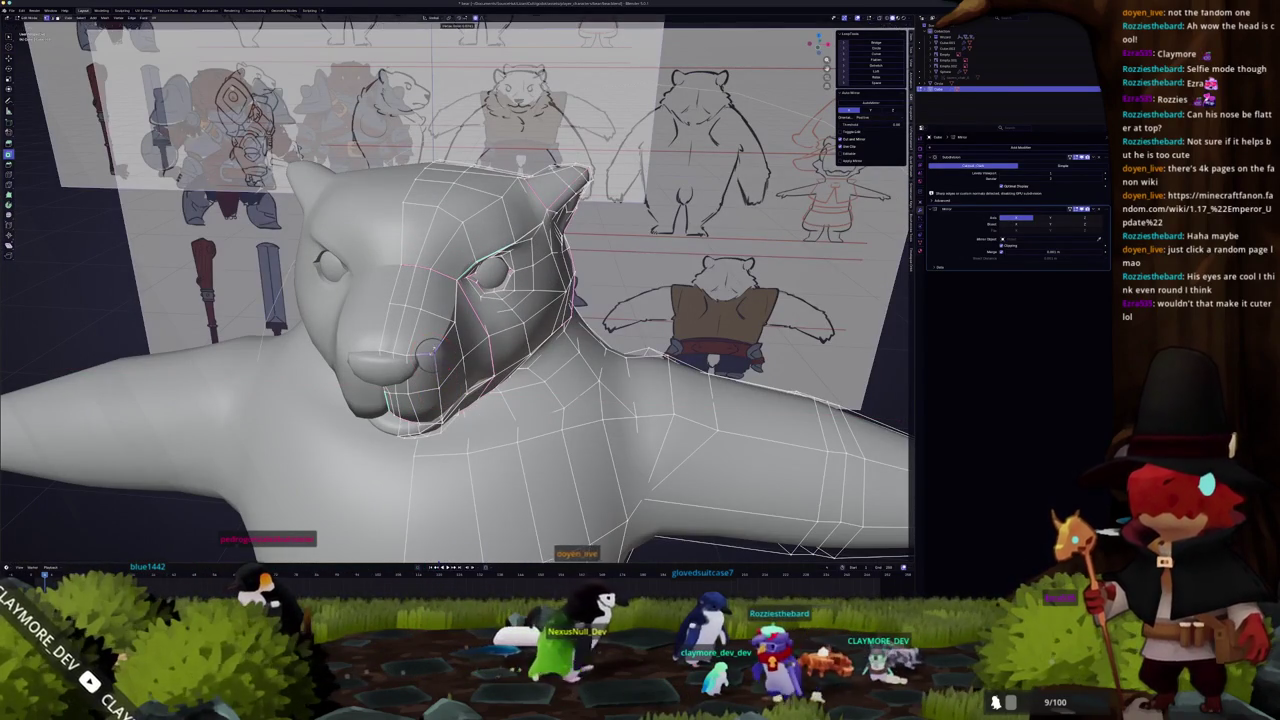
{"action": "middle_click_drag", "start_coordinate": [430, 355], "coordinate": [442, 364]}
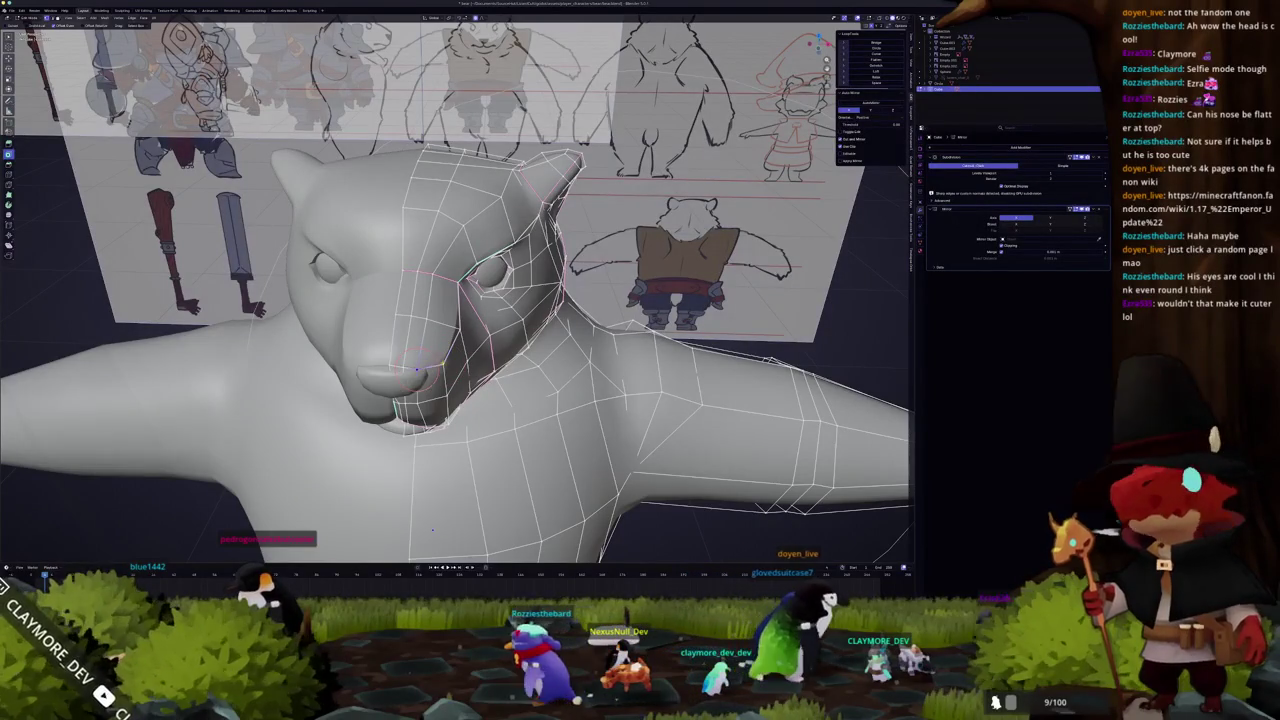
{"action": "left_click", "coordinate": [390, 366]}
{"action": "mouse_move", "coordinate": [432, 528]}
{"action": "middle_mouse_down"}
{"action": "mouse_move", "coordinate": [450, 520]}
{"action": "mouse_move", "coordinate": [432, 528]}
{"action": "middle_mouse_up"}
{"action": "key", "text": "Tab"}
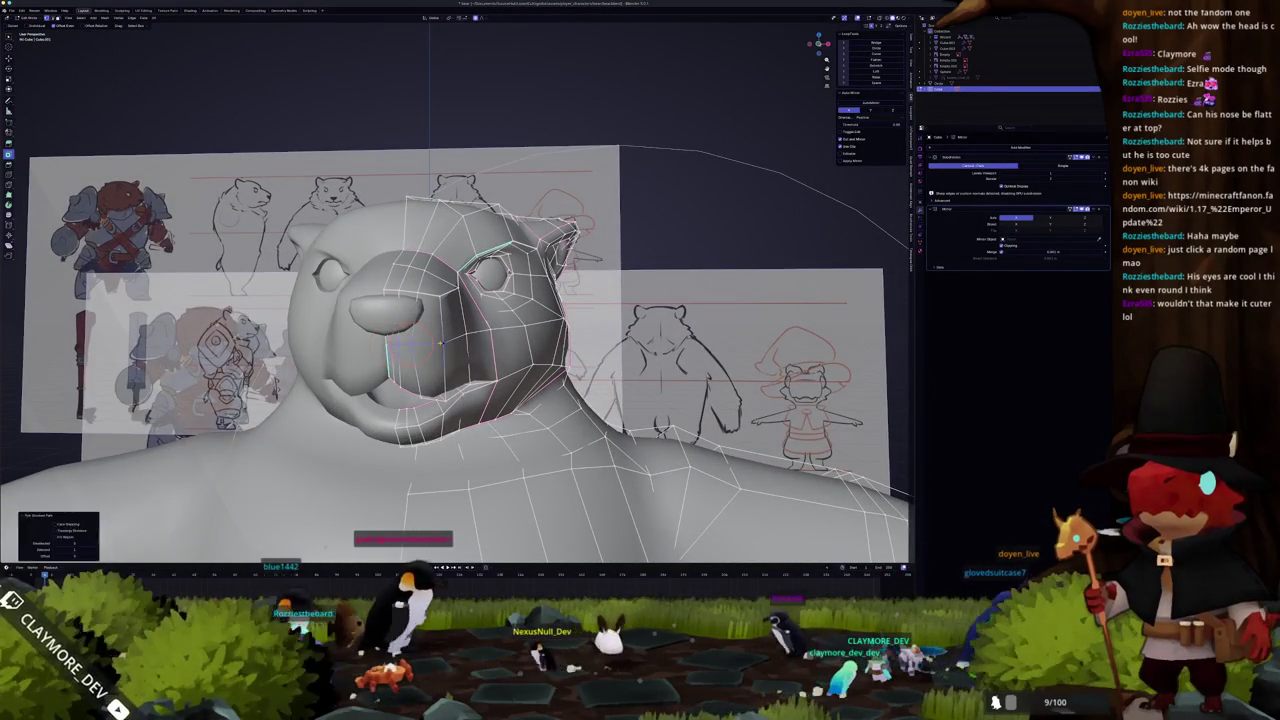
{"action": "mouse_move", "coordinate": [424, 345]}
{"action": "middle_mouse_down"}
{"action": "mouse_move", "coordinate": [520, 440]}
{"action": "mouse_move", "coordinate": [384, 351]}
{"action": "mouse_move", "coordinate": [336, 340]}
{"action": "mouse_move", "coordinate": [384, 351]}
{"action": "mouse_move", "coordinate": [403, 323]}
{"action": "mouse_move", "coordinate": [373, 360]}
{"action": "middle_mouse_up"}
{"action": "key", "text": "Tab"}
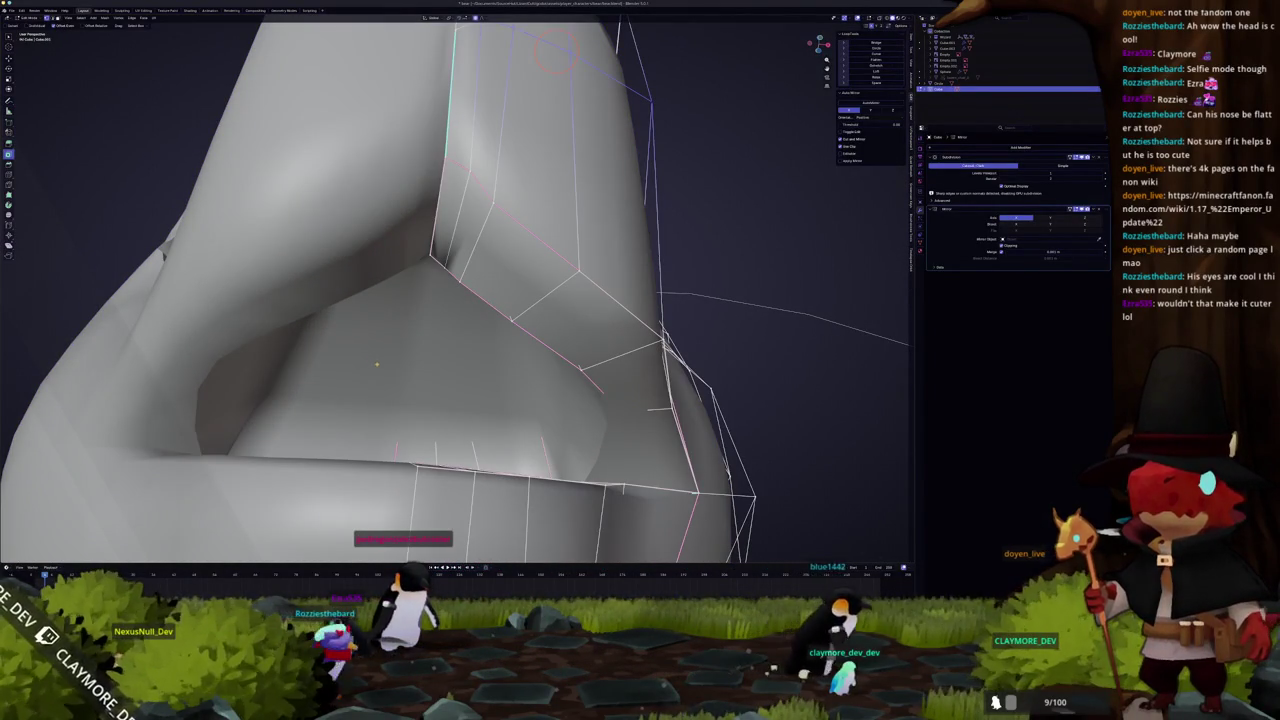
Leave mesh editing and orbit out so the reference sheets behind the bear come into view
{"action": "key", "text": "Tab"}
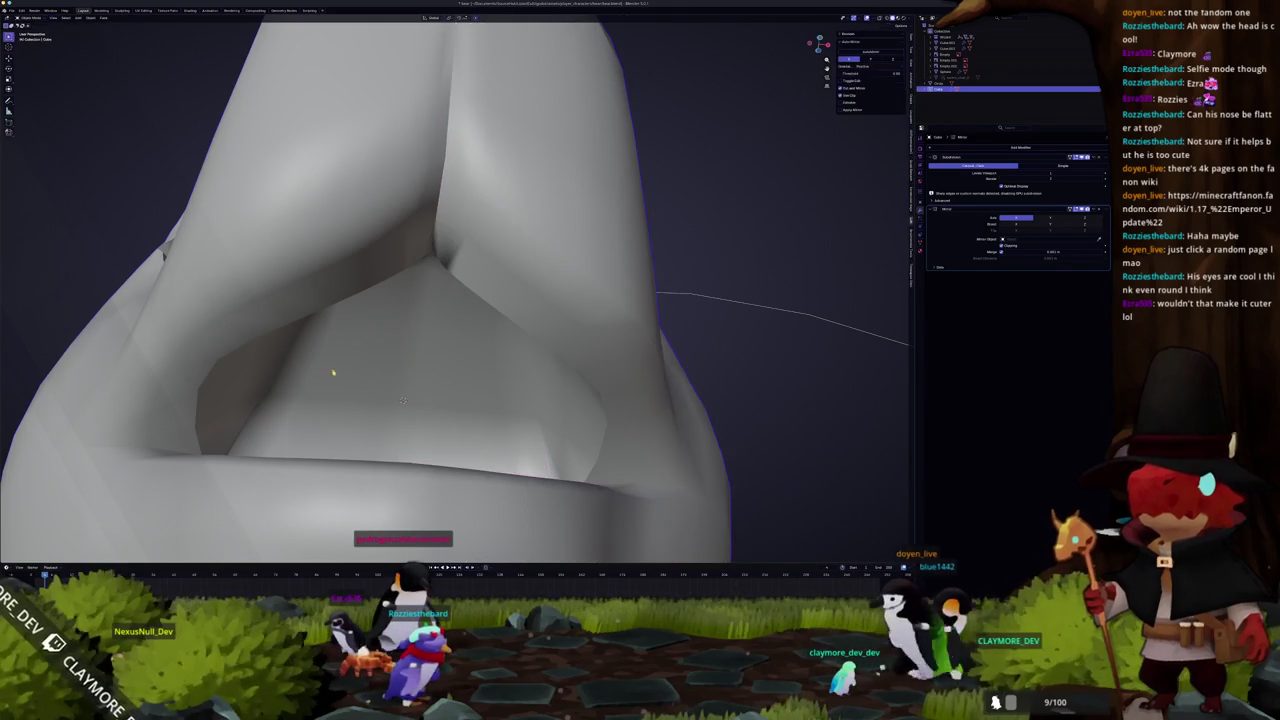
{"action": "key", "text": "shift+a"}
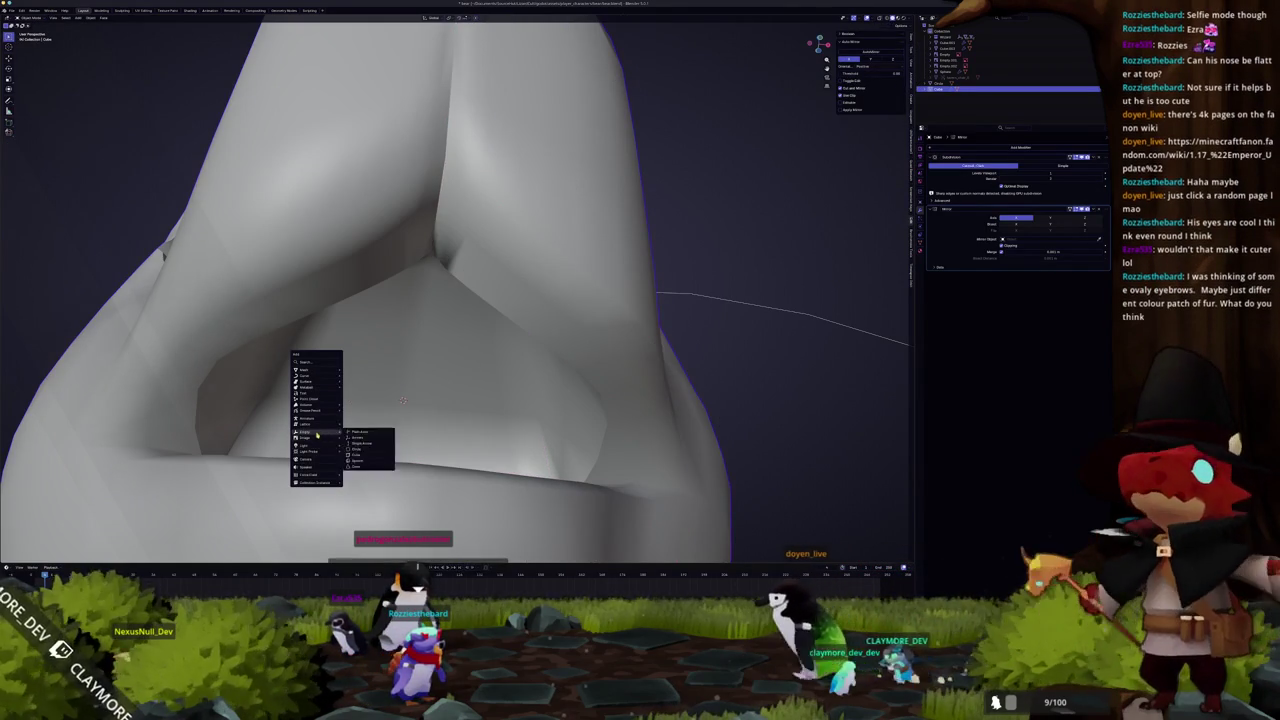
{"action": "key", "text": "Escape"}
{"action": "scroll", "coordinate": [656, 383], "scroll_direction": "down", "scroll_amount": 6}
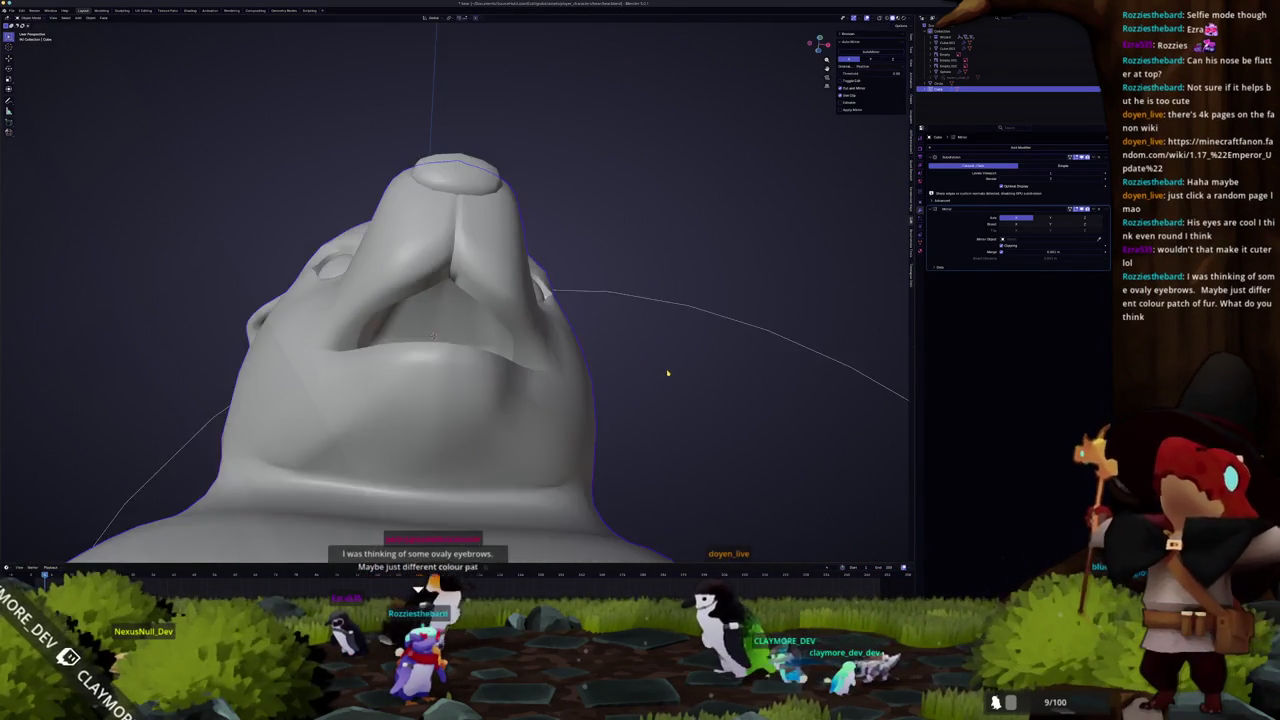
{"action": "key", "text": "Tab"}
{"action": "middle_click_drag", "start_coordinate": [652, 391], "coordinate": [645, 418]}
{"action": "key", "text": "Tab"}
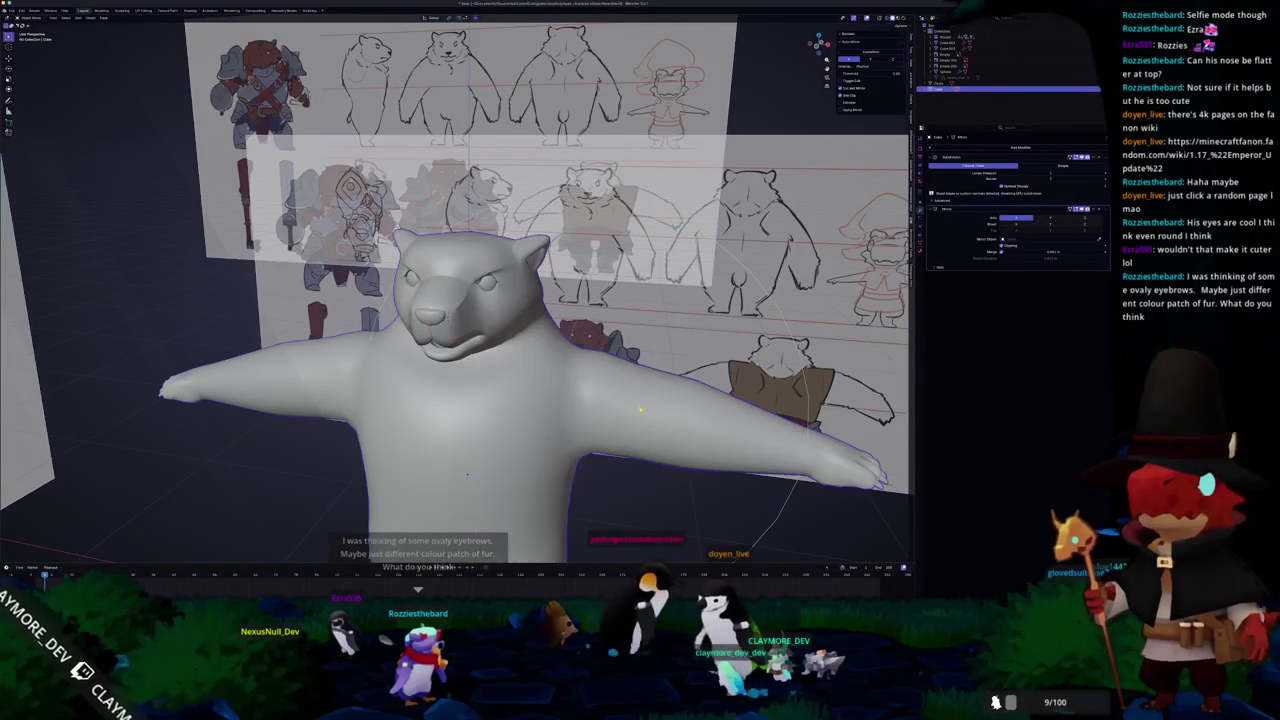
{"action": "scroll", "coordinate": [645, 418], "scroll_direction": "up", "scroll_amount": 2}
{"action": "mouse_move", "coordinate": [531, 320]}
{"action": "middle_mouse_down"}
{"action": "mouse_move", "coordinate": [480, 330]}
{"action": "mouse_move", "coordinate": [482, 440]}
{"action": "middle_mouse_up"}
From a higher overview, select the bear, then make a reference image sheet the active object
{"action": "key", "text": "Tab"}
{"action": "scroll", "coordinate": [480, 330], "scroll_direction": "up", "scroll_amount": 2}
{"action": "scroll", "coordinate": [480, 330], "scroll_direction": "up", "scroll_amount": 2}
{"action": "scroll", "coordinate": [464, 336], "scroll_direction": "down", "scroll_amount": 4}
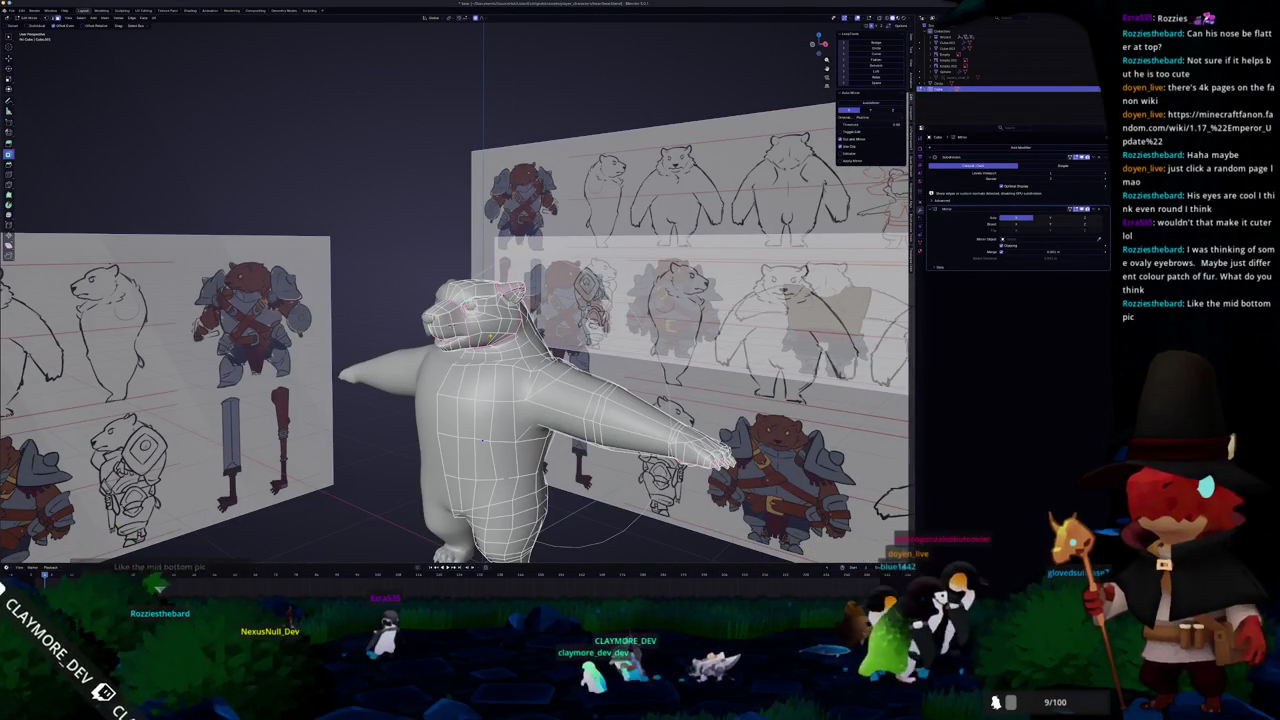
{"action": "scroll", "coordinate": [482, 440], "scroll_direction": "down", "scroll_amount": 3}
{"action": "scroll", "coordinate": [482, 440], "scroll_direction": "down", "scroll_amount": 2}
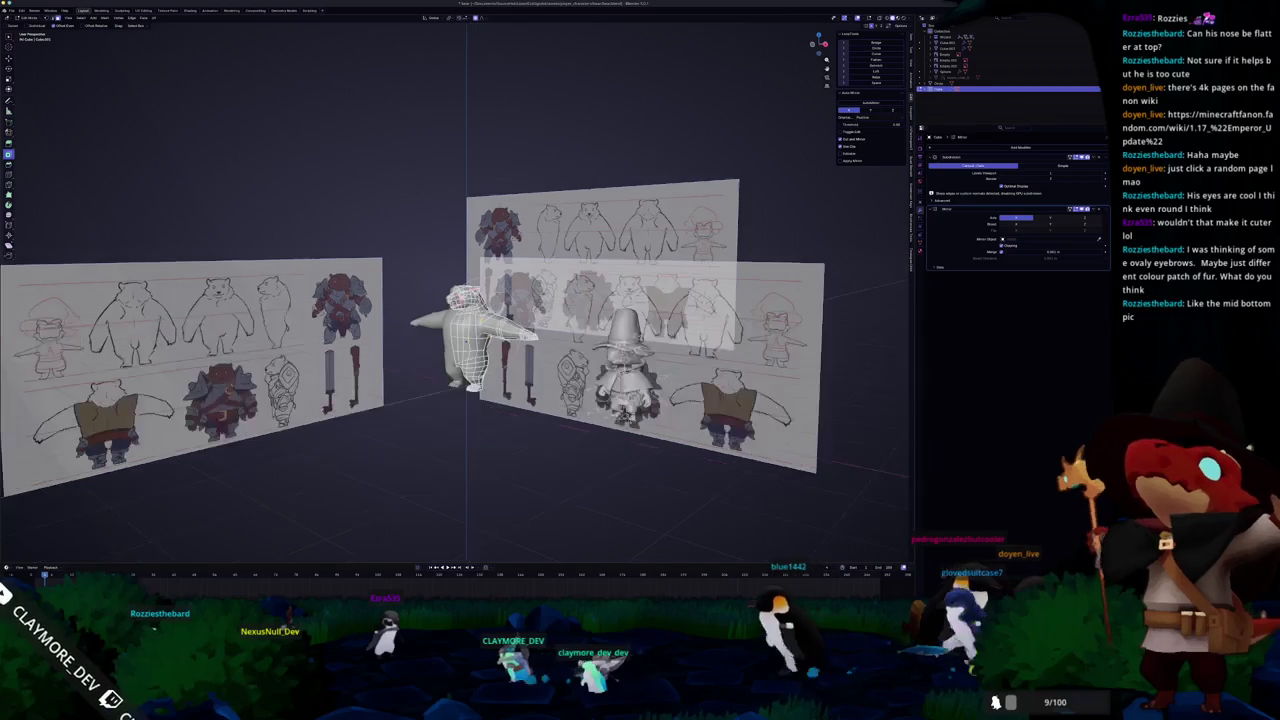
{"action": "middle_click_drag", "start_coordinate": [482, 440], "coordinate": [508, 352]}
{"action": "scroll", "coordinate": [508, 352], "scroll_direction": "up", "scroll_amount": 5}
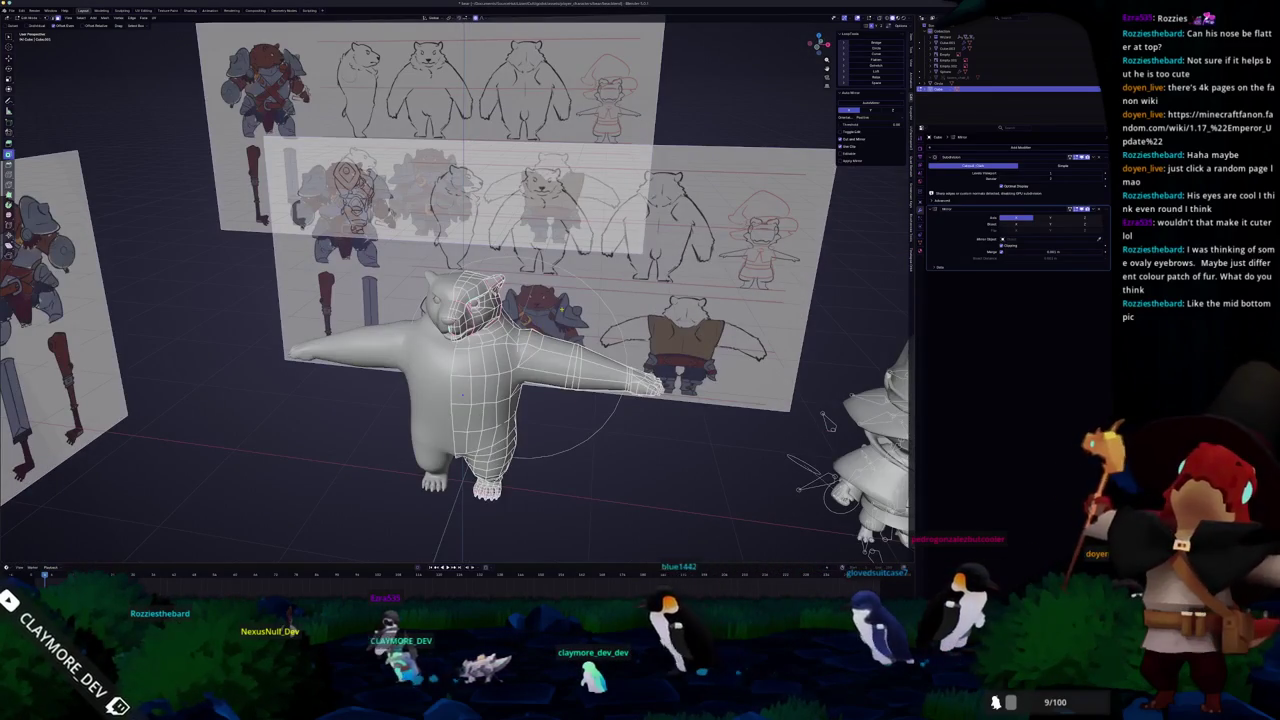
{"action": "left_click", "coordinate": [563, 313]}
{"action": "left_click", "coordinate": [563, 313]}
{"action": "scroll", "coordinate": [563, 313], "scroll_direction": "down", "scroll_amount": 3}
{"action": "scroll", "coordinate": [550, 318], "scroll_direction": "down", "scroll_amount": 2}
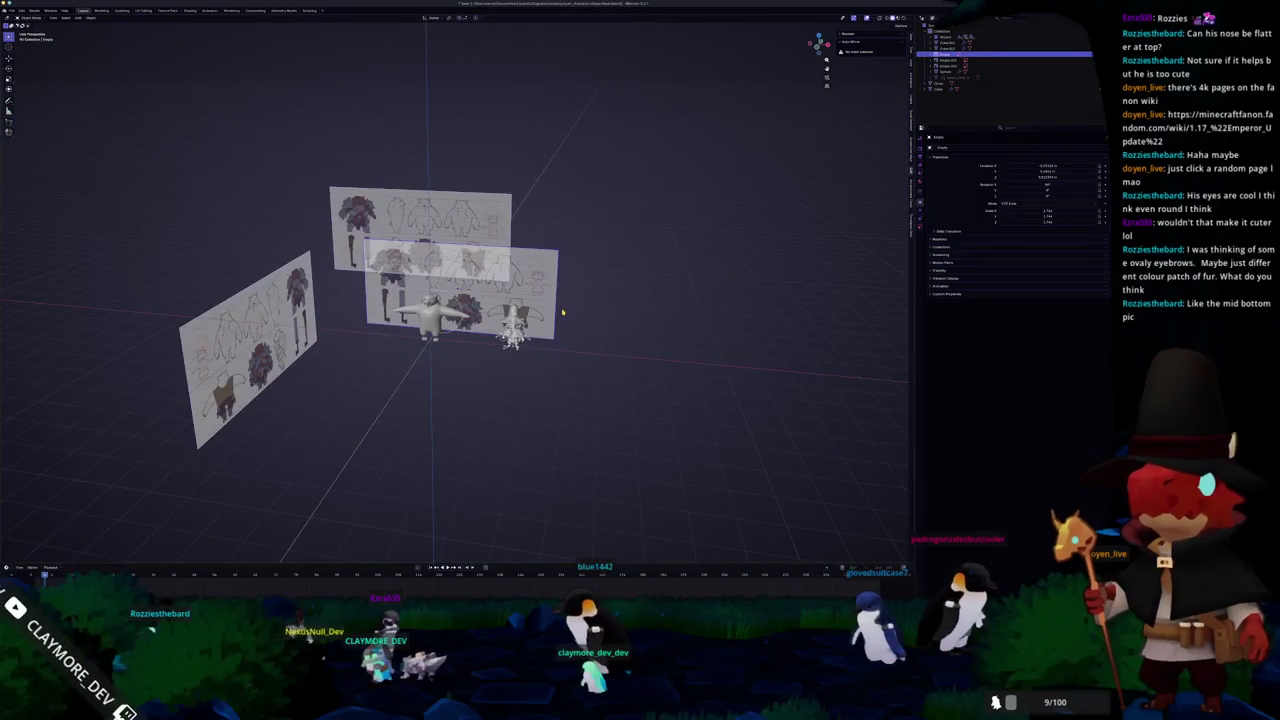
Zoom in close on the reference sheet's front-view bear face, then back out
{"action": "scroll", "coordinate": [536, 324], "scroll_direction": "up", "scroll_amount": 6}
{"action": "scroll", "coordinate": [535, 324], "scroll_direction": "up", "scroll_amount": 5}
{"action": "scroll", "coordinate": [500, 270], "scroll_direction": "up", "scroll_amount": 1}
{"action": "scroll", "coordinate": [460, 210], "scroll_direction": "up", "scroll_amount": 2}
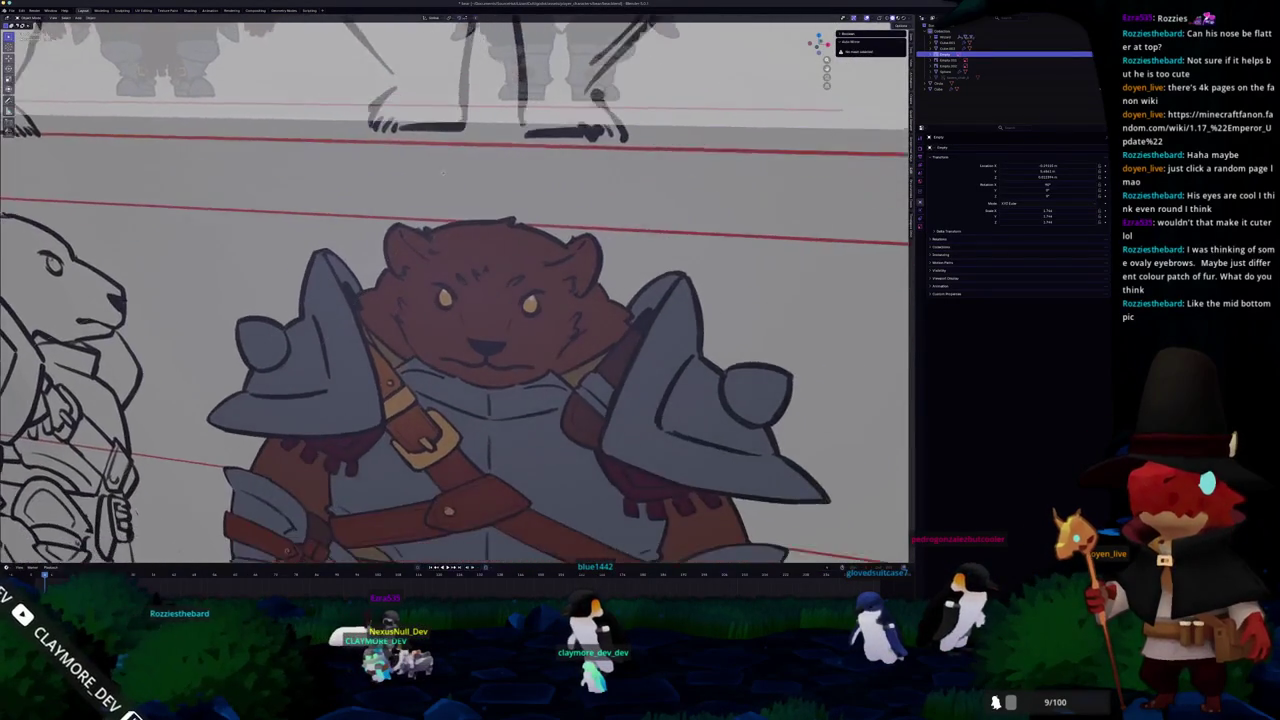
{"action": "scroll", "coordinate": [427, 154], "scroll_direction": "up", "scroll_amount": 2}
{"action": "scroll", "coordinate": [528, 268], "scroll_direction": "up", "scroll_amount": 2}
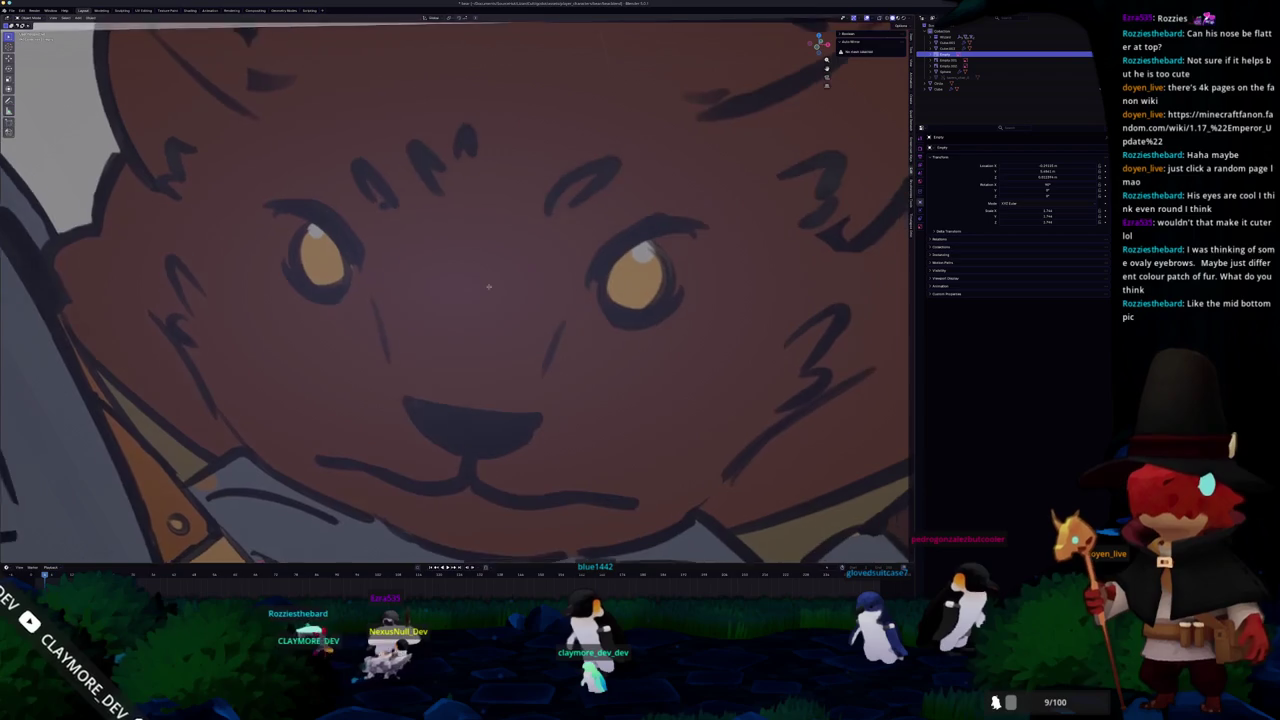
{"action": "scroll", "coordinate": [449, 327], "scroll_direction": "up", "scroll_amount": 1}
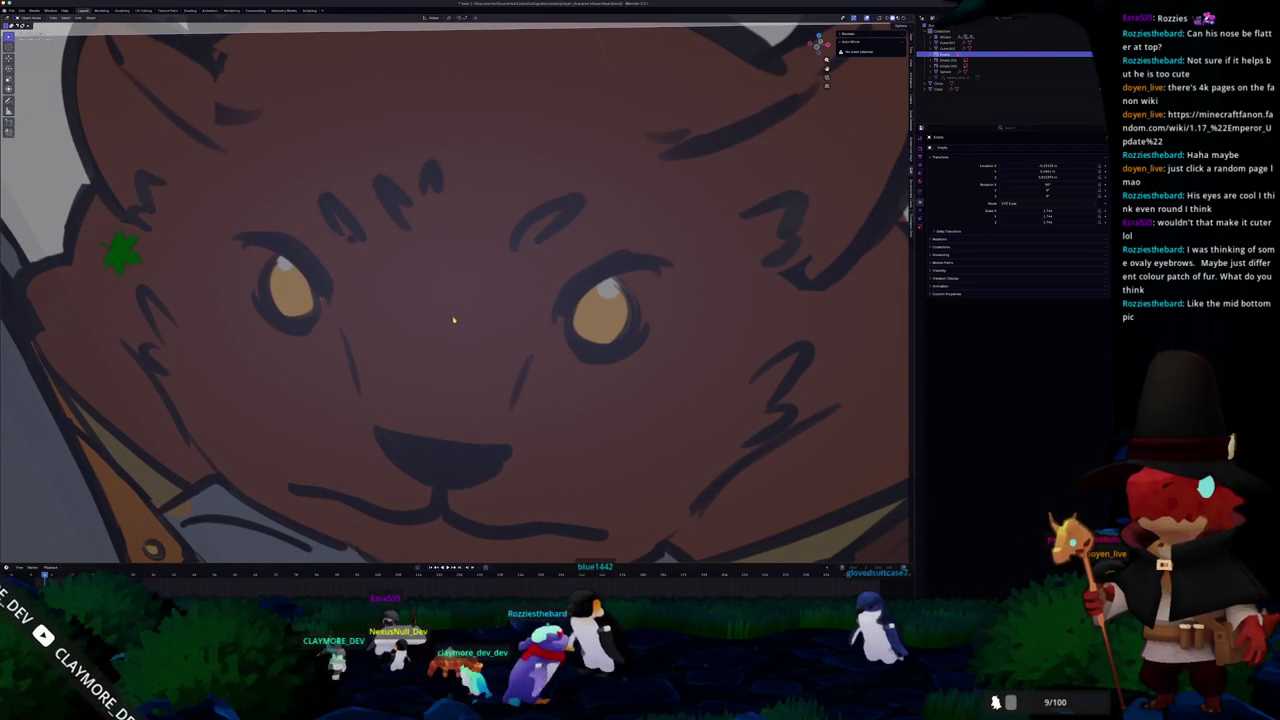
{"action": "scroll", "coordinate": [453, 319], "scroll_direction": "down", "scroll_amount": 2}
{"action": "scroll", "coordinate": [453, 319], "scroll_direction": "down", "scroll_amount": 3}
{"action": "scroll", "coordinate": [453, 319], "scroll_direction": "down", "scroll_amount": 3}
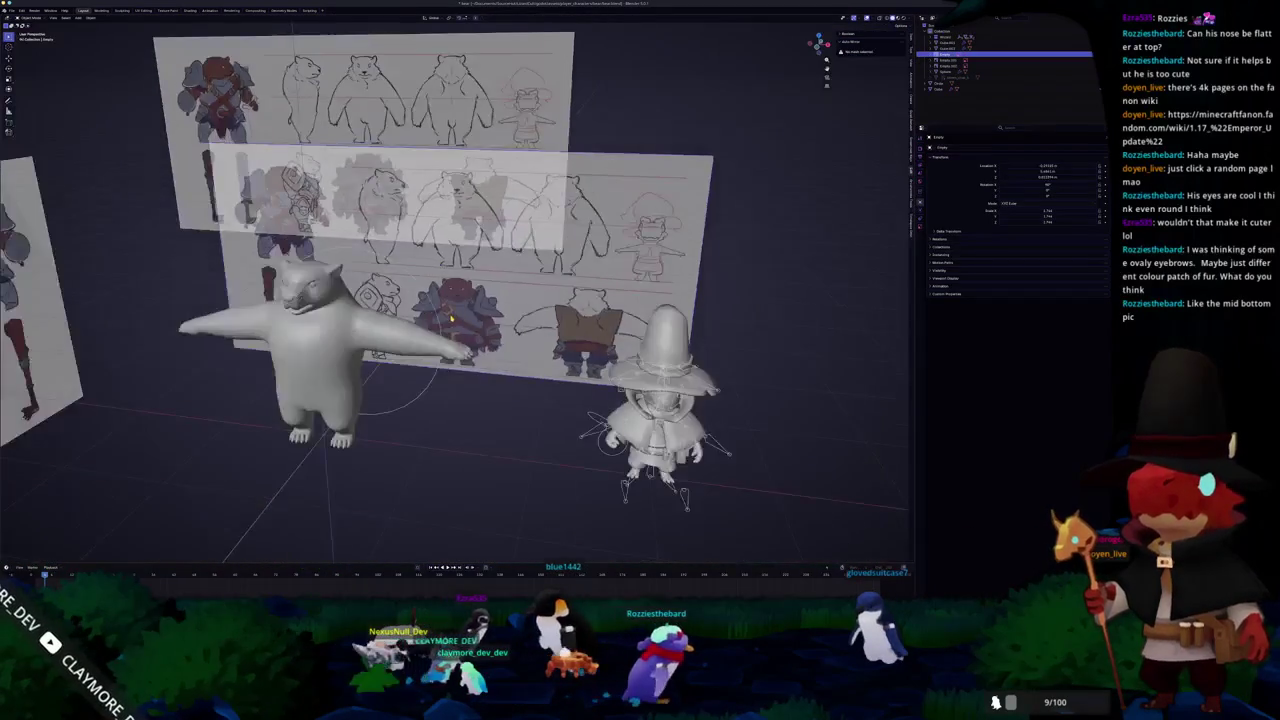
{"action": "scroll", "coordinate": [452, 318], "scroll_direction": "down", "scroll_amount": 2}
Study the reference face's eyes and brows up close, then orbit back and select the bear mesh
{"action": "mouse_move", "coordinate": [452, 318]}
{"action": "middle_mouse_down"}
{"action": "mouse_move", "coordinate": [520, 318]}
{"action": "mouse_move", "coordinate": [499, 314]}
{"action": "middle_mouse_up"}
{"action": "scroll", "coordinate": [499, 314], "scroll_direction": "up", "scroll_amount": 4}
{"action": "scroll", "coordinate": [499, 314], "scroll_direction": "up", "scroll_amount": 5}
{"action": "scroll", "coordinate": [485, 312], "scroll_direction": "up", "scroll_amount": 3}
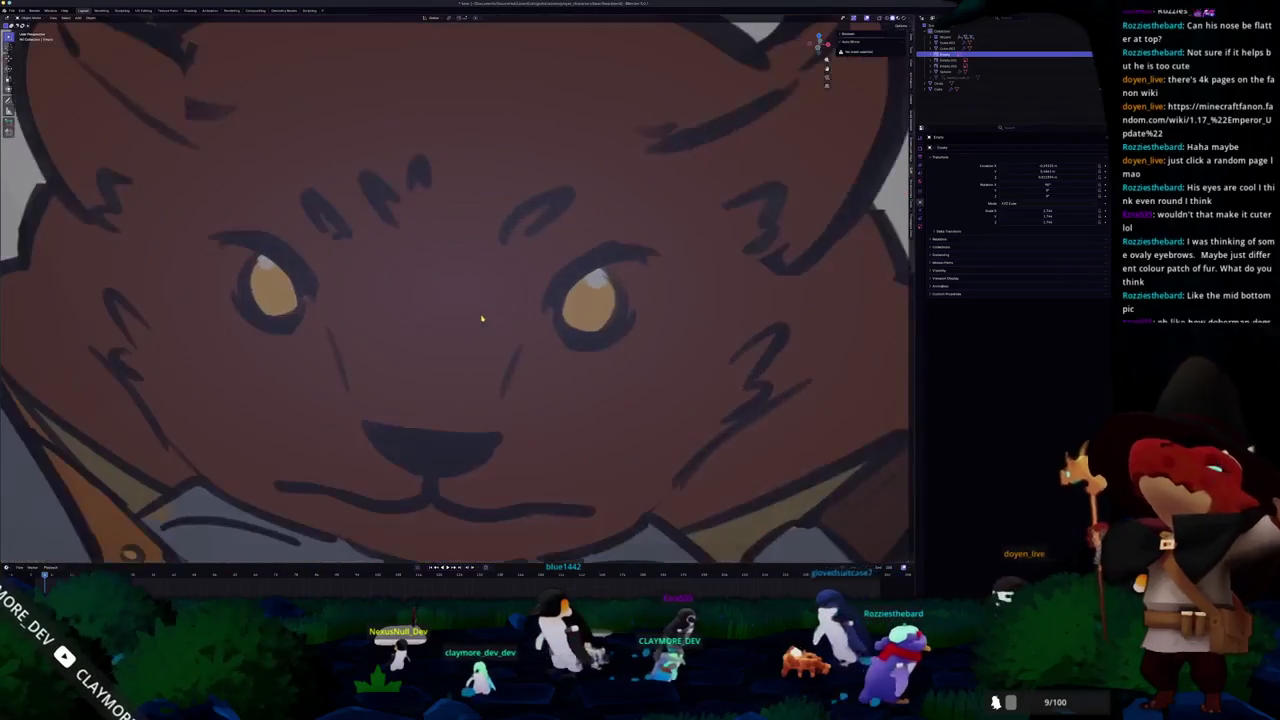
{"action": "scroll", "coordinate": [474, 306], "scroll_direction": "up", "scroll_amount": 2}
{"action": "scroll", "coordinate": [474, 308], "scroll_direction": "up", "scroll_amount": 1}
{"action": "scroll", "coordinate": [474, 311], "scroll_direction": "up", "scroll_amount": 2}
{"action": "scroll", "coordinate": [500, 330], "scroll_direction": "down", "scroll_amount": 2}
{"action": "scroll", "coordinate": [530, 355], "scroll_direction": "down", "scroll_amount": 2}
{"action": "scroll", "coordinate": [525, 340], "scroll_direction": "down", "scroll_amount": 2}
{"action": "scroll", "coordinate": [524, 338], "scroll_direction": "down", "scroll_amount": 2}
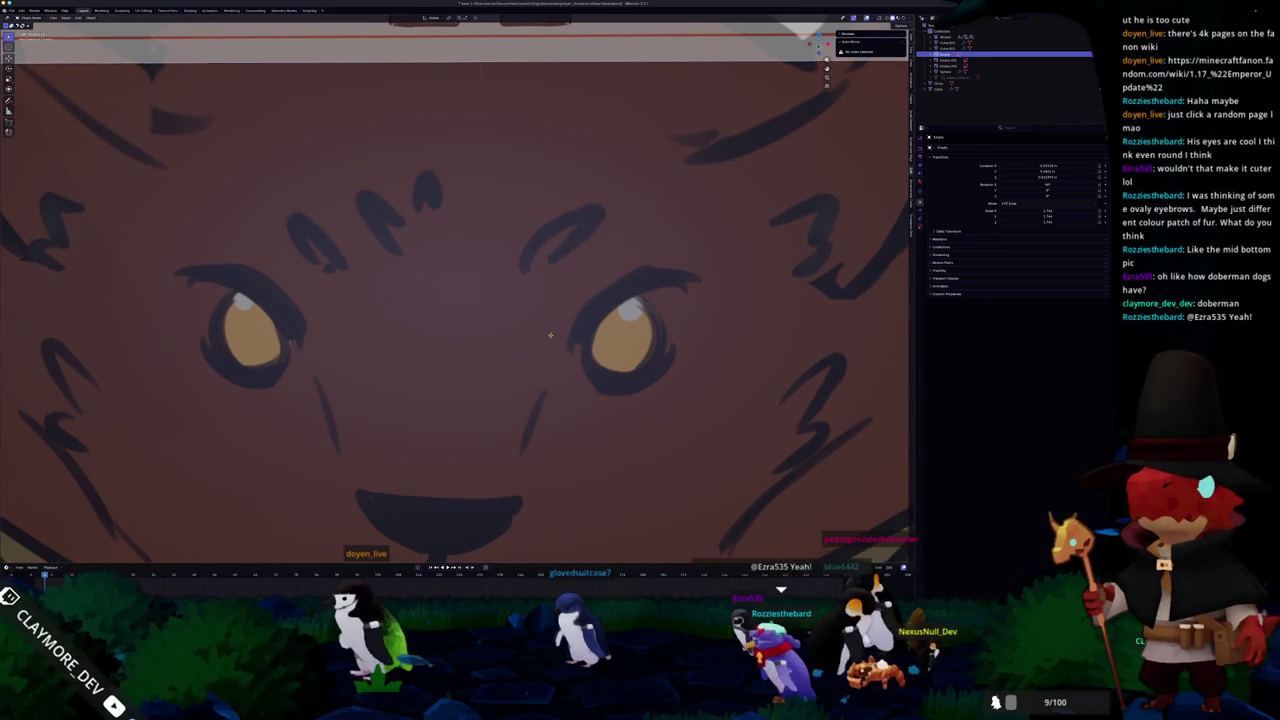
{"action": "middle_click_drag", "start_coordinate": [549, 337], "coordinate": [578, 358], "text": "shift"}
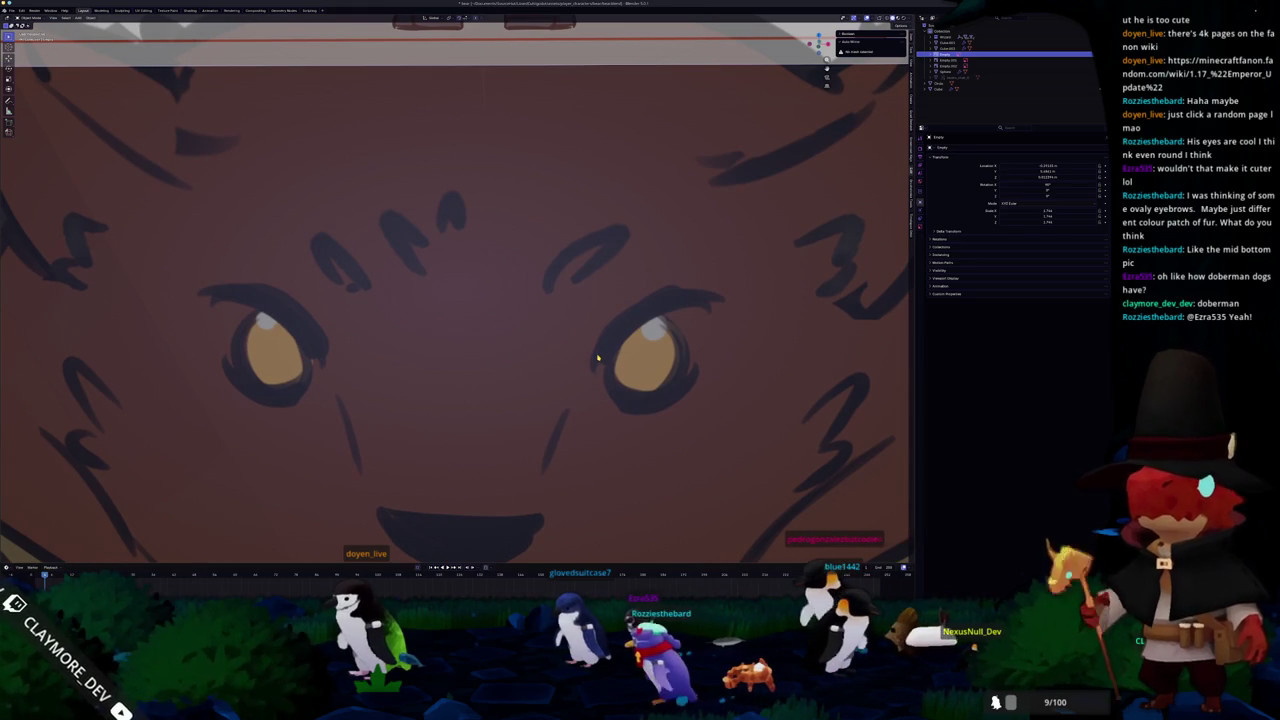
{"action": "scroll", "coordinate": [597, 358], "scroll_direction": "down", "scroll_amount": 5}
{"action": "scroll", "coordinate": [591, 358], "scroll_direction": "up", "scroll_amount": 2}
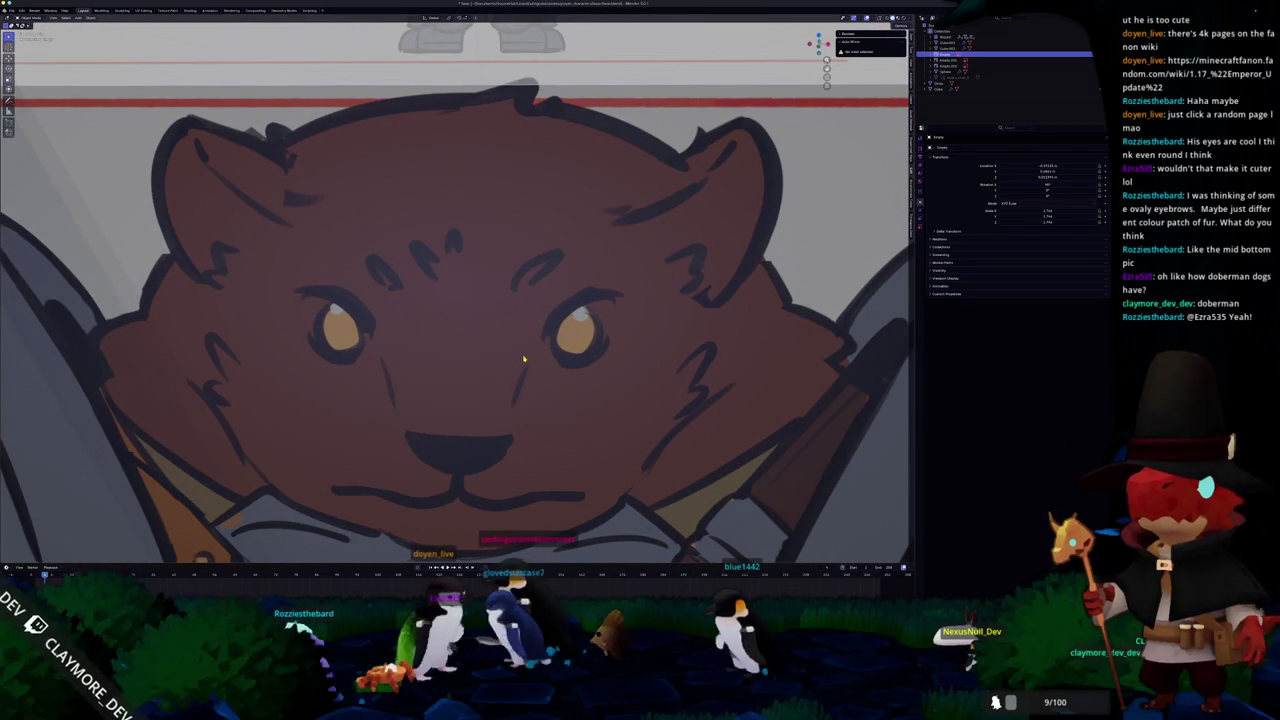
{"action": "scroll", "coordinate": [523, 358], "scroll_direction": "down", "scroll_amount": 2}
{"action": "scroll", "coordinate": [522, 358], "scroll_direction": "down", "scroll_amount": 3}
{"action": "scroll", "coordinate": [520, 357], "scroll_direction": "down", "scroll_amount": 3}
{"action": "mouse_move", "coordinate": [502, 355]}
{"action": "middle_mouse_down"}
{"action": "mouse_move", "coordinate": [395, 347]}
{"action": "mouse_move", "coordinate": [440, 352]}
{"action": "middle_mouse_up"}
{"action": "left_click", "coordinate": [415, 352]}
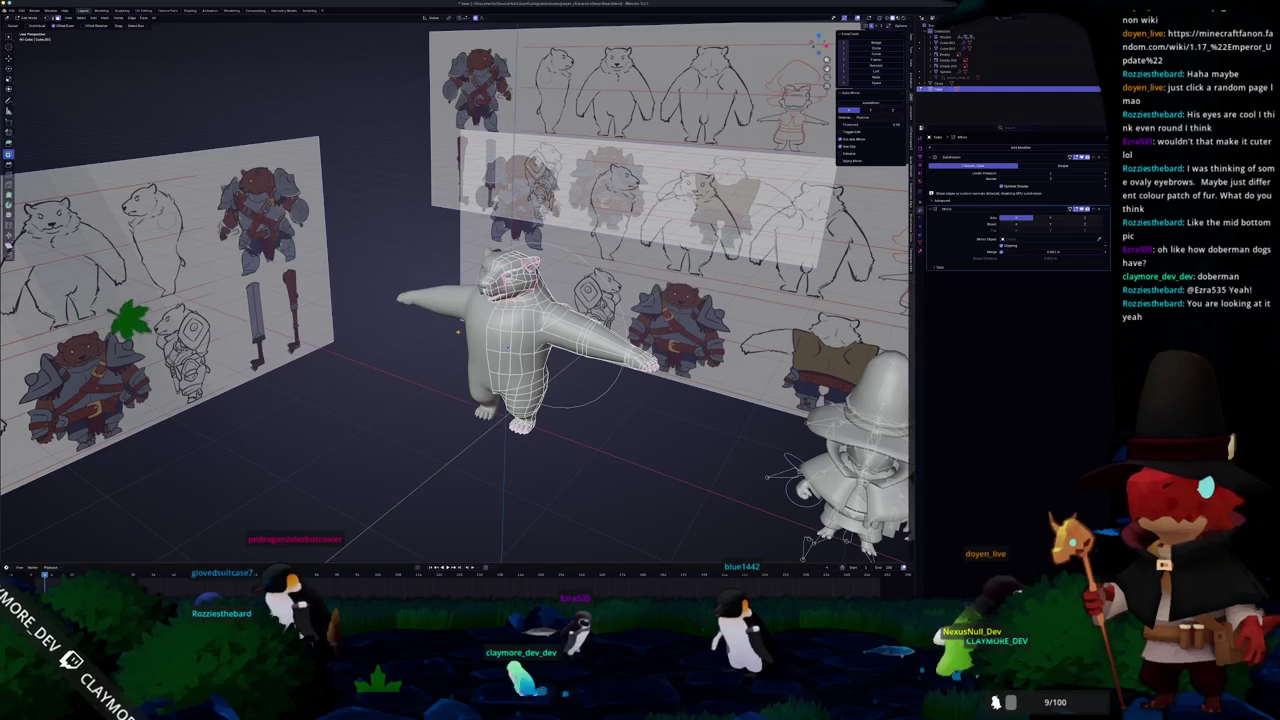
Preview the smoothed bear, then return to mesh editing and orbit in close on the head
{"action": "scroll", "coordinate": [530, 372], "scroll_direction": "up", "scroll_amount": 3}
{"action": "key", "text": "Tab"}
{"action": "scroll", "coordinate": [530, 373], "scroll_direction": "up", "scroll_amount": 3}
{"action": "scroll", "coordinate": [530, 373], "scroll_direction": "up", "scroll_amount": 3}
{"action": "scroll", "coordinate": [452, 461], "scroll_direction": "down", "scroll_amount": 3}
{"action": "scroll", "coordinate": [452, 461], "scroll_direction": "down", "scroll_amount": 3}
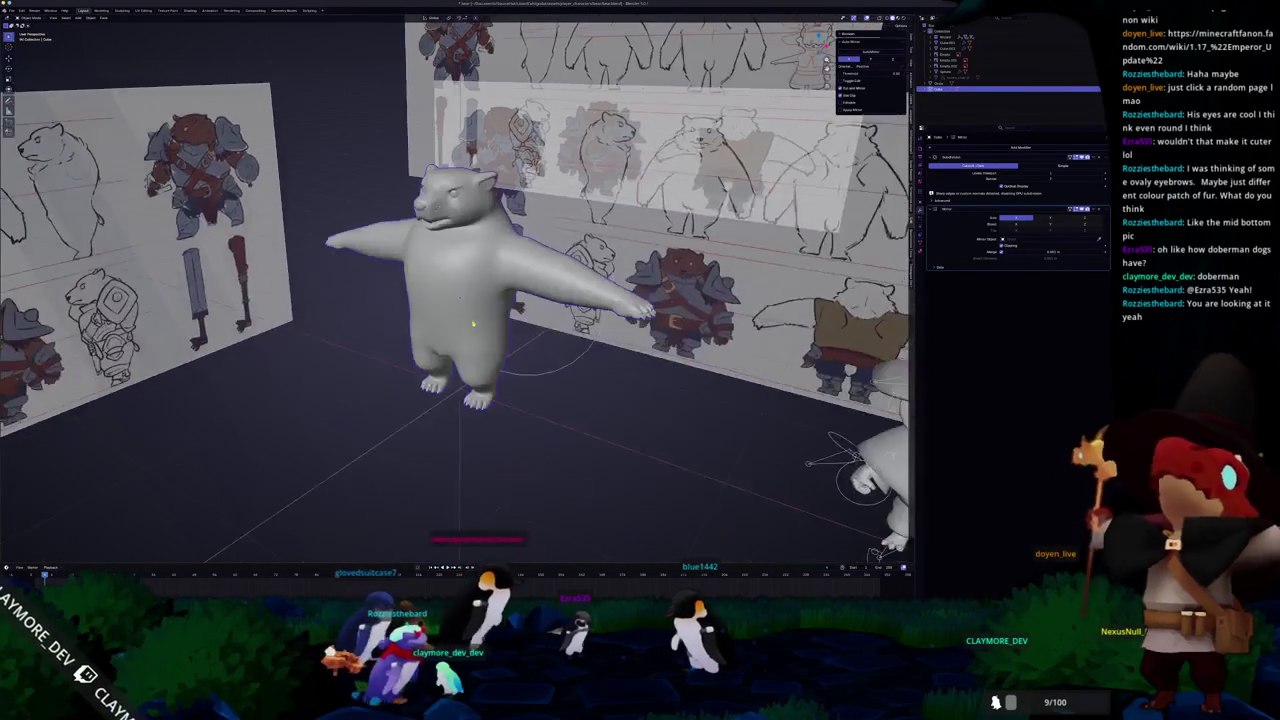
{"action": "scroll", "coordinate": [452, 461], "scroll_direction": "up", "scroll_amount": 2}
{"action": "scroll", "coordinate": [449, 294], "scroll_direction": "up", "scroll_amount": 3}
{"action": "key", "text": "Tab"}
{"action": "scroll", "coordinate": [480, 300], "scroll_direction": "up", "scroll_amount": 3}
{"action": "mouse_move", "coordinate": [480, 300]}
{"action": "middle_mouse_down"}
{"action": "mouse_move", "coordinate": [501, 314]}
{"action": "mouse_move", "coordinate": [501, 250]}
{"action": "mouse_move", "coordinate": [576, 309]}
{"action": "mouse_move", "coordinate": [611, 289]}
{"action": "middle_mouse_up"}
Knife-cut new edges into the head above the eye and confirm the cut
{"action": "right_click", "coordinate": [611, 289]}
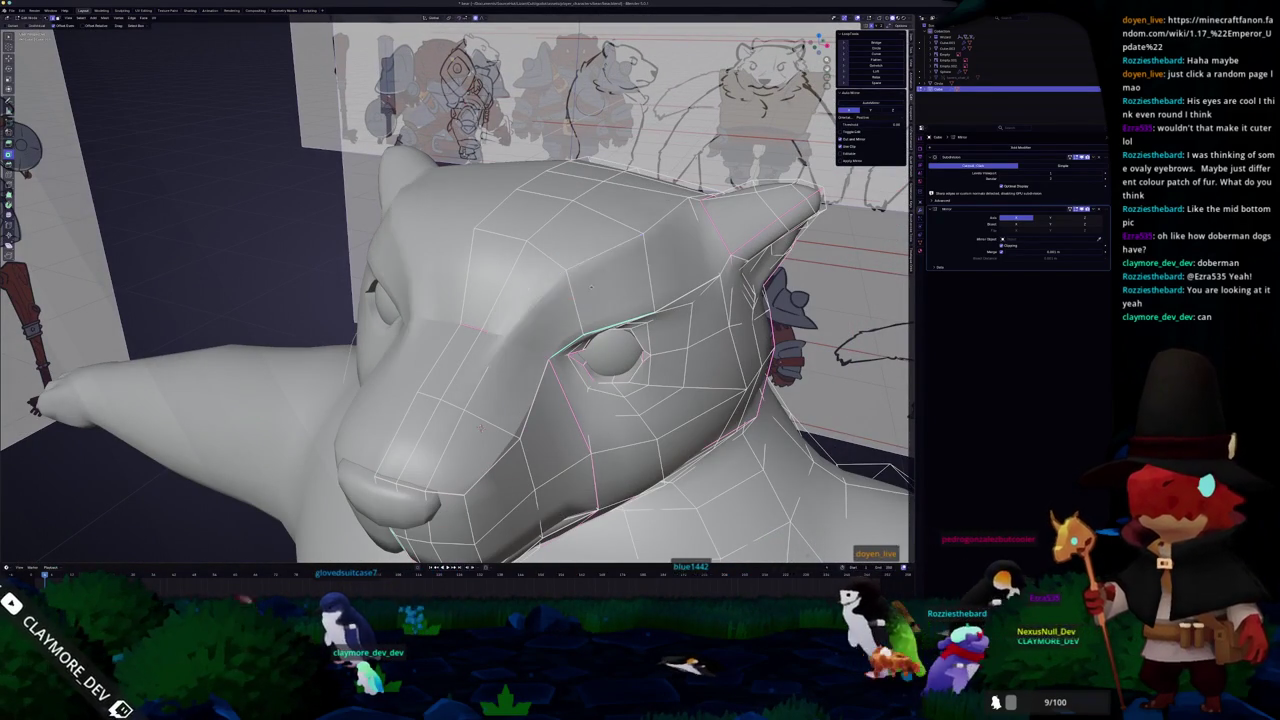
{"action": "key", "text": "k"}
{"action": "mouse_move", "coordinate": [599, 290]}
{"action": "middle_mouse_down"}
{"action": "mouse_move", "coordinate": [569, 194]}
{"action": "mouse_move", "coordinate": [566, 264]}
{"action": "middle_mouse_up"}
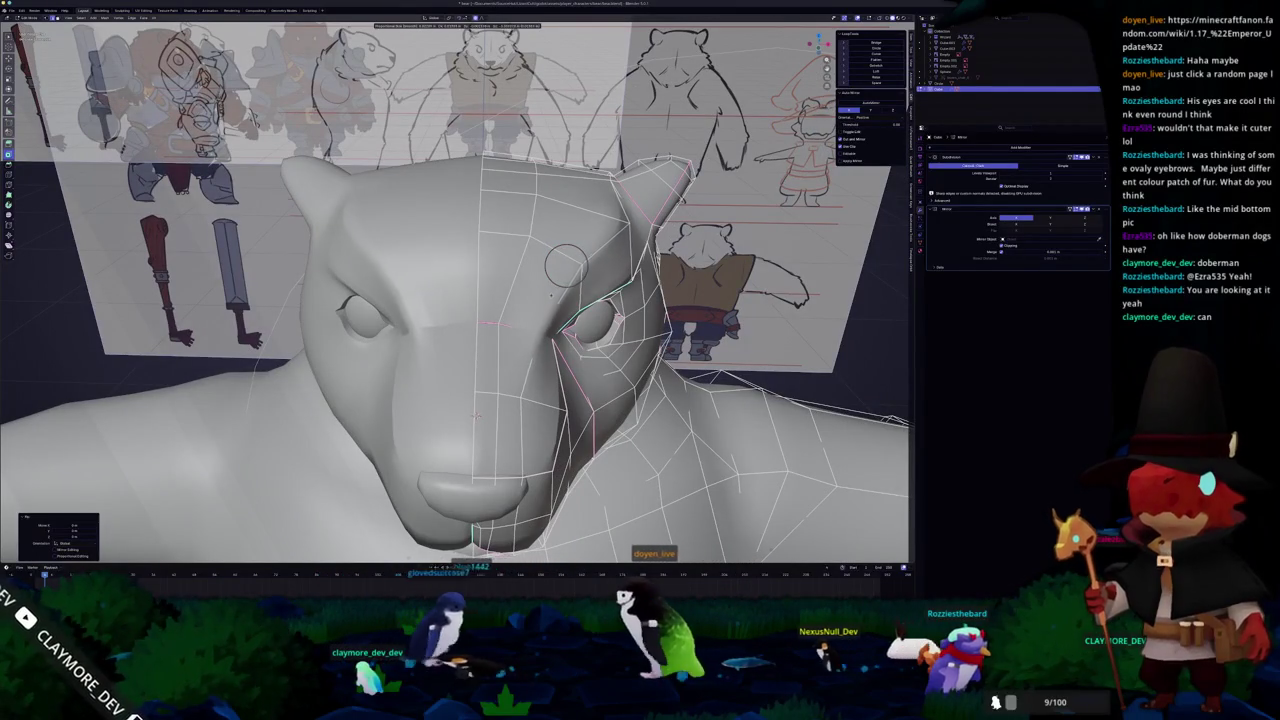
{"action": "scroll", "coordinate": [566, 264], "scroll_direction": "up", "scroll_amount": 2}
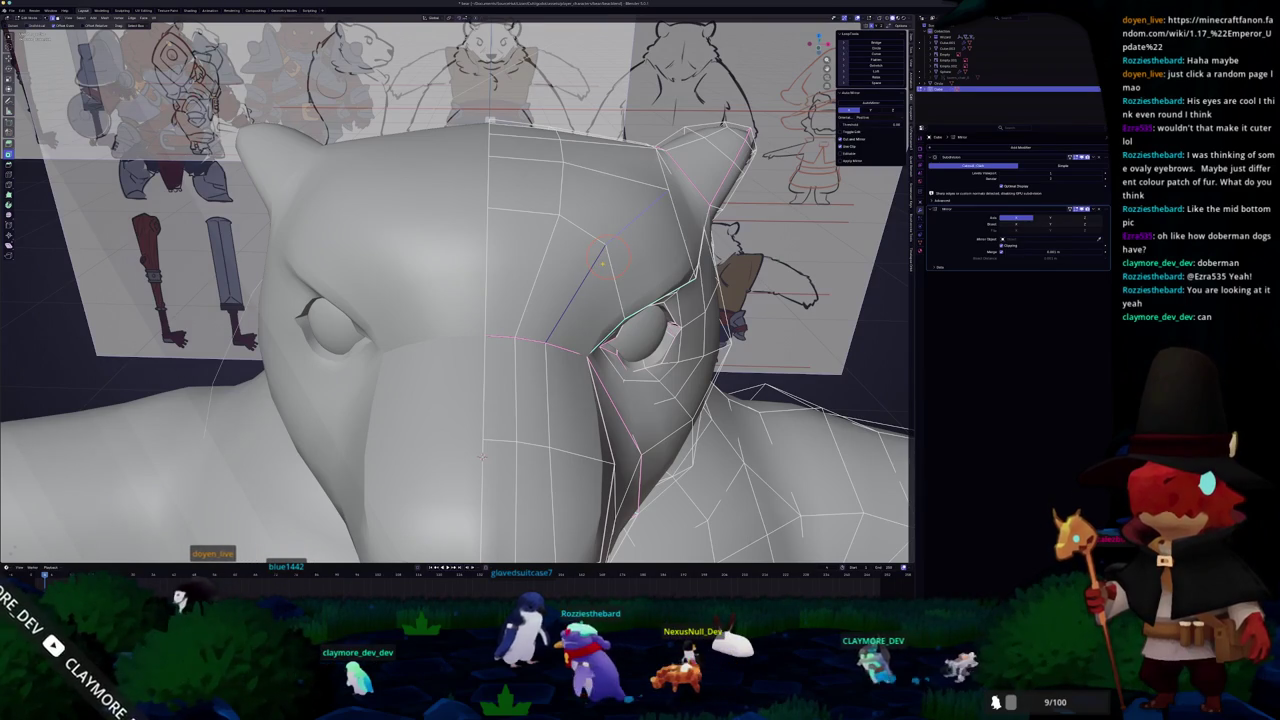
{"action": "key", "text": "Return"}
Slide the new edge along the brow above the eye, then check the smoothed head from the front
{"action": "middle_click_drag", "start_coordinate": [480, 300], "coordinate": [540, 300]}
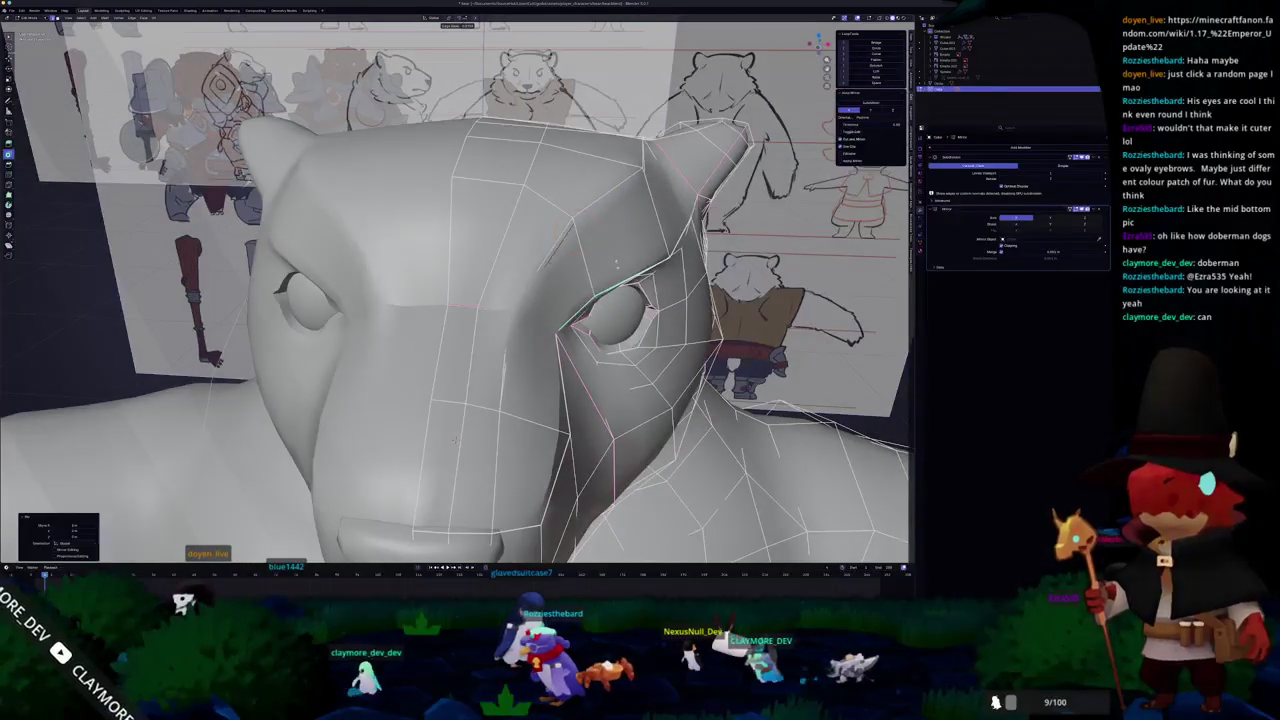
{"action": "mouse_move", "coordinate": [612, 272]}
{"action": "middle_mouse_down"}
{"action": "mouse_move", "coordinate": [582, 416]}
{"action": "mouse_move", "coordinate": [610, 272]}
{"action": "middle_mouse_up"}
{"action": "middle_click_drag", "start_coordinate": [336, 348], "coordinate": [606, 274]}
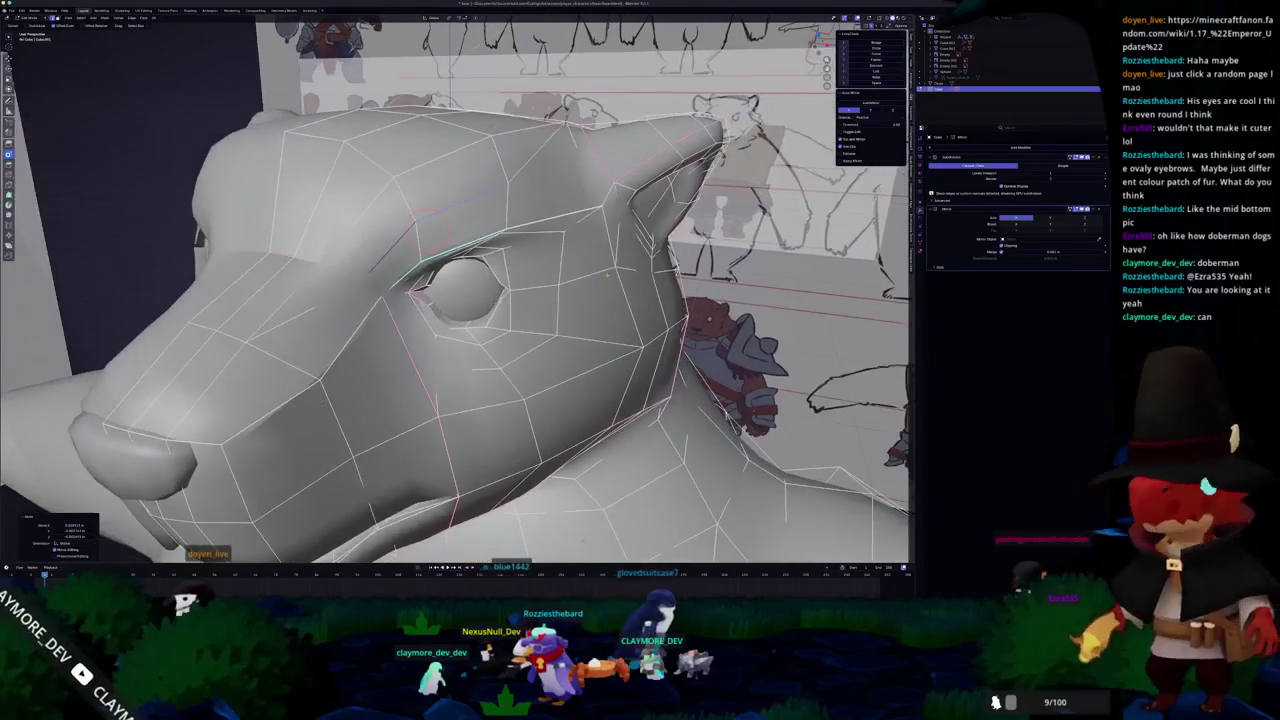
{"action": "mouse_move", "coordinate": [322, 402]}
{"action": "middle_mouse_down"}
{"action": "mouse_move", "coordinate": [215, 395]}
{"action": "mouse_move", "coordinate": [432, 283]}
{"action": "mouse_move", "coordinate": [424, 291]}
{"action": "mouse_move", "coordinate": [490, 270]}
{"action": "mouse_move", "coordinate": [480, 290]}
{"action": "middle_mouse_up"}
{"action": "mouse_move", "coordinate": [297, 388]}
{"action": "middle_mouse_down"}
{"action": "mouse_move", "coordinate": [275, 416]}
{"action": "mouse_move", "coordinate": [319, 522]}
{"action": "mouse_move", "coordinate": [437, 270]}
{"action": "mouse_move", "coordinate": [472, 262]}
{"action": "mouse_move", "coordinate": [267, 408]}
{"action": "mouse_move", "coordinate": [343, 327]}
{"action": "middle_mouse_up"}
{"action": "left_click", "coordinate": [440, 268]}
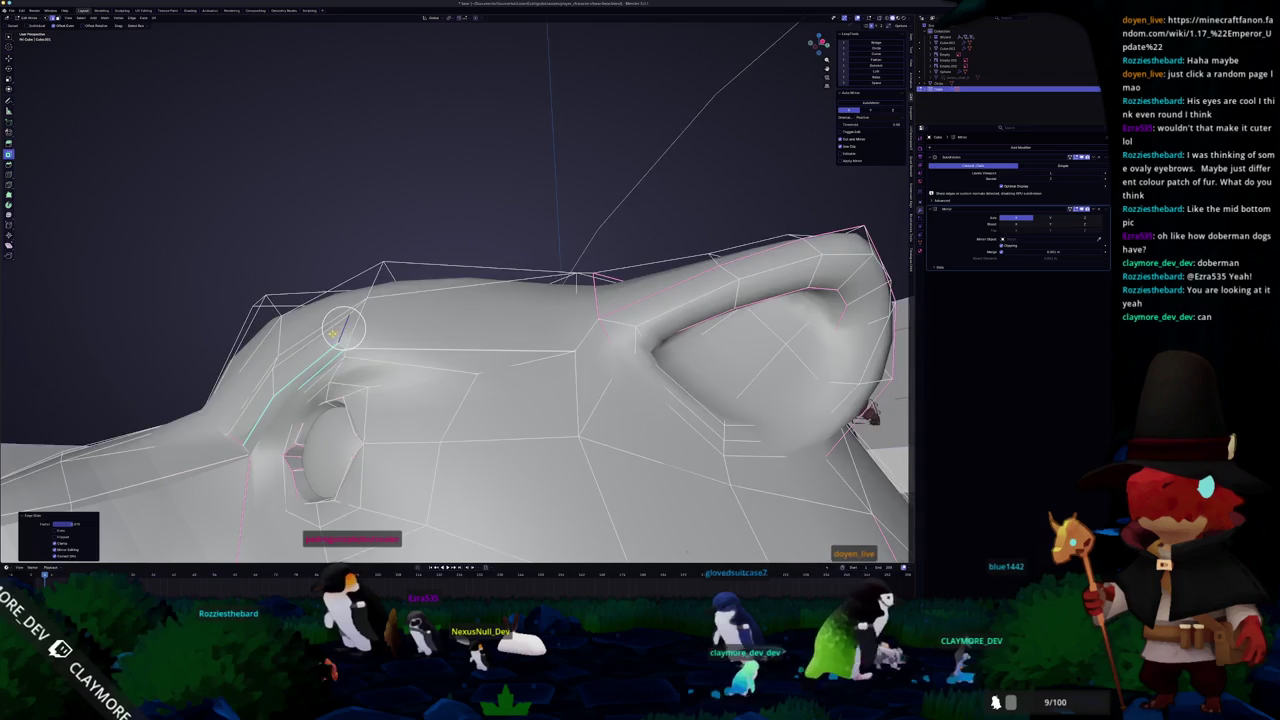
{"action": "key", "text": "Tab"}
{"action": "mouse_move", "coordinate": [343, 327]}
{"action": "middle_mouse_down"}
{"action": "mouse_move", "coordinate": [460, 345]}
{"action": "mouse_move", "coordinate": [420, 510]}
{"action": "mouse_move", "coordinate": [372, 452]}
{"action": "middle_mouse_up"}
{"action": "key", "text": "Tab"}
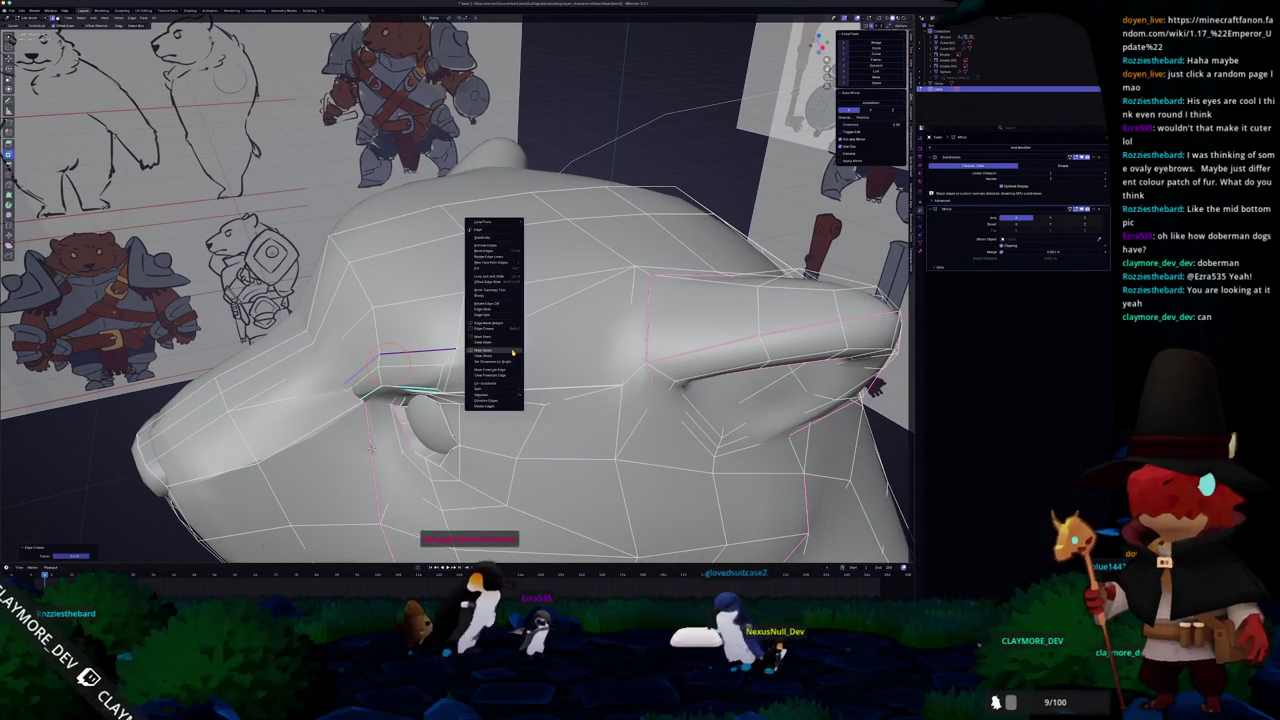
Apply an Edge menu operation to the brow edge beside the eye
{"action": "middle_click_drag", "start_coordinate": [372, 448], "coordinate": [376, 466]}
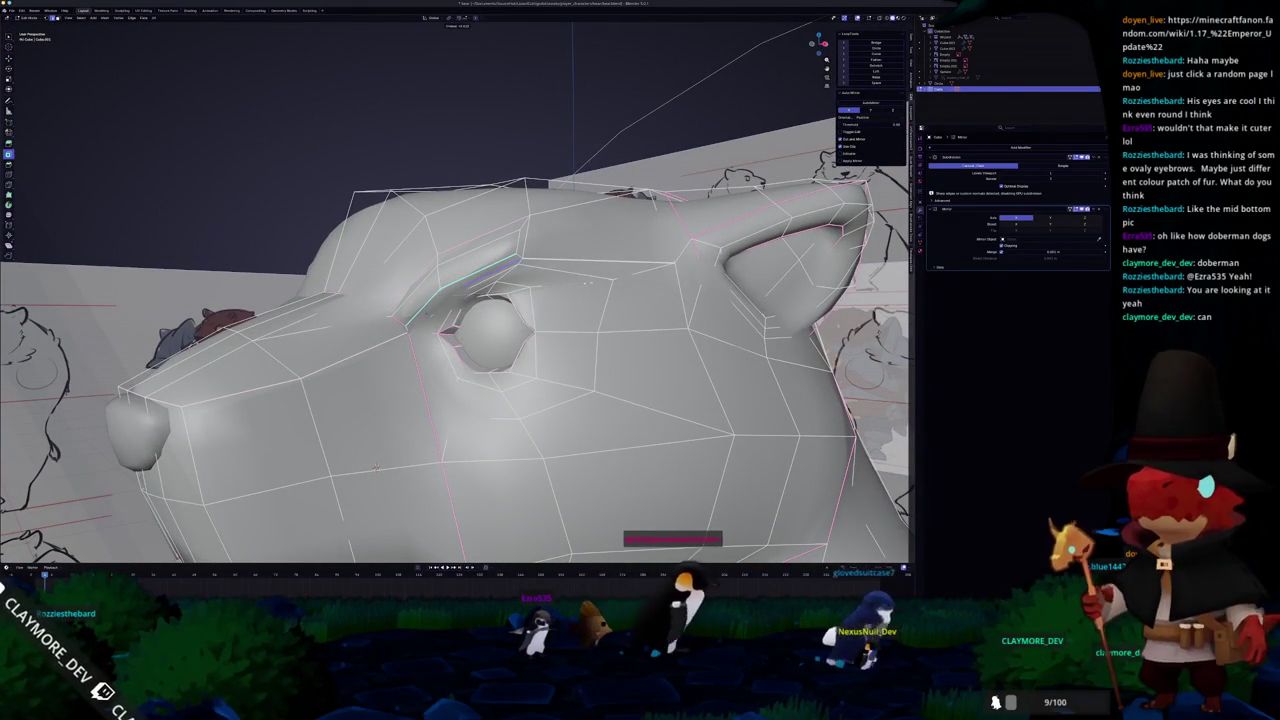
{"action": "right_click", "coordinate": [587, 283]}
{"action": "left_click", "coordinate": [587, 283]}
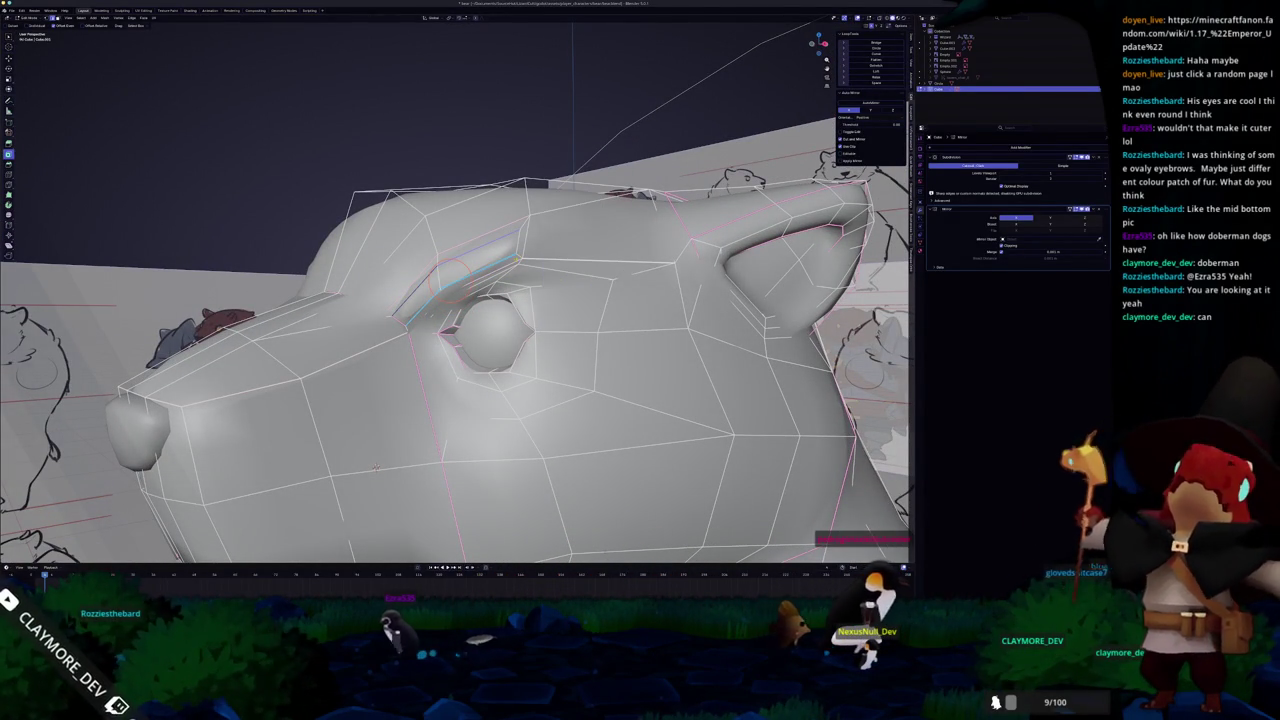
{"action": "mouse_move", "coordinate": [376, 468]}
{"action": "middle_mouse_down"}
{"action": "mouse_move", "coordinate": [512, 468]}
{"action": "mouse_move", "coordinate": [430, 470]}
{"action": "mouse_move", "coordinate": [434, 394]}
{"action": "mouse_move", "coordinate": [495, 386]}
{"action": "middle_mouse_up"}
Compare the eye and brow shape between the smoothed preview and the X-ray mesh view
{"action": "key", "text": "Tab"}
{"action": "key", "text": "Tab"}
{"action": "key", "text": "alt+z"}
{"action": "middle_click_drag", "start_coordinate": [410, 437], "coordinate": [396, 437]}
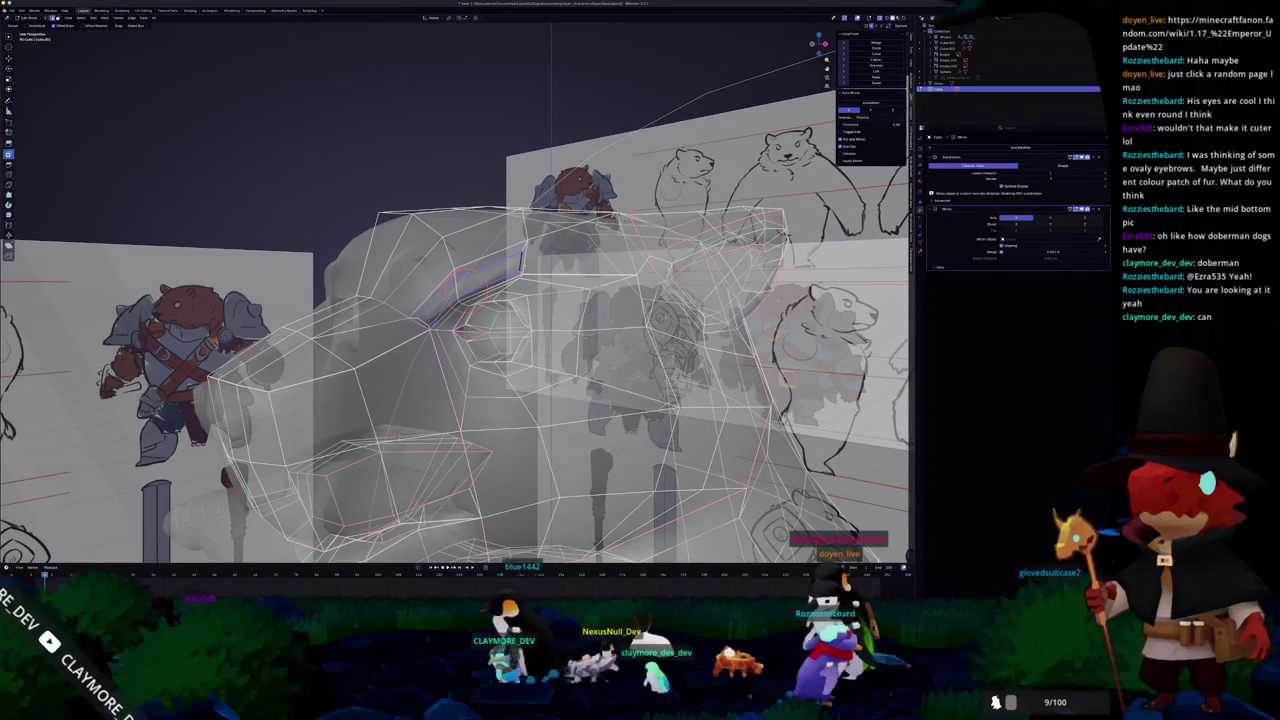
{"action": "key", "text": "alt+z"}
{"action": "key", "text": "Tab"}
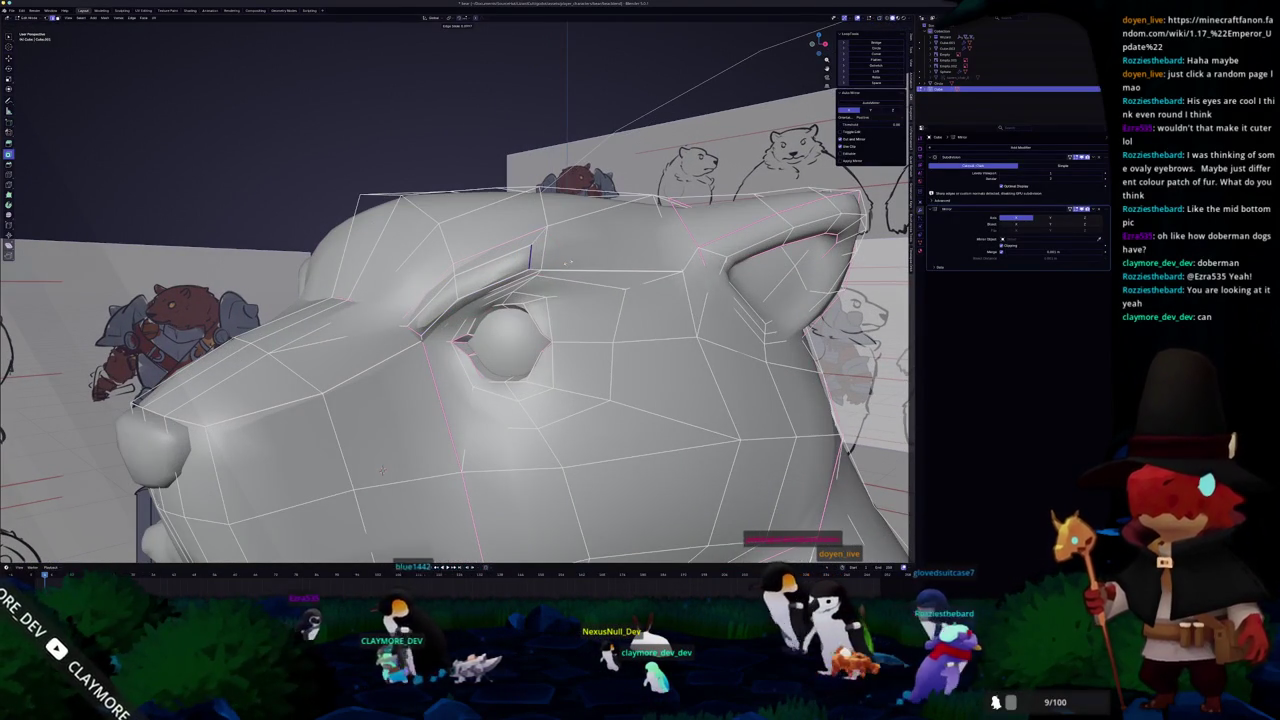
{"action": "middle_click_drag", "start_coordinate": [537, 287], "coordinate": [500, 300]}
{"action": "key", "text": "Tab"}
{"action": "scroll", "coordinate": [500, 300], "scroll_direction": "up", "scroll_amount": 3}
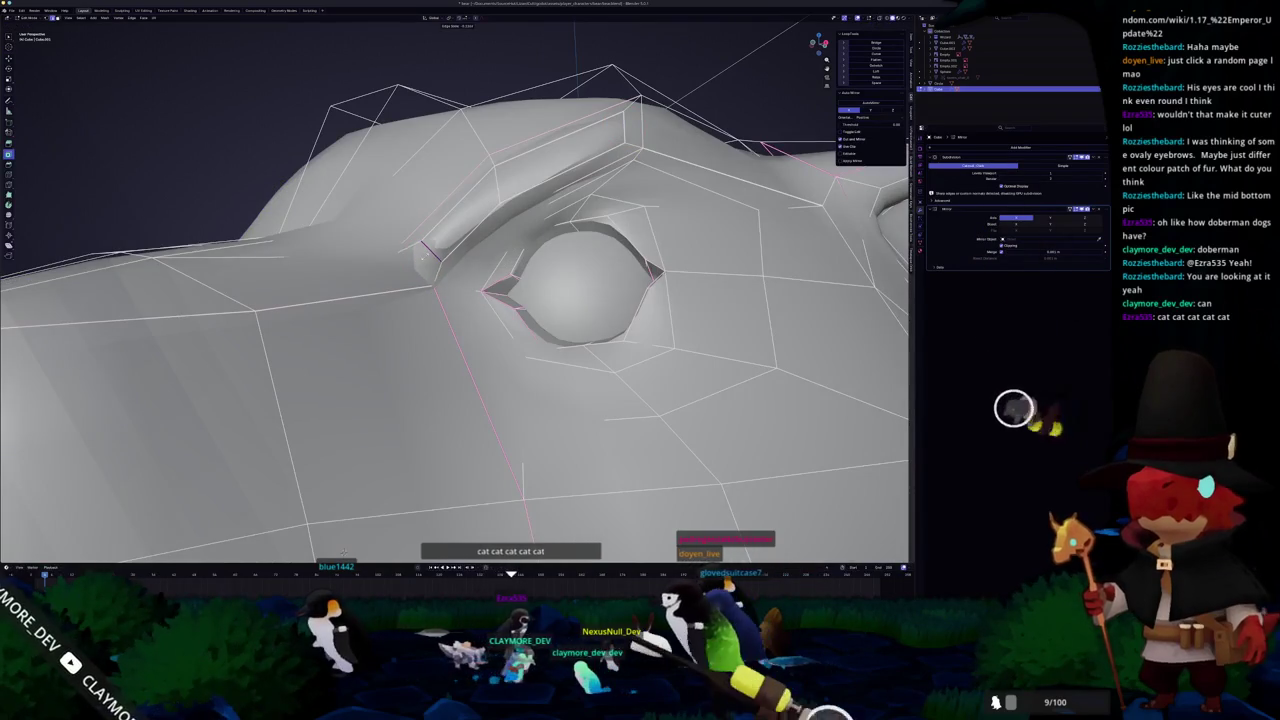
{"action": "key", "text": "Tab"}
{"action": "scroll", "coordinate": [446, 286], "scroll_direction": "down", "scroll_amount": 5}
{"action": "mouse_move", "coordinate": [446, 286]}
{"action": "middle_mouse_down"}
{"action": "mouse_move", "coordinate": [486, 402]}
{"action": "mouse_move", "coordinate": [417, 352]}
{"action": "mouse_move", "coordinate": [460, 340]}
{"action": "middle_mouse_up"}
{"action": "key", "text": "Tab"}
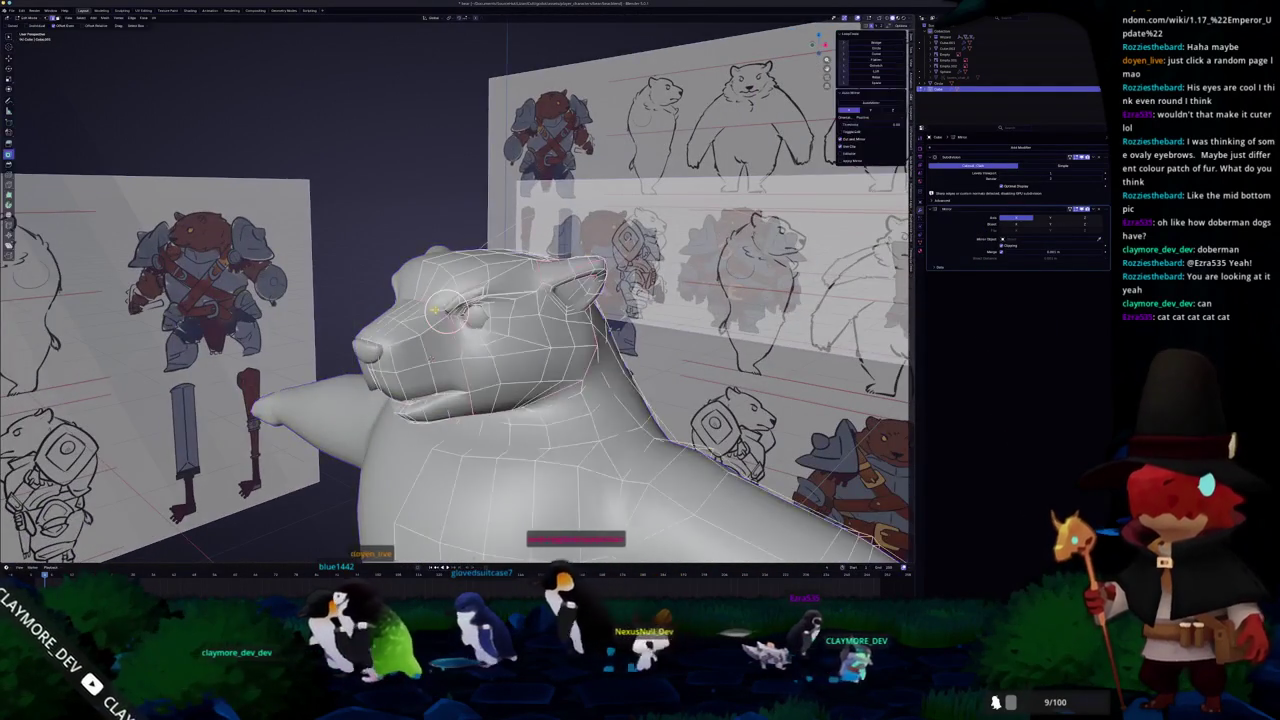
{"action": "scroll", "coordinate": [460, 340], "scroll_direction": "up", "scroll_amount": 4}
Select a brow vertex and check it against the reference sheets with X-ray shading
{"action": "key", "text": "alt+z"}
{"action": "key", "text": "alt+z"}
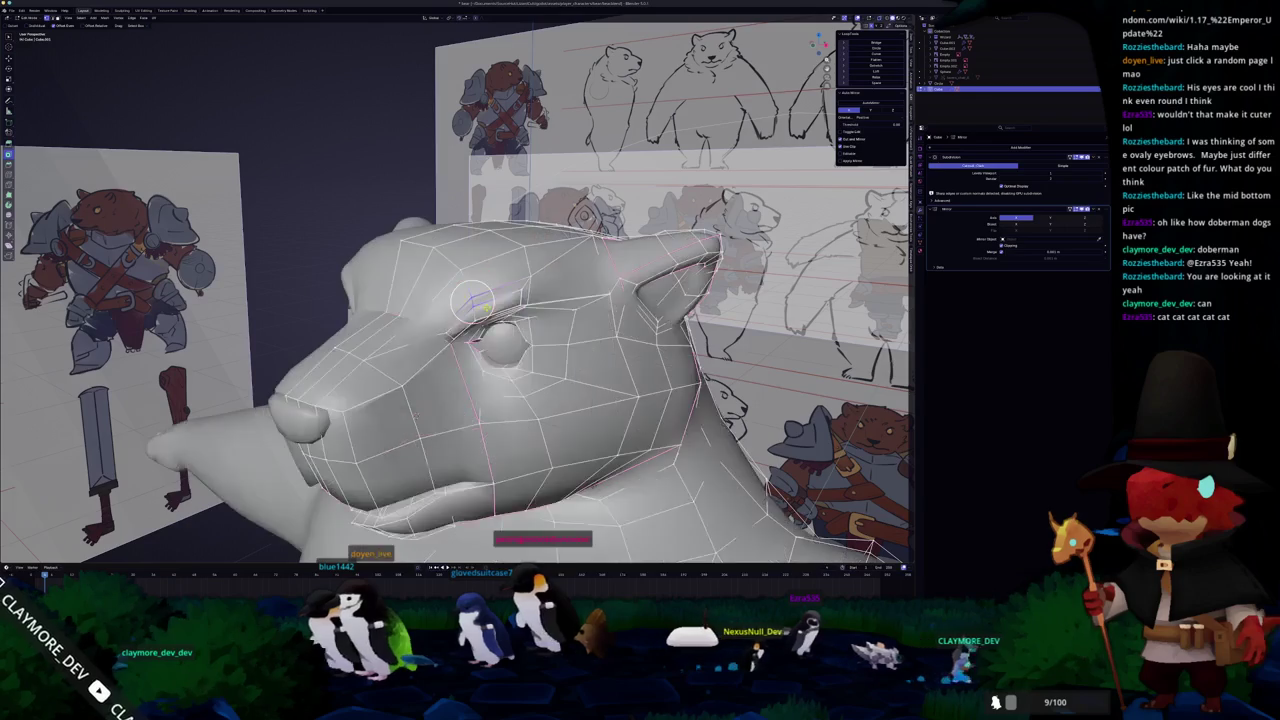
{"action": "scroll", "coordinate": [470, 315], "scroll_direction": "up", "scroll_amount": 2}
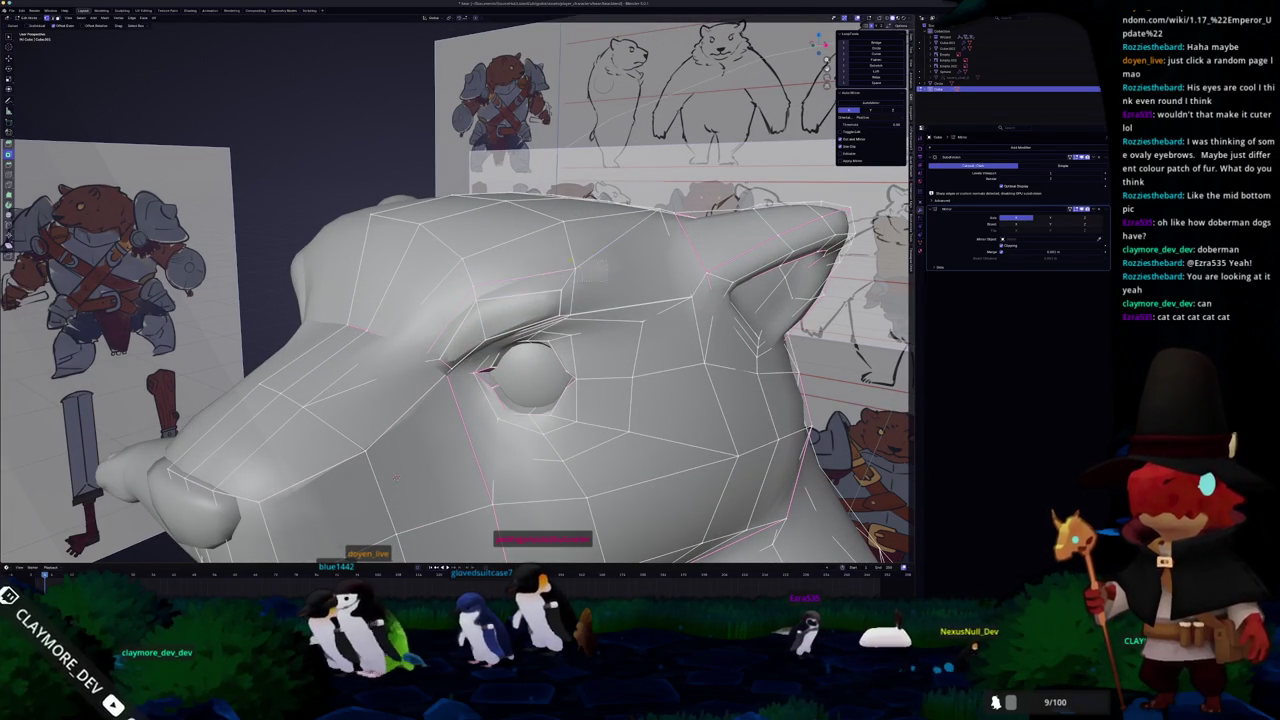
{"action": "left_click", "coordinate": [569, 257]}
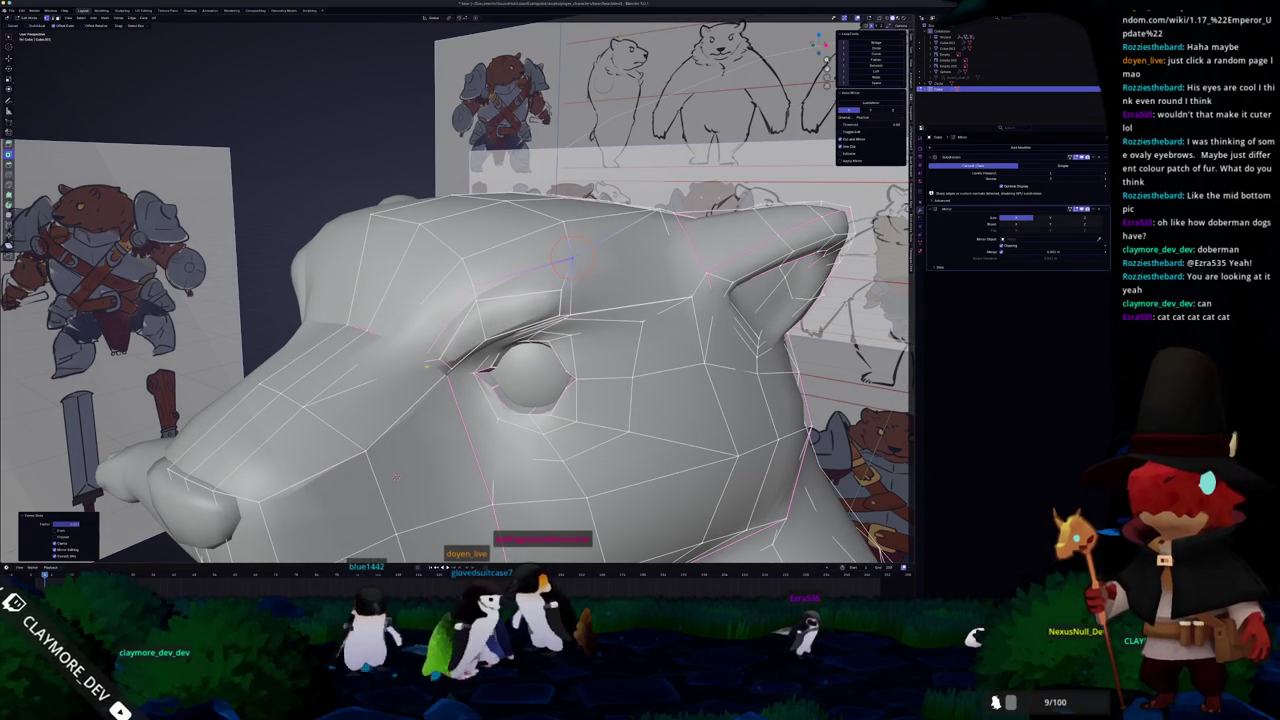
{"action": "key", "text": "alt+z"}
{"action": "key", "text": "alt+z"}
{"action": "scroll", "coordinate": [420, 360], "scroll_direction": "up", "scroll_amount": 2}
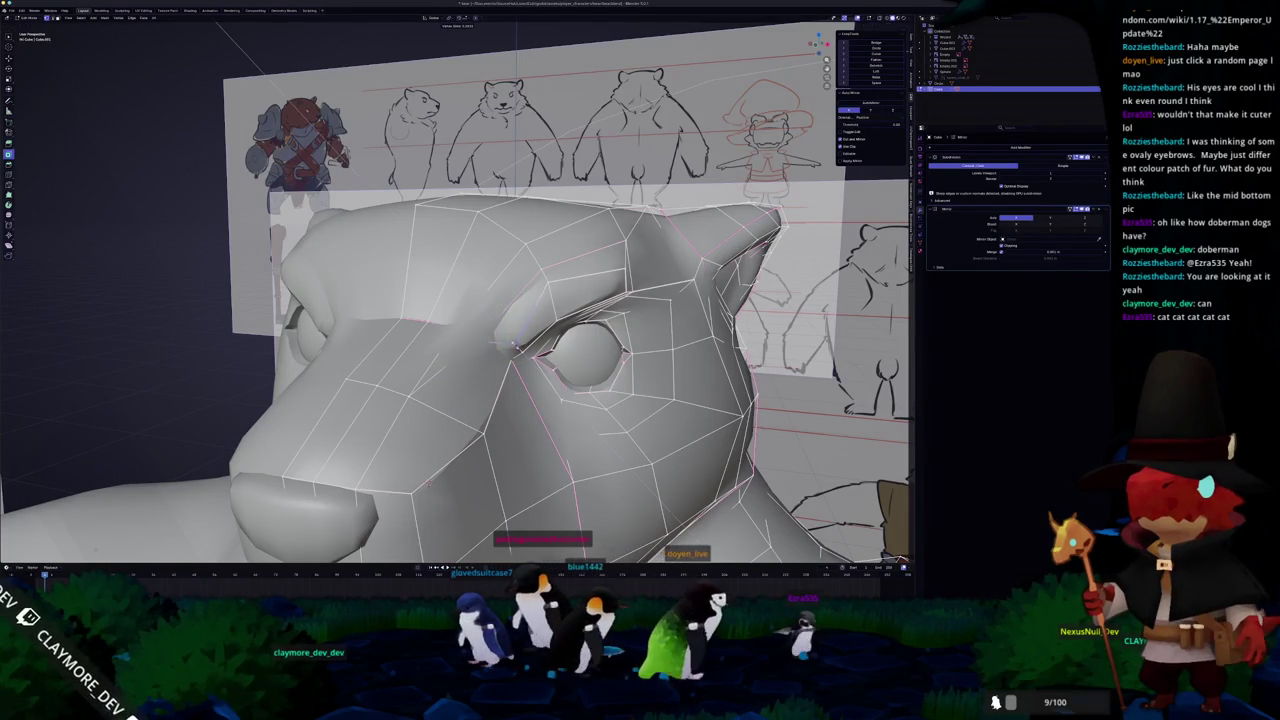
{"action": "middle_click_drag", "start_coordinate": [499, 339], "coordinate": [357, 453]}
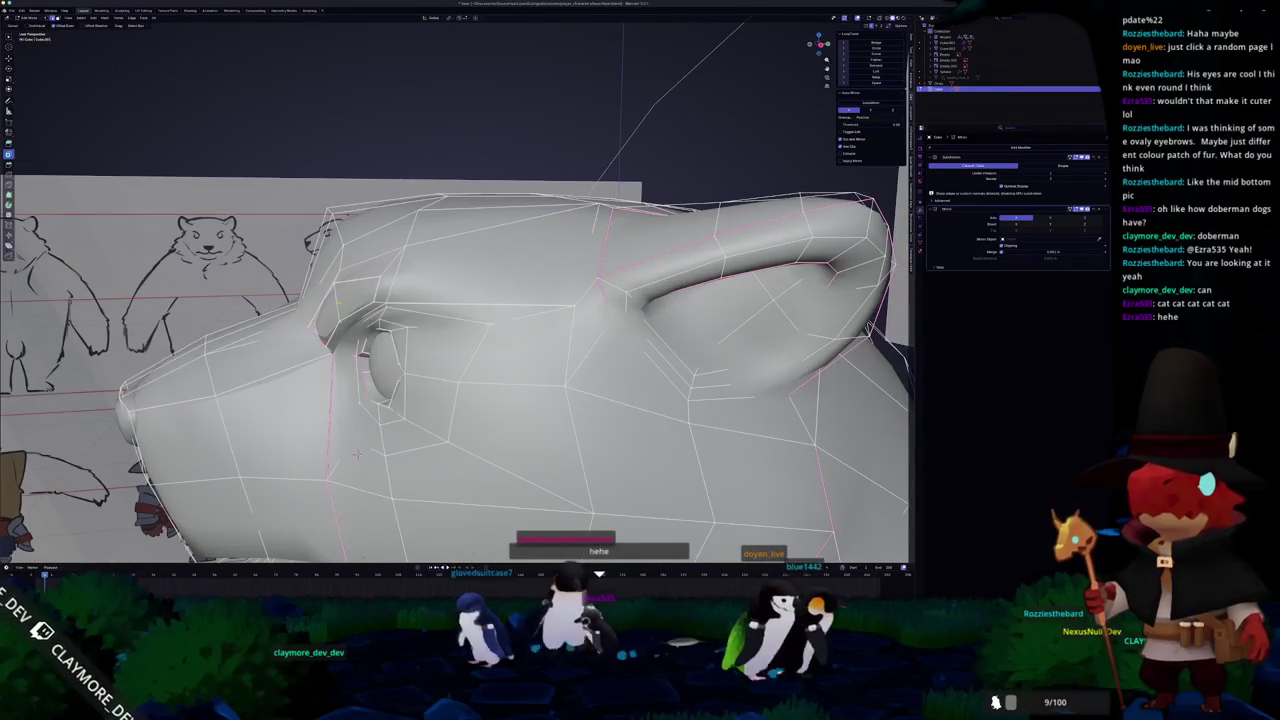
{"action": "mouse_move", "coordinate": [357, 453]}
{"action": "middle_mouse_down"}
{"action": "mouse_move", "coordinate": [459, 381]}
{"action": "mouse_move", "coordinate": [437, 385]}
{"action": "mouse_move", "coordinate": [450, 420]}
{"action": "mouse_move", "coordinate": [430, 400]}
{"action": "middle_mouse_up"}
{"action": "key", "text": "Tab"}
{"action": "key", "text": "Tab"}
{"action": "key", "text": "alt+z"}
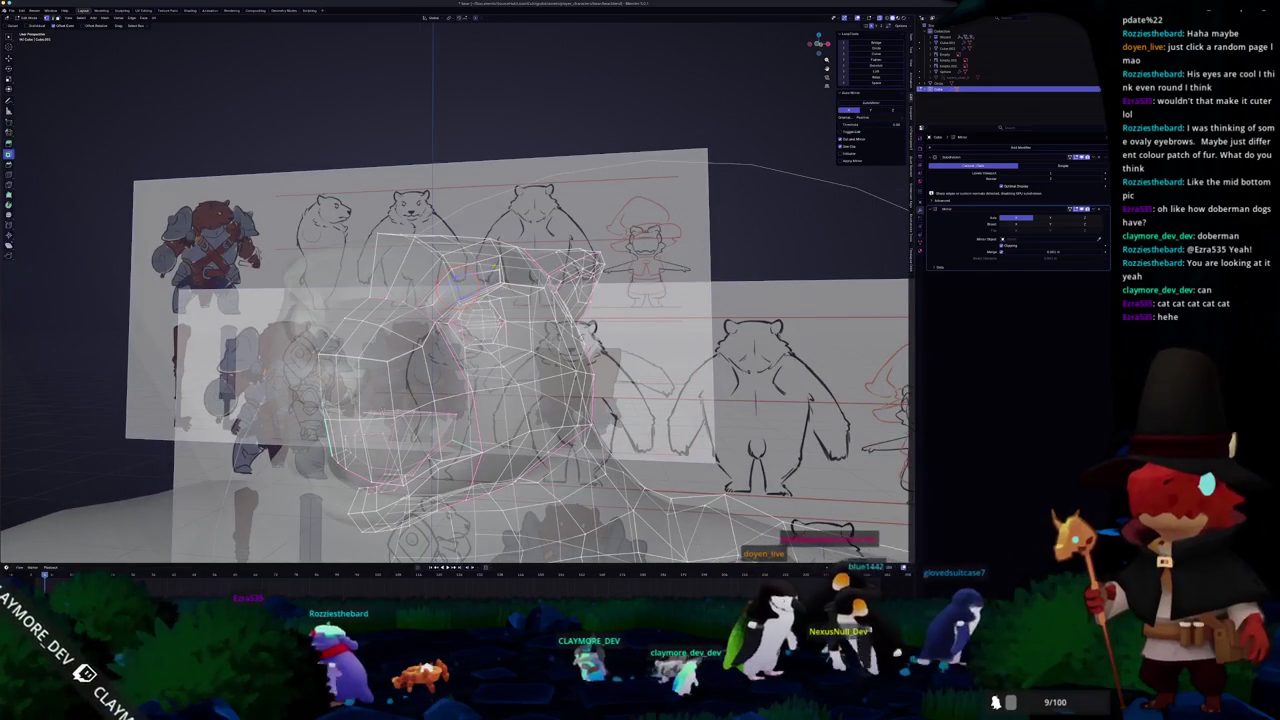
Mark the chosen edges beside the bear's eye as a seam
{"action": "key", "text": "alt+z"}
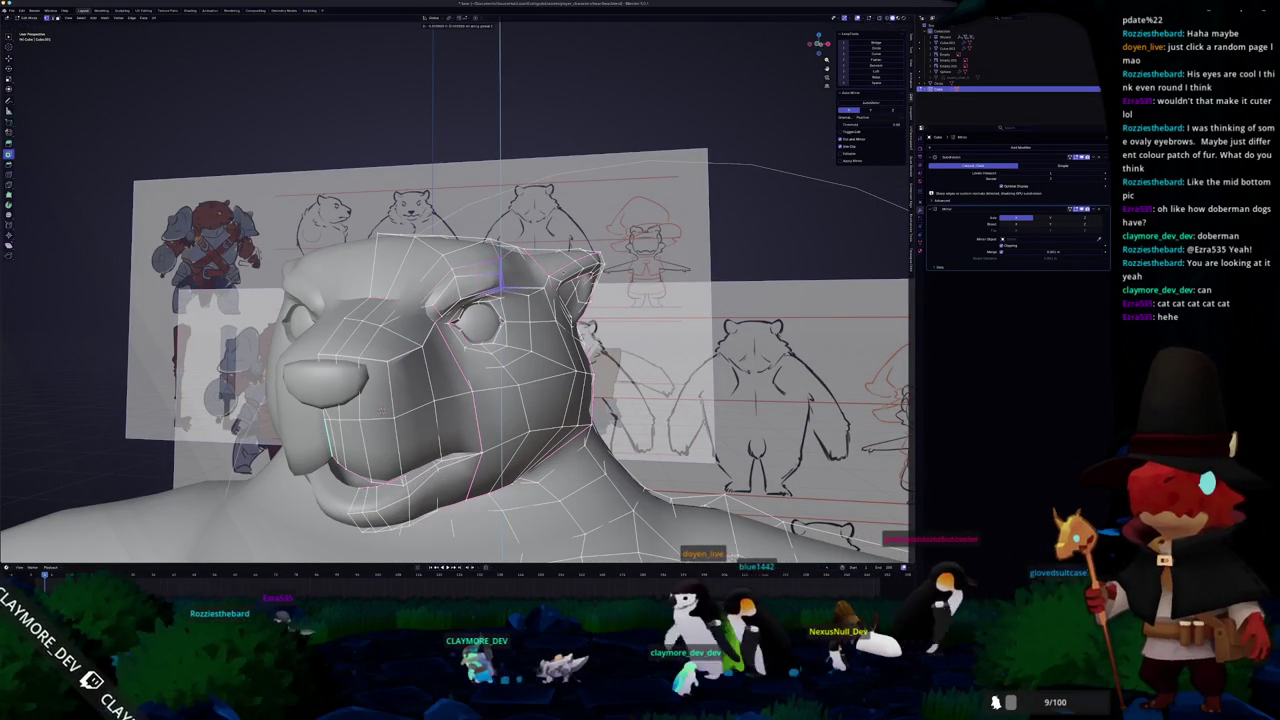
{"action": "mouse_move", "coordinate": [380, 408]}
{"action": "middle_mouse_down"}
{"action": "mouse_move", "coordinate": [508, 490]}
{"action": "mouse_move", "coordinate": [504, 422]}
{"action": "middle_mouse_up"}
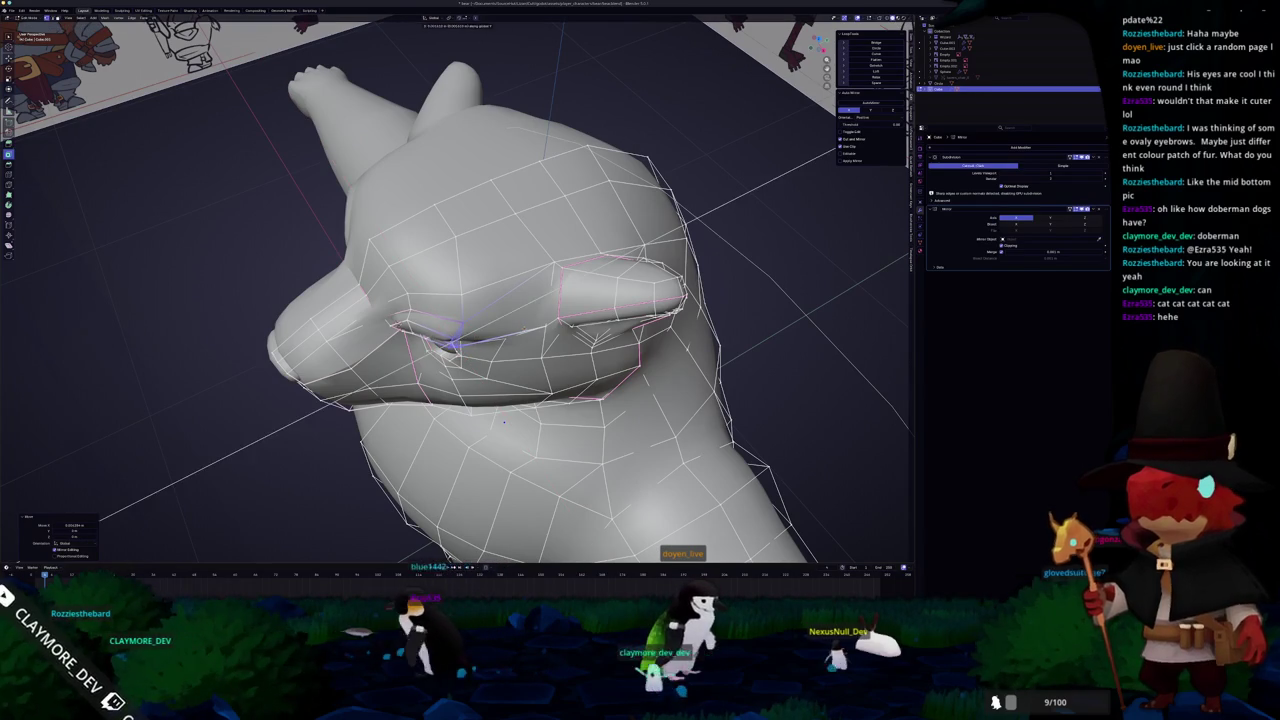
{"action": "mouse_move", "coordinate": [504, 422]}
{"action": "middle_mouse_down"}
{"action": "mouse_move", "coordinate": [303, 500]}
{"action": "mouse_move", "coordinate": [335, 516]}
{"action": "mouse_move", "coordinate": [394, 323]}
{"action": "mouse_move", "coordinate": [520, 300]}
{"action": "middle_mouse_up"}
{"action": "scroll", "coordinate": [316, 499], "scroll_direction": "up", "scroll_amount": 2}
{"action": "key", "text": "Tab"}
{"action": "key", "text": "Tab"}
{"action": "key", "text": "alt+z"}
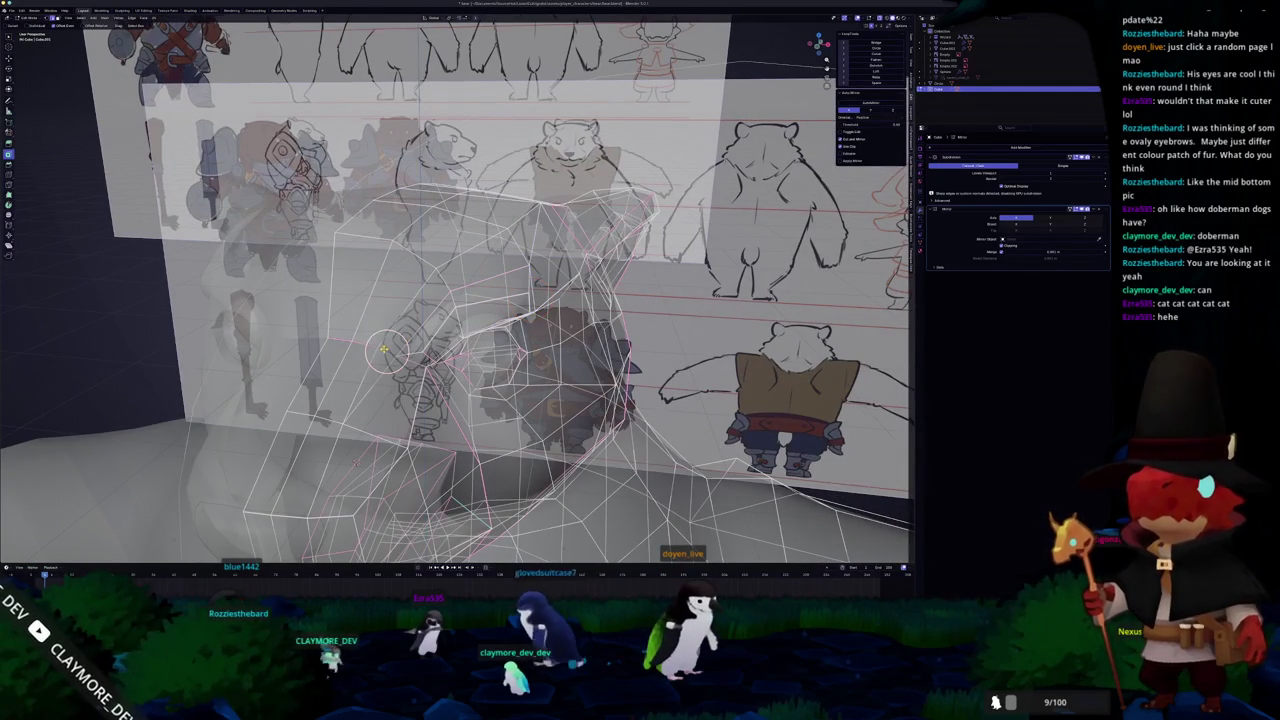
{"action": "key", "text": "Tab"}
{"action": "key", "text": "alt+z"}
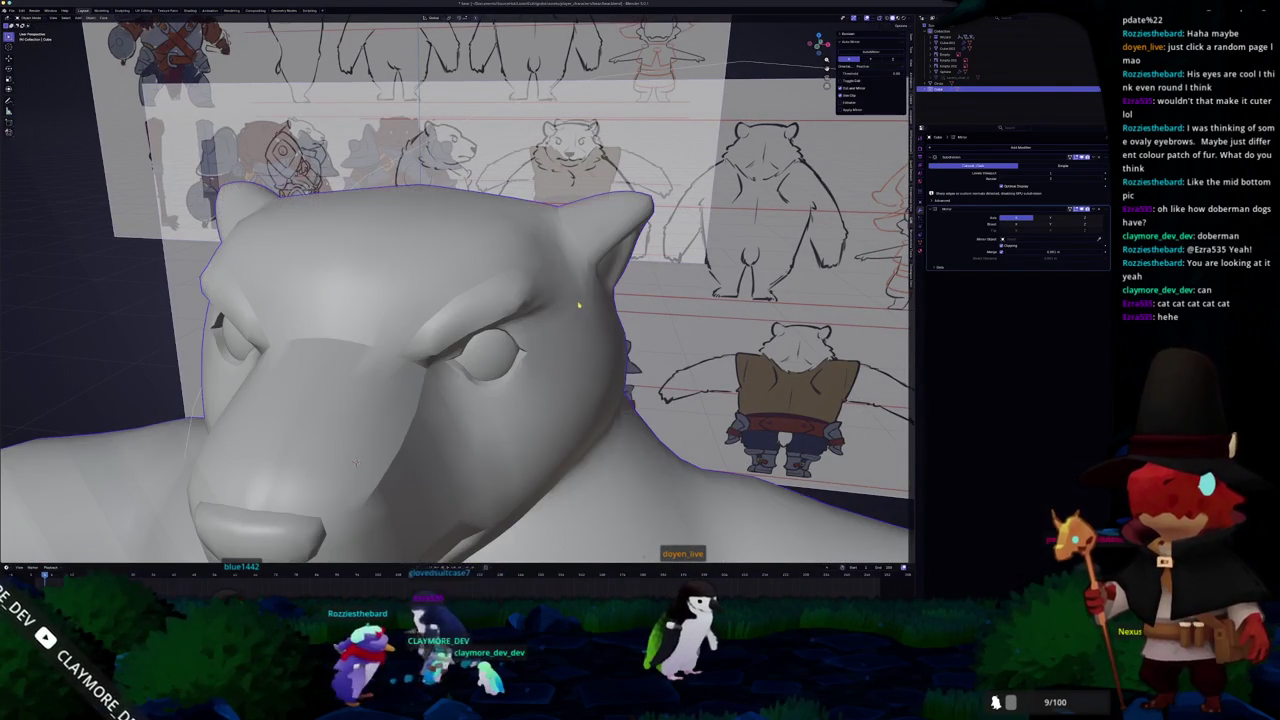
{"action": "key", "text": "Tab"}
{"action": "right_click", "coordinate": [574, 306]}
{"action": "left_click", "coordinate": [572, 306]}
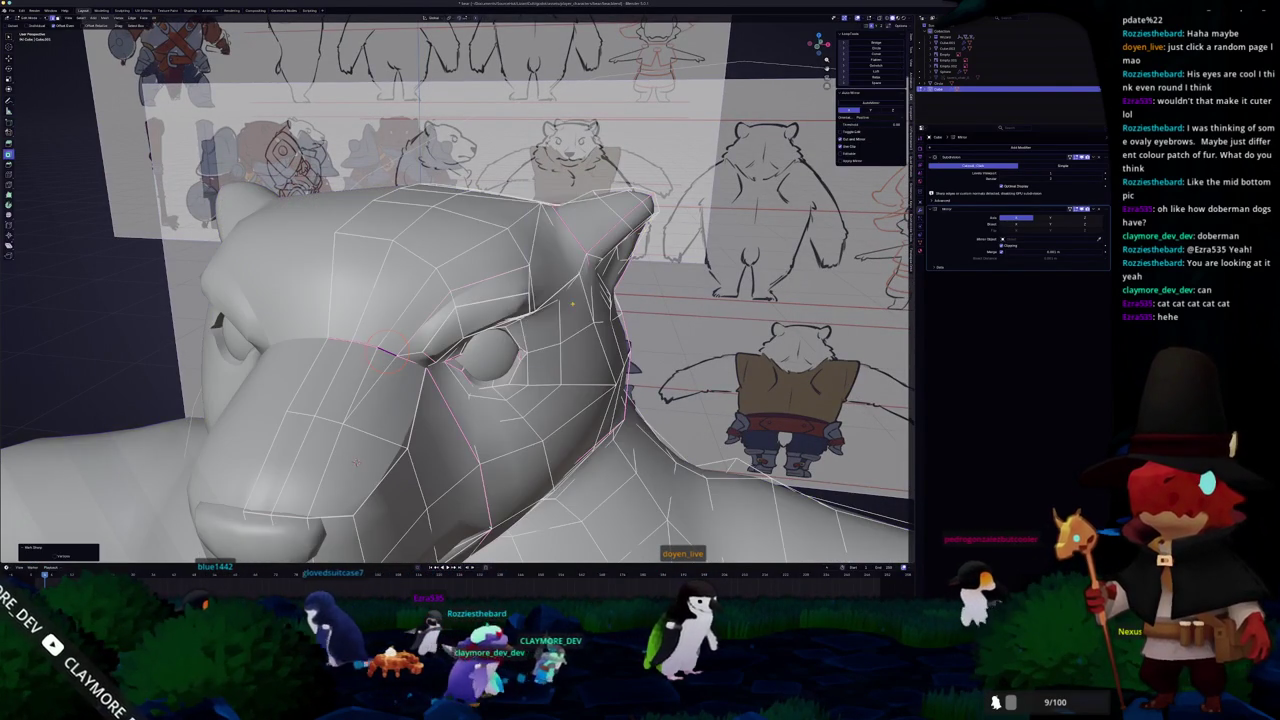
Circle-select the brow edge loop above the eye and lower it toward the eye
{"action": "key", "text": "Tab"}
{"action": "middle_click_drag", "start_coordinate": [572, 306], "coordinate": [520, 330]}
{"action": "key", "text": "Tab"}
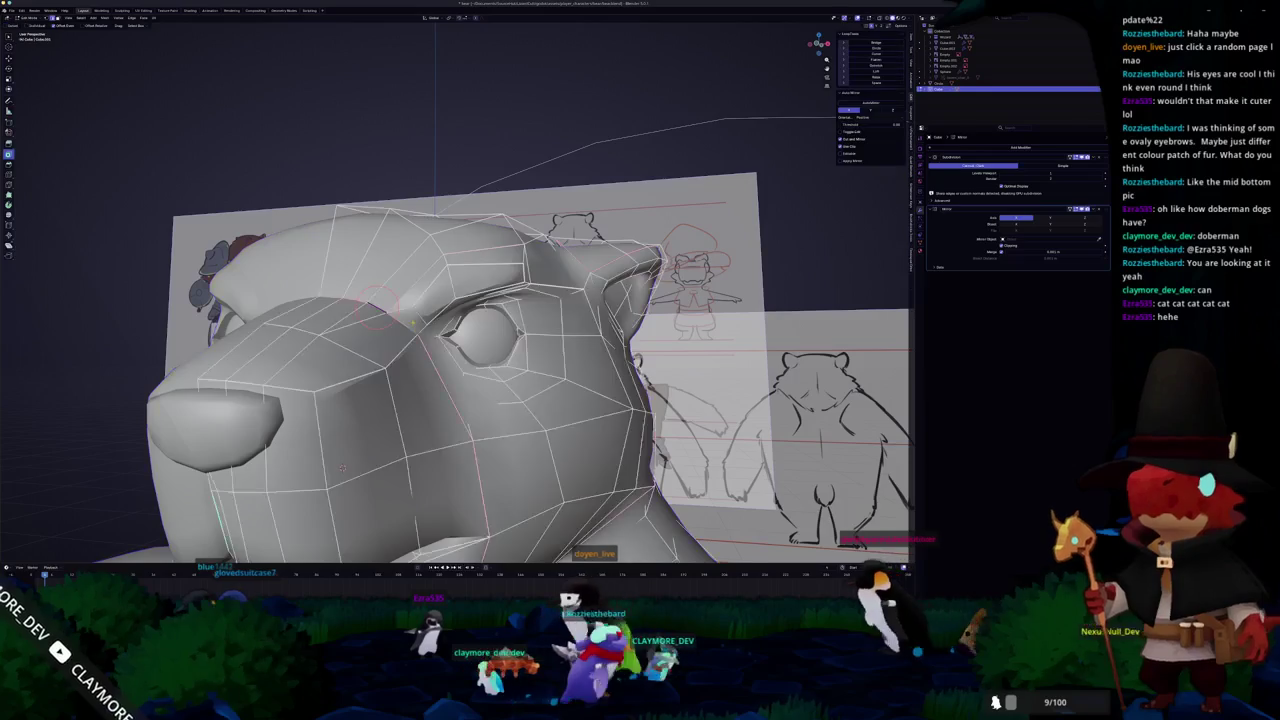
{"action": "scroll", "coordinate": [341, 467], "scroll_direction": "up", "scroll_amount": 4}
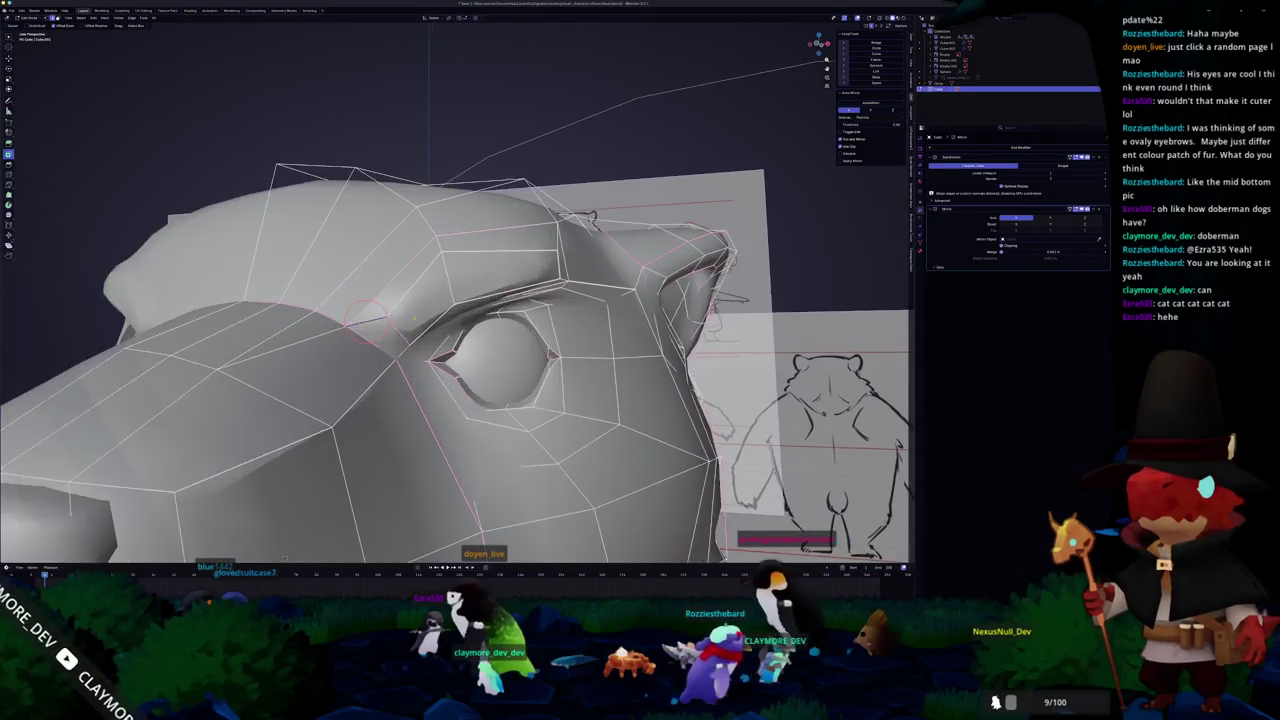
{"action": "middle_click_drag", "start_coordinate": [341, 467], "coordinate": [267, 553]}
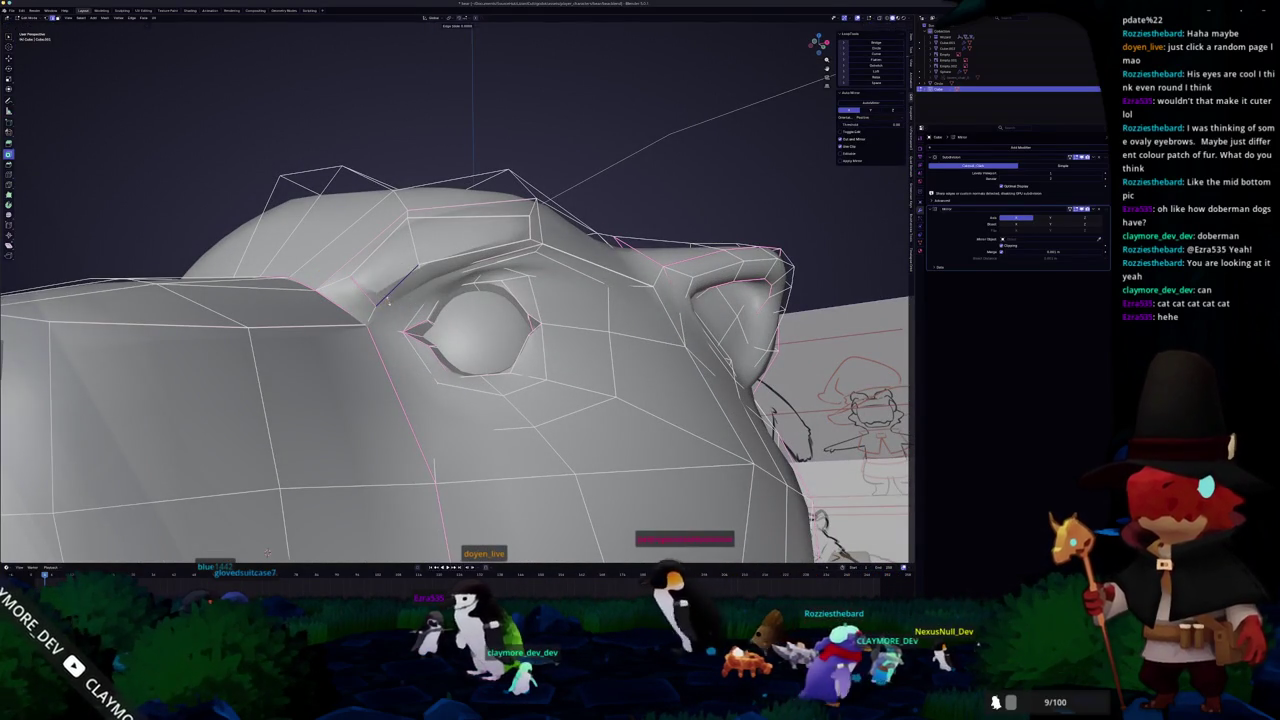
{"action": "key", "text": "c"}
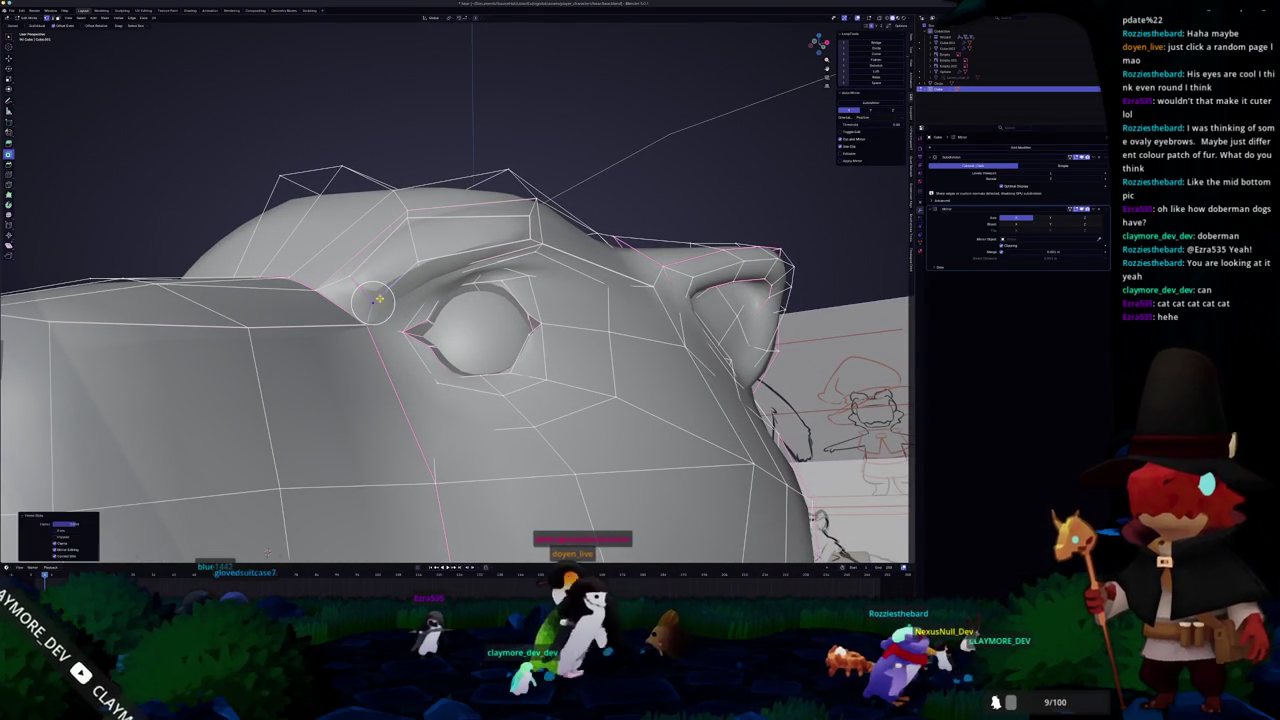
{"action": "left_click_drag", "start_coordinate": [370, 303], "coordinate": [439, 268]}
{"action": "key", "text": "Escape"}
{"action": "key", "text": "g"}
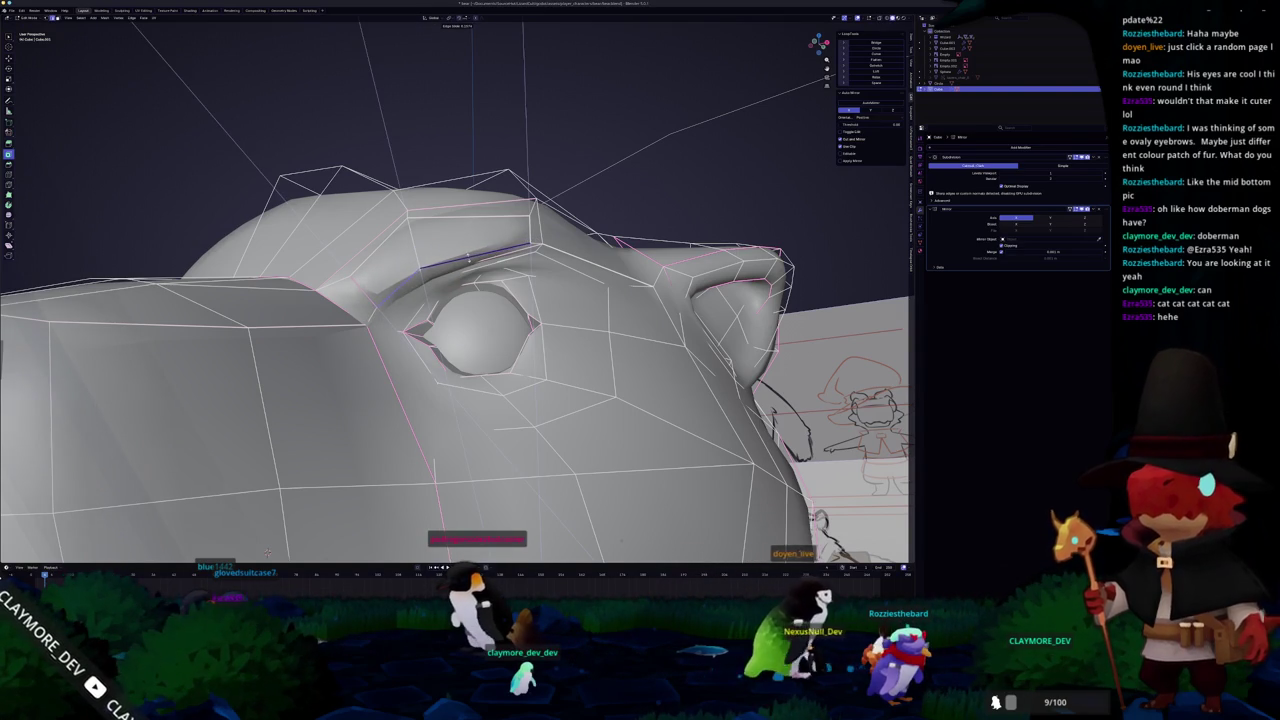
{"action": "left_click", "coordinate": [377, 303]}
Check the smoothed head, then grow the selection to the strip of faces above the eye
{"action": "middle_click_drag", "start_coordinate": [376, 302], "coordinate": [404, 340]}
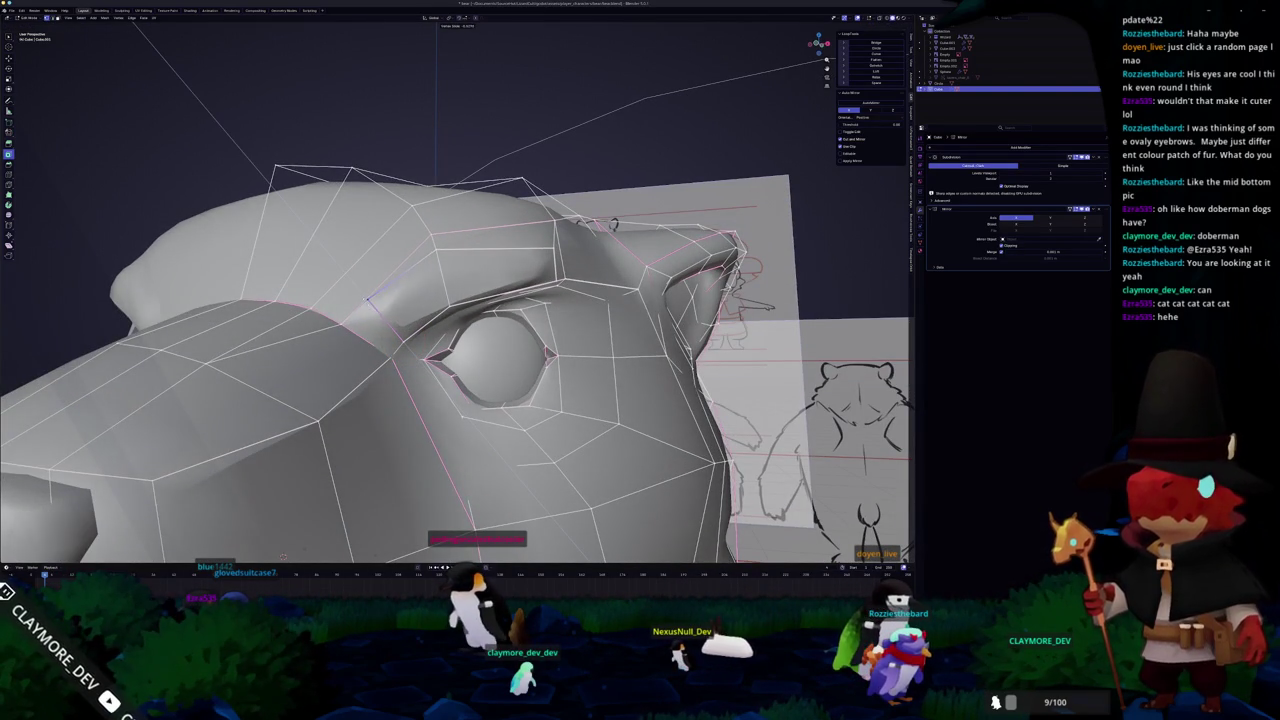
{"action": "middle_click_drag", "start_coordinate": [373, 305], "coordinate": [308, 327]}
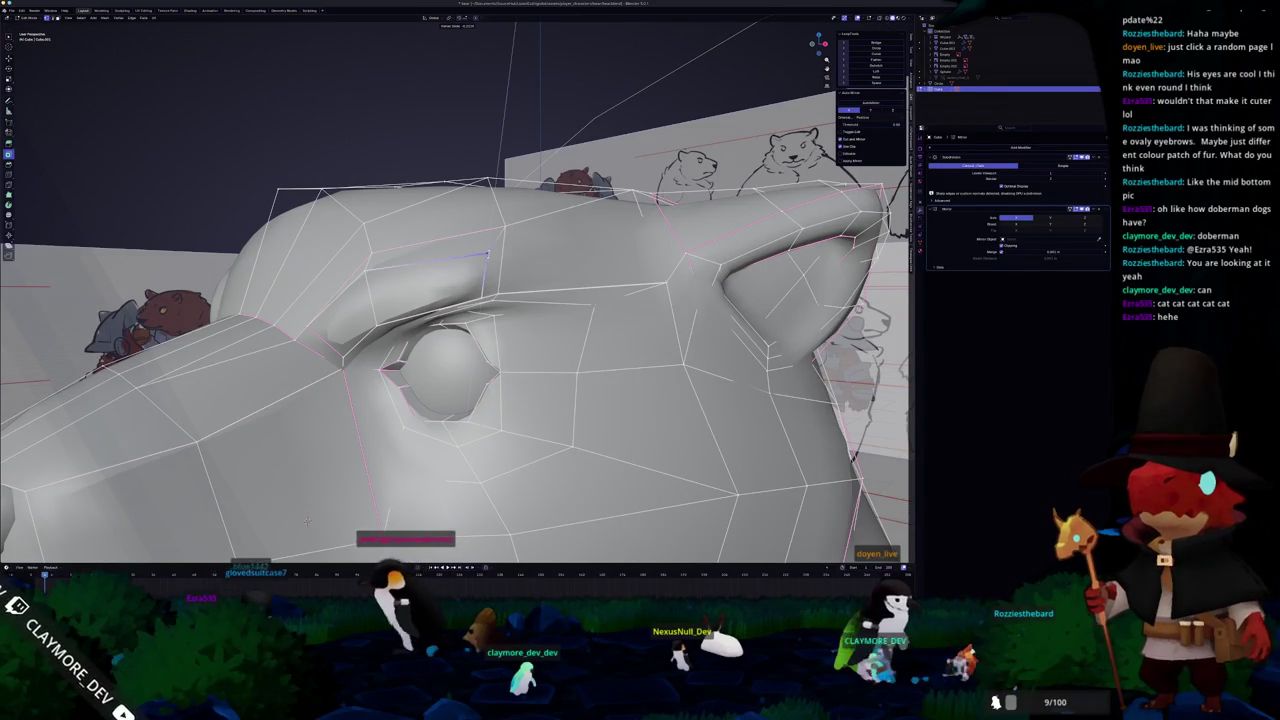
{"action": "key", "text": "Tab"}
{"action": "mouse_move", "coordinate": [307, 521]}
{"action": "middle_mouse_down"}
{"action": "mouse_move", "coordinate": [432, 330]}
{"action": "mouse_move", "coordinate": [349, 311]}
{"action": "mouse_move", "coordinate": [353, 299]}
{"action": "mouse_move", "coordinate": [384, 509]}
{"action": "mouse_move", "coordinate": [414, 262]}
{"action": "middle_mouse_up"}
{"action": "key", "text": "Tab"}
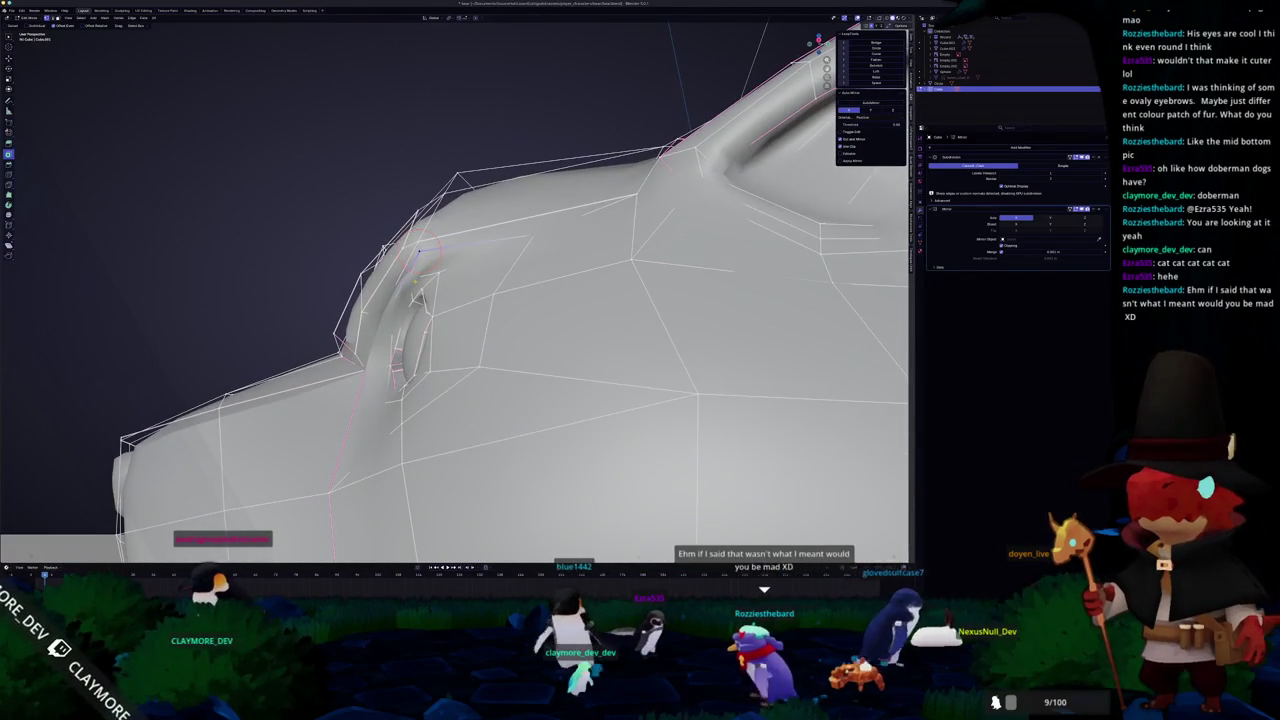
{"action": "key", "text": "alt+z"}
{"action": "mouse_move", "coordinate": [414, 262]}
{"action": "middle_mouse_down"}
{"action": "mouse_move", "coordinate": [459, 284]}
{"action": "mouse_move", "coordinate": [346, 504]}
{"action": "middle_mouse_up"}
{"action": "key", "text": "alt+z"}
{"action": "scroll", "coordinate": [459, 285], "scroll_direction": "down", "scroll_amount": 3}
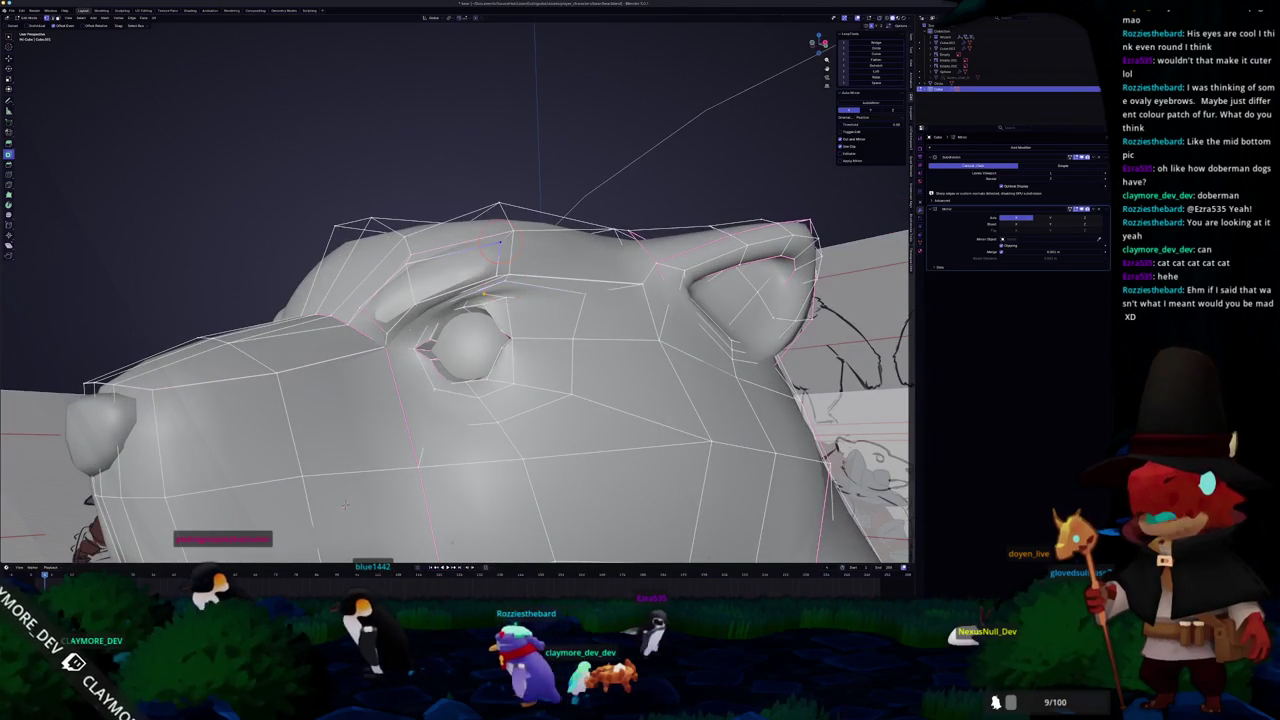
{"action": "key", "text": "Tab"}
{"action": "key", "text": "Tab"}
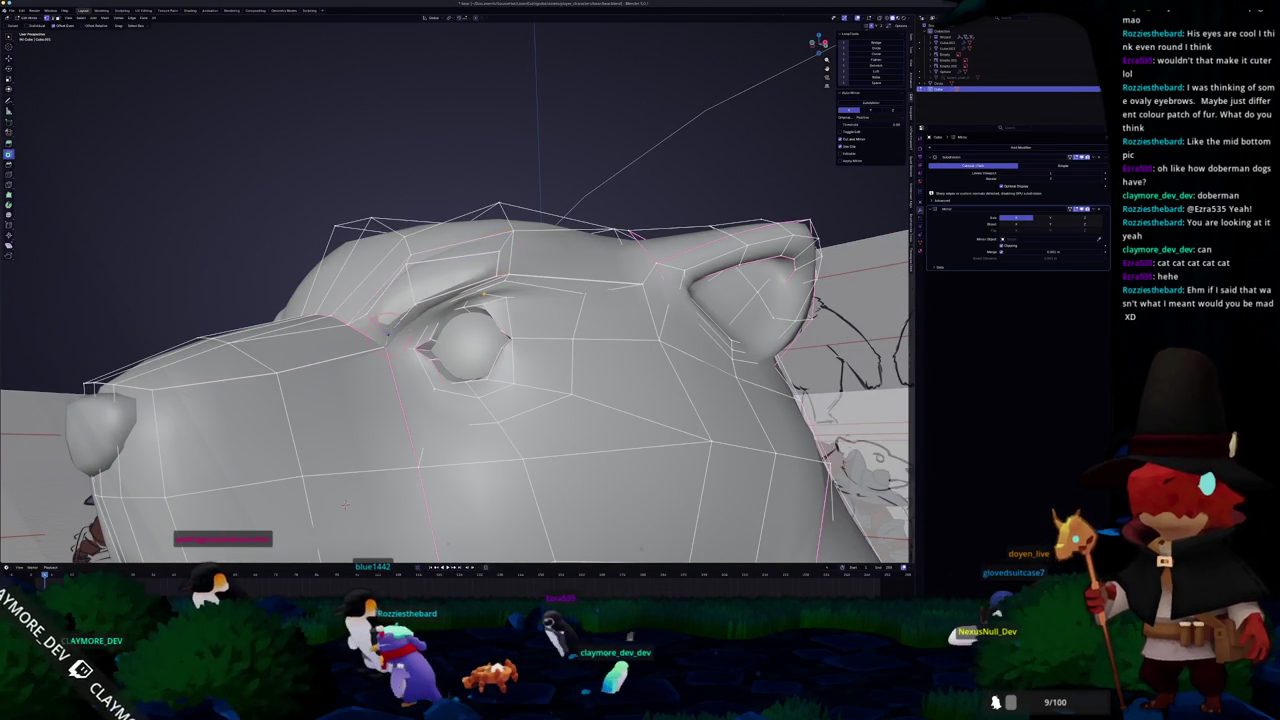
{"action": "key", "text": "Tab"}
{"action": "key", "text": "Tab"}
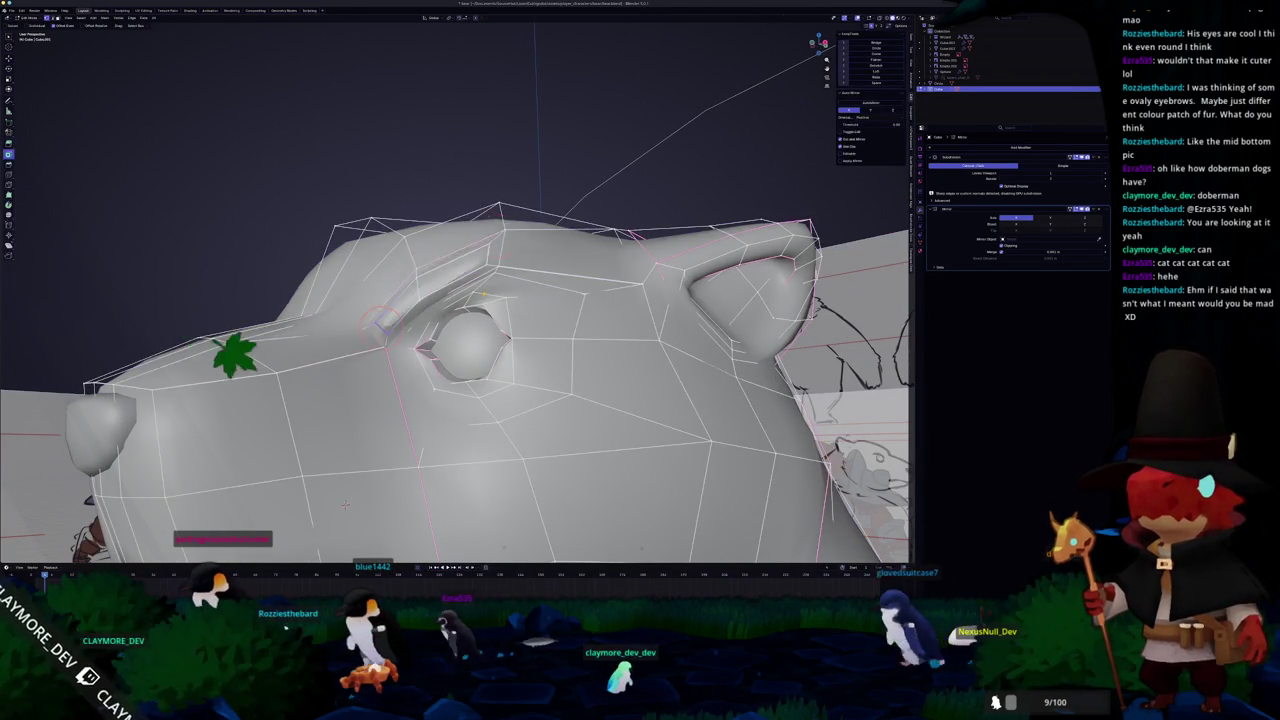
{"action": "key", "text": "Tab"}
{"action": "key", "text": "Tab"}
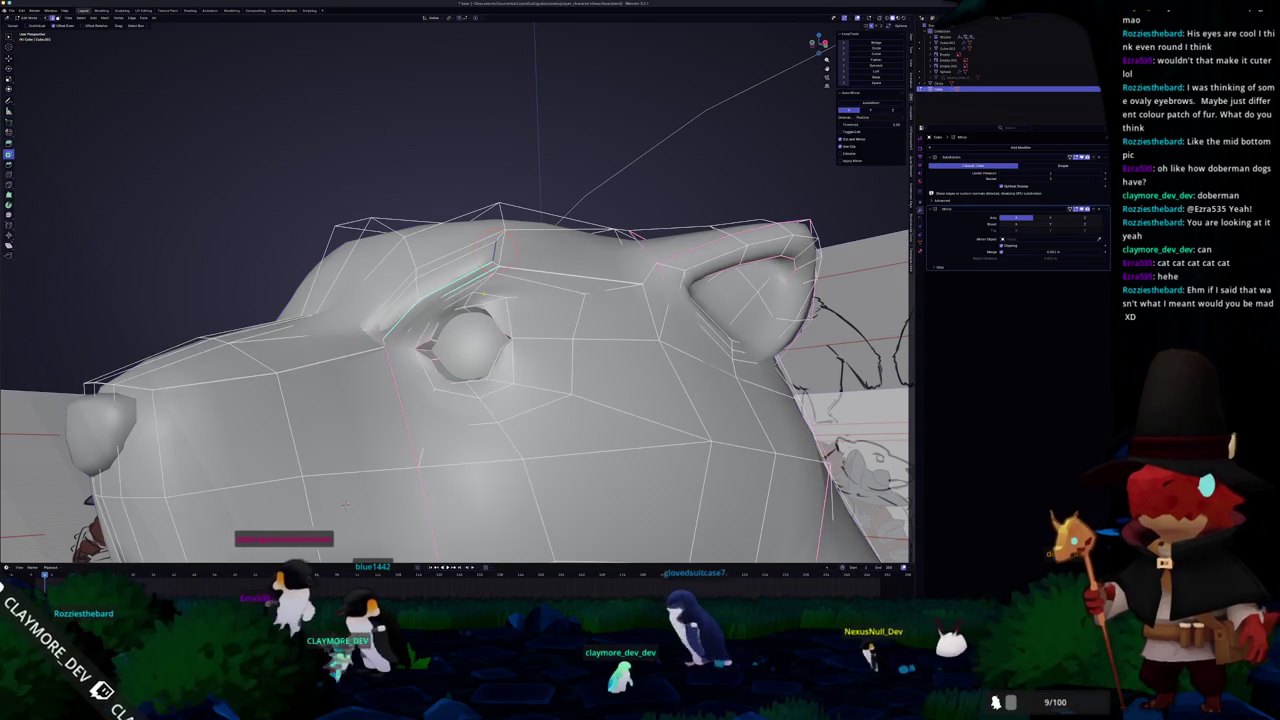
{"action": "key", "text": "ctrl+KP_Add"}
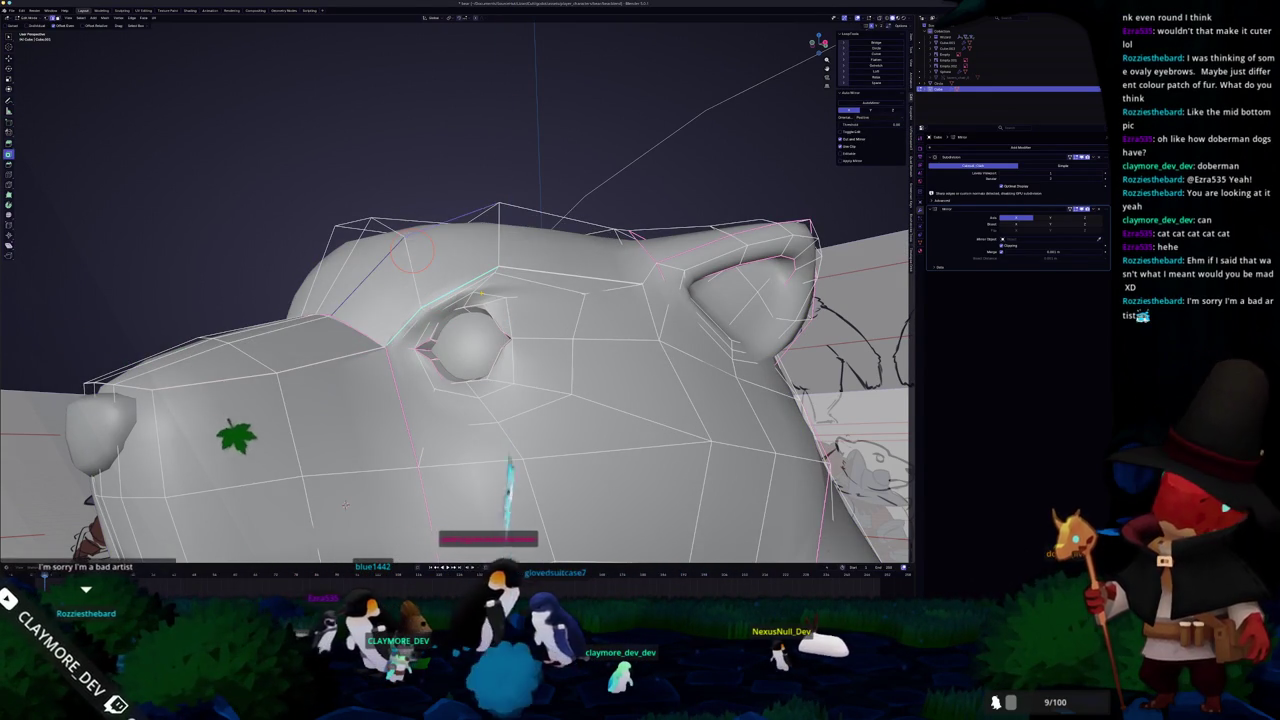
Proportionally move the vertex above the eye to deepen the brow ridge
{"action": "middle_click_drag", "start_coordinate": [345, 505], "coordinate": [420, 450]}
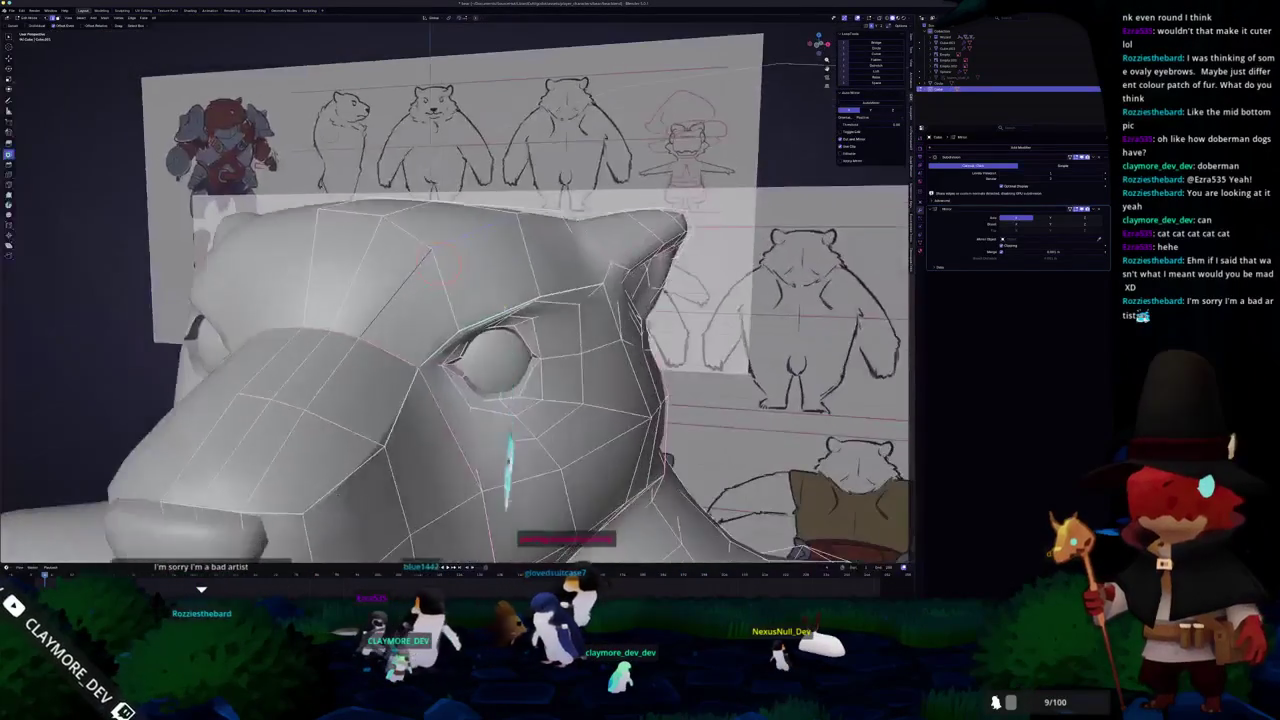
{"action": "key", "text": "Tab"}
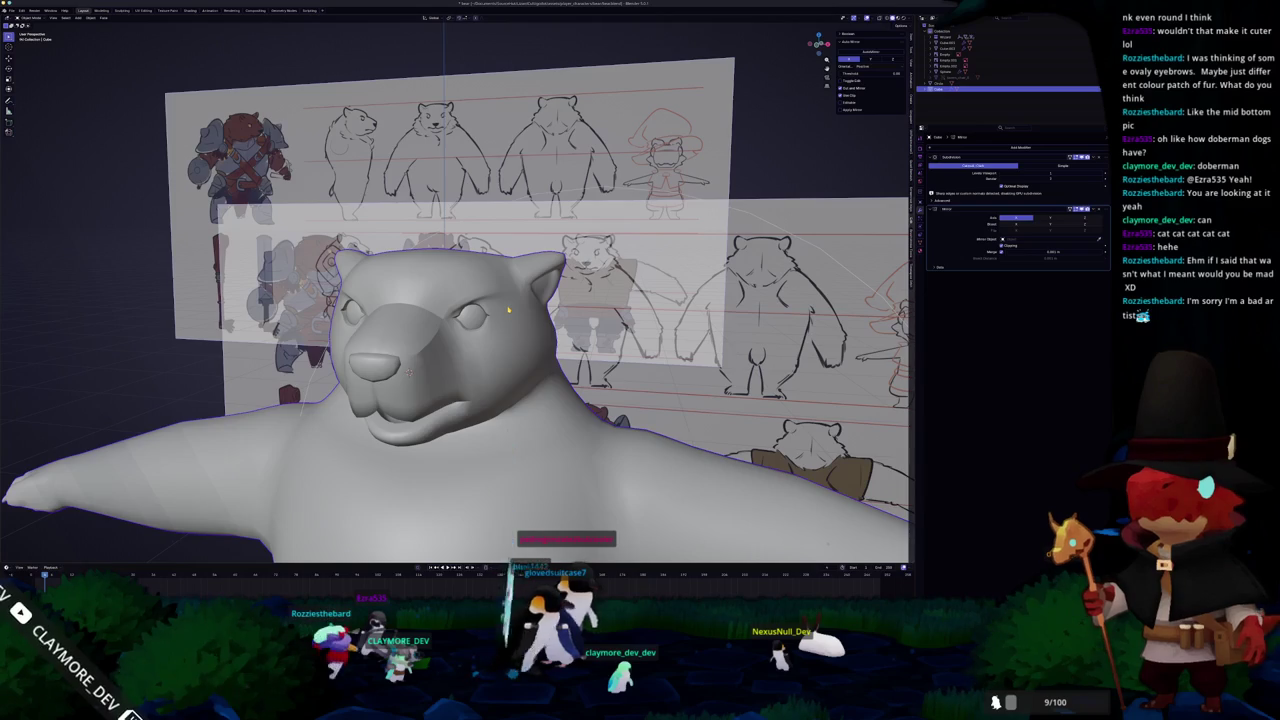
{"action": "scroll", "coordinate": [409, 372], "scroll_direction": "up", "scroll_amount": 3}
{"action": "key", "text": "Tab"}
{"action": "middle_click_drag", "start_coordinate": [409, 372], "coordinate": [370, 436]}
{"action": "scroll", "coordinate": [370, 436], "scroll_direction": "up", "scroll_amount": 3}
{"action": "middle_click_drag", "start_coordinate": [327, 505], "coordinate": [331, 511]}
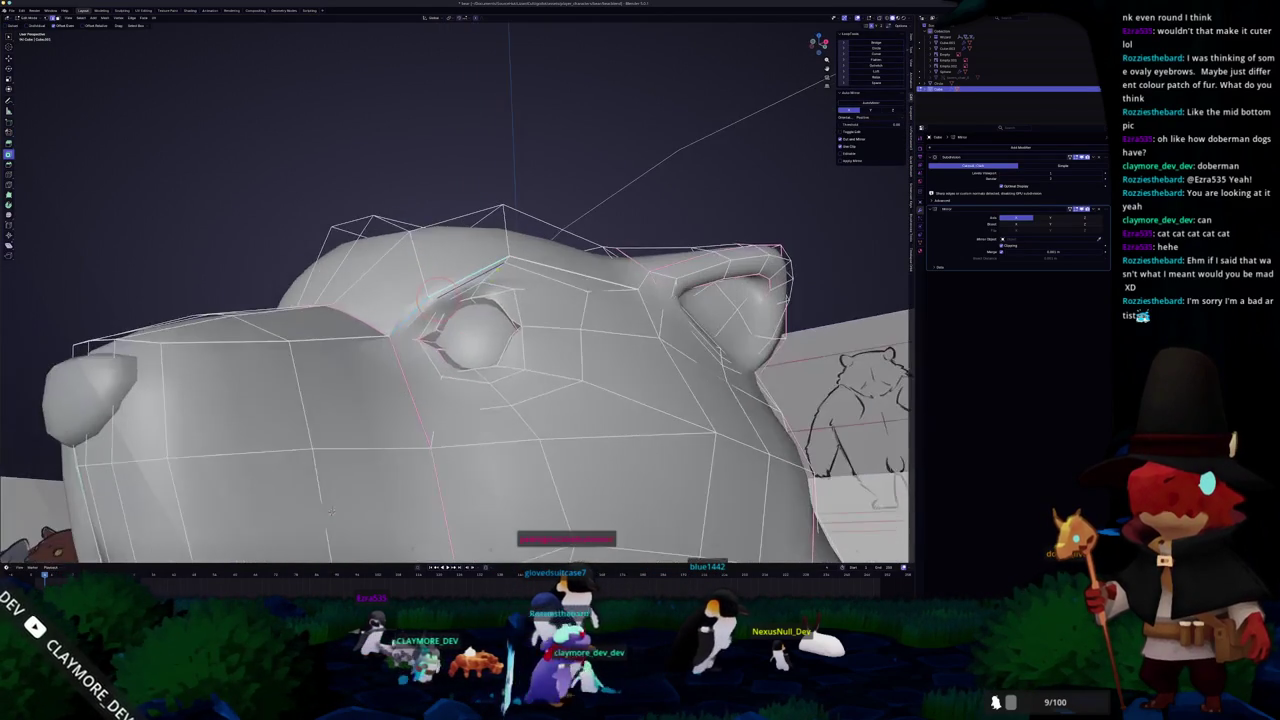
{"action": "scroll", "coordinate": [331, 512], "scroll_direction": "up", "scroll_amount": 2}
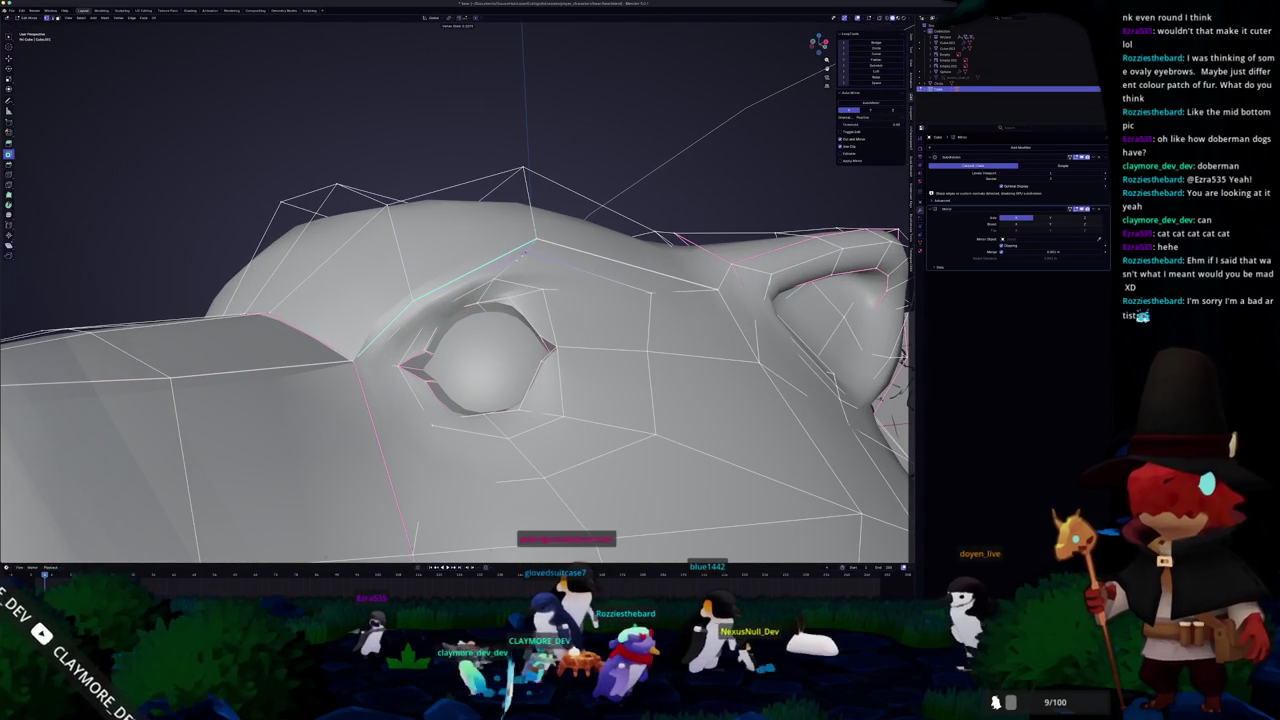
{"action": "middle_click_drag", "start_coordinate": [519, 257], "coordinate": [427, 299]}
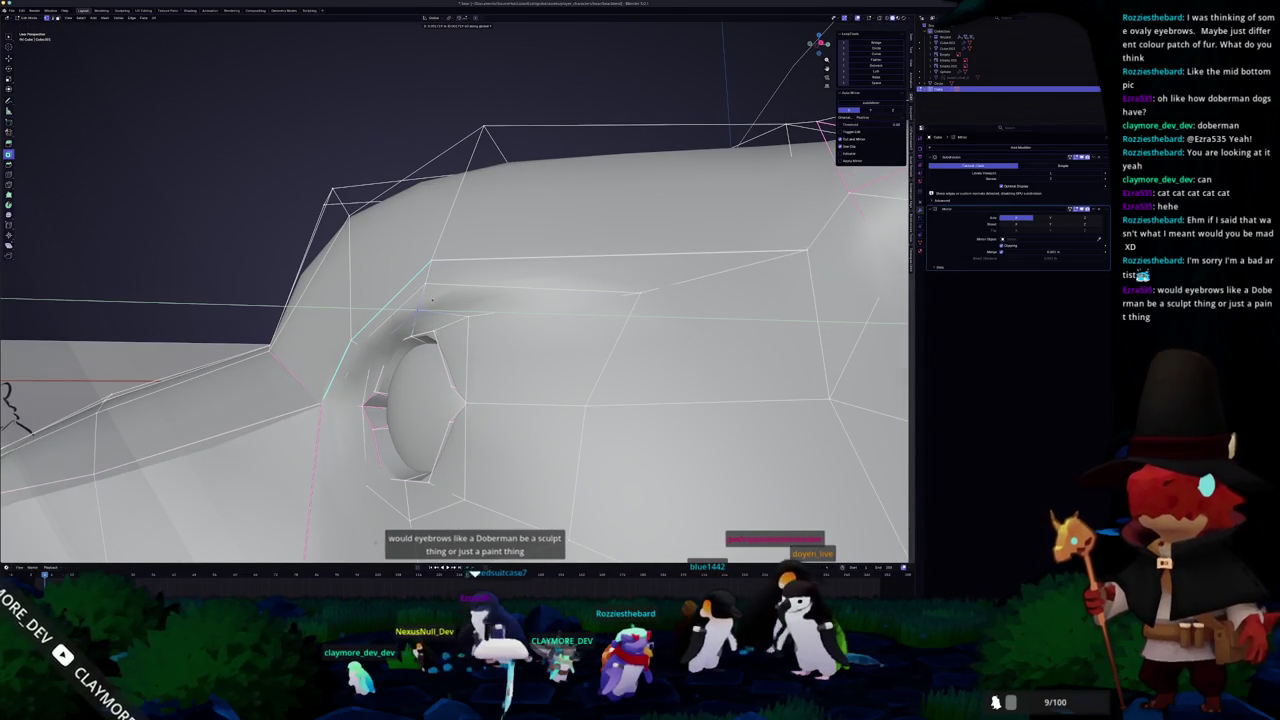
{"action": "key", "text": "g"}
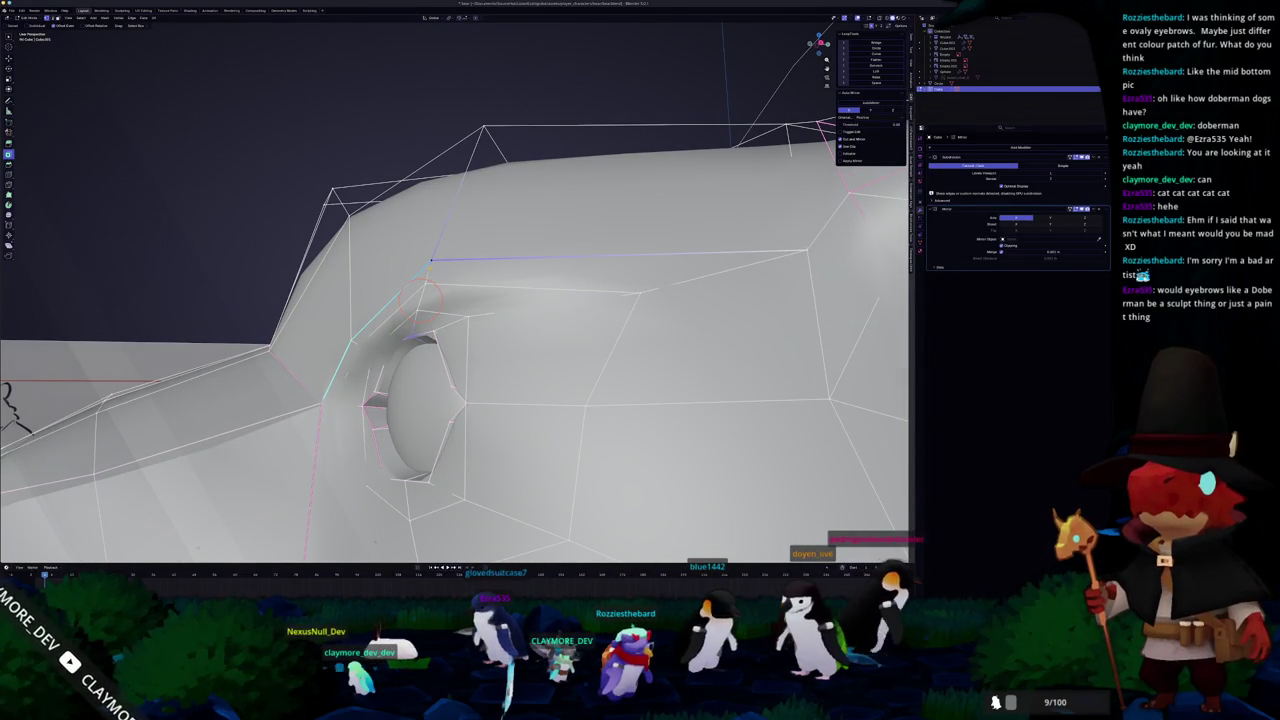
{"action": "left_click", "coordinate": [425, 283]}
Select the edge path from brow to eye and review the whole bear against the references
{"action": "middle_click_drag", "start_coordinate": [420, 301], "coordinate": [483, 264]}
{"action": "left_click", "coordinate": [398, 305], "text": "ctrl"}
{"action": "key", "text": "Tab"}
{"action": "scroll", "coordinate": [383, 300], "scroll_direction": "down", "scroll_amount": 5}
{"action": "middle_click_drag", "start_coordinate": [390, 305], "coordinate": [425, 324]}
{"action": "mouse_move", "coordinate": [357, 286]}
{"action": "middle_mouse_down"}
{"action": "mouse_move", "coordinate": [452, 308]}
{"action": "mouse_move", "coordinate": [420, 310]}
{"action": "middle_mouse_up"}
{"action": "key", "text": "Tab"}
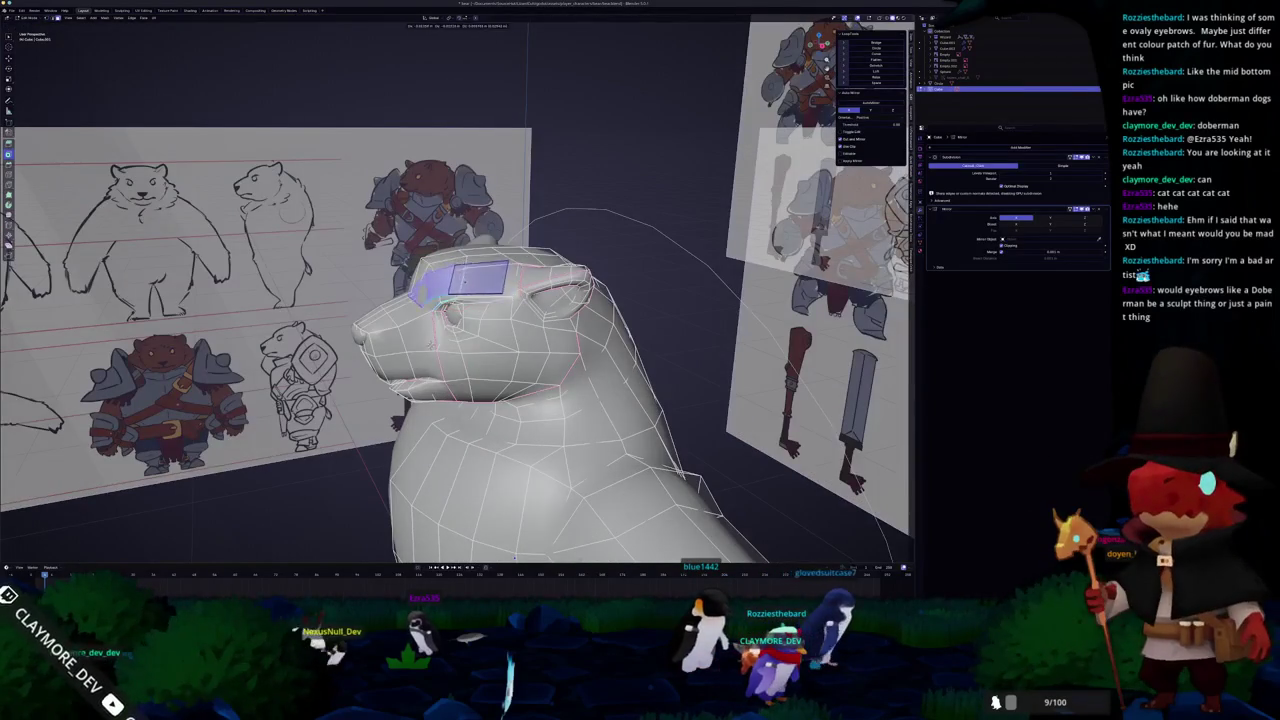
Separate the brow faces above the eye into their own eyebrow object
{"action": "right_click", "coordinate": [466, 285]}
{"action": "left_click", "coordinate": [495, 381]}
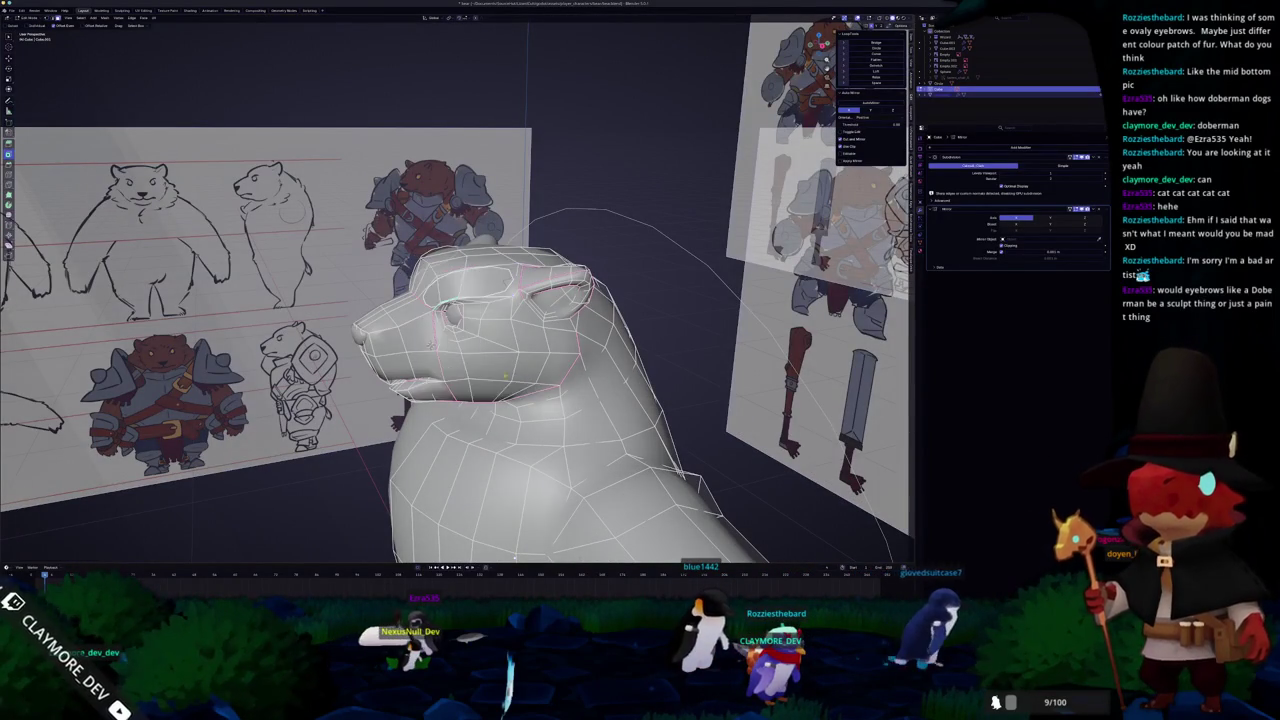
{"action": "key", "text": "Tab"}
{"action": "middle_click_drag", "start_coordinate": [430, 344], "coordinate": [424, 344]}
{"action": "key", "text": "Tab"}
{"action": "key", "text": "alt+z"}
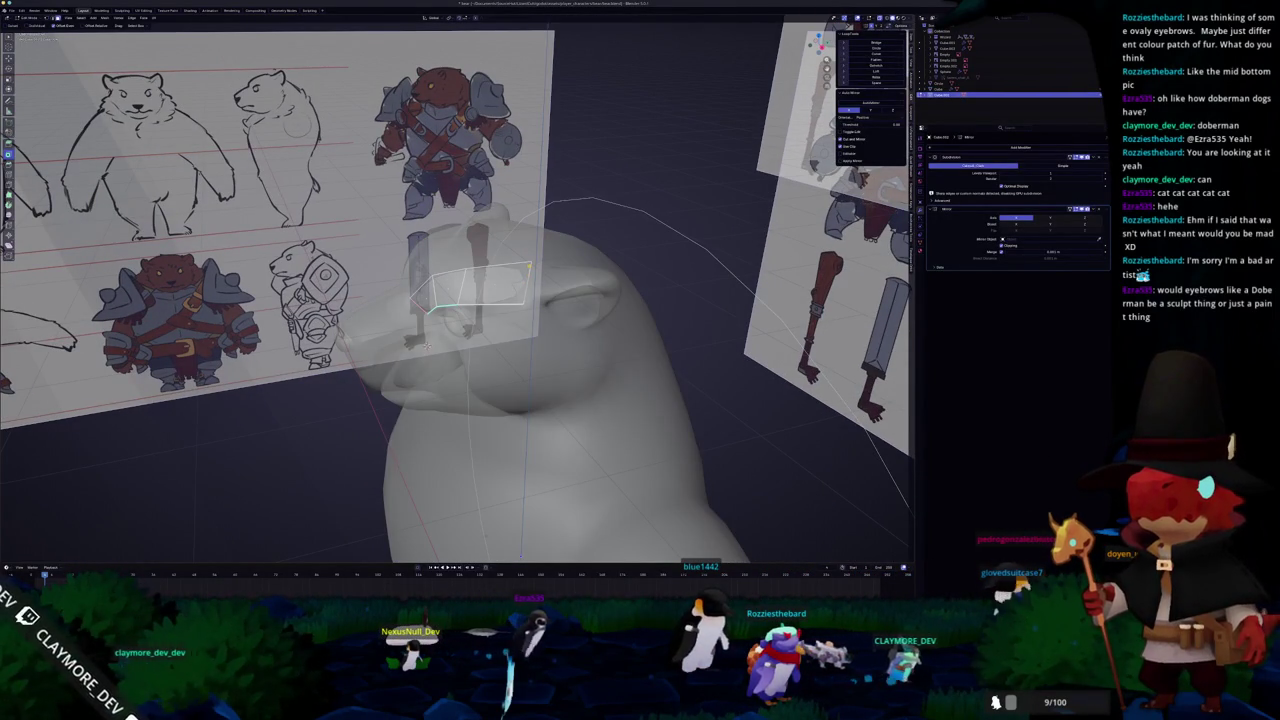
{"action": "middle_click_drag", "start_coordinate": [528, 283], "coordinate": [543, 276]}
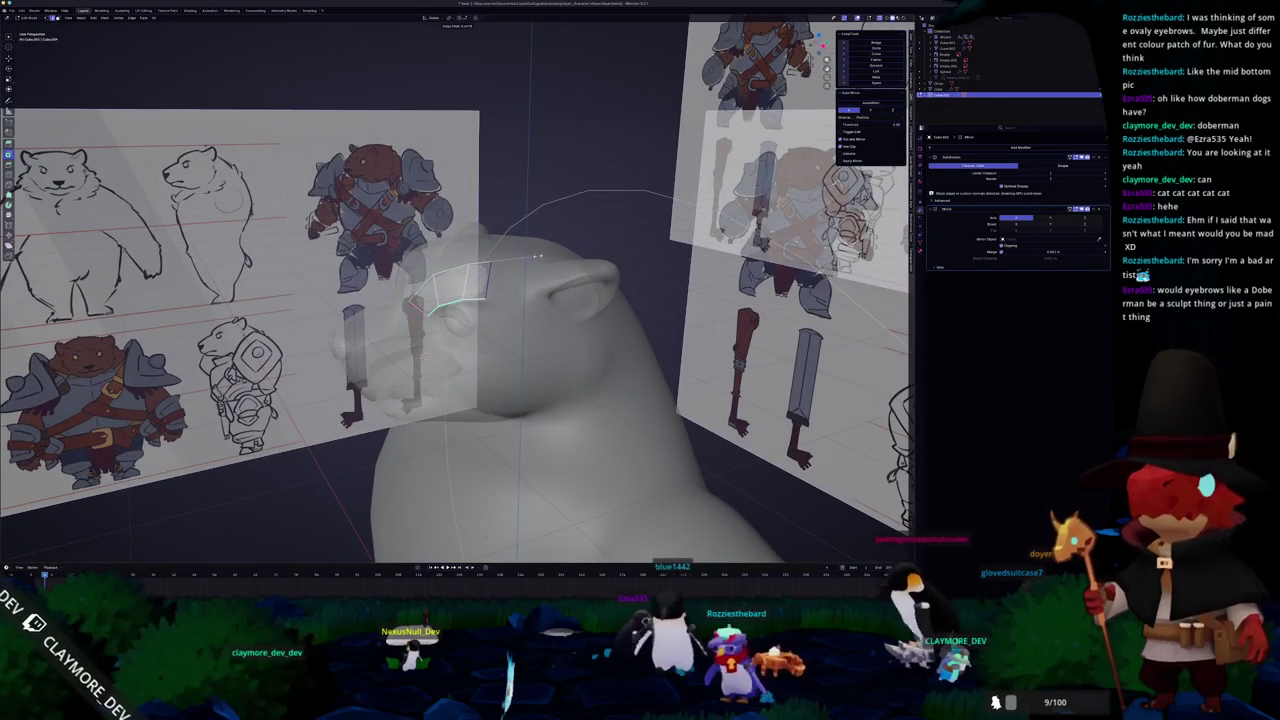
{"action": "middle_click_drag", "start_coordinate": [540, 300], "coordinate": [620, 290]}
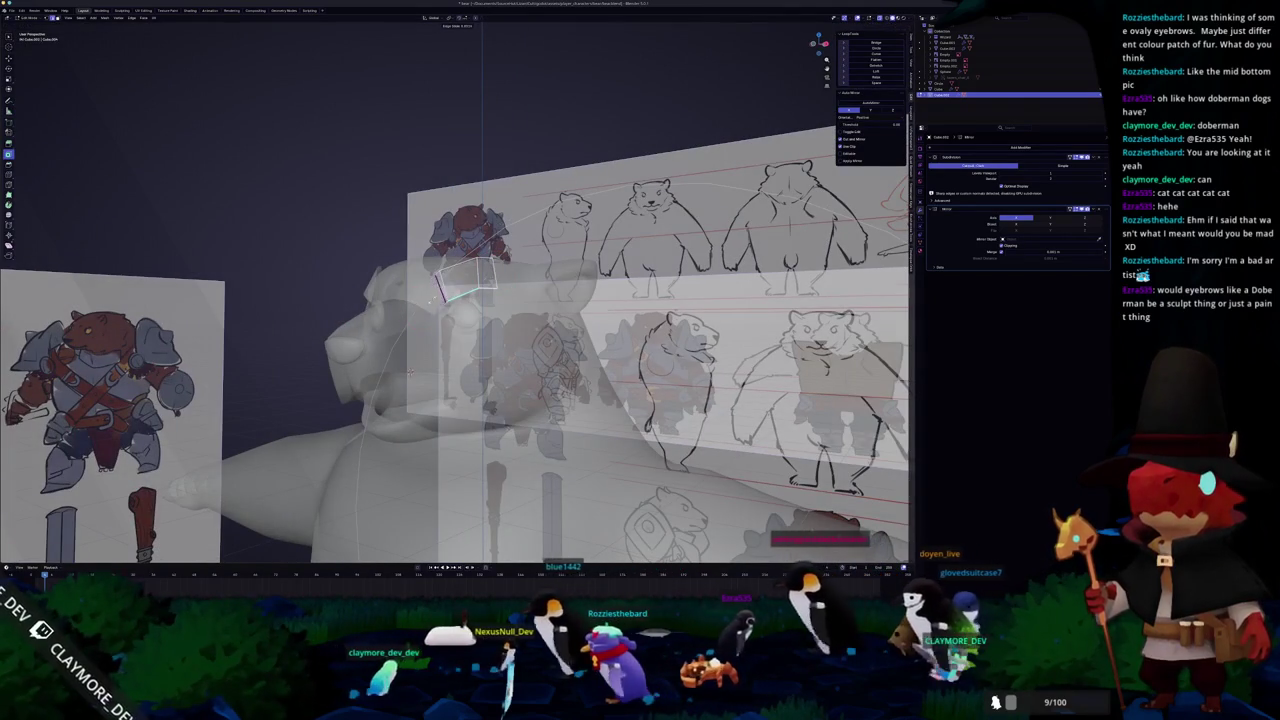
{"action": "middle_click_drag", "start_coordinate": [440, 300], "coordinate": [470, 300]}
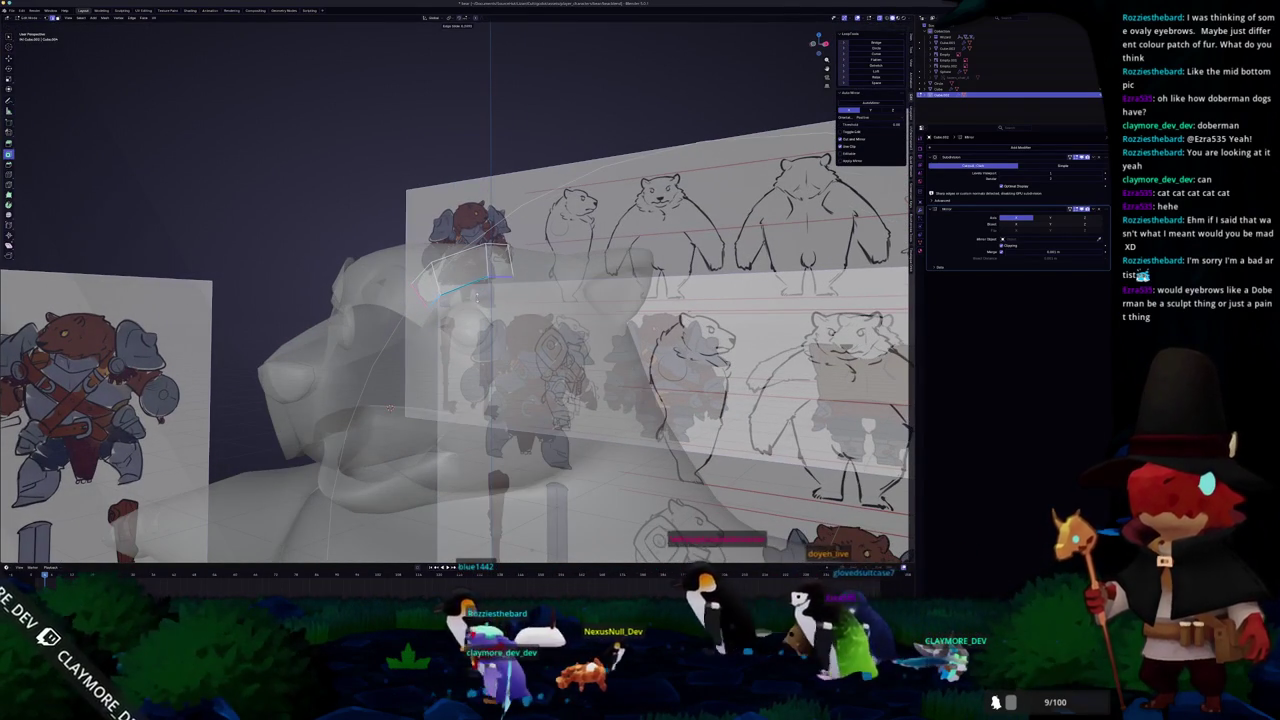
Move the eyebrow patch edges higher on the head to follow the brow line
{"action": "key", "text": "g"}
{"action": "key", "text": "g"}
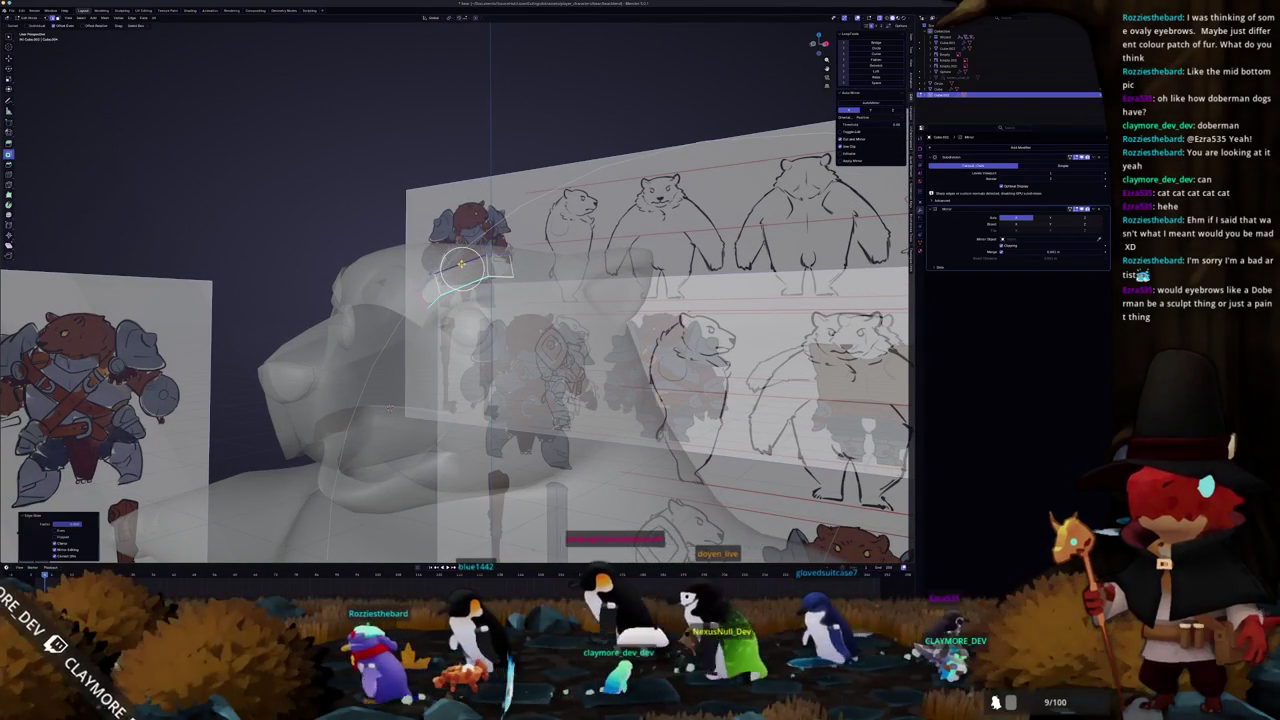
{"action": "key", "text": "alt+z"}
{"action": "middle_click_drag", "start_coordinate": [388, 408], "coordinate": [460, 295]}
{"action": "key", "text": "c"}
{"action": "key", "text": "Escape"}
{"action": "key", "text": "g"}
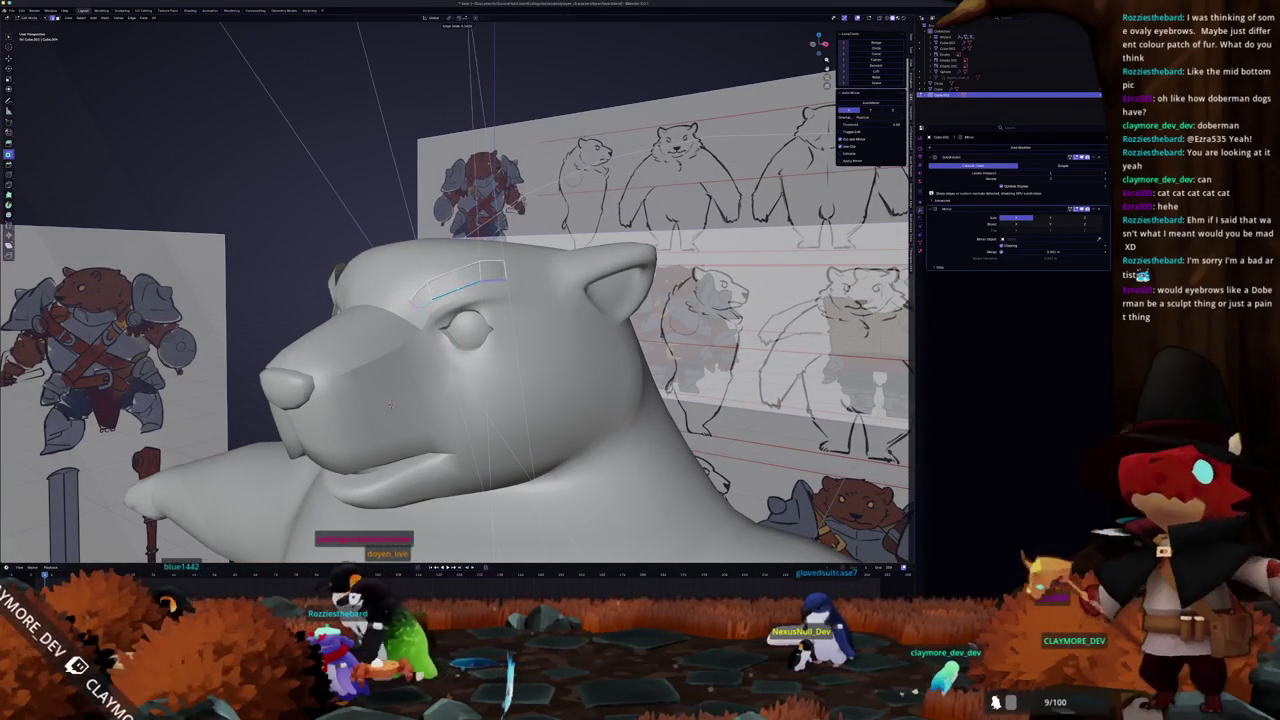
{"action": "left_click", "coordinate": [390, 405]}
{"action": "middle_click_drag", "start_coordinate": [390, 405], "coordinate": [418, 330]}
{"action": "middle_click_drag", "start_coordinate": [405, 283], "coordinate": [350, 400]}
{"action": "left_click", "coordinate": [446, 281]}
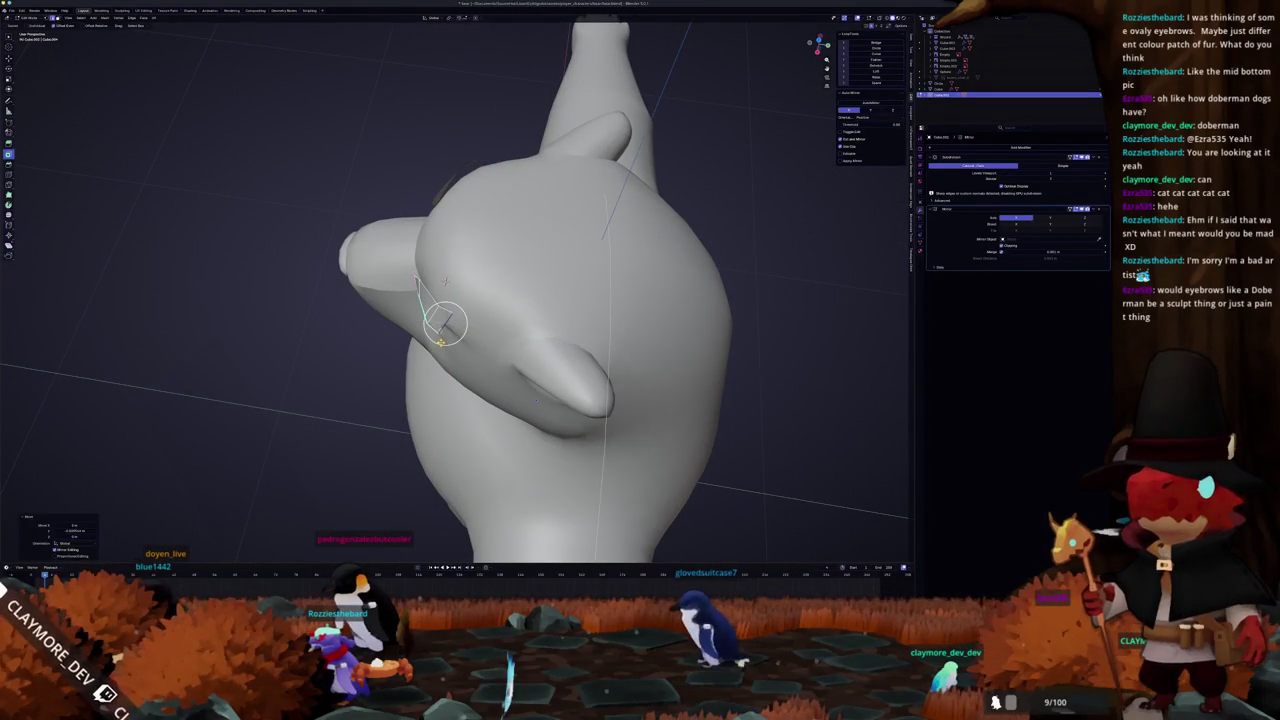
{"action": "middle_click_drag", "start_coordinate": [446, 281], "coordinate": [444, 300]}
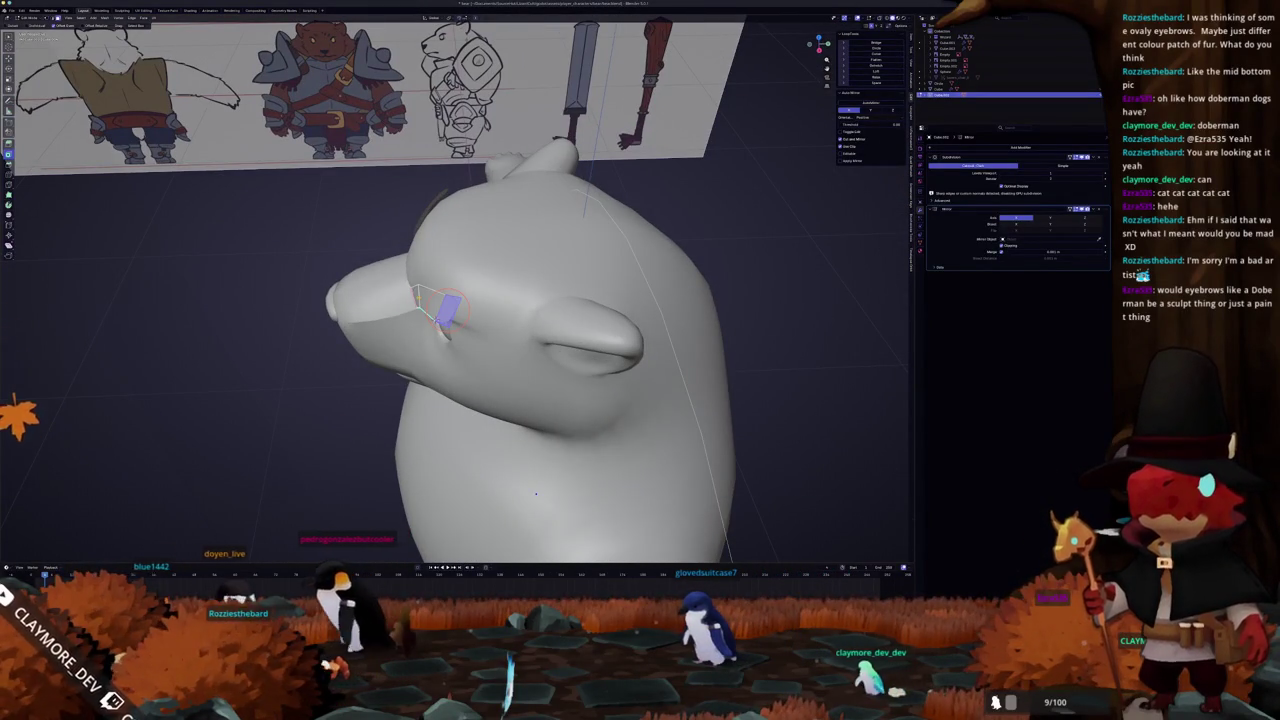
Edge-slide the brow edge along the eye and check the patch from several angles
{"action": "key", "text": "w"}
{"action": "key", "text": "Escape"}
{"action": "middle_click_drag", "start_coordinate": [430, 300], "coordinate": [376, 425]}
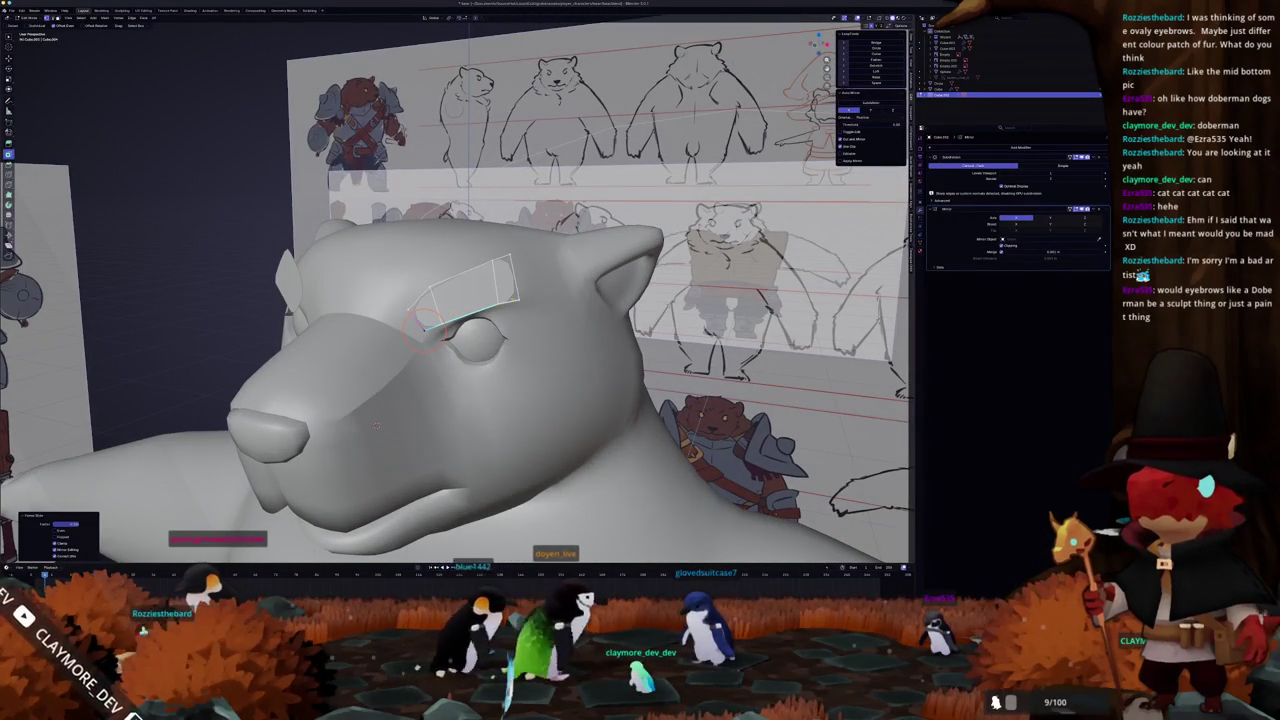
{"action": "key", "text": "g"}
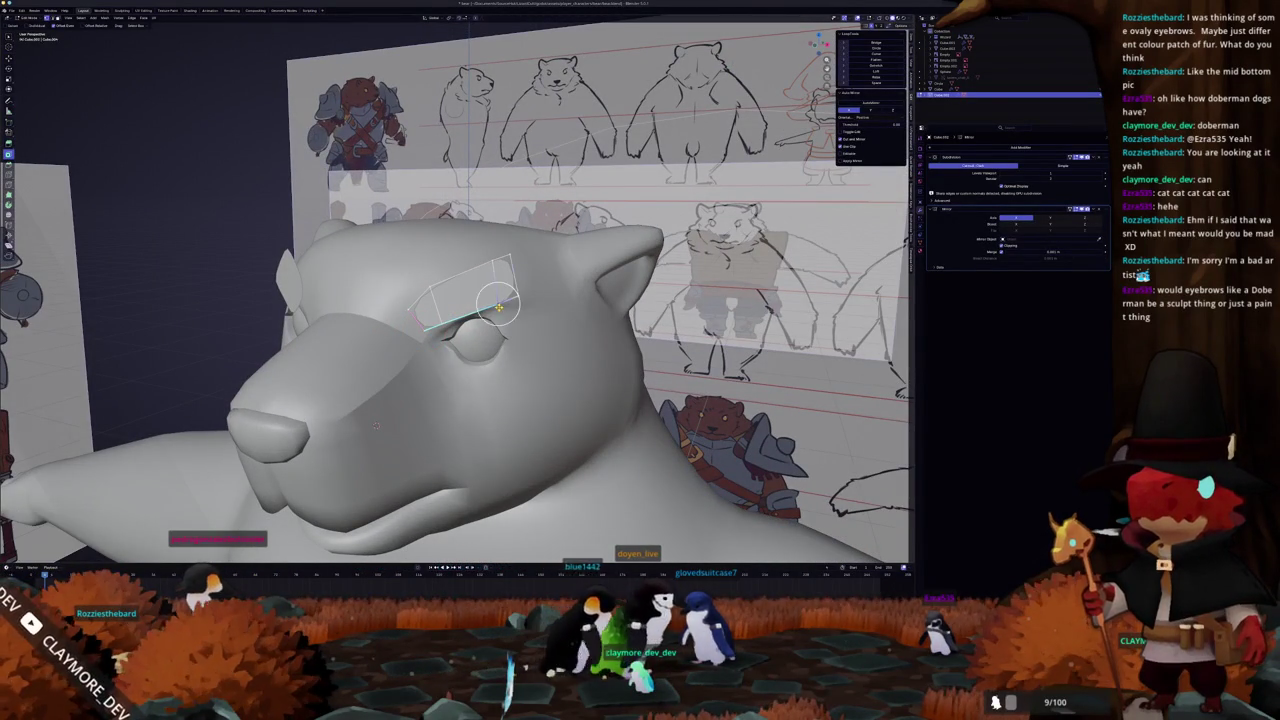
{"action": "key", "text": "g"}
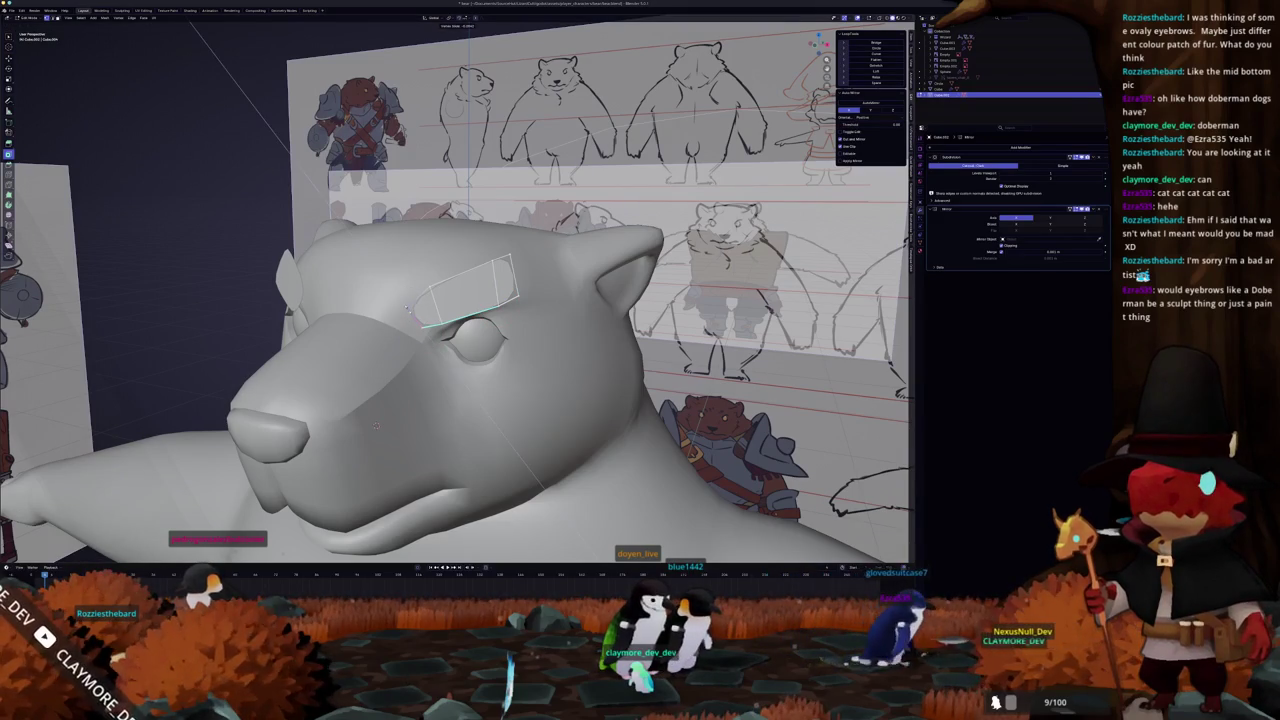
{"action": "mouse_move", "coordinate": [407, 306]}
{"action": "middle_mouse_down"}
{"action": "mouse_move", "coordinate": [517, 537]}
{"action": "mouse_move", "coordinate": [522, 297]}
{"action": "mouse_move", "coordinate": [476, 314]}
{"action": "middle_mouse_up"}
{"action": "scroll", "coordinate": [476, 314], "scroll_direction": "up", "scroll_amount": 3}
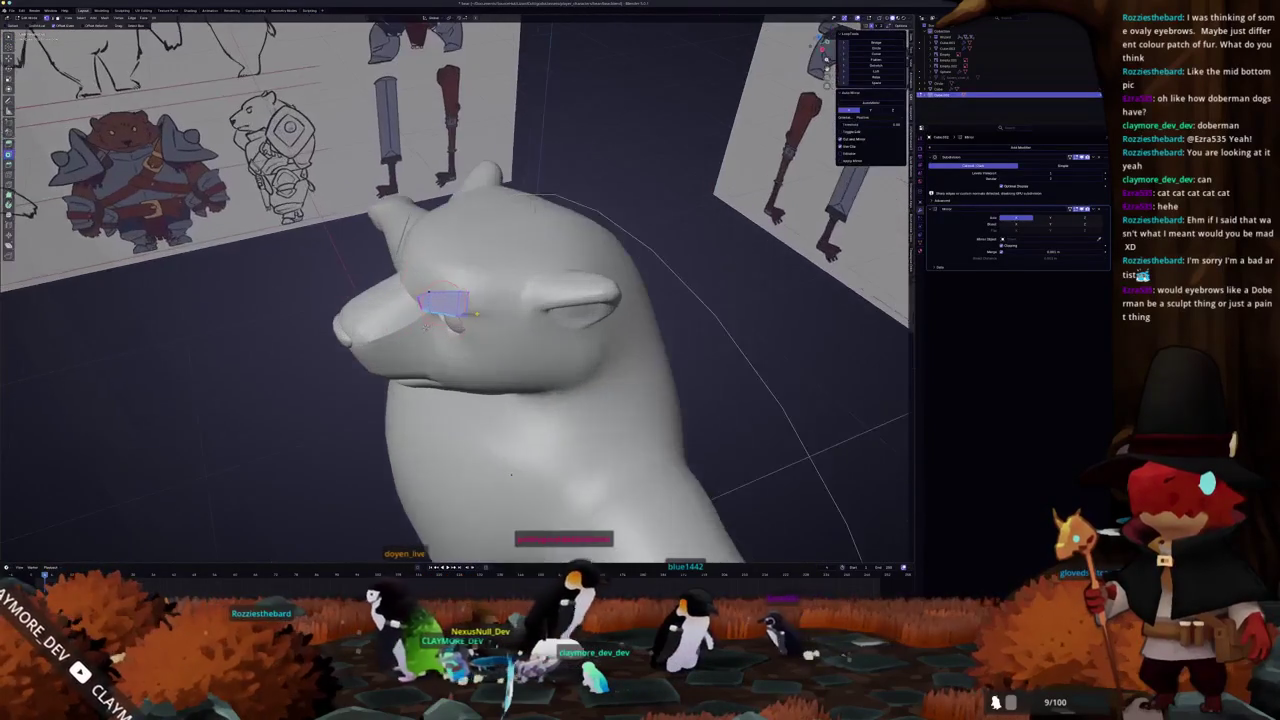
{"action": "key", "text": "Tab"}
{"action": "mouse_move", "coordinate": [511, 475]}
{"action": "middle_mouse_down"}
{"action": "mouse_move", "coordinate": [518, 462]}
{"action": "mouse_move", "coordinate": [494, 545]}
{"action": "mouse_move", "coordinate": [470, 548]}
{"action": "middle_mouse_up"}
{"action": "key", "text": "Tab"}
{"action": "middle_click_drag", "start_coordinate": [503, 300], "coordinate": [516, 303]}
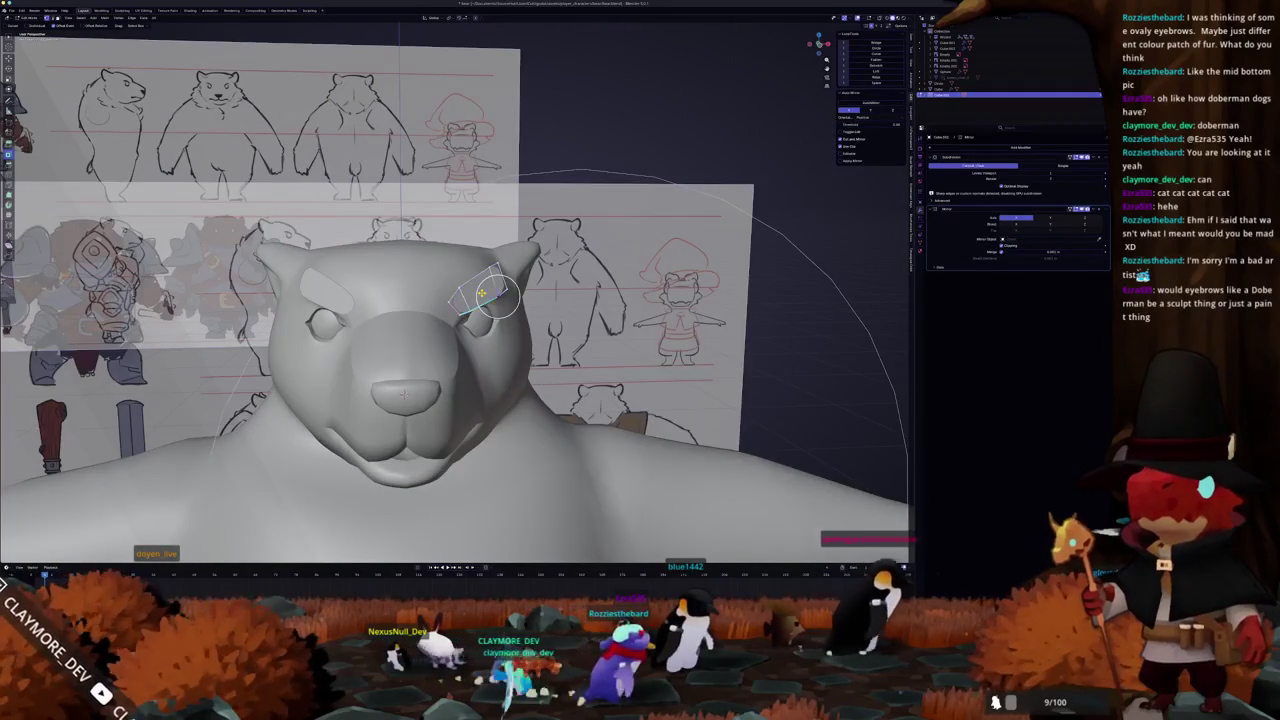
Select the whole right eyebrow patch and rotate it flatter in front orthographic view
{"action": "key", "text": "Tab"}
{"action": "key", "text": "Tab"}
{"action": "middle_click_drag", "start_coordinate": [450, 350], "coordinate": [470, 340]}
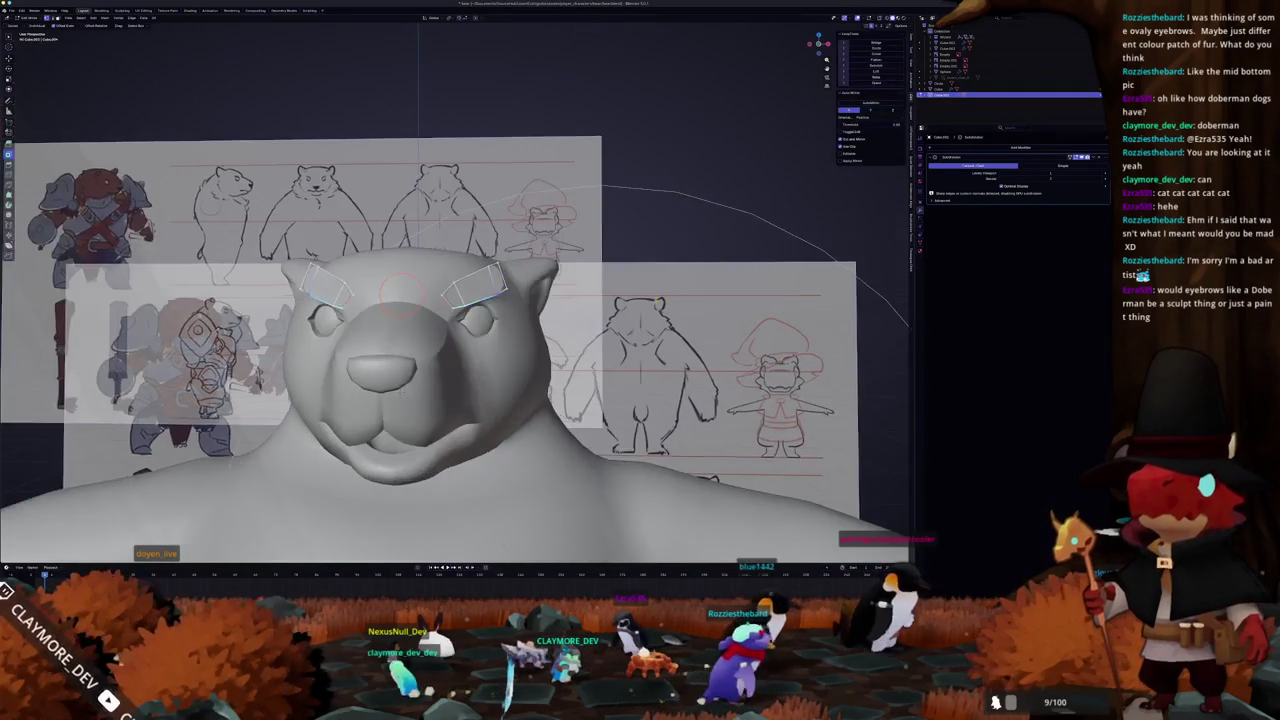
{"action": "left_click", "coordinate": [400, 395]}
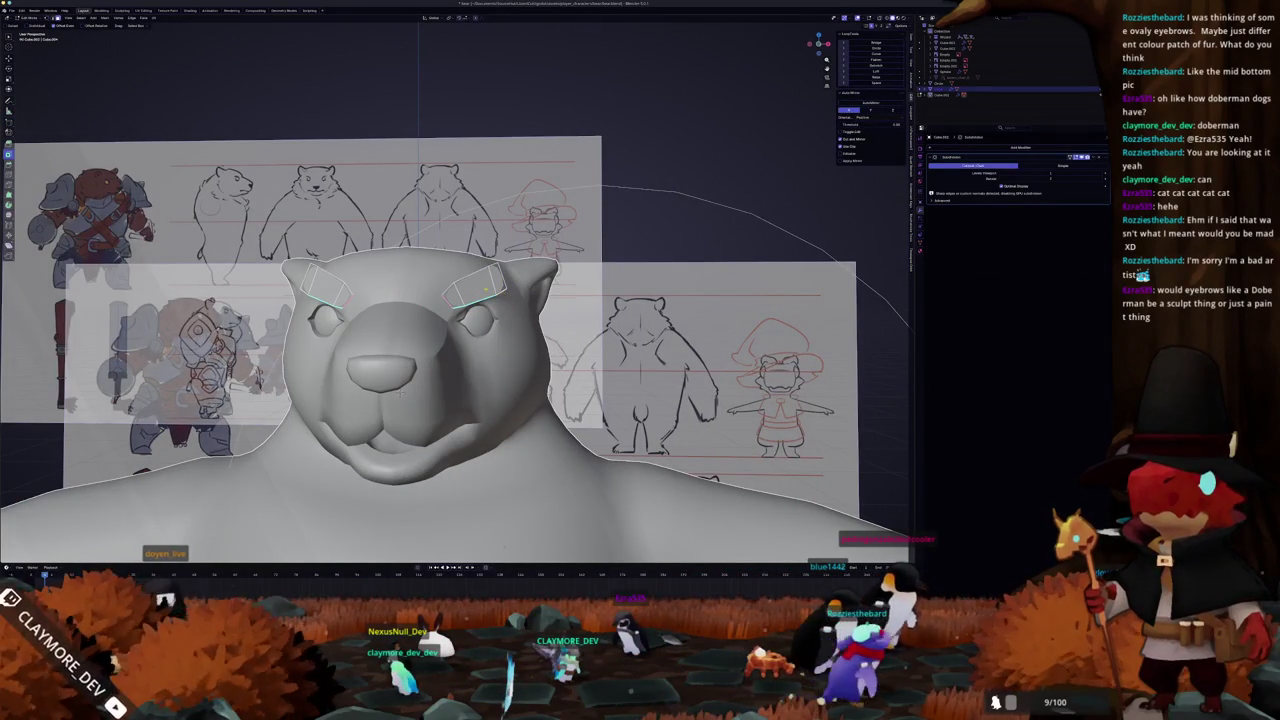
{"action": "key", "text": "ctrl+l"}
{"action": "key", "text": "KP_1"}
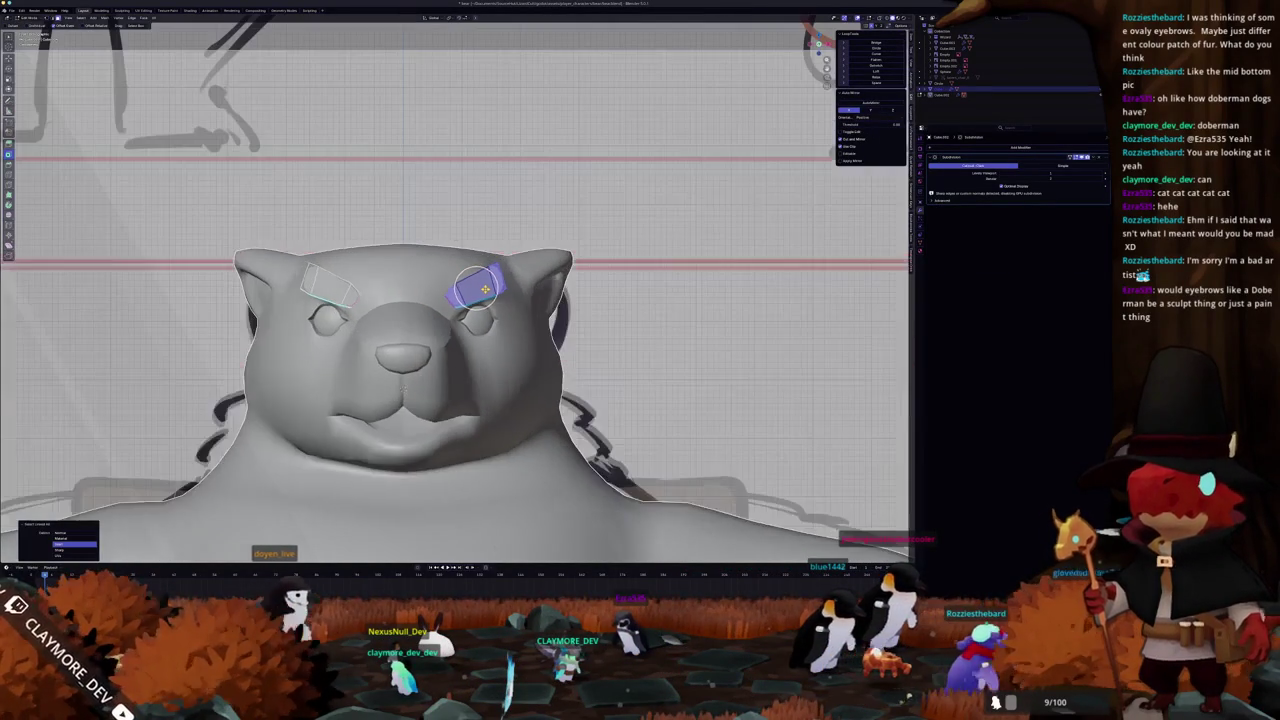
{"action": "key", "text": "r"}
{"action": "left_click", "coordinate": [535, 335]}
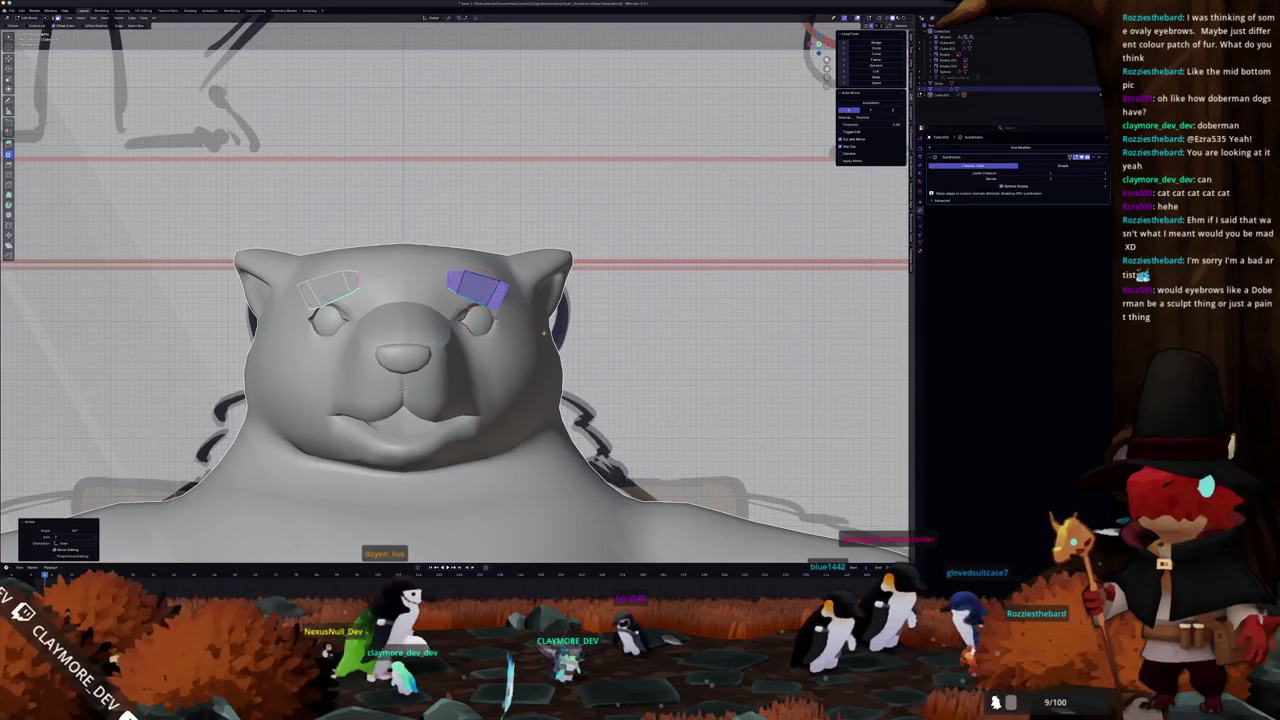
{"action": "key", "text": "Tab"}
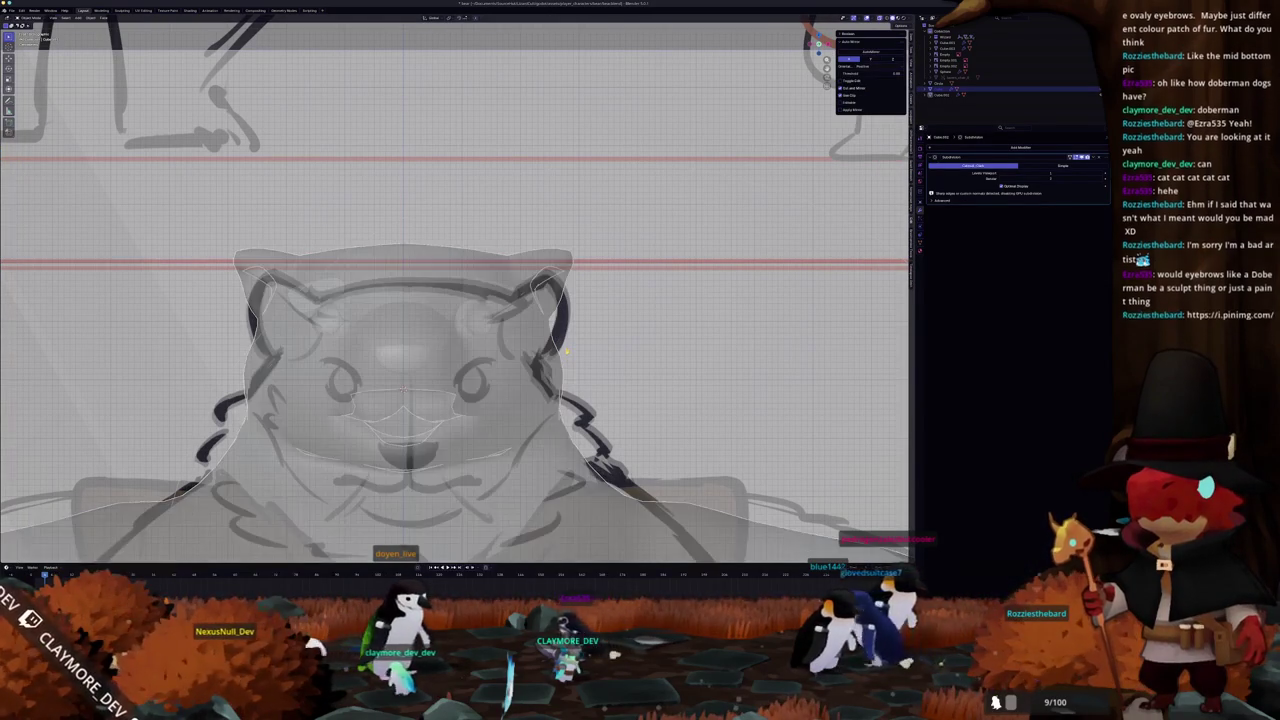
{"action": "middle_click_drag", "start_coordinate": [567, 350], "coordinate": [458, 410]}
{"action": "key", "text": "Tab"}
{"action": "scroll", "coordinate": [563, 347], "scroll_direction": "down", "scroll_amount": 5}
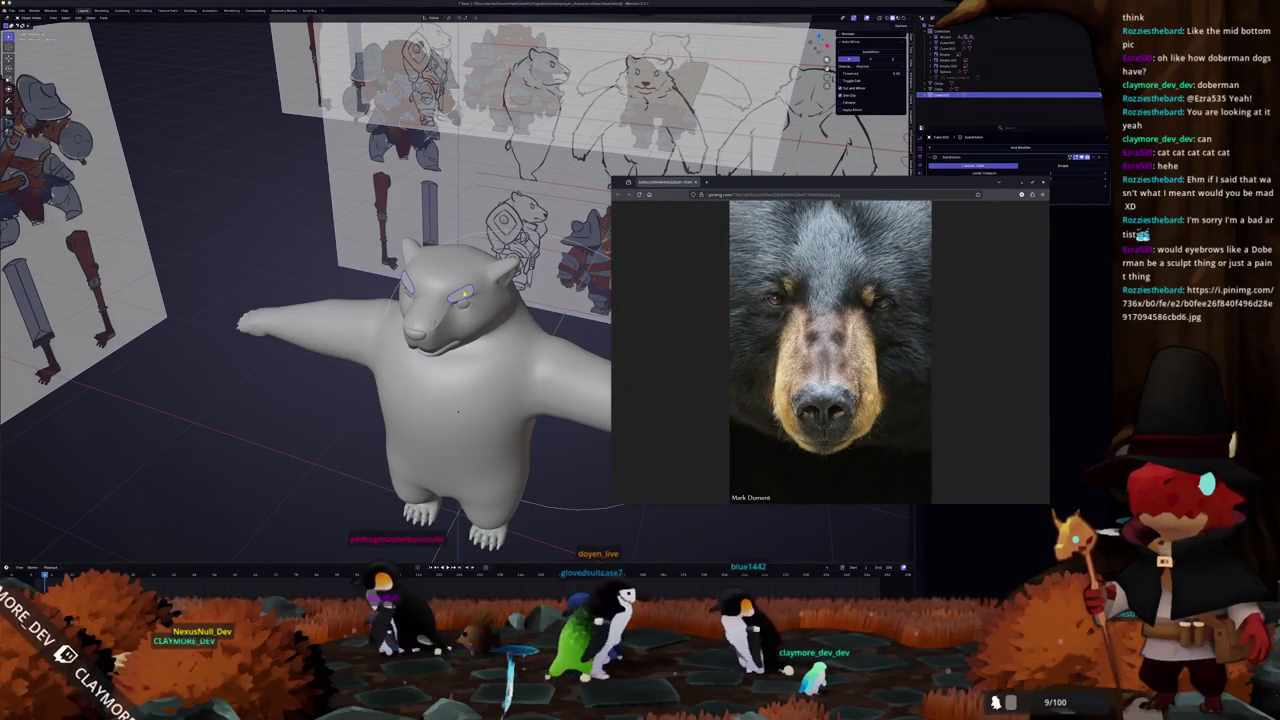
Compare the black bear photo's brow markings with the see-through mesh, then hide the photo
{"action": "middle_click_drag", "start_coordinate": [458, 410], "coordinate": [520, 400]}
{"action": "key", "text": "alt+Tab"}
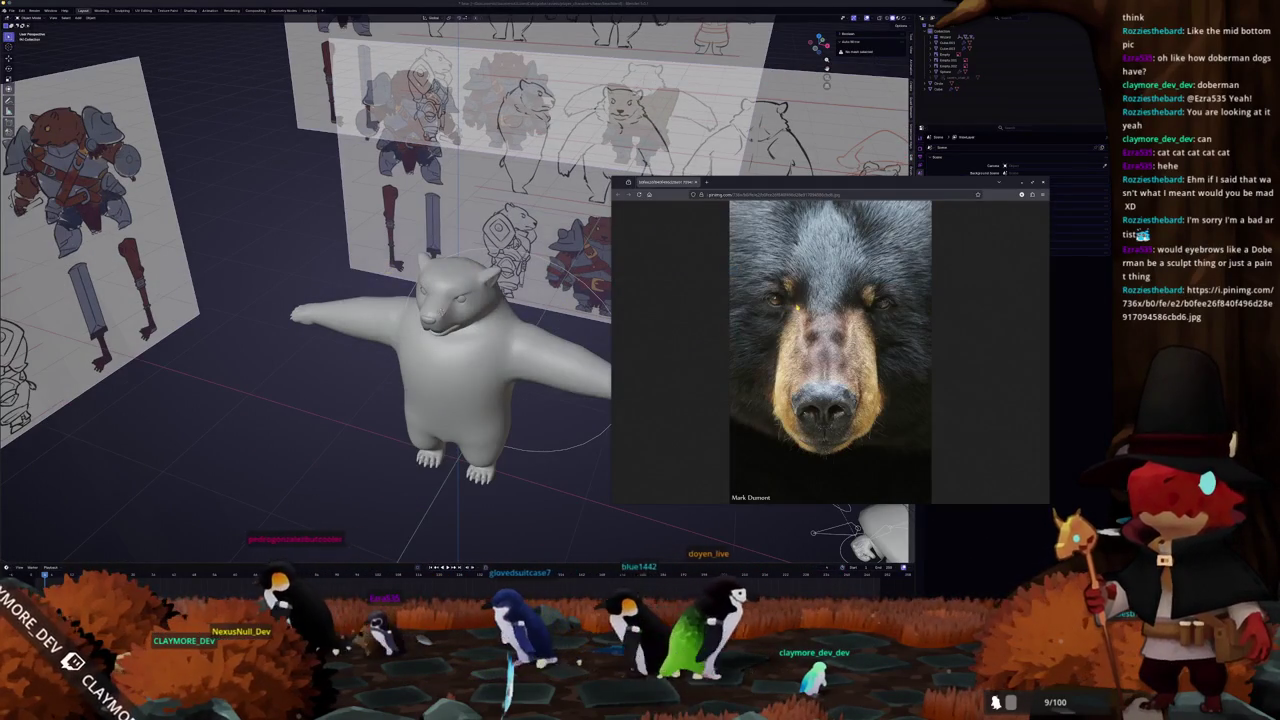
{"action": "key", "text": "alt+Tab"}
{"action": "key", "text": "Tab"}
{"action": "mouse_move", "coordinate": [457, 380]}
{"action": "middle_mouse_down"}
{"action": "mouse_move", "coordinate": [453, 455]}
{"action": "mouse_move", "coordinate": [450, 420]}
{"action": "middle_mouse_up"}
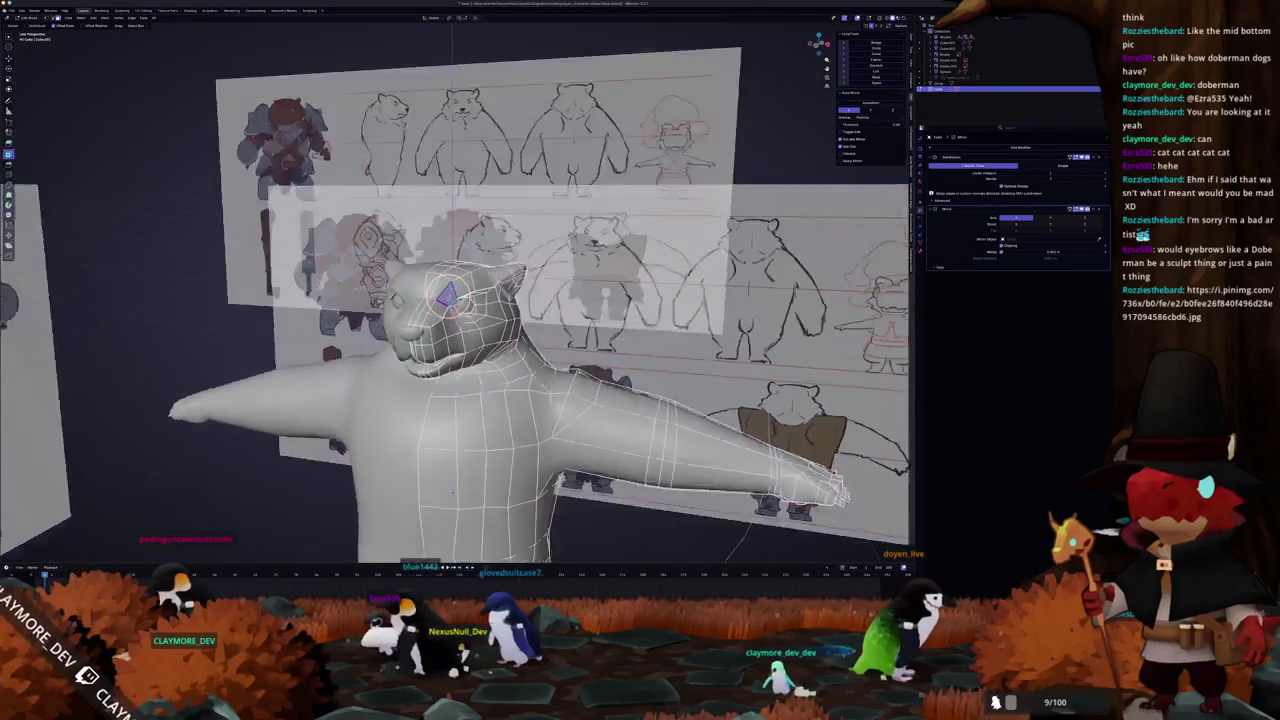
{"action": "key", "text": "alt+z"}
{"action": "key", "text": "alt+Tab"}
{"action": "middle_click_drag", "start_coordinate": [598, 314], "coordinate": [779, 320]}
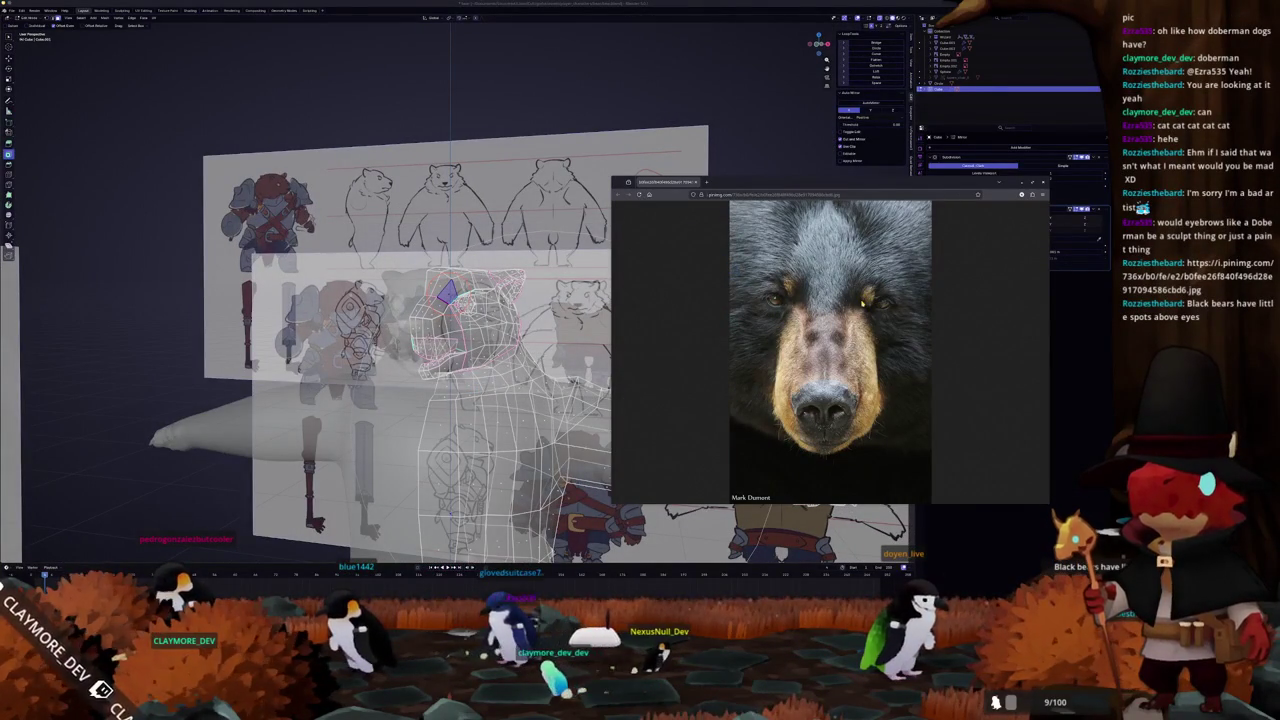
{"action": "key", "text": "alt+Tab"}
{"action": "key", "text": "alt+z"}
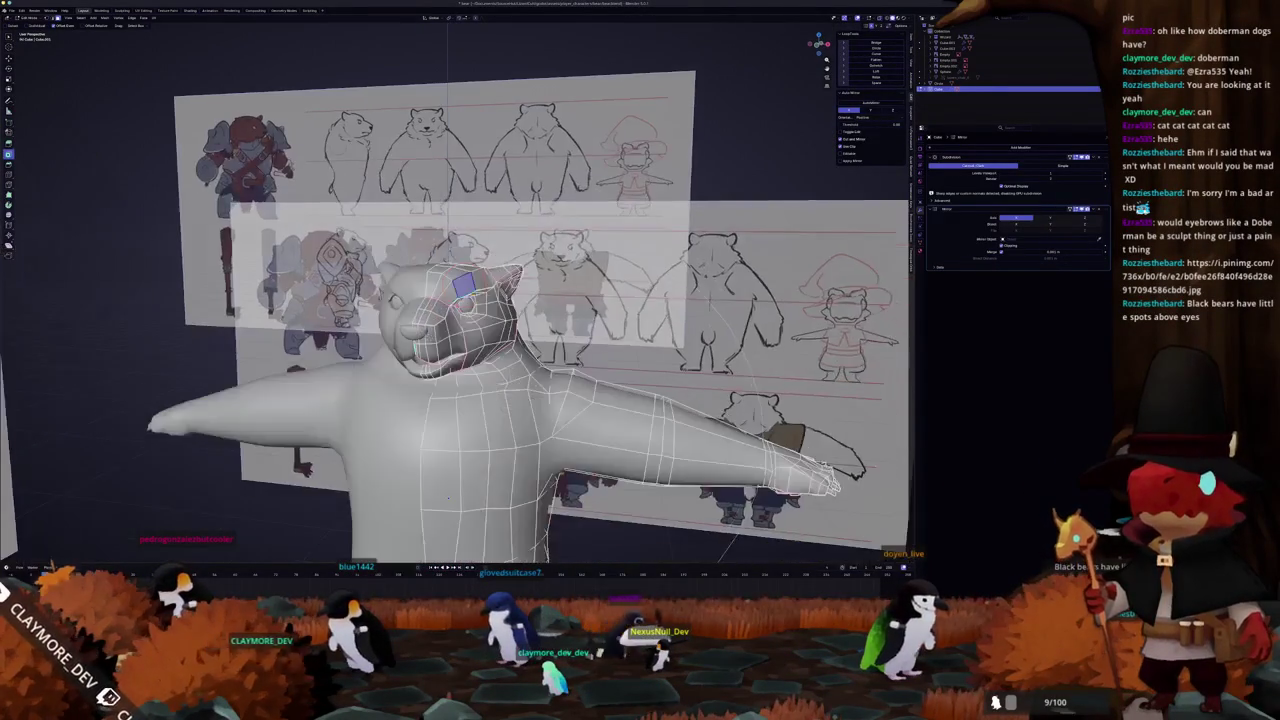
{"action": "scroll", "coordinate": [457, 300], "scroll_direction": "up", "scroll_amount": 3}
{"action": "mouse_move", "coordinate": [457, 304]}
{"action": "middle_mouse_down"}
{"action": "mouse_move", "coordinate": [470, 298]}
{"action": "mouse_move", "coordinate": [402, 389]}
{"action": "middle_mouse_up"}
Separate the selected brow face into its own object and edit it
{"action": "right_click", "coordinate": [485, 294]}
{"action": "left_click", "coordinate": [530, 296]}
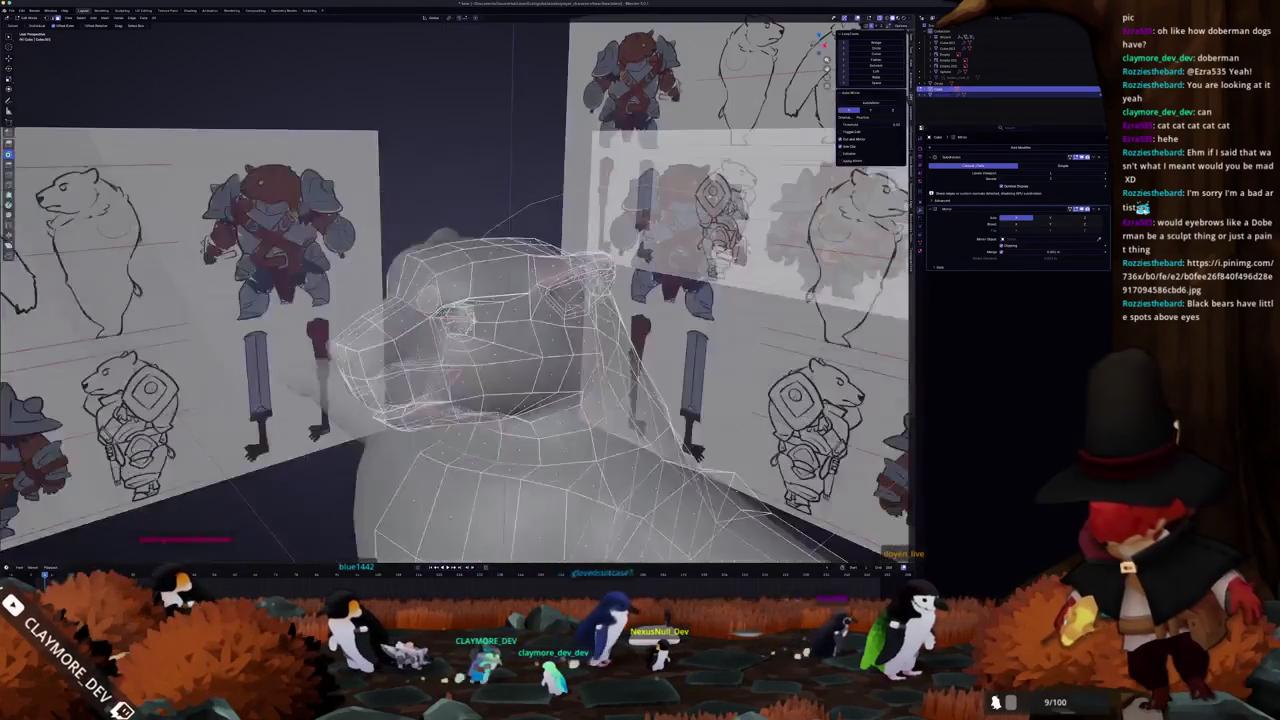
{"action": "key", "text": "Tab"}
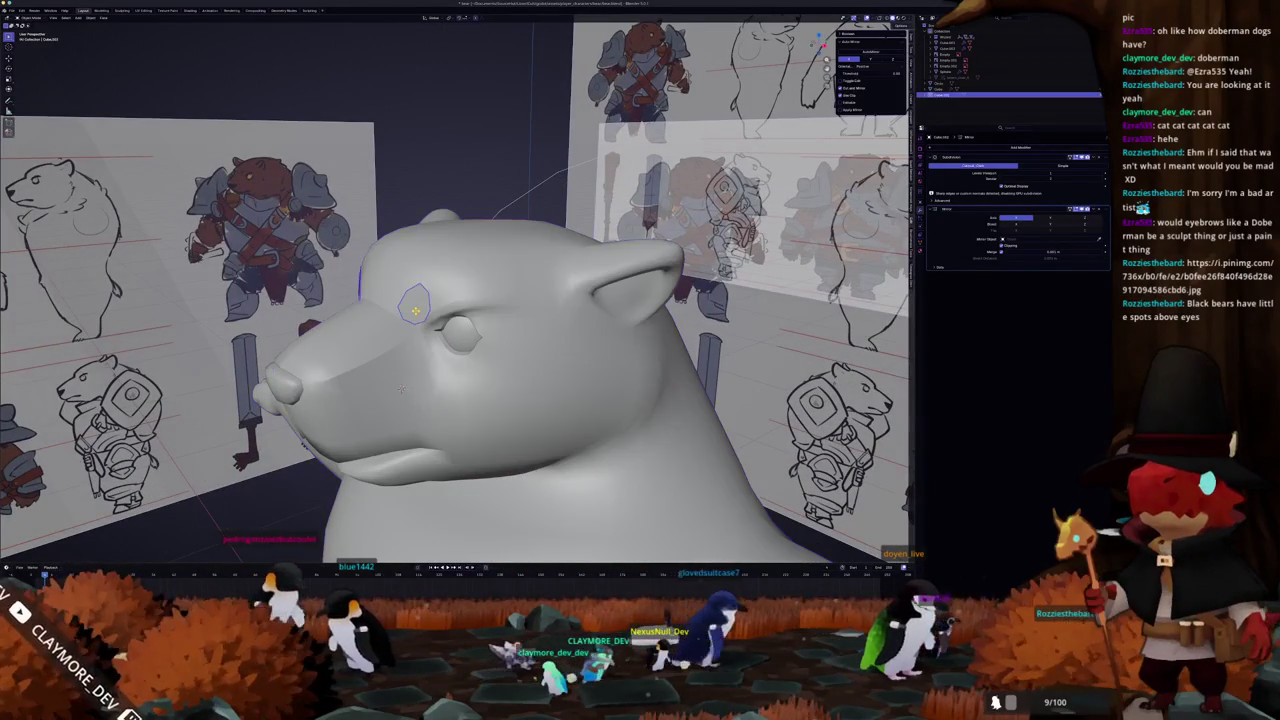
{"action": "key", "text": "Tab"}
Move the brow spot along the Y axis into place above the eye
{"action": "middle_click_drag", "start_coordinate": [405, 306], "coordinate": [388, 407]}
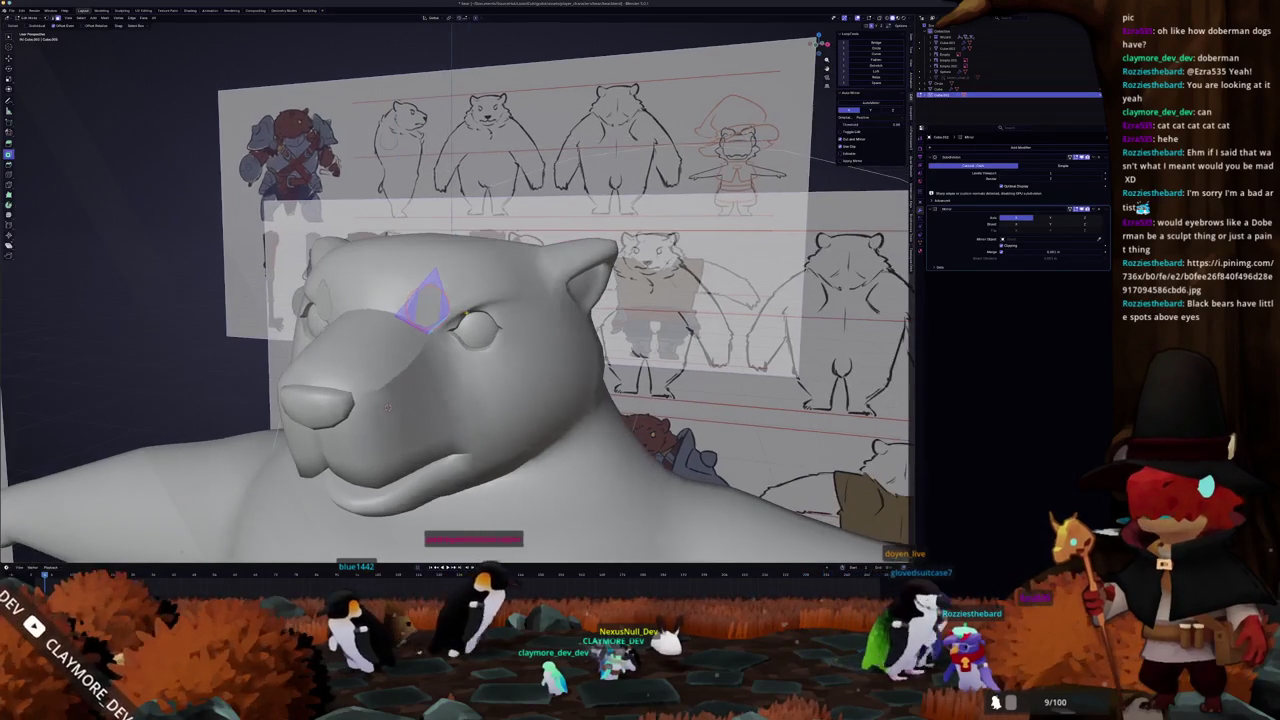
{"action": "left_click", "coordinate": [388, 407]}
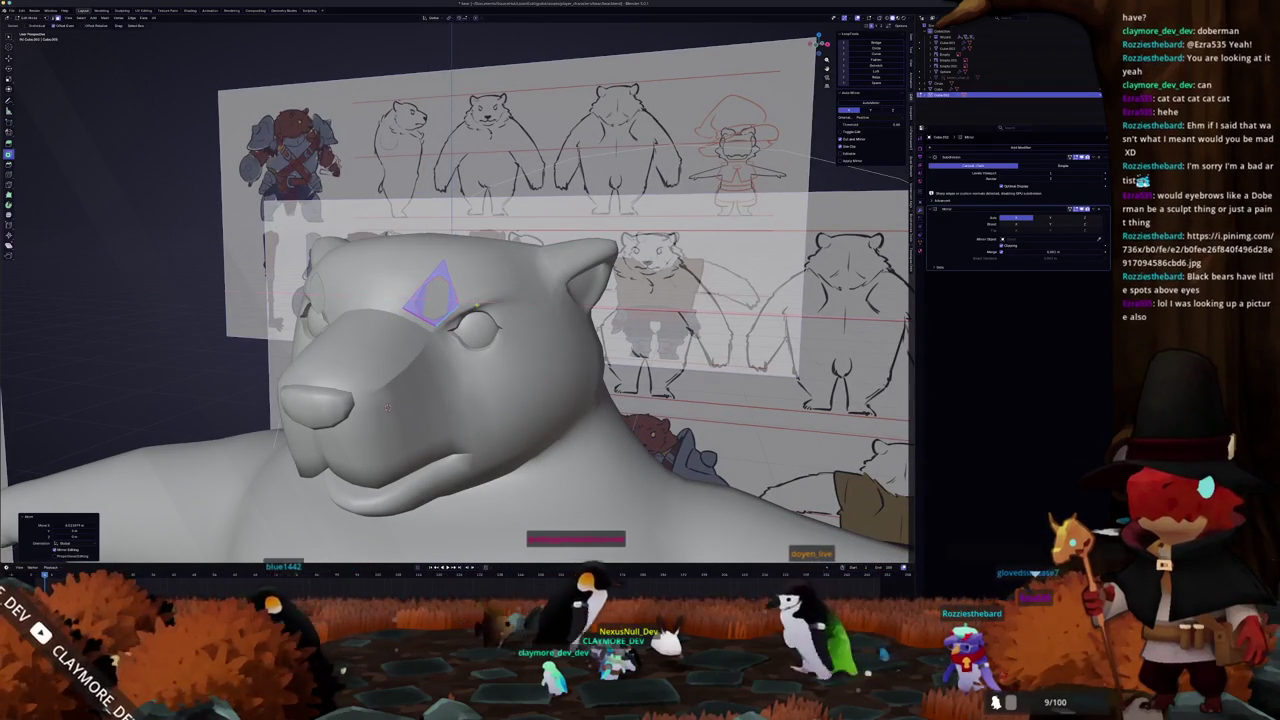
{"action": "middle_click_drag", "start_coordinate": [388, 407], "coordinate": [520, 400]}
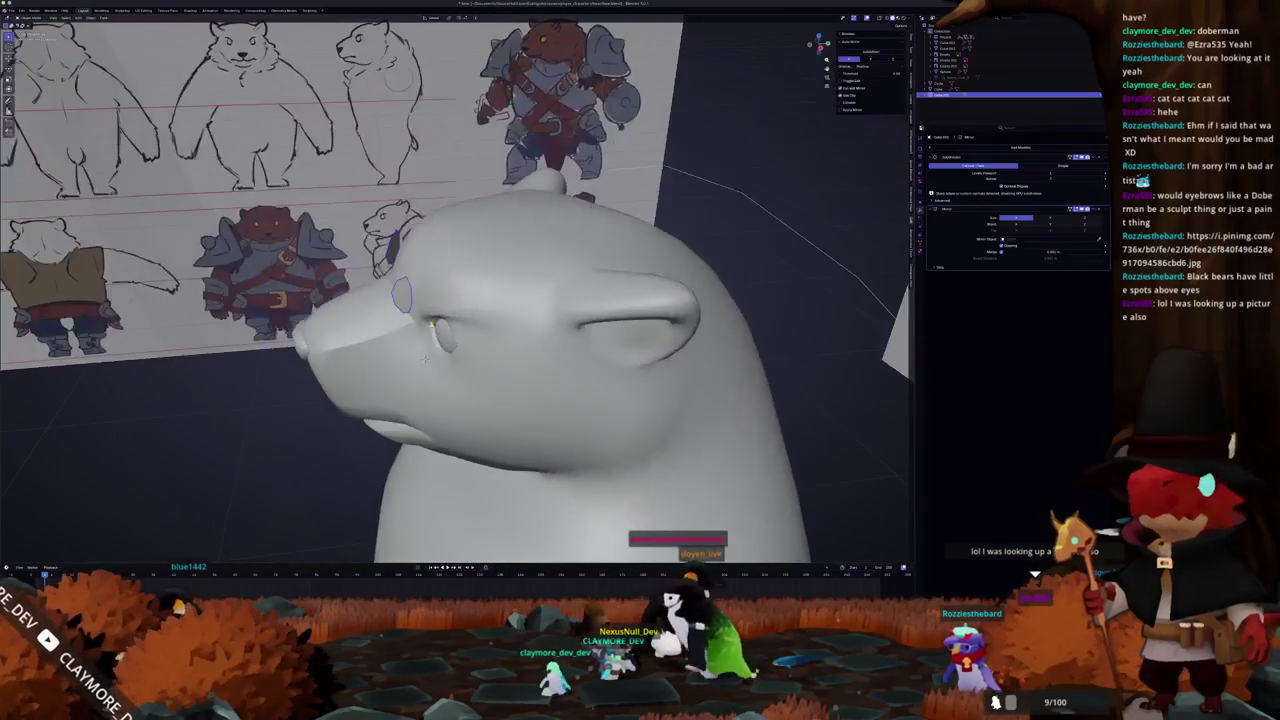
{"action": "key", "text": "g"}
{"action": "key", "text": "y"}
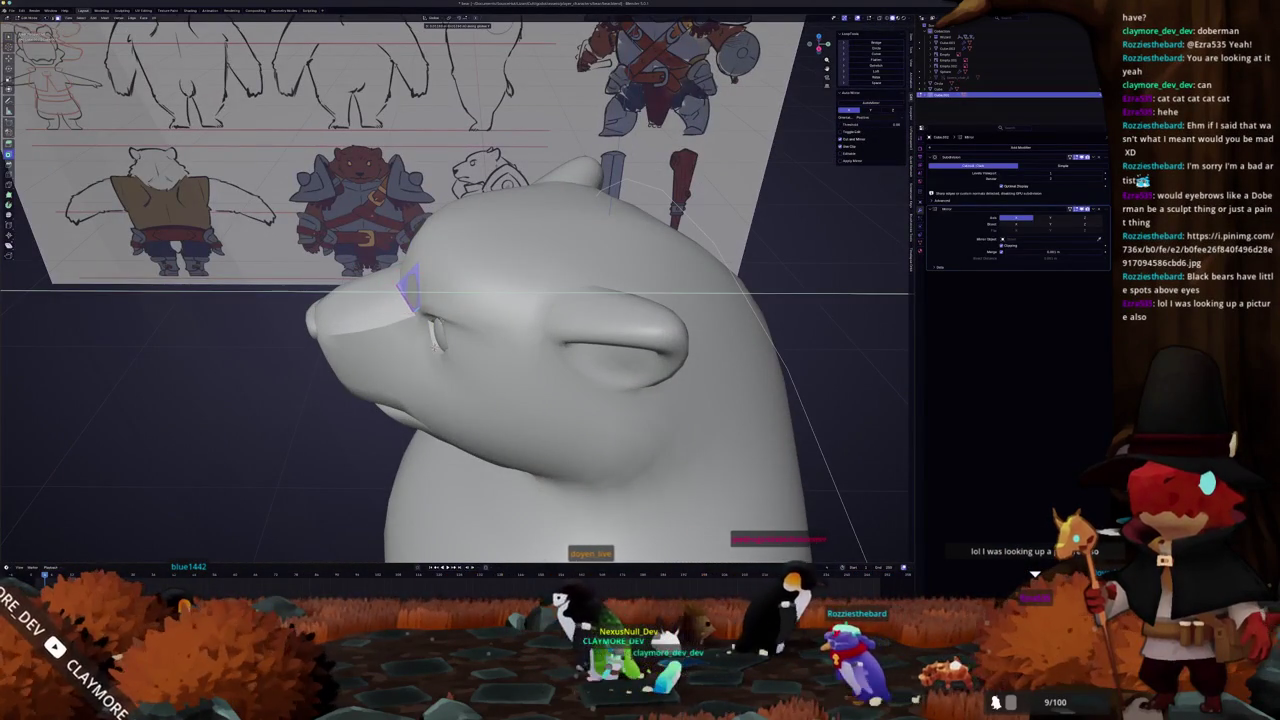
{"action": "left_click", "coordinate": [420, 300]}
{"action": "mouse_move", "coordinate": [520, 400]}
{"action": "middle_mouse_down"}
{"action": "mouse_move", "coordinate": [448, 530]}
{"action": "mouse_move", "coordinate": [467, 541]}
{"action": "middle_mouse_up"}
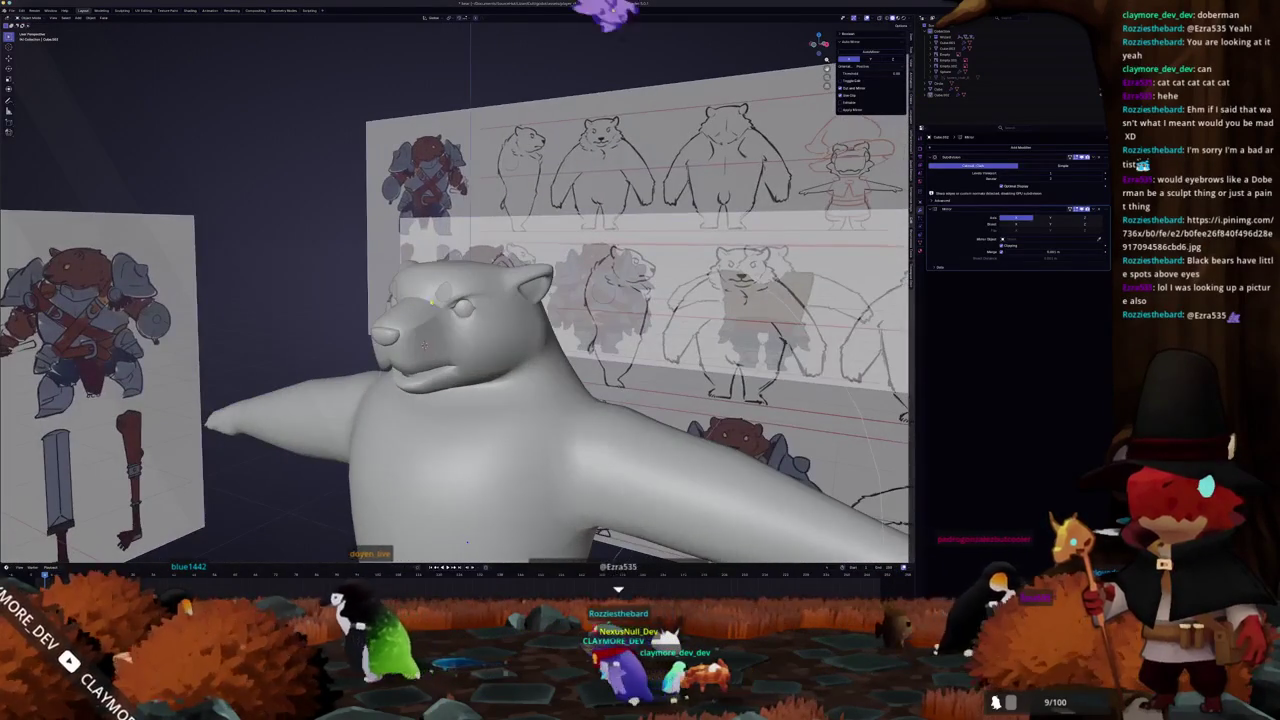
{"action": "scroll", "coordinate": [467, 541], "scroll_direction": "down", "scroll_amount": 4}
{"action": "middle_click_drag", "start_coordinate": [467, 541], "coordinate": [545, 495]}
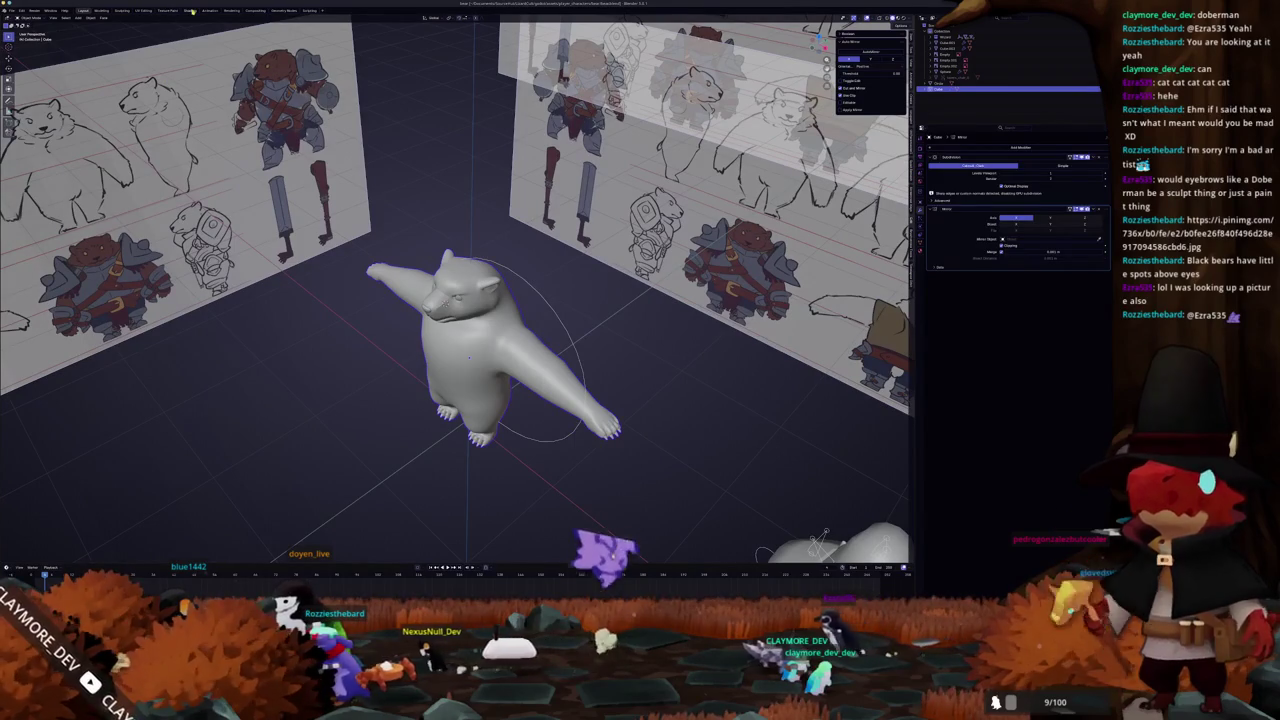
Append from a project .blend file via File > Append, then open the Add Modifier list
{"action": "left_click", "coordinate": [12, 10]}
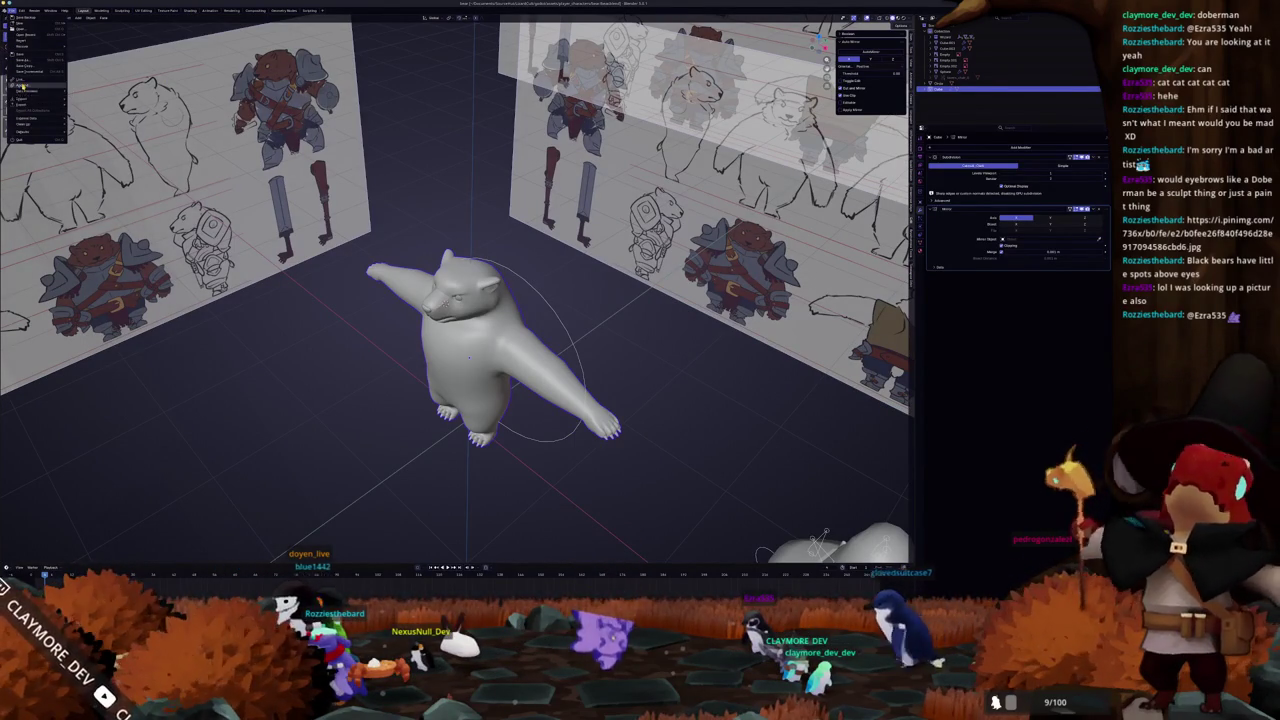
{"action": "left_click", "coordinate": [22, 86]}
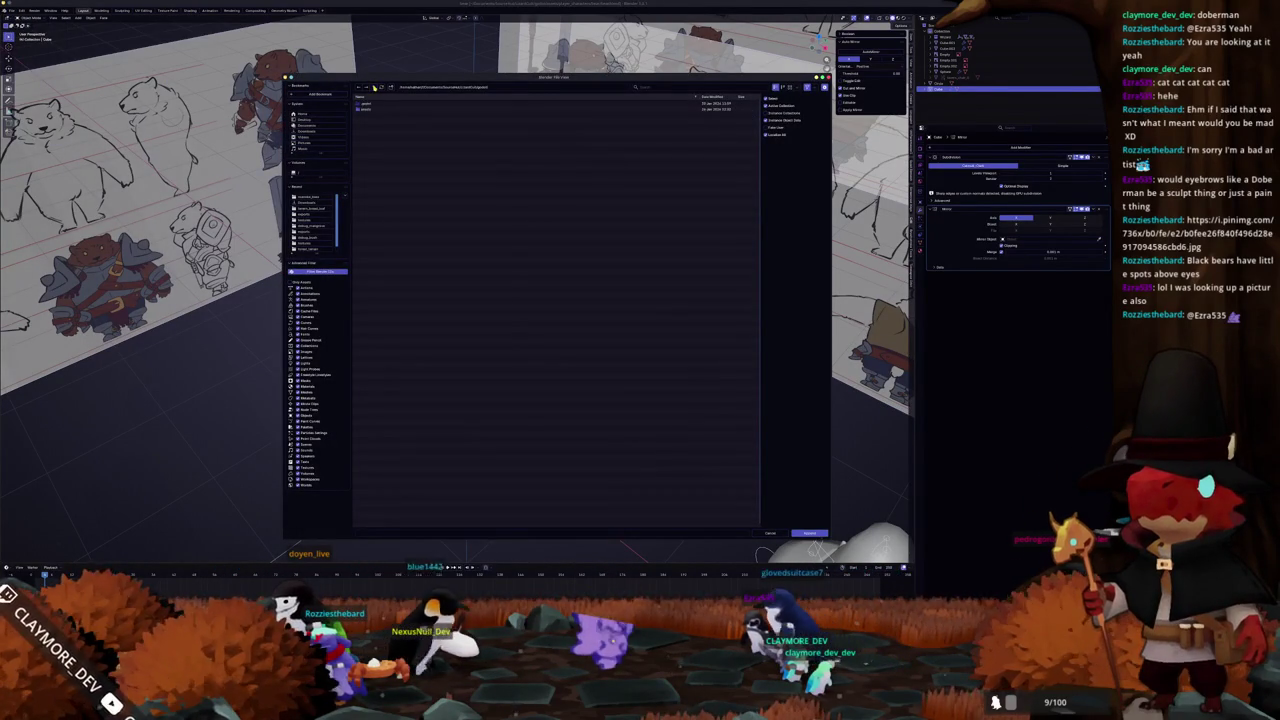
{"action": "left_click", "coordinate": [372, 120]}
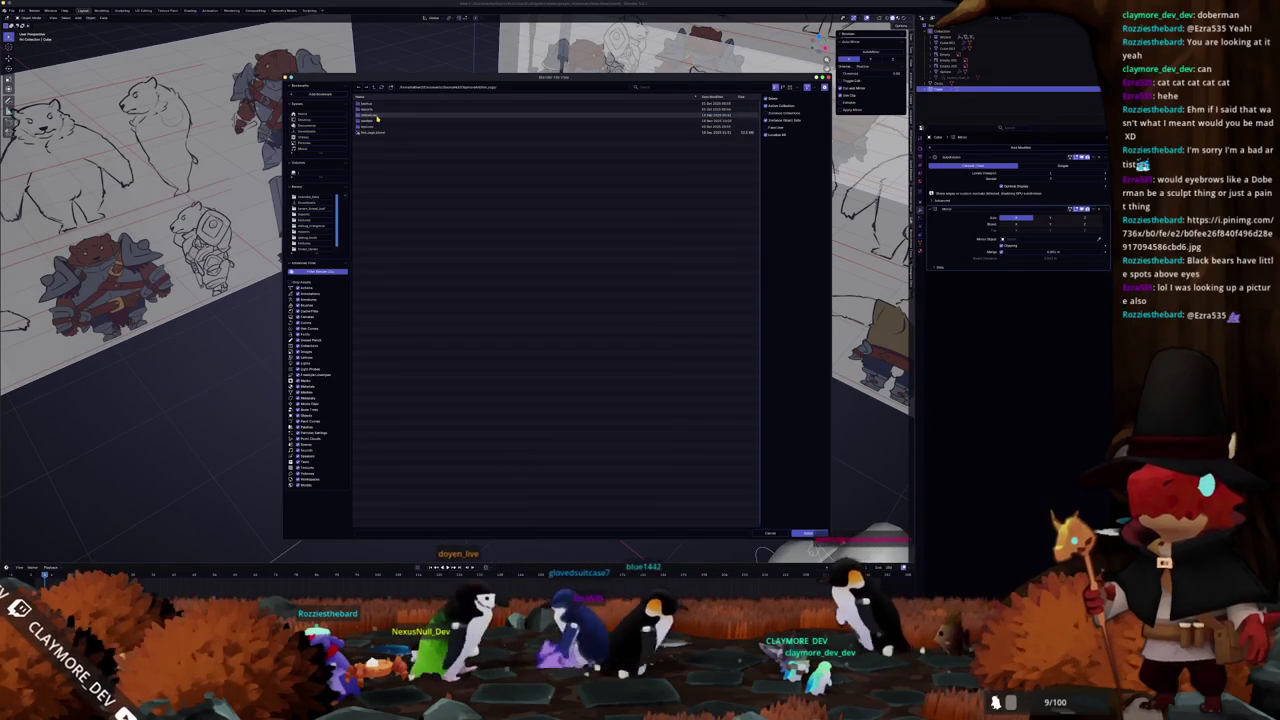
{"action": "left_click", "coordinate": [373, 133]}
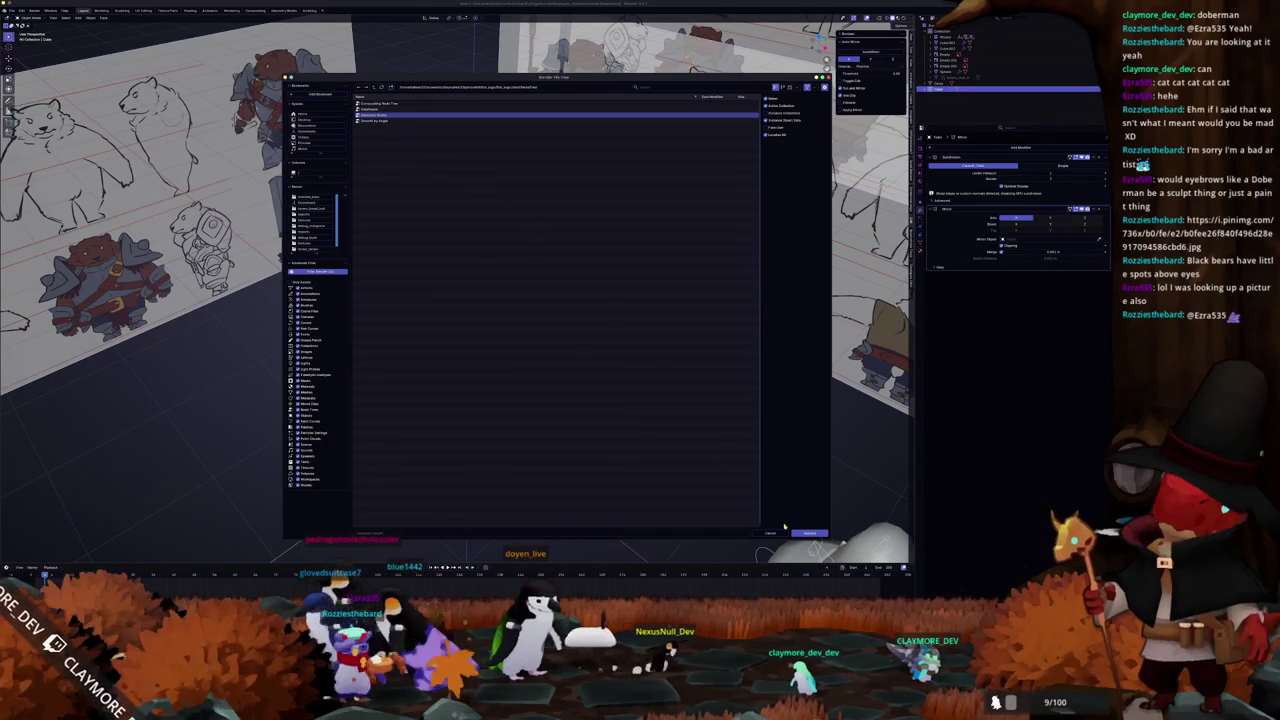
{"action": "left_click", "coordinate": [804, 534]}
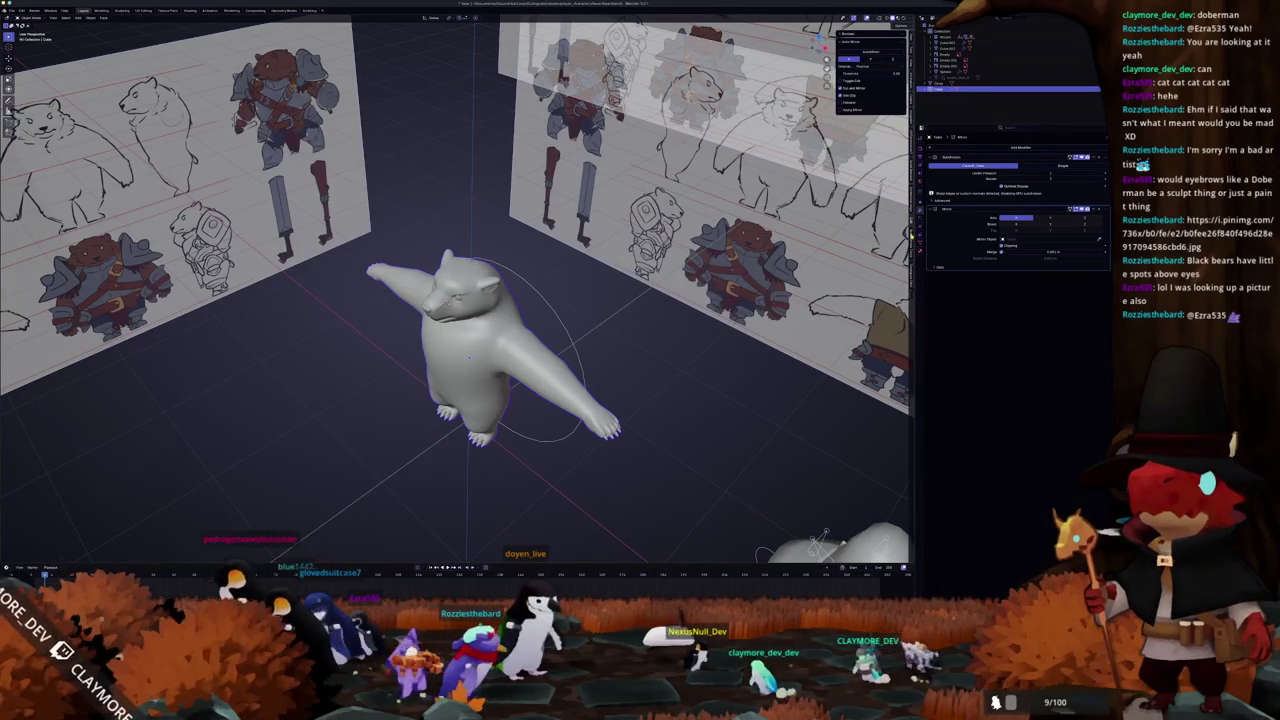
{"action": "left_click", "coordinate": [975, 150]}
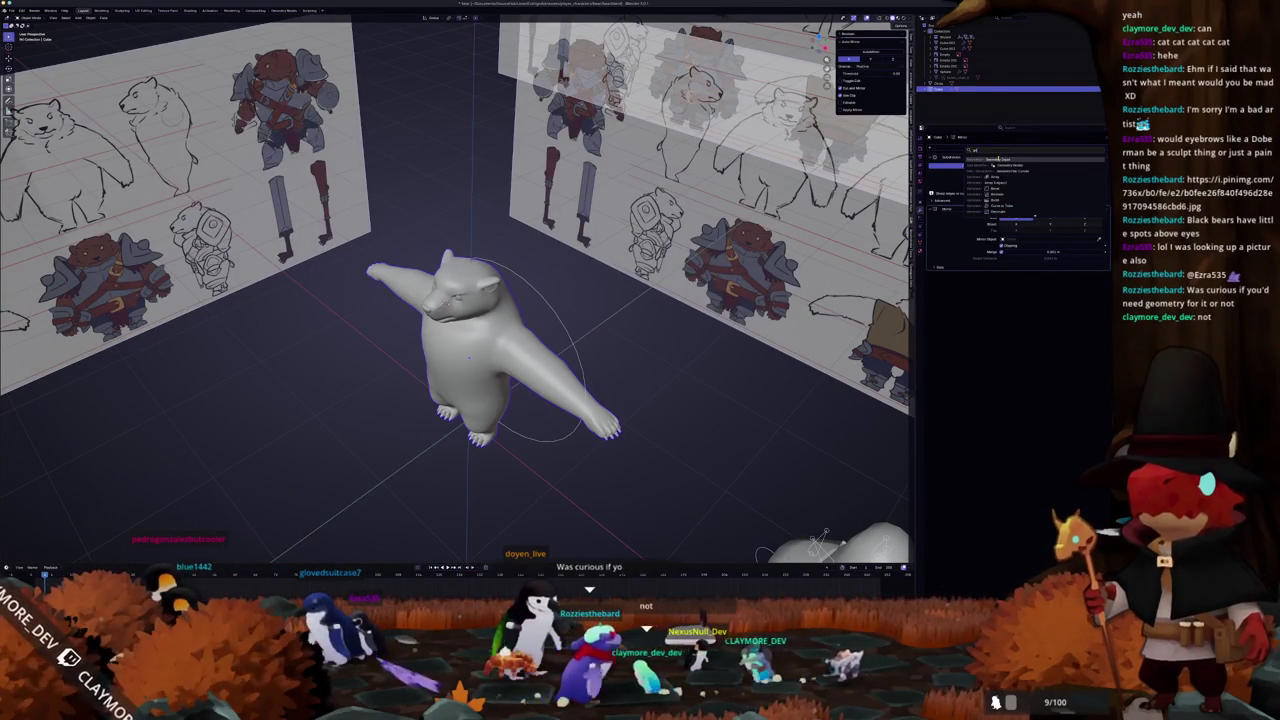
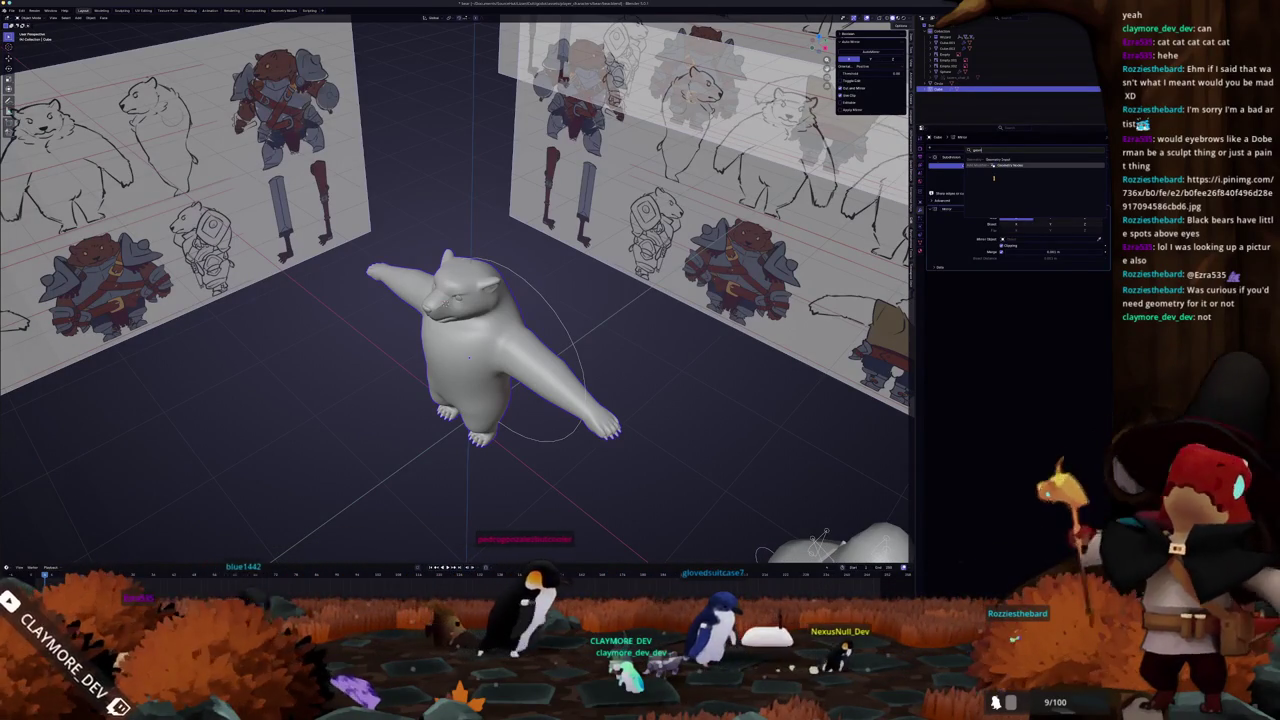
Add a Geometry Nodes modifier to the bear and assign an existing node group
{"action": "left_click", "coordinate": [994, 172]}
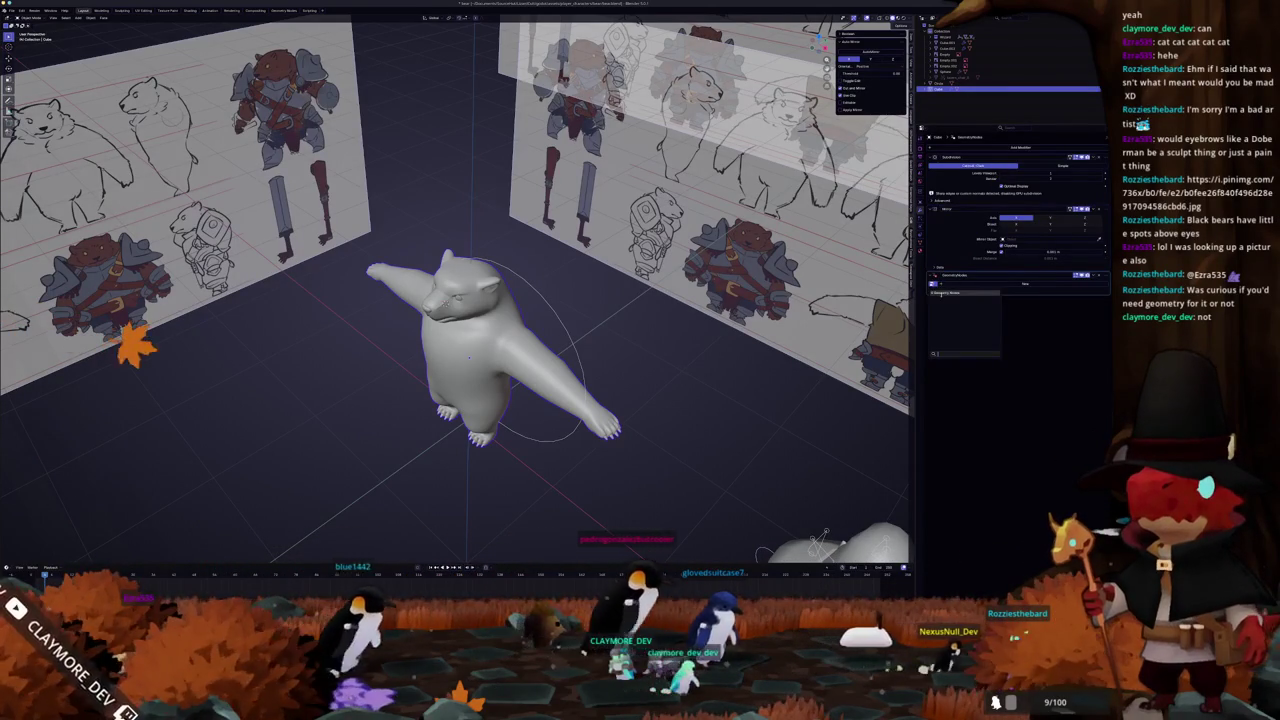
{"action": "left_click", "coordinate": [938, 292]}
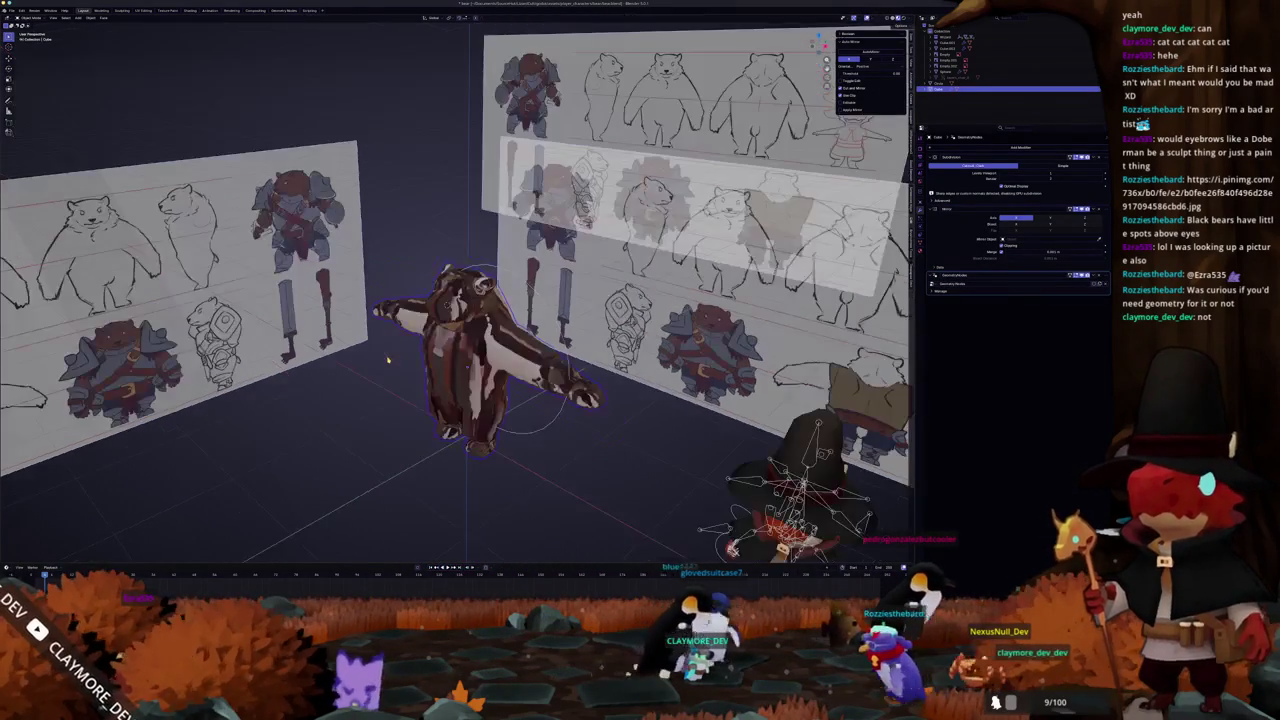
{"action": "middle_click_drag", "start_coordinate": [390, 355], "coordinate": [403, 258]}
{"action": "scroll", "coordinate": [400, 300], "scroll_direction": "up", "scroll_amount": 3}
{"action": "scroll", "coordinate": [403, 258], "scroll_direction": "down", "scroll_amount": 5}
Switch to the Shading workspace
{"action": "left_click", "coordinate": [11, 10]}
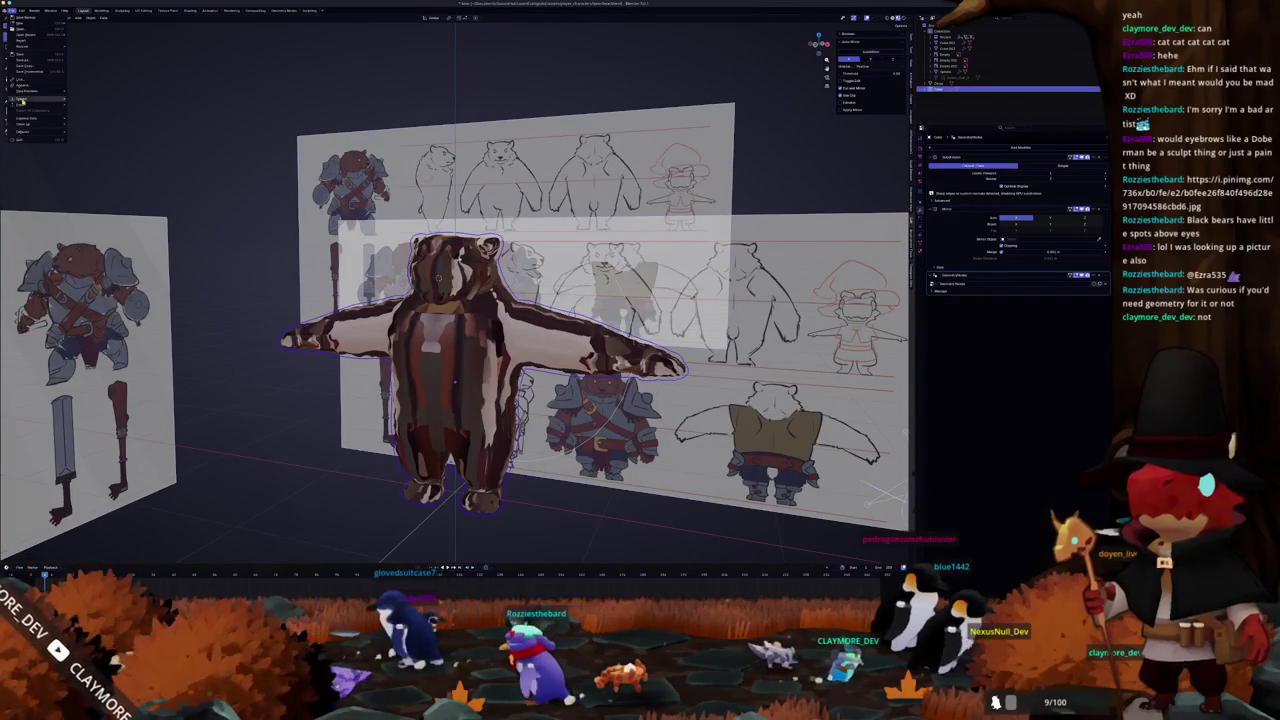
{"action": "left_click", "coordinate": [212, 11]}
{"action": "left_click", "coordinate": [231, 11]}
Load the bear's material node tree into the Shading node editor
{"action": "left_click", "coordinate": [190, 11]}
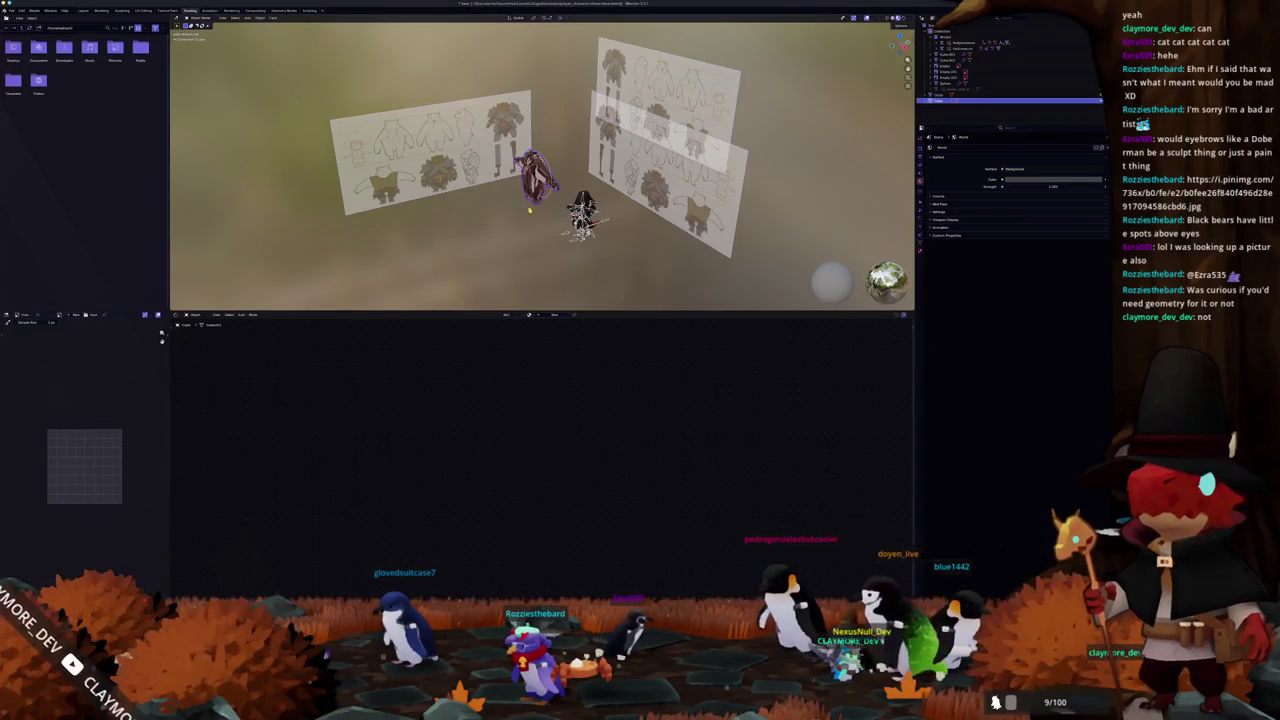
{"action": "scroll", "coordinate": [539, 205], "scroll_direction": "up", "scroll_amount": 2}
{"action": "scroll", "coordinate": [539, 205], "scroll_direction": "up", "scroll_amount": 2}
{"action": "scroll", "coordinate": [539, 205], "scroll_direction": "up", "scroll_amount": 1}
{"action": "scroll", "coordinate": [539, 205], "scroll_direction": "up", "scroll_amount": 2}
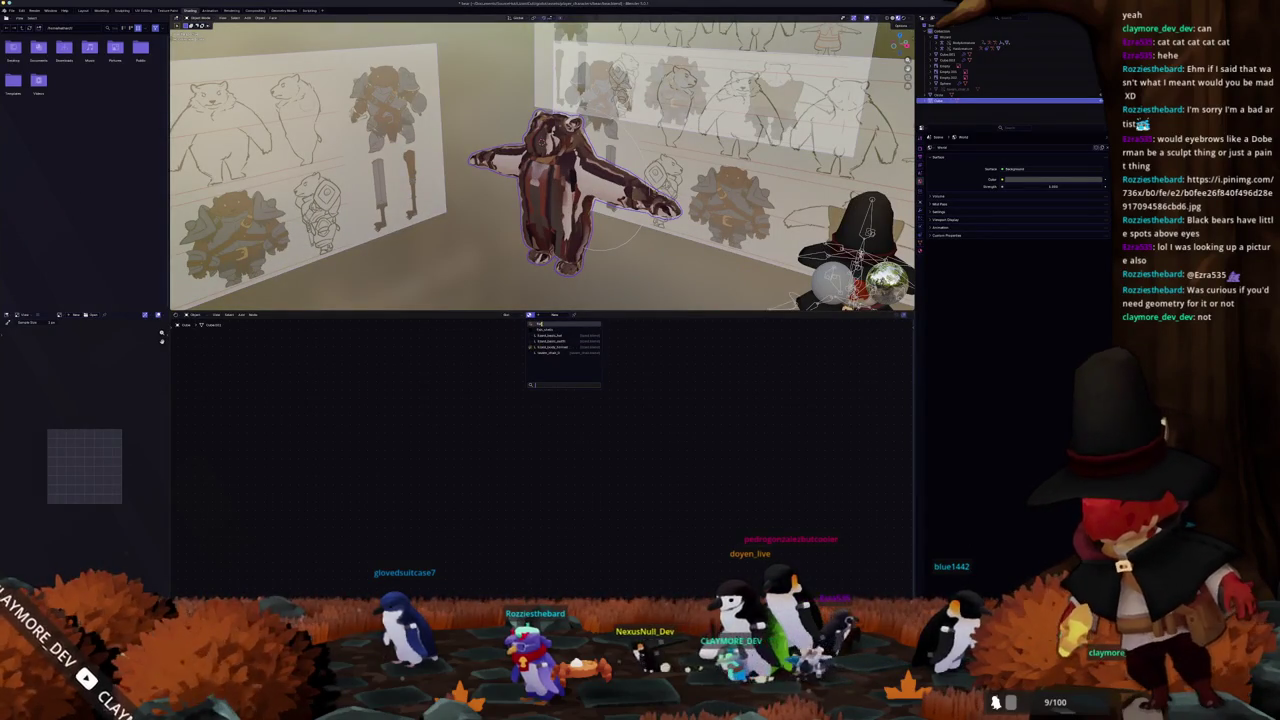
{"action": "left_click", "coordinate": [535, 324]}
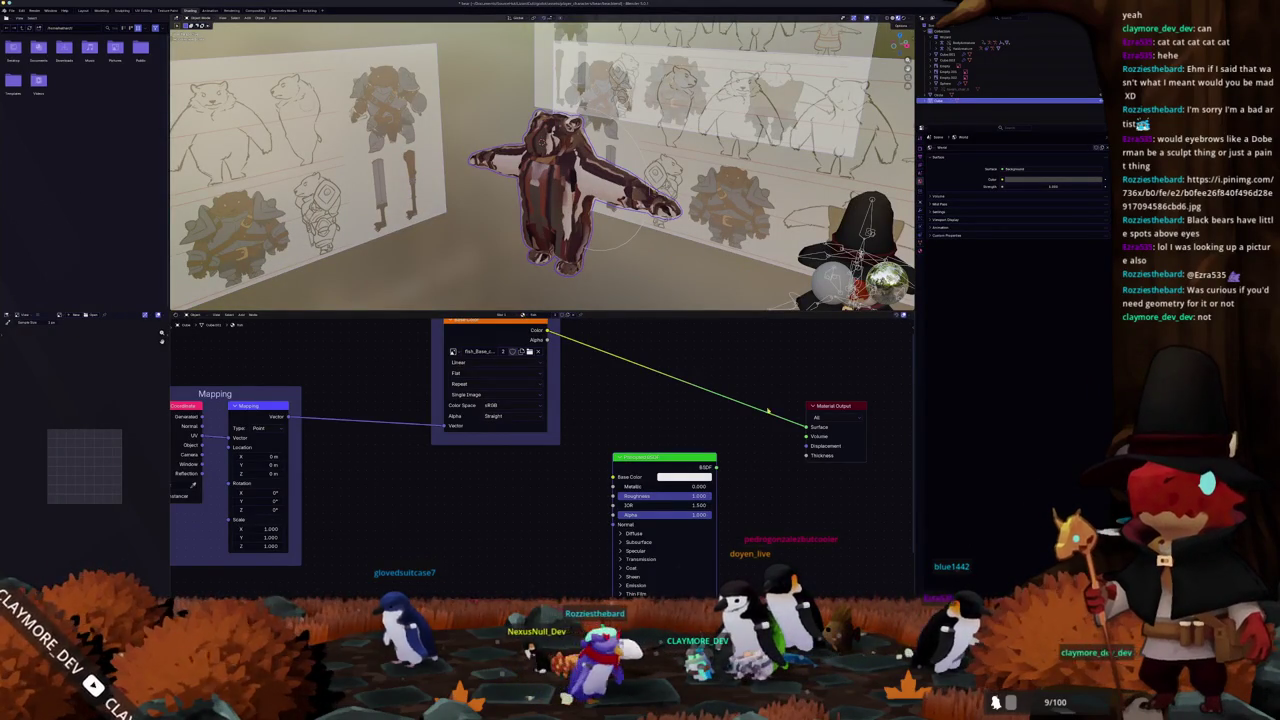
Disconnect the texture colours from the material output and the Base Color input
{"action": "left_click_drag", "start_coordinate": [806, 428], "coordinate": [738, 401]}
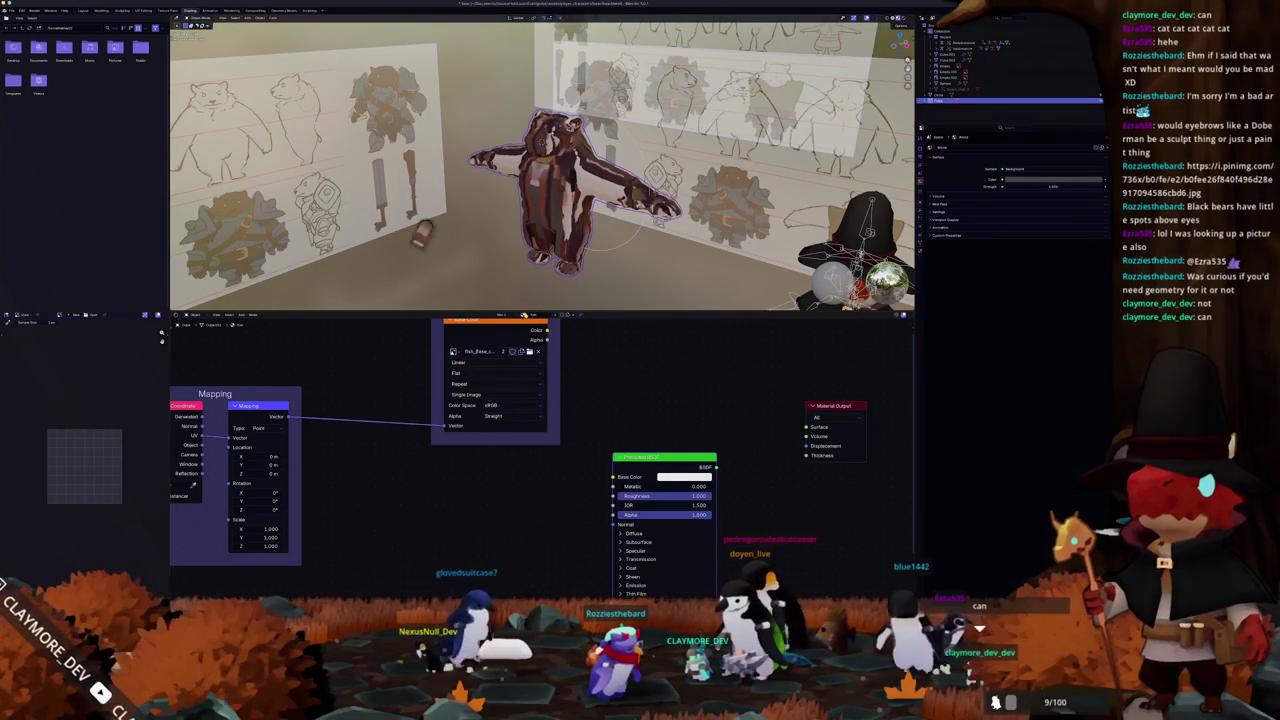
{"action": "left_click", "coordinate": [533, 329]}
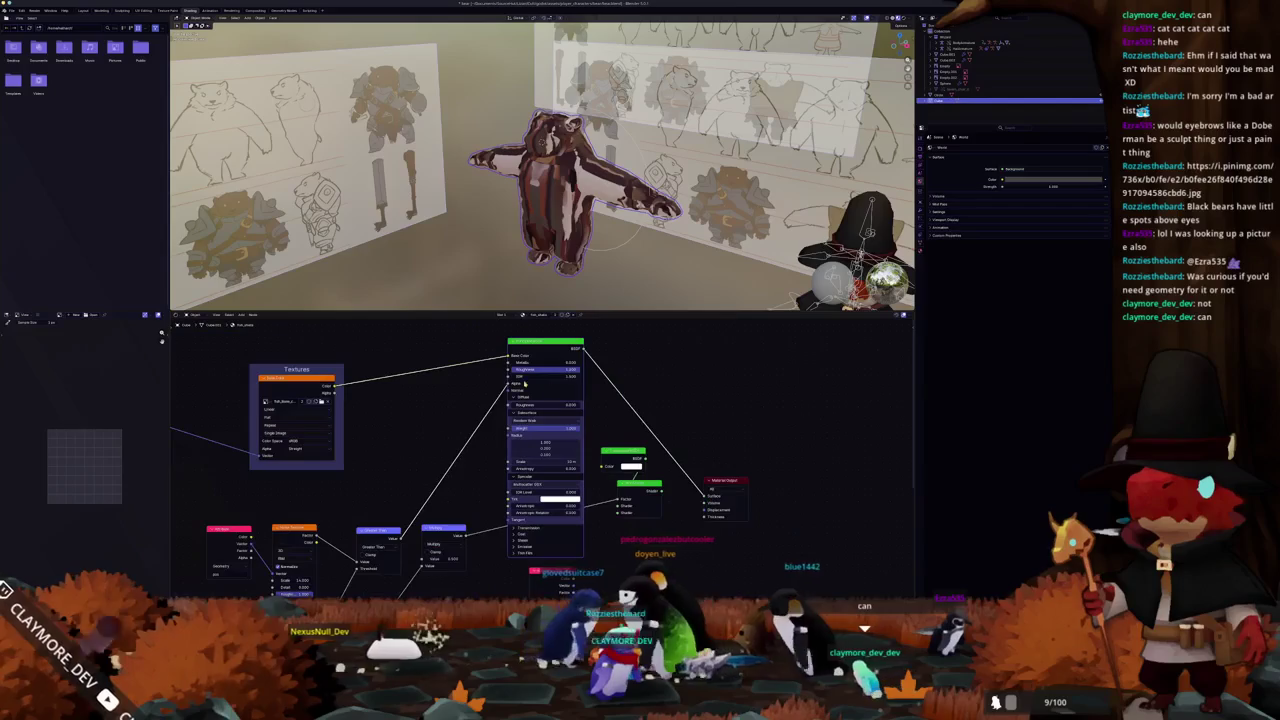
{"action": "left_click_drag", "start_coordinate": [509, 355], "coordinate": [420, 370]}
{"action": "scroll", "coordinate": [536, 105], "scroll_direction": "up", "scroll_amount": 3}
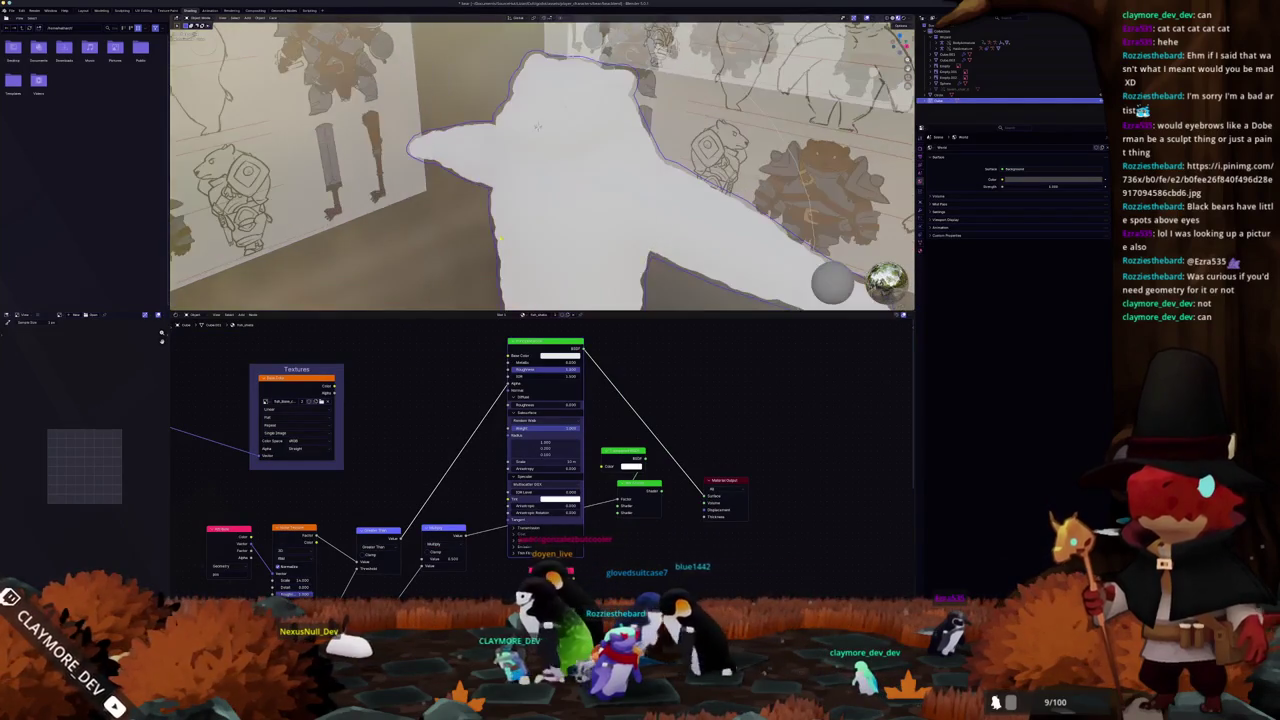
{"action": "scroll", "coordinate": [536, 105], "scroll_direction": "up", "scroll_amount": 2}
{"action": "scroll", "coordinate": [535, 105], "scroll_direction": "down", "scroll_amount": 4}
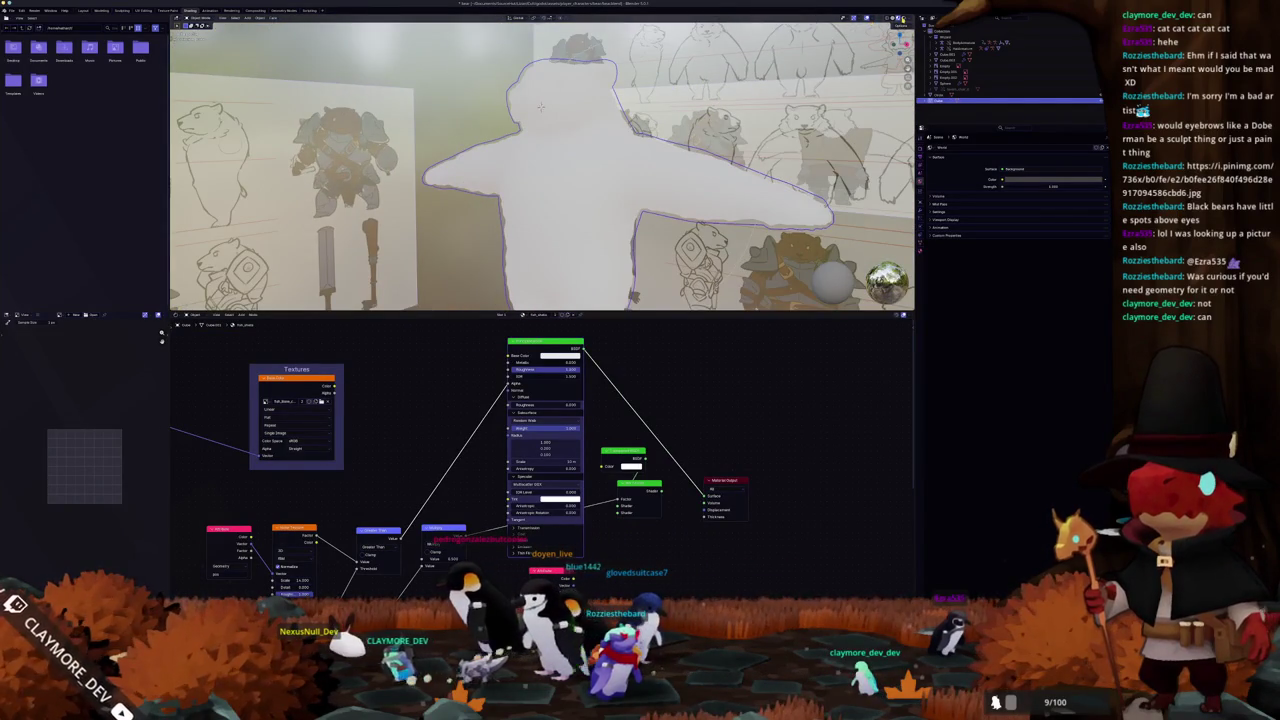
Turn on material preview shading and connect the green node to Material Output Surface
{"action": "left_click", "coordinate": [898, 18]}
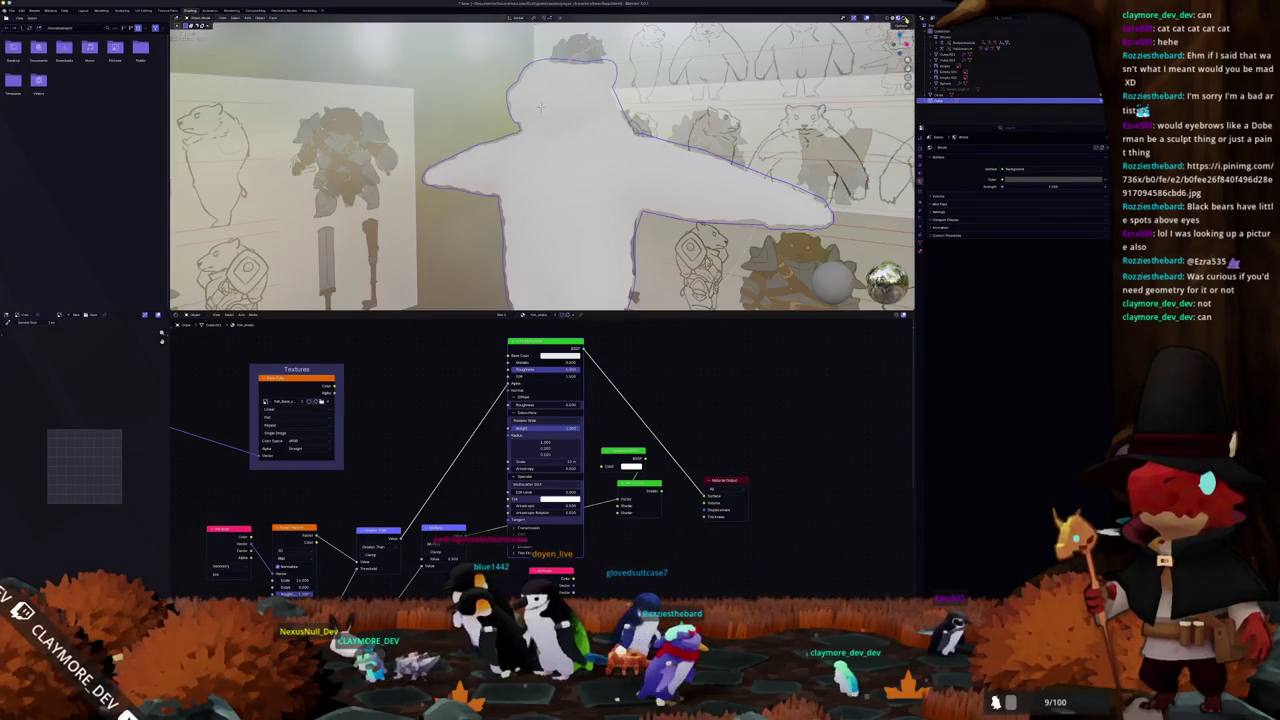
{"action": "left_click", "coordinate": [912, 18]}
{"action": "middle_click_drag", "start_coordinate": [523, 395], "coordinate": [433, 398]}
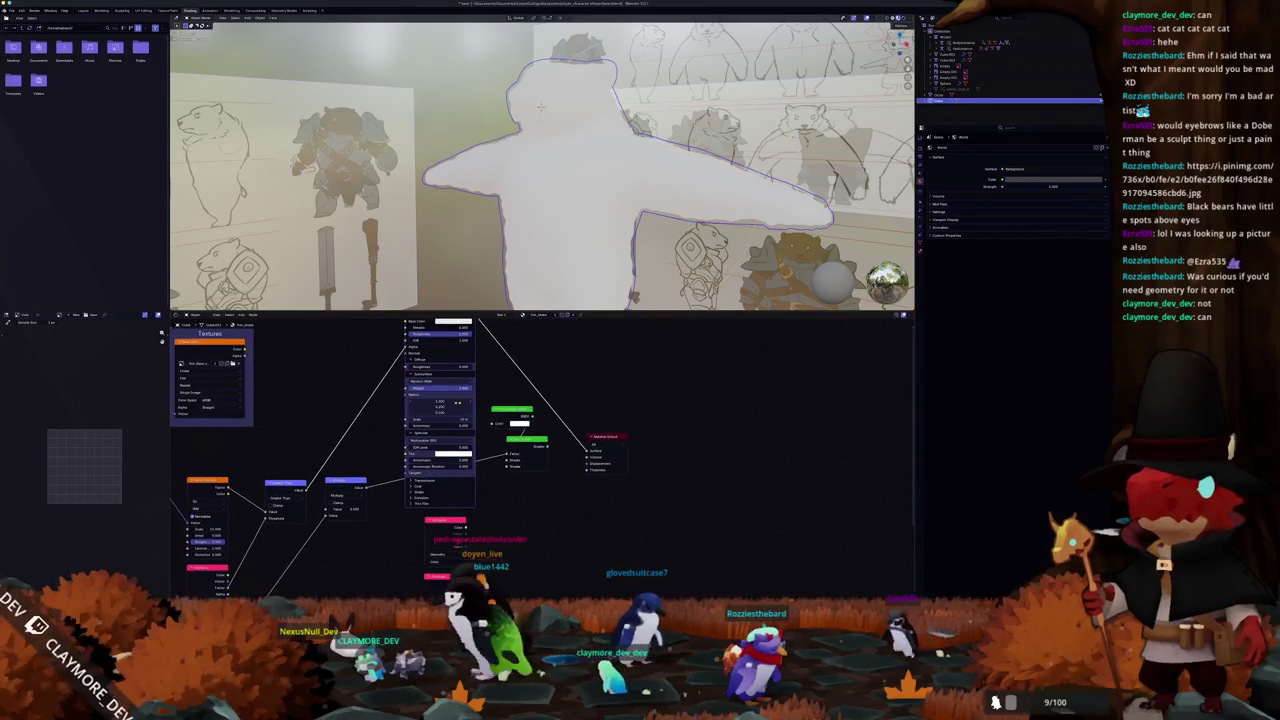
{"action": "left_click", "coordinate": [537, 448], "text": "ctrl+shift"}
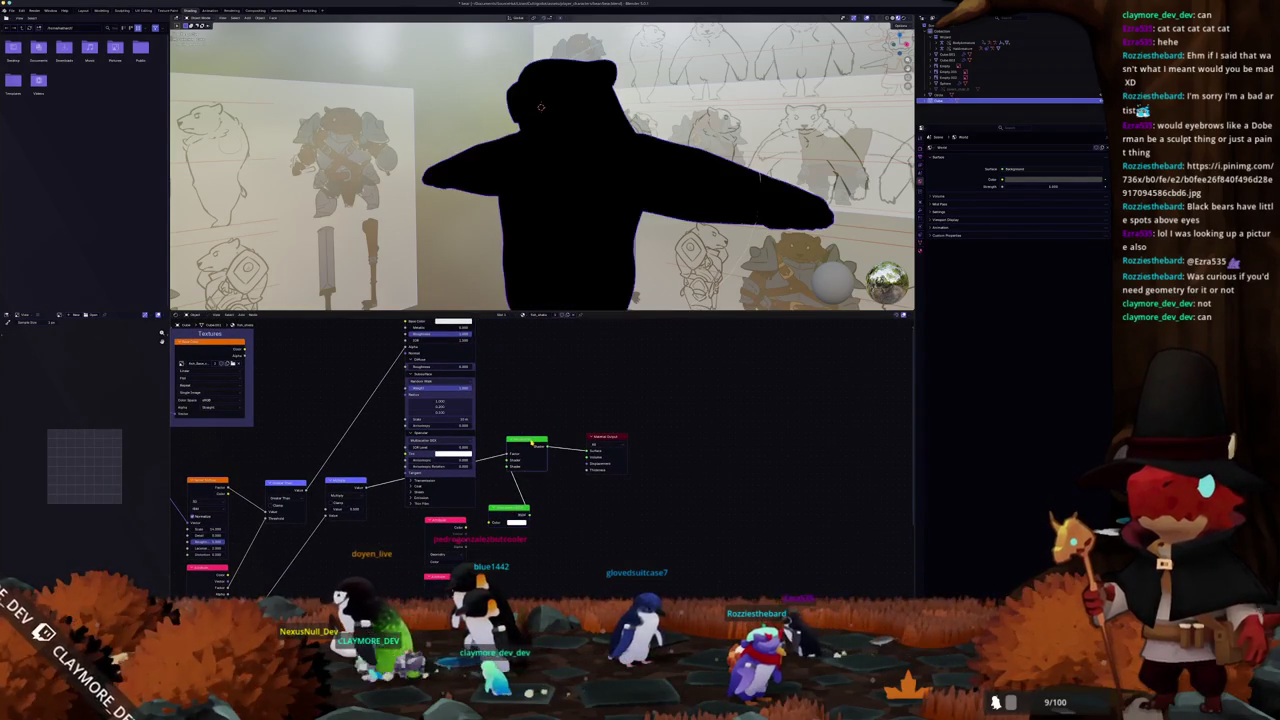